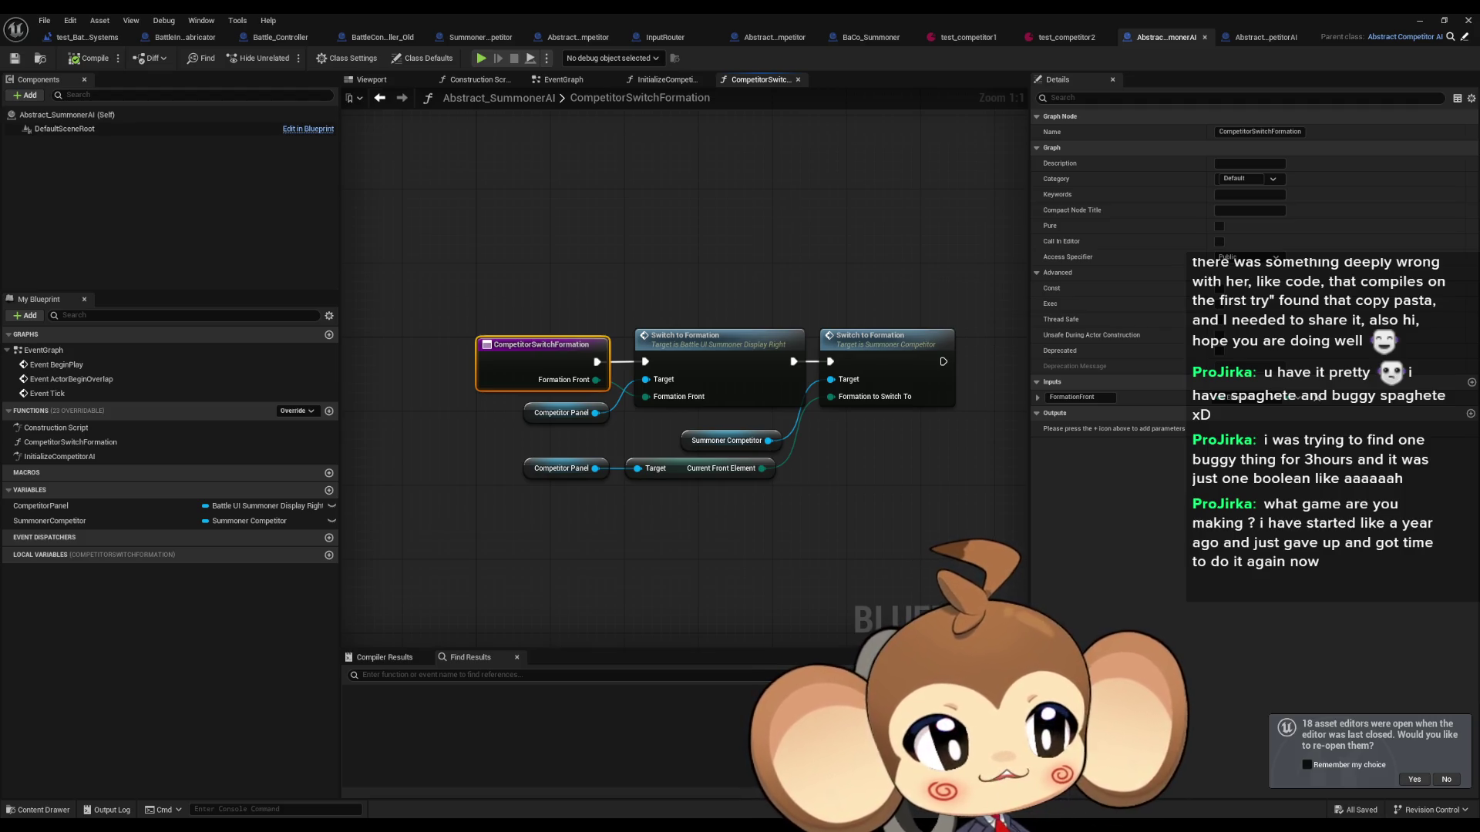
# Step: Deselect the CompetitorSwitchFormation node and minimize the Abstract_SummonerAI Blueprint editor
pyautogui.press('Escape')
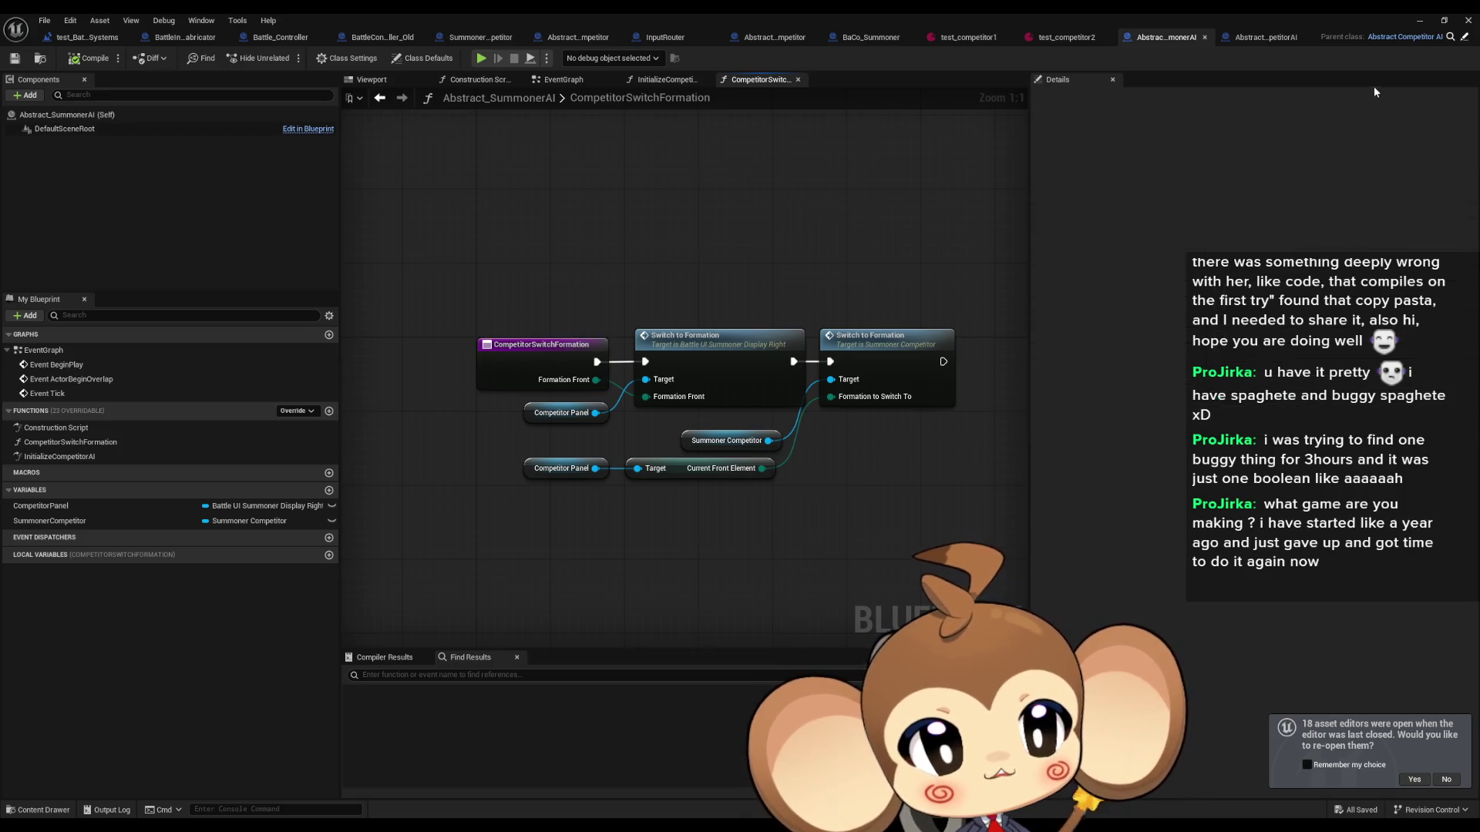
pyautogui.click(1419, 21)
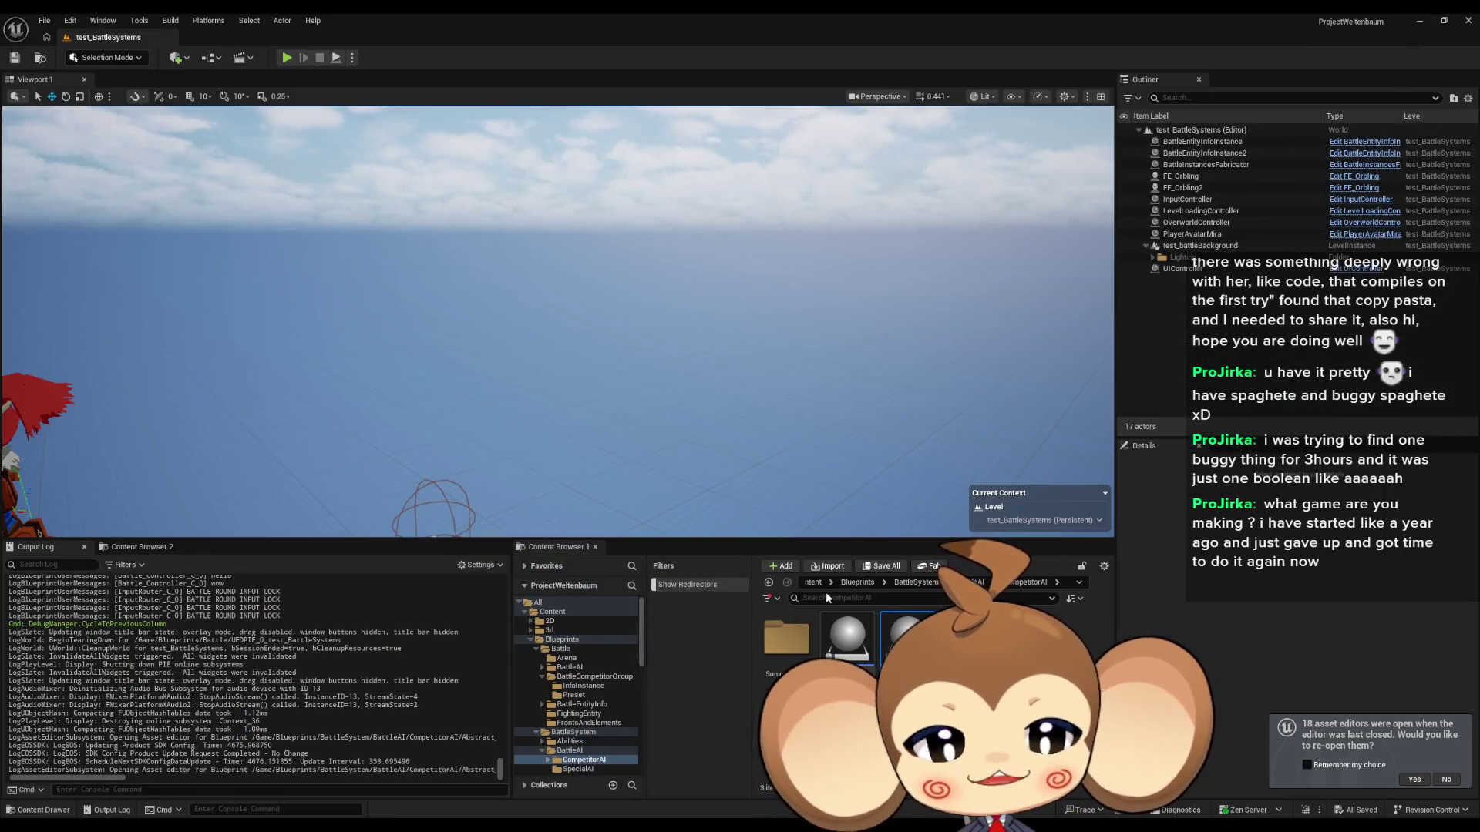
# Step: Browse from the Blueprints folder to the top Content folder and open the Main map
pyautogui.click(857, 582)
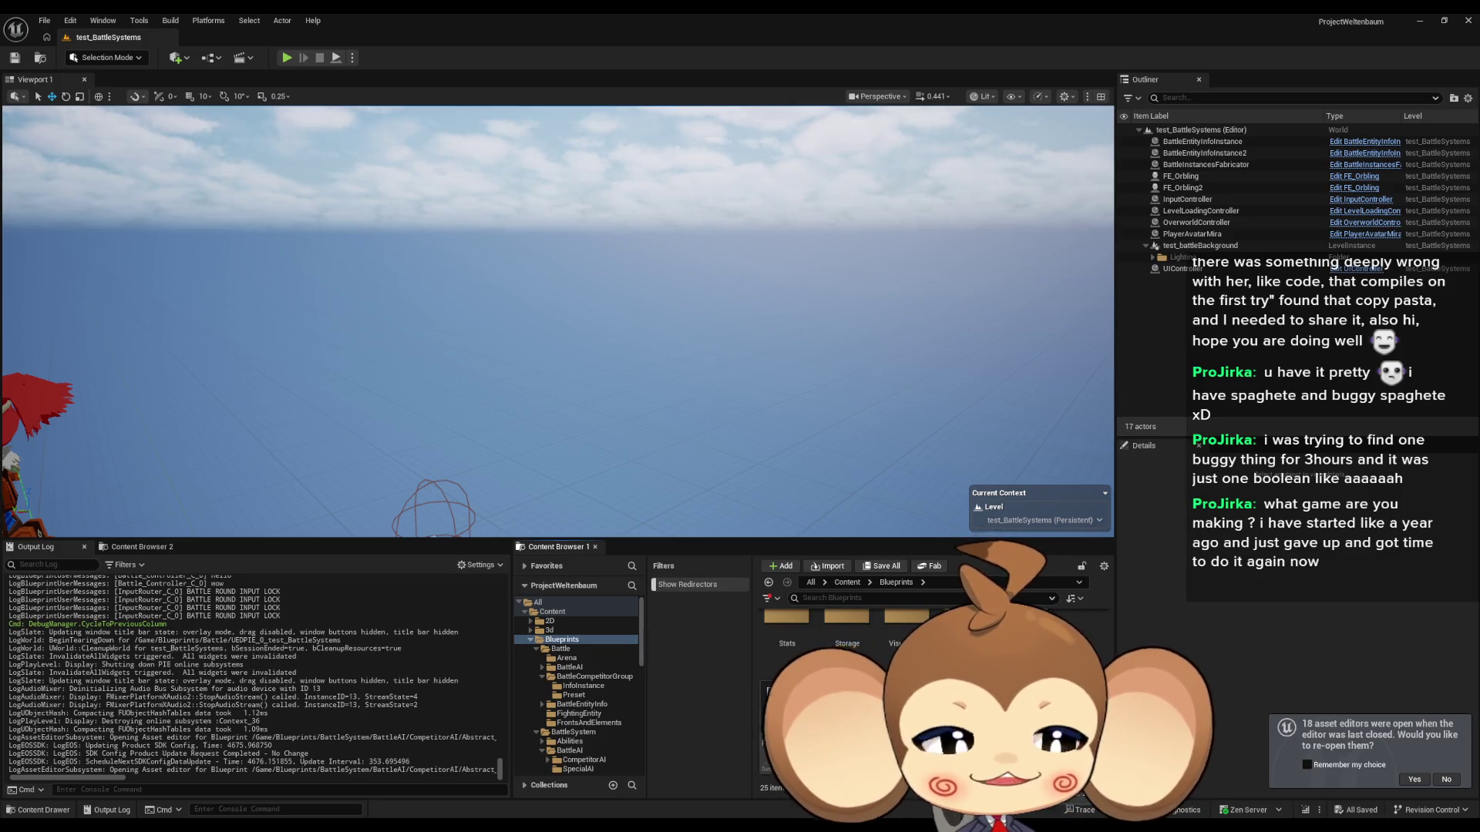
pyautogui.scroll(-1, 848, 679)
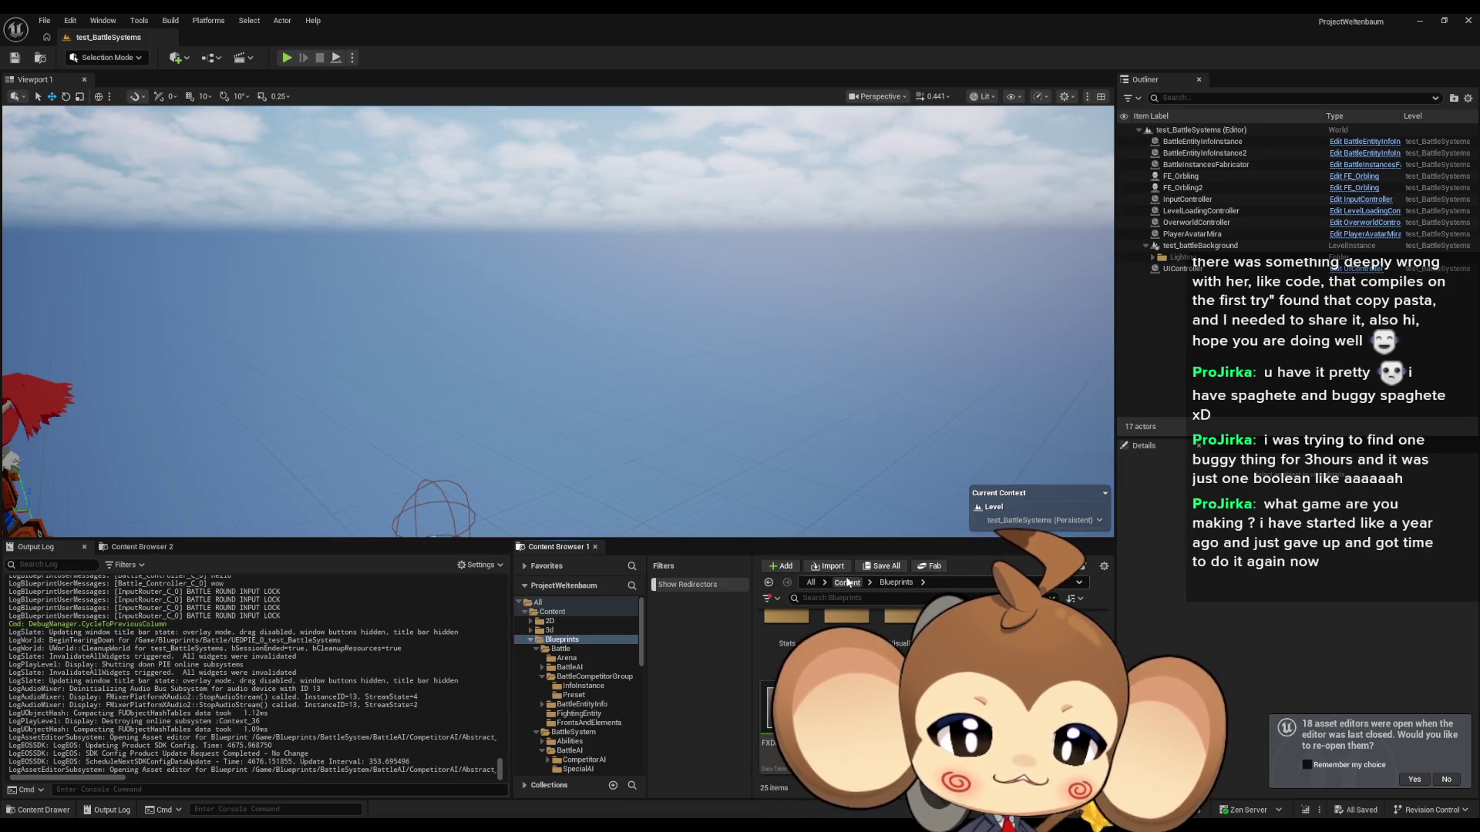
pyautogui.click(551, 612)
pyautogui.doubleClick(963, 693)
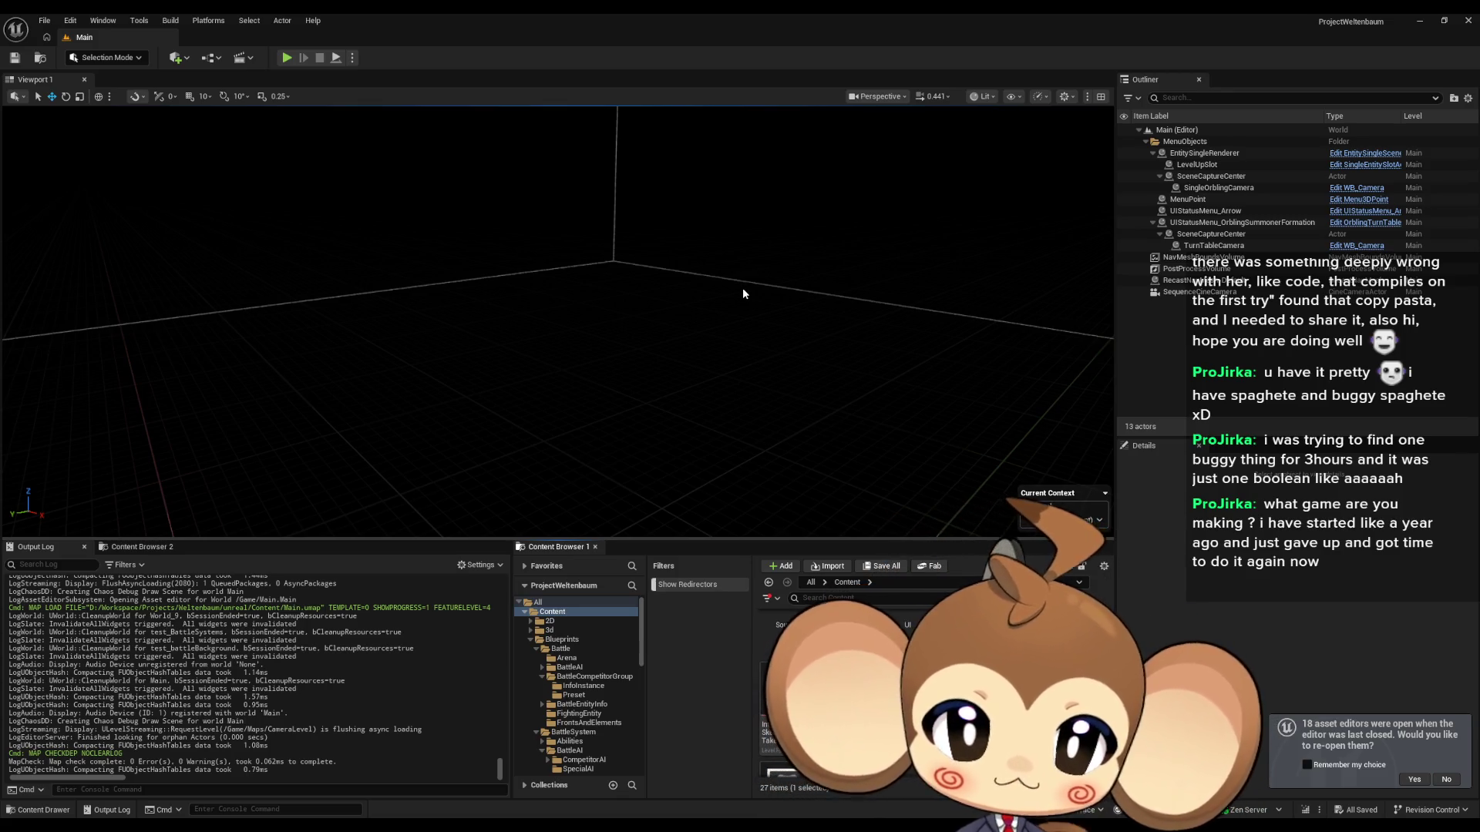
# Step: Play Main past the splash and steer the camera toward the cave's red creature to enter battle
pyautogui.click(287, 57)
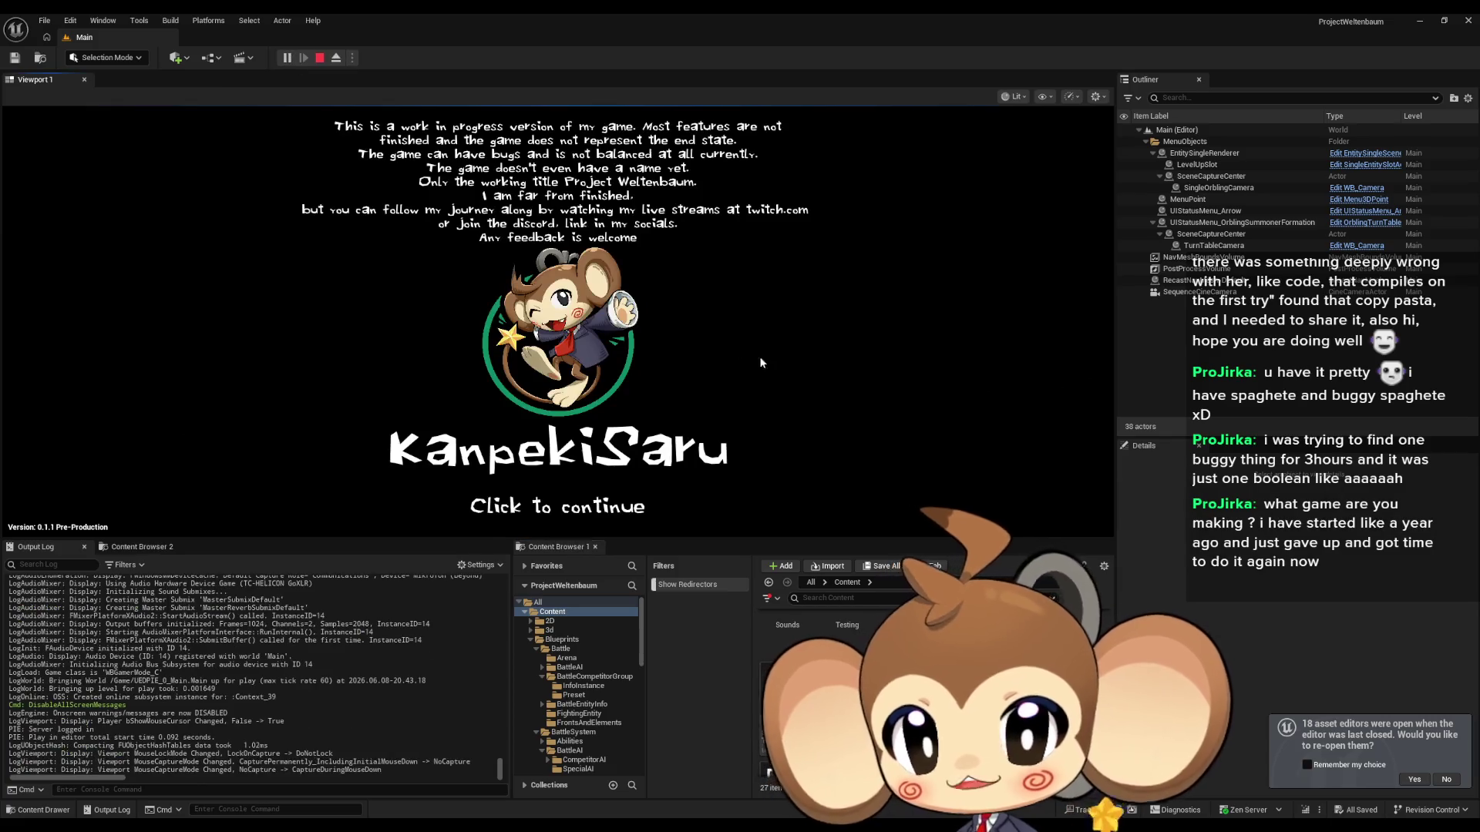
pyautogui.click(936, 387)
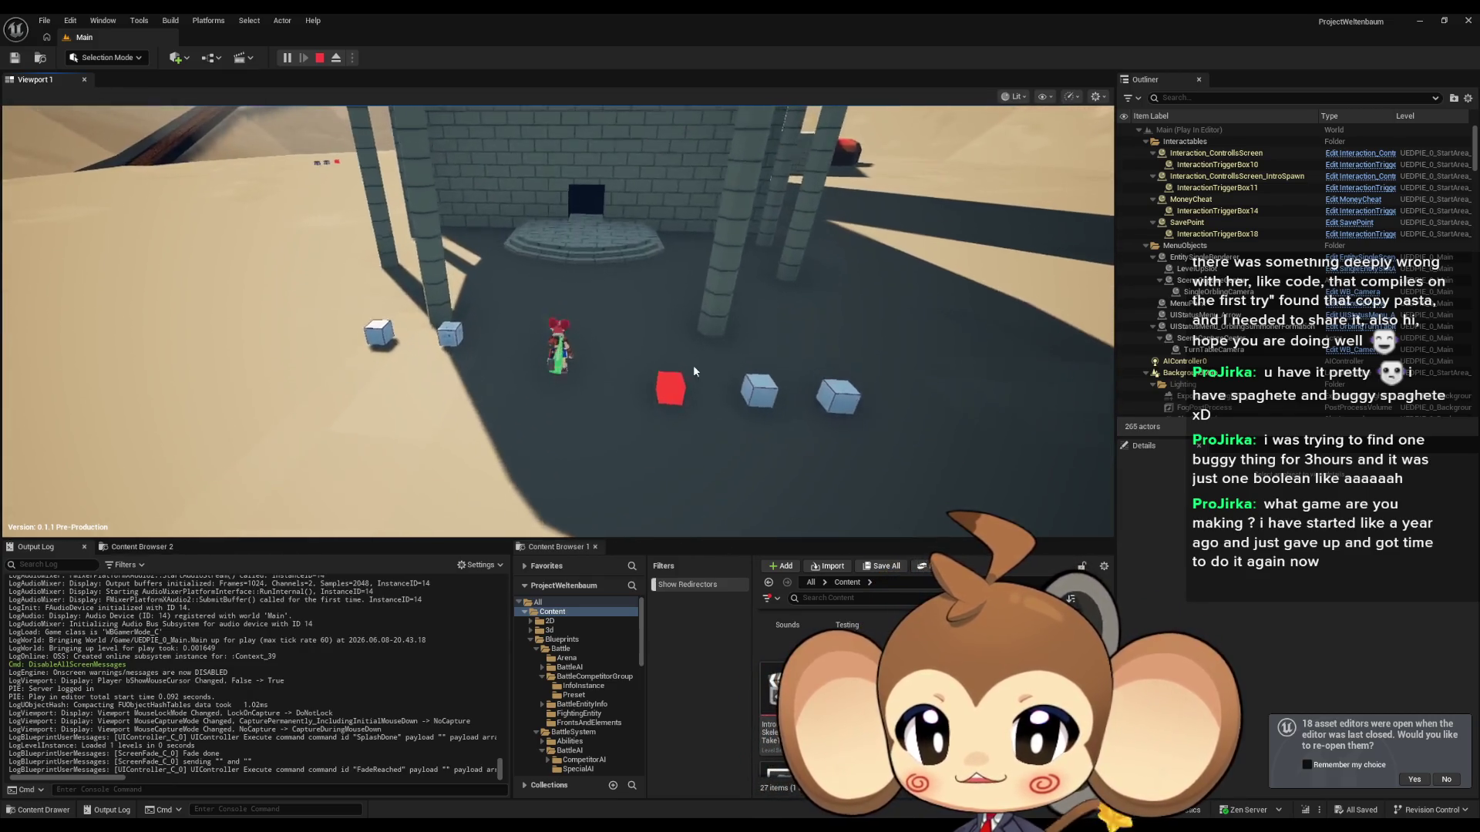
pyautogui.click(858, 347)
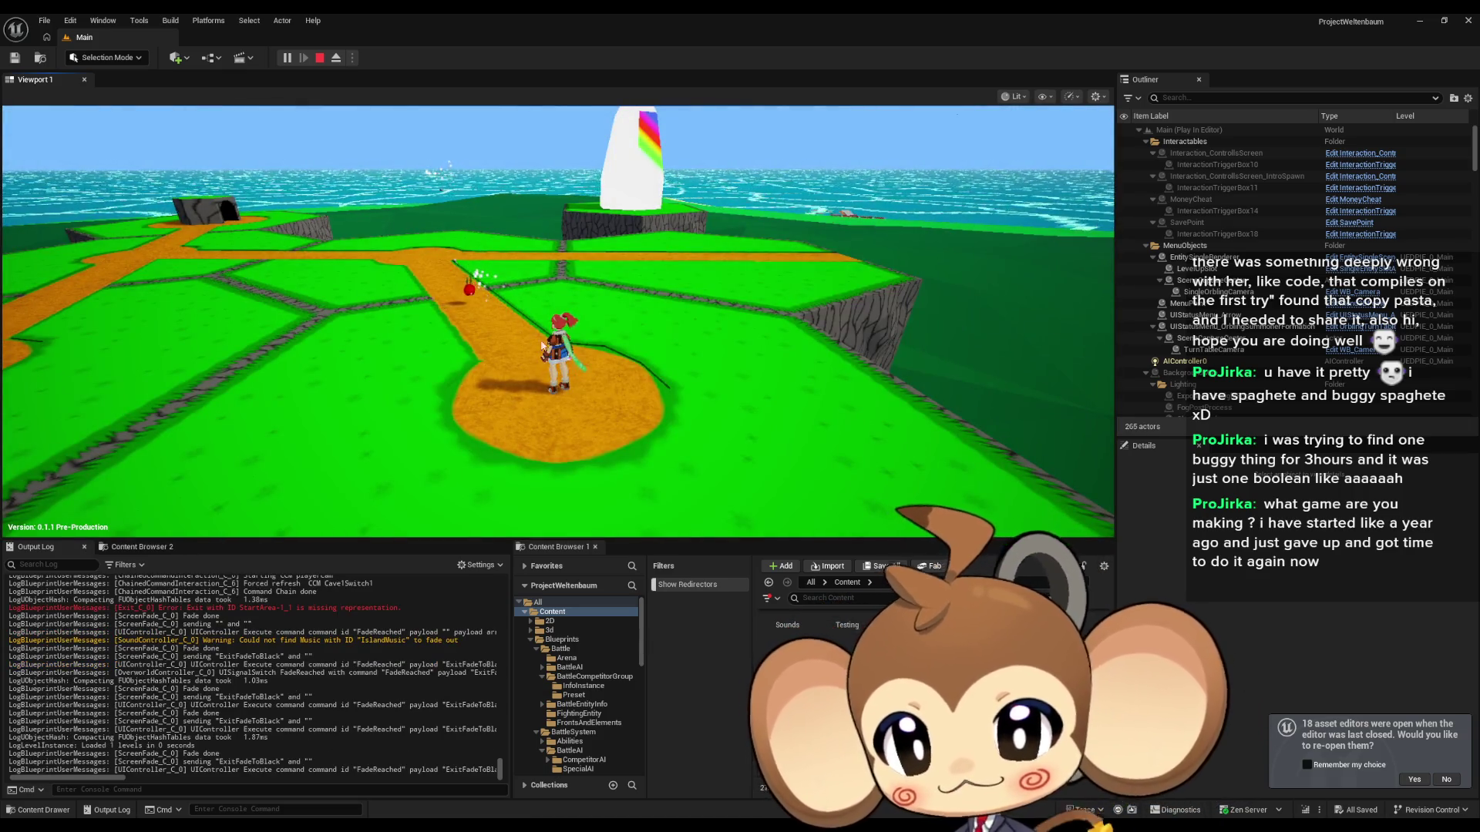
pyautogui.moveTo(463, 270)
pyautogui.mouseDown()
pyautogui.moveTo(588, 313)
pyautogui.moveTo(694, 303)
pyautogui.moveTo(657, 209)
pyautogui.mouseUp()
pyautogui.moveTo(709, 402)
pyautogui.mouseDown()
pyautogui.moveTo(724, 385)
pyautogui.moveTo(699, 341)
pyautogui.mouseUp()
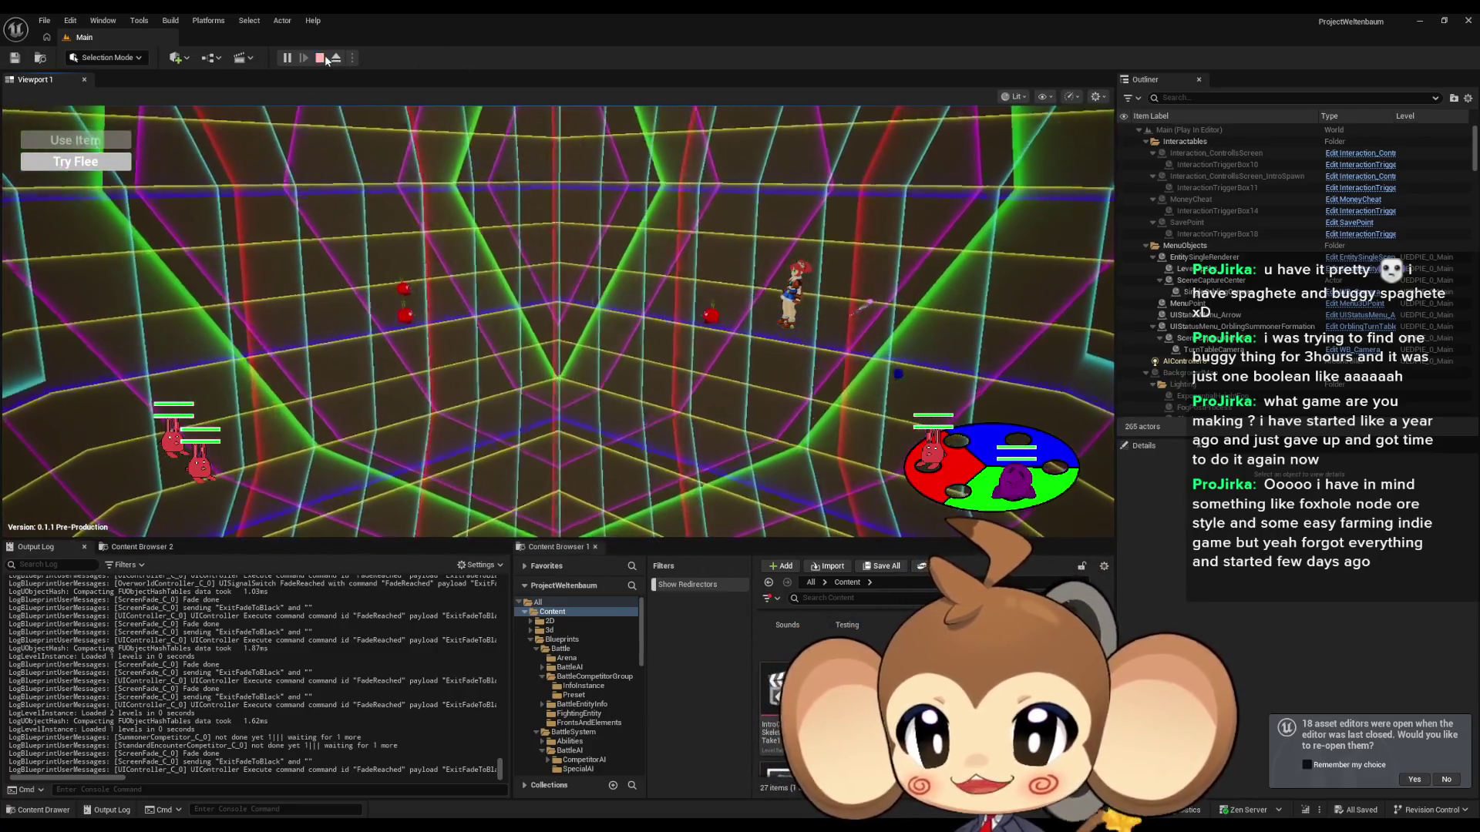
# Step: Stop play and review the InputRouter's BattleInputPressed graph in the Abstract_SummonerAI editor
pyautogui.click(319, 58)
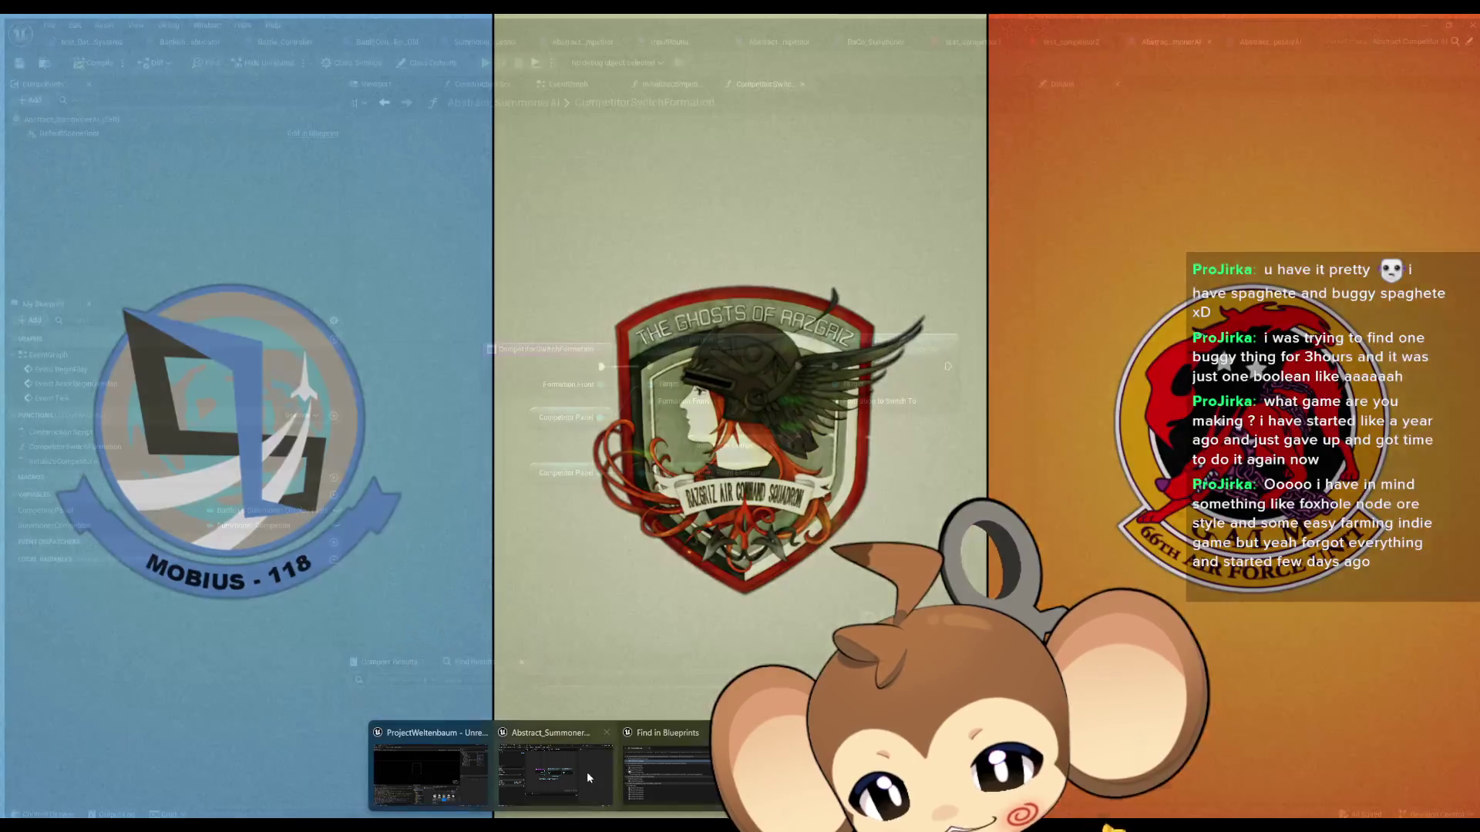
pyautogui.click(586, 771)
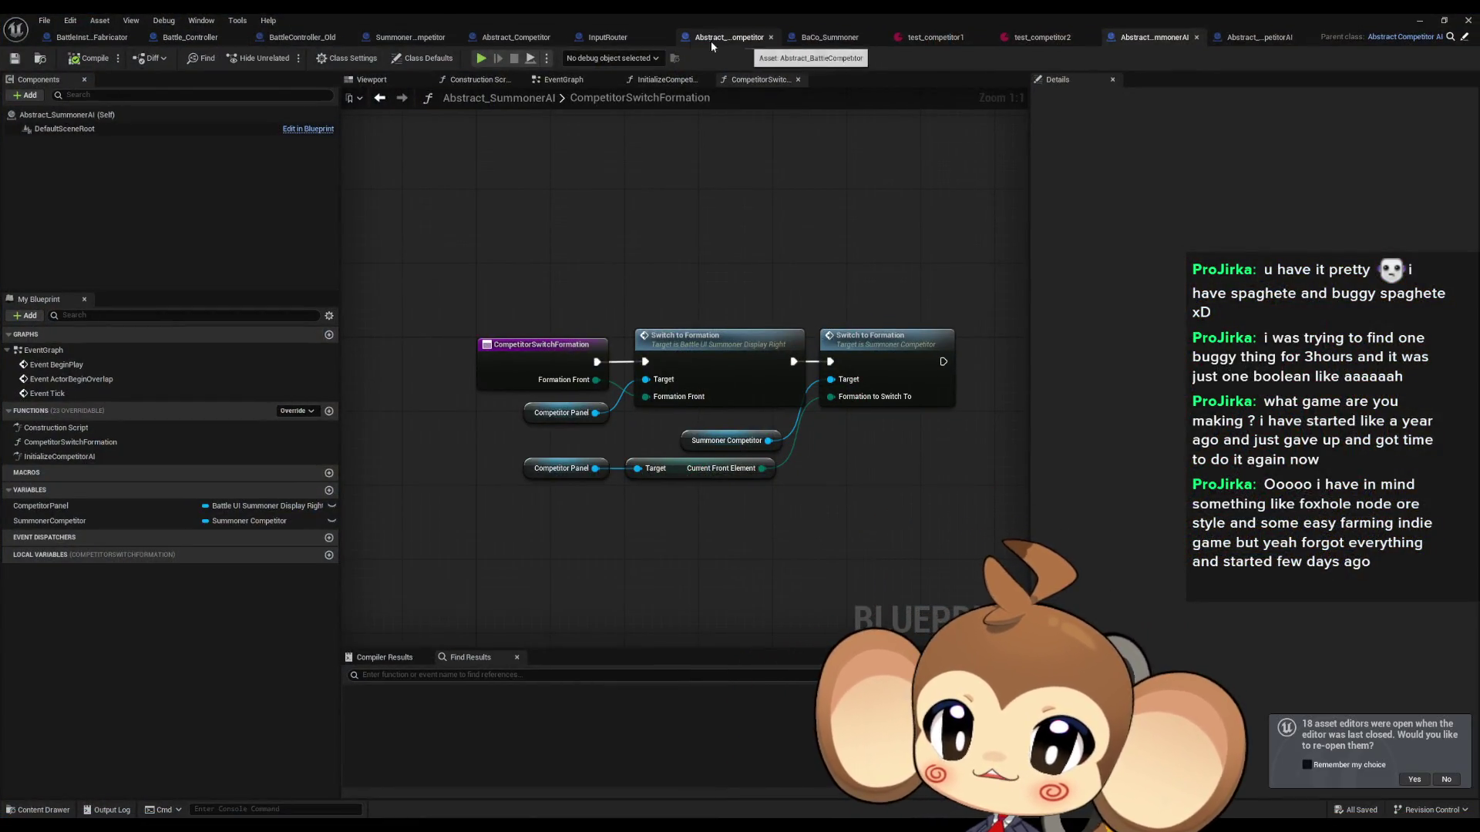
pyautogui.click(608, 37)
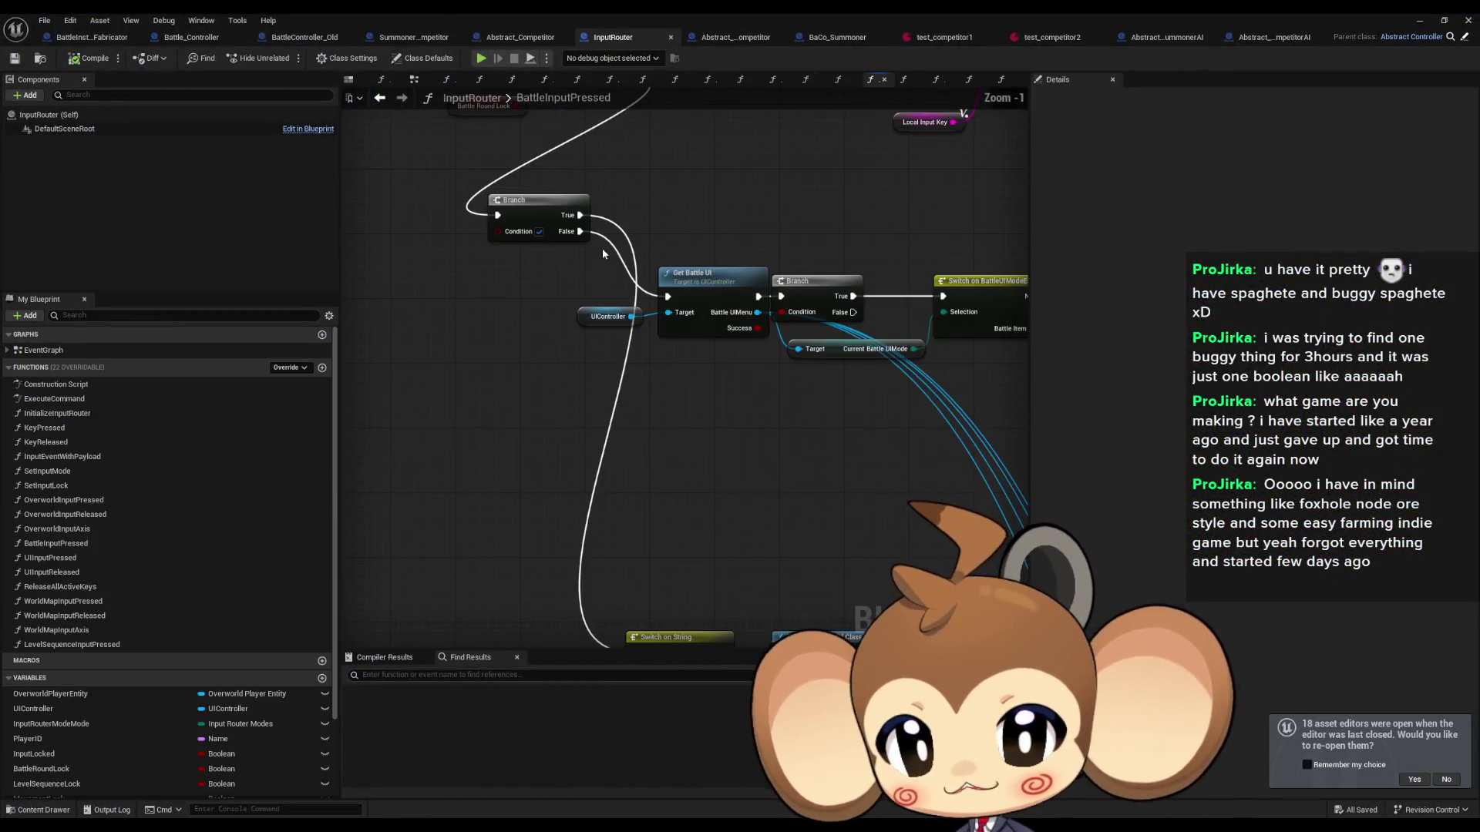
# Step: Return to the level editor and restart play with Alt+P, skipping the splash screen
pyautogui.click(1419, 20)
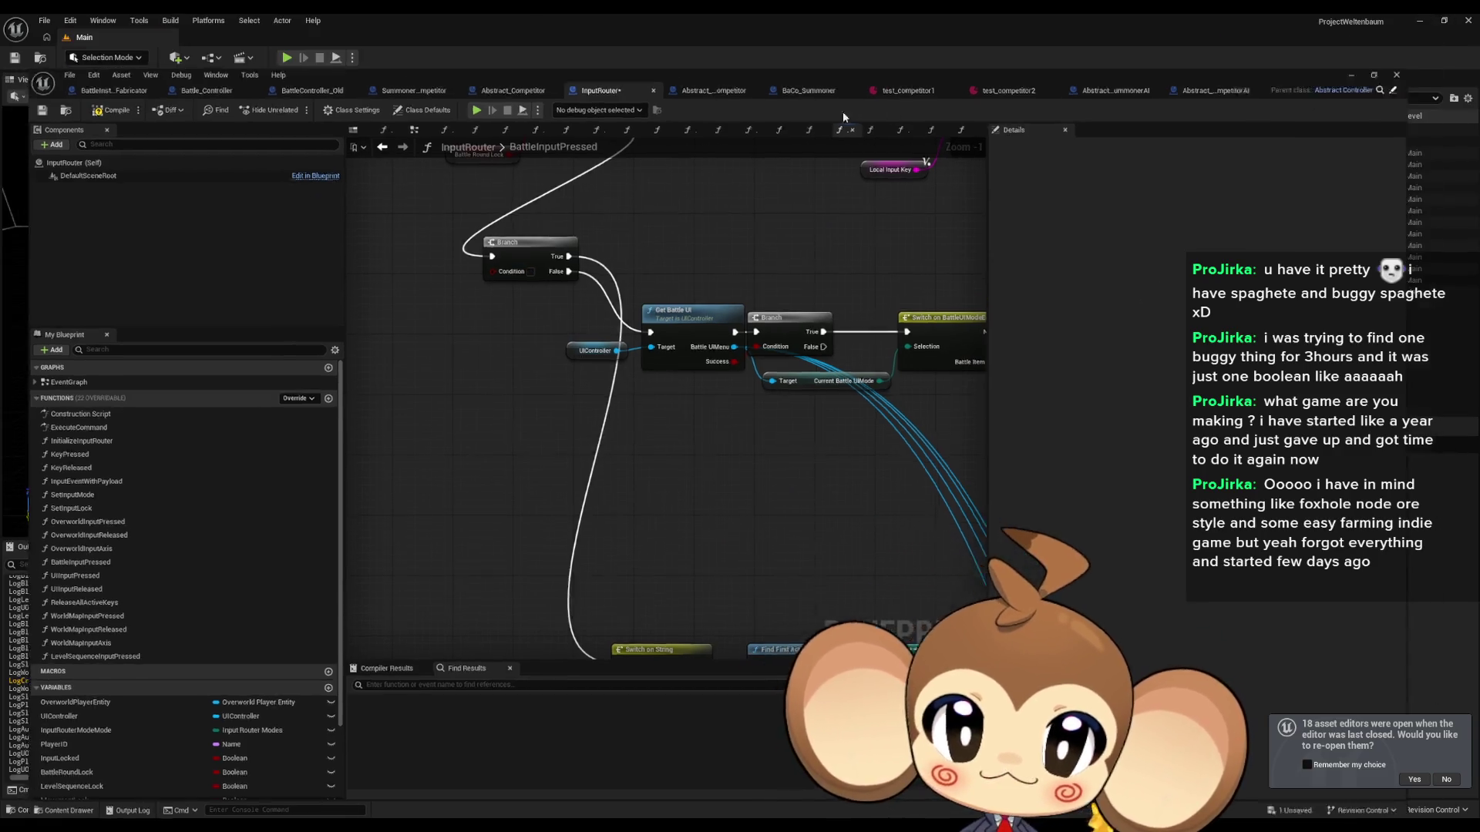
pyautogui.hotkey('alt', 'p')
pyautogui.click(672, 461)
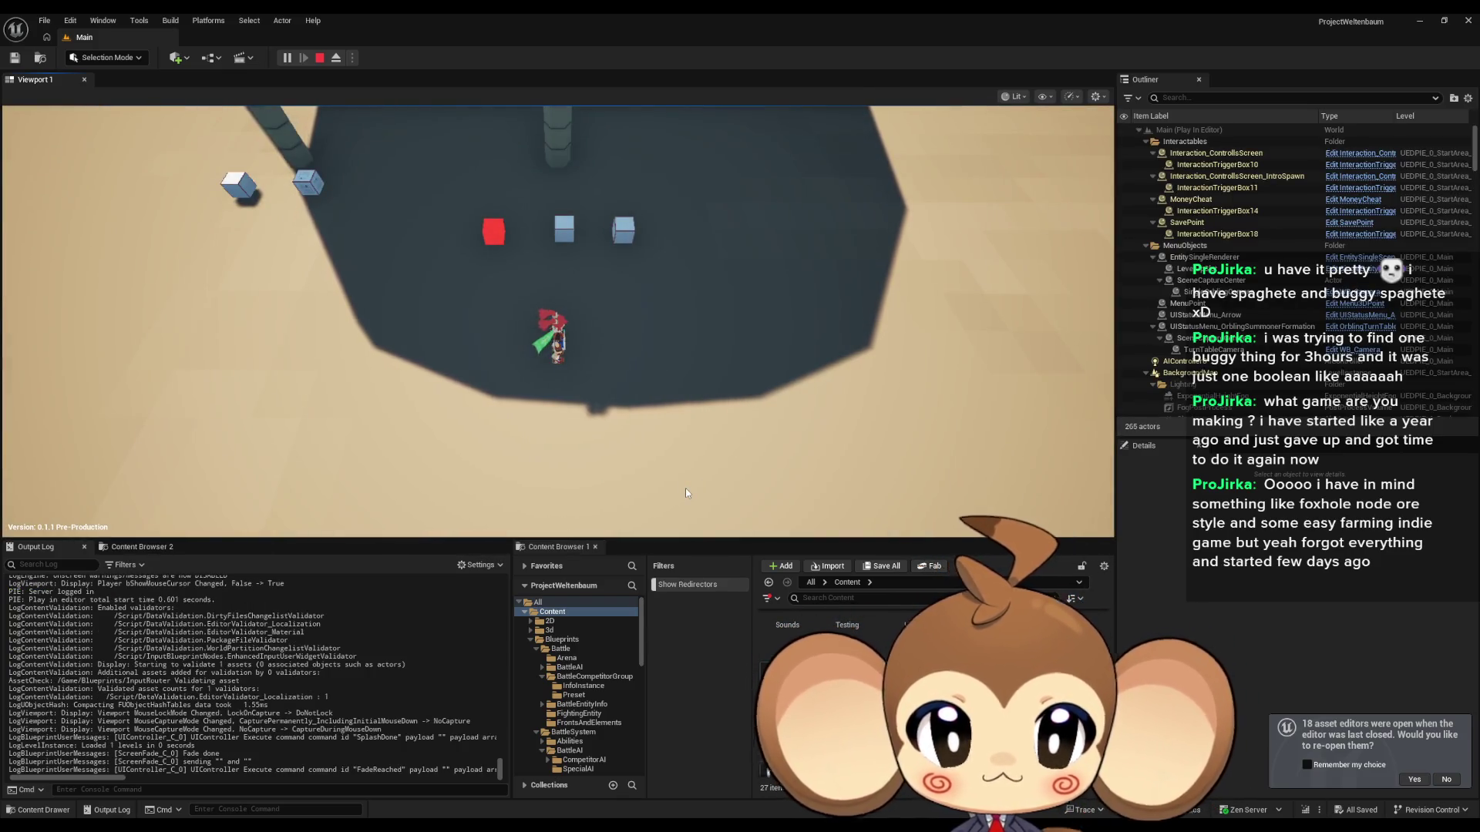
# Step: Capture the mouse in the running game and walk the character across the grassy island
pyautogui.click(687, 376)
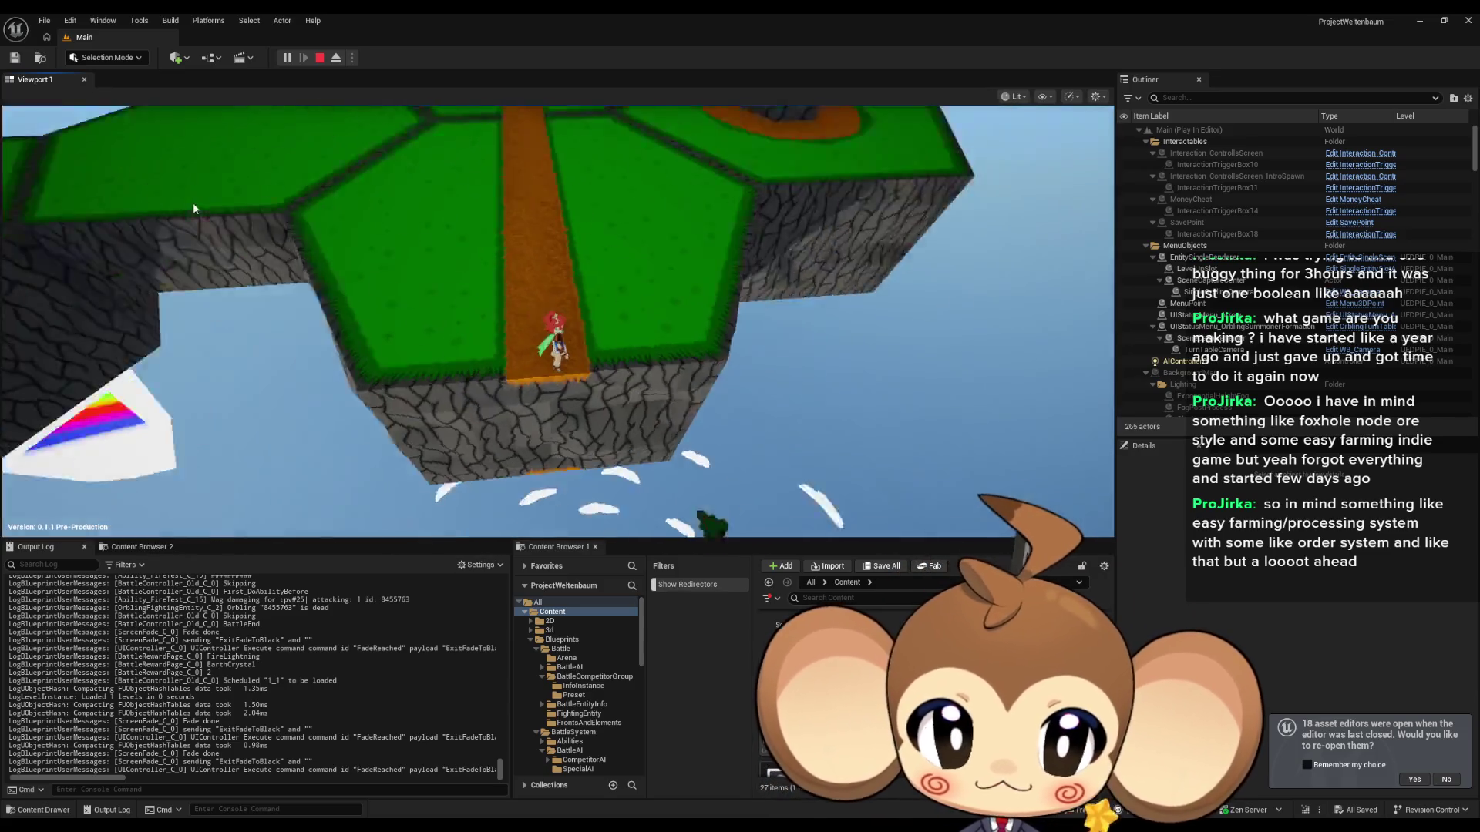
# Step: Walk the character down the dirt path past the stone block into the cave, then stop play
pyautogui.press('w')
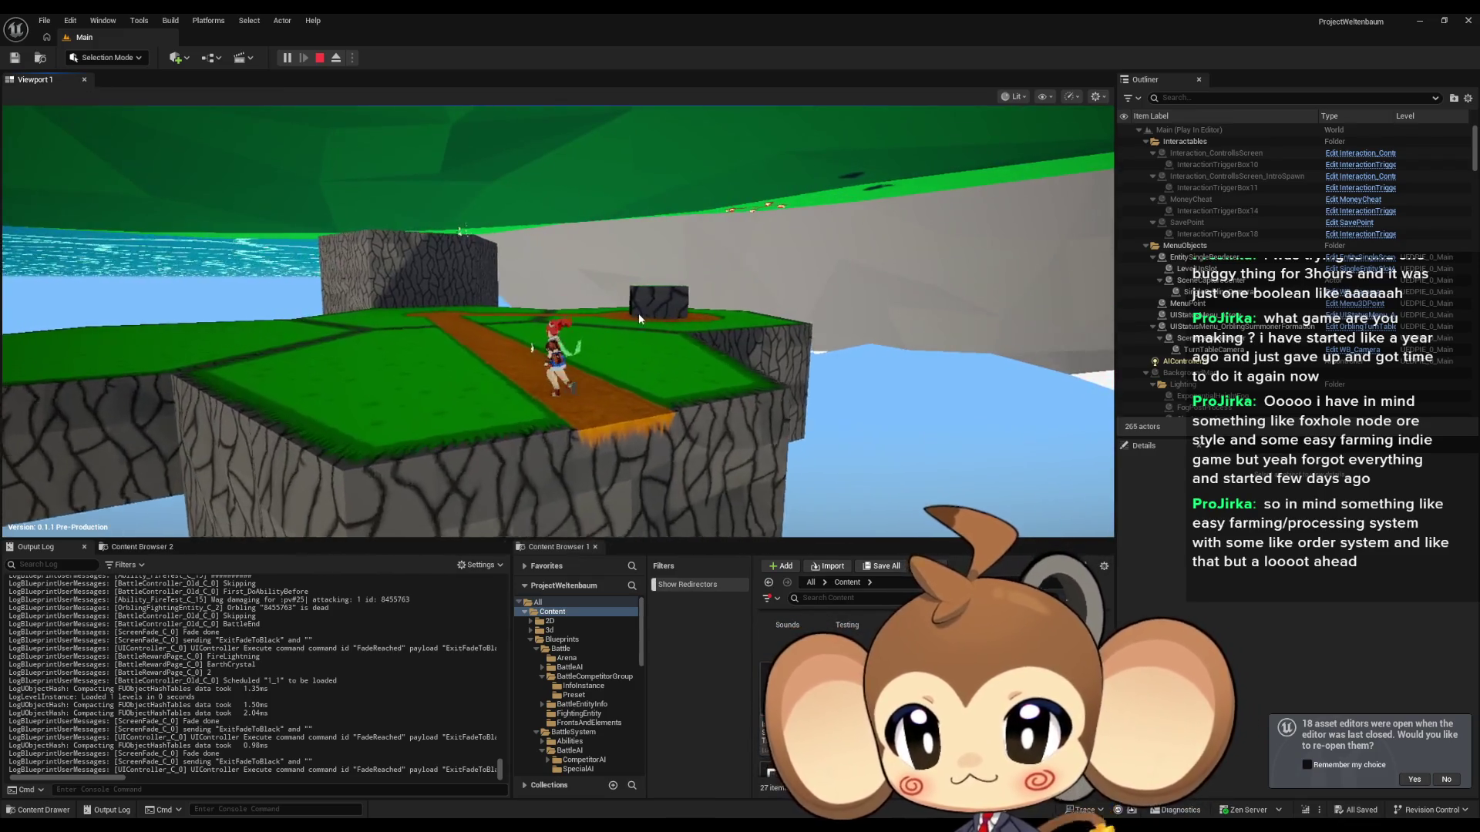
pyautogui.press('d')
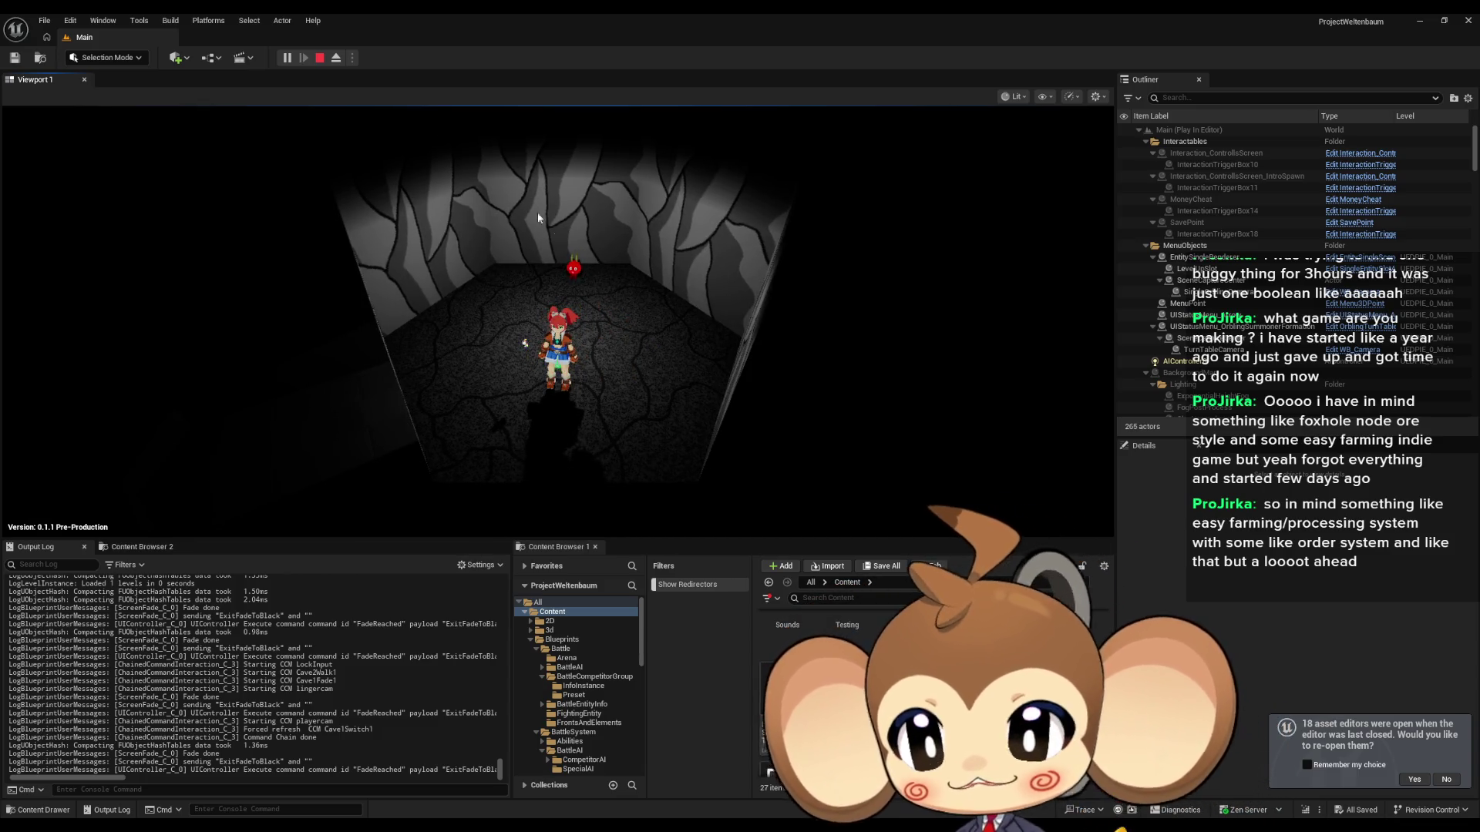
pyautogui.click(321, 61)
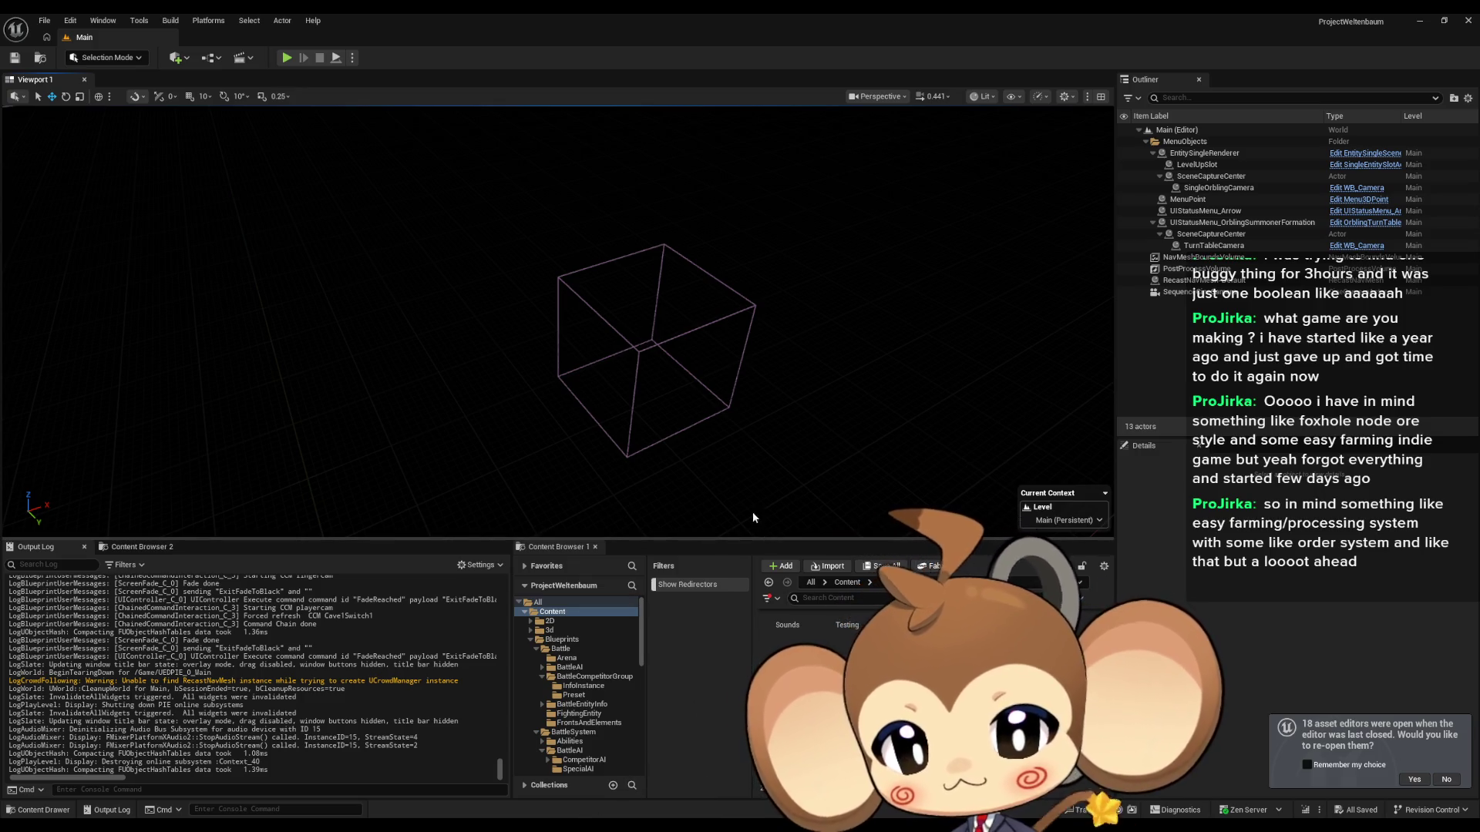
pyautogui.scroll(-2, 683, 437)
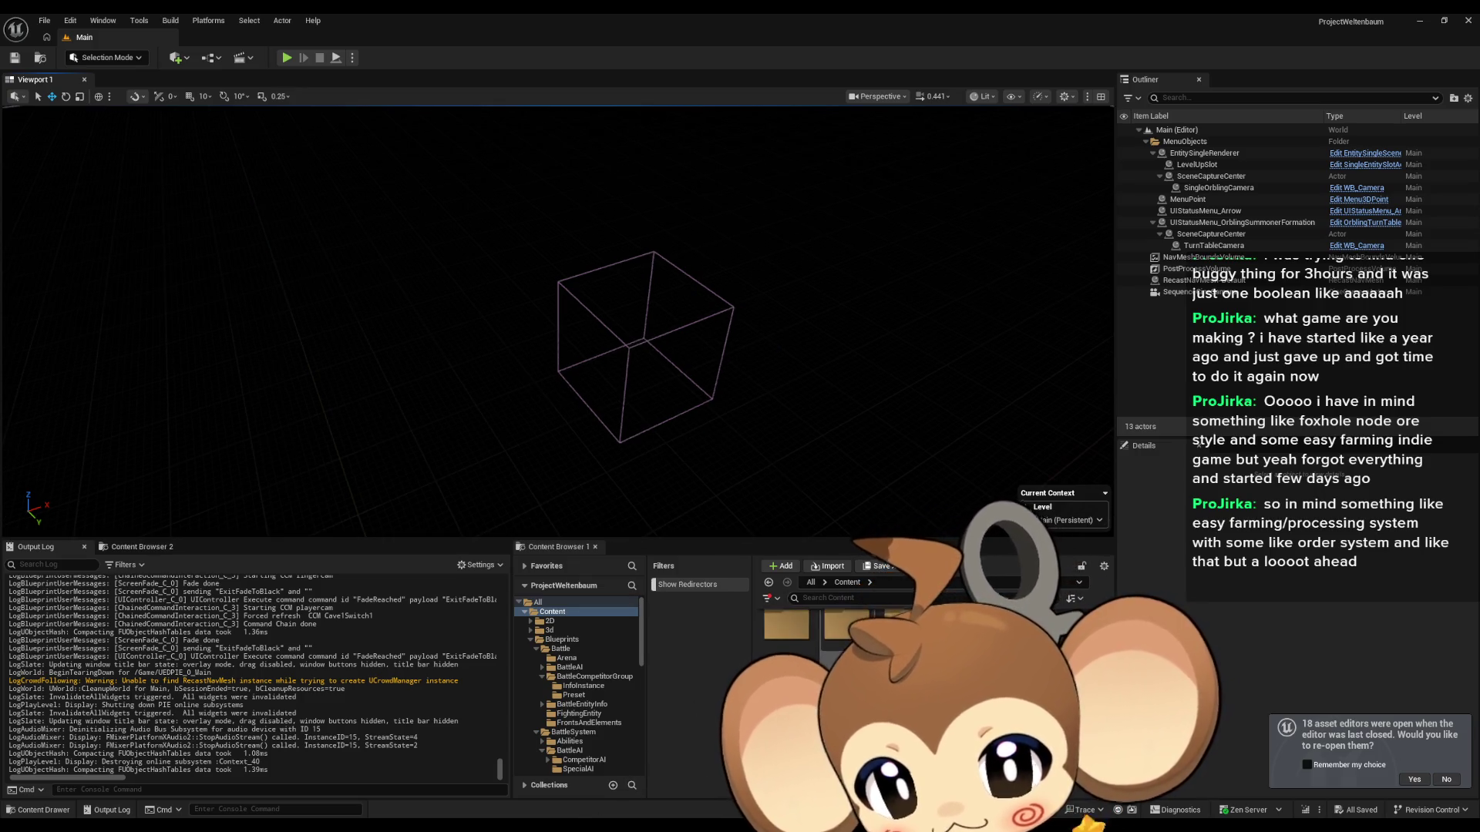
pyautogui.click(561, 640)
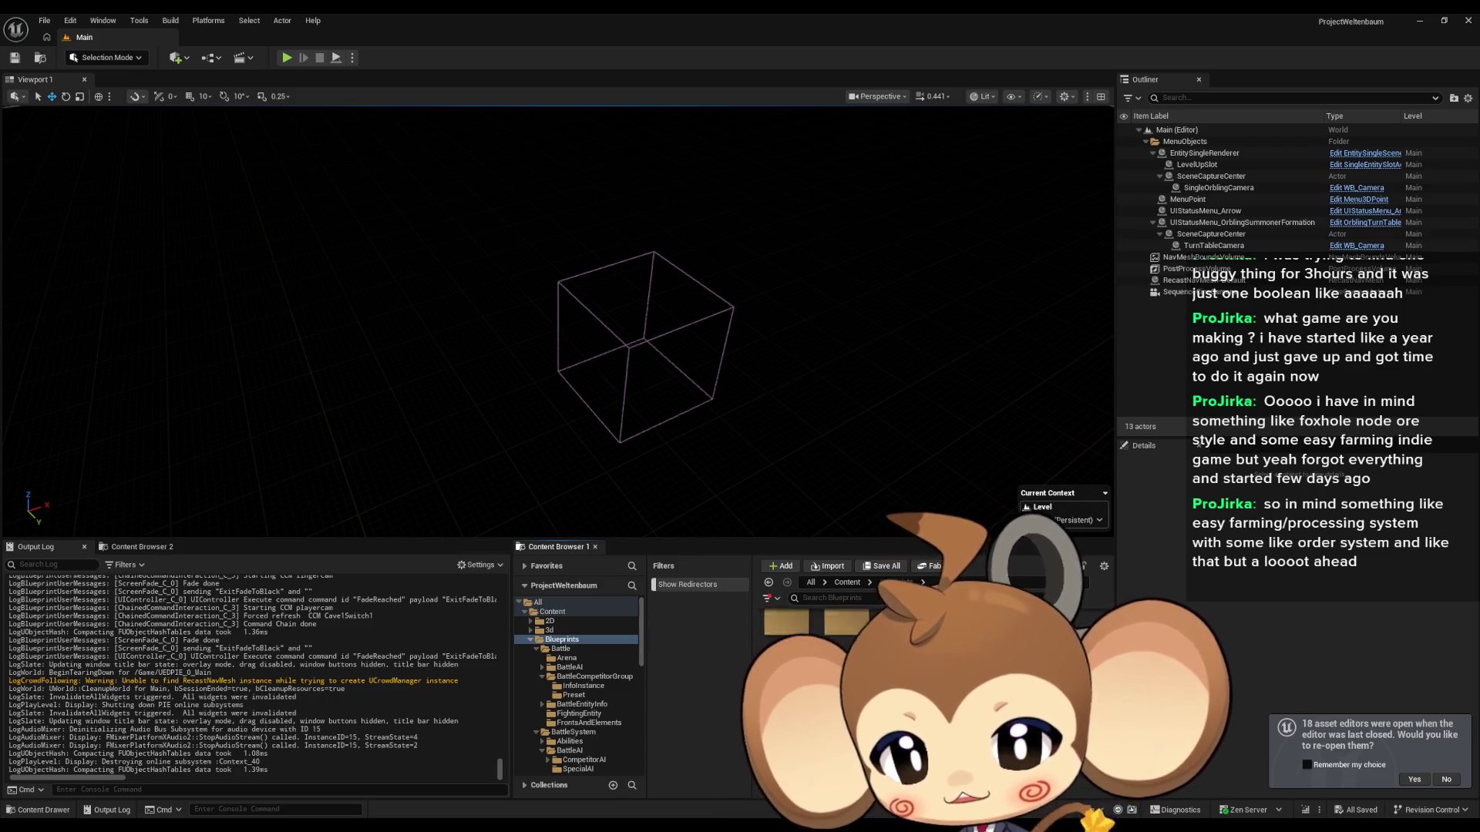
pyautogui.click(561, 648)
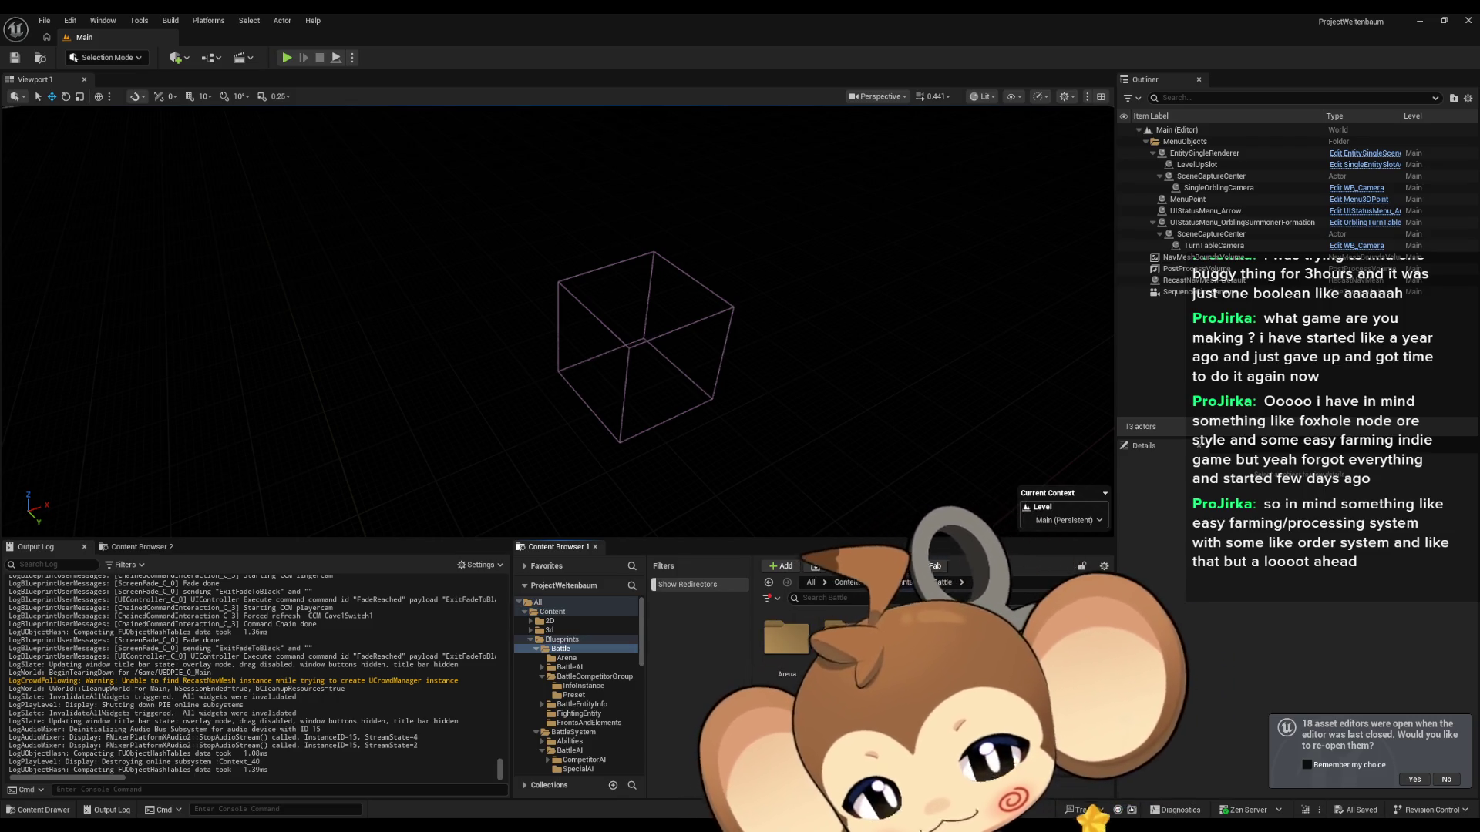
pyautogui.doubleClick(844, 624)
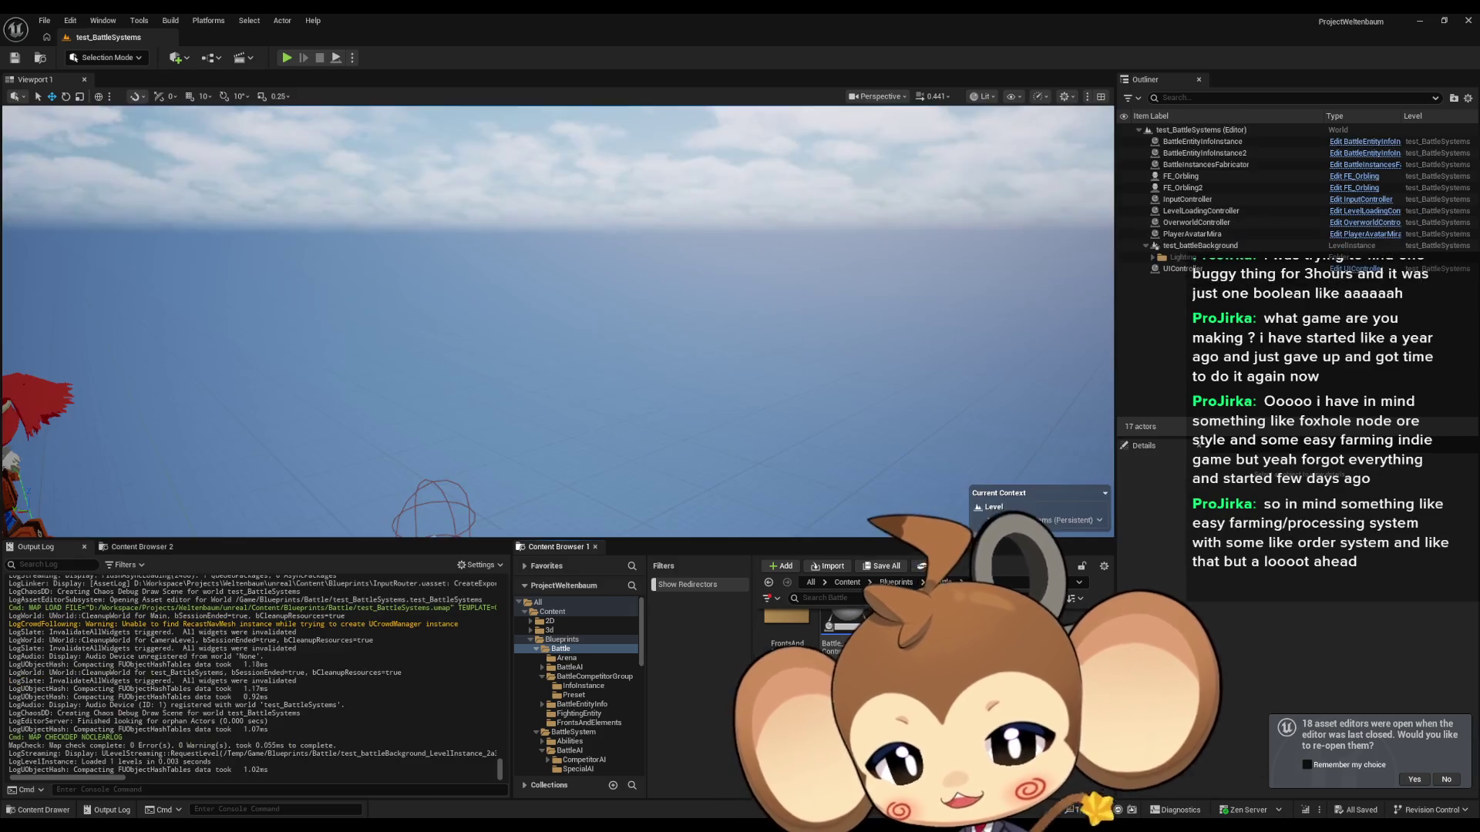
pyautogui.moveTo(674, 397); pyautogui.dragTo(674, 404)
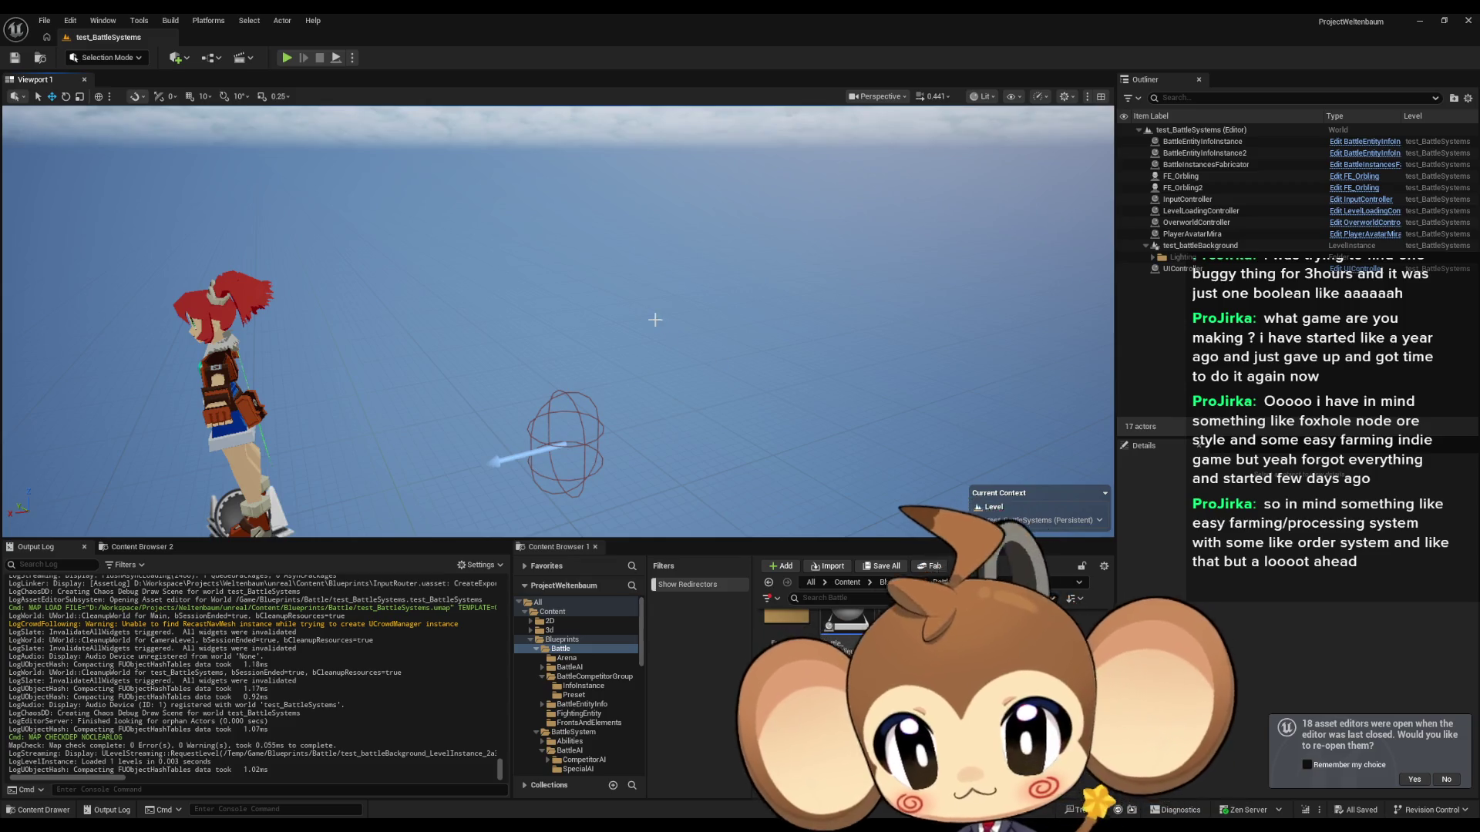
pyautogui.moveTo(656, 321); pyautogui.dragTo(637, 381)
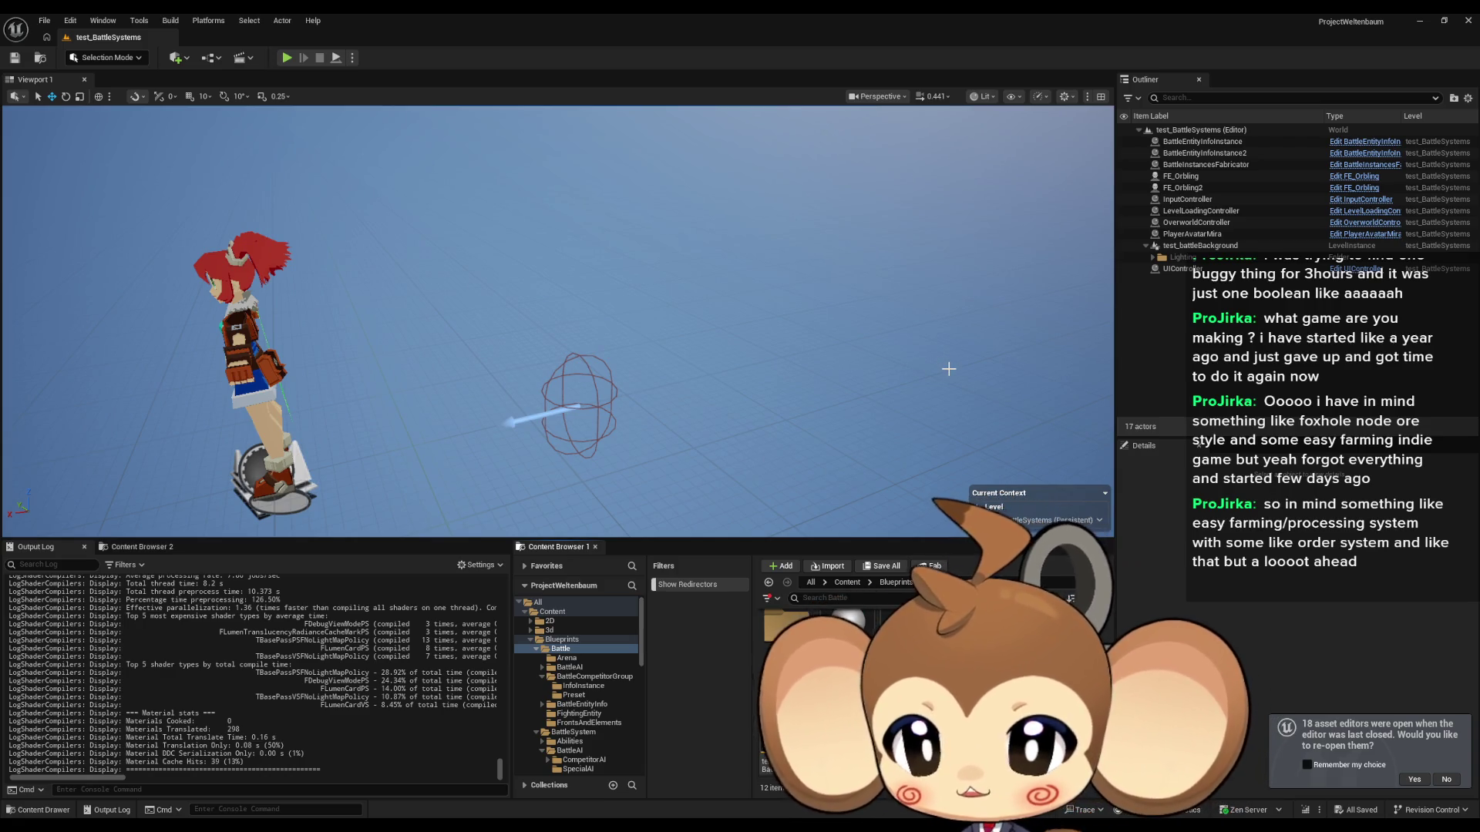
pyautogui.moveTo(948, 369); pyautogui.dragTo(921, 370)
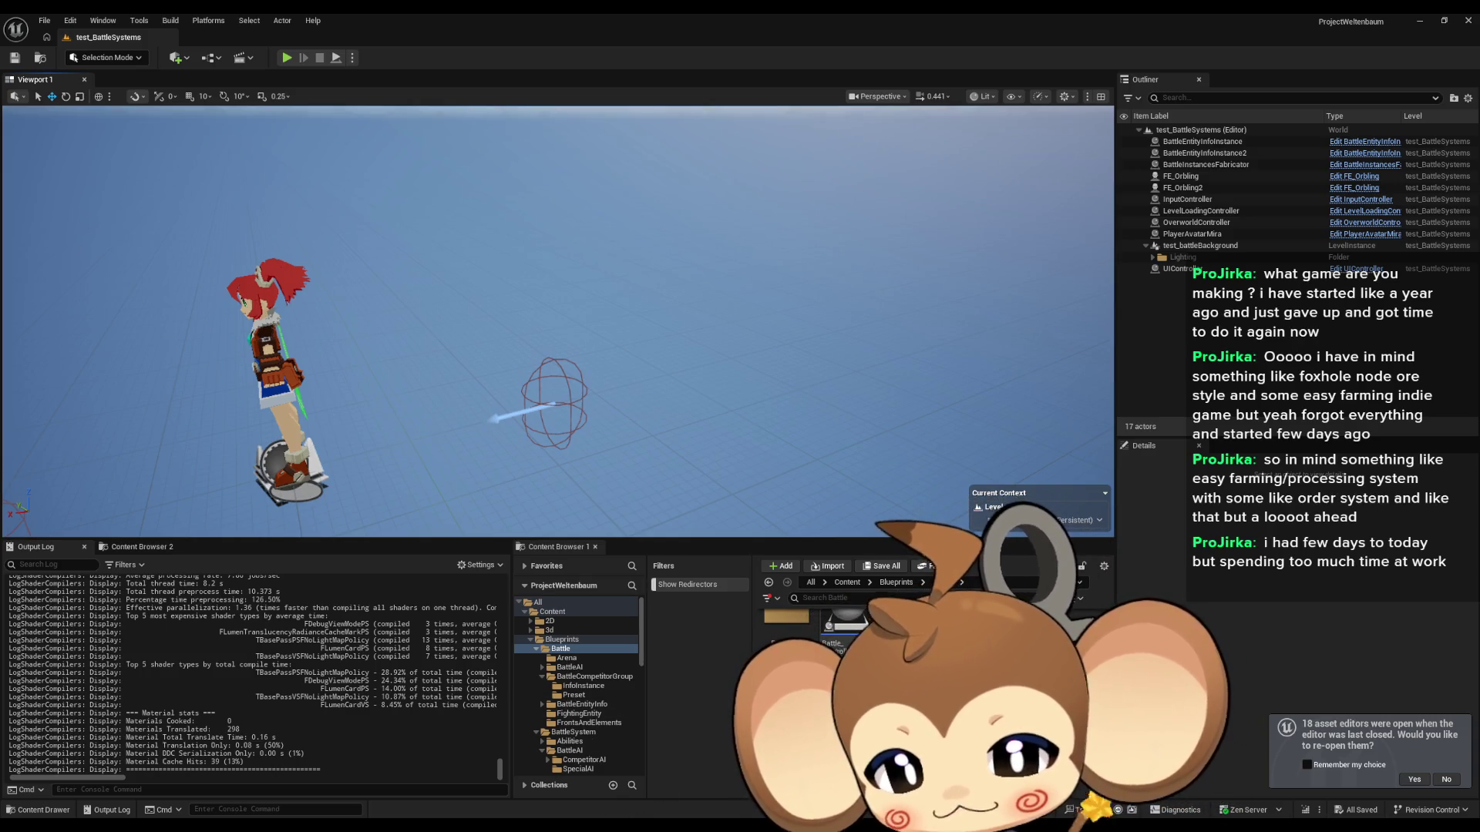
pyautogui.click(575, 791)
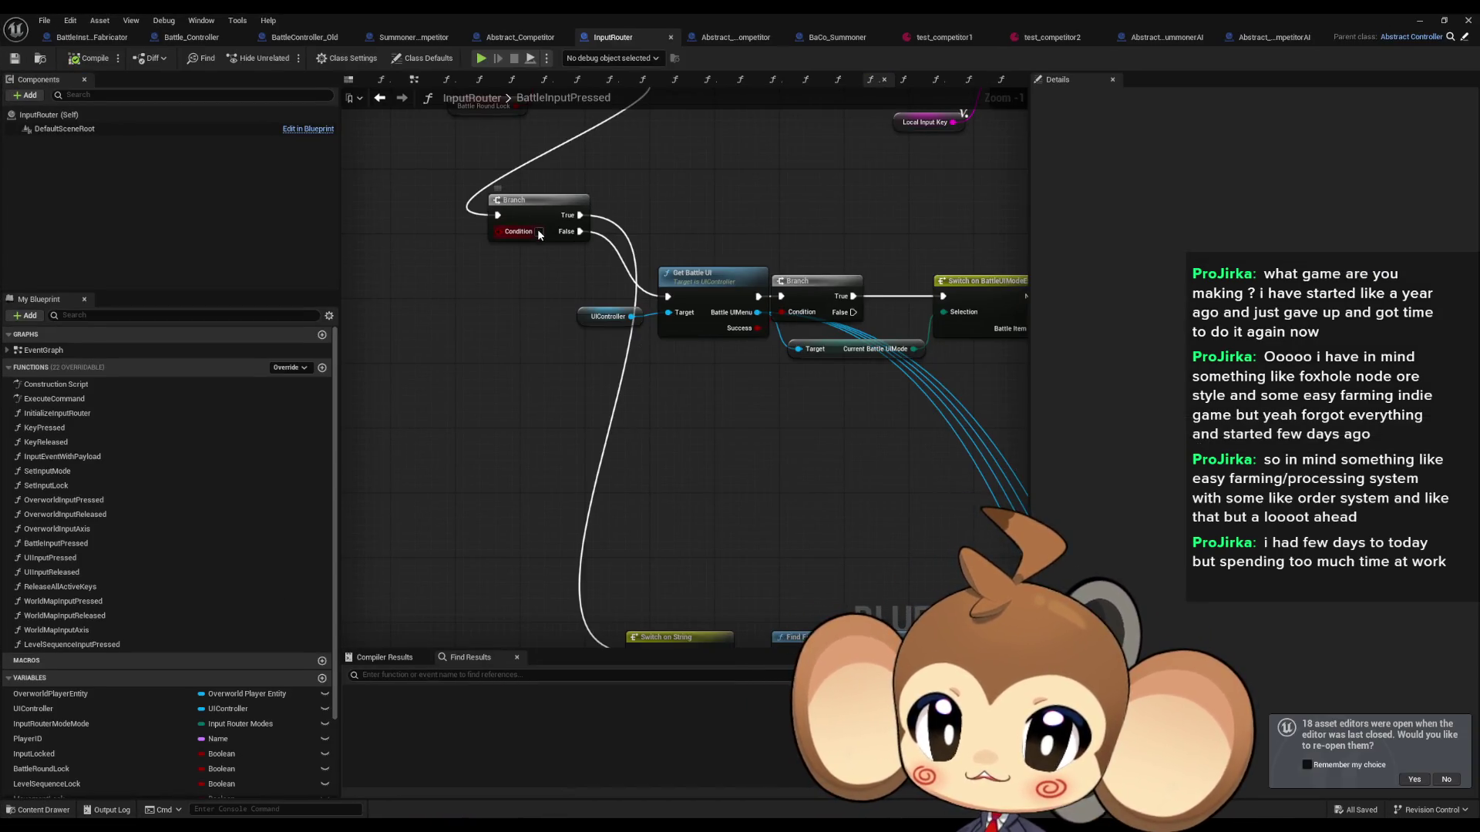
pyautogui.click(105, 65)
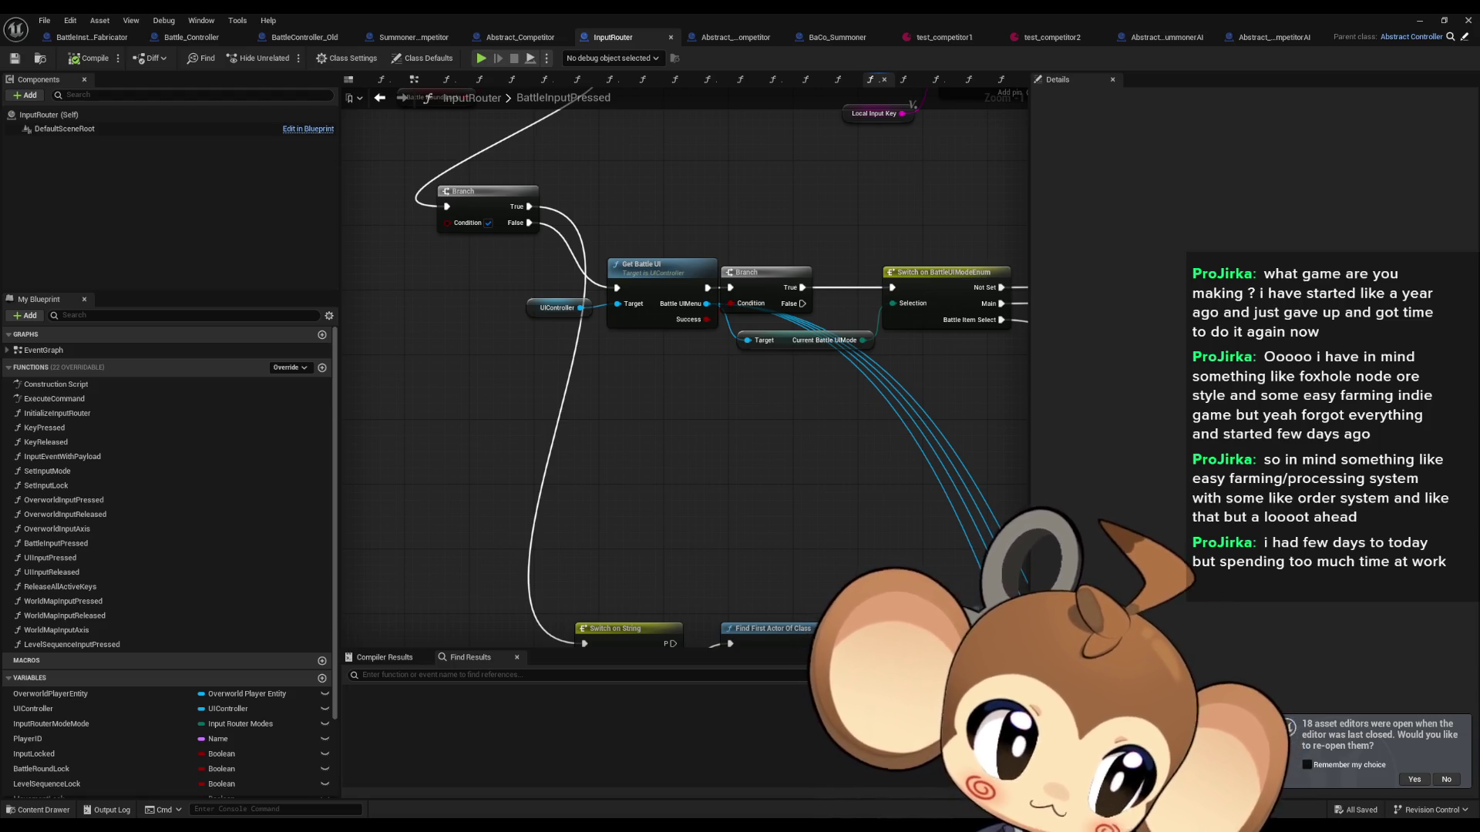
pyautogui.scroll(-2, 844, 405)
pyautogui.moveTo(845, 405)
pyautogui.mouseDown()
pyautogui.moveTo(716, 331)
pyautogui.moveTo(828, 362)
pyautogui.moveTo(679, 362)
pyautogui.mouseUp()
pyautogui.scroll(-3, 800, 389)
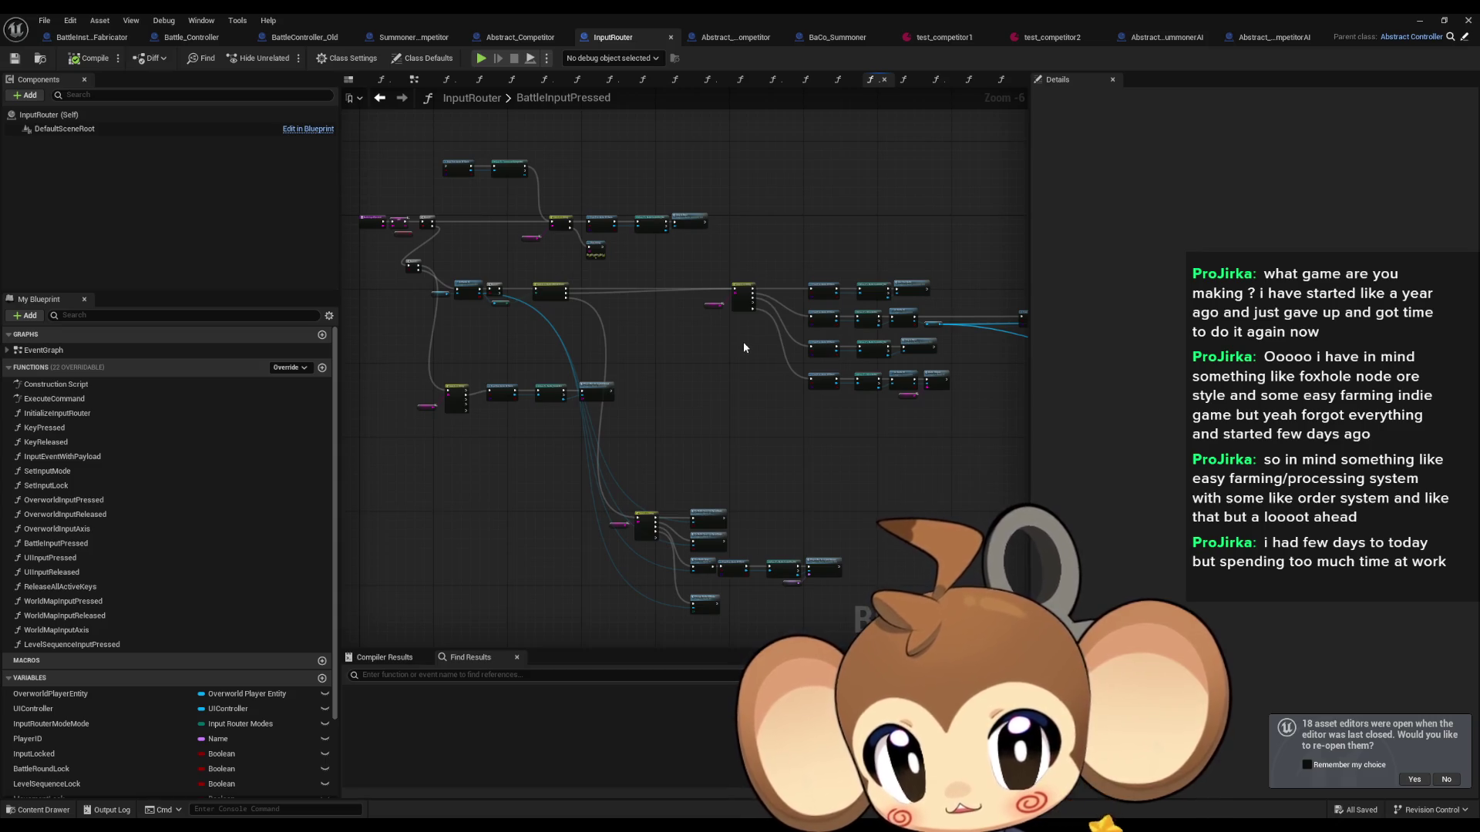
pyautogui.scroll(4, 539, 389)
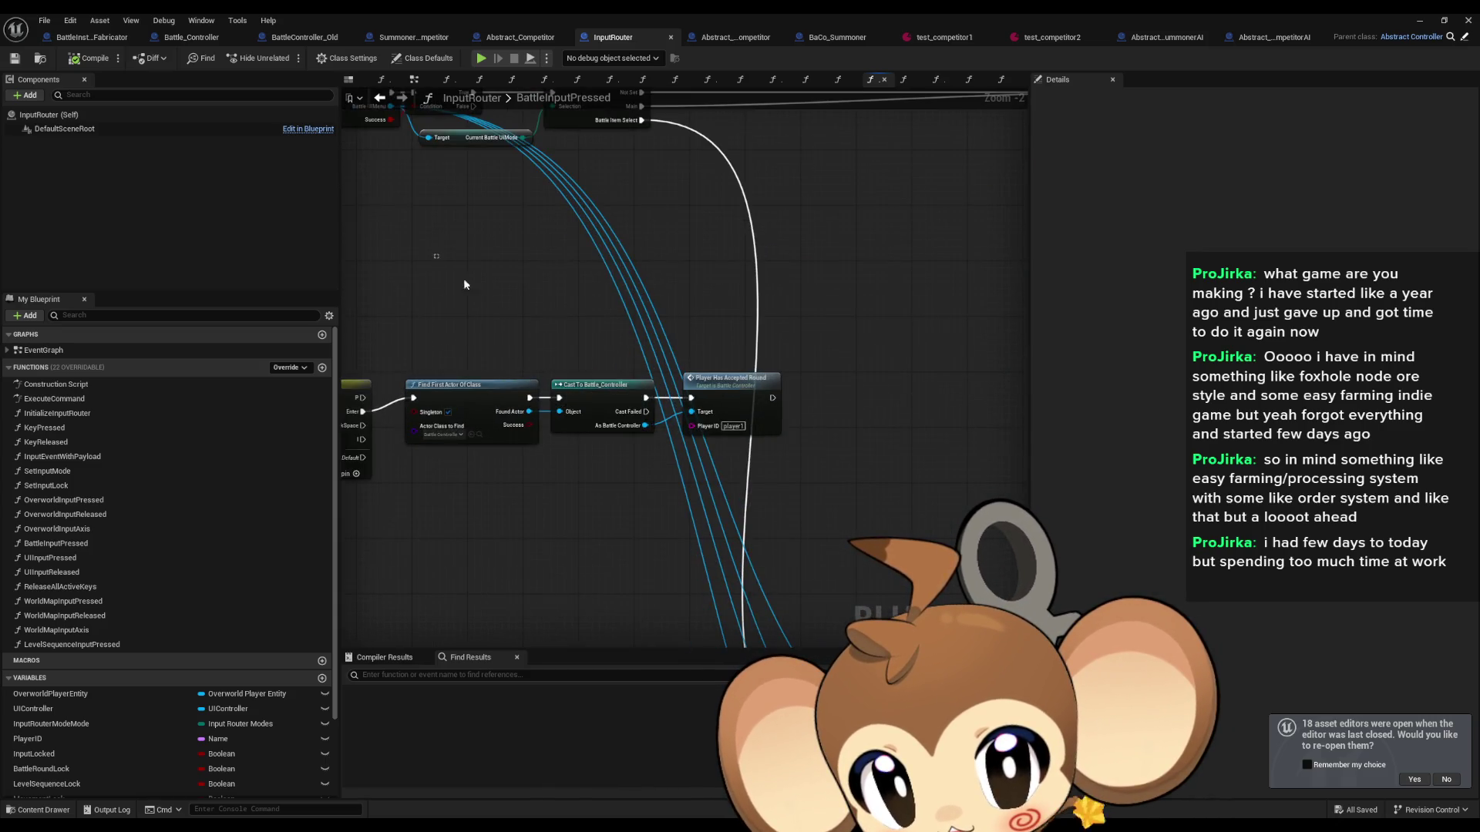
pyautogui.moveTo(431, 256); pyautogui.dragTo(892, 472)
pyautogui.moveTo(799, 464); pyautogui.dragTo(908, 410)
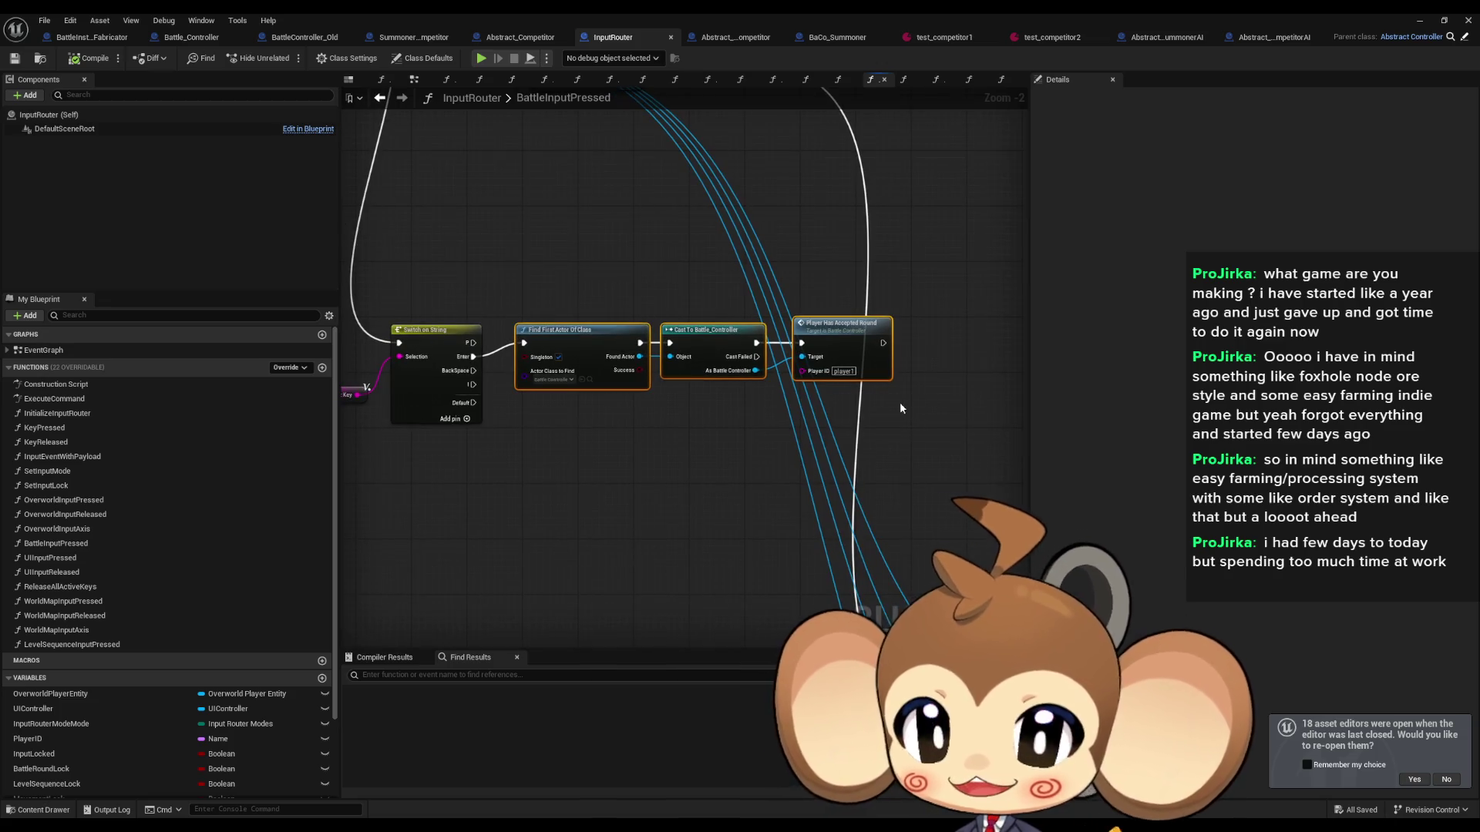
pyautogui.click(726, 481)
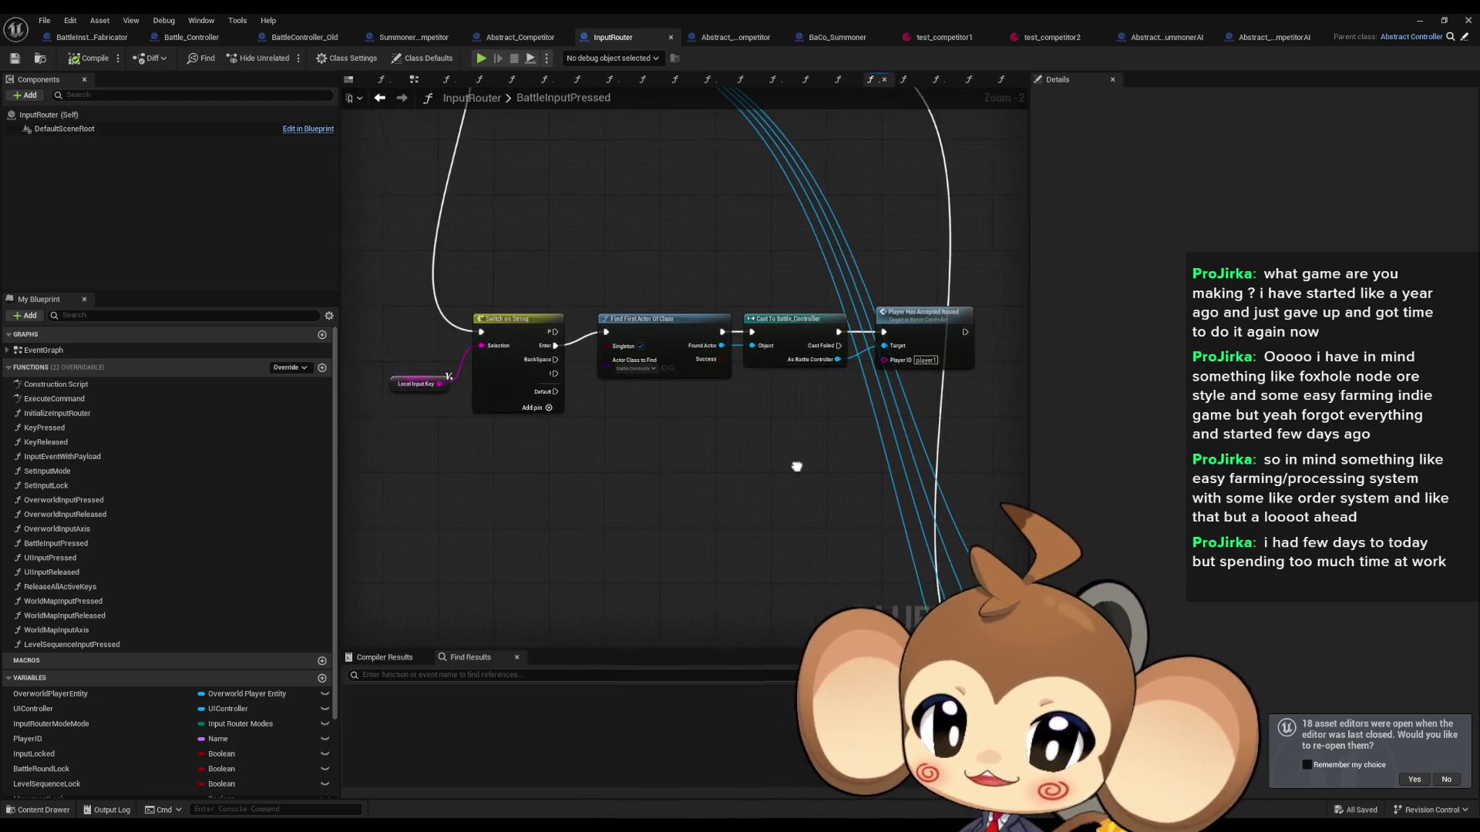
pyautogui.scroll(-1, 786, 481)
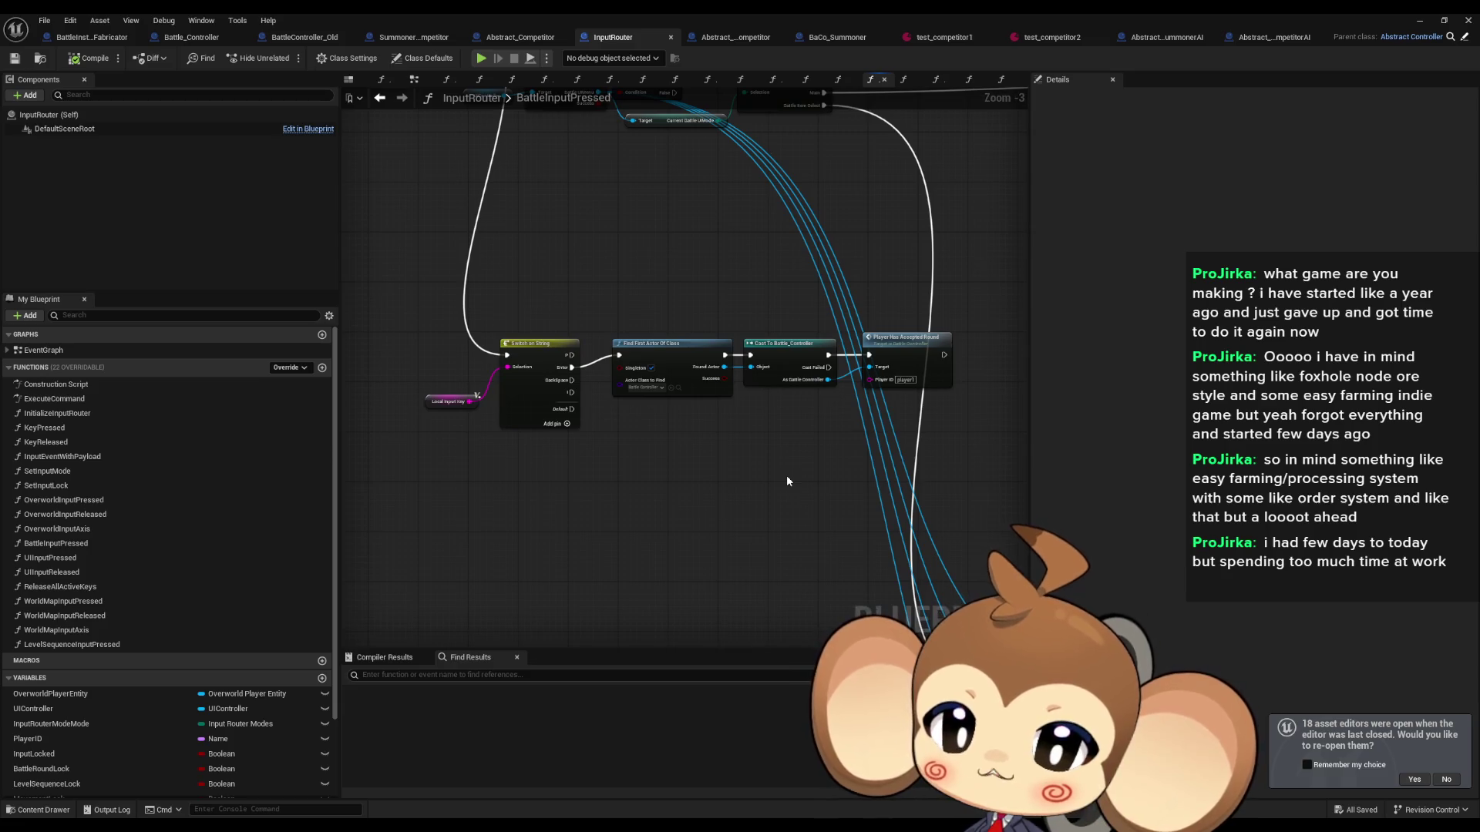
pyautogui.moveTo(786, 481)
pyautogui.mouseDown()
pyautogui.moveTo(662, 360)
pyautogui.moveTo(709, 381)
pyautogui.moveTo(637, 383)
pyautogui.mouseUp()
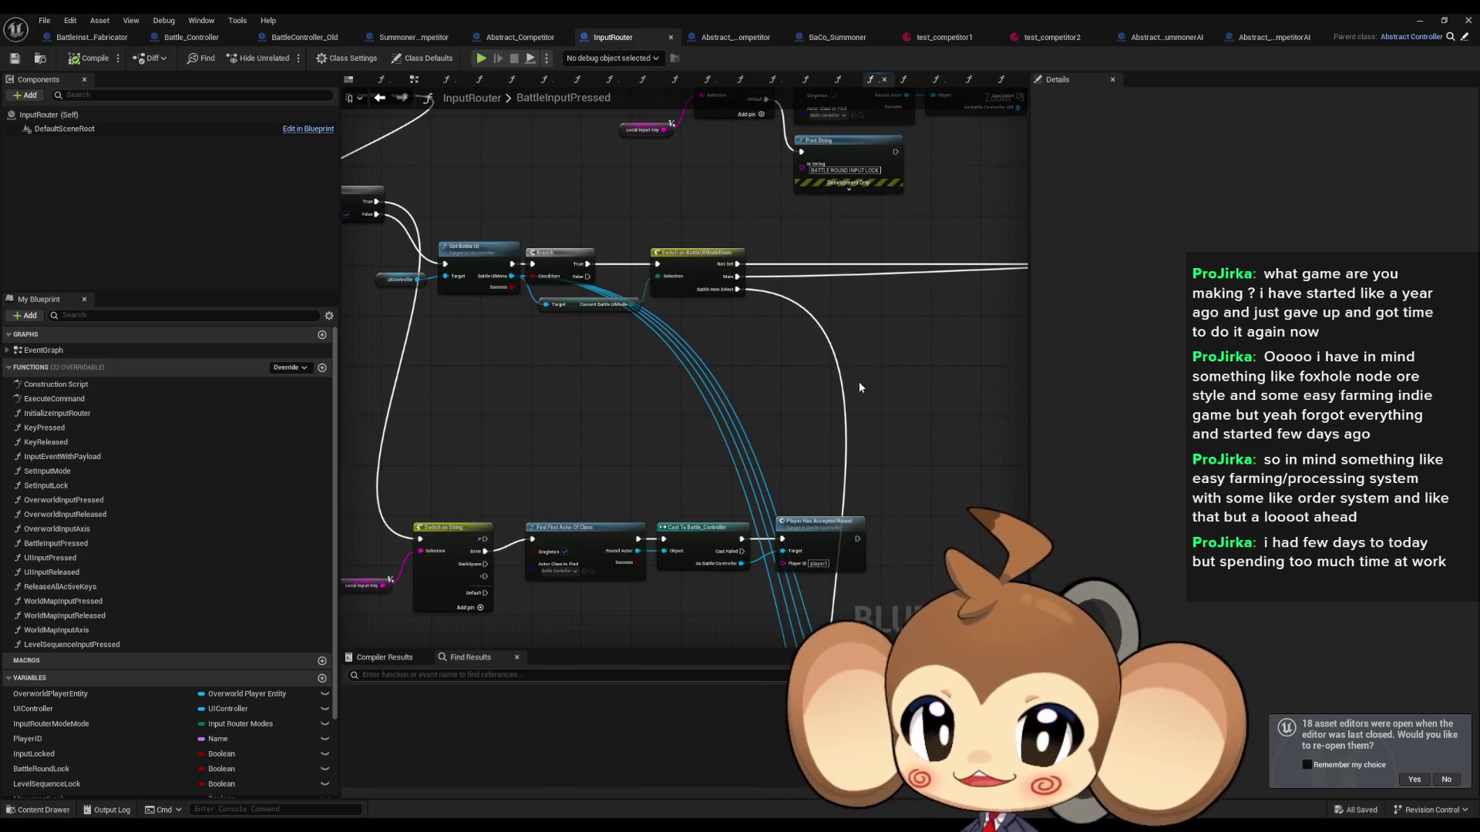
pyautogui.moveTo(882, 361); pyautogui.dragTo(789, 358)
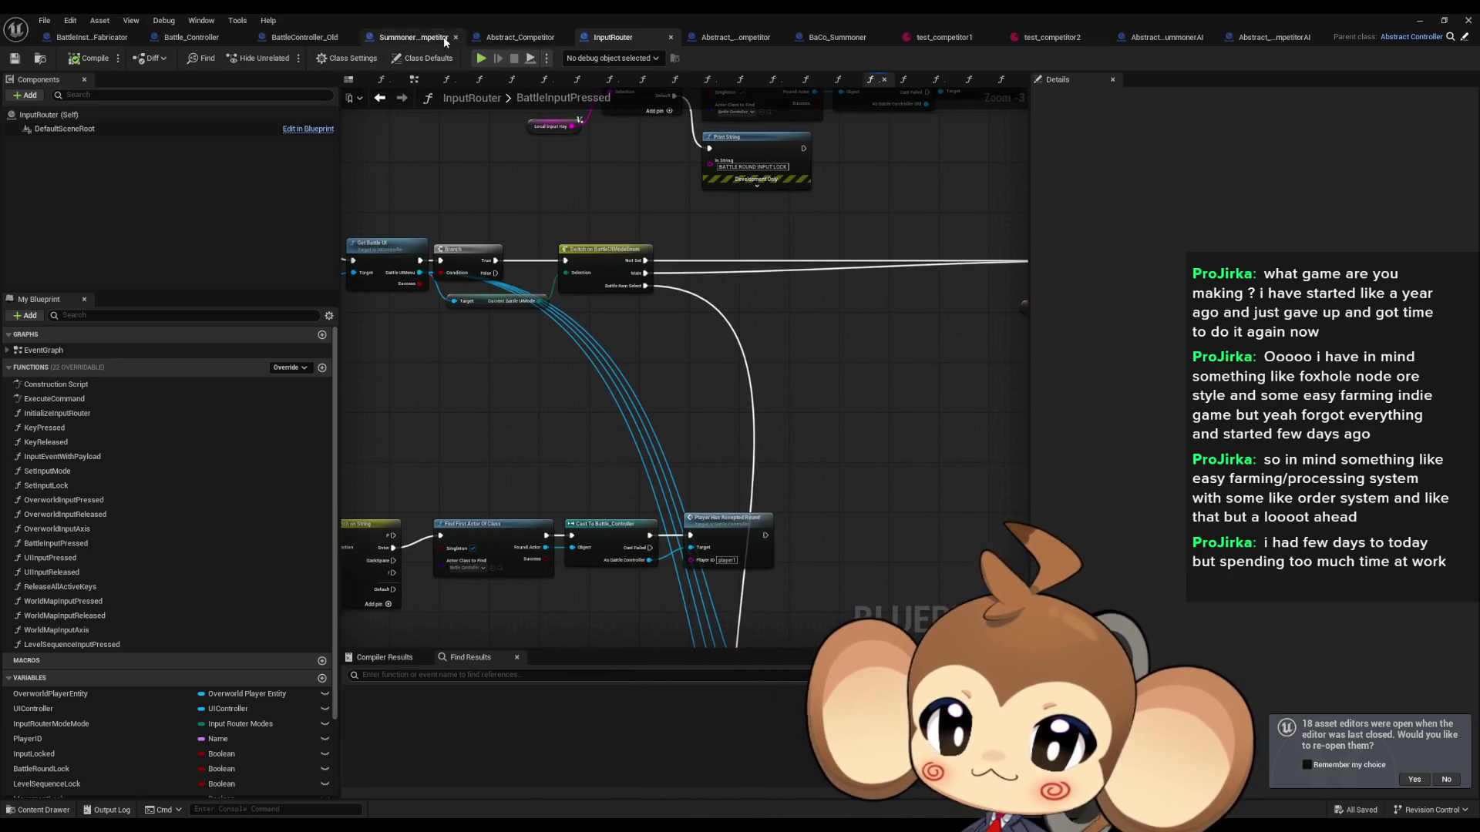
# Step: Switch to BattleController_Old and open its 2_CameraLevelLoadedListener function graph
pyautogui.click(316, 39)
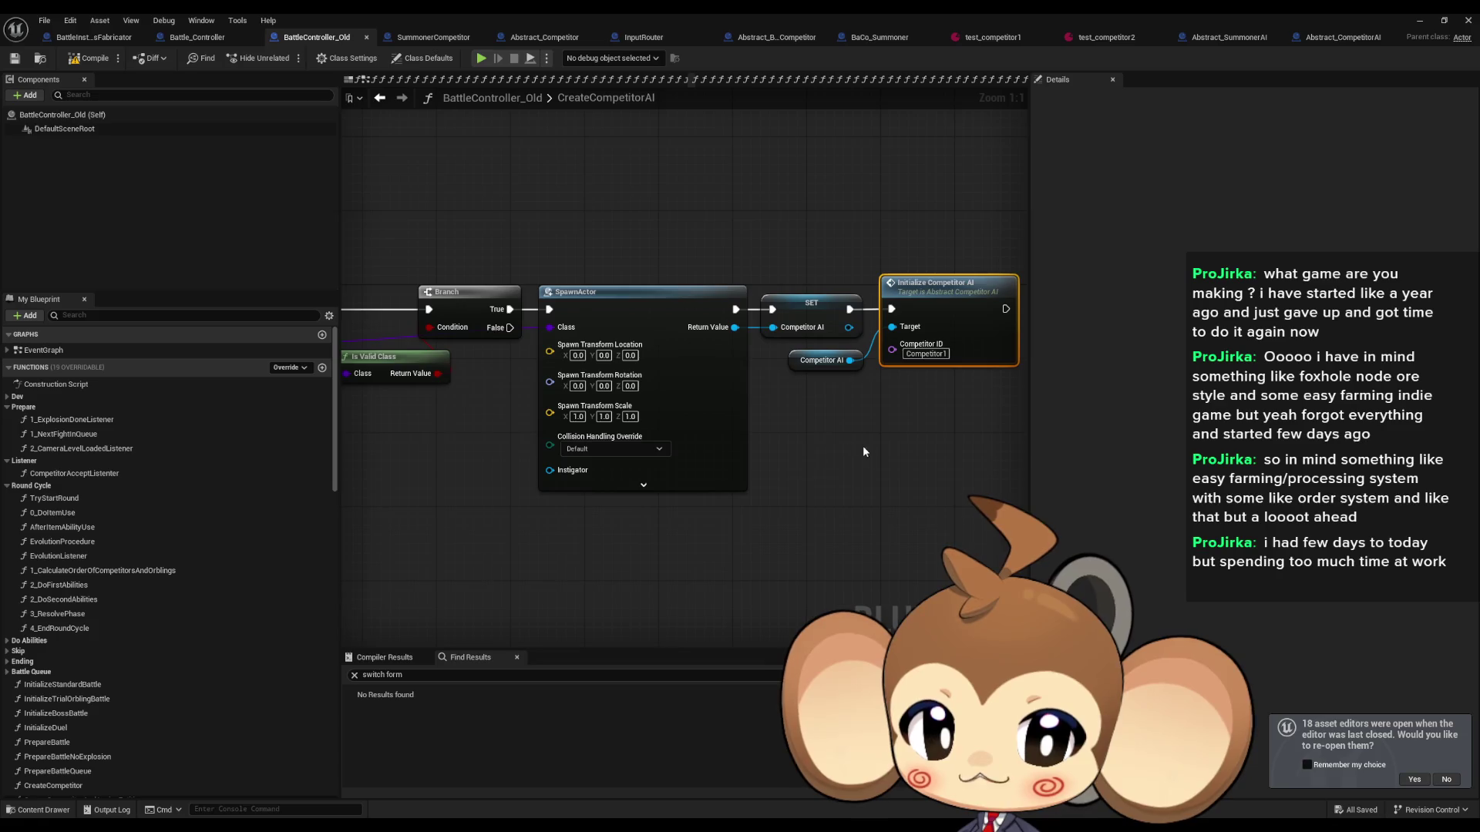
pyautogui.scroll(-2, 903, 443)
pyautogui.moveTo(904, 442); pyautogui.dragTo(820, 450)
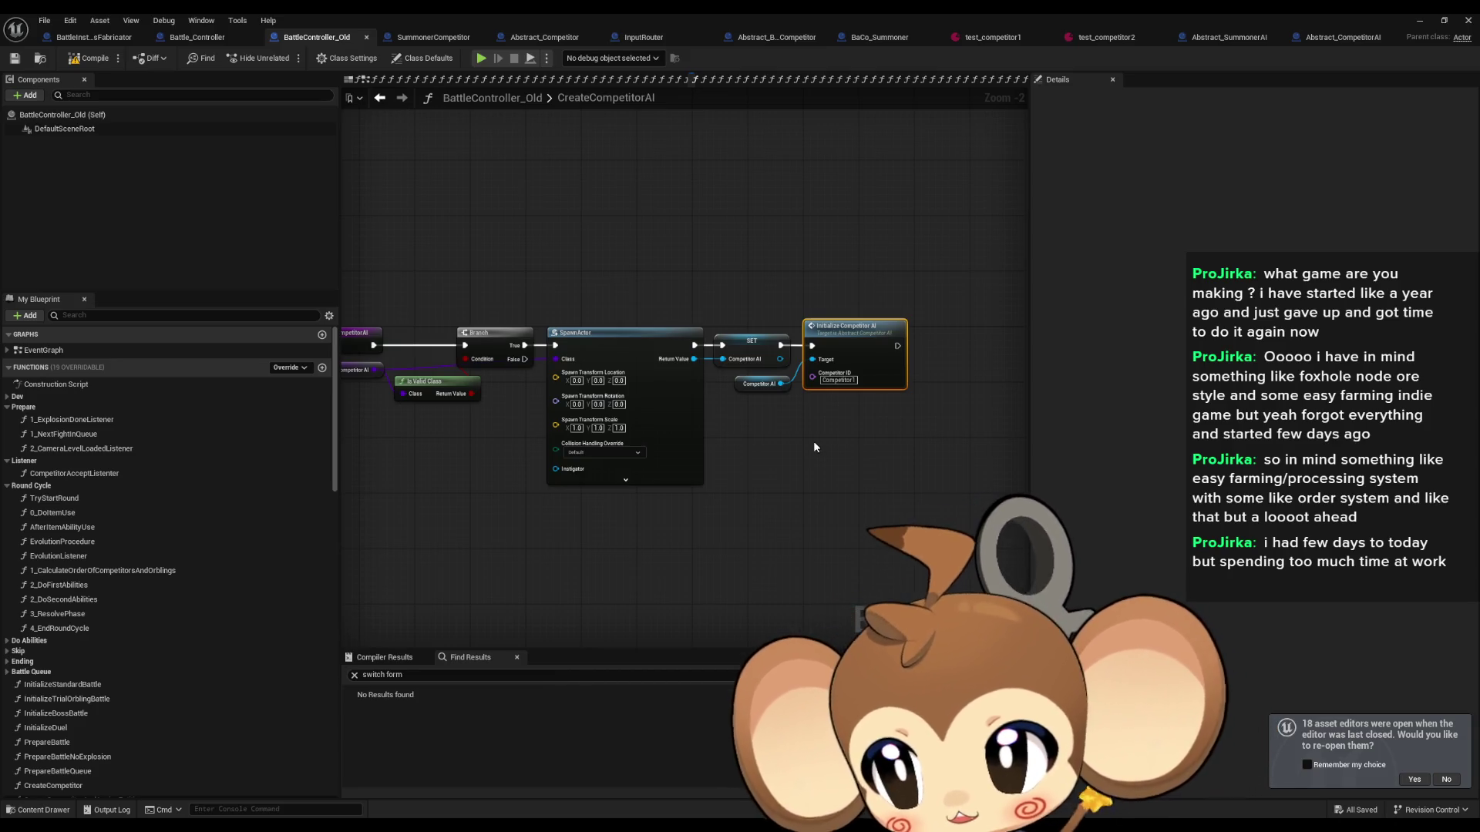
pyautogui.doubleClick(115, 449)
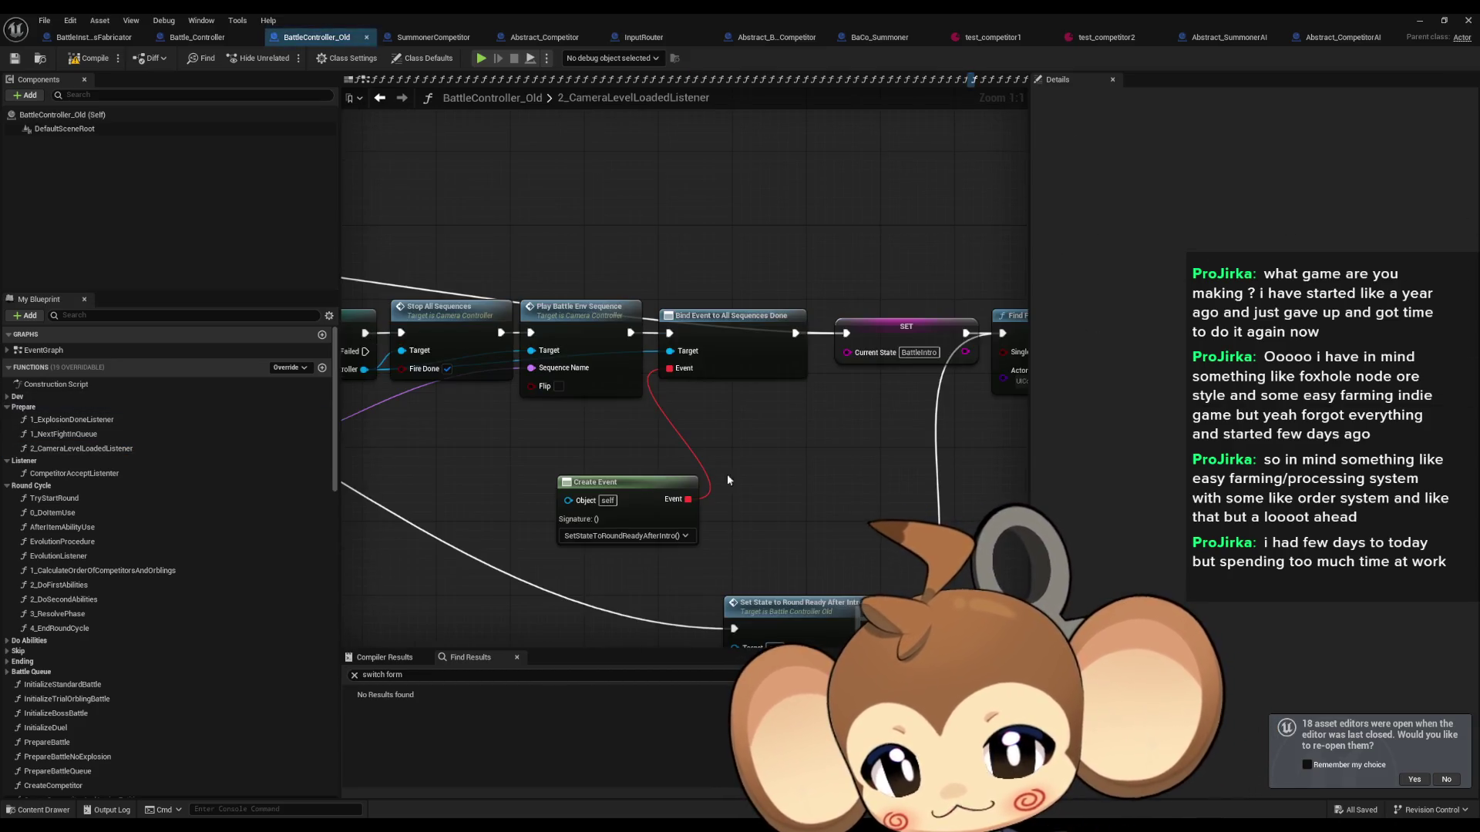
pyautogui.scroll(-2, 825, 501)
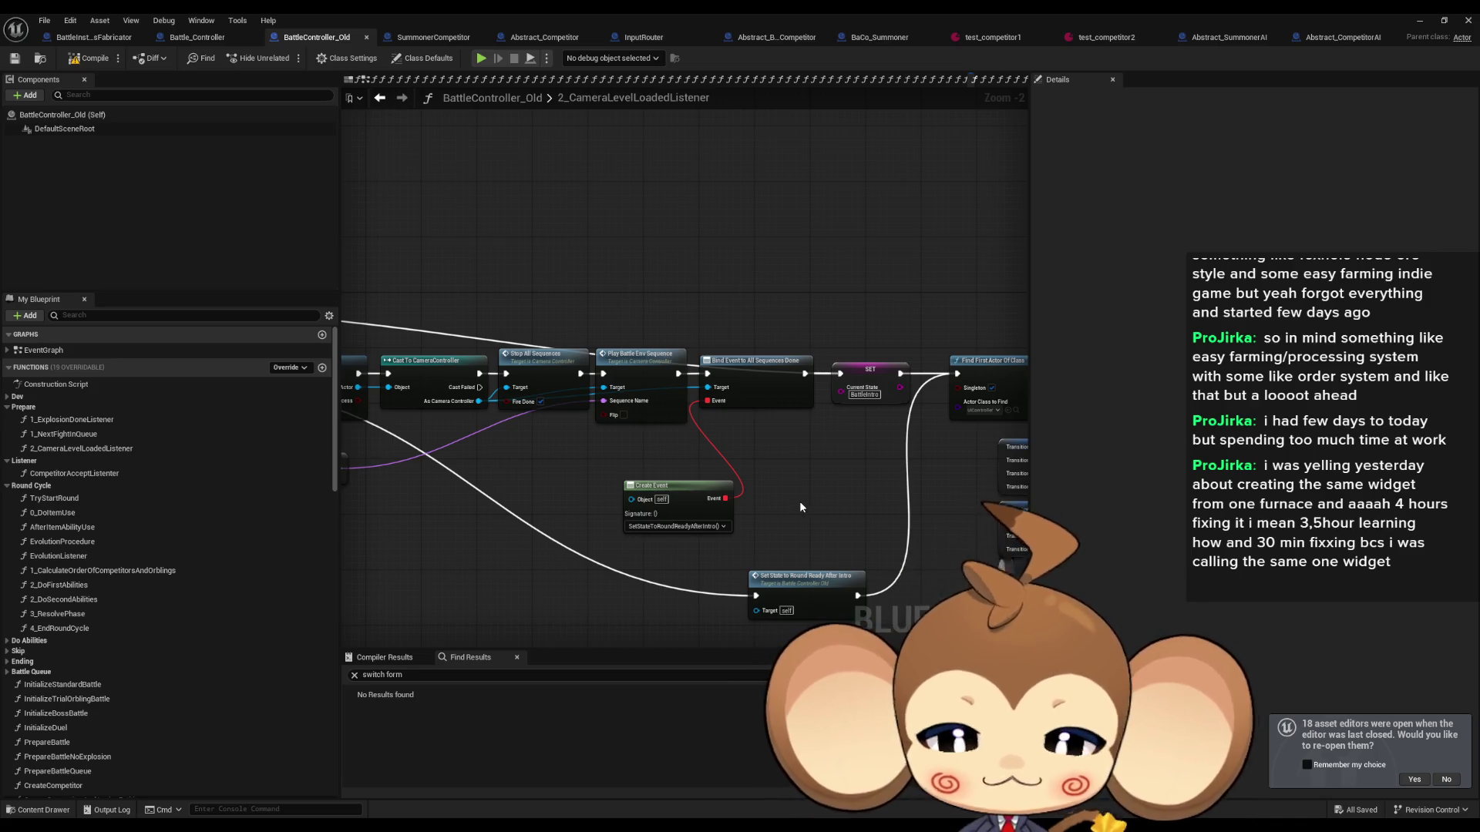
pyautogui.scroll(-1, 816, 497)
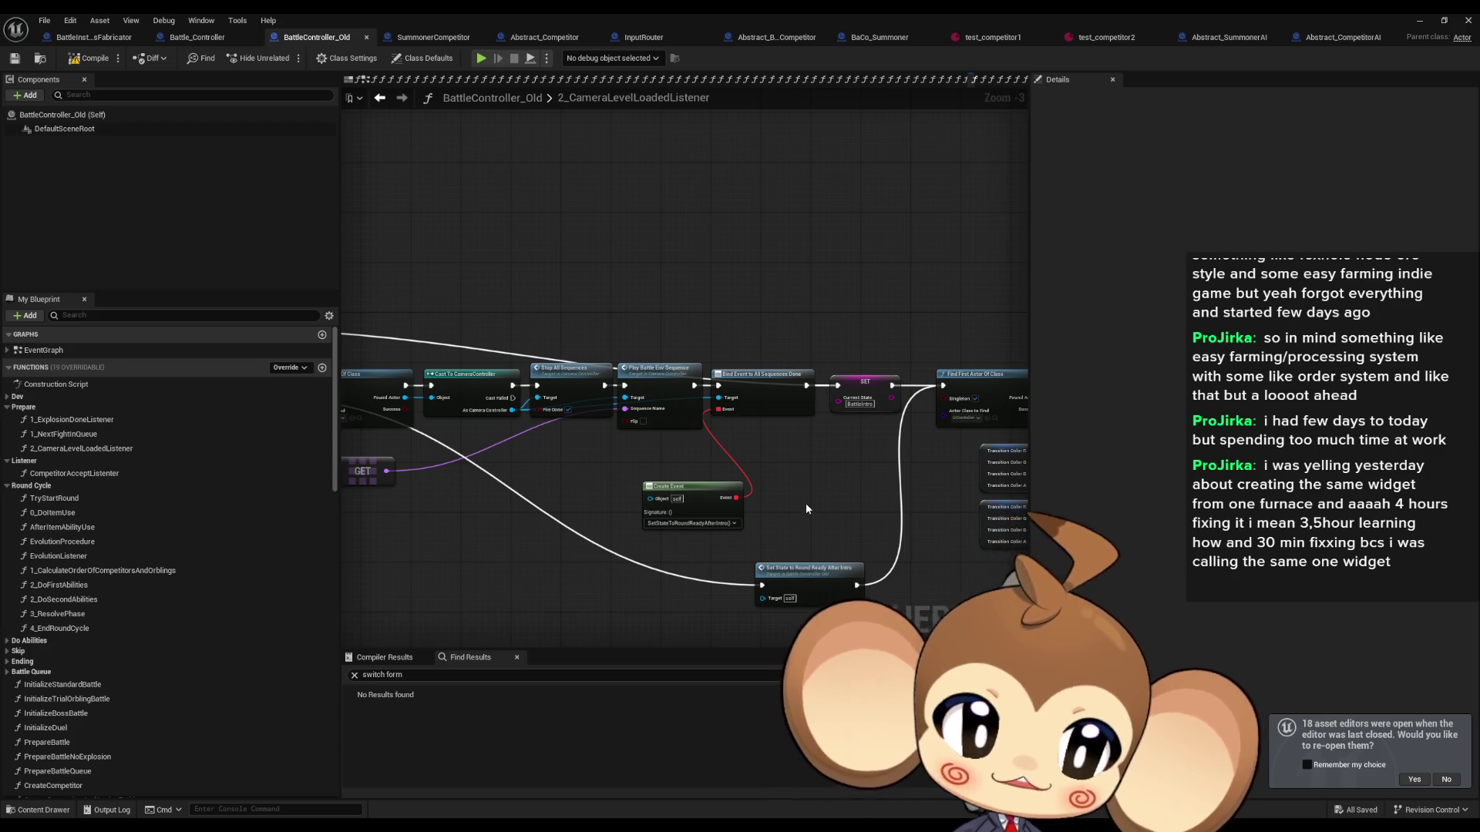
pyautogui.scroll(1, 797, 501)
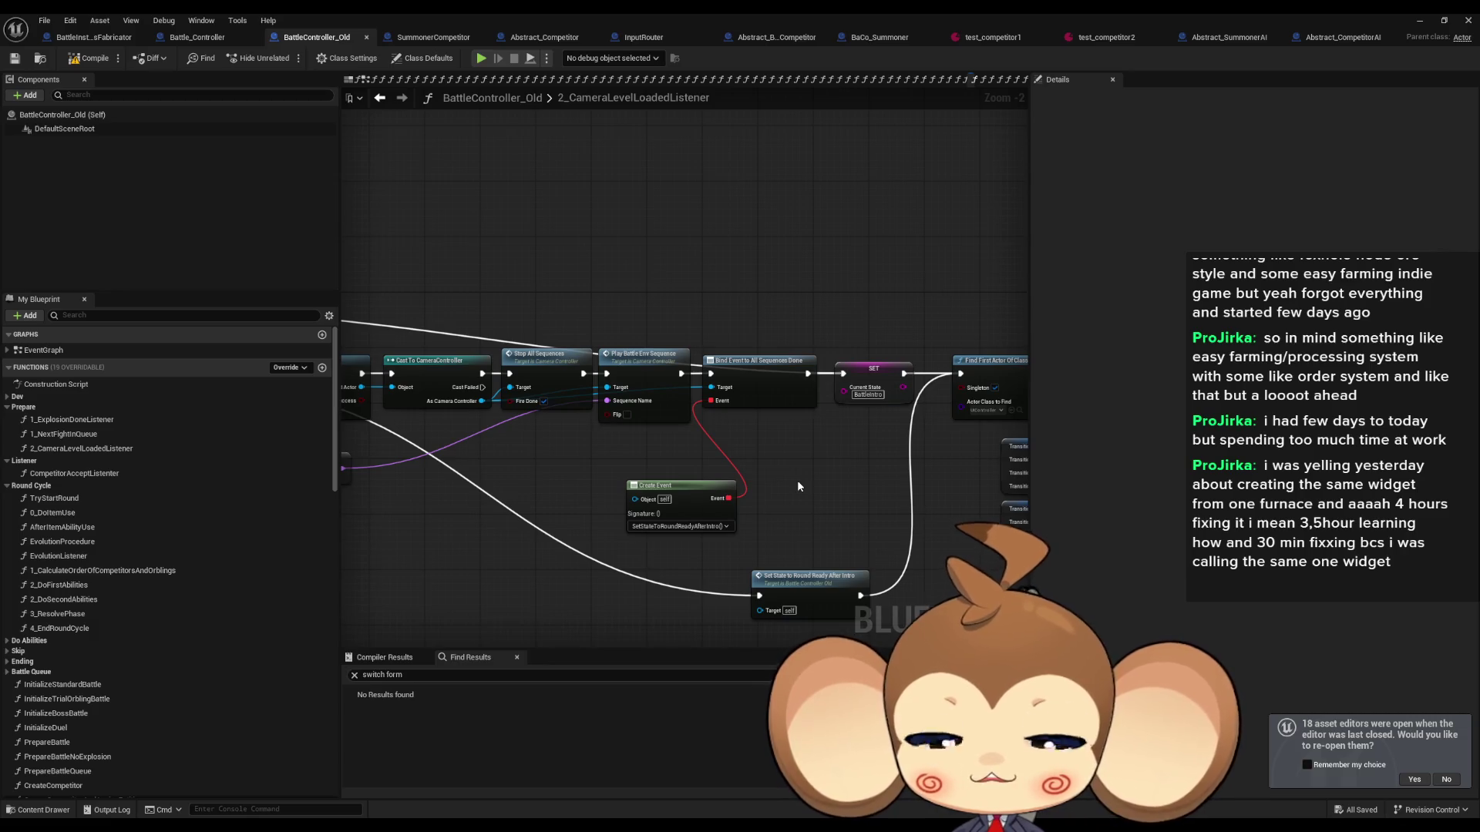
pyautogui.moveTo(799, 475)
pyautogui.mouseDown()
pyautogui.moveTo(502, 410)
pyautogui.moveTo(868, 456)
pyautogui.mouseUp()
pyautogui.scroll(-1, 502, 410)
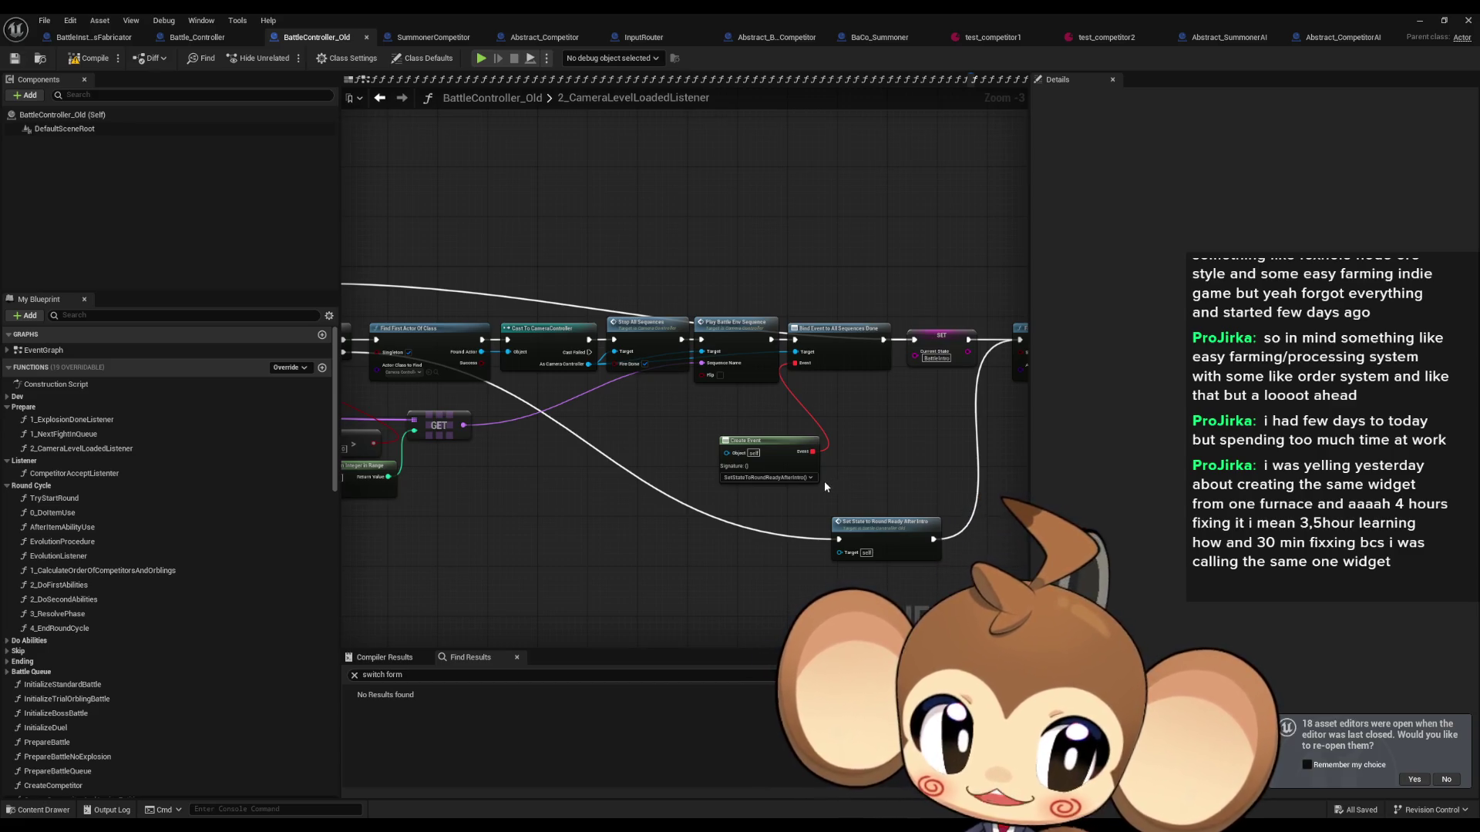
pyautogui.moveTo(825, 487)
pyautogui.mouseDown()
pyautogui.moveTo(863, 501)
pyautogui.moveTo(787, 512)
pyautogui.moveTo(932, 532)
pyautogui.mouseUp()
pyautogui.scroll(-1, 756, 549)
pyautogui.moveTo(756, 549)
pyautogui.mouseDown()
pyautogui.moveTo(890, 535)
pyautogui.moveTo(734, 443)
pyautogui.moveTo(751, 496)
pyautogui.moveTo(625, 510)
pyautogui.mouseUp()
pyautogui.scroll(3, 890, 556)
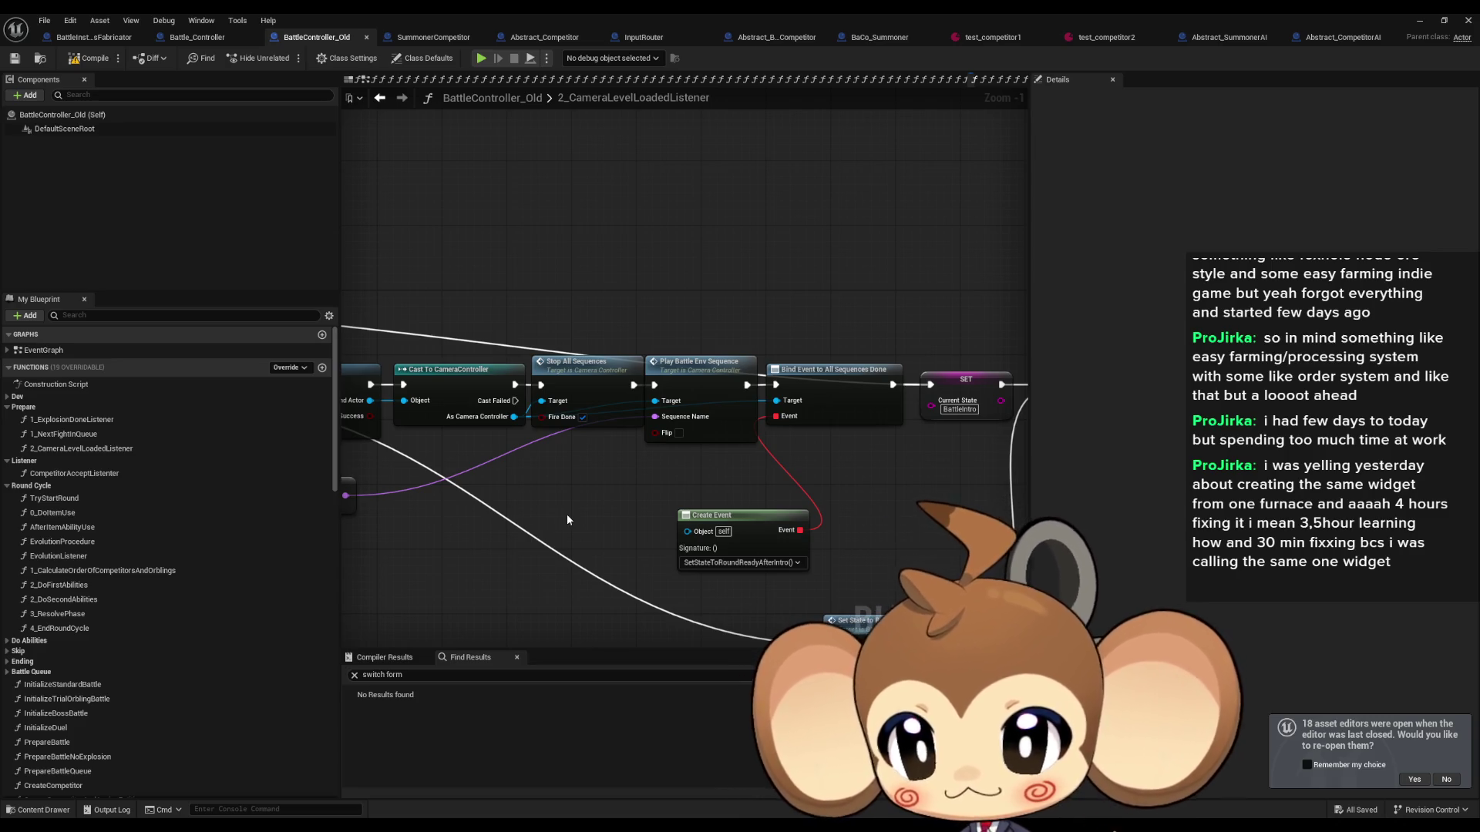
pyautogui.moveTo(566, 520); pyautogui.dragTo(489, 528)
pyautogui.moveTo(683, 501); pyautogui.dragTo(616, 505)
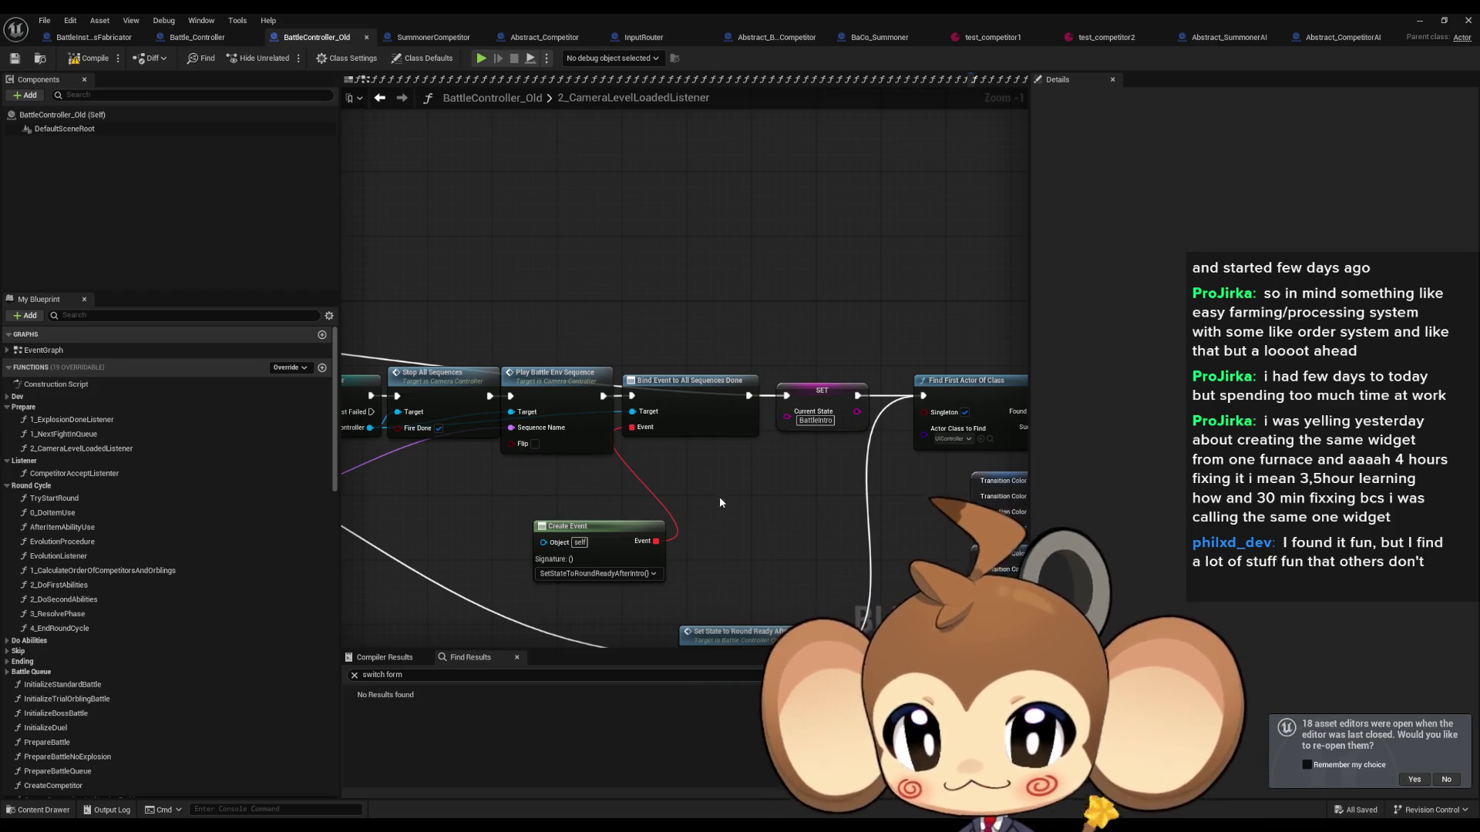
pyautogui.moveTo(720, 496); pyautogui.dragTo(664, 509)
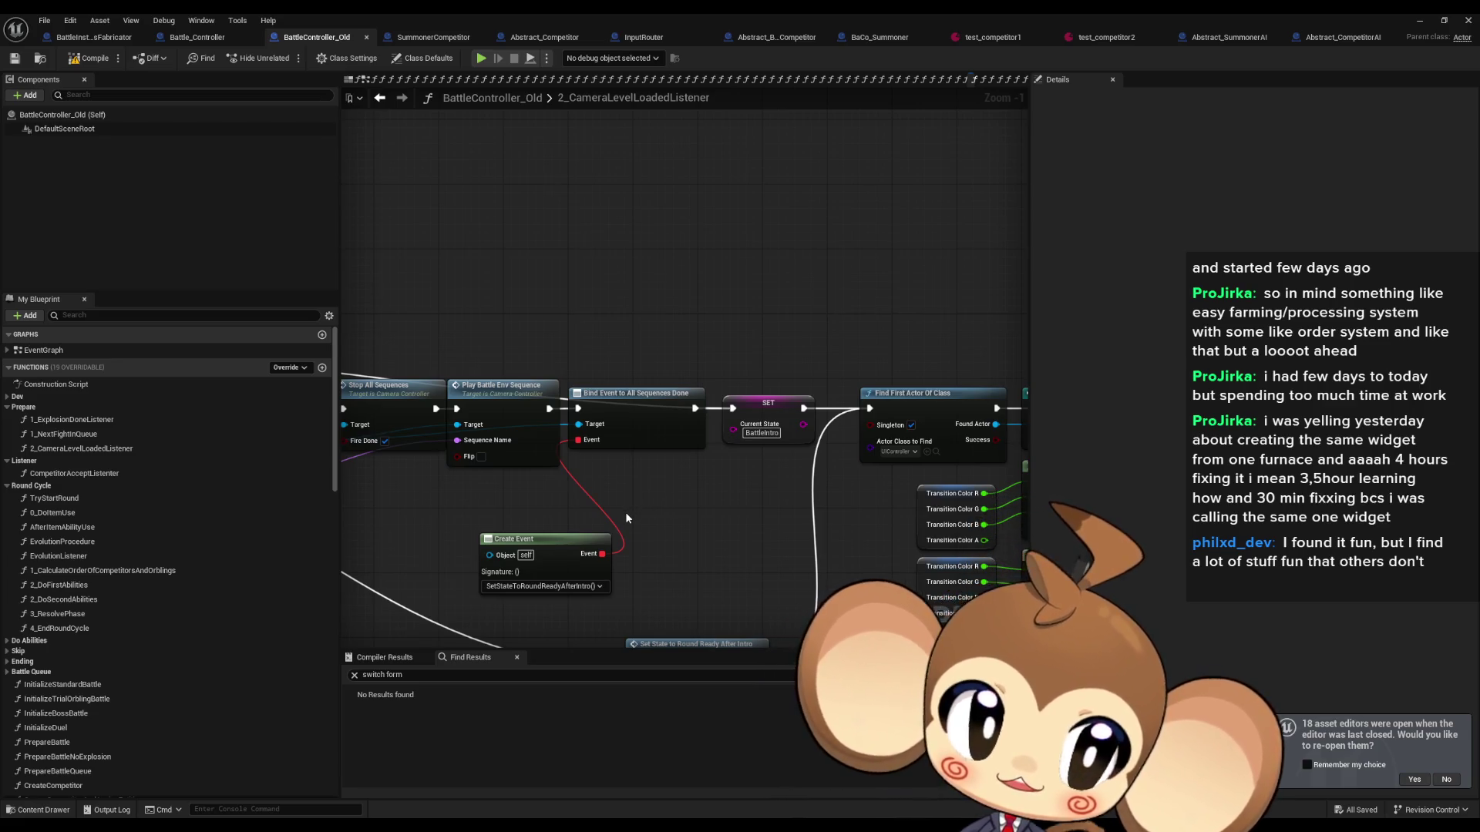
pyautogui.scroll(-2, 612, 507)
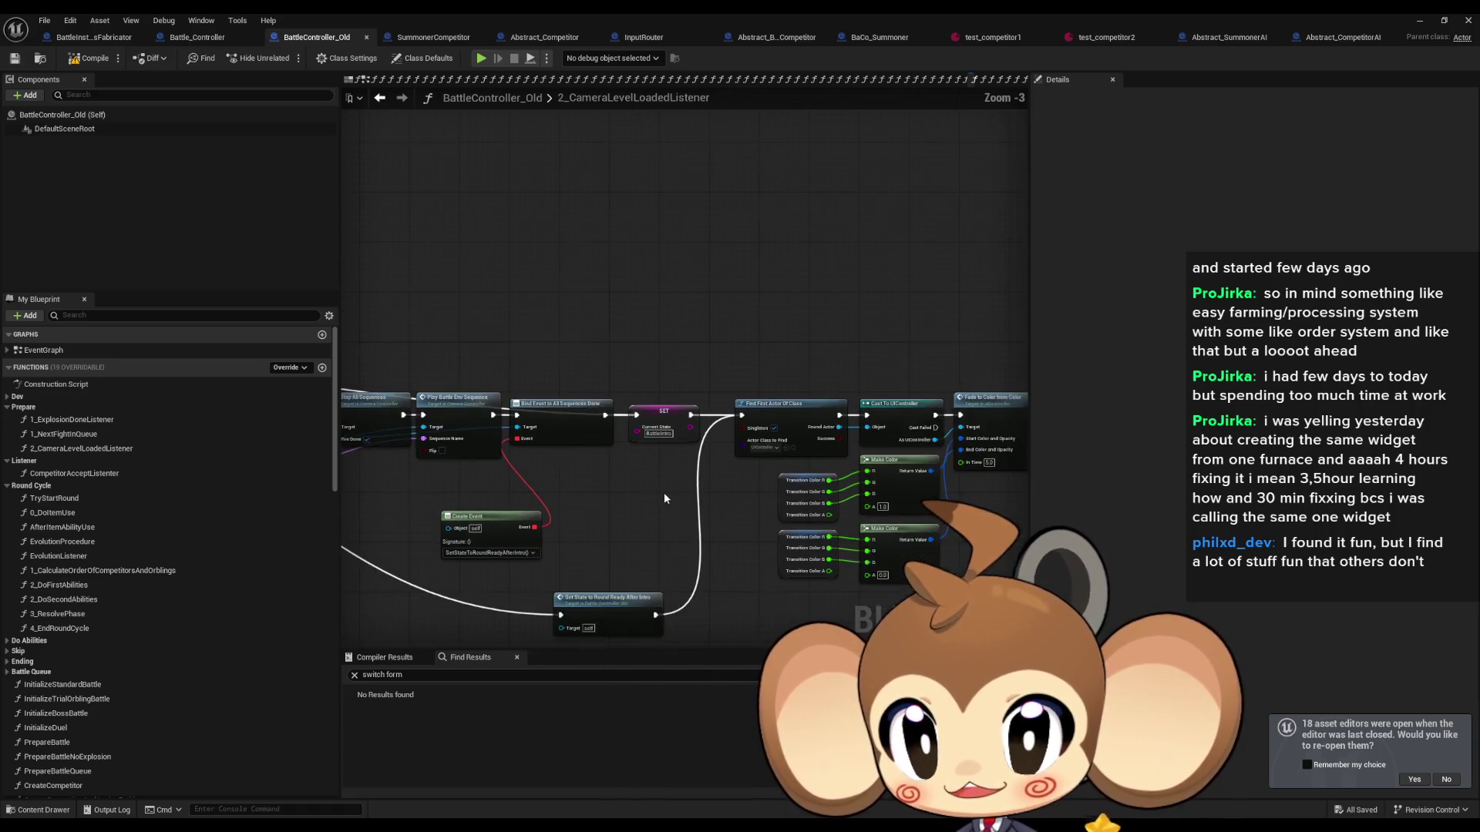
# Step: Pan around the 2_CameraLevelLoadedListener graph, revealing the Branch node at the top left
pyautogui.moveTo(664, 492)
pyautogui.mouseDown()
pyautogui.moveTo(558, 478)
pyautogui.moveTo(595, 423)
pyautogui.moveTo(746, 434)
pyautogui.moveTo(846, 413)
pyautogui.moveTo(673, 420)
pyautogui.mouseUp()
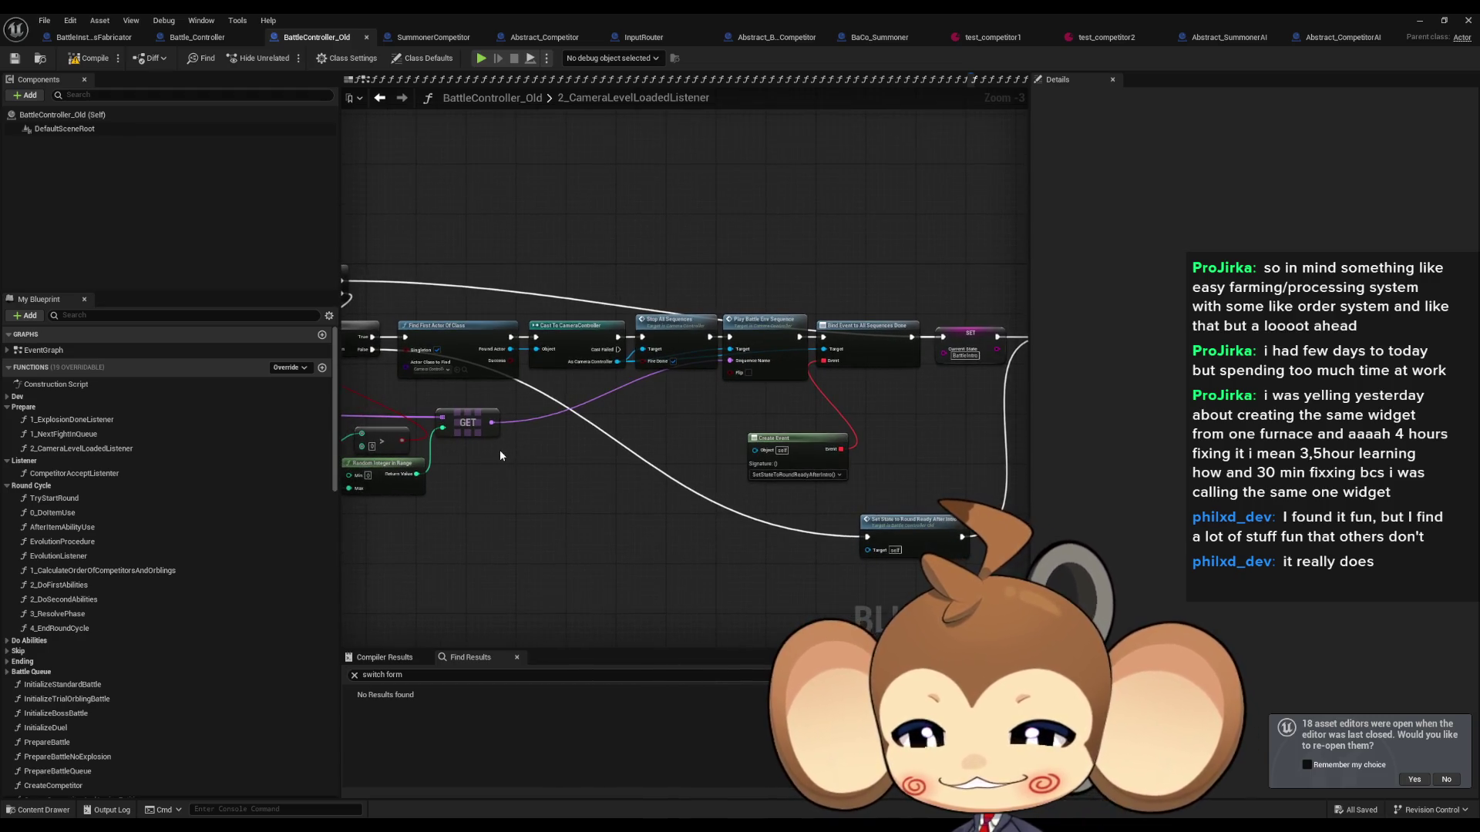
pyautogui.moveTo(500, 450); pyautogui.dragTo(591, 429)
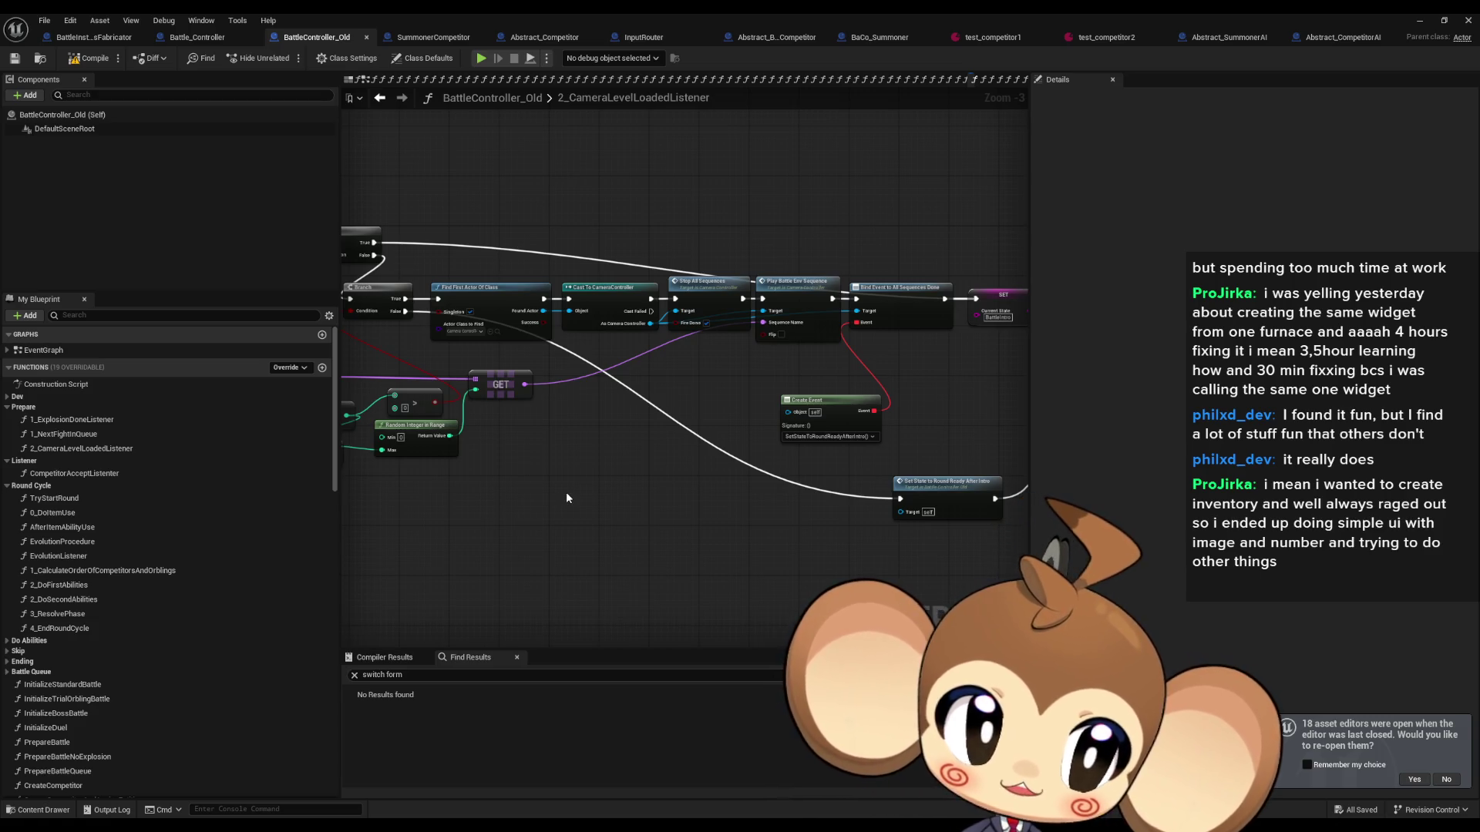
pyautogui.moveTo(595, 468); pyautogui.dragTo(605, 474)
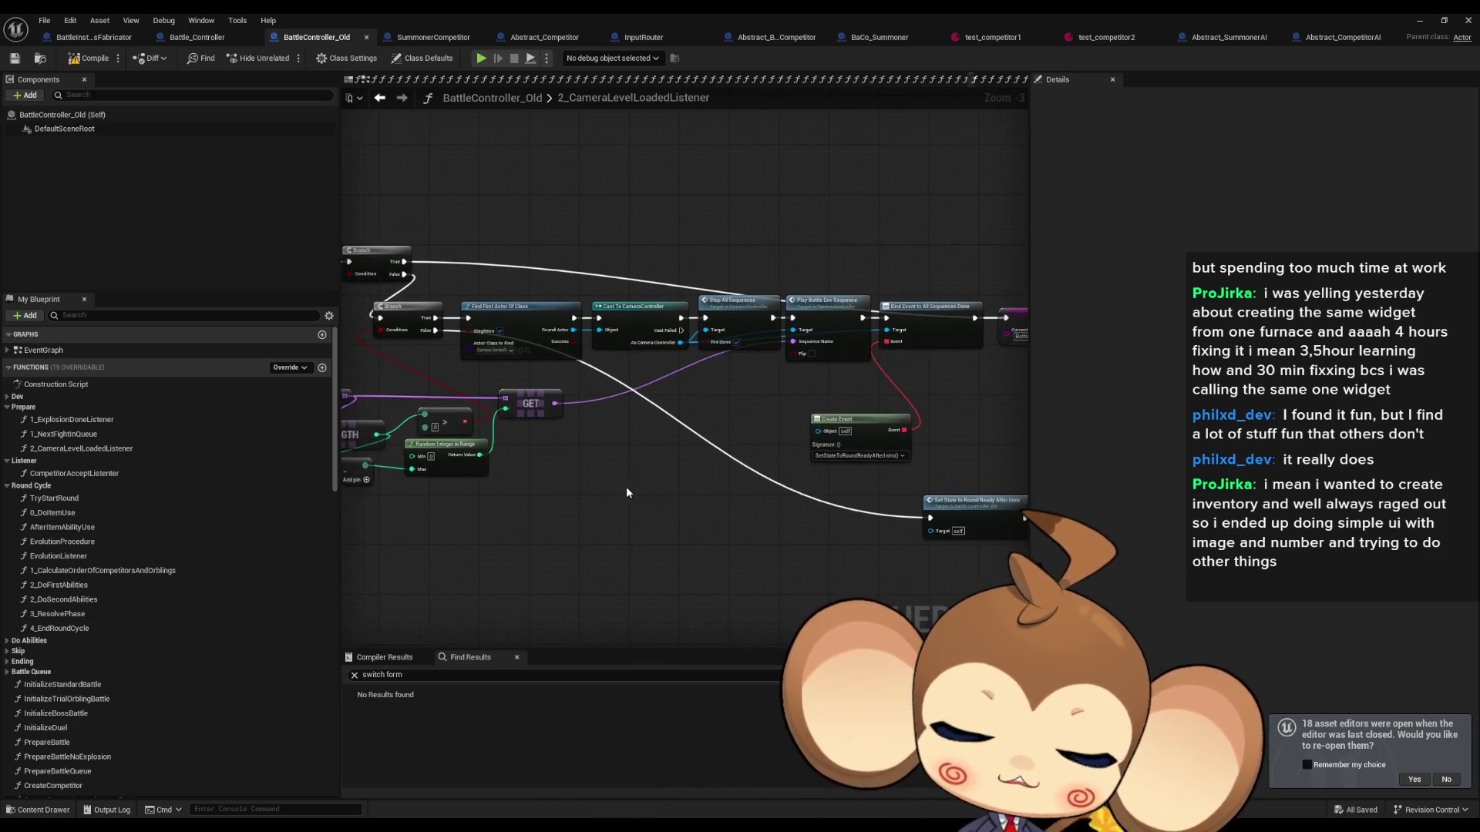
pyautogui.scroll(-1, 626, 463)
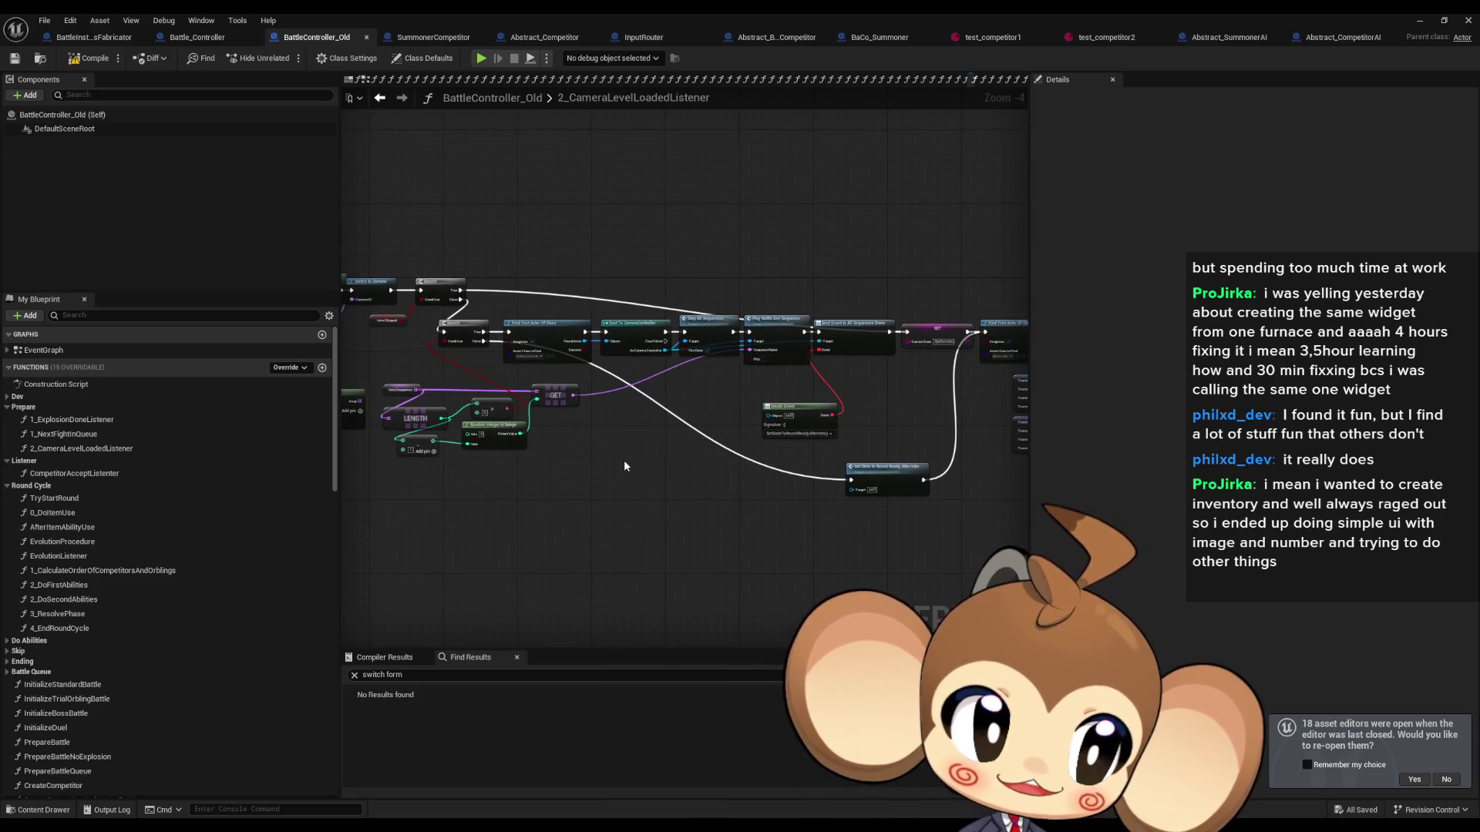
pyautogui.moveTo(623, 462); pyautogui.dragTo(590, 470)
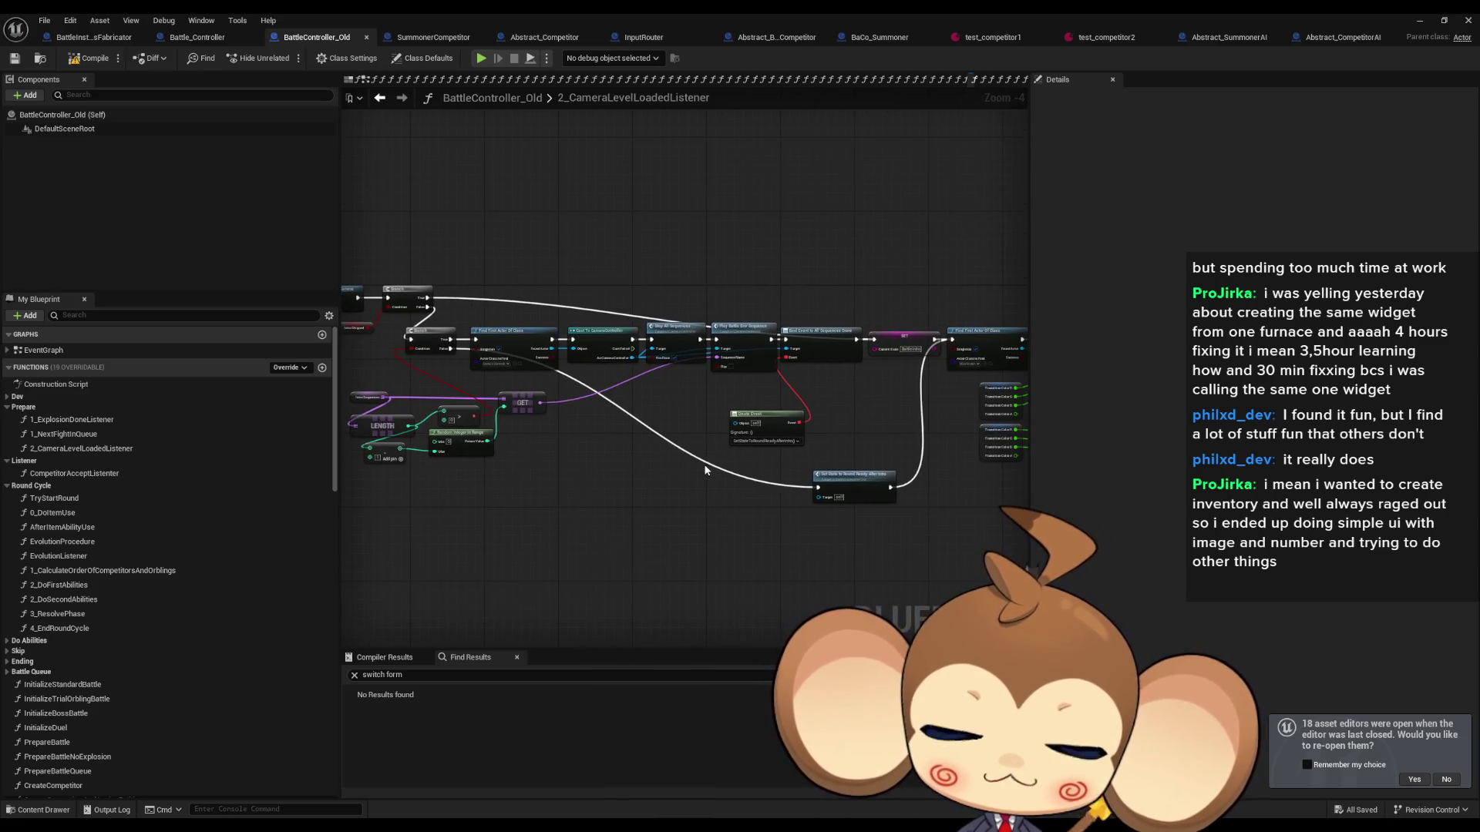
pyautogui.moveTo(706, 469); pyautogui.dragTo(715, 509)
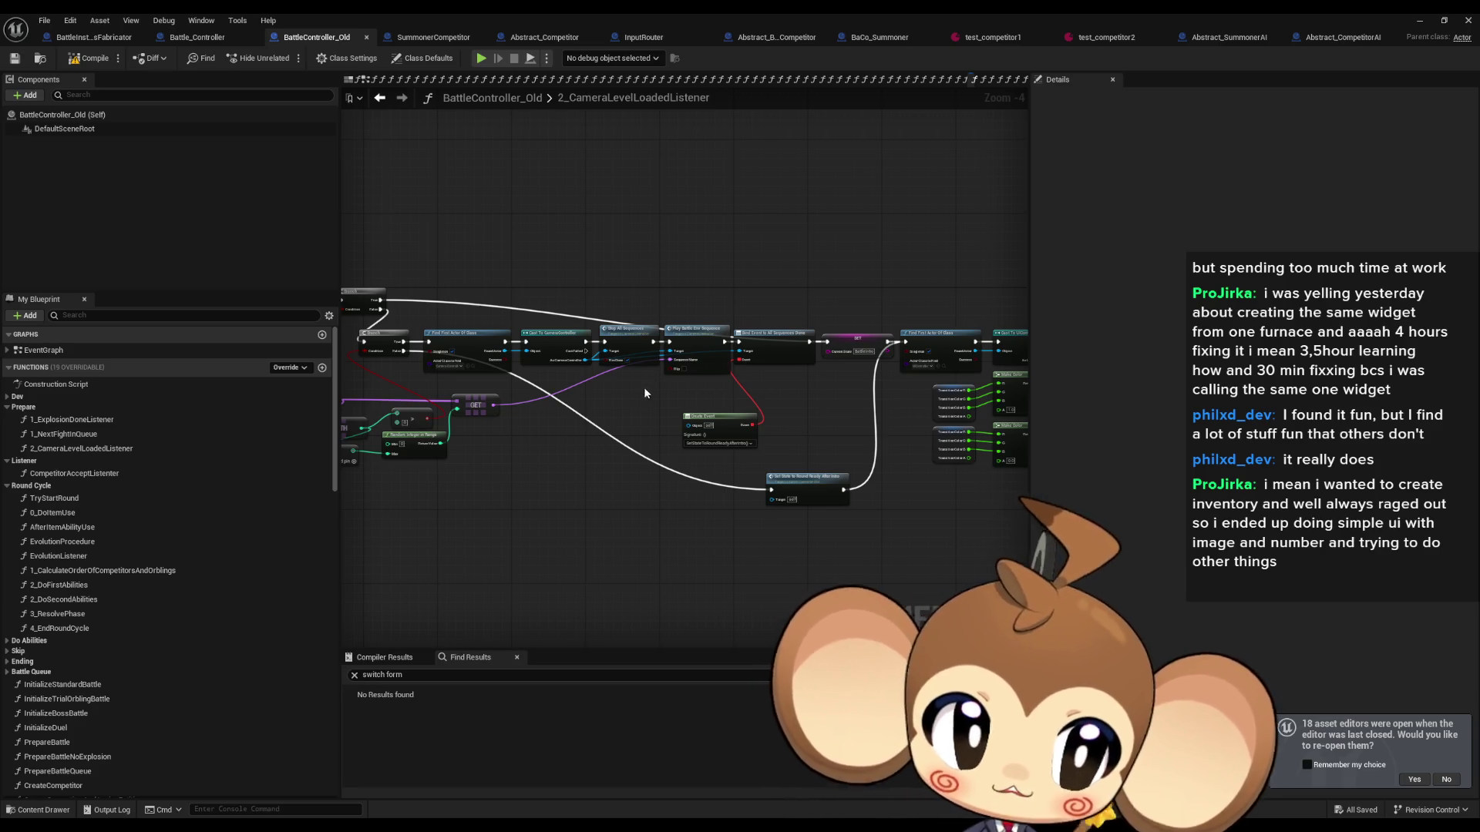
pyautogui.moveTo(645, 387)
pyautogui.mouseDown()
pyautogui.moveTo(672, 423)
pyautogui.moveTo(706, 432)
pyautogui.mouseUp()
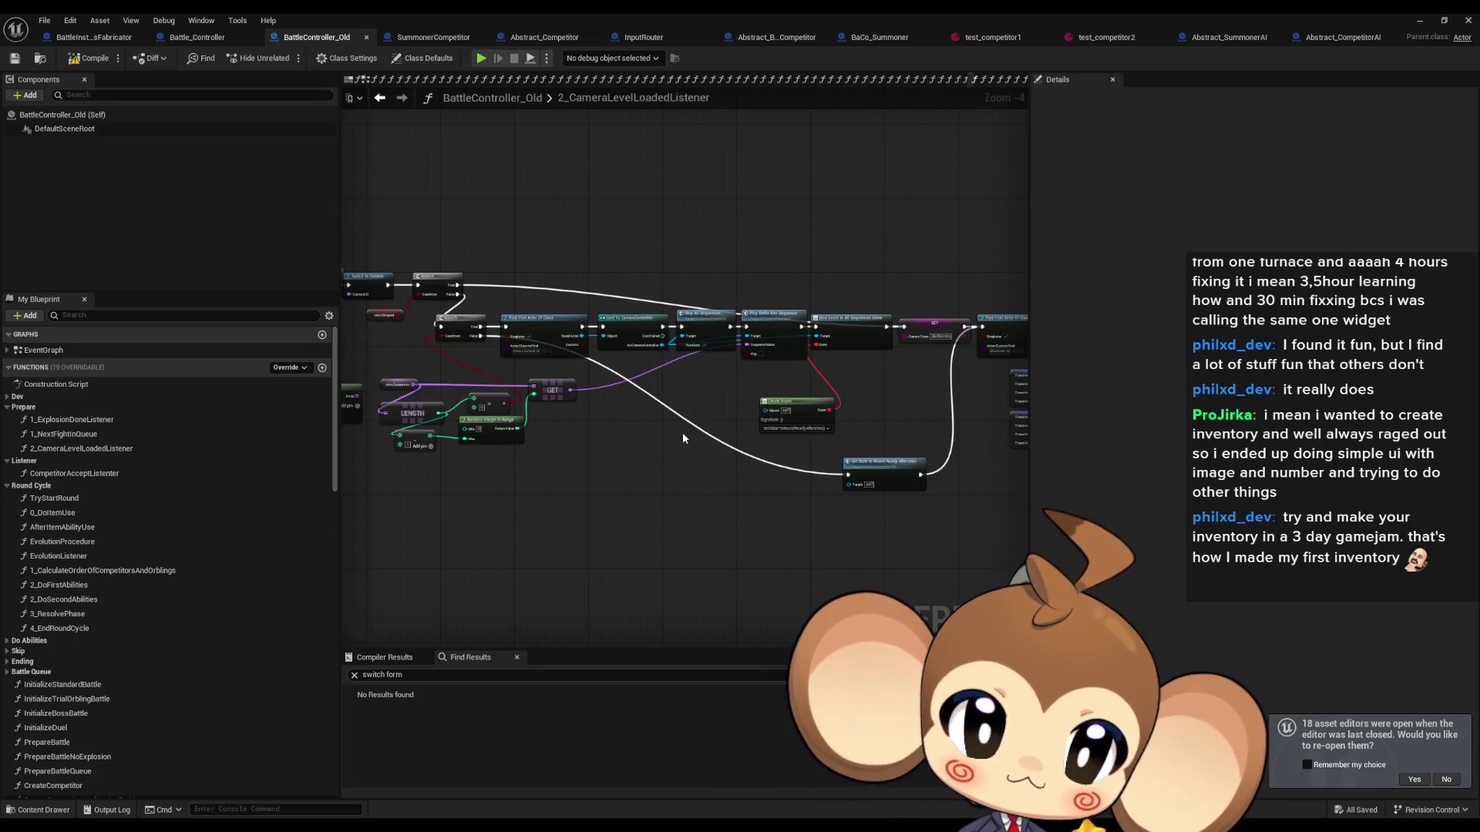
pyautogui.moveTo(692, 433); pyautogui.dragTo(566, 445)
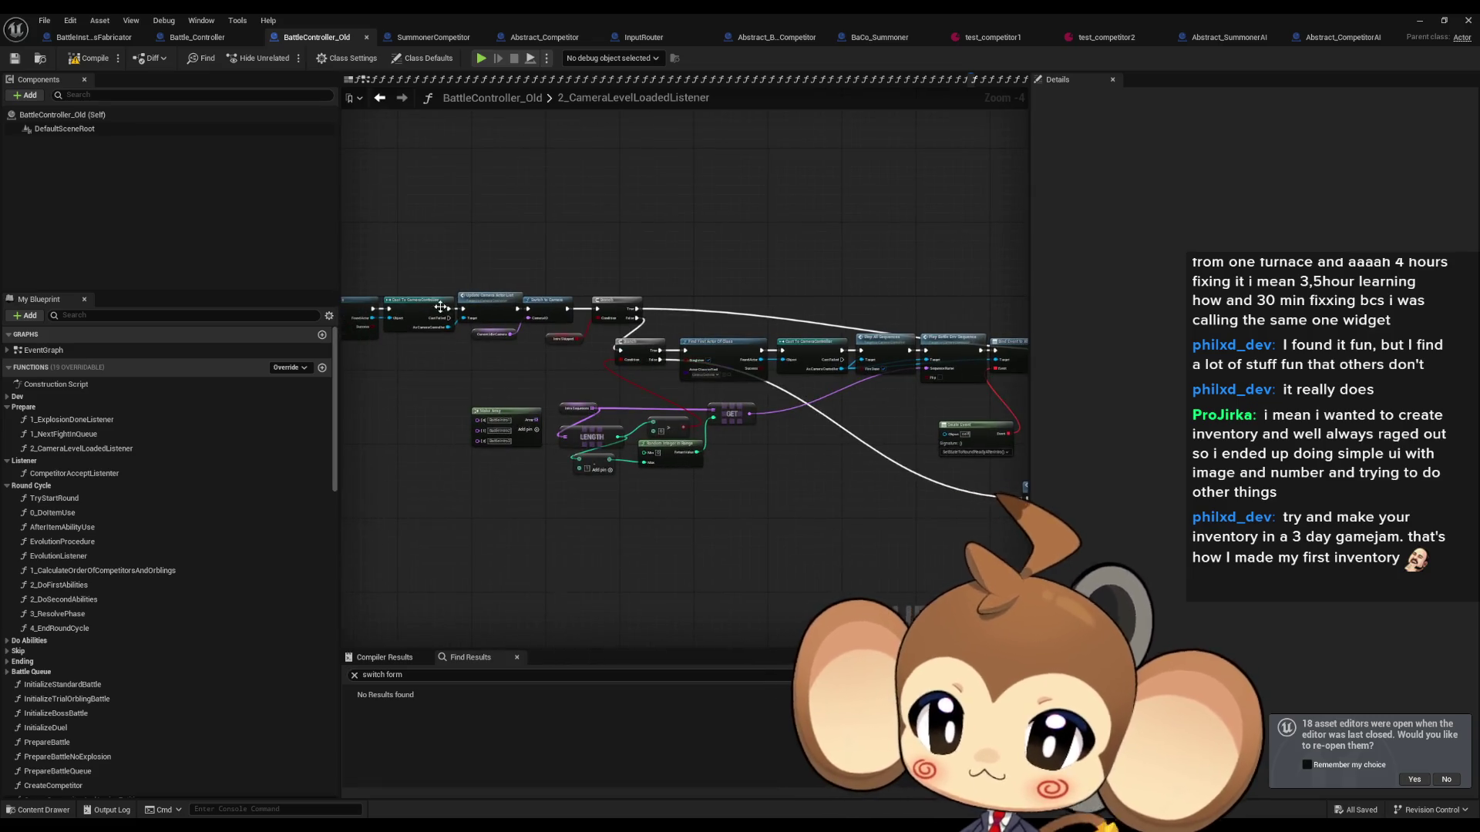
pyautogui.scroll(3, 440, 306)
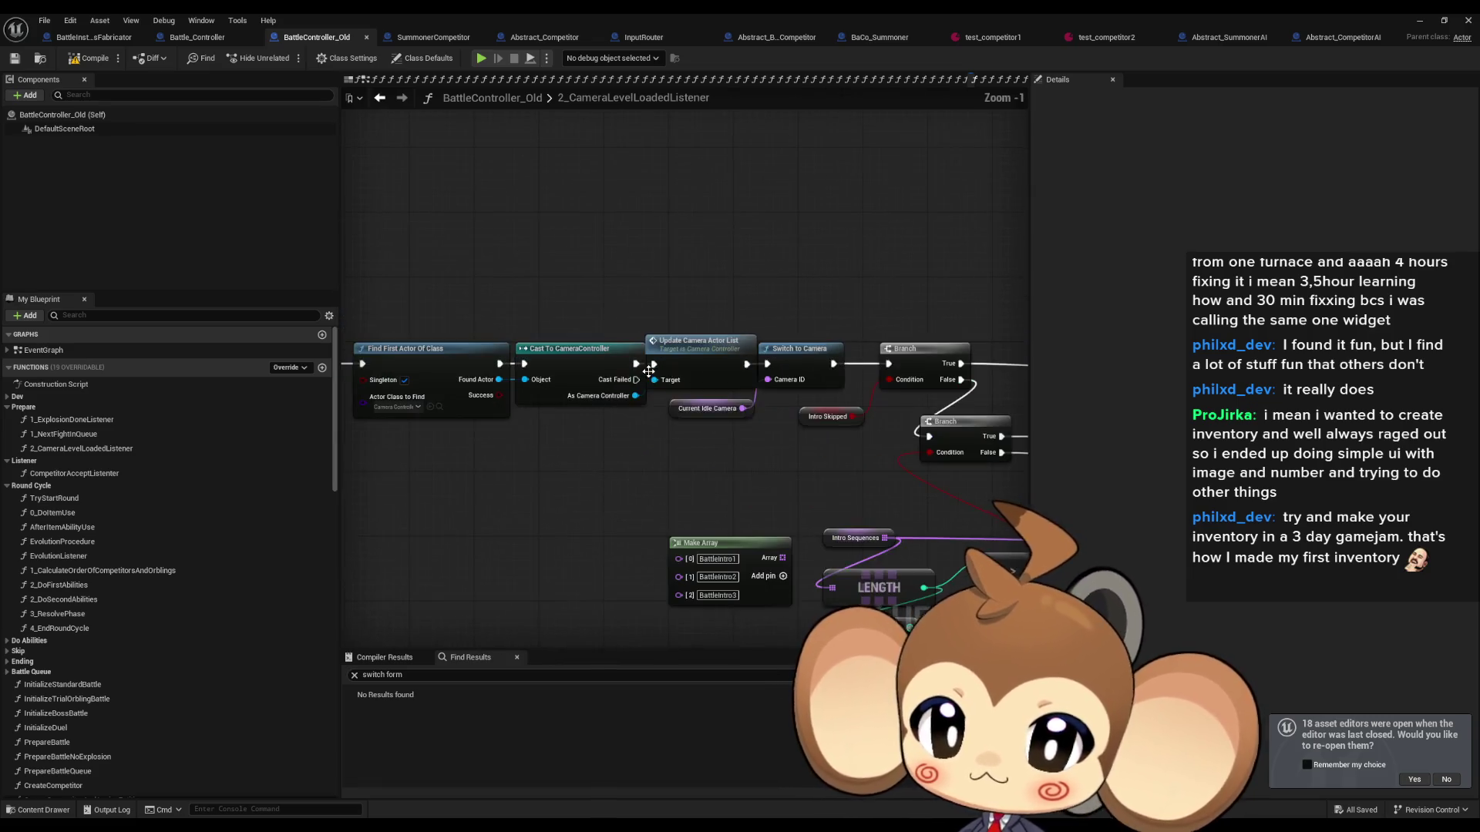
# Step: Select the Update Camera Actor List and Stop All Sequences nodes, then switch to Battle_Controller
pyautogui.click(697, 339)
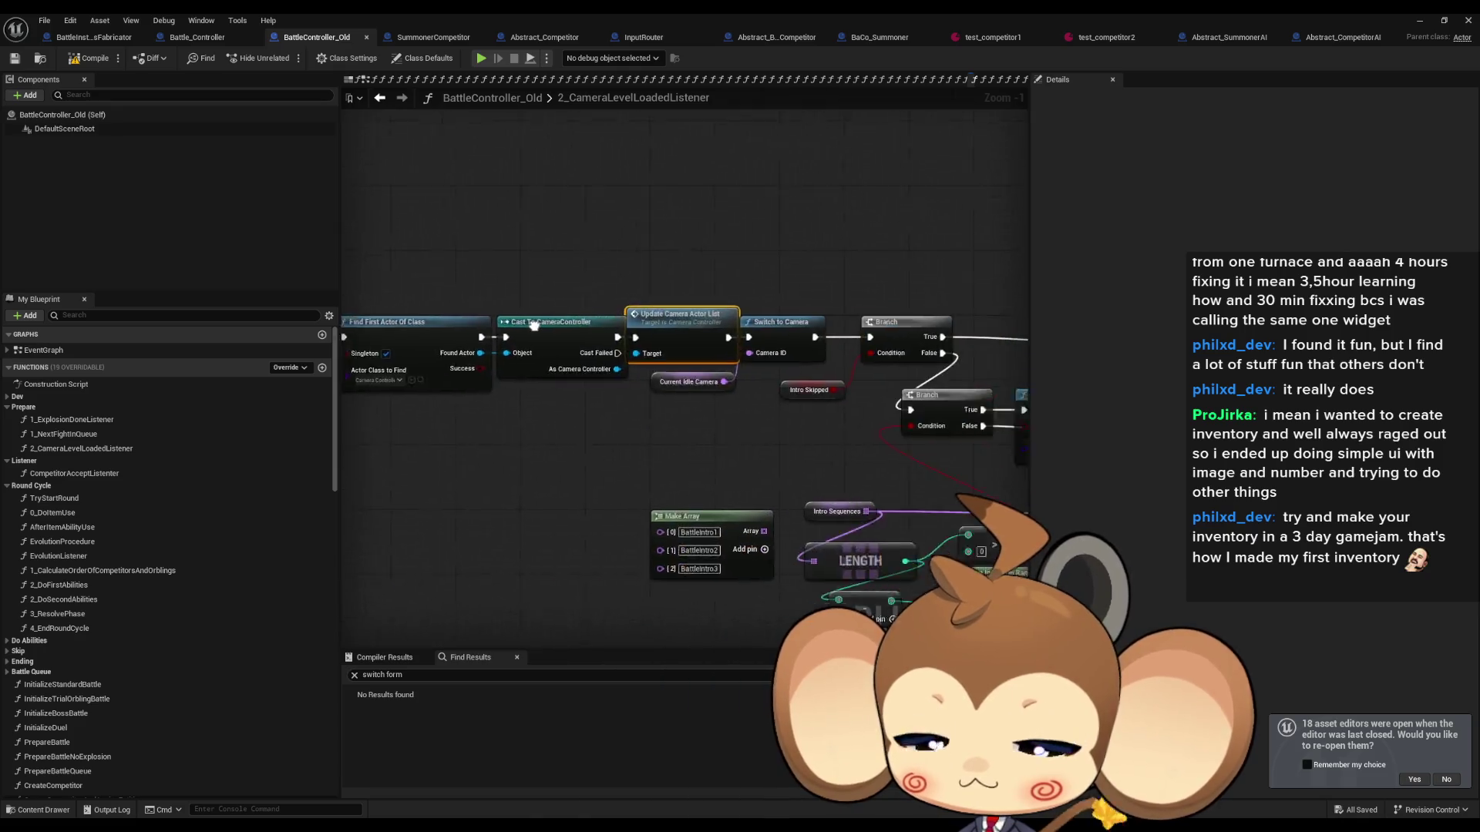
pyautogui.moveTo(686, 279)
pyautogui.mouseDown()
pyautogui.moveTo(733, 423)
pyautogui.moveTo(756, 436)
pyautogui.mouseUp()
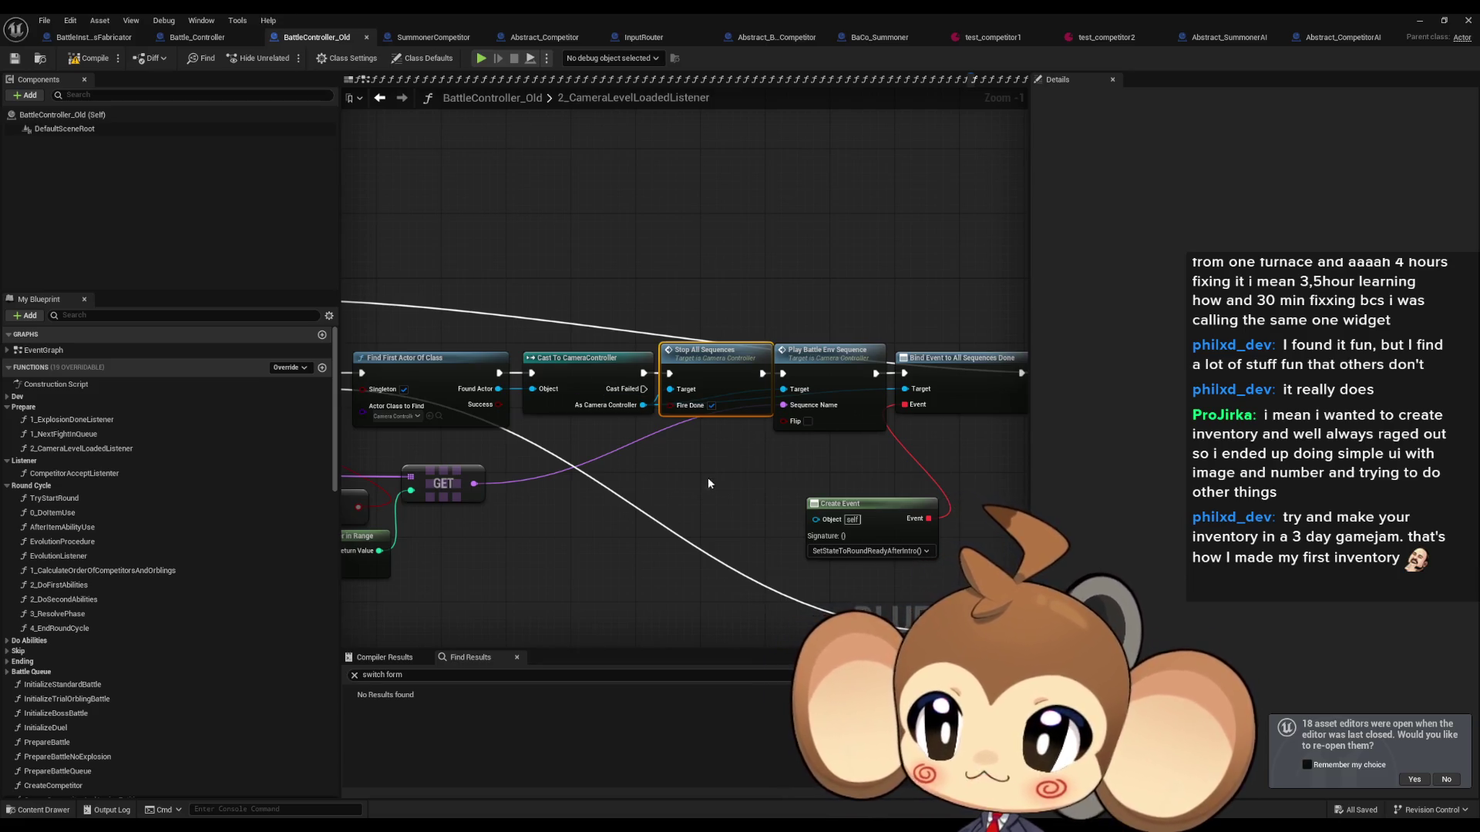
pyautogui.click(210, 37)
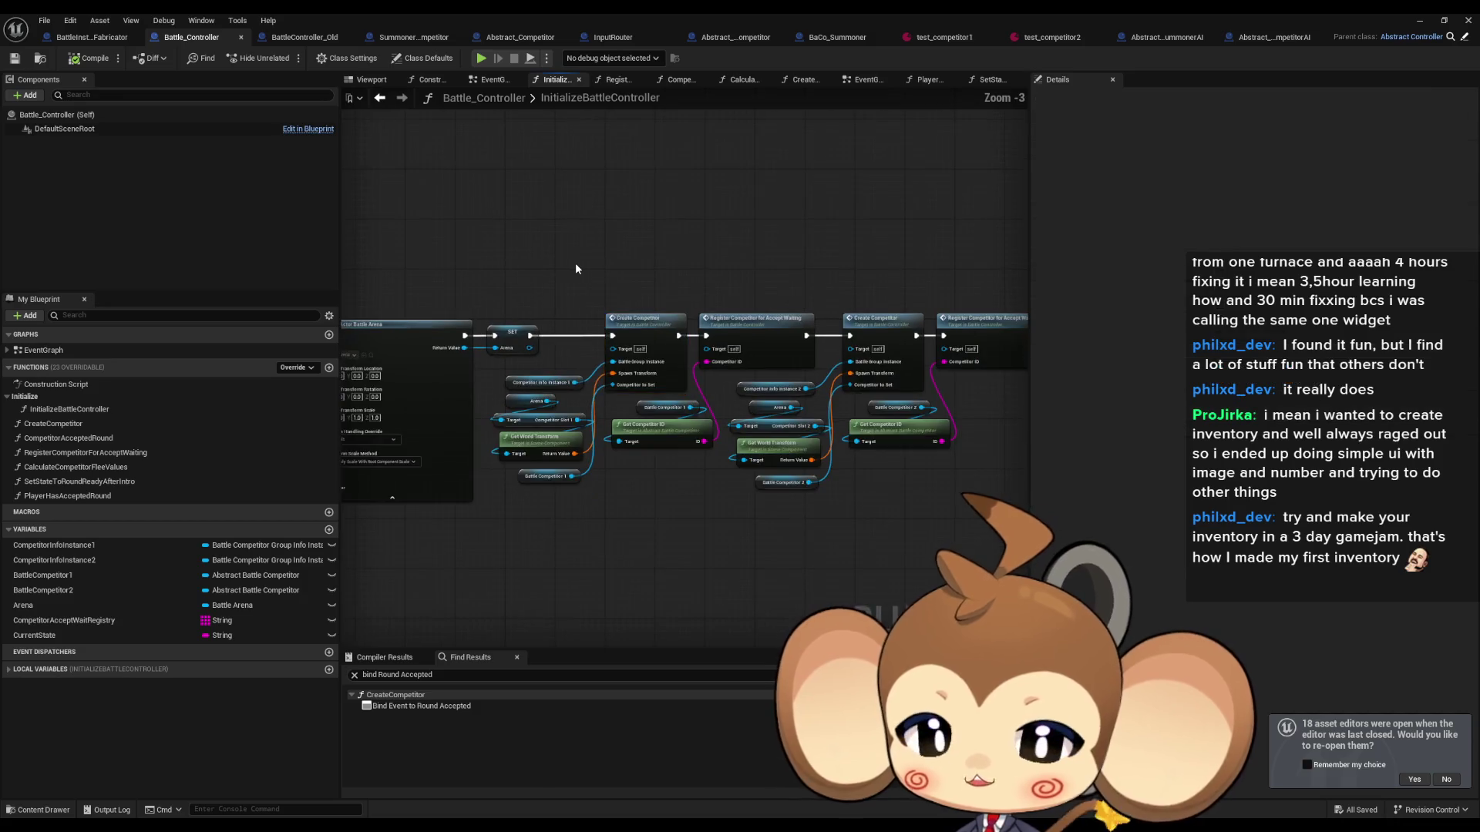
# Step: Pan the InitializeBattleController graph and open the Create Competitor node's function graph
pyautogui.scroll(3, 533, 297)
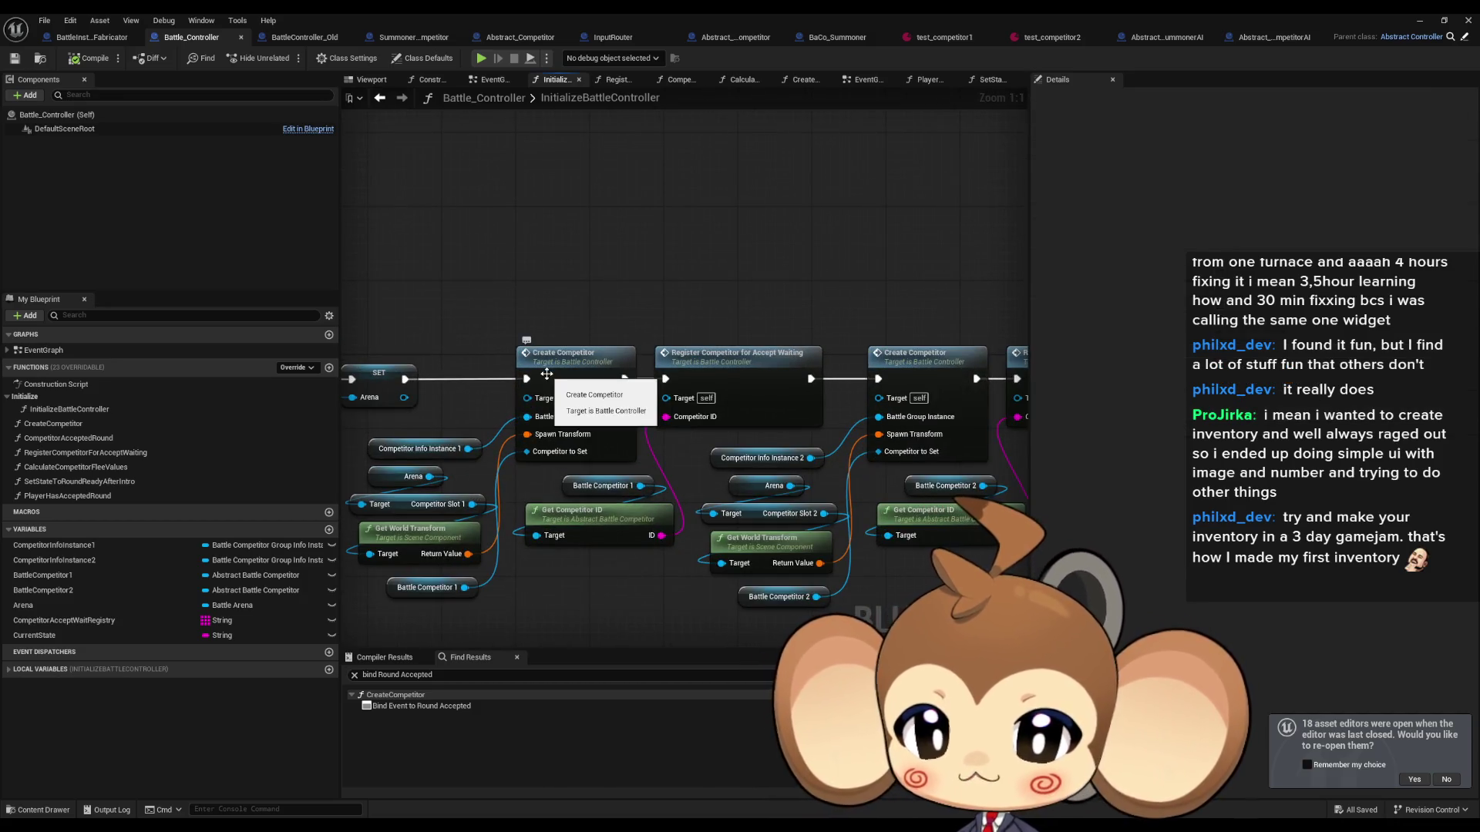
pyautogui.moveTo(492, 308); pyautogui.dragTo(589, 296)
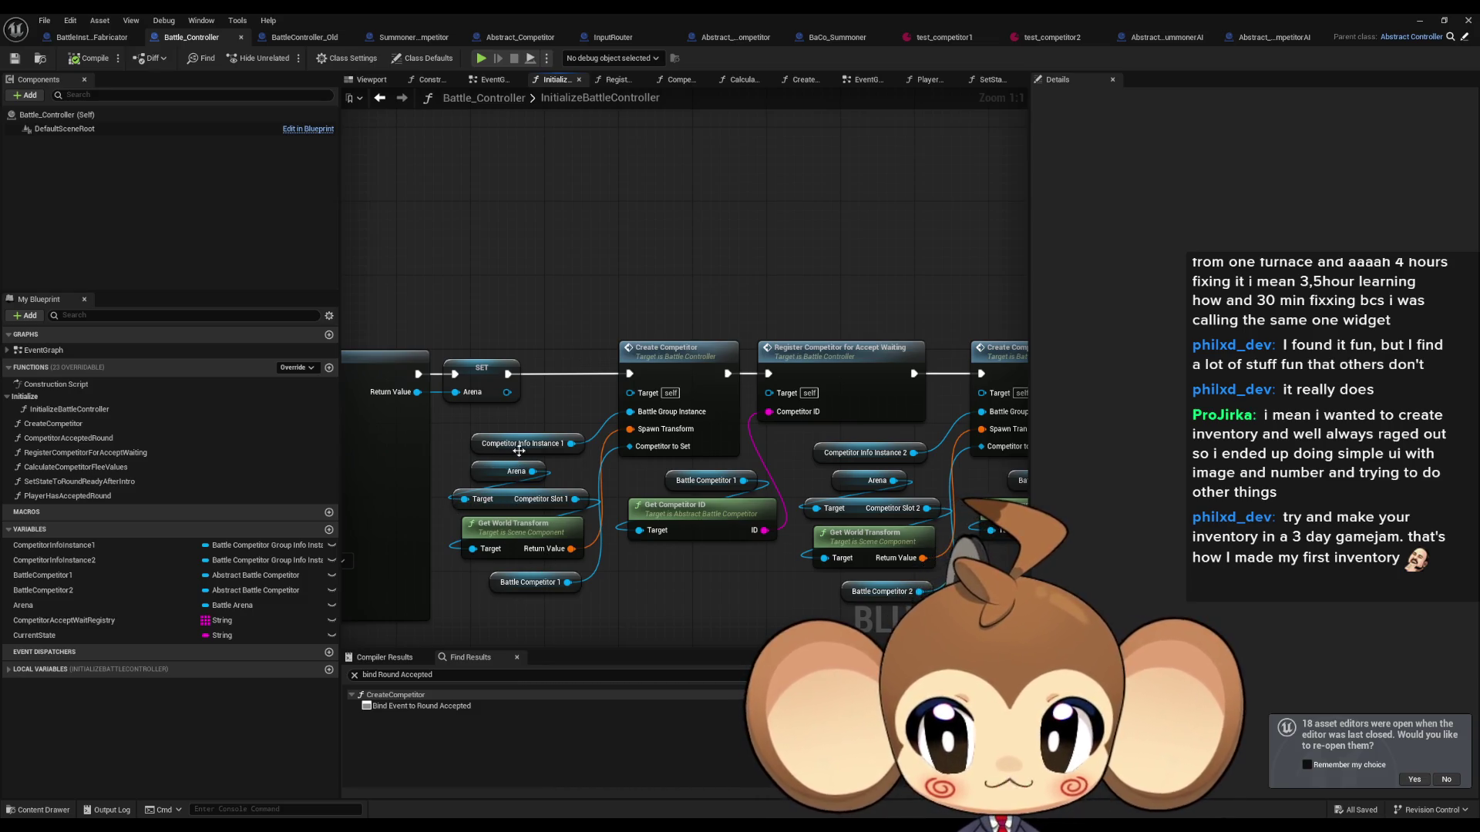
pyautogui.doubleClick(687, 362)
pyautogui.scroll(-2, 686, 362)
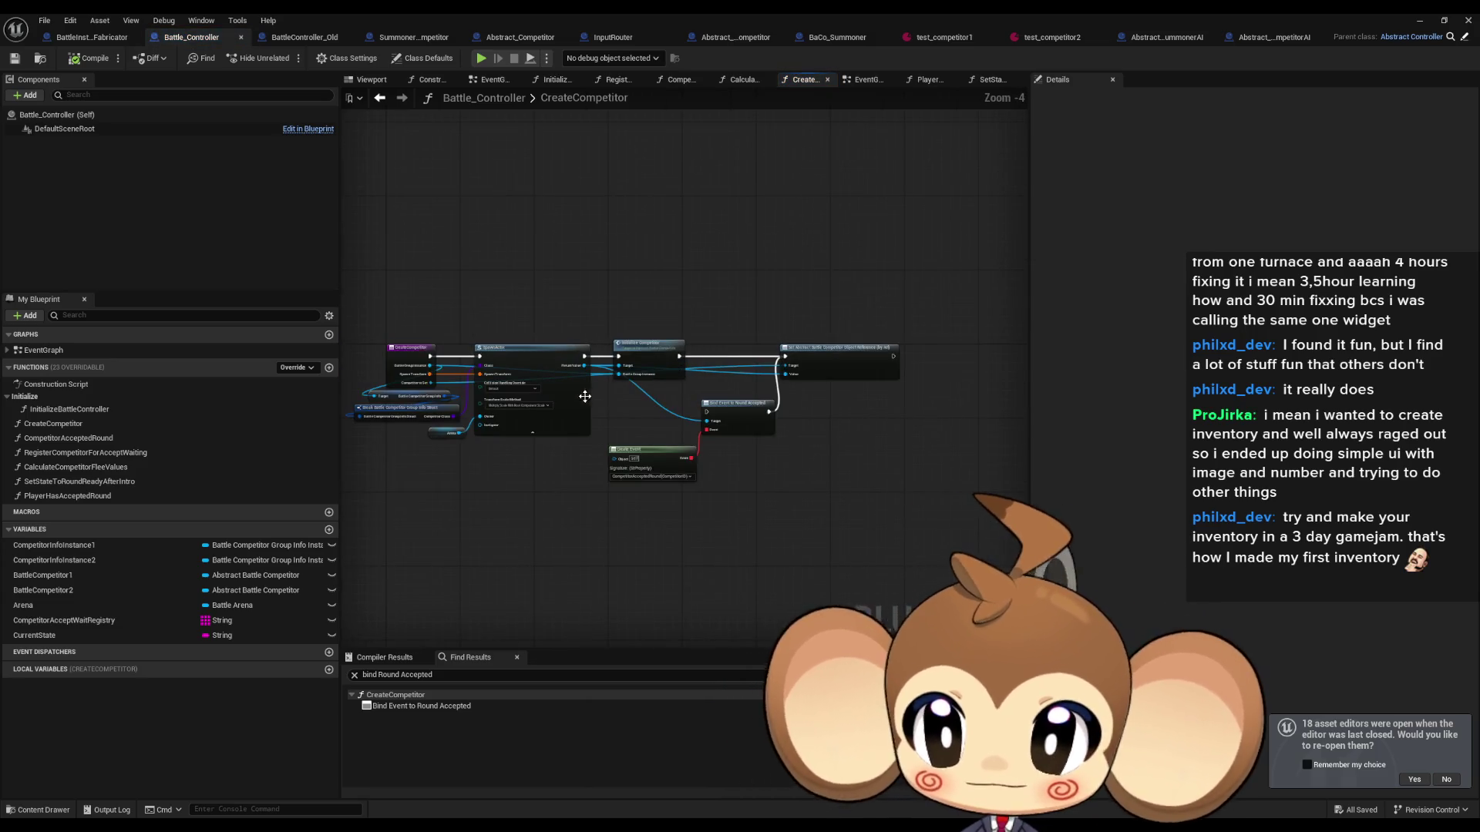
# Step: In CreateCompetitor, select Initialize Competitor and the Bind Event to Round Accepted node
pyautogui.scroll(-1, 732, 377)
pyautogui.scroll(2, 731, 376)
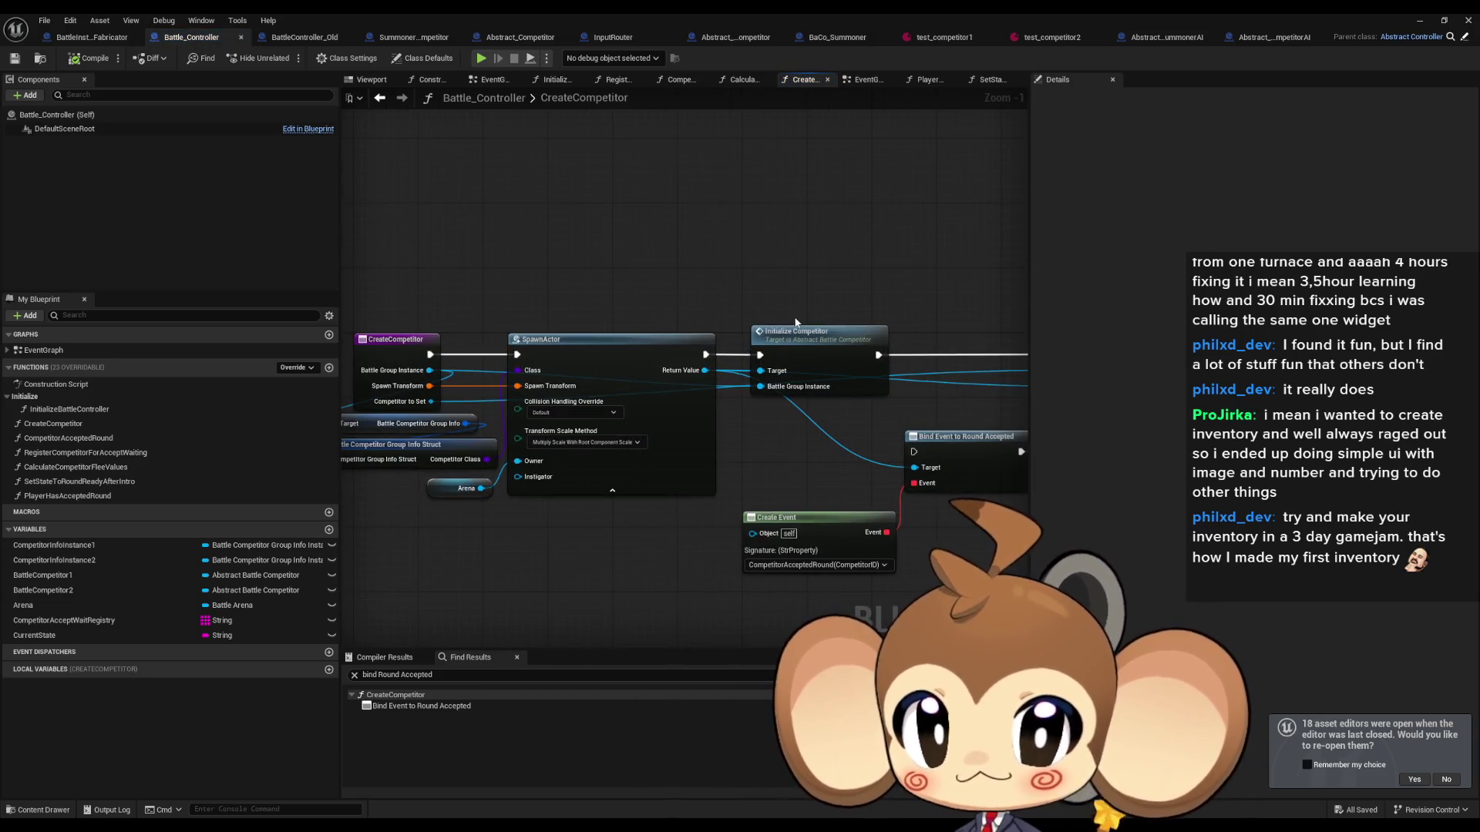
pyautogui.click(829, 395)
pyautogui.moveTo(829, 398); pyautogui.dragTo(662, 397)
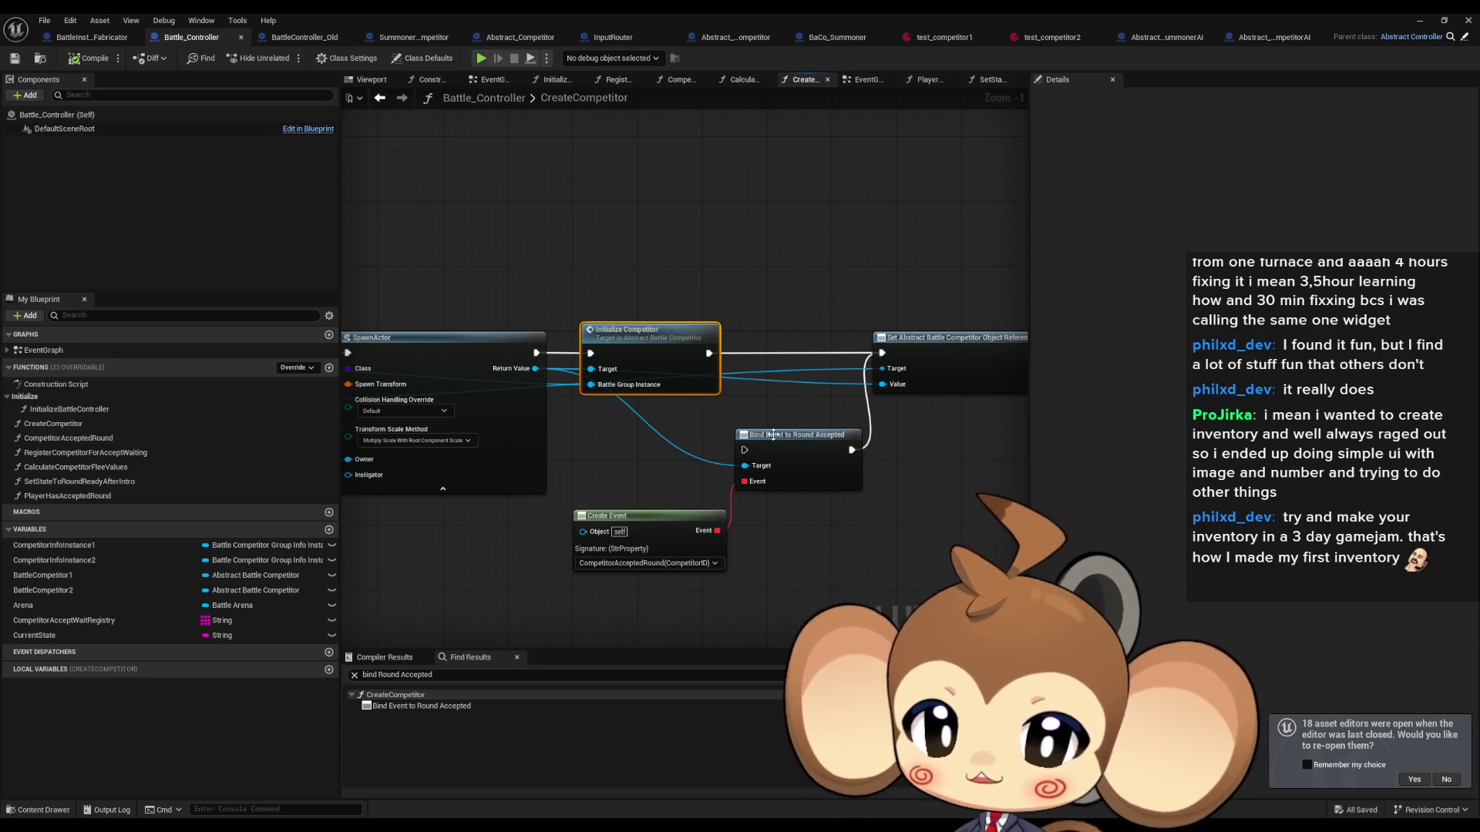
pyautogui.click(806, 445)
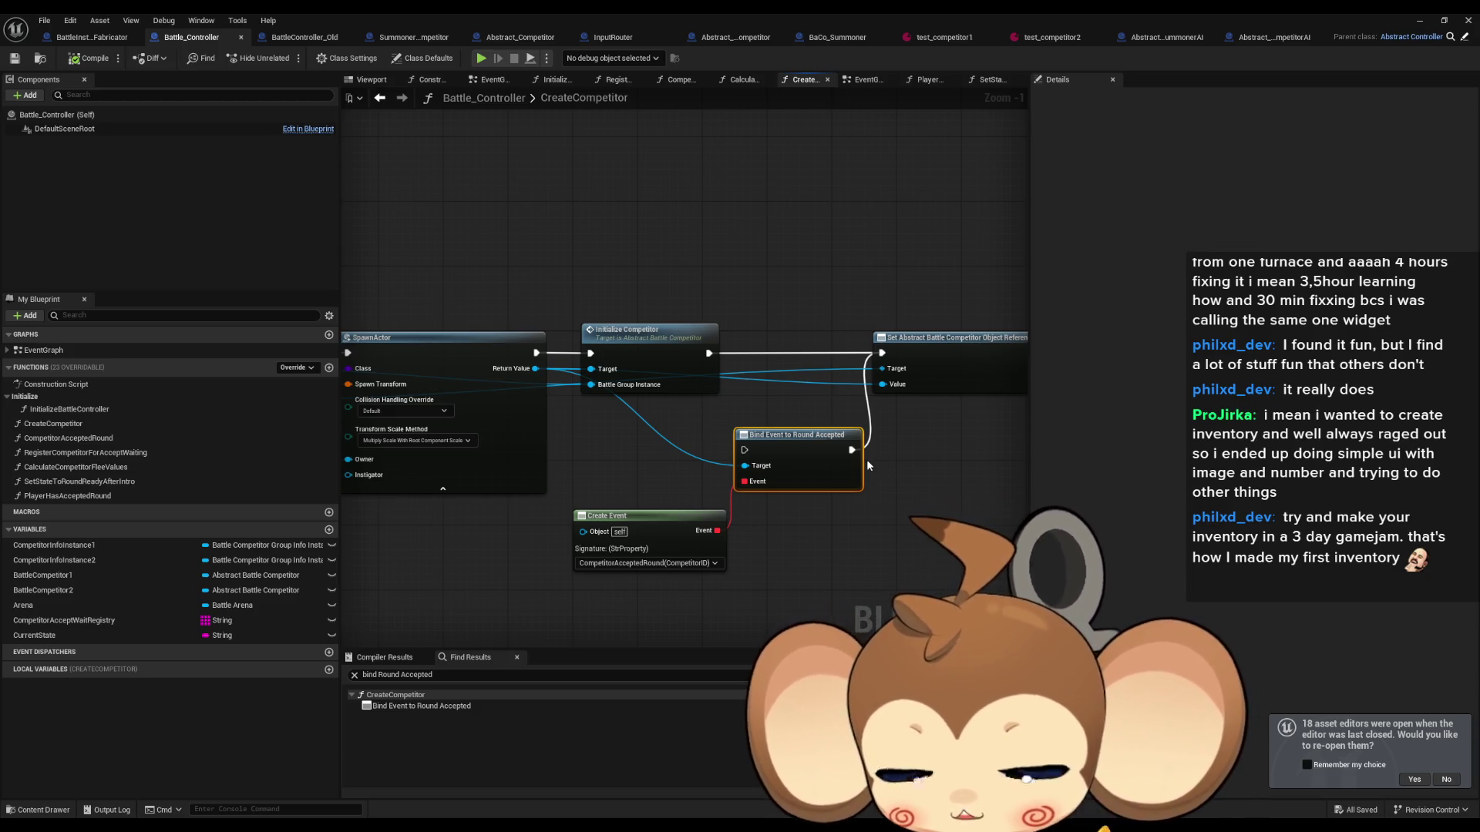
# Step: Search Find Results for 'round acc' and delete the Player1 Call Round Accepted node
pyautogui.click(535, 693)
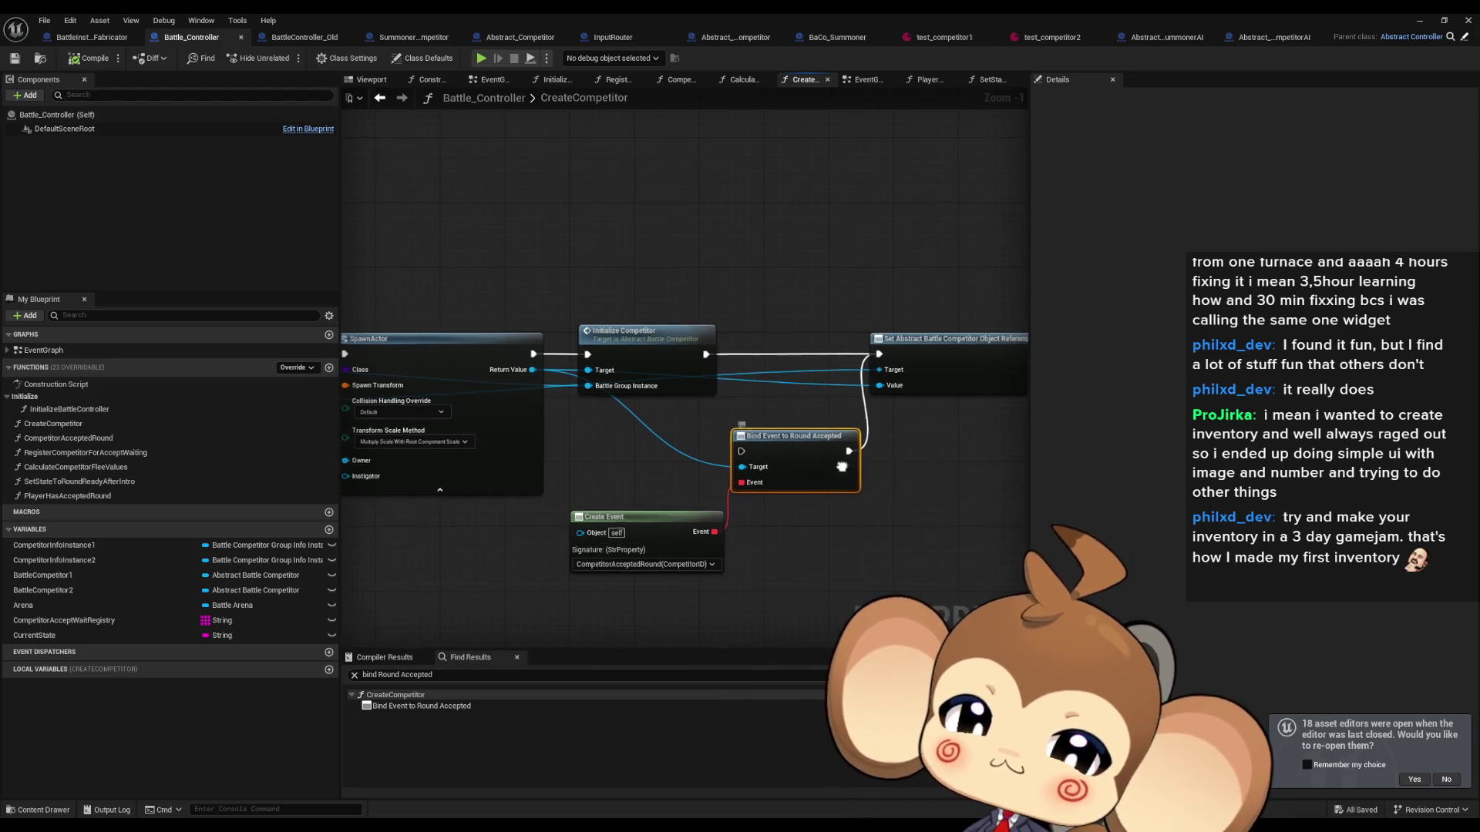
pyautogui.click(540, 675)
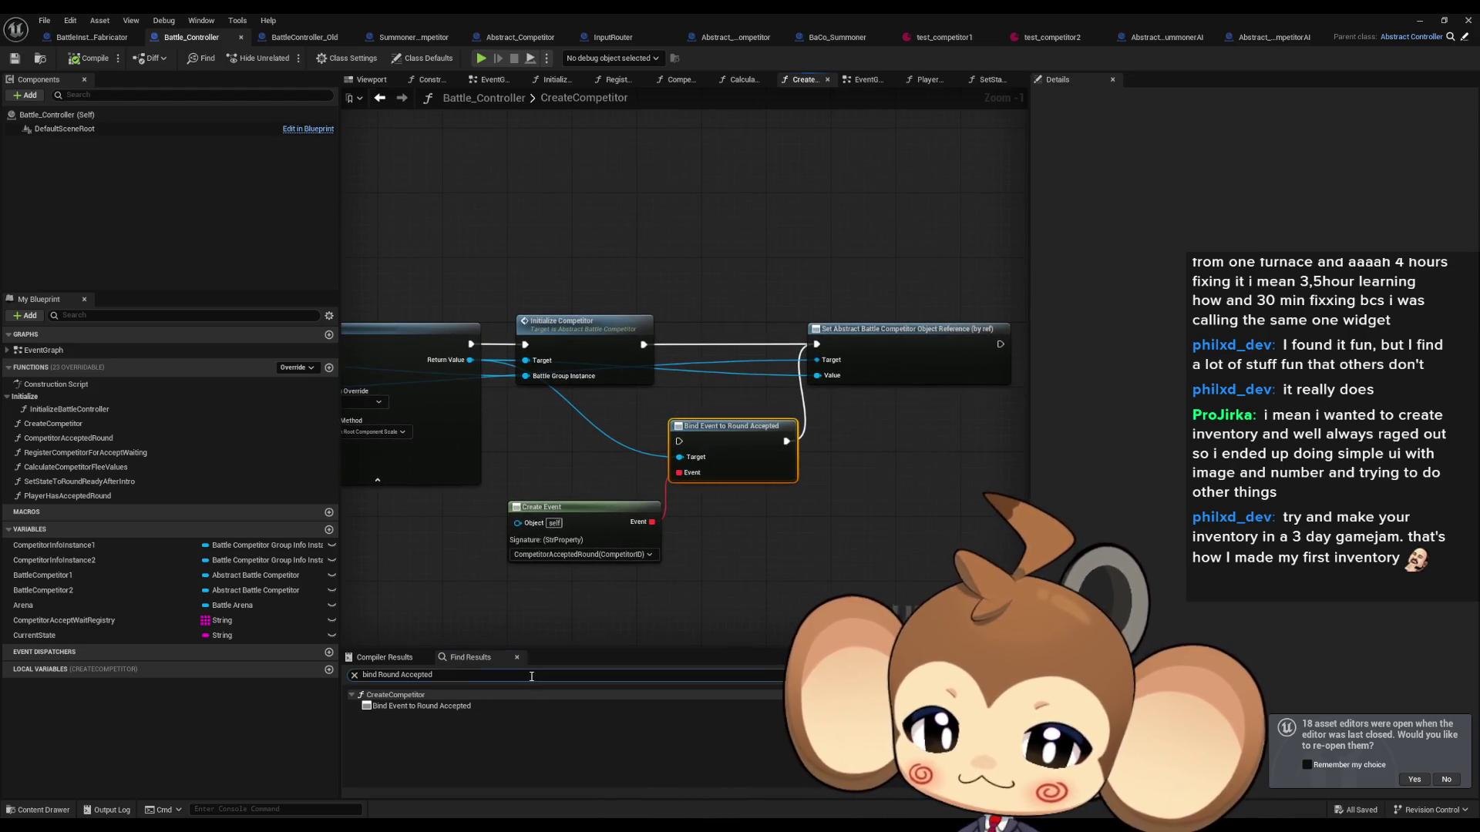
pyautogui.write('round')
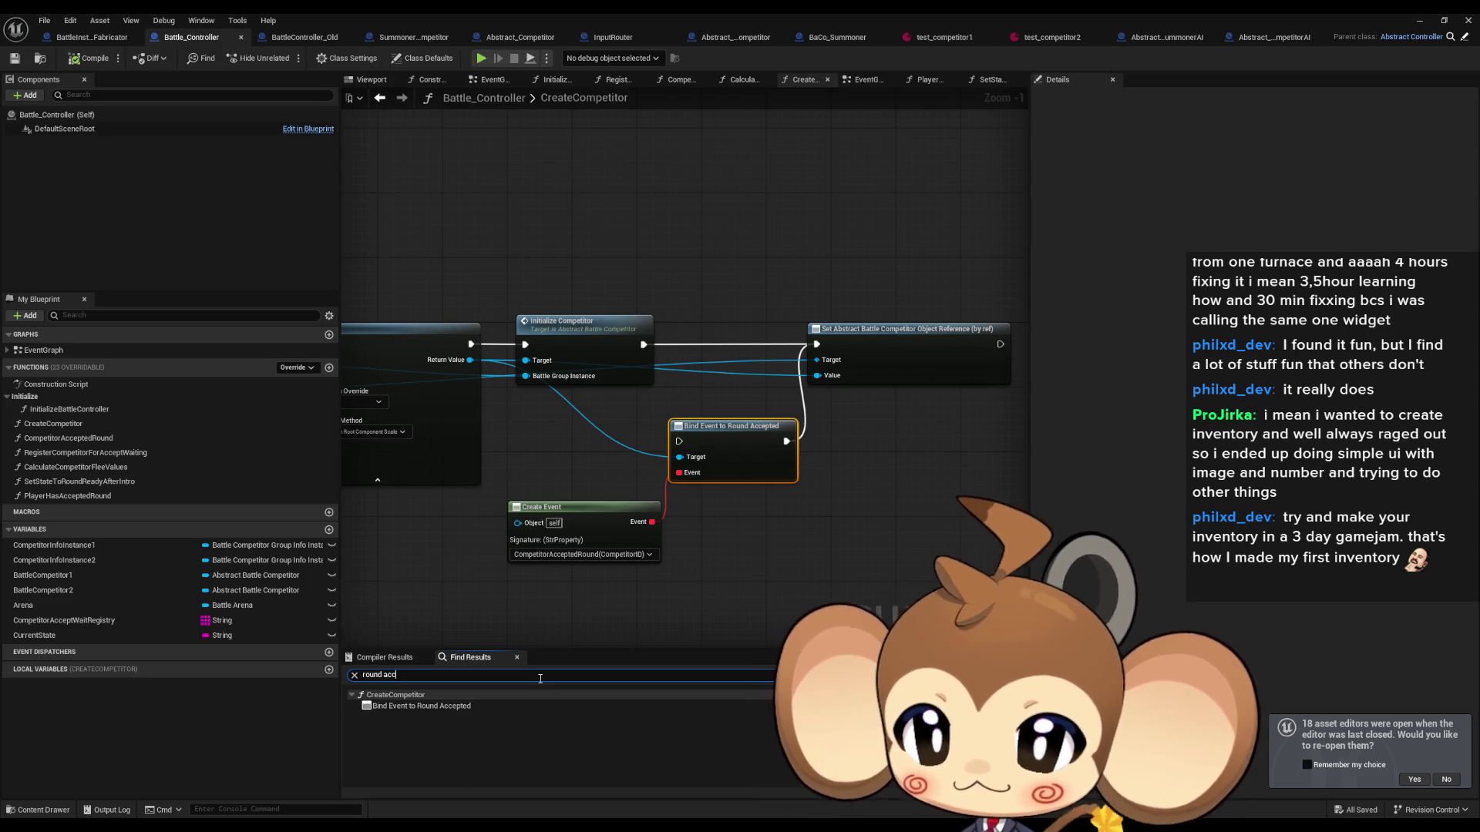
pyautogui.write(' acc')
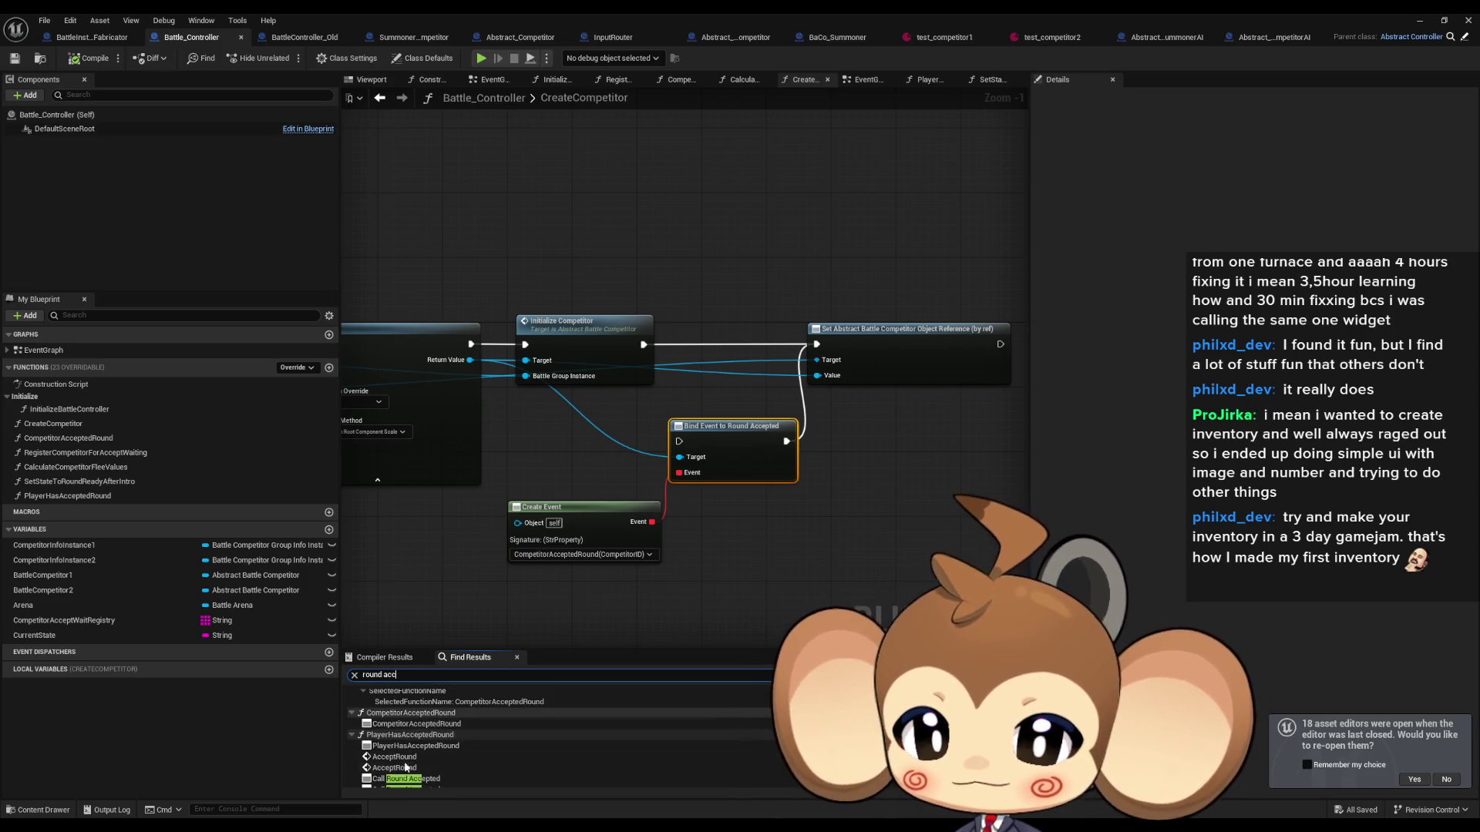
pyautogui.click(409, 779)
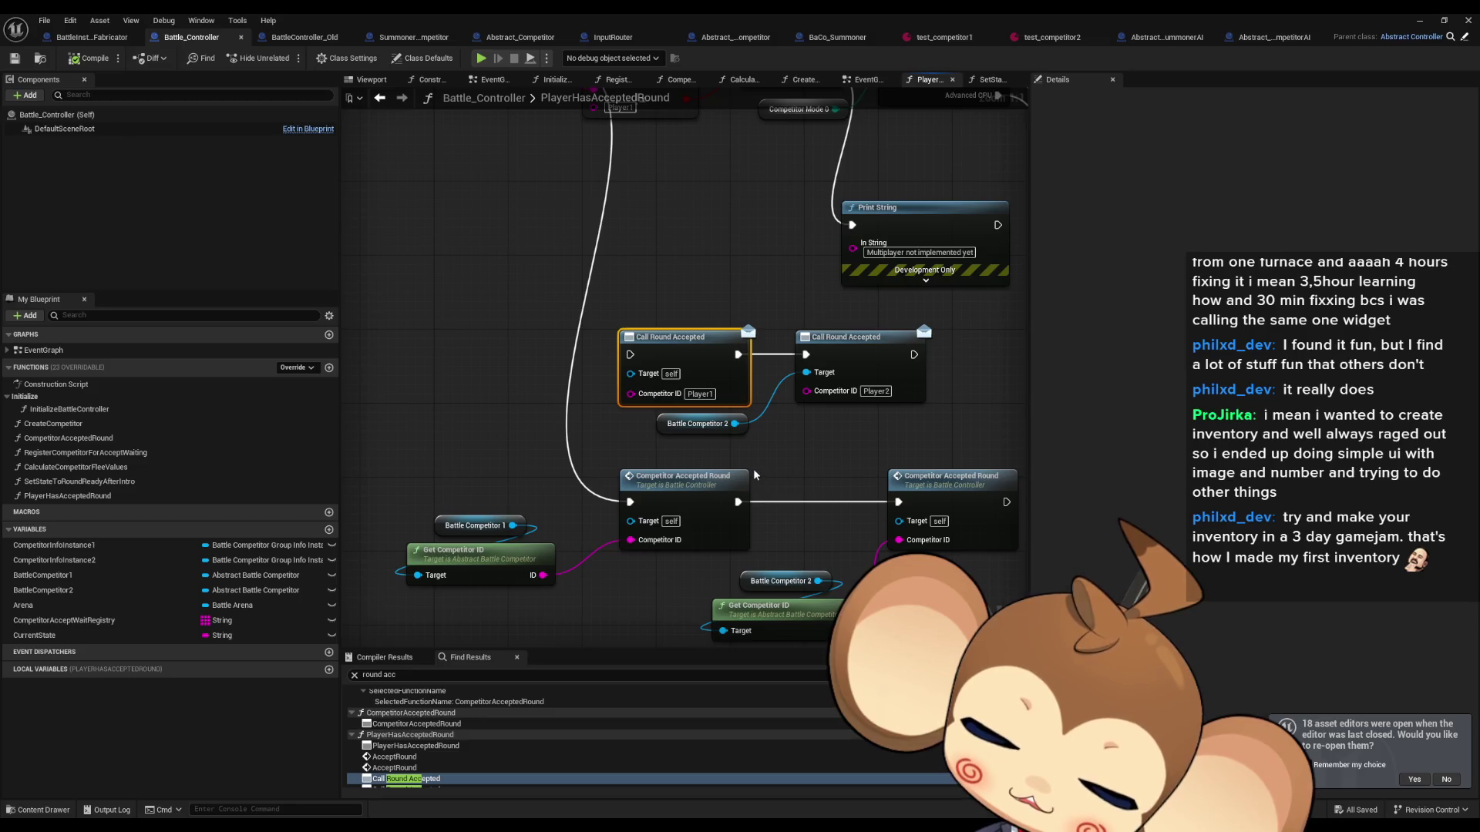
pyautogui.press('Delete')
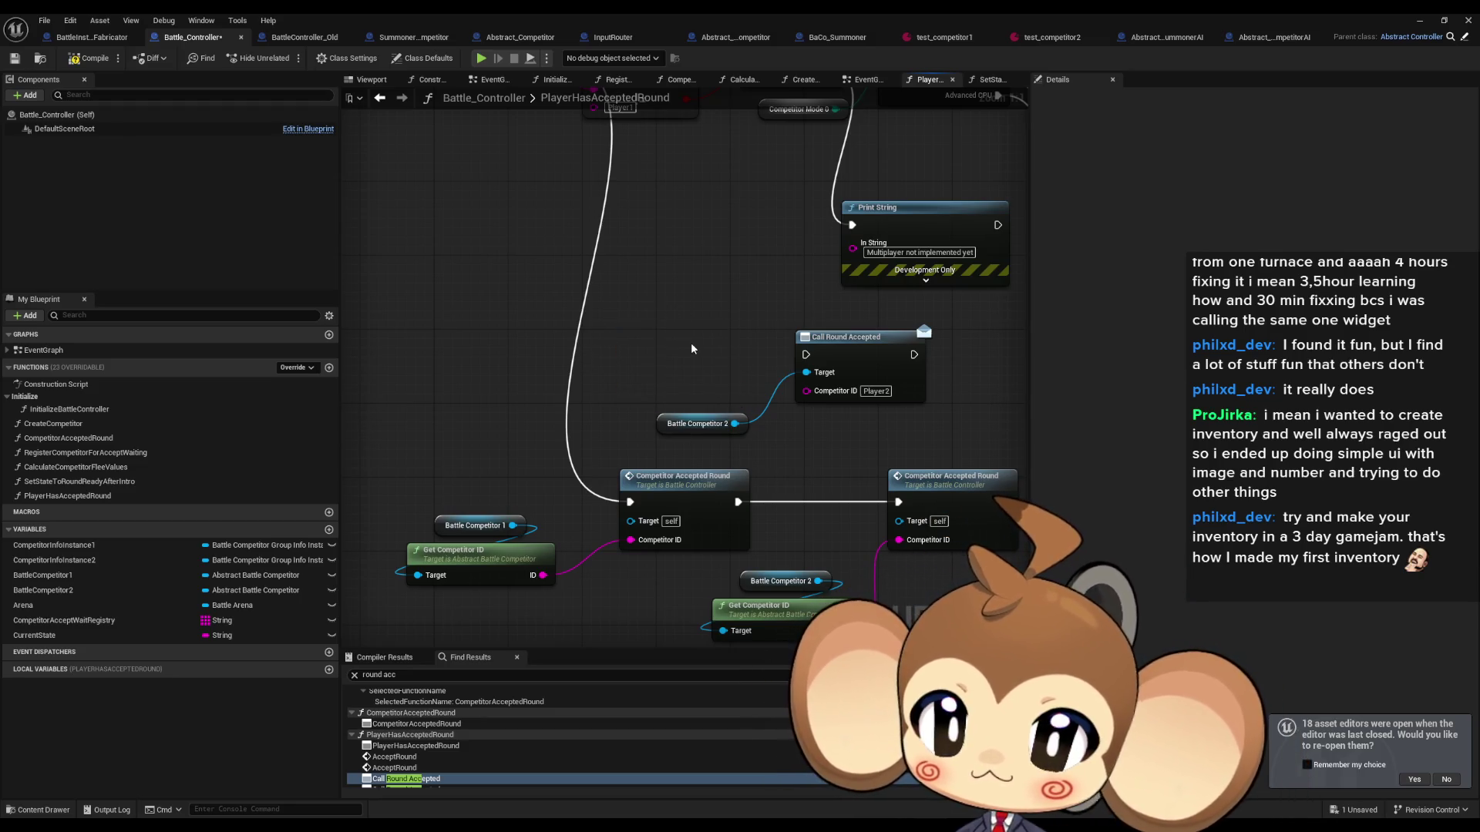
# Step: Delete the Player2 Call Round Accepted node with its Battle Competitor 2 getter, then open Abstract_Competitor
pyautogui.moveTo(725, 346); pyautogui.dragTo(616, 347)
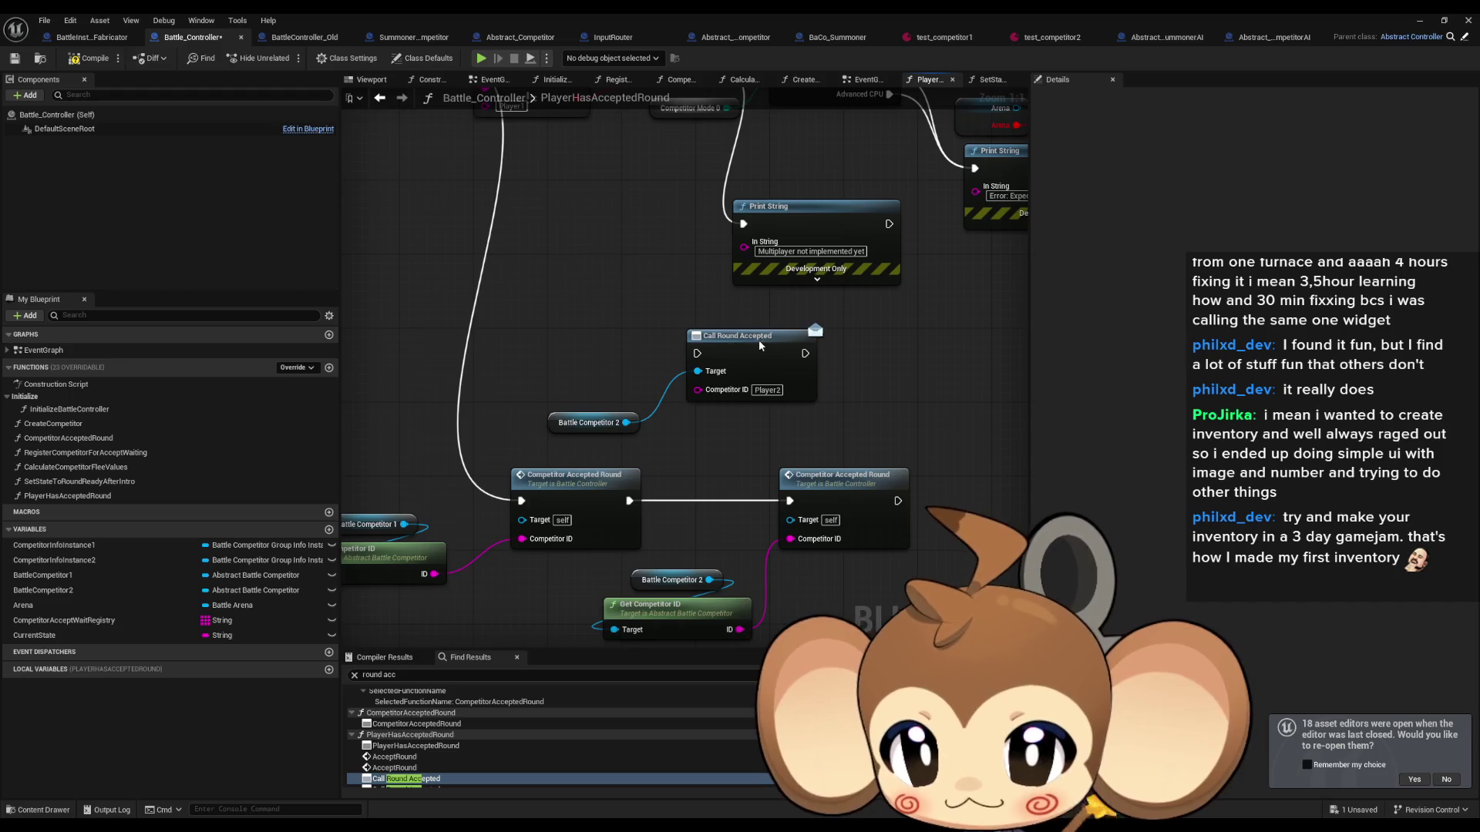
pyautogui.click(738, 335)
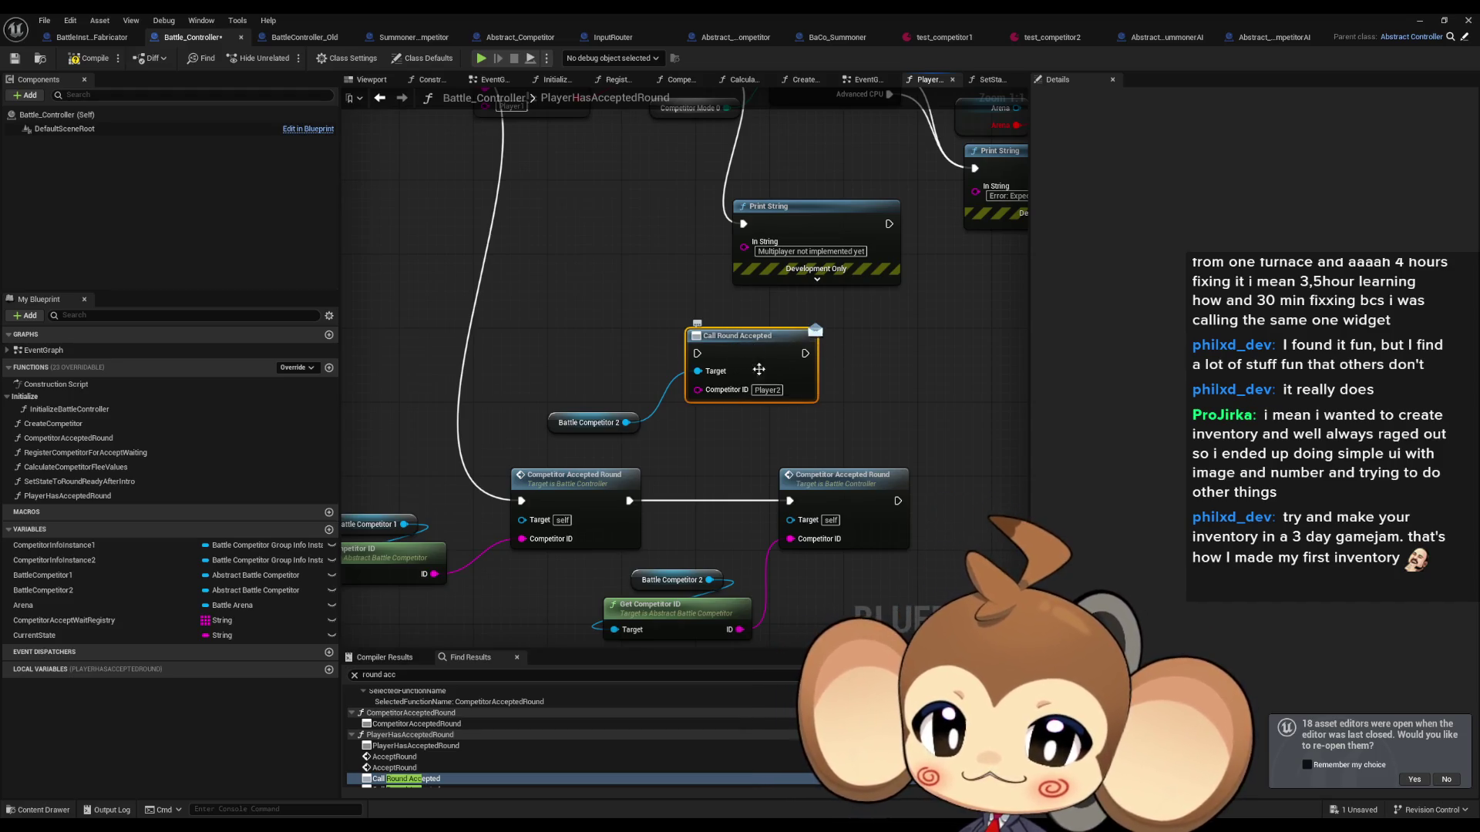
pyautogui.keyDown('ctrl'); pyautogui.click(593, 414); pyautogui.keyUp('ctrl')
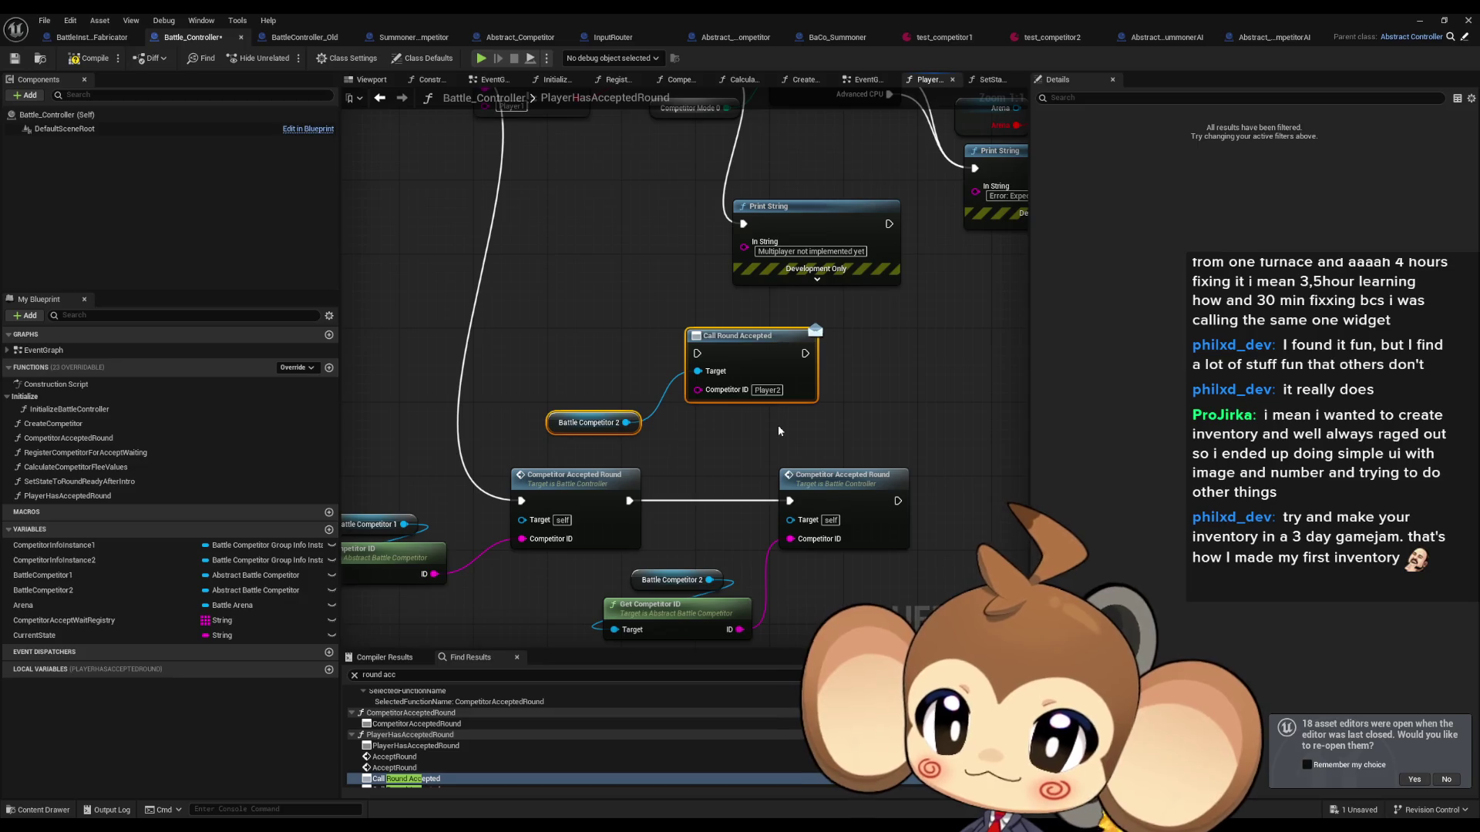
pyautogui.press('Delete')
pyautogui.click(501, 37)
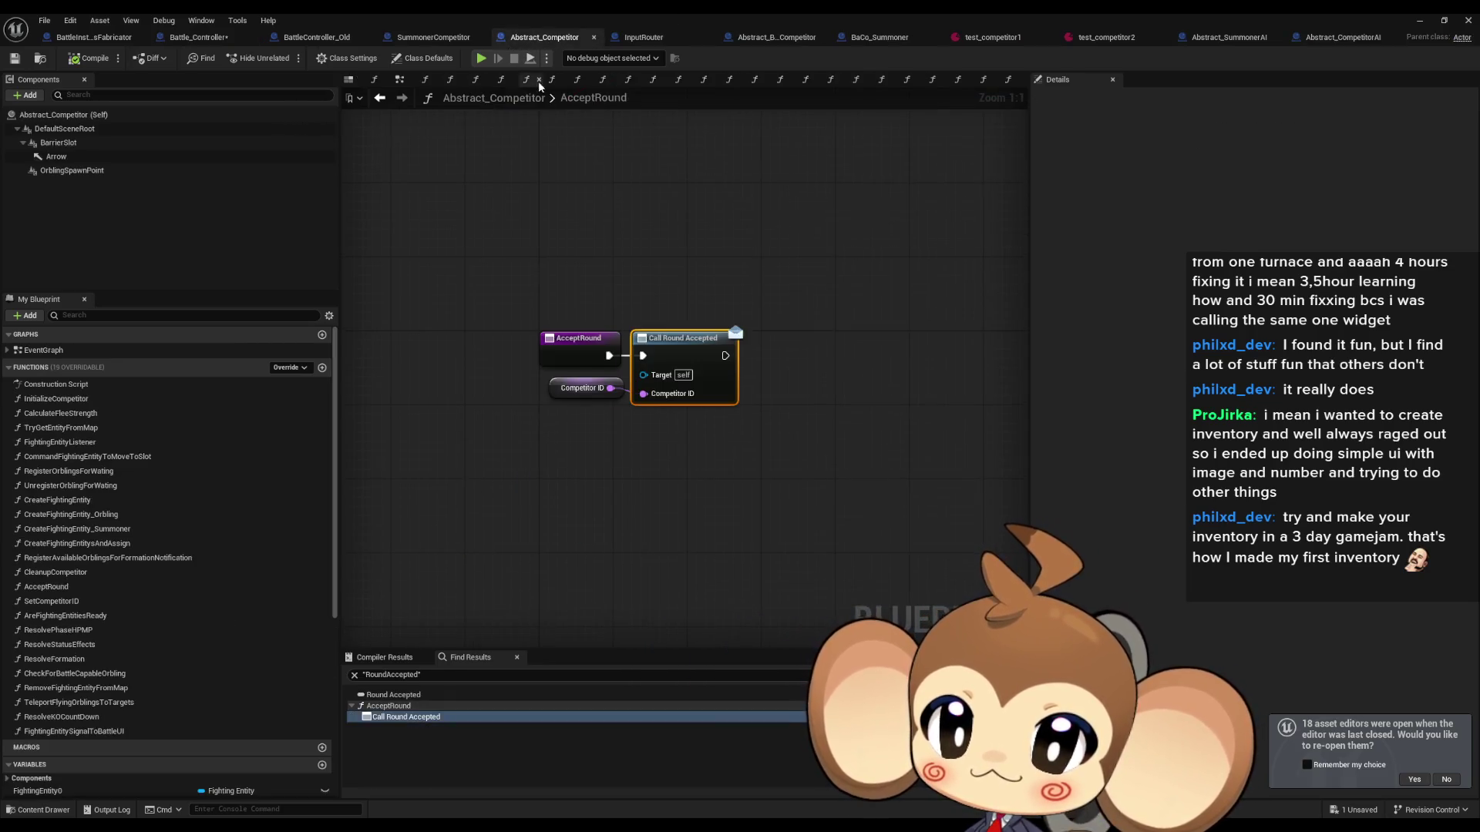
# Step: In Abstract_BattleCompetitor, tick Deprecated under Advanced for the RoundAccepted dispatcher and save the blueprint
pyautogui.click(775, 37)
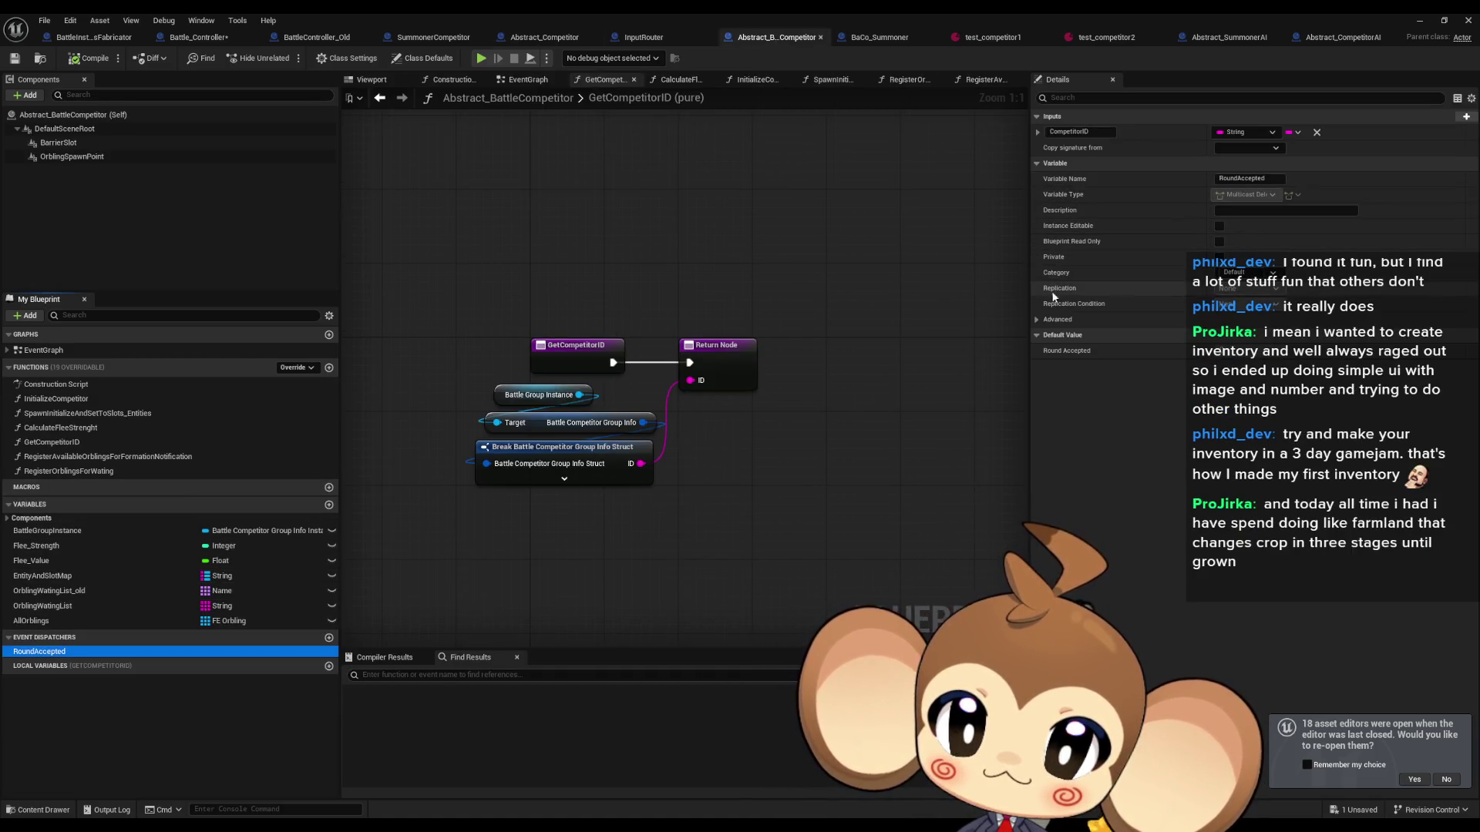
pyautogui.click(1058, 319)
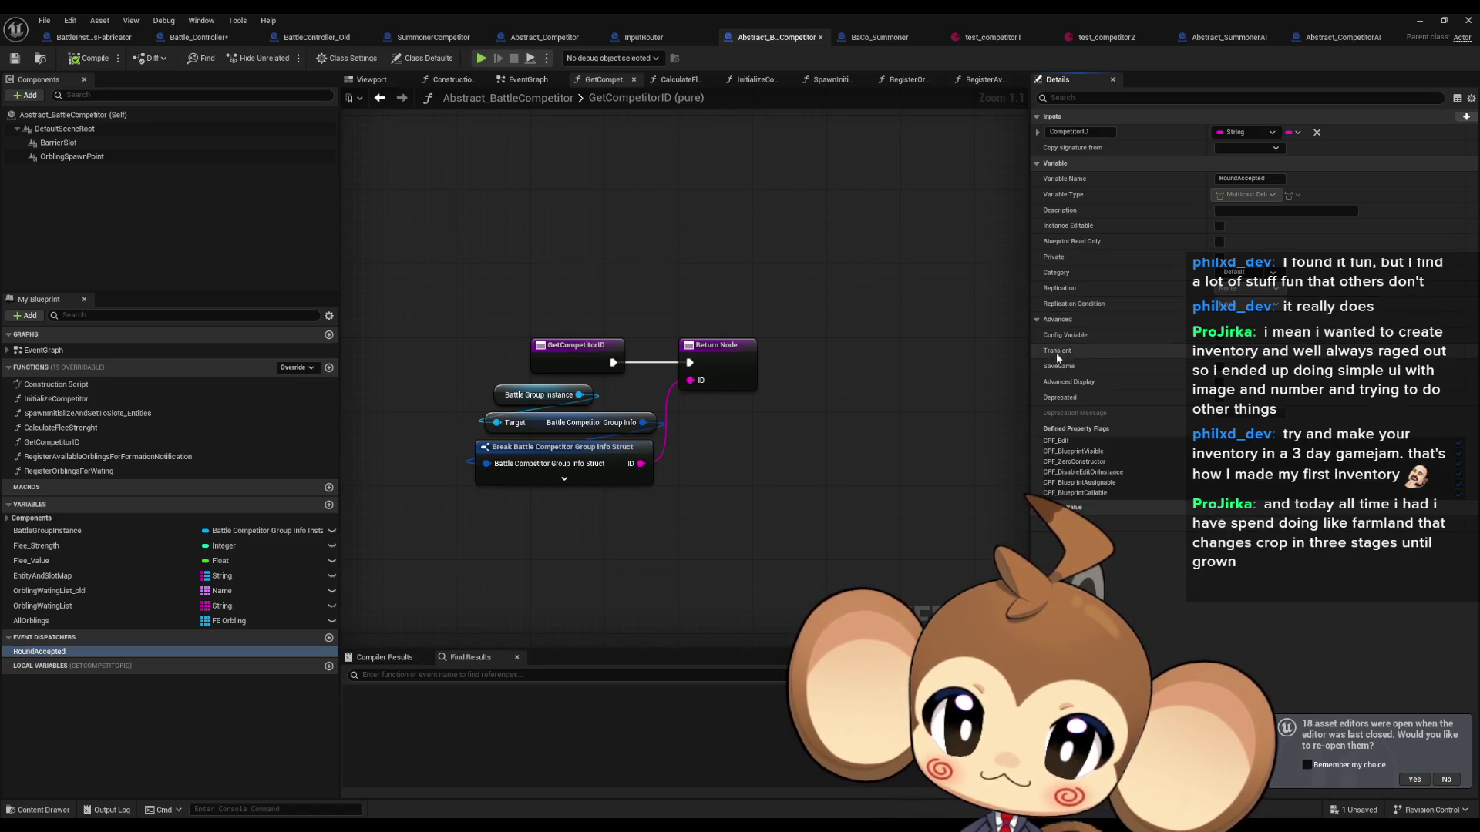
pyautogui.click(1219, 398)
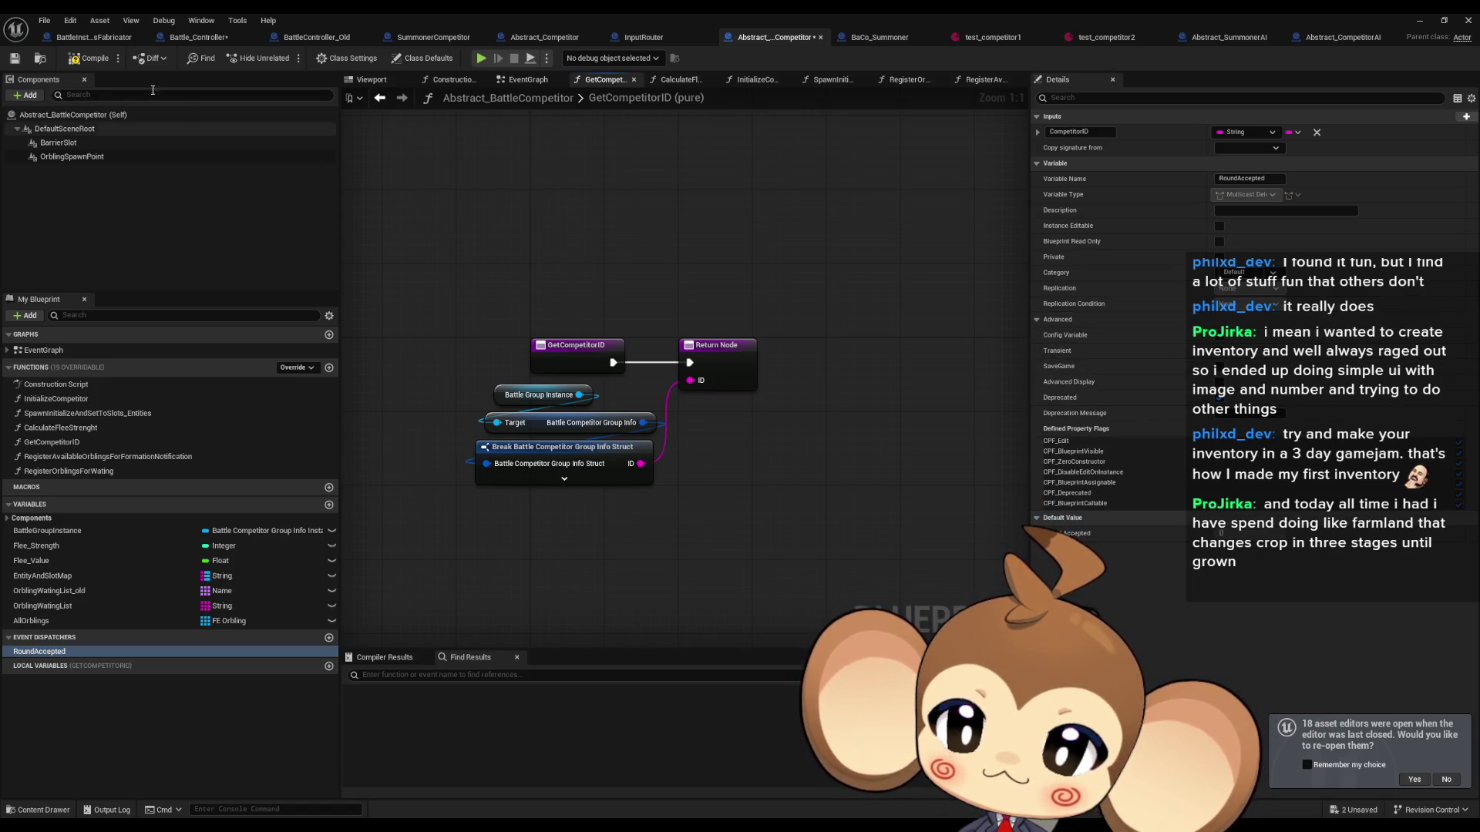
pyautogui.hotkey('ctrl', 's')
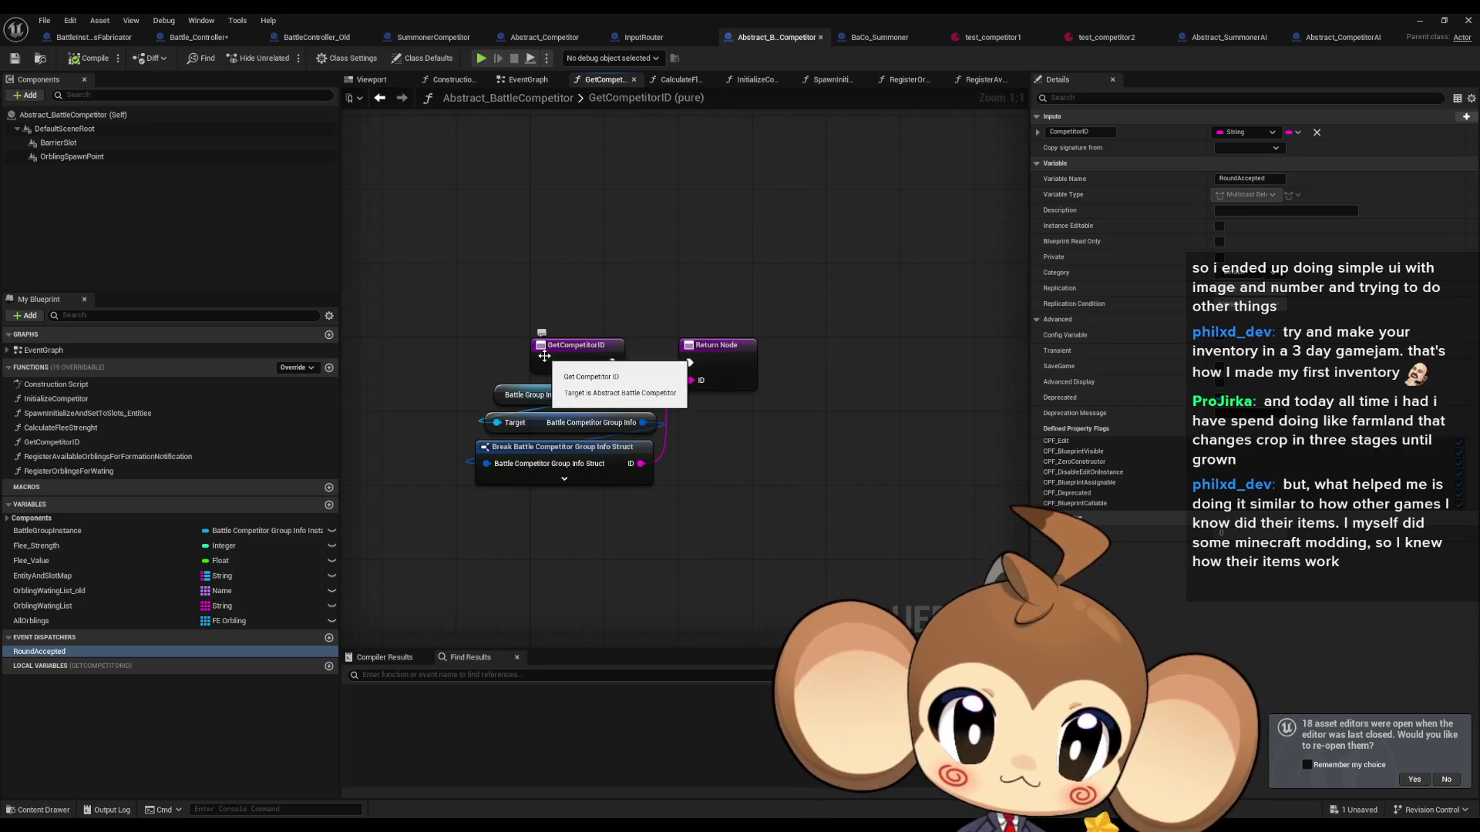
pyautogui.moveTo(608, 322); pyautogui.dragTo(640, 319)
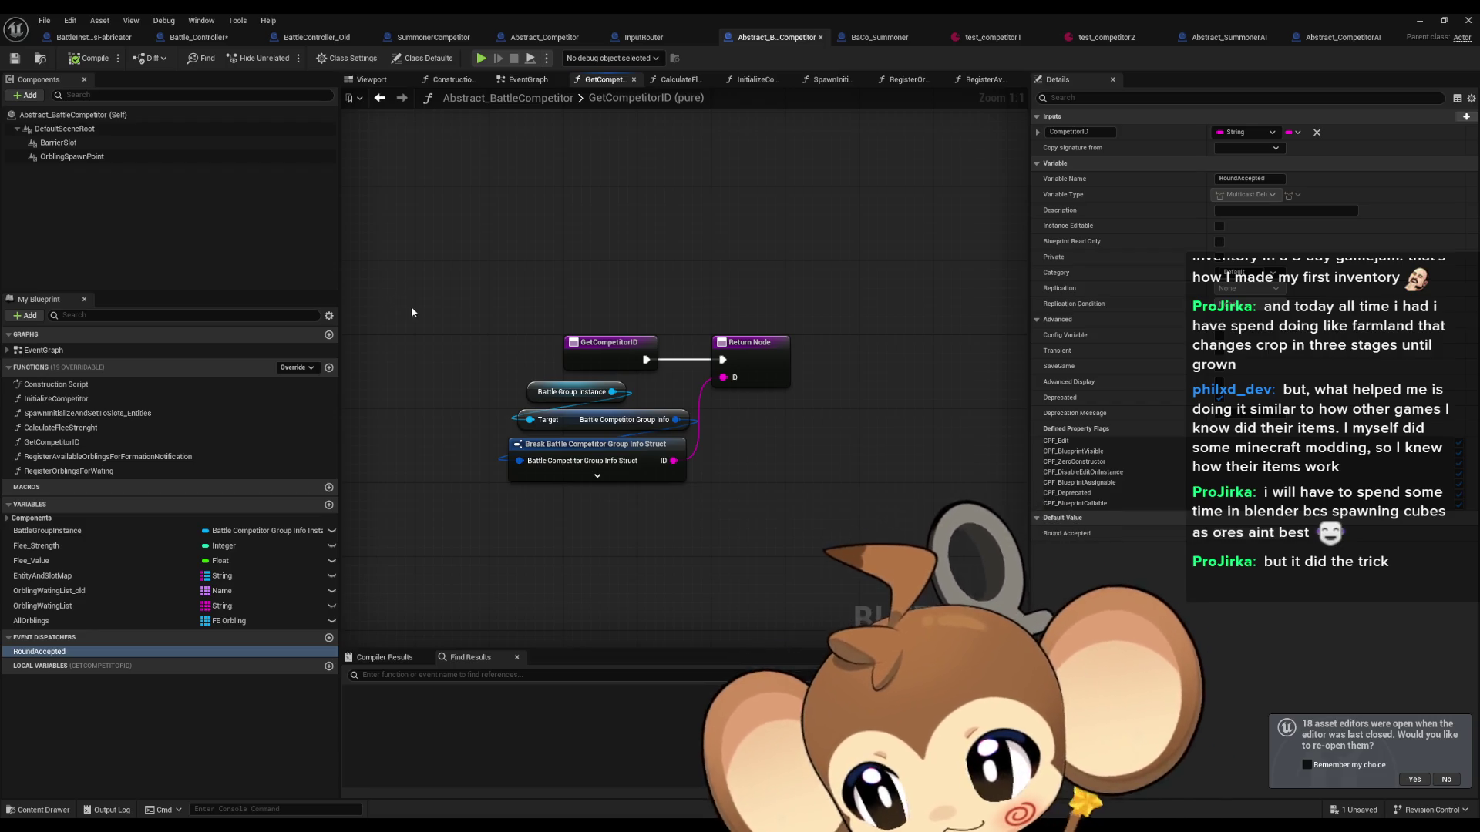
# Step: In InitializeCompetitor, add a Battle Group Instance getter, Get Battle Competitor Group Info, and a Break struct node
pyautogui.doubleClick(55, 399)
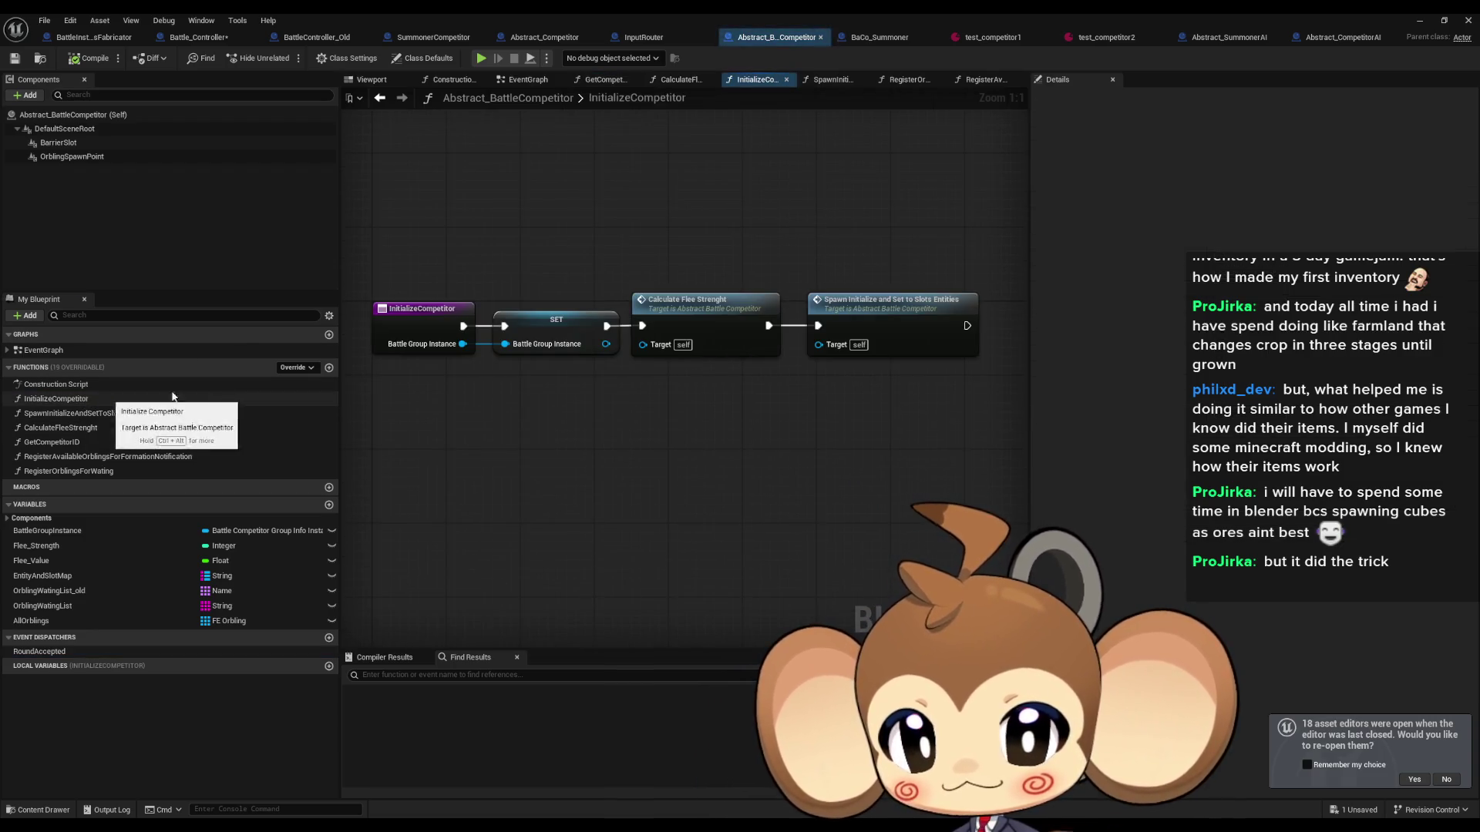
pyautogui.click(894, 327)
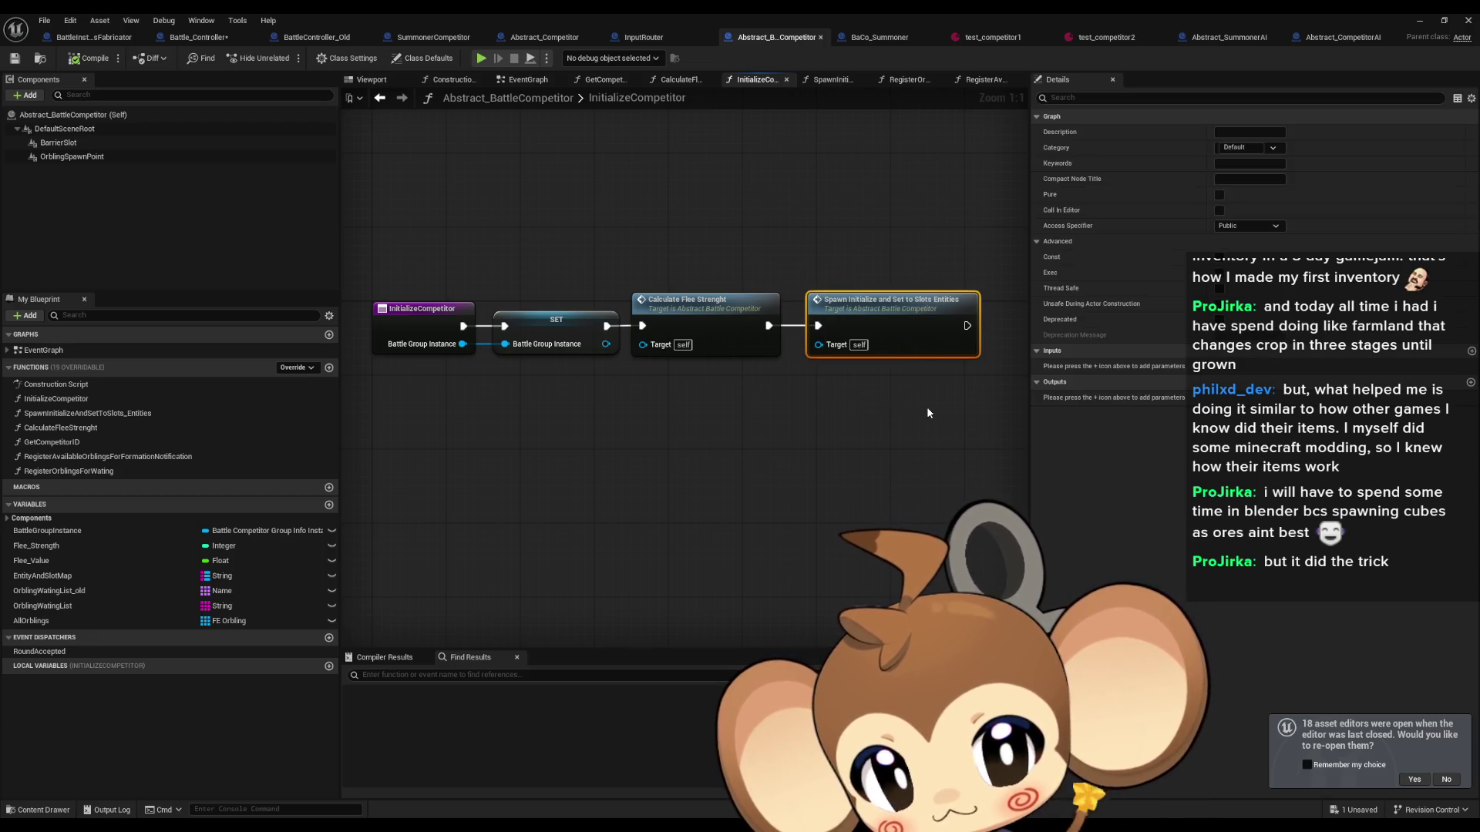
pyautogui.moveTo(925, 406); pyautogui.dragTo(640, 433)
pyautogui.click(545, 450)
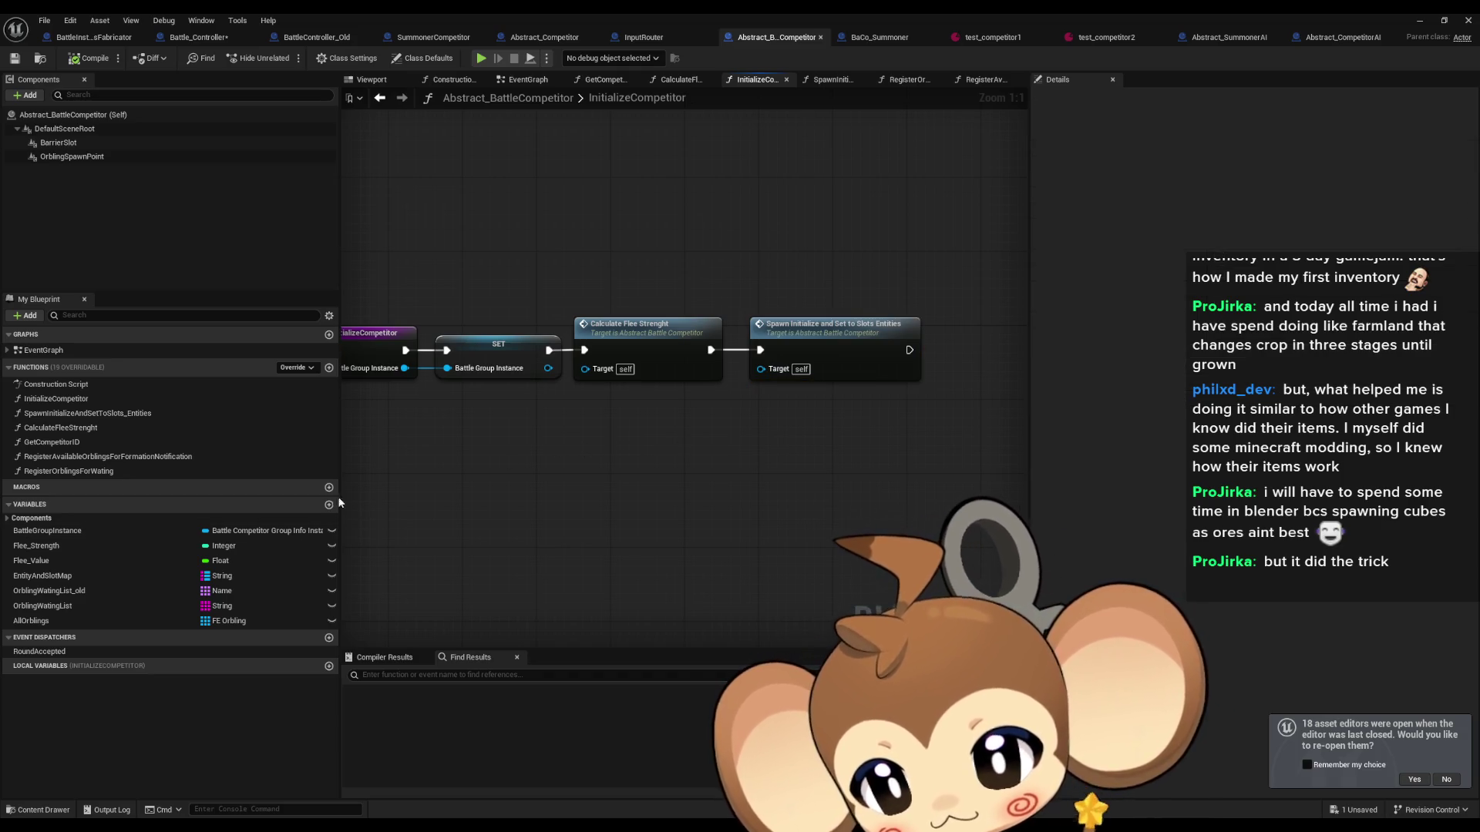
pyautogui.moveTo(92, 531)
pyautogui.mouseDown()
pyautogui.moveTo(512, 479)
pyautogui.moveTo(736, 491)
pyautogui.mouseUp()
pyautogui.write('get info')
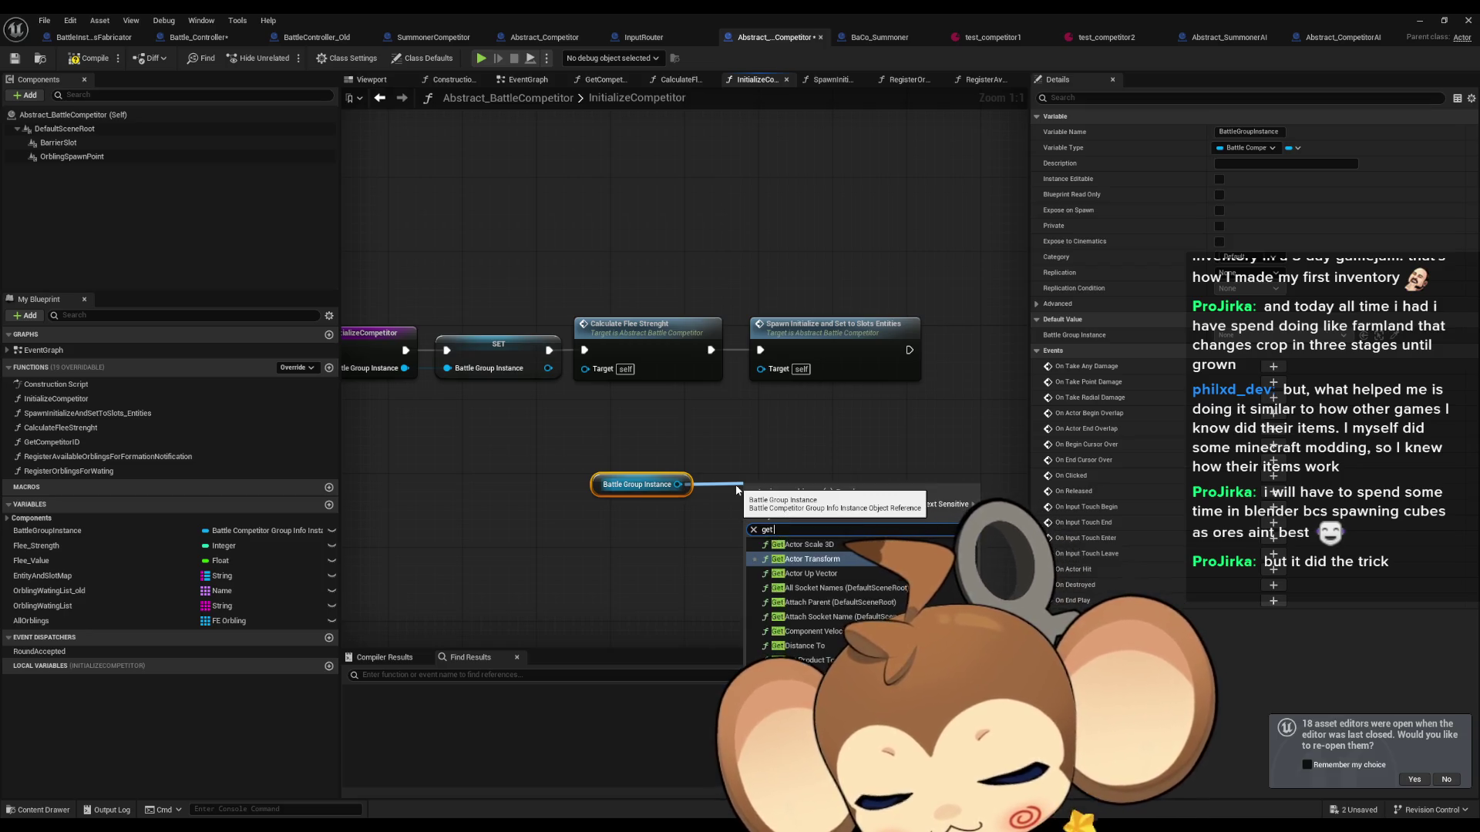
pyautogui.press('Up')
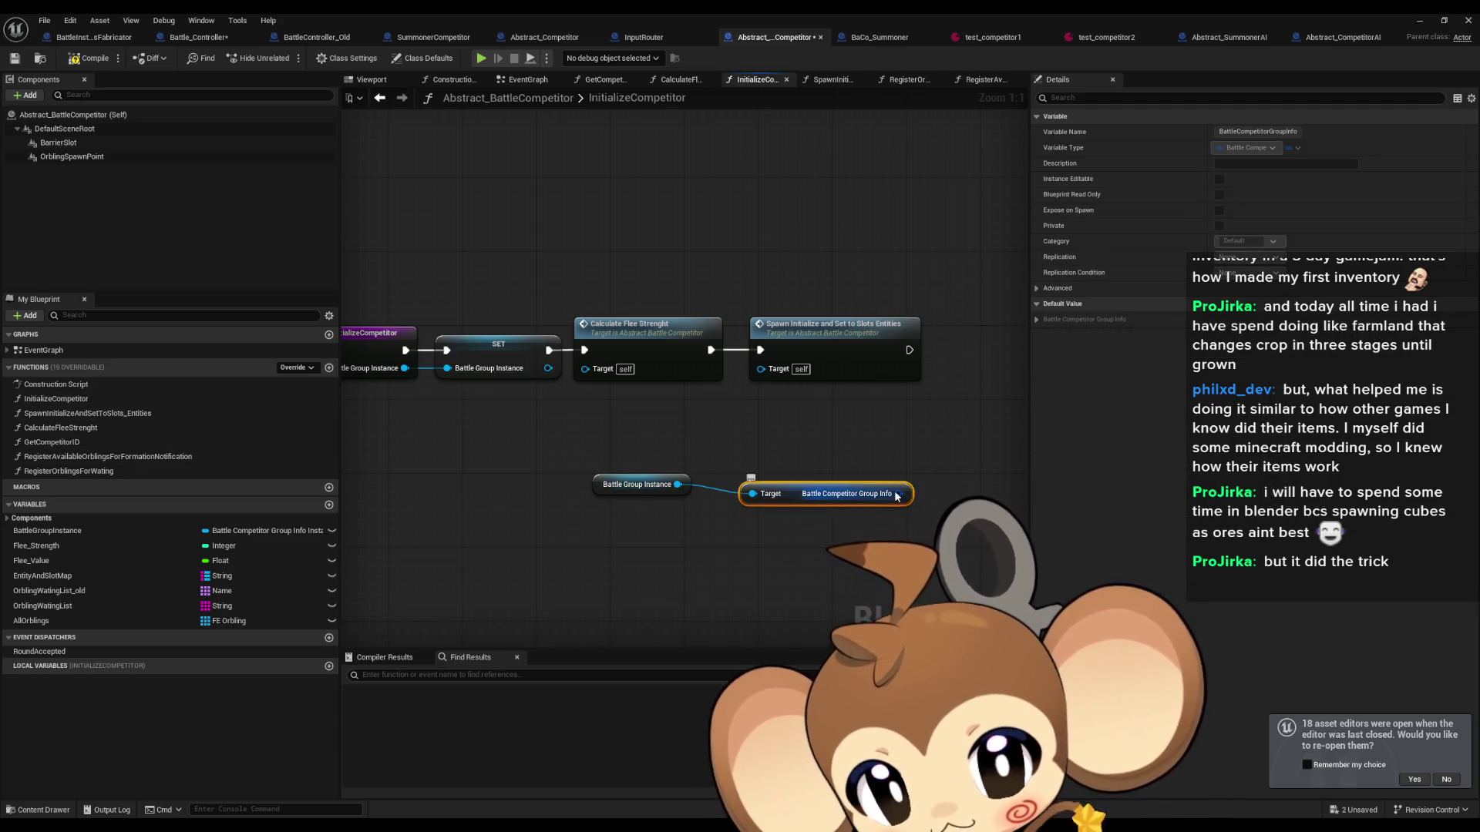
pyautogui.moveTo(898, 493); pyautogui.dragTo(722, 563)
pyautogui.write('brea')
pyautogui.click(794, 628)
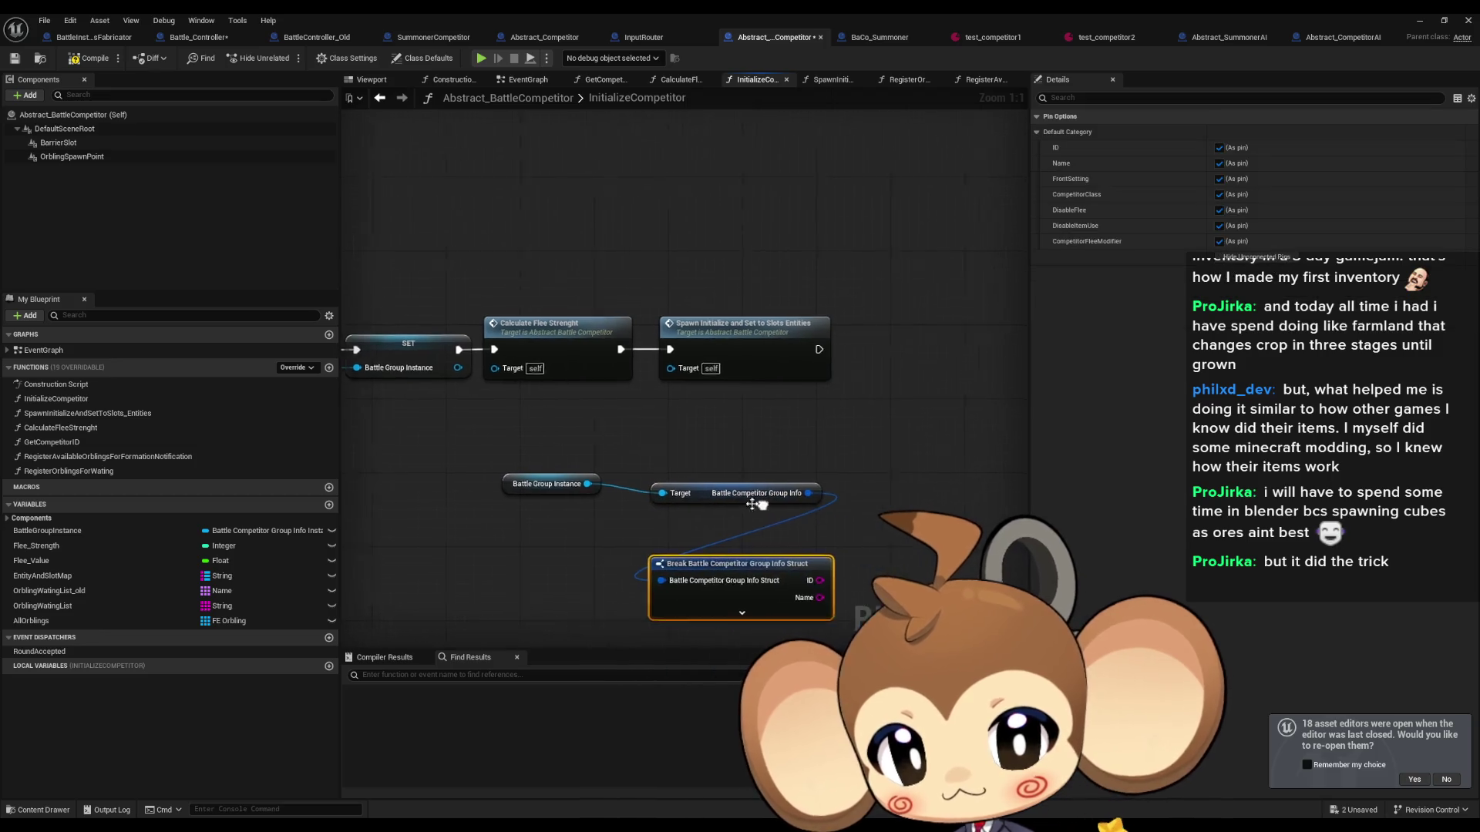
# Step: Select the Battle Group Instance, Target and Break struct nodes and cut them from the graph
pyautogui.moveTo(539, 482); pyautogui.dragTo(706, 505)
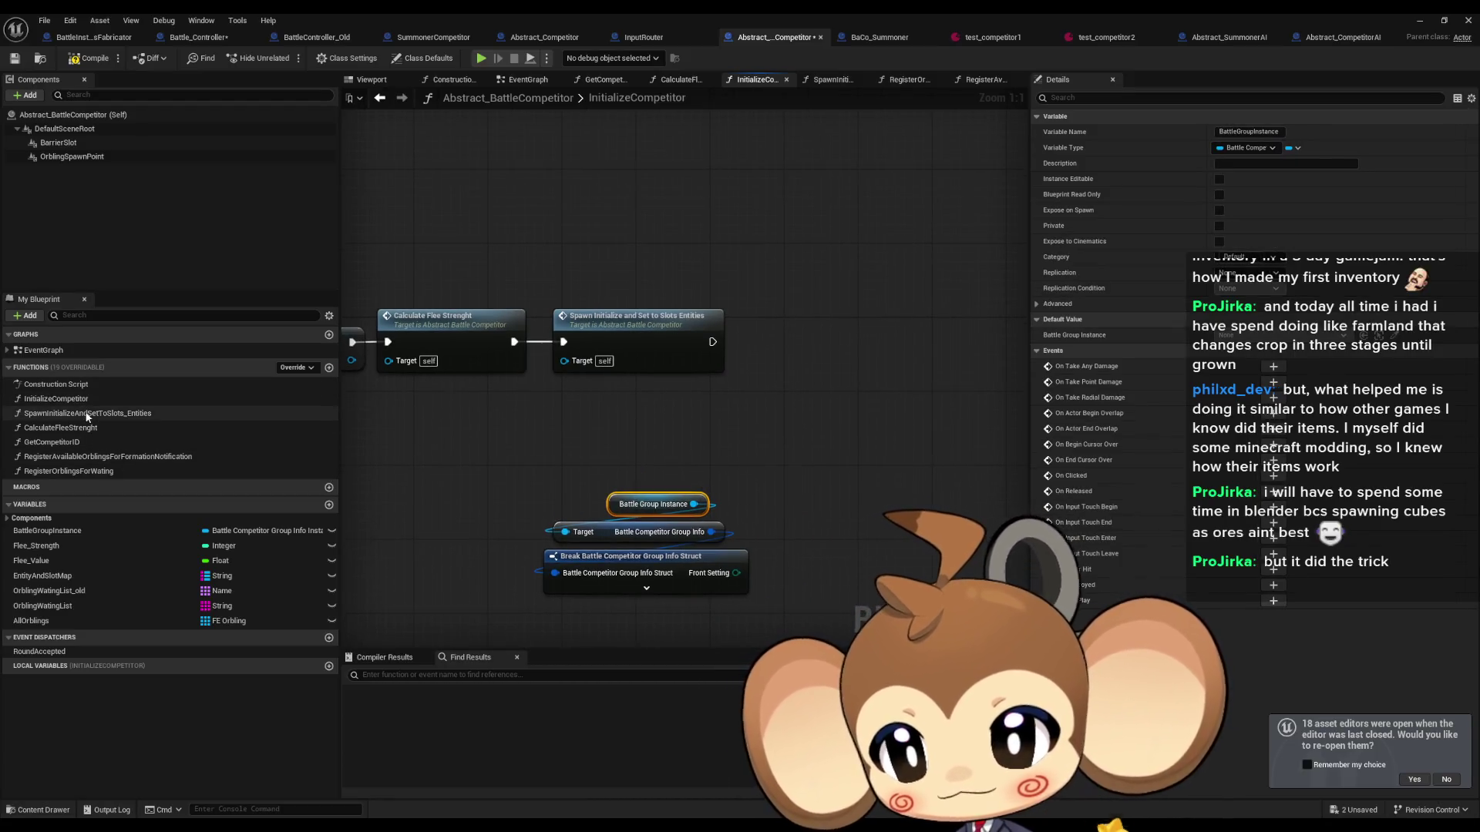
pyautogui.rightClick(819, 436)
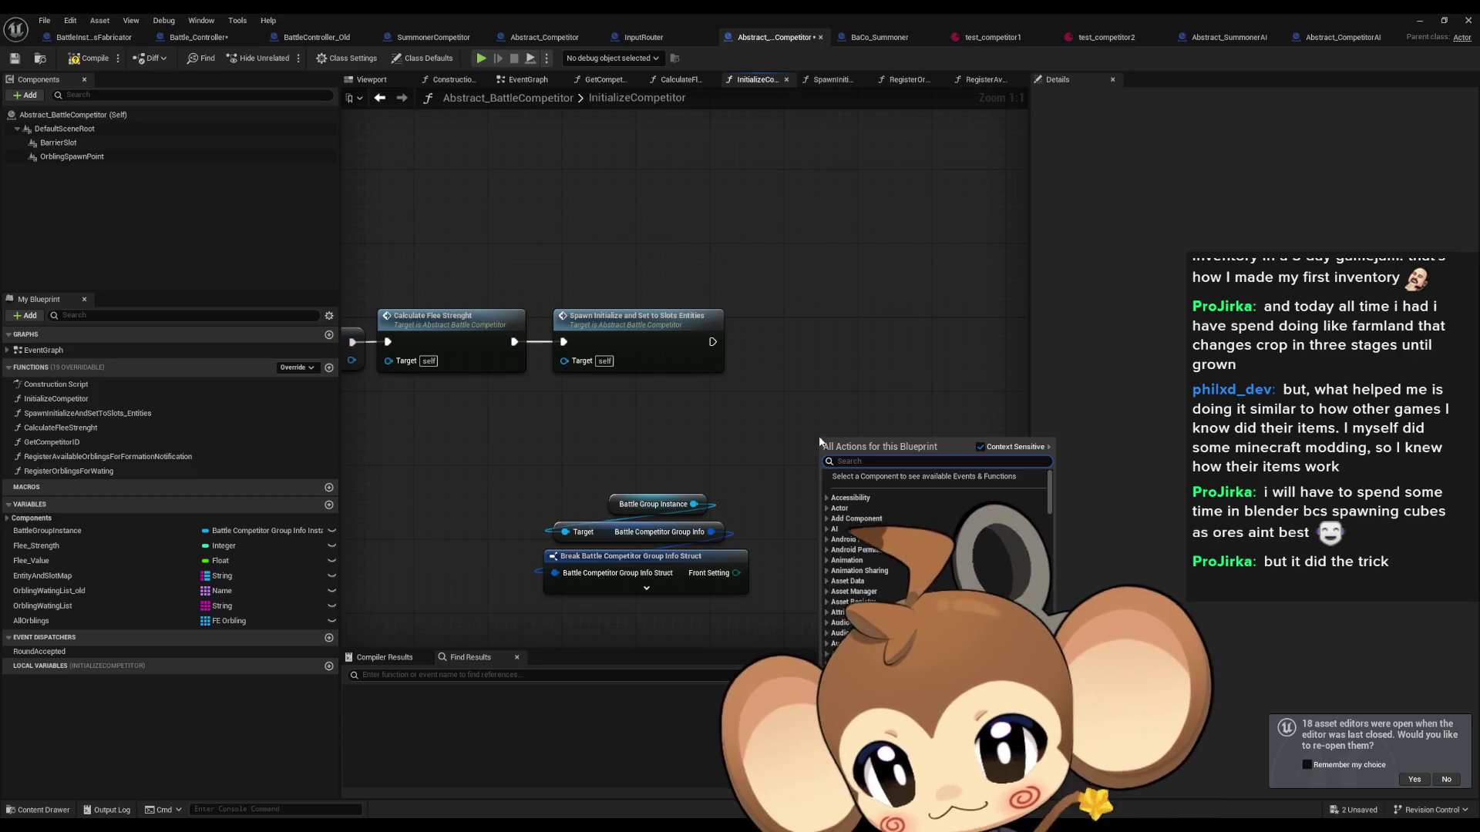
pyautogui.click(837, 257)
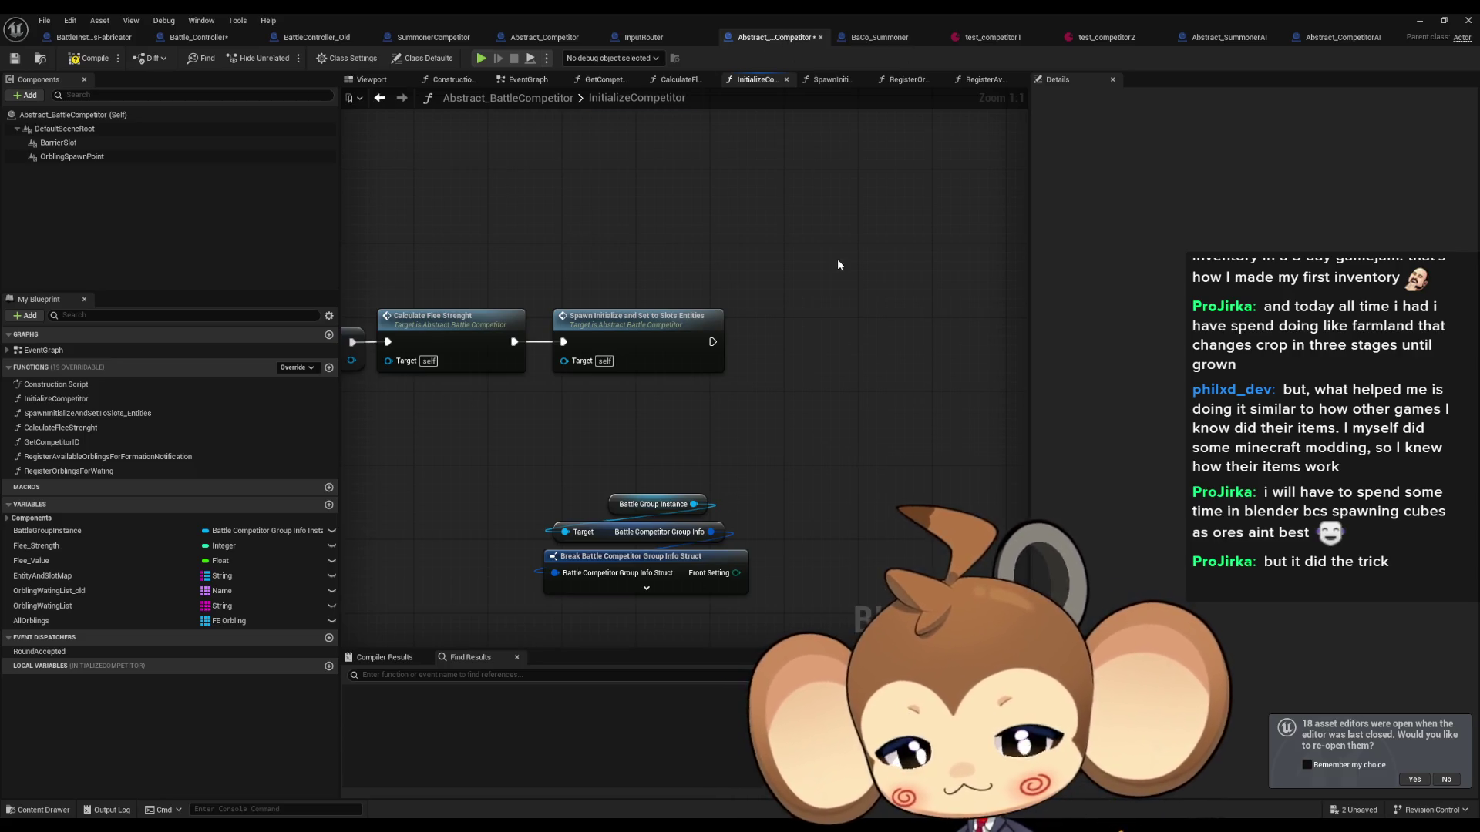
pyautogui.moveTo(529, 465); pyautogui.dragTo(752, 610)
pyautogui.press('Delete')
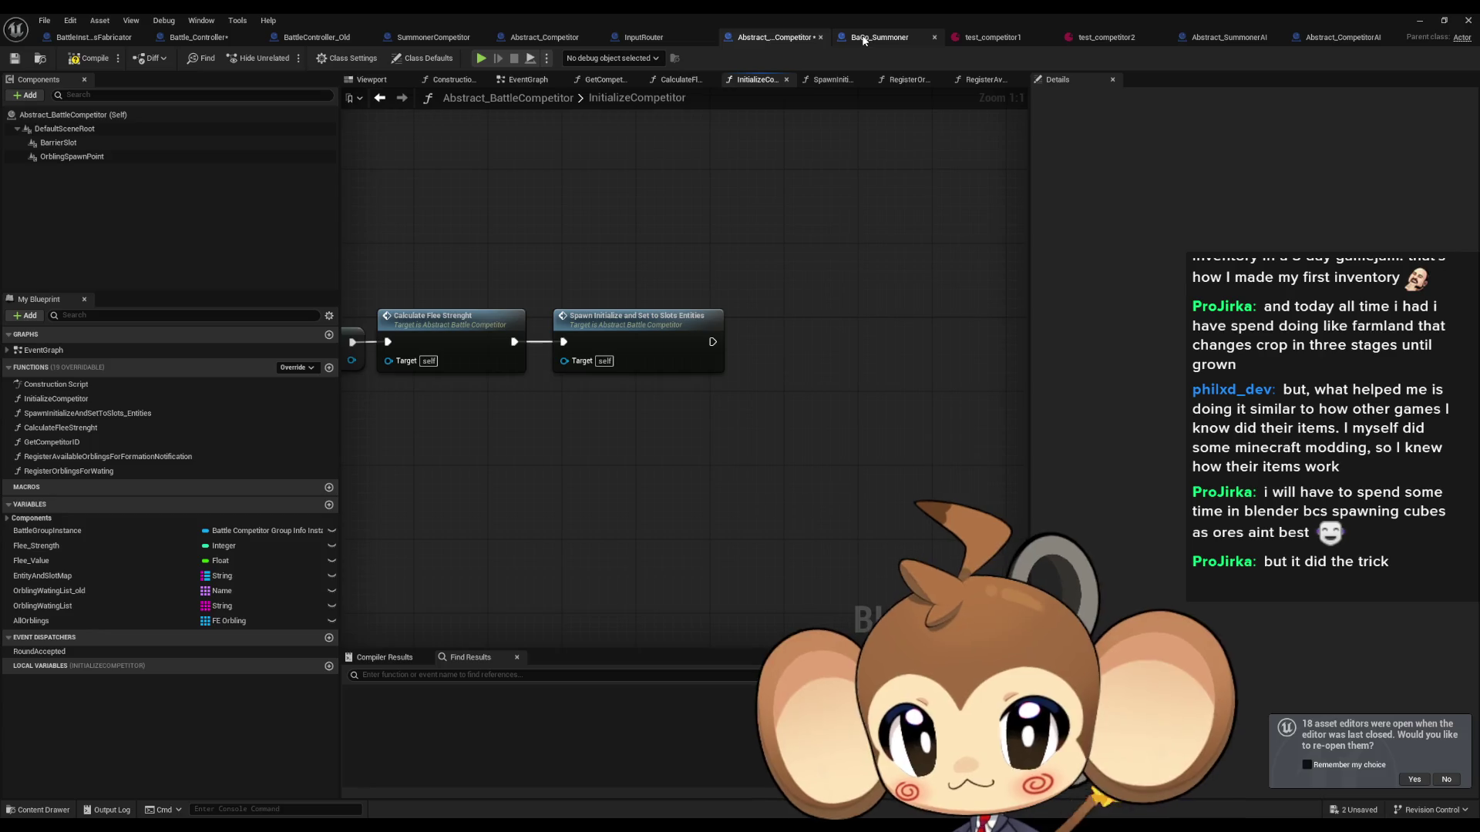
pyautogui.click(878, 37)
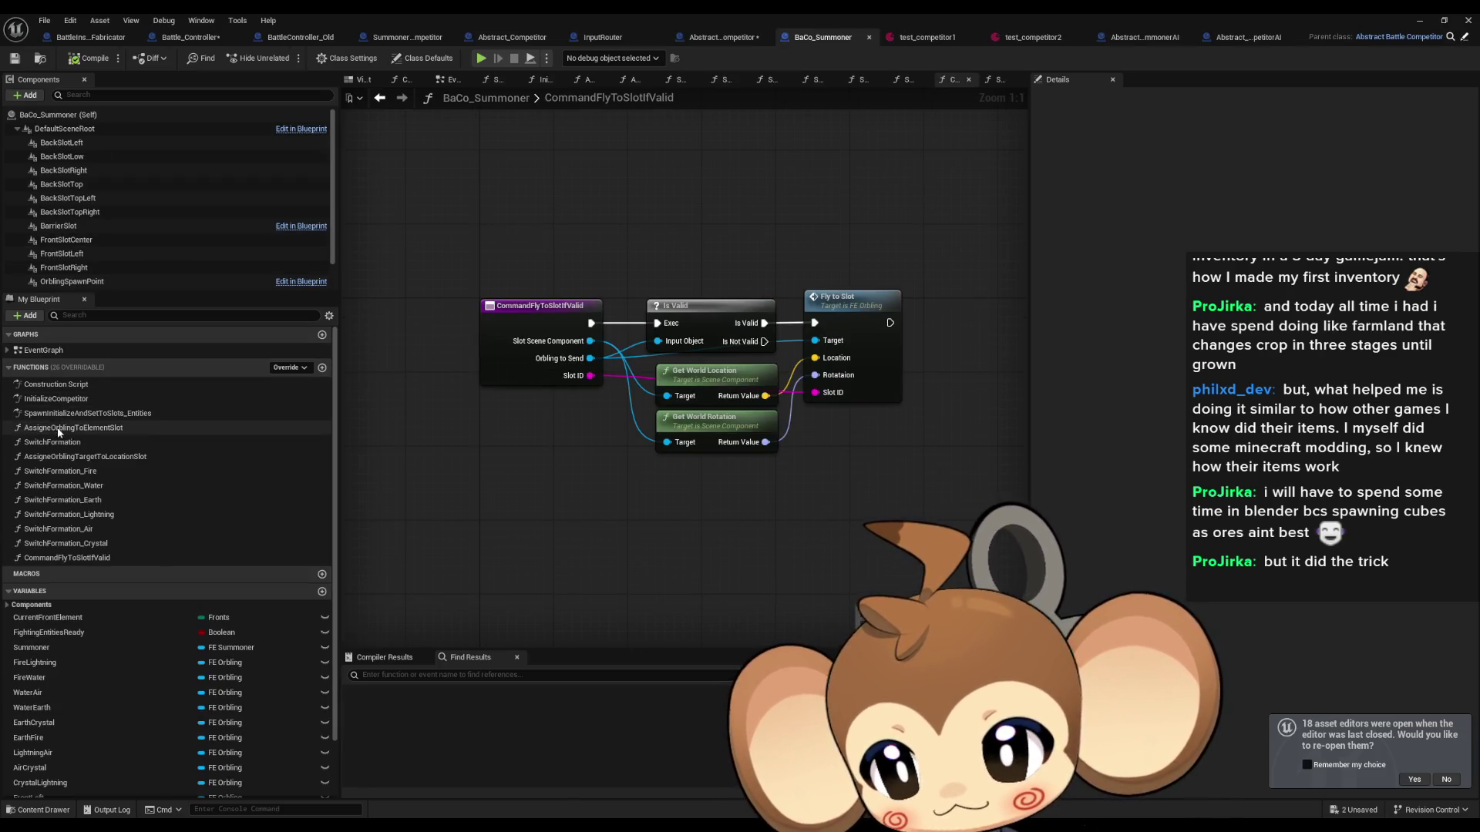
# Step: Paste the struct nodes into BaCo_Summoner's InitializeCompetitor and feed Front Setting into Switch Formation's Current Front Element
pyautogui.doubleClick(66, 399)
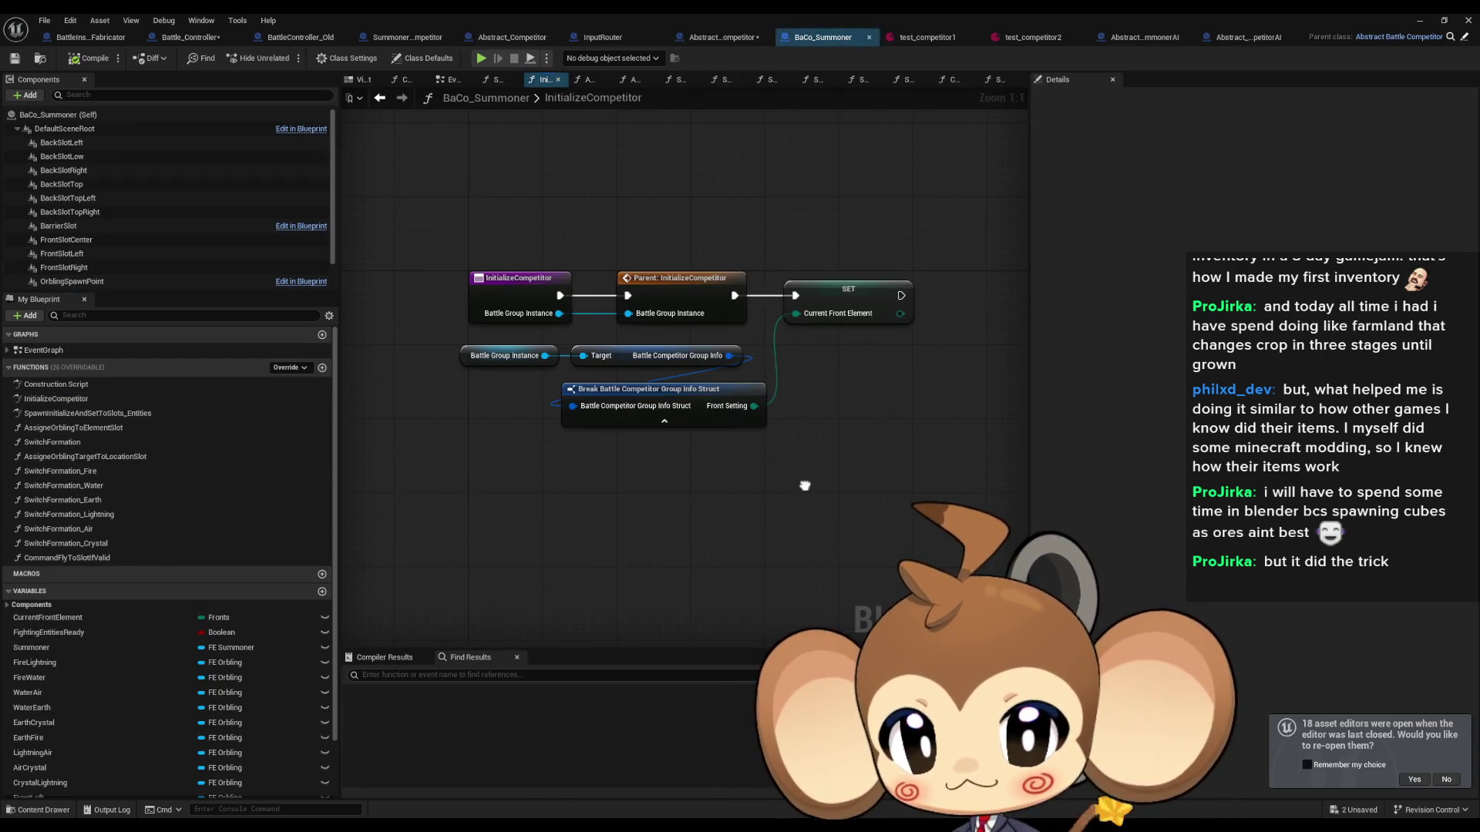
pyautogui.hotkey('ctrl', 'v')
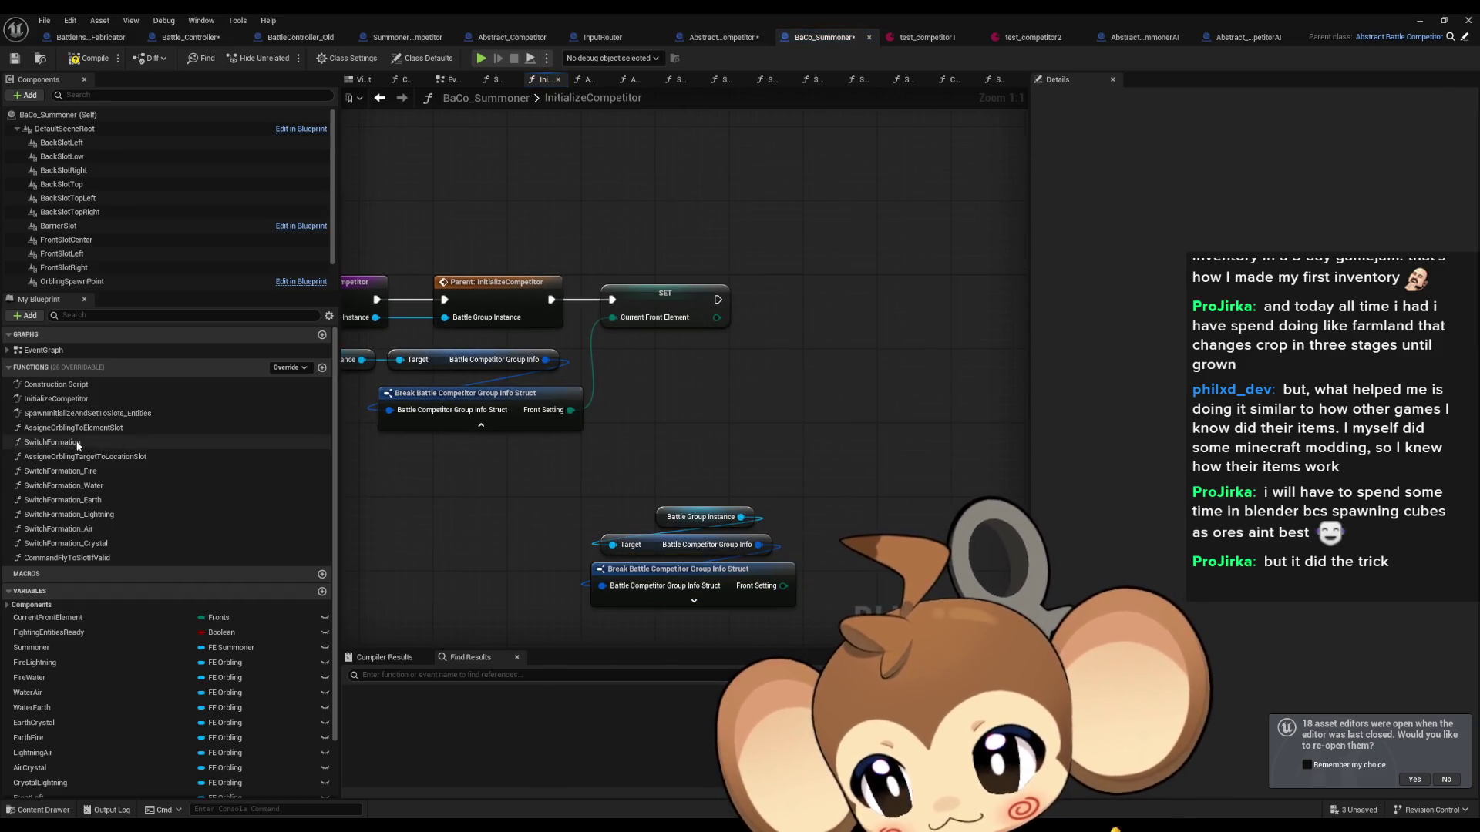
pyautogui.moveTo(52, 441); pyautogui.dragTo(855, 383)
pyautogui.moveTo(783, 586); pyautogui.dragTo(868, 457)
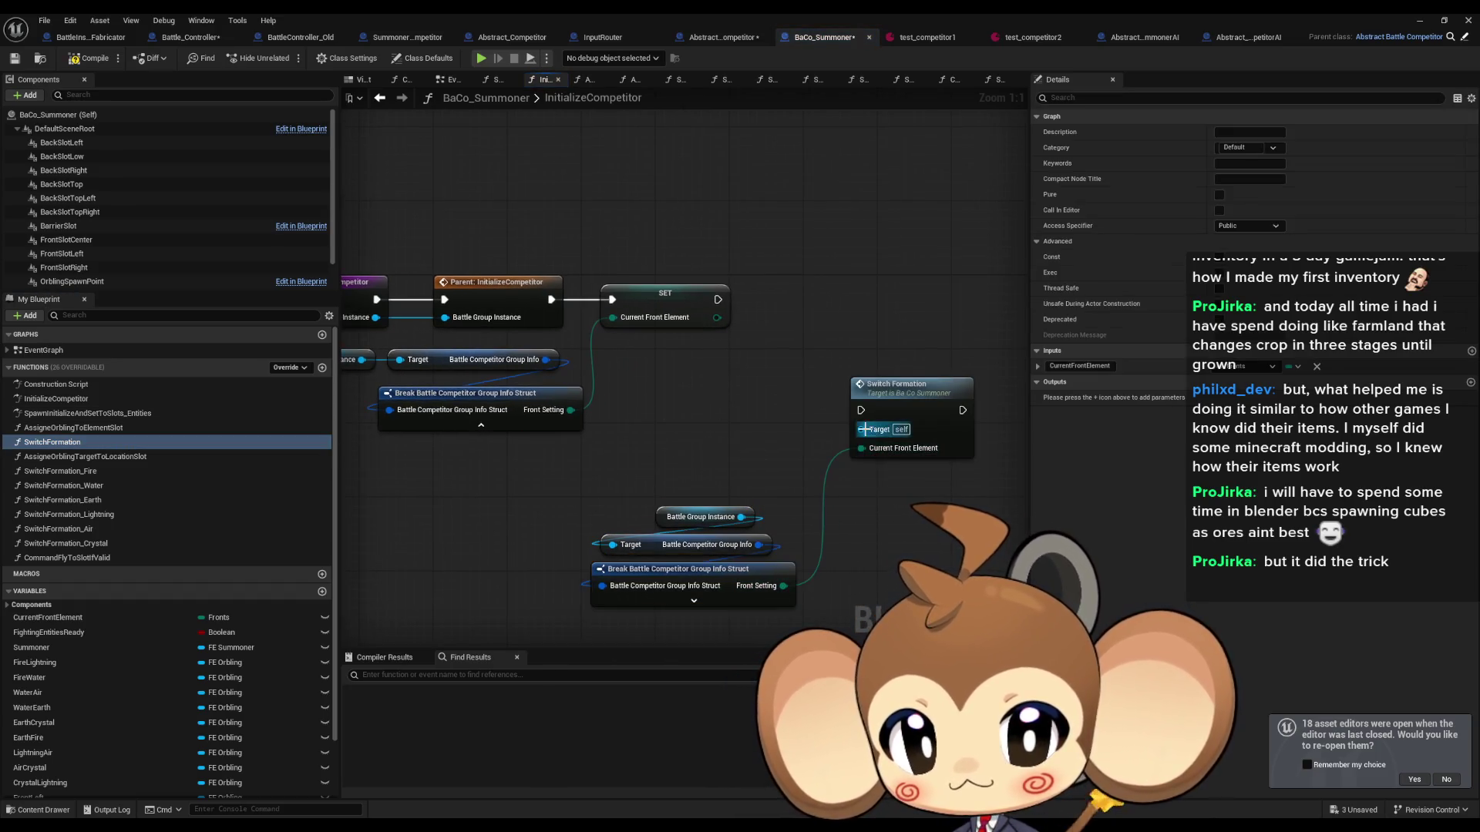
pyautogui.moveTo(718, 299)
pyautogui.mouseDown()
pyautogui.moveTo(861, 410)
pyautogui.moveTo(830, 279)
pyautogui.mouseUp()
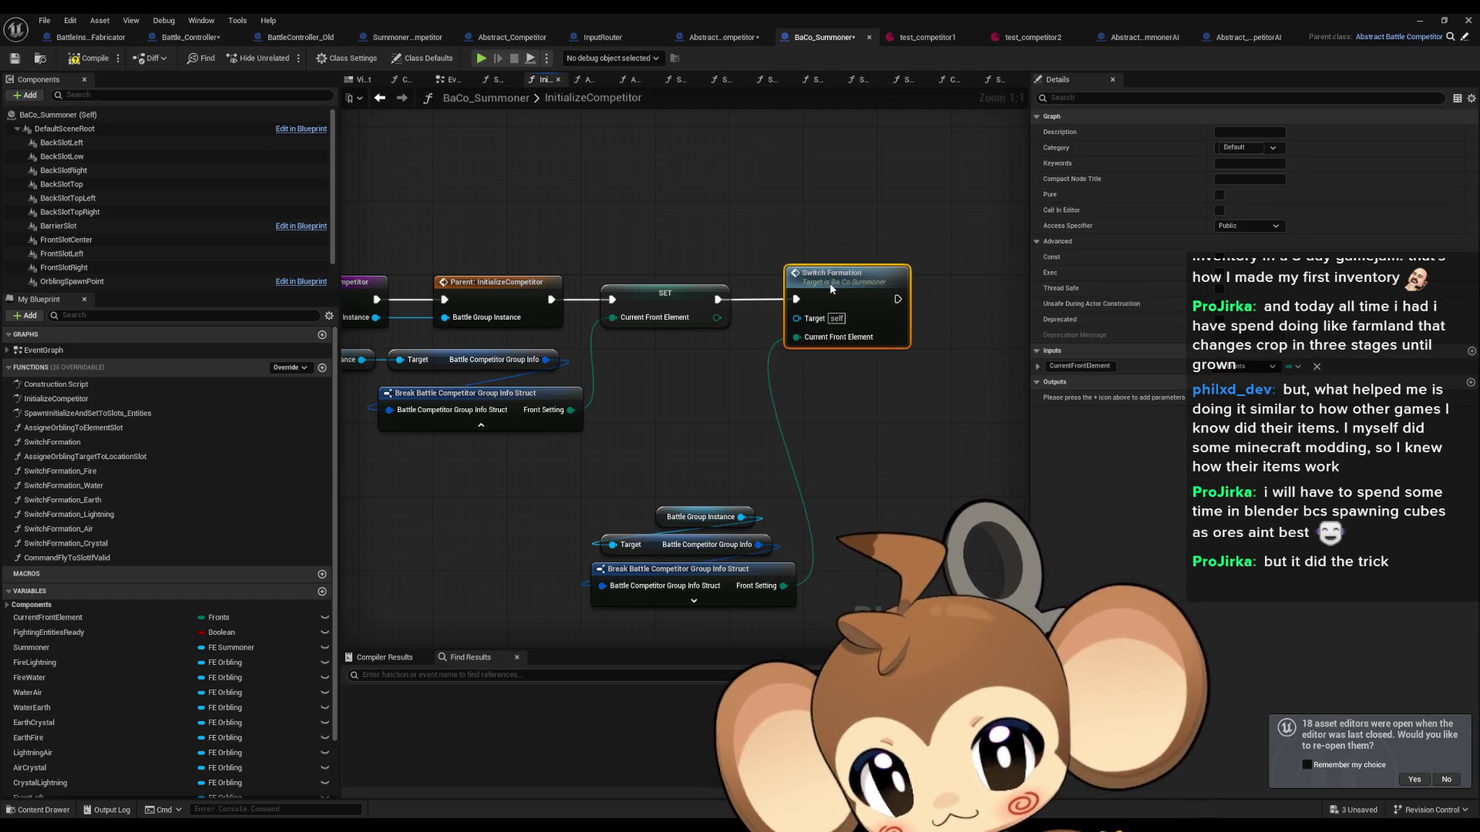
pyautogui.click(872, 399)
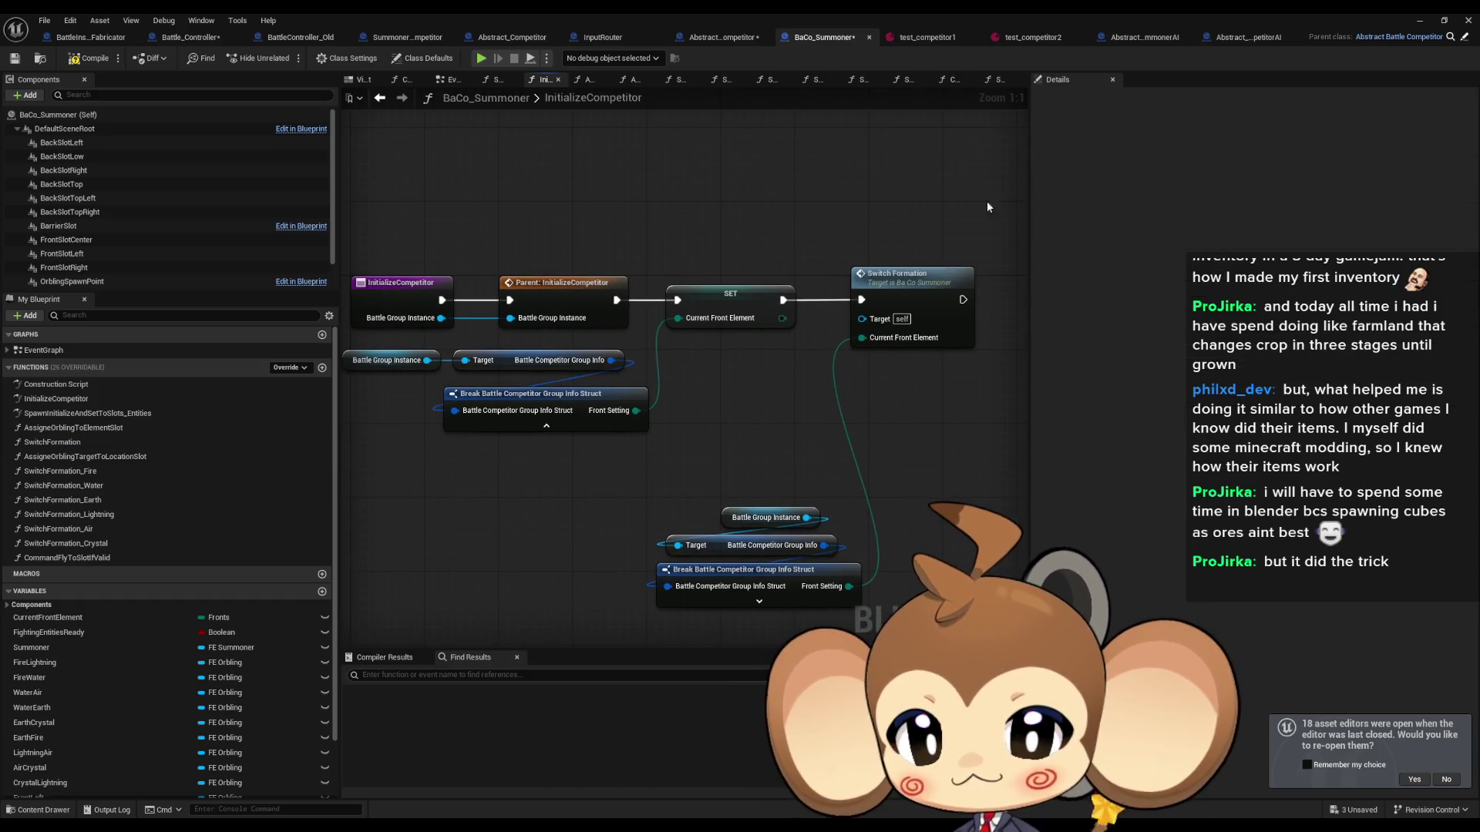
# Step: Wire the parent call's exec straight into Switch Formation and move the SET node out of the flow
pyautogui.click(740, 323)
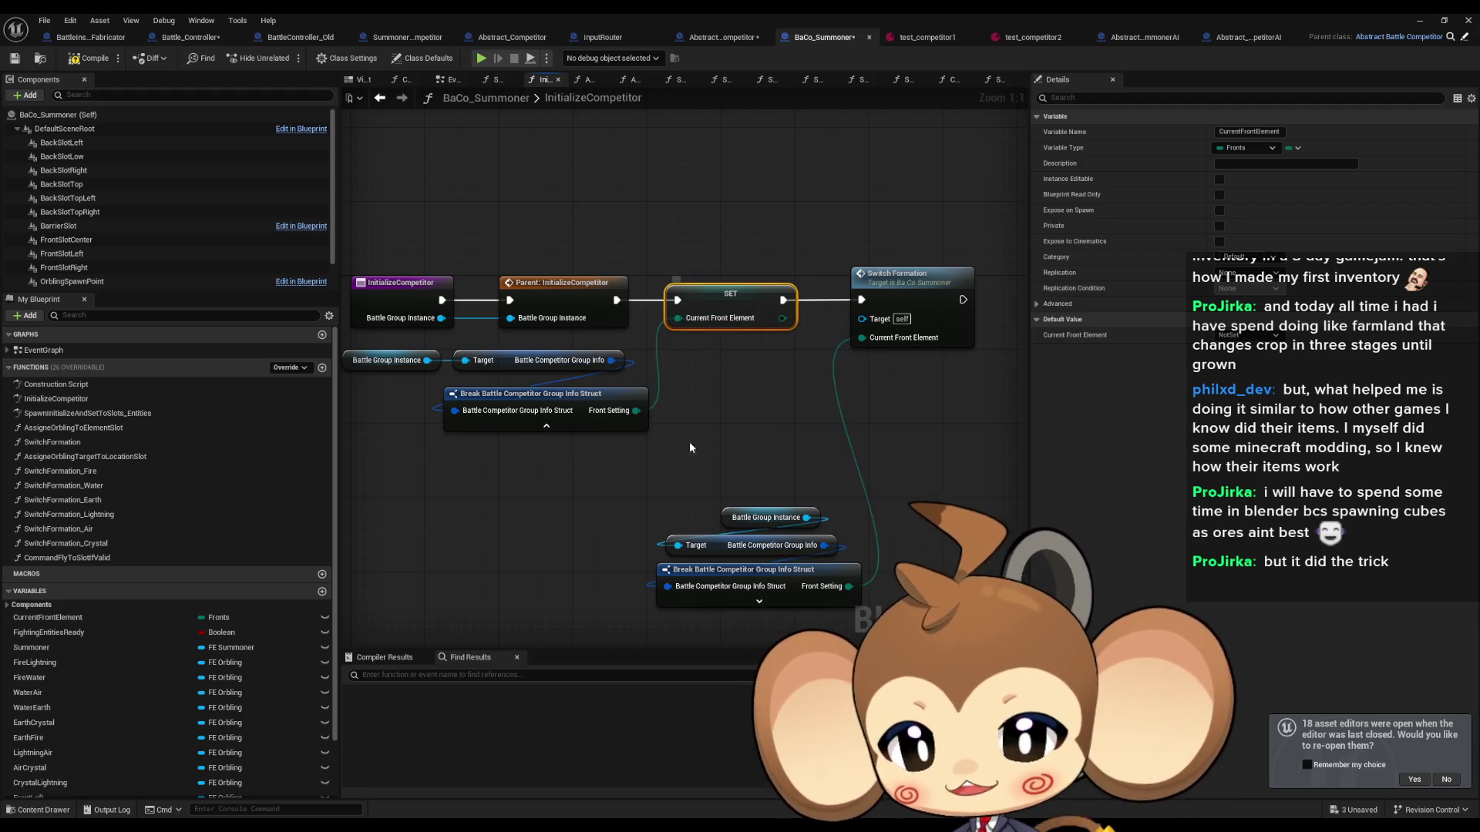
pyautogui.click(770, 232)
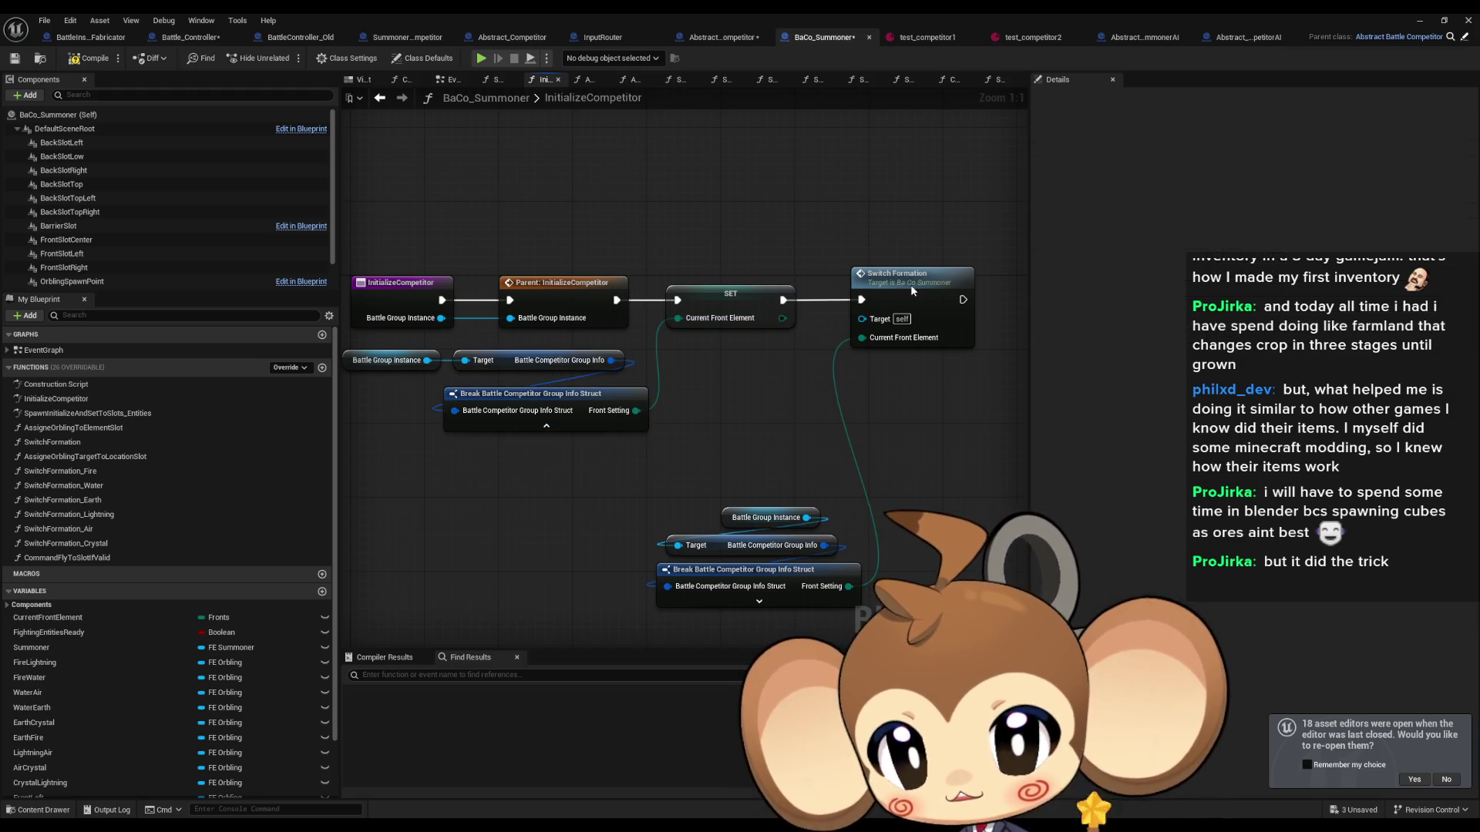
pyautogui.doubleClick(900, 274)
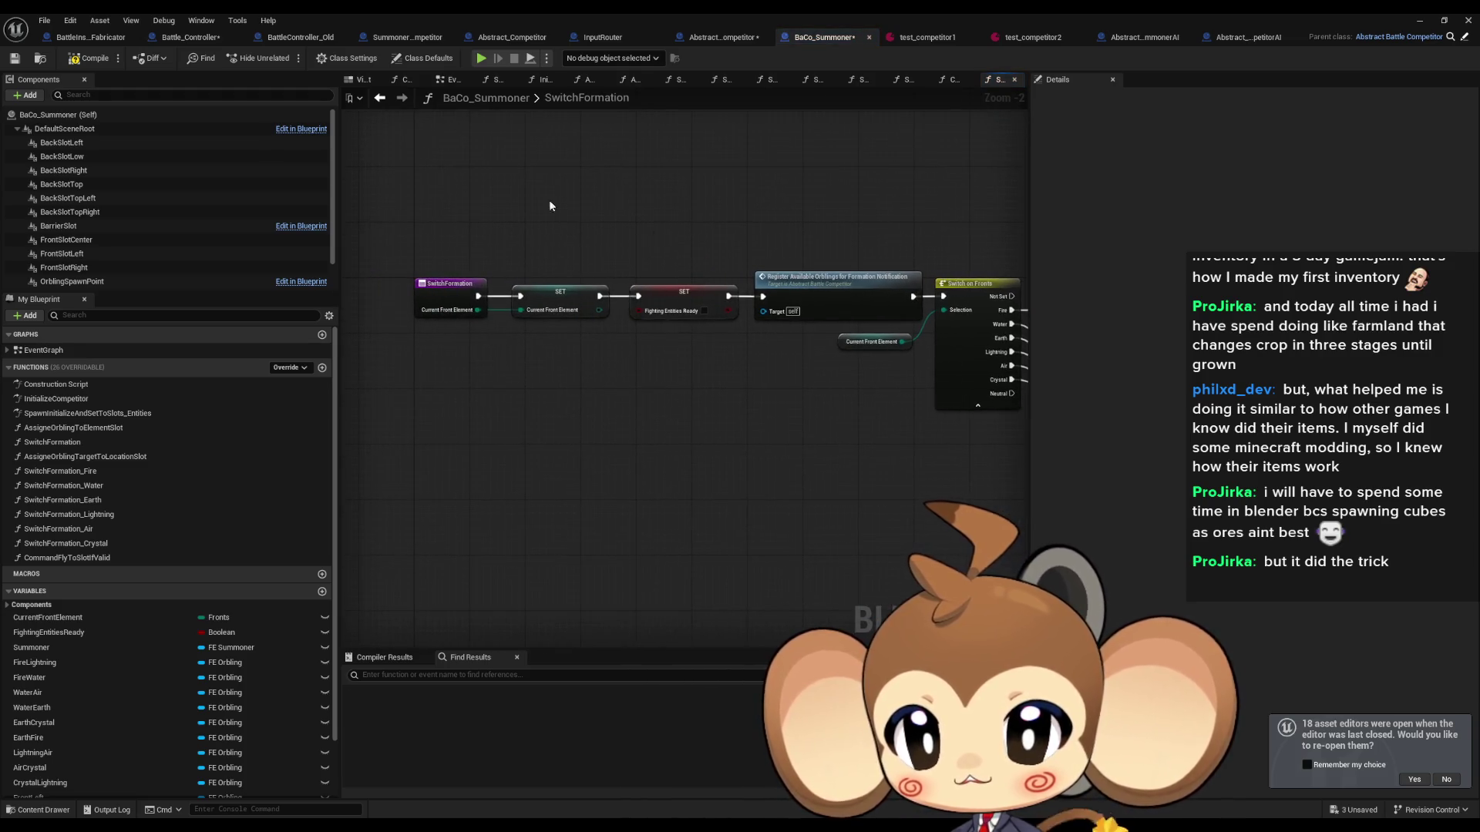
pyautogui.click(379, 97)
pyautogui.moveTo(619, 301); pyautogui.dragTo(861, 299)
pyautogui.moveTo(731, 295); pyautogui.dragTo(730, 372)
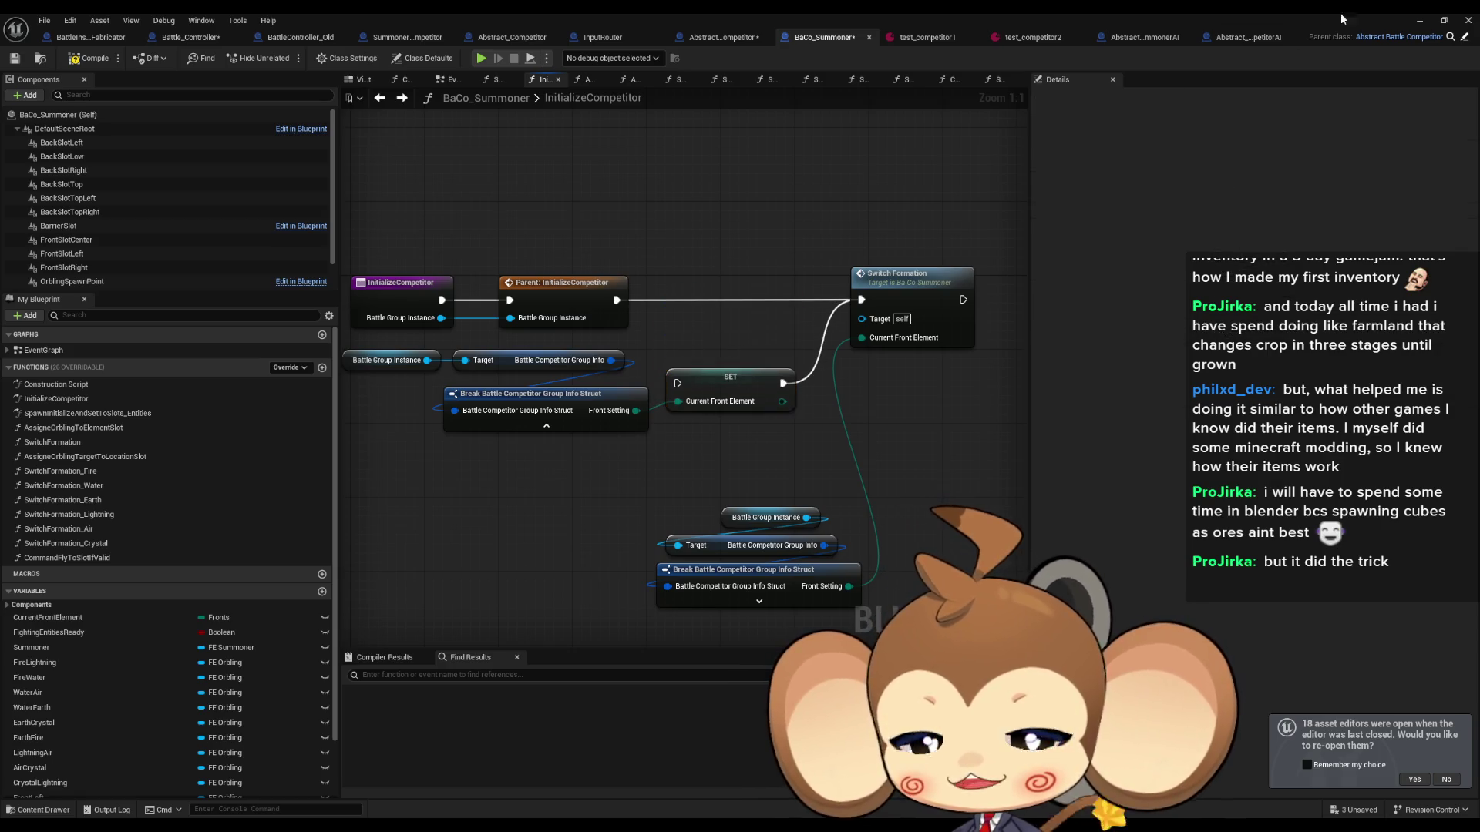
pyautogui.click(1419, 21)
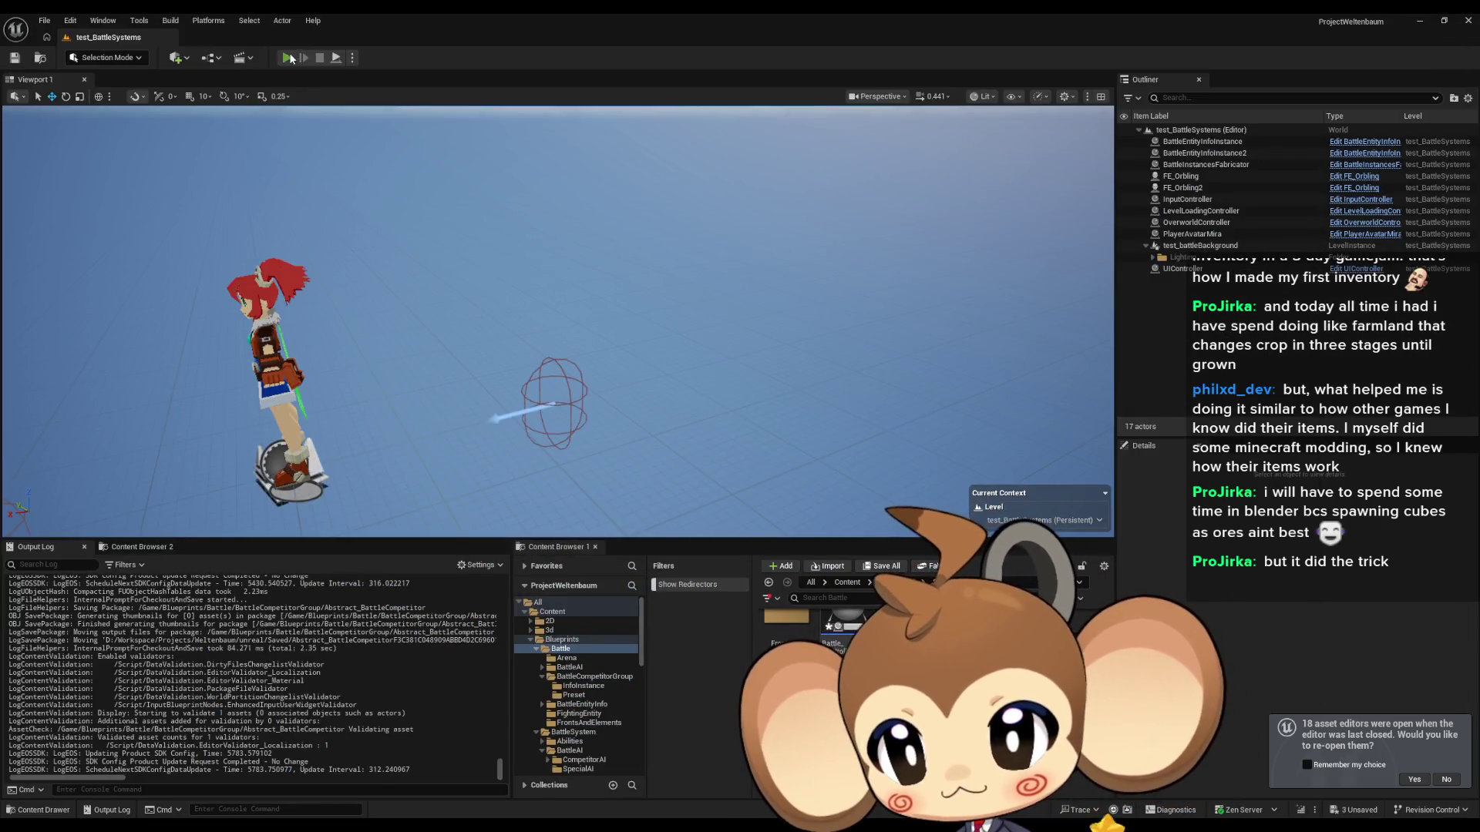
pyautogui.hotkey('alt', 'p')
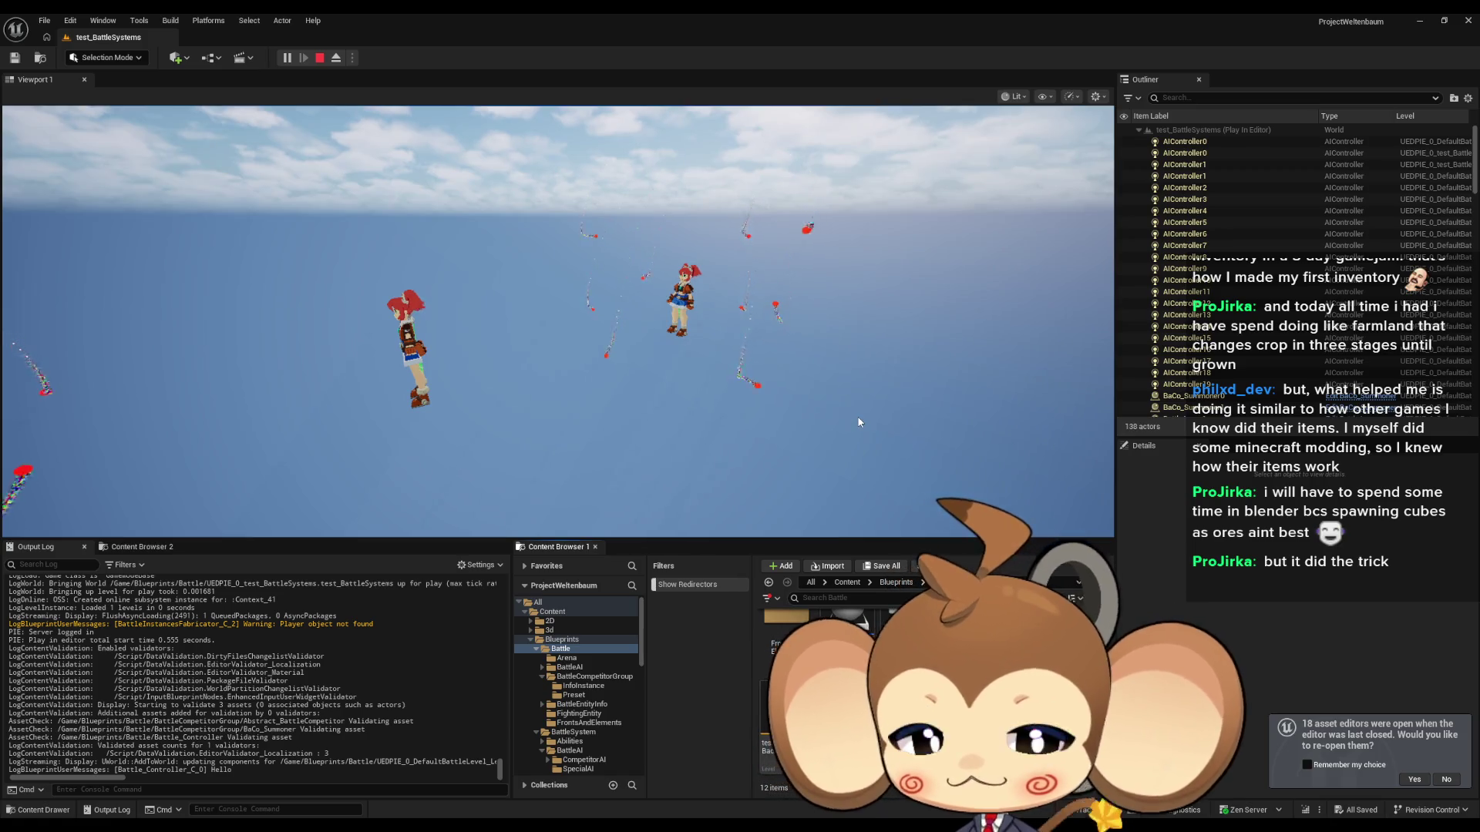
pyautogui.click(827, 425)
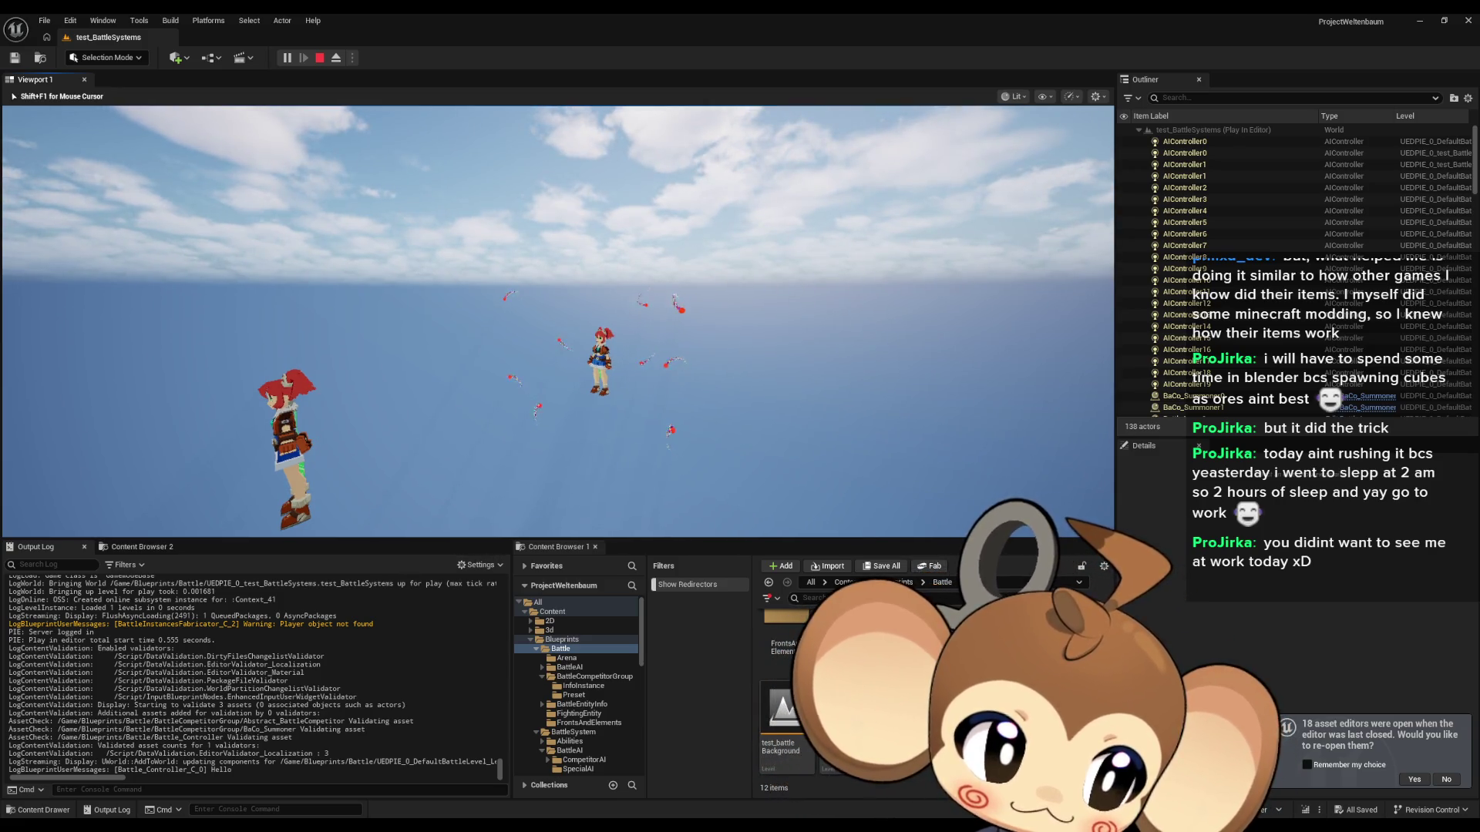
pyautogui.press('Left')
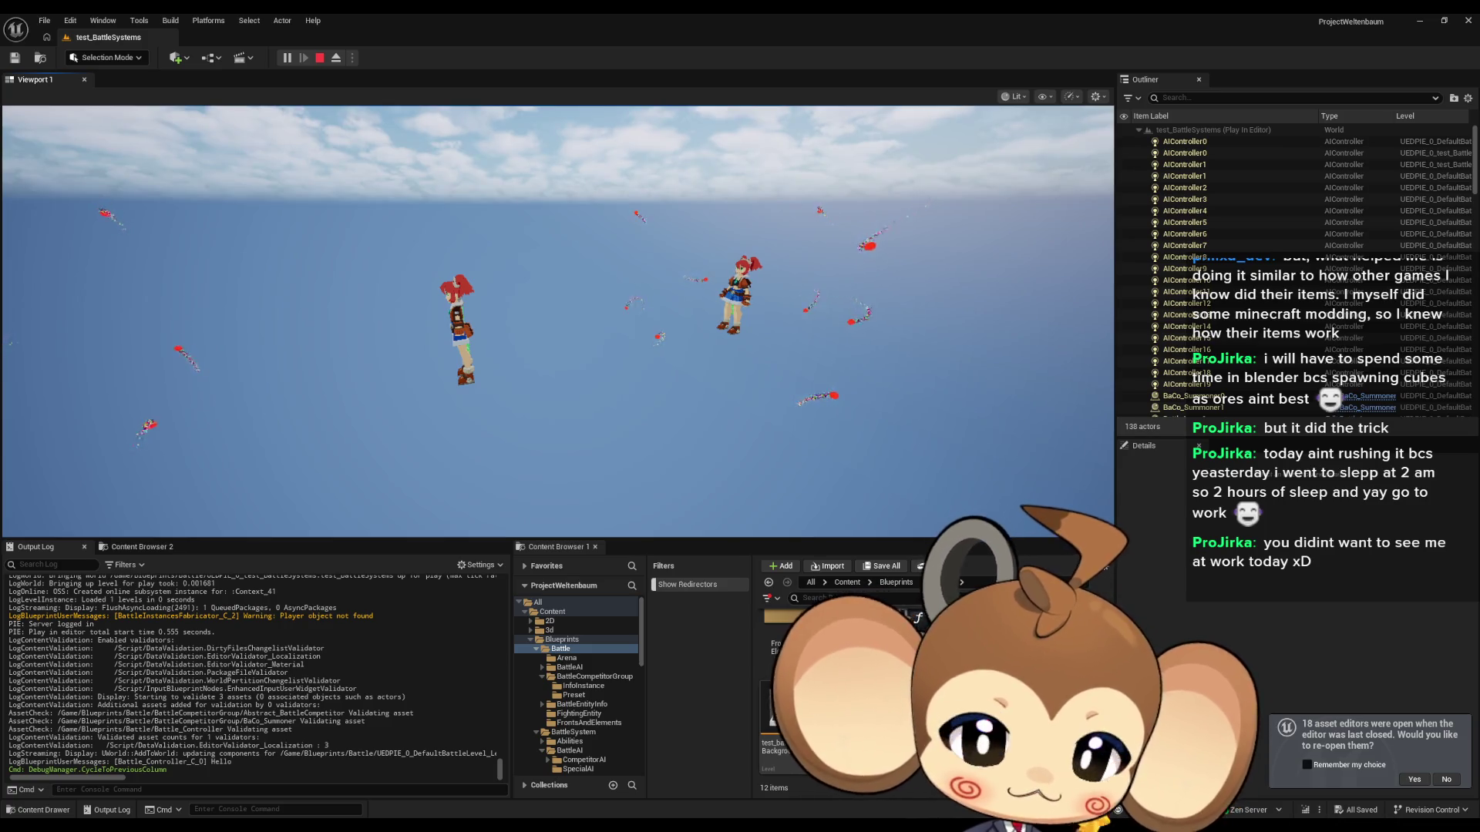
pyautogui.click(860, 378)
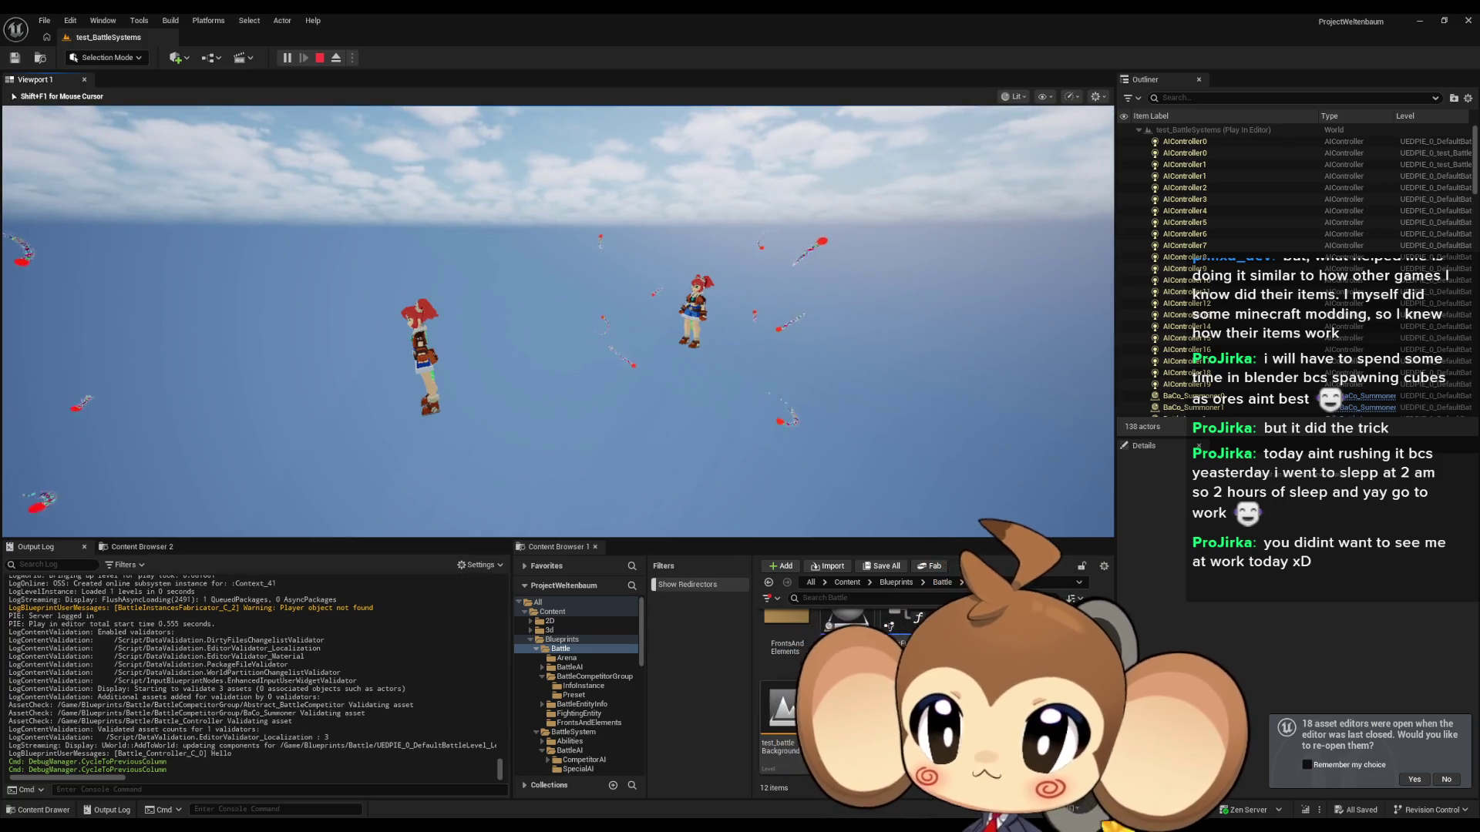
pyautogui.hotkey('shift', 'F1')
pyautogui.click(337, 59)
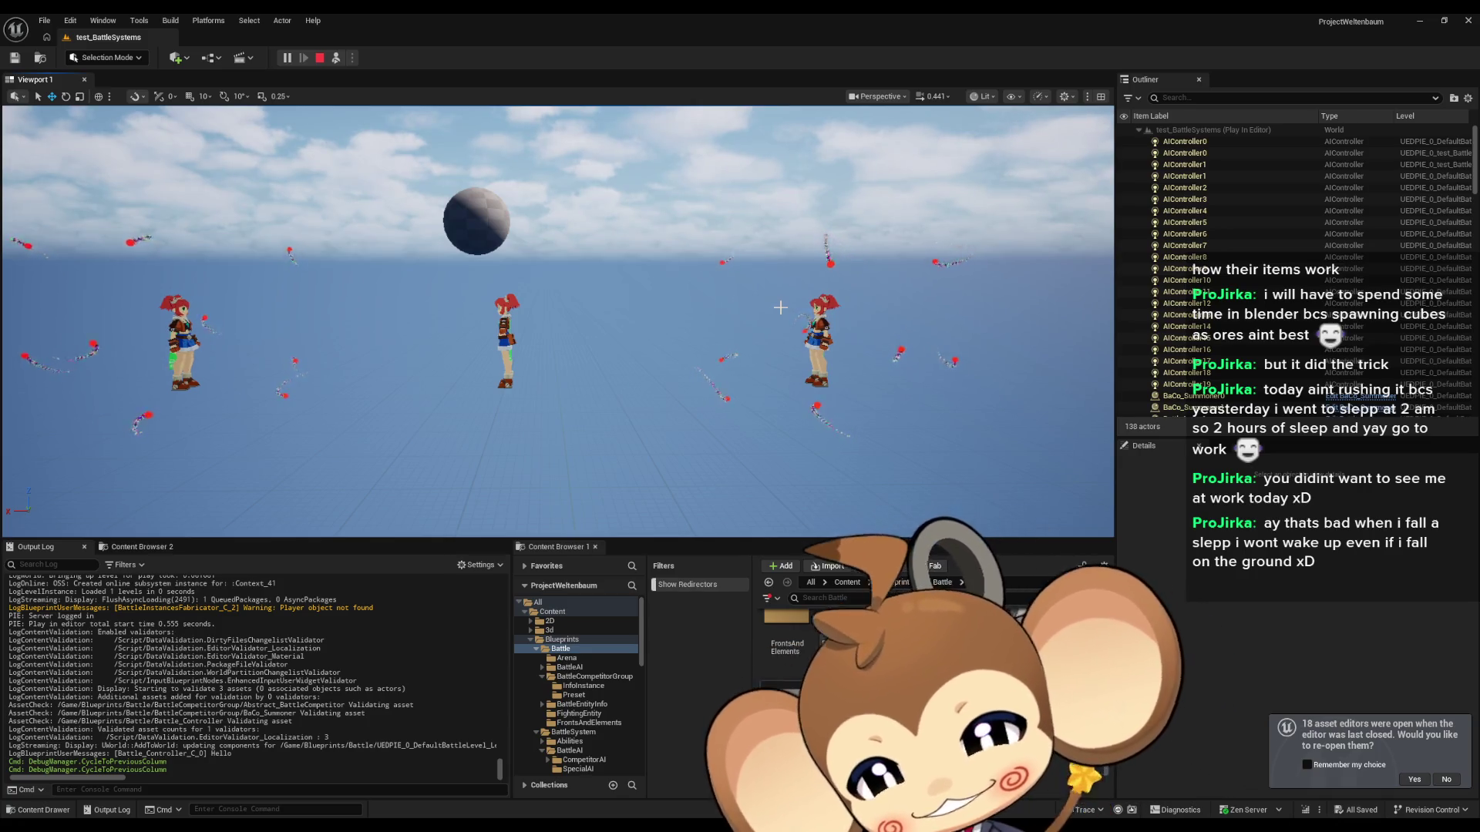
pyautogui.click(320, 61)
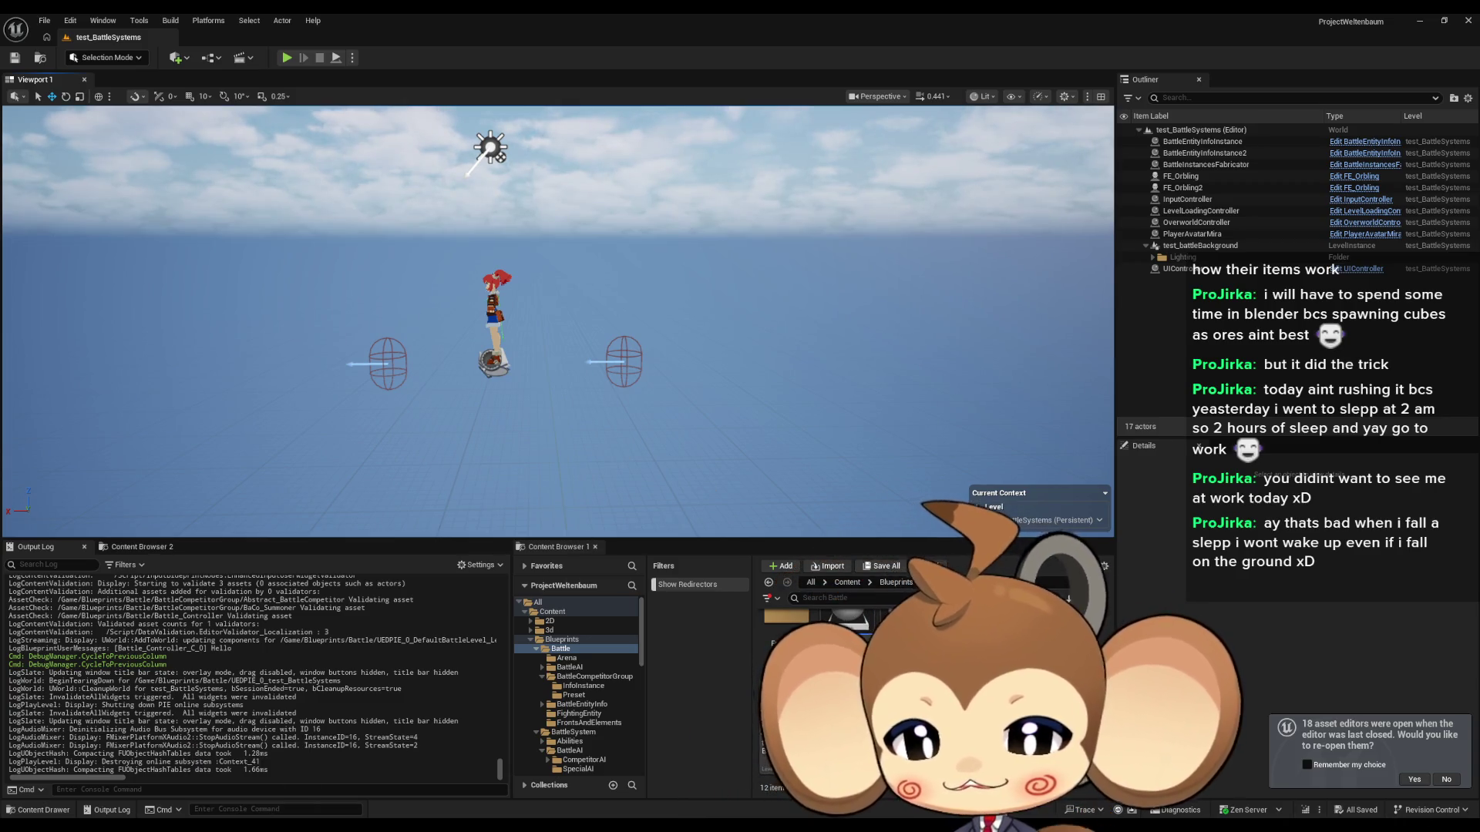
pyautogui.moveTo(537, 831)
pyautogui.click(580, 775)
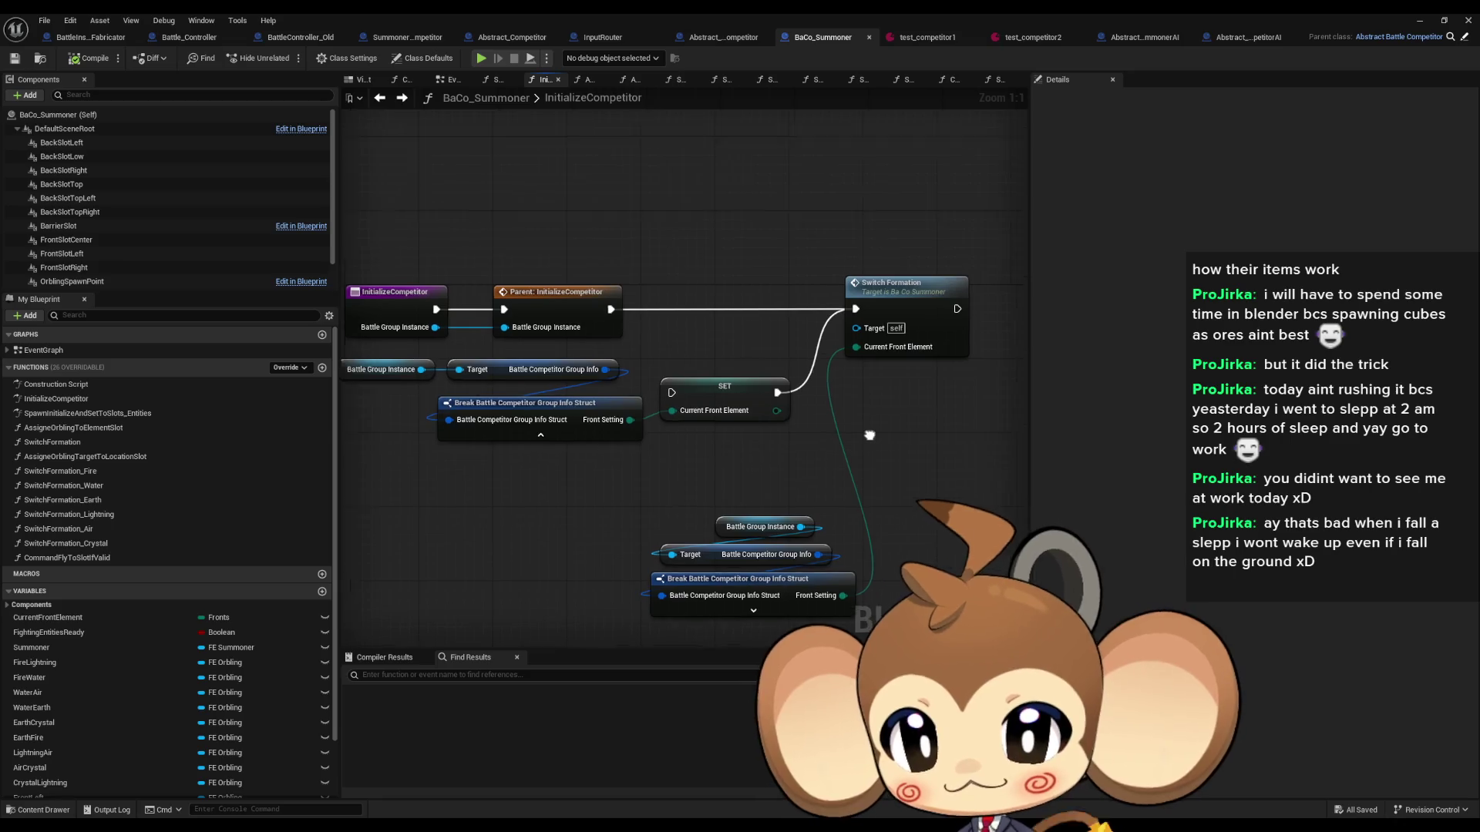
# Step: Delete the SET and duplicate struct nodes, then move the Break nodes and Switch Formation beside the parent call
pyautogui.moveTo(717, 358)
pyautogui.mouseDown()
pyautogui.moveTo(747, 429)
pyautogui.moveTo(709, 470)
pyautogui.mouseUp()
pyautogui.press('Delete')
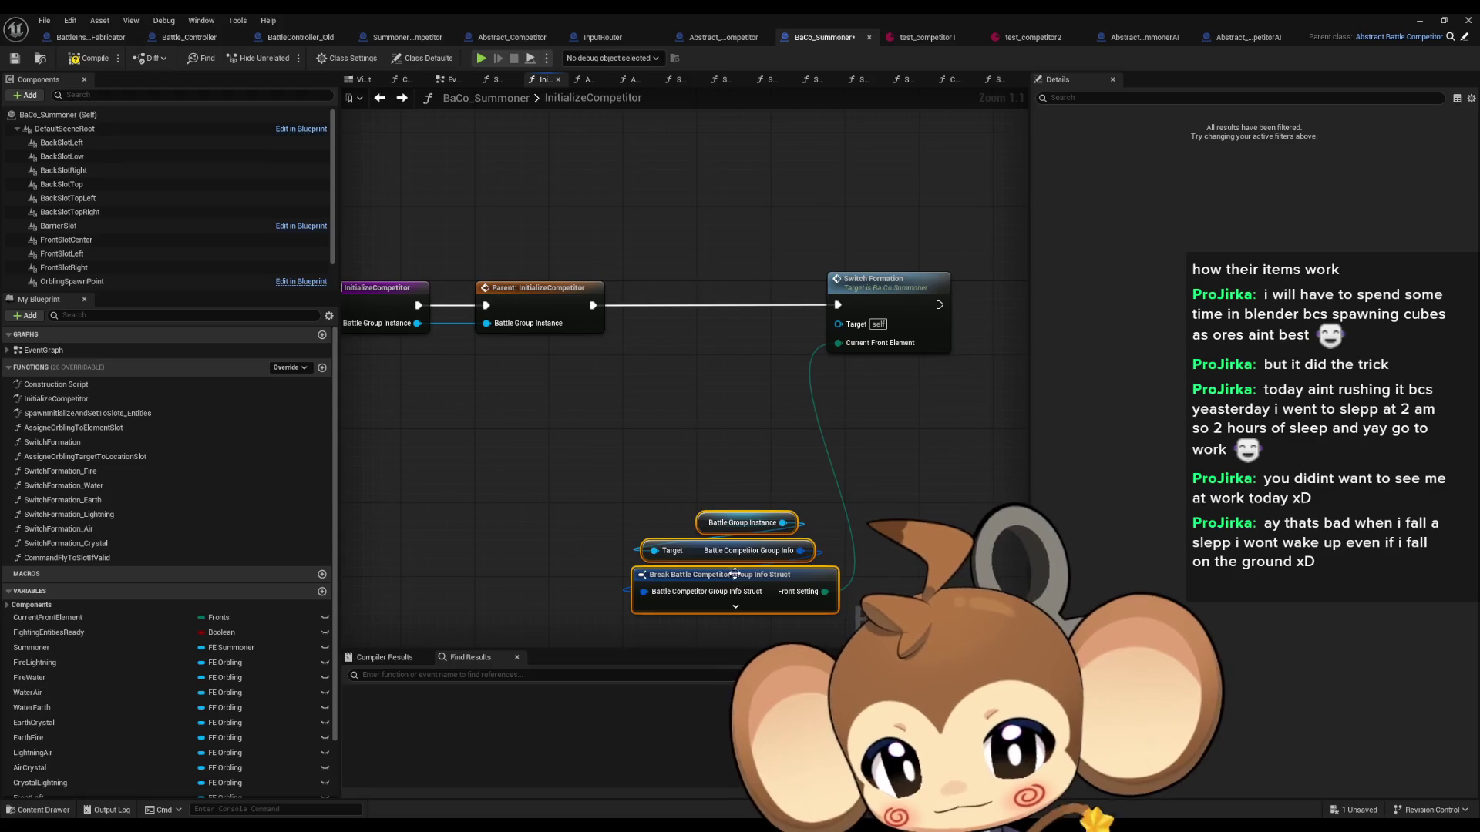
pyautogui.moveTo(732, 574); pyautogui.dragTo(519, 417)
pyautogui.moveTo(862, 289); pyautogui.dragTo(677, 289)
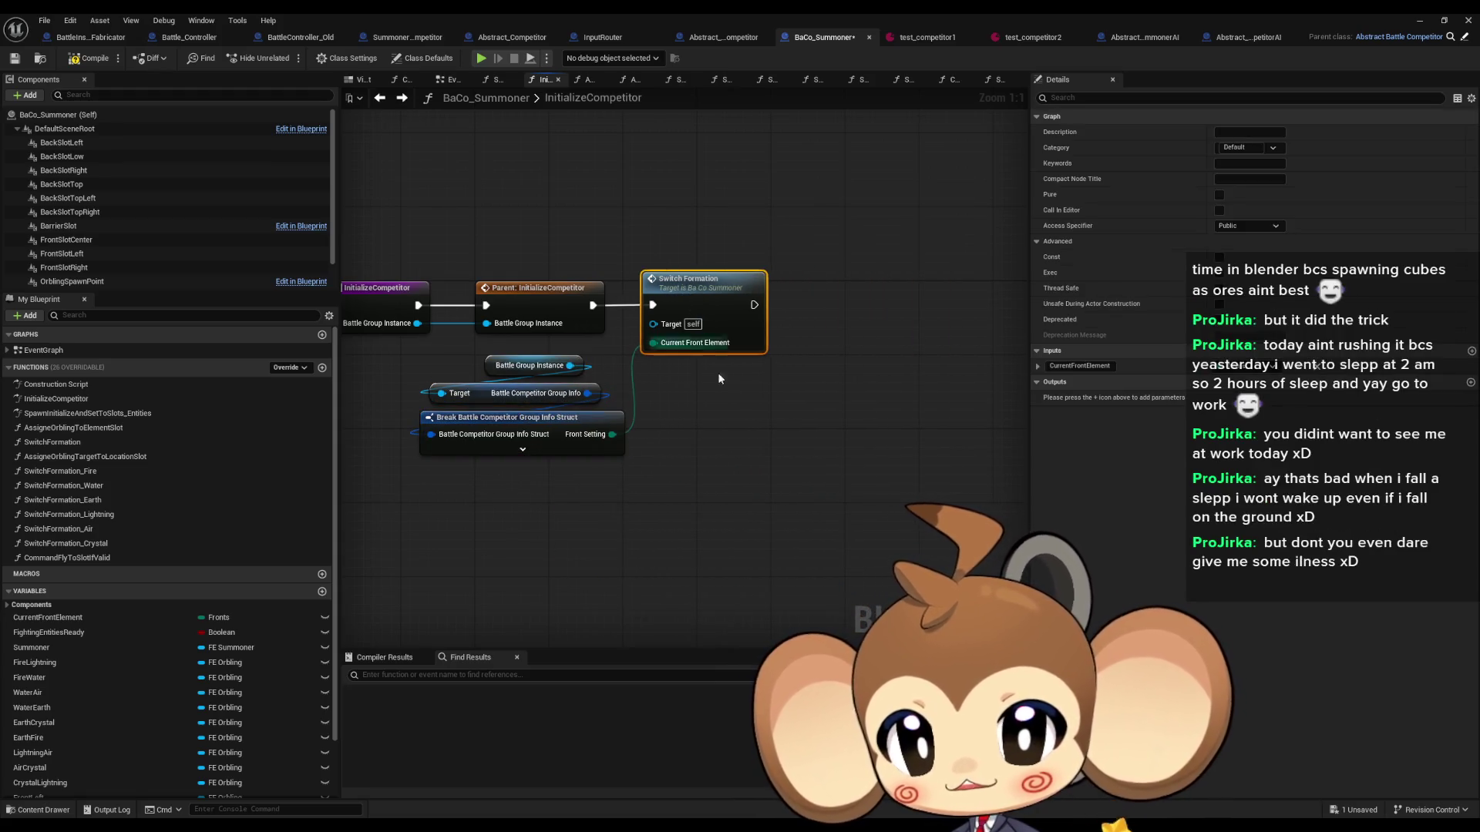
pyautogui.click(718, 372)
pyautogui.moveTo(771, 427); pyautogui.dragTo(881, 441)
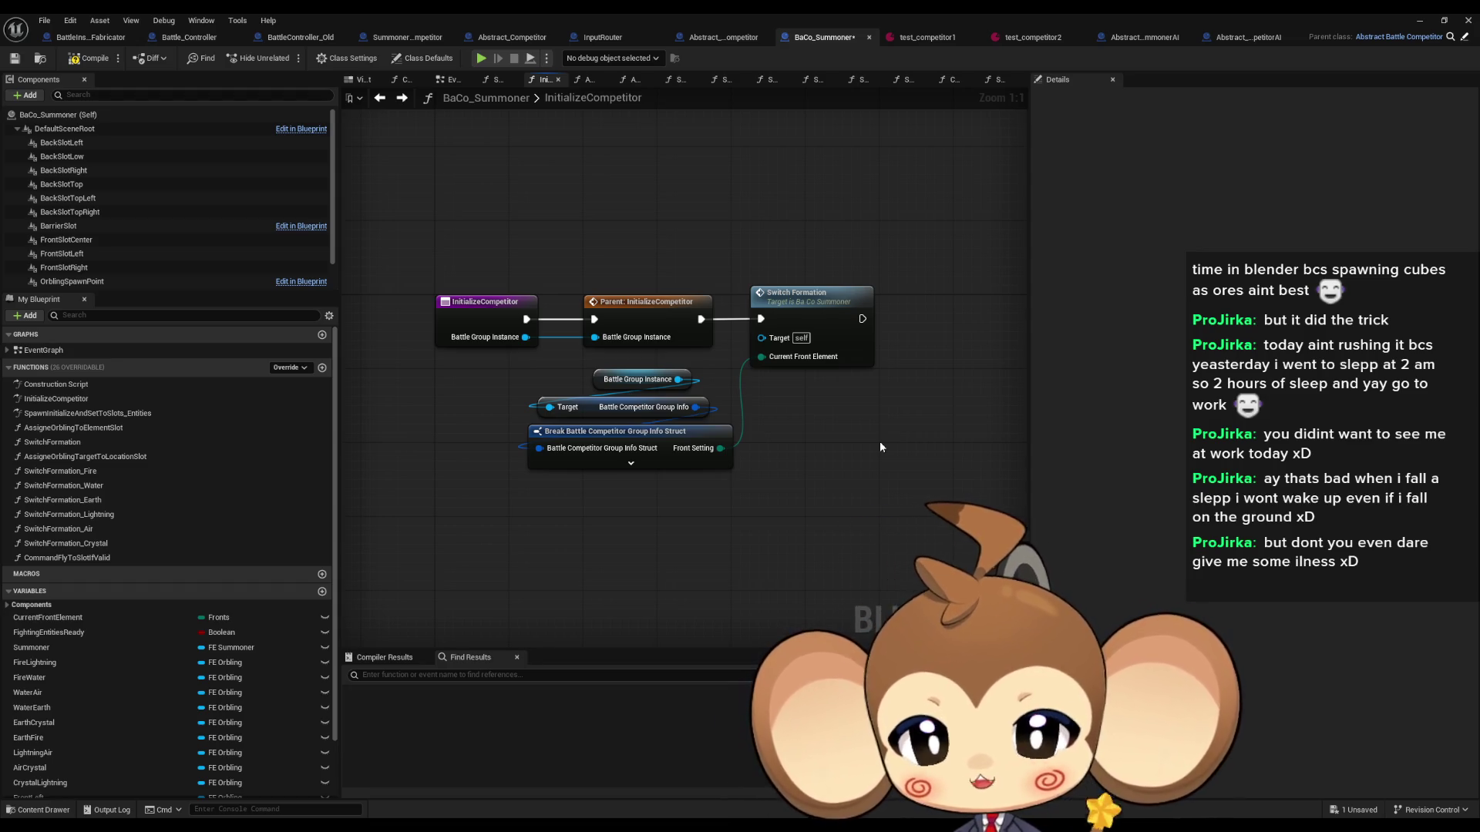
pyautogui.click(1418, 21)
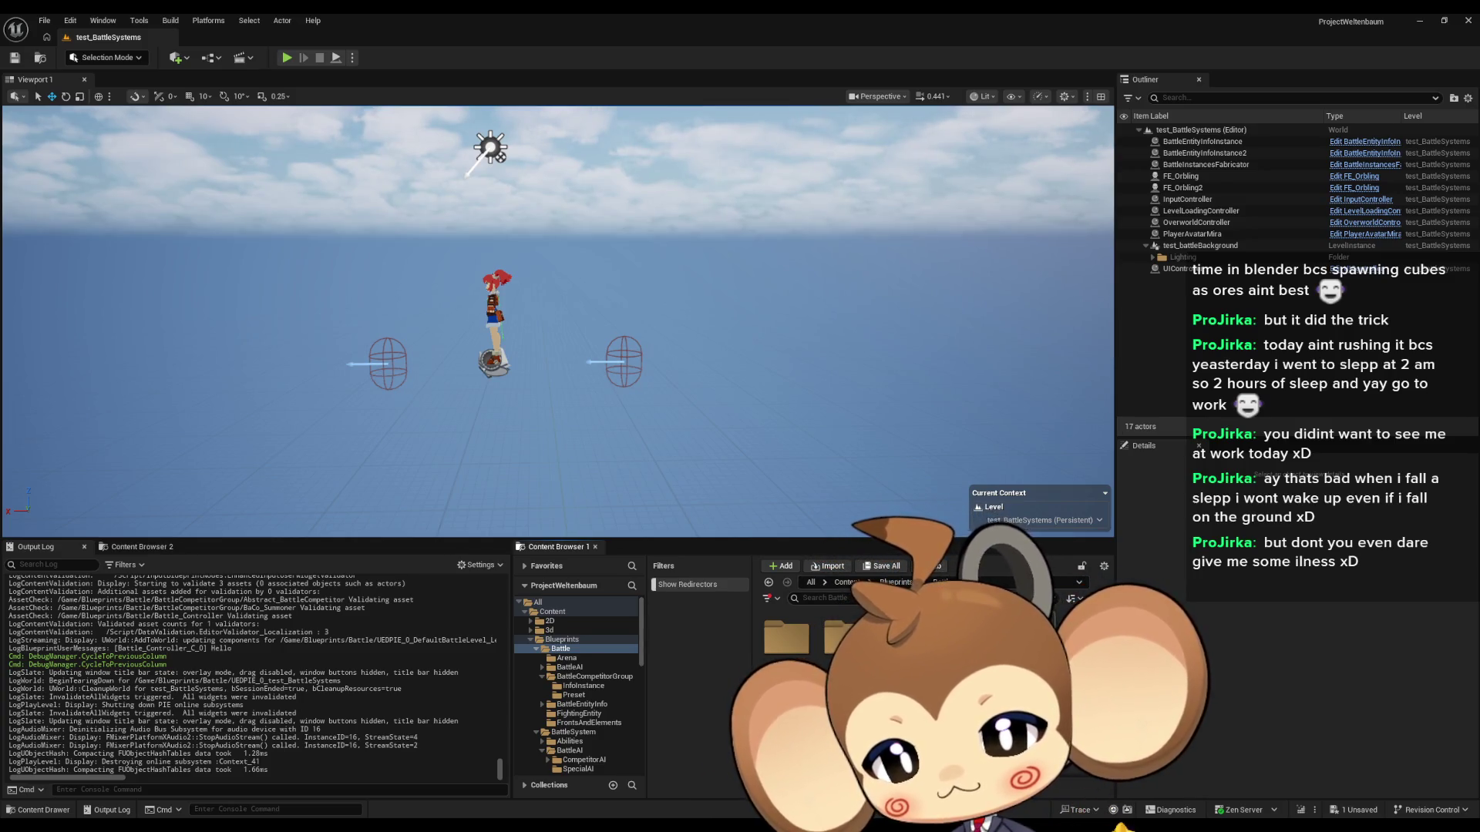
# Step: Go to the FE_Orbling event graph from the FightingEntity folder
pyautogui.click(578, 713)
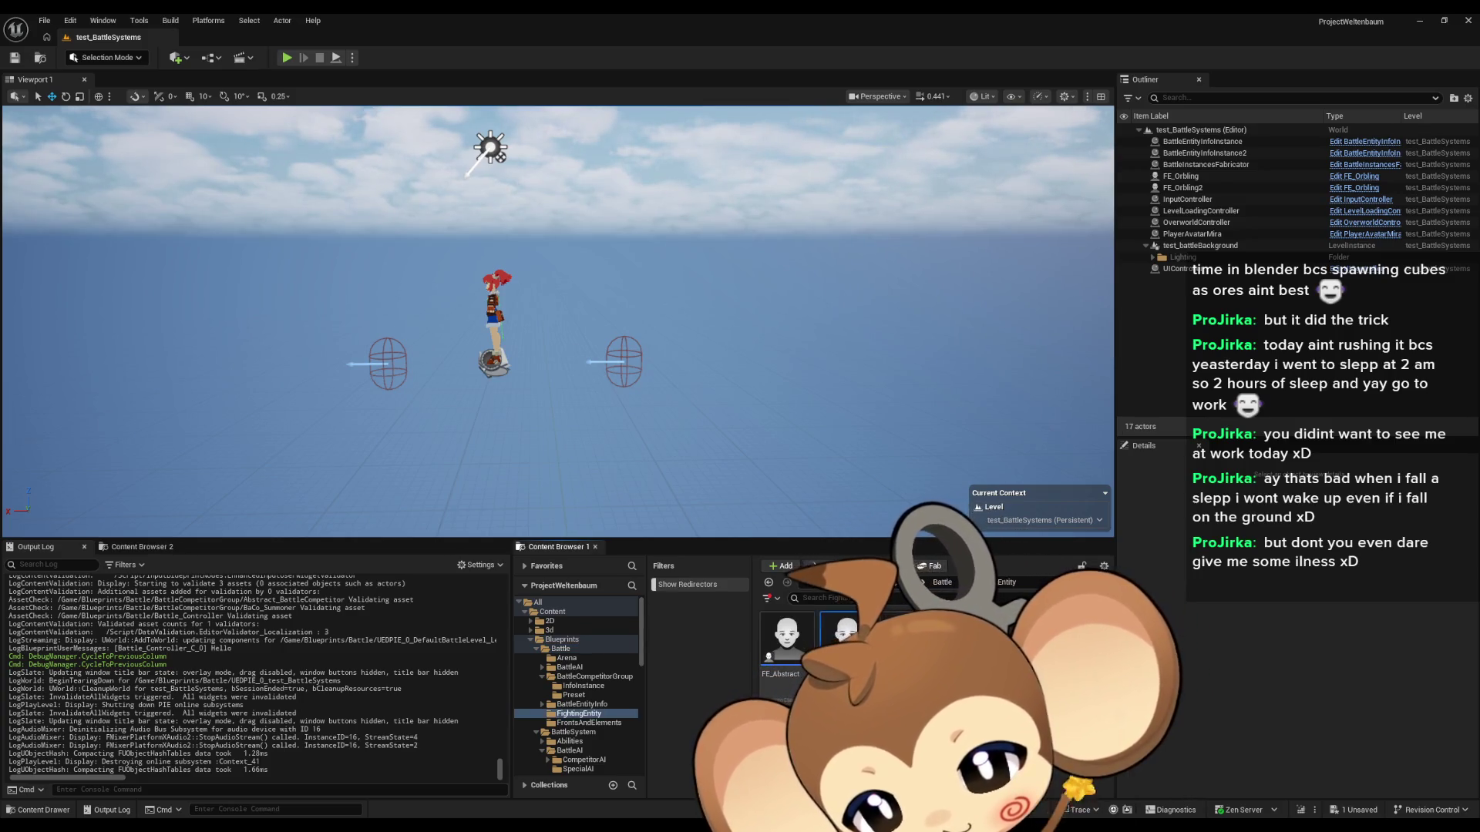
pyautogui.scroll(-4, 867, 436)
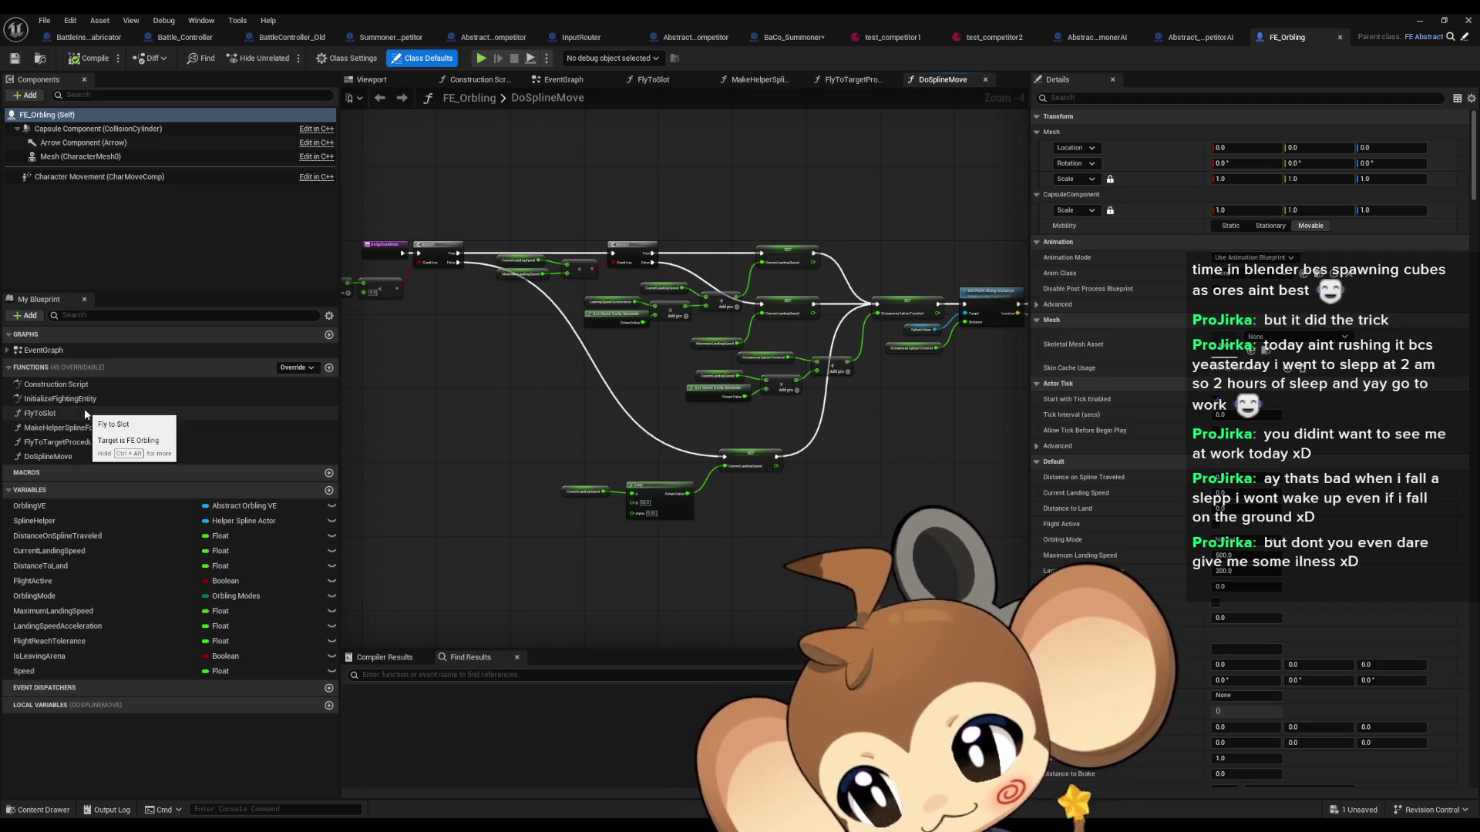
pyautogui.doubleClick(40, 413)
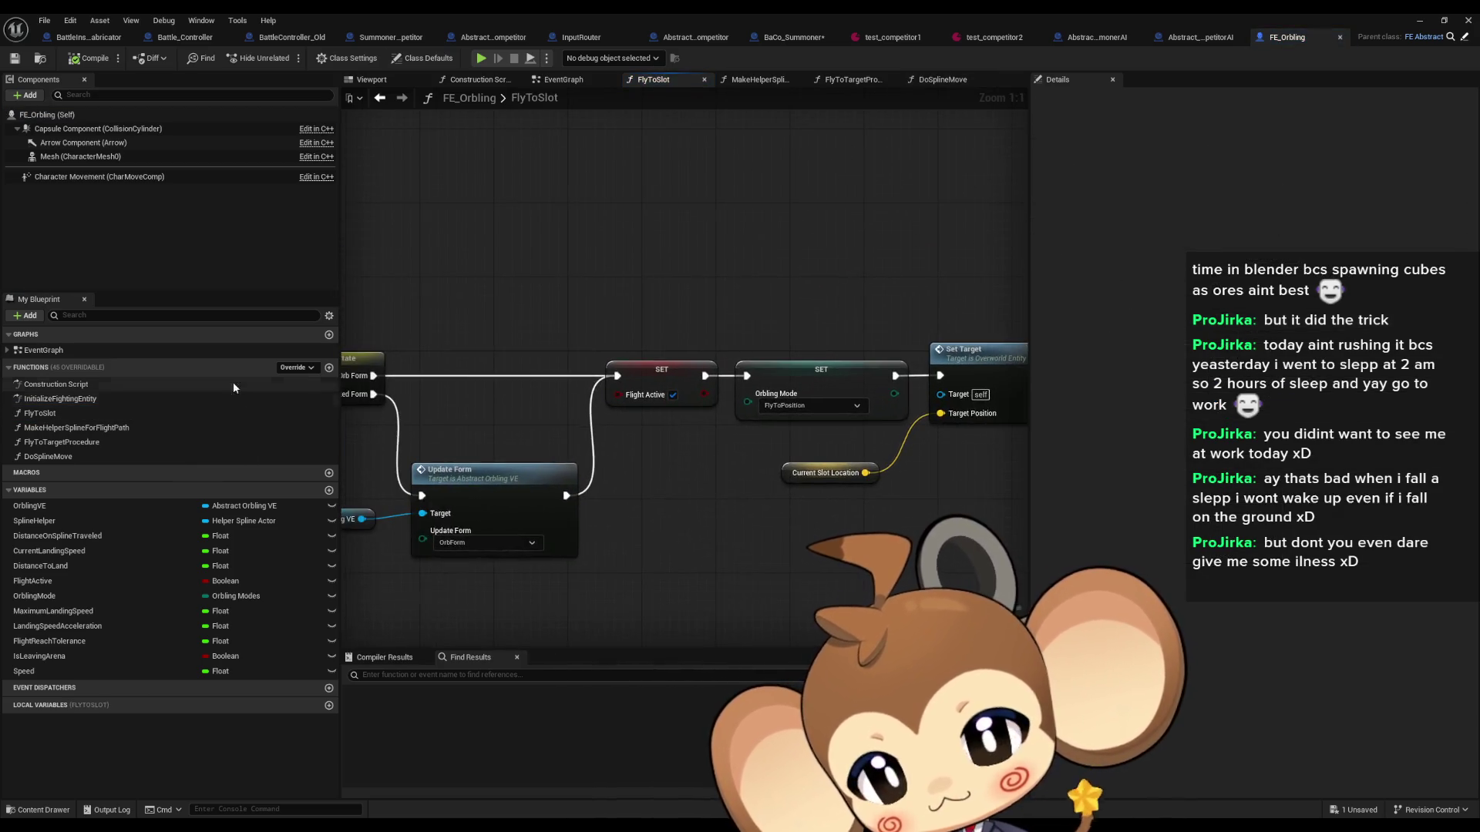
pyautogui.doubleClick(63, 349)
# Step: Run Find References on the Flight Active variable and jump to where it is set
pyautogui.moveTo(574, 508); pyautogui.dragTo(726, 575)
pyautogui.rightClick(626, 541)
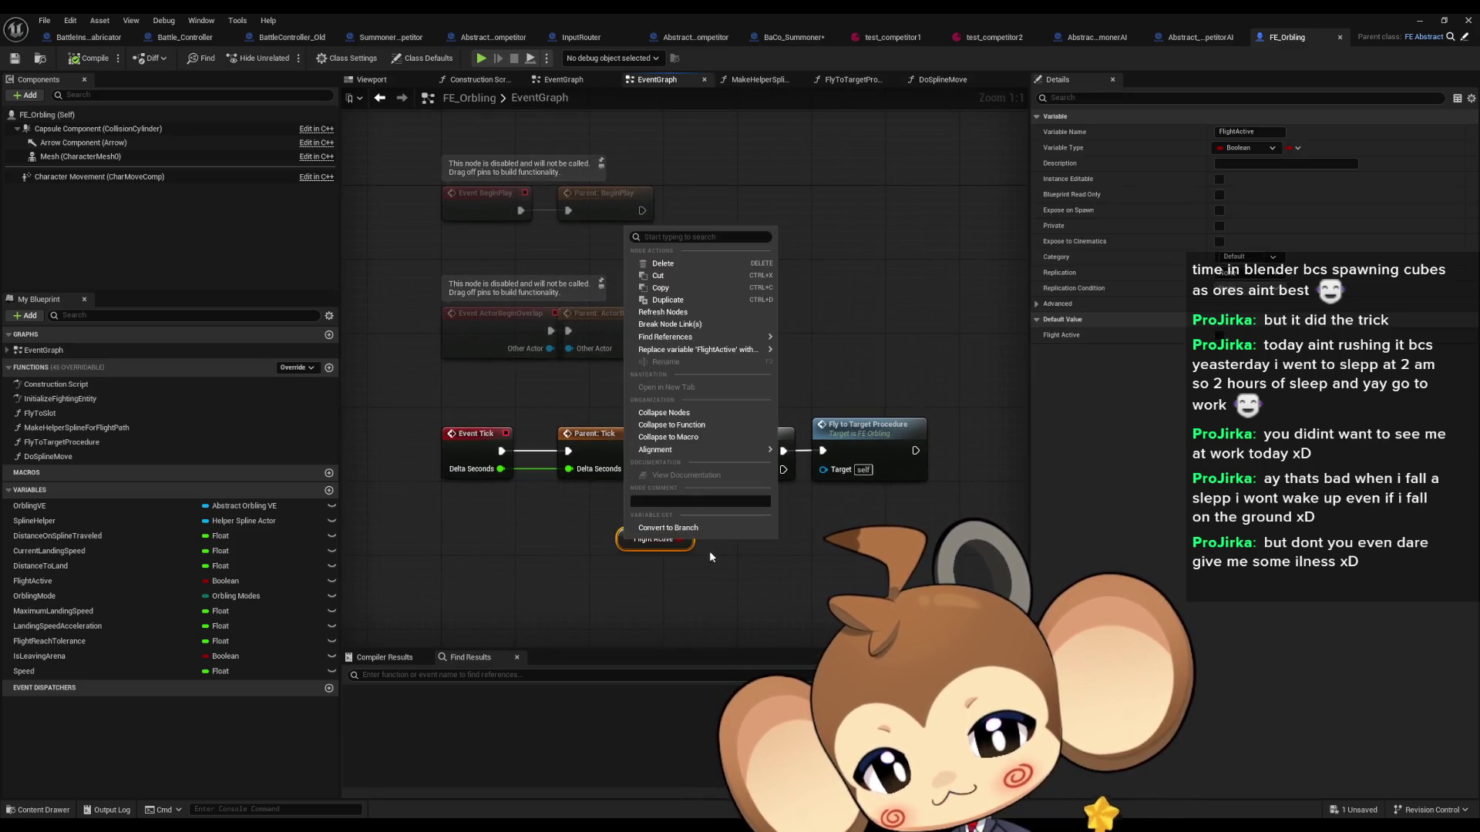
pyautogui.moveTo(666, 455)
pyautogui.moveTo(679, 336)
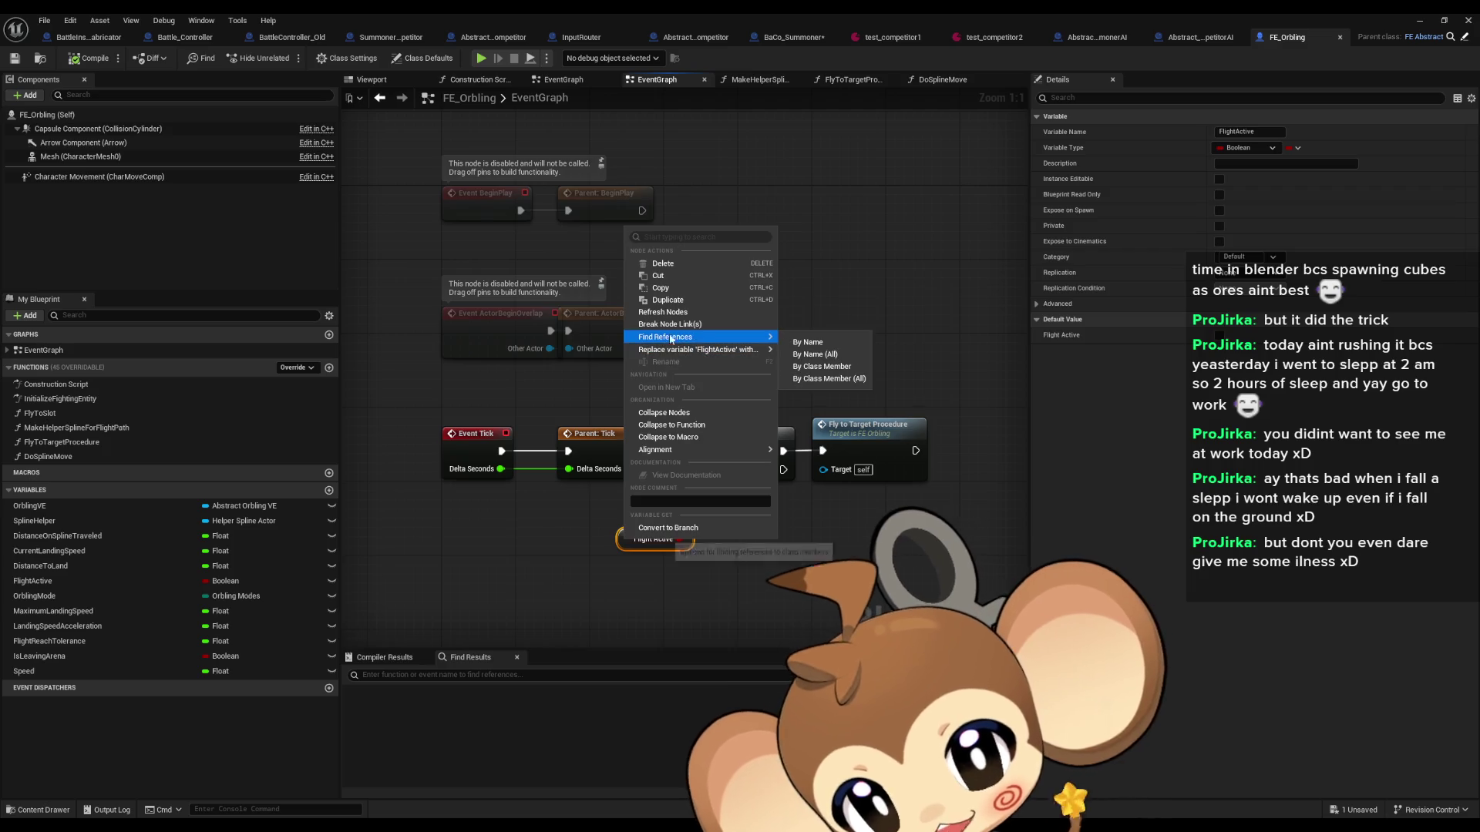
pyautogui.click(827, 367)
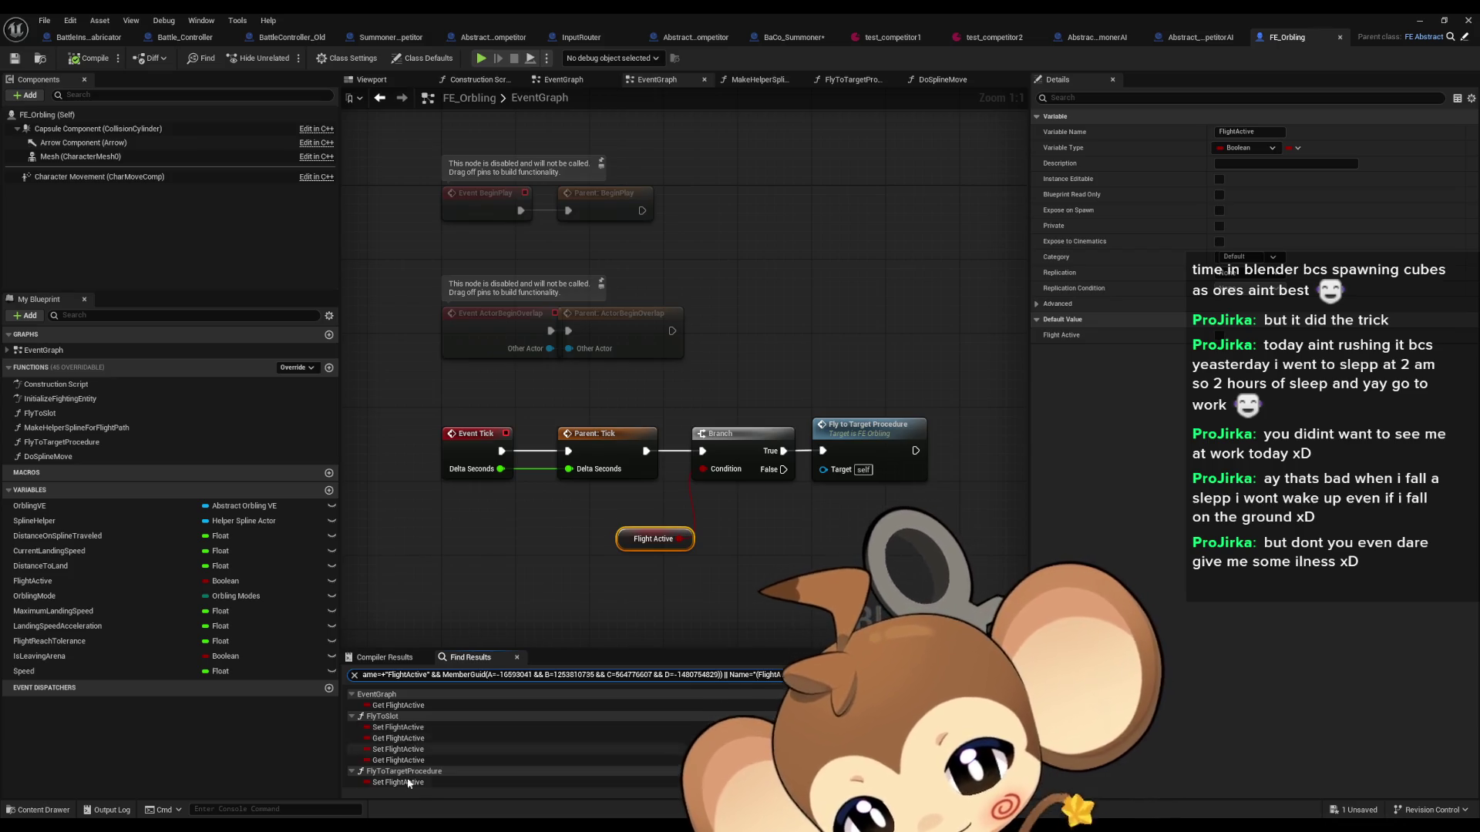
pyautogui.click(429, 781)
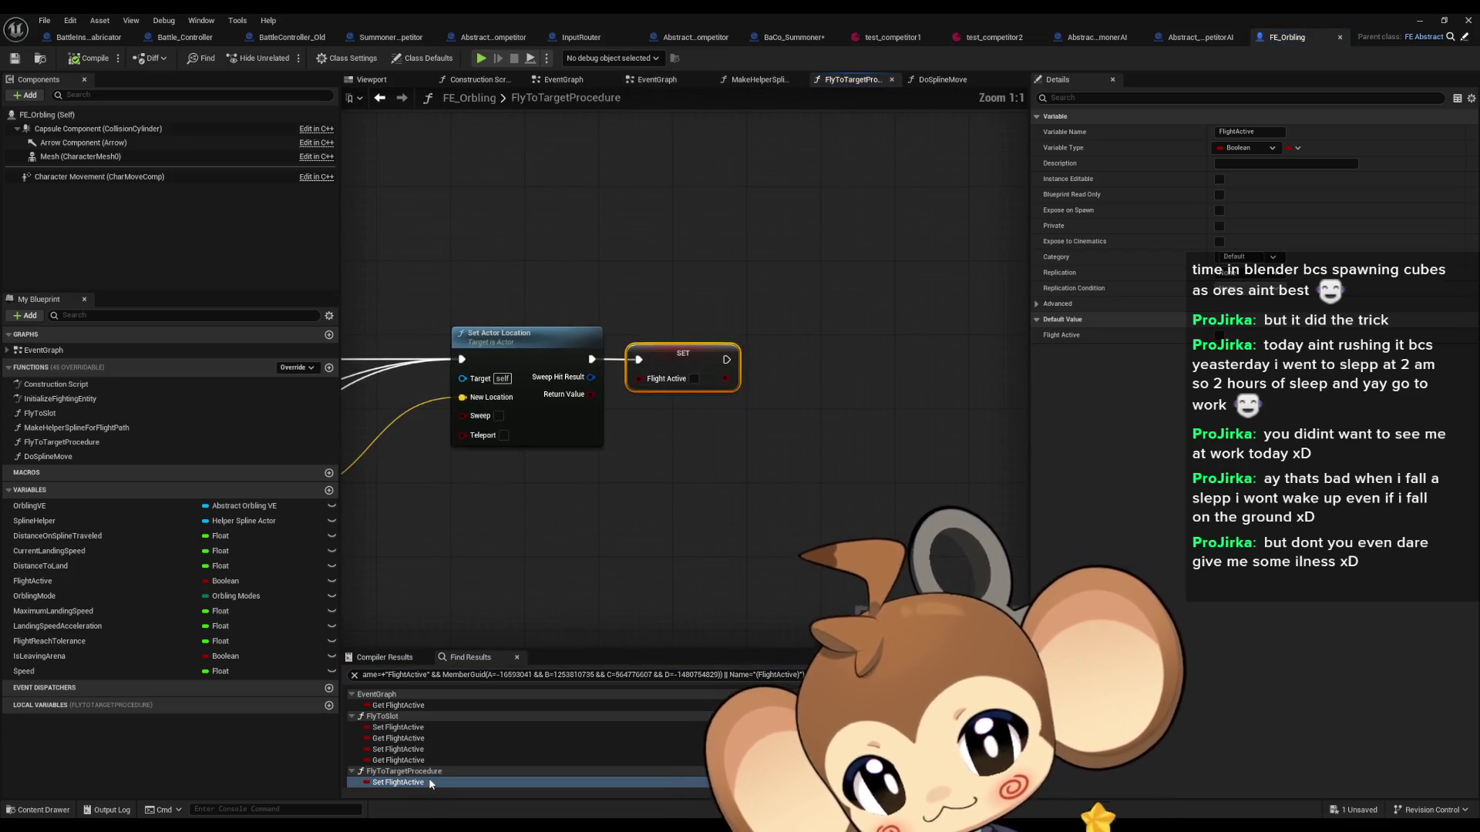
# Step: Inspect FlyToTargetProcedure's OE Event Notifier calls, Append nodes, NOT node and Switch on OrblingModes branch
pyautogui.scroll(-1, 873, 456)
pyautogui.moveTo(873, 456); pyautogui.dragTo(751, 362)
pyautogui.click(663, 262)
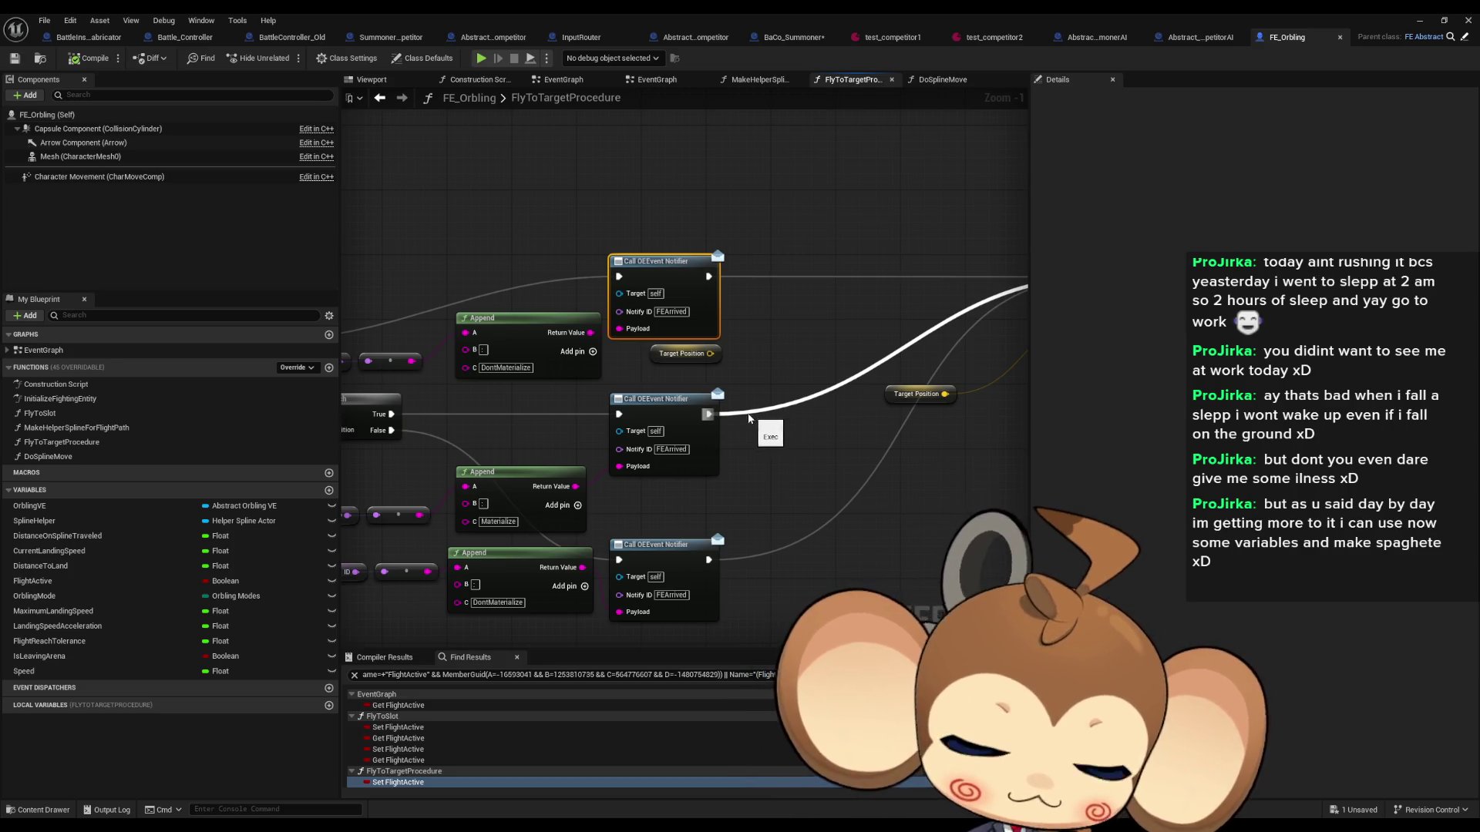
pyautogui.moveTo(757, 416); pyautogui.dragTo(1122, 397)
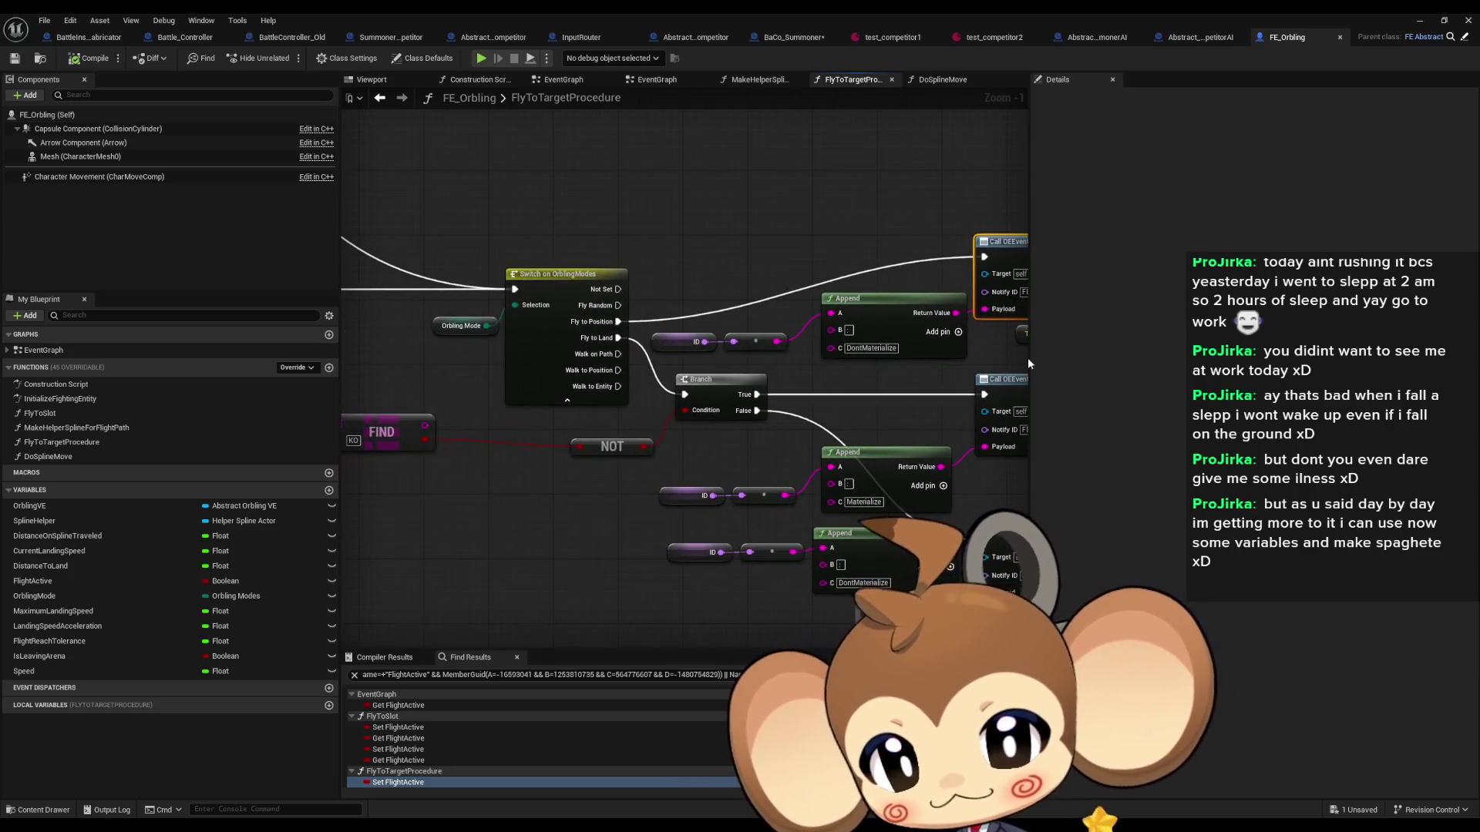
pyautogui.moveTo(872, 416); pyautogui.dragTo(706, 447)
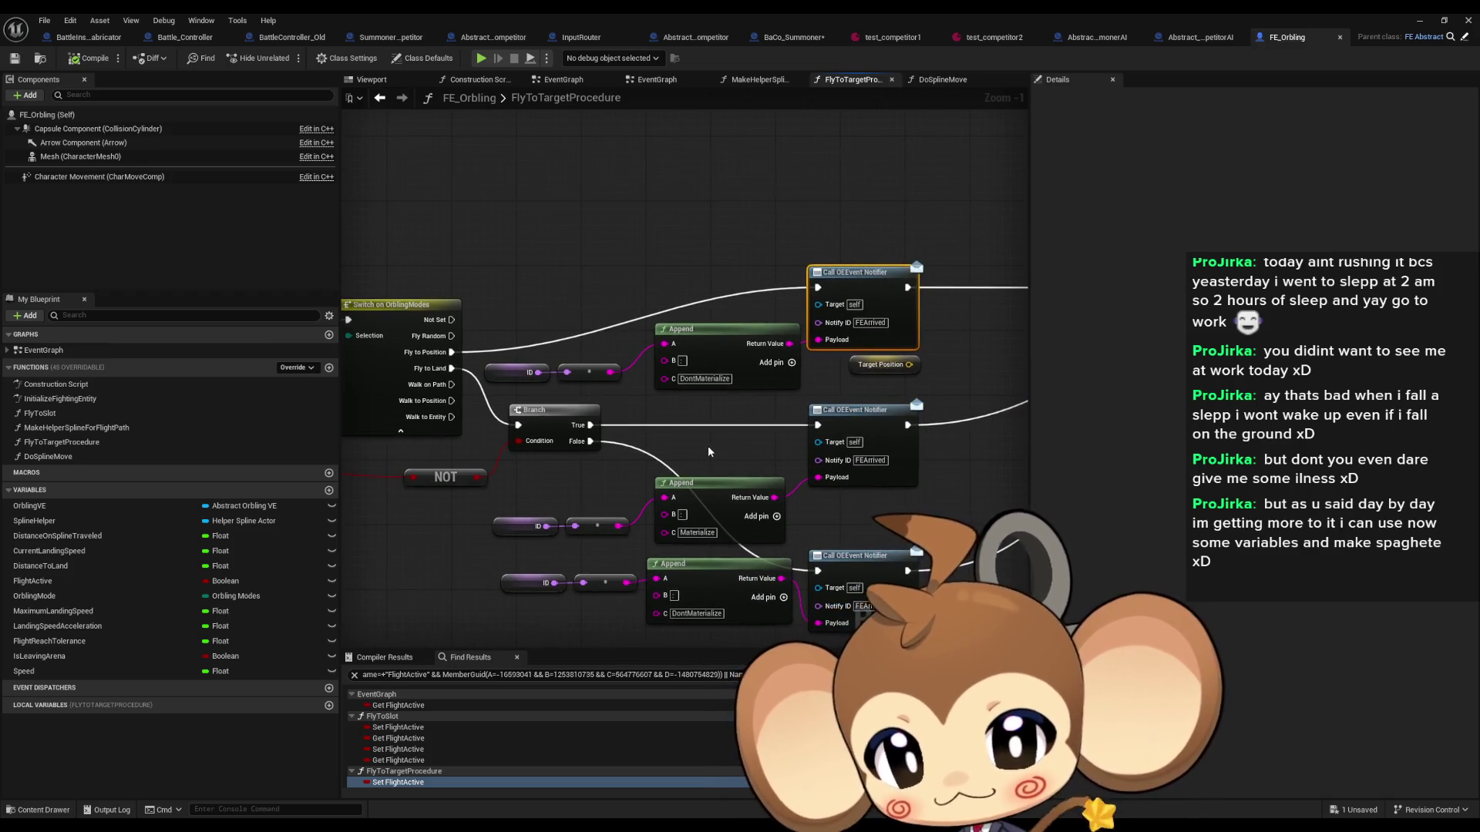
pyautogui.click(719, 379)
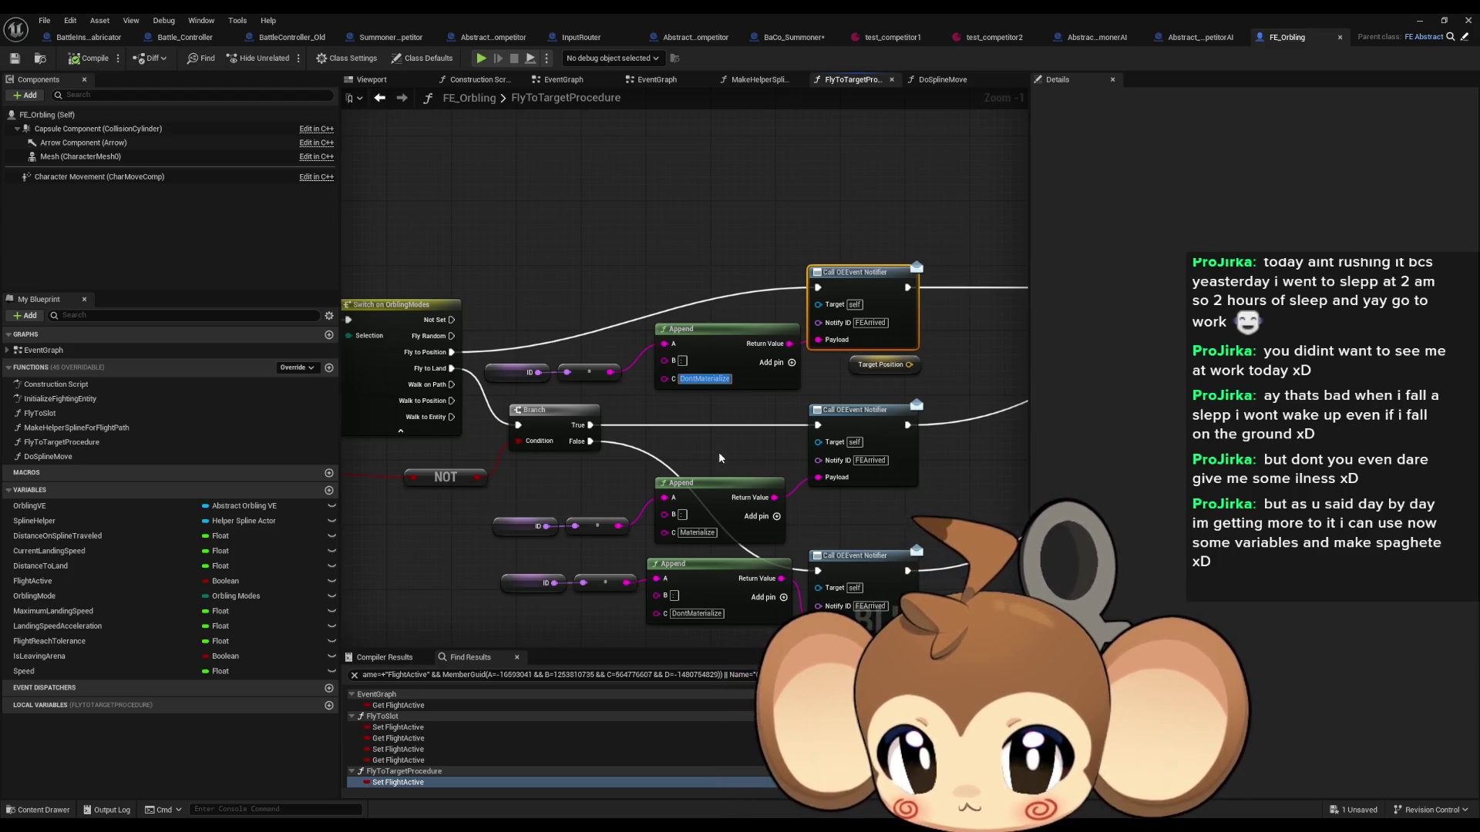
pyautogui.moveTo(524, 492)
pyautogui.mouseDown()
pyautogui.moveTo(736, 545)
pyautogui.moveTo(683, 486)
pyautogui.moveTo(666, 427)
pyautogui.moveTo(471, 430)
pyautogui.mouseUp()
pyautogui.moveTo(655, 489); pyautogui.dragTo(717, 437)
pyautogui.moveTo(809, 397); pyautogui.dragTo(606, 381)
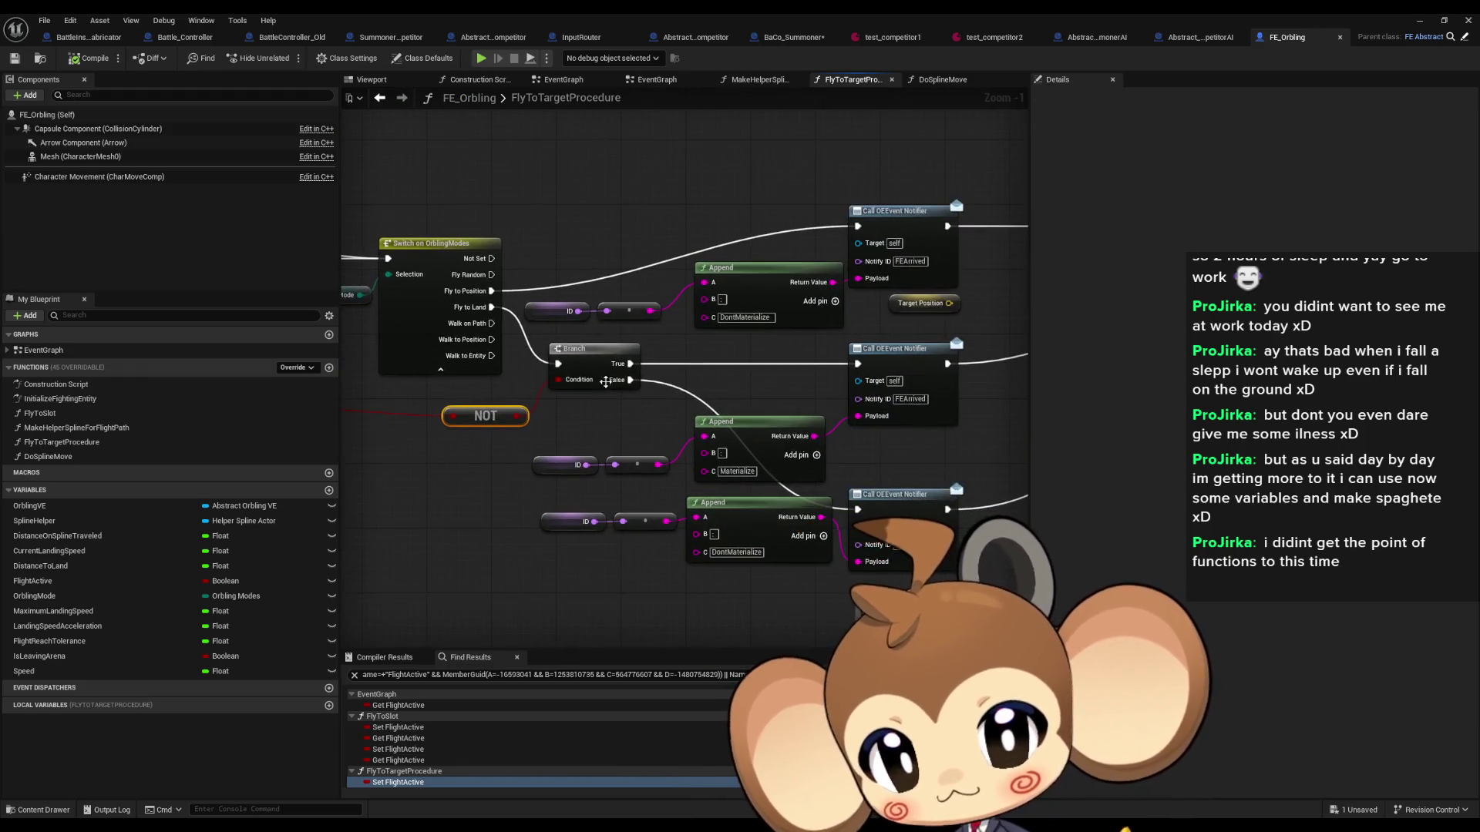
pyautogui.moveTo(798, 338); pyautogui.dragTo(925, 397)
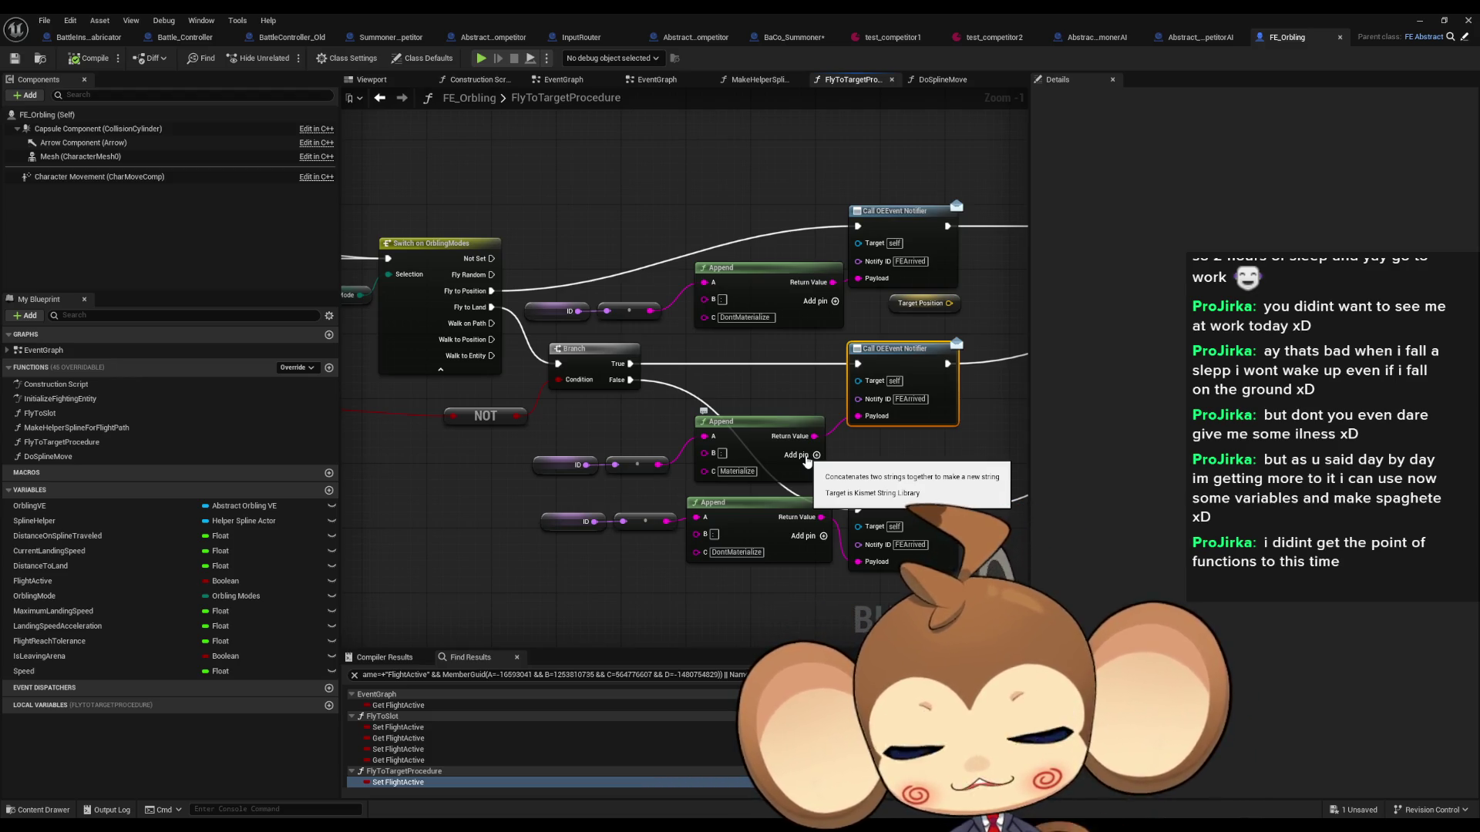
# Step: Back in the EventGraph, add a Delay node and then delete it
pyautogui.doubleClick(44, 350)
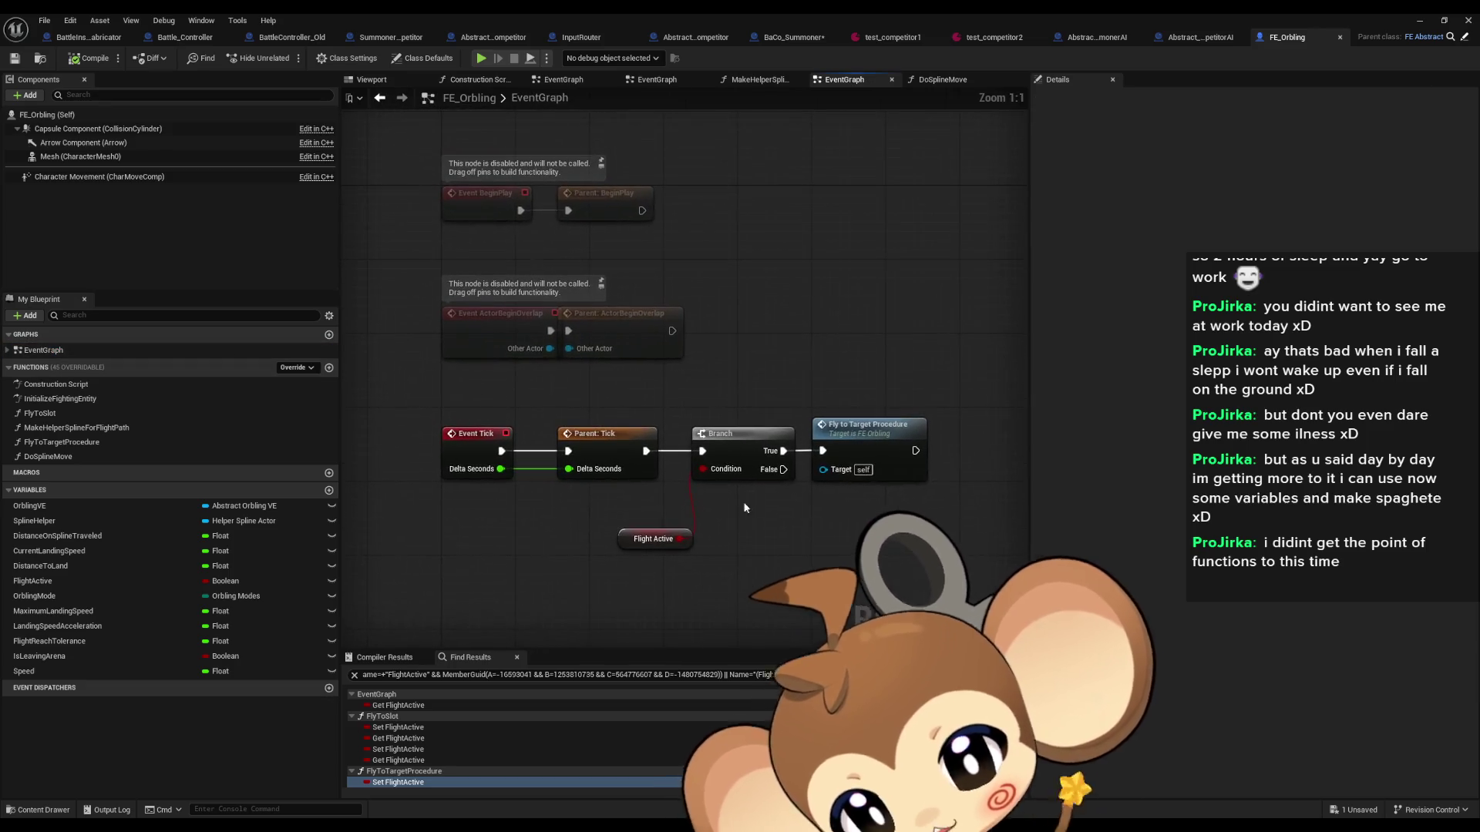
pyautogui.rightClick(720, 489)
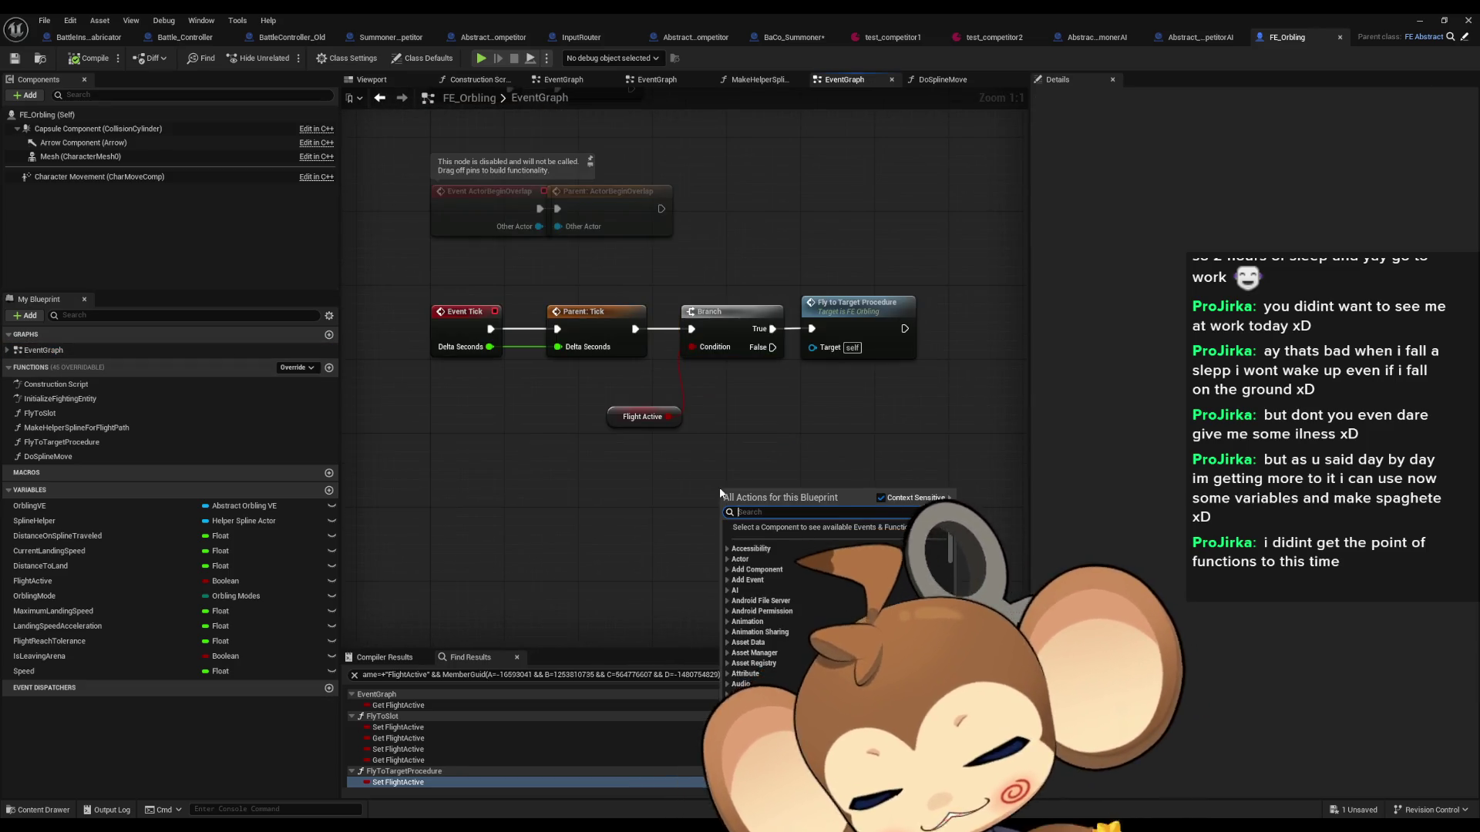
pyautogui.write('delay')
pyautogui.press('Return')
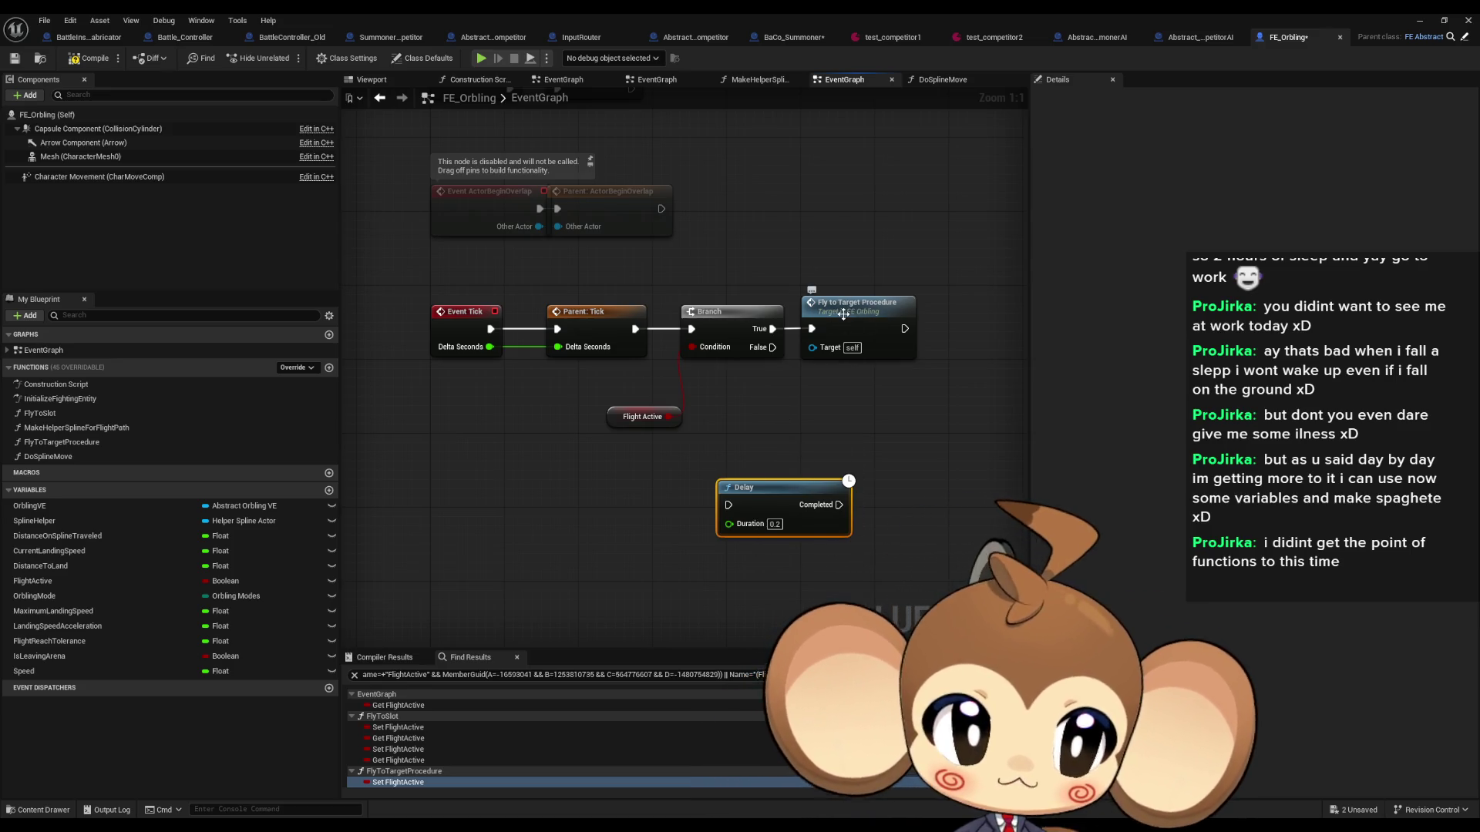
pyautogui.moveTo(910, 451); pyautogui.dragTo(832, 450)
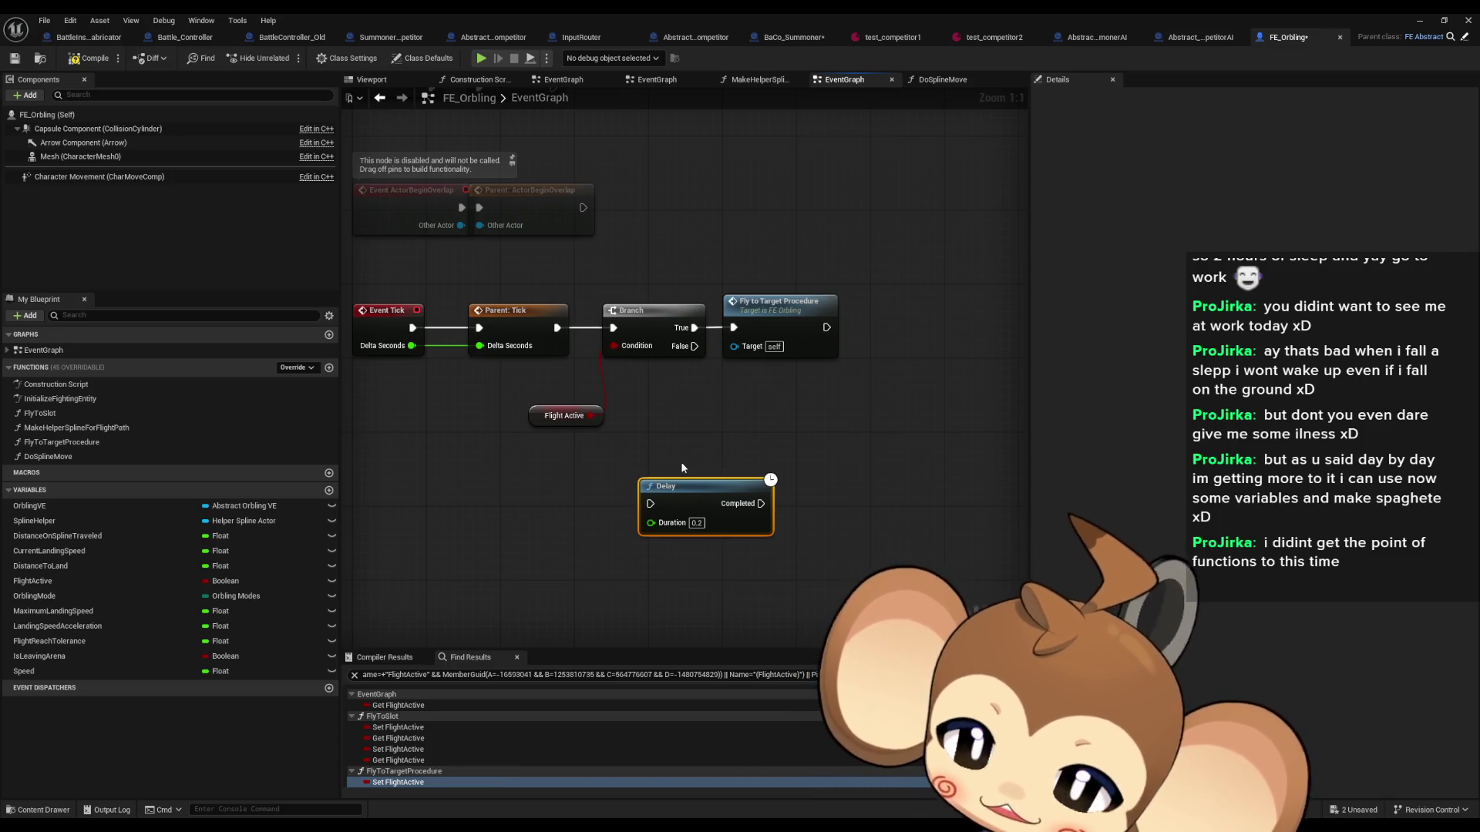
pyautogui.press('Delete')
# Step: Copy the Fly to Target Procedure node and paste three copies below the Tick chain
pyautogui.click(779, 305)
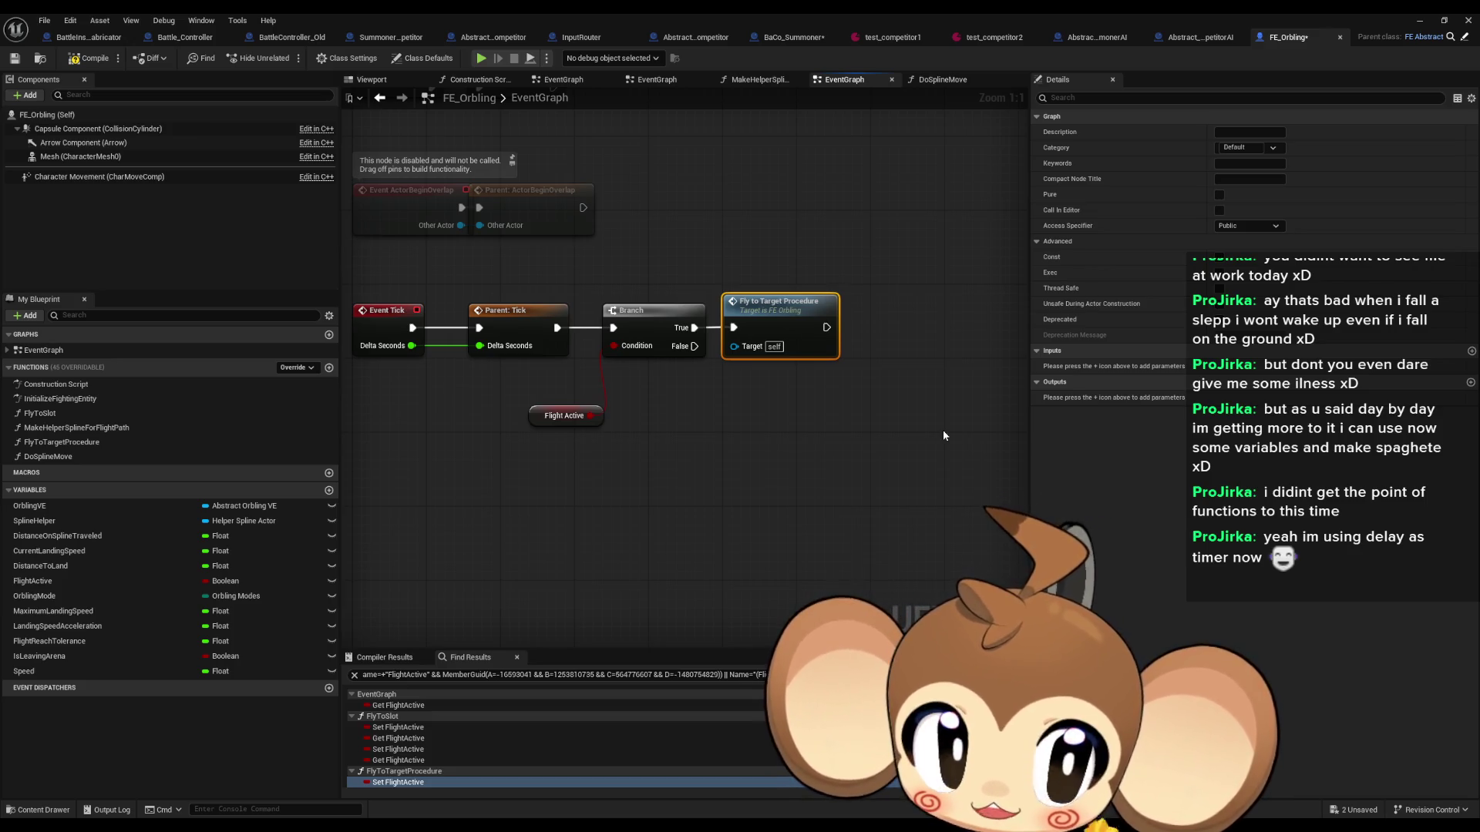
pyautogui.click(792, 261)
pyautogui.click(809, 304)
pyautogui.hotkey('ctrl', 'c')
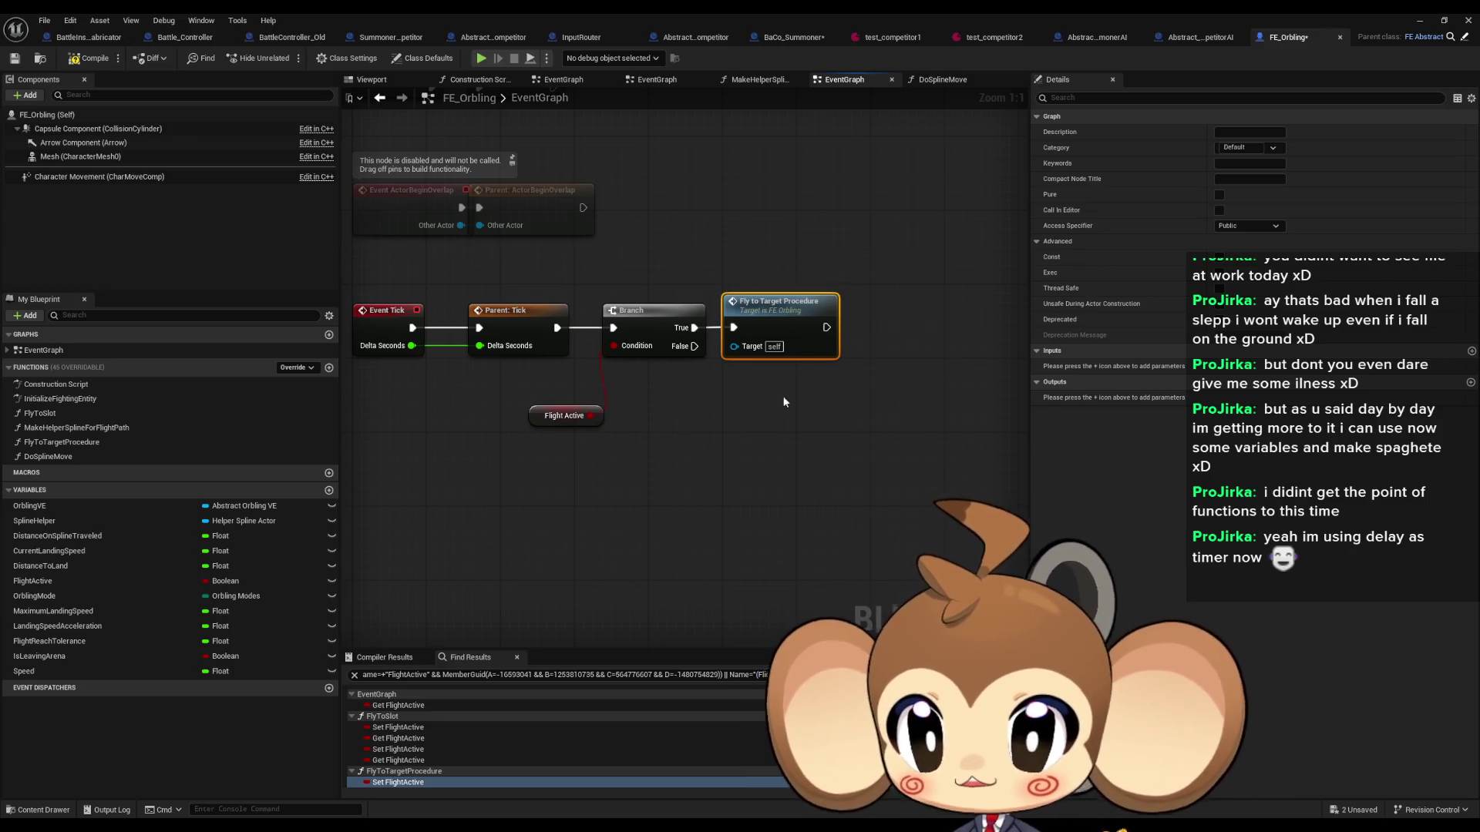
pyautogui.hotkey('ctrl', 'v')
pyautogui.hotkey('ctrl', 'v')
pyautogui.hotkey('ctrl', 'v')
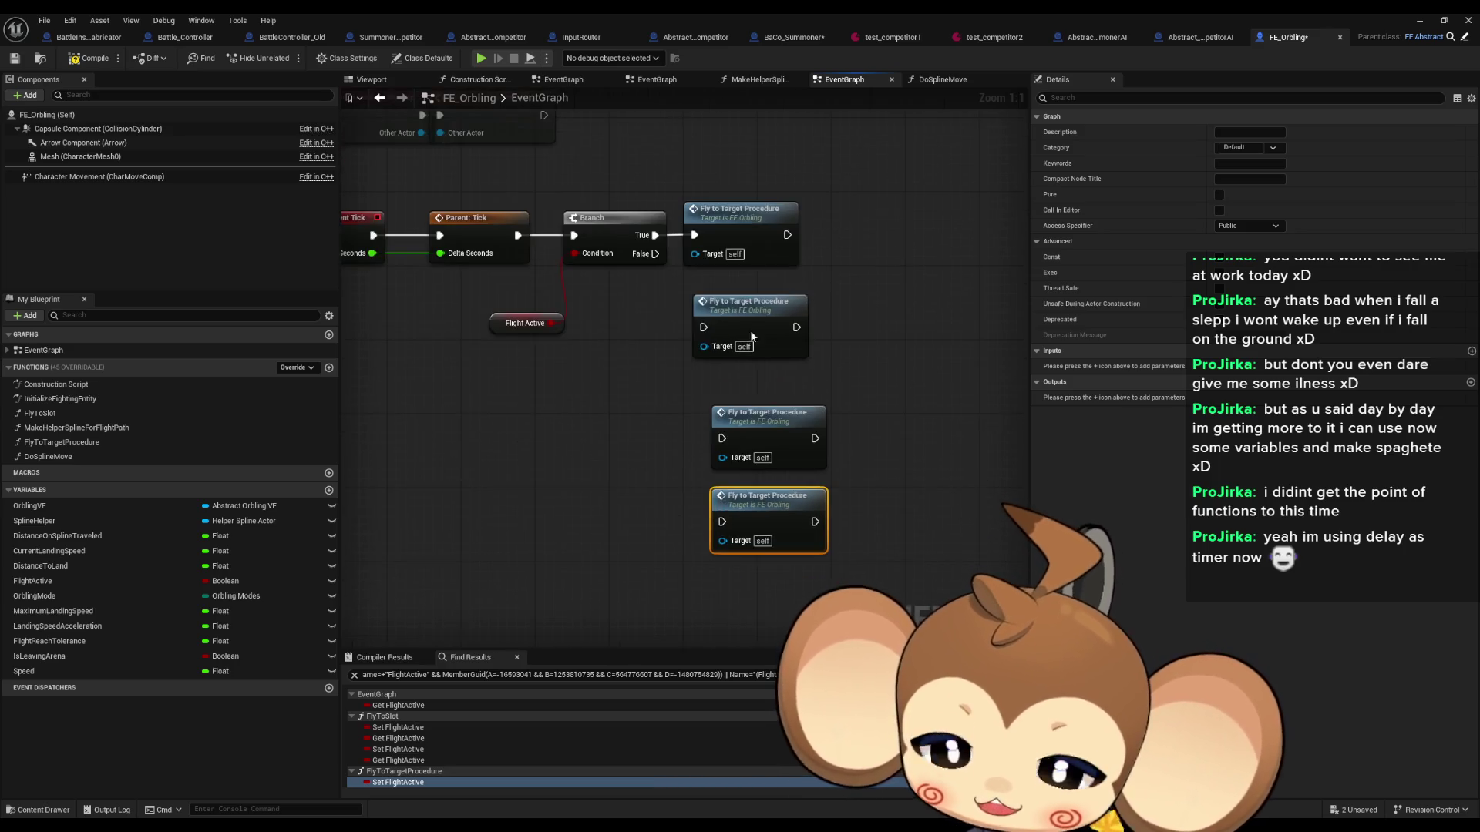
pyautogui.moveTo(694, 278); pyautogui.dragTo(853, 476)
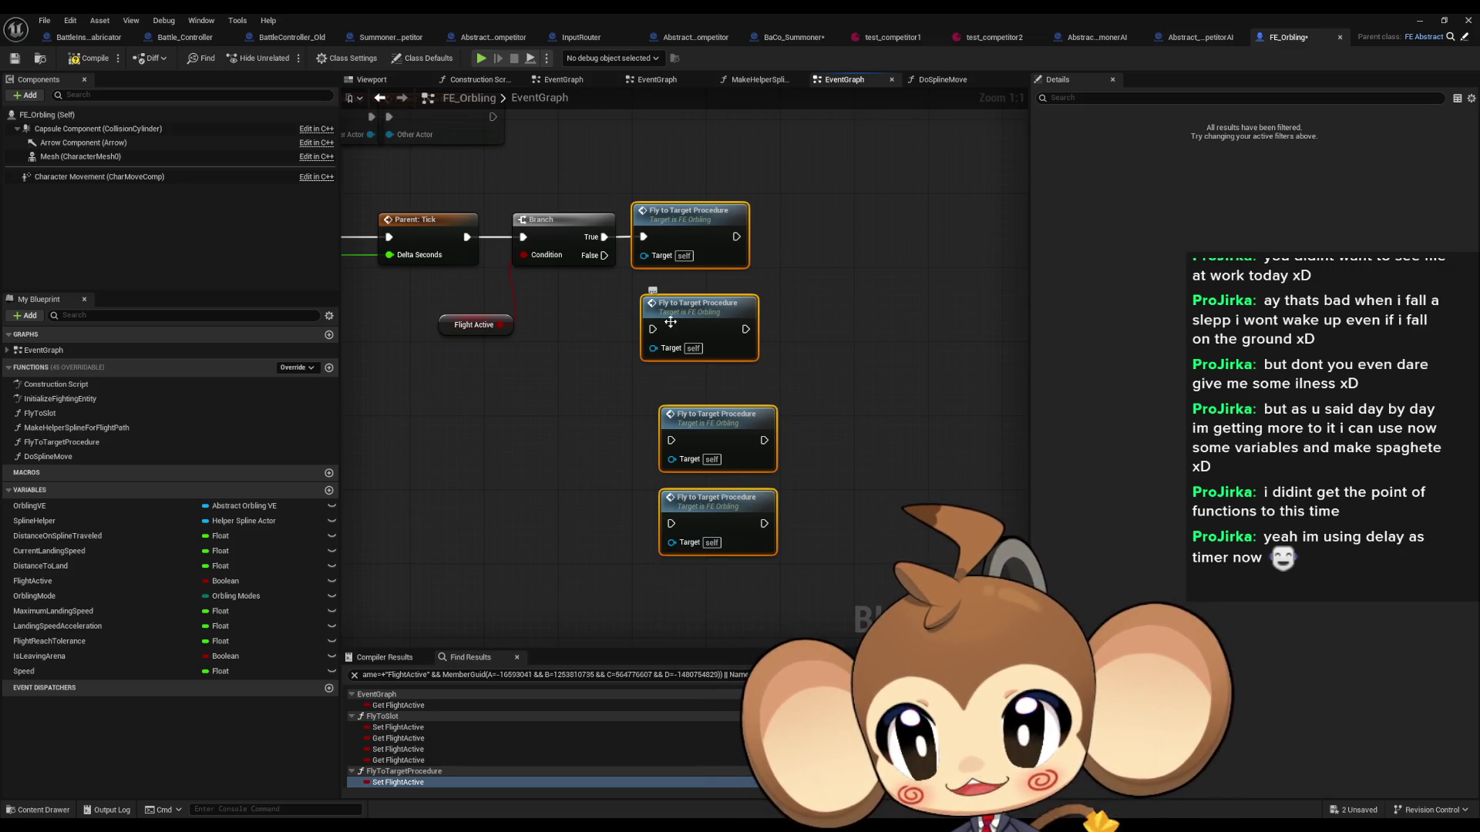
# Step: Look inside the FlyToTargetProcedure function, return to the EventGraph, and undo an accidental node paste
pyautogui.click(700, 224)
pyautogui.doubleClick(700, 223)
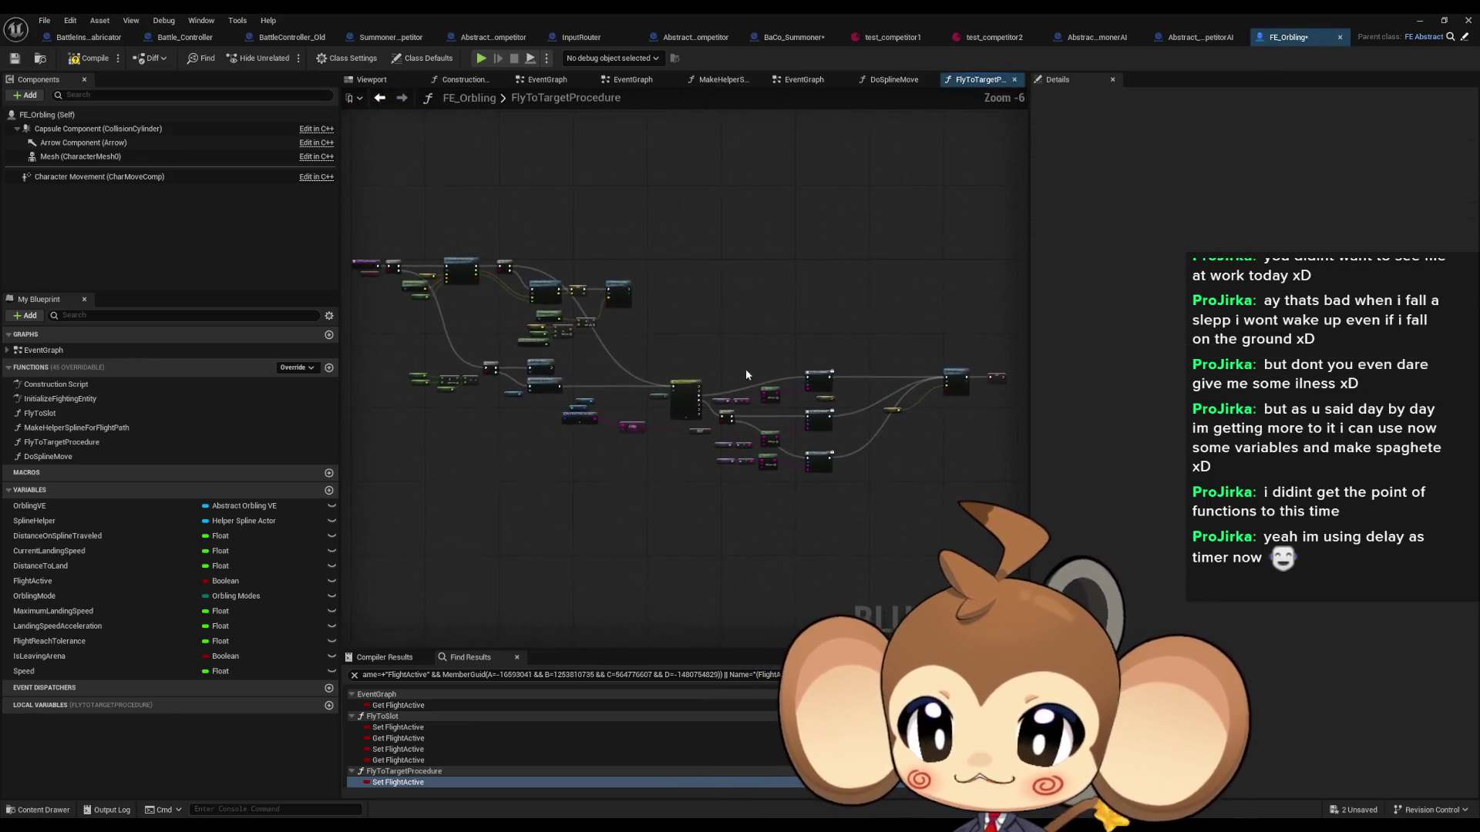
pyautogui.moveTo(349, 222); pyautogui.dragTo(994, 508)
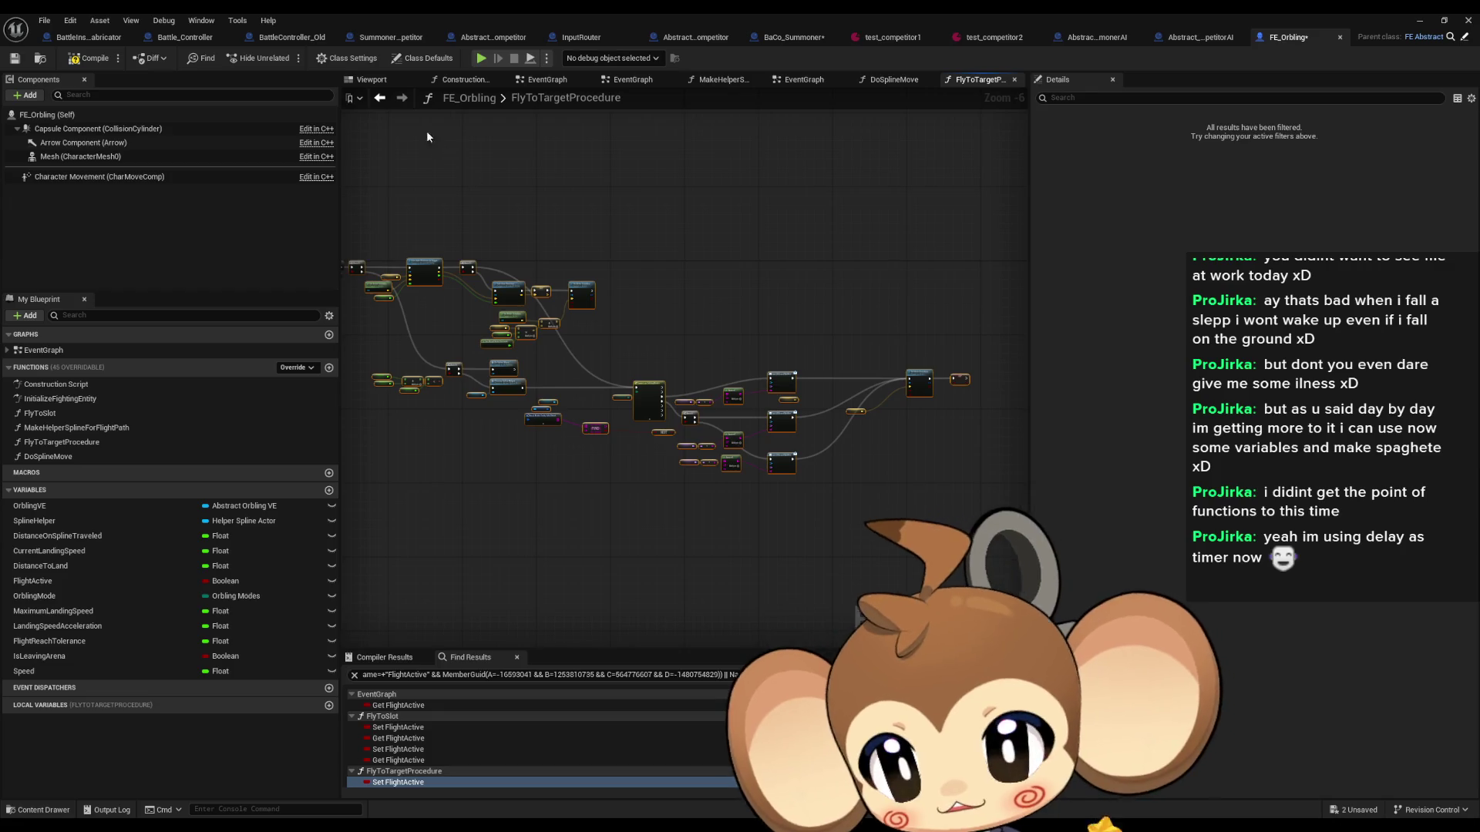
pyautogui.click(804, 79)
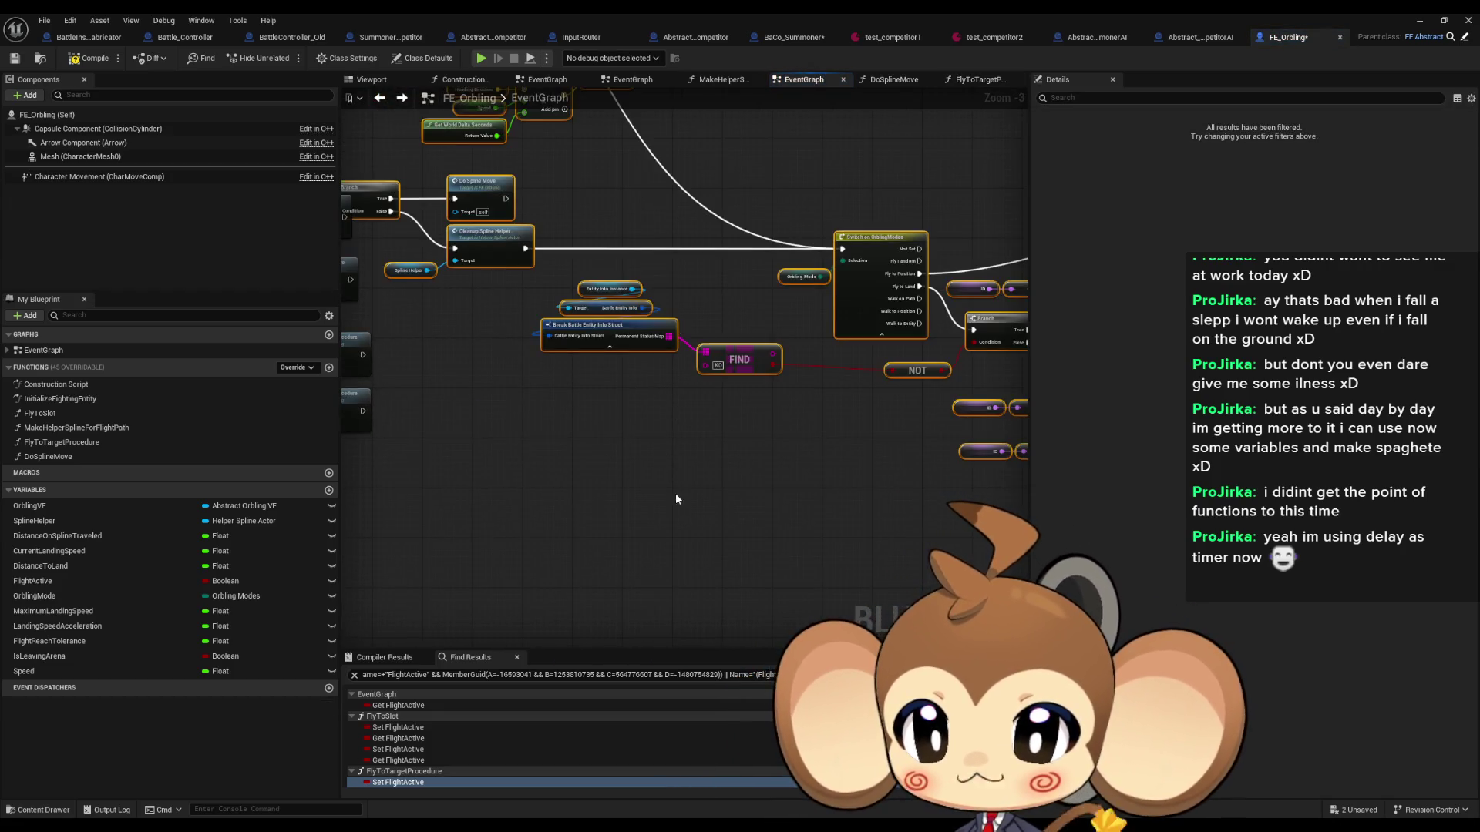
pyautogui.scroll(-4, 775, 377)
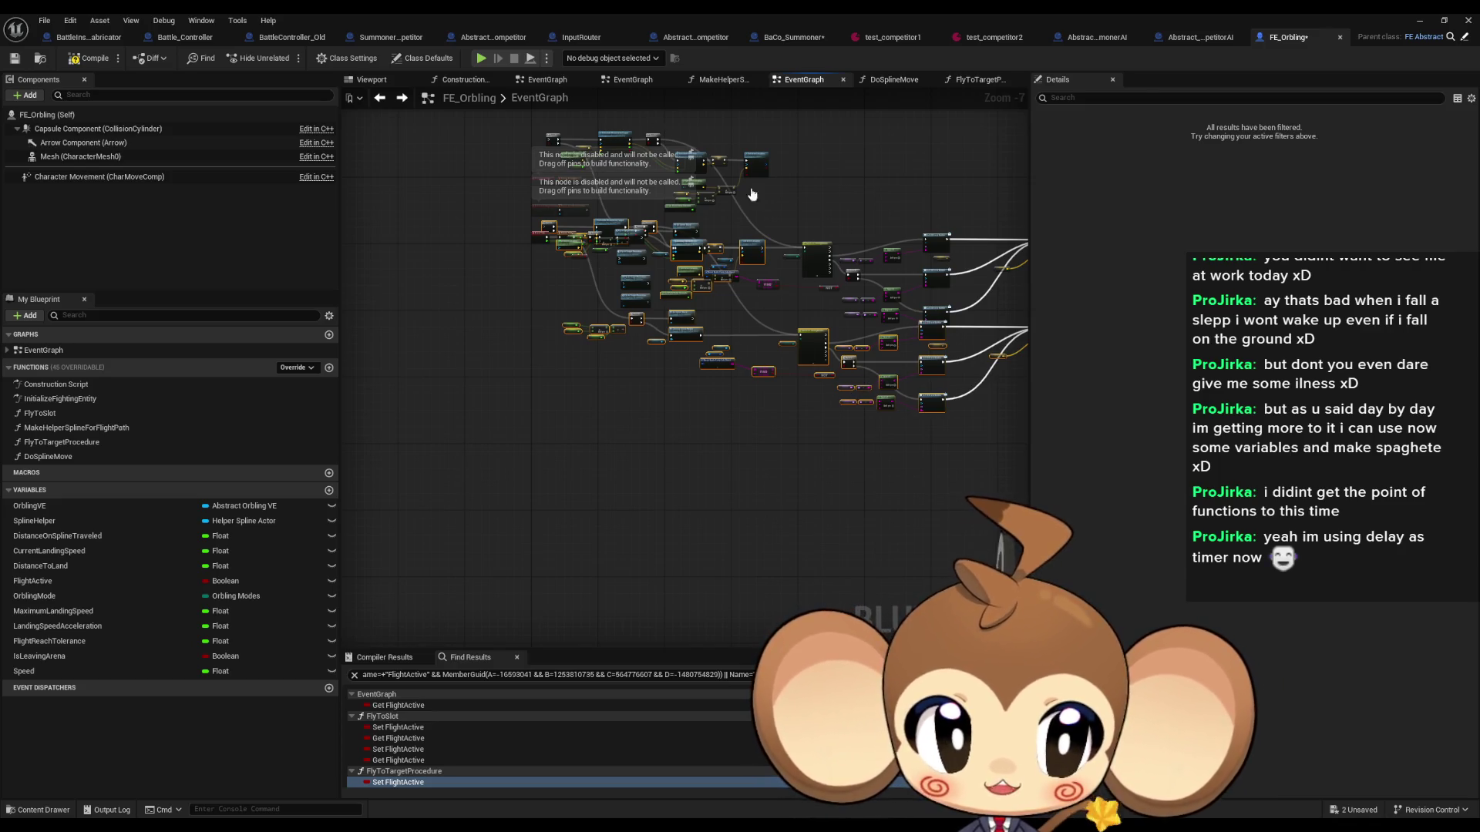
pyautogui.hotkey('ctrl', 'z')
pyautogui.hotkey('ctrl', 'z')
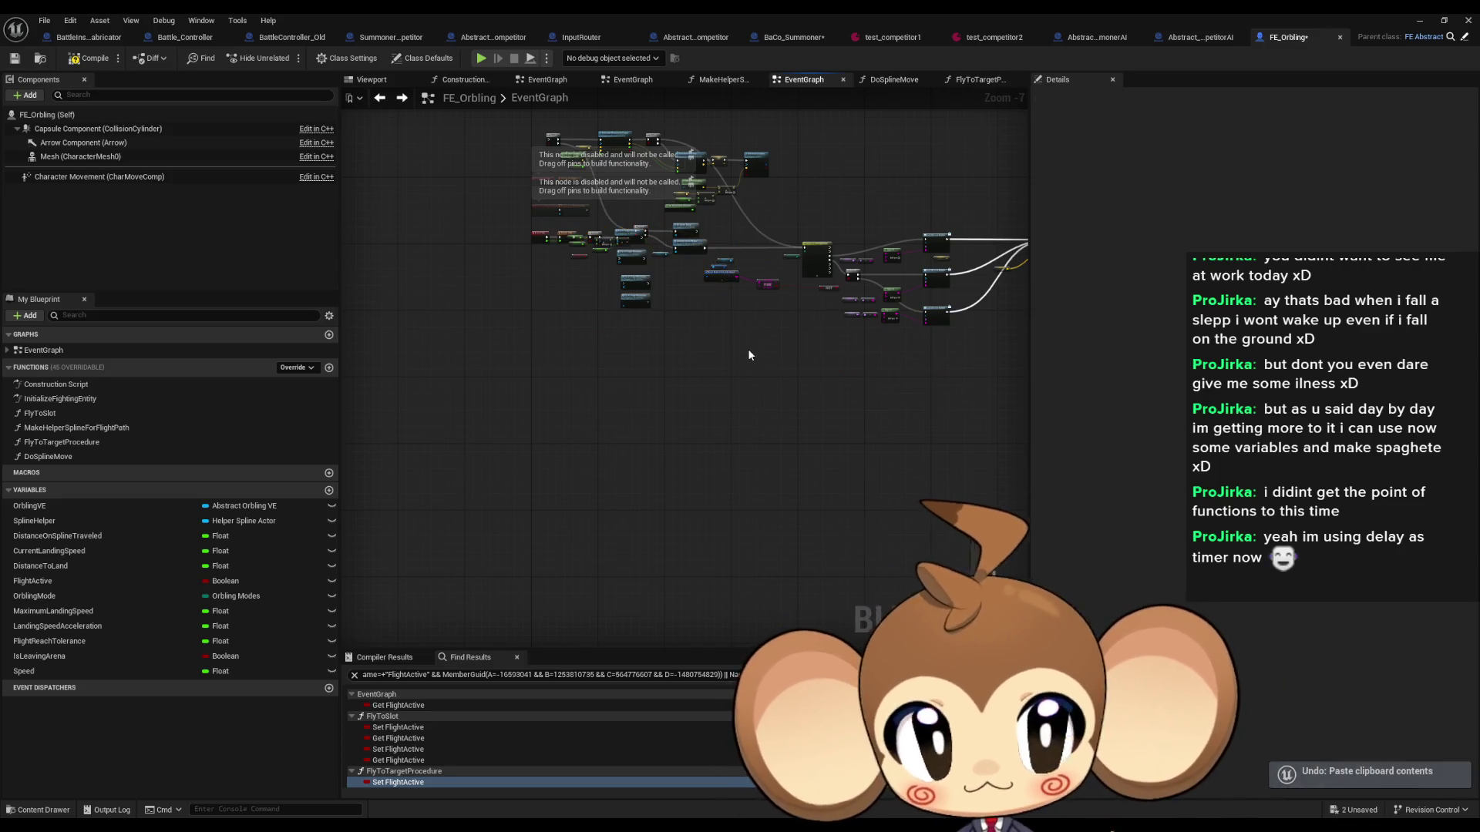
# Step: Delete the three duplicate Fly to Target Procedure nodes and undo another stray pasted cluster
pyautogui.scroll(5, 666, 269)
pyautogui.moveTo(538, 336)
pyautogui.mouseDown()
pyautogui.moveTo(677, 538)
pyautogui.moveTo(665, 545)
pyautogui.mouseUp()
pyautogui.press('Delete')
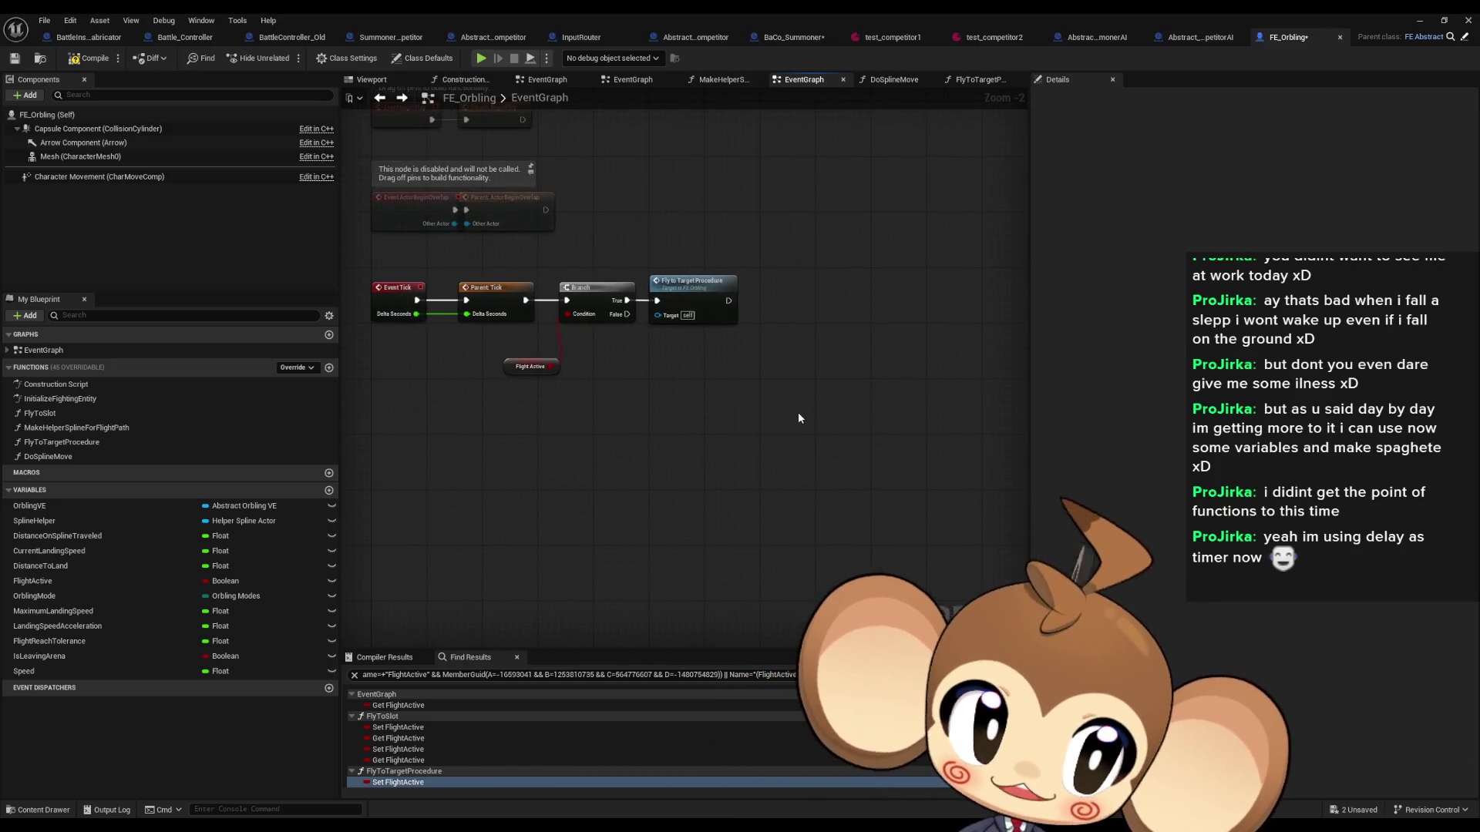
pyautogui.scroll(2, 804, 416)
pyautogui.moveTo(624, 193); pyautogui.dragTo(752, 428)
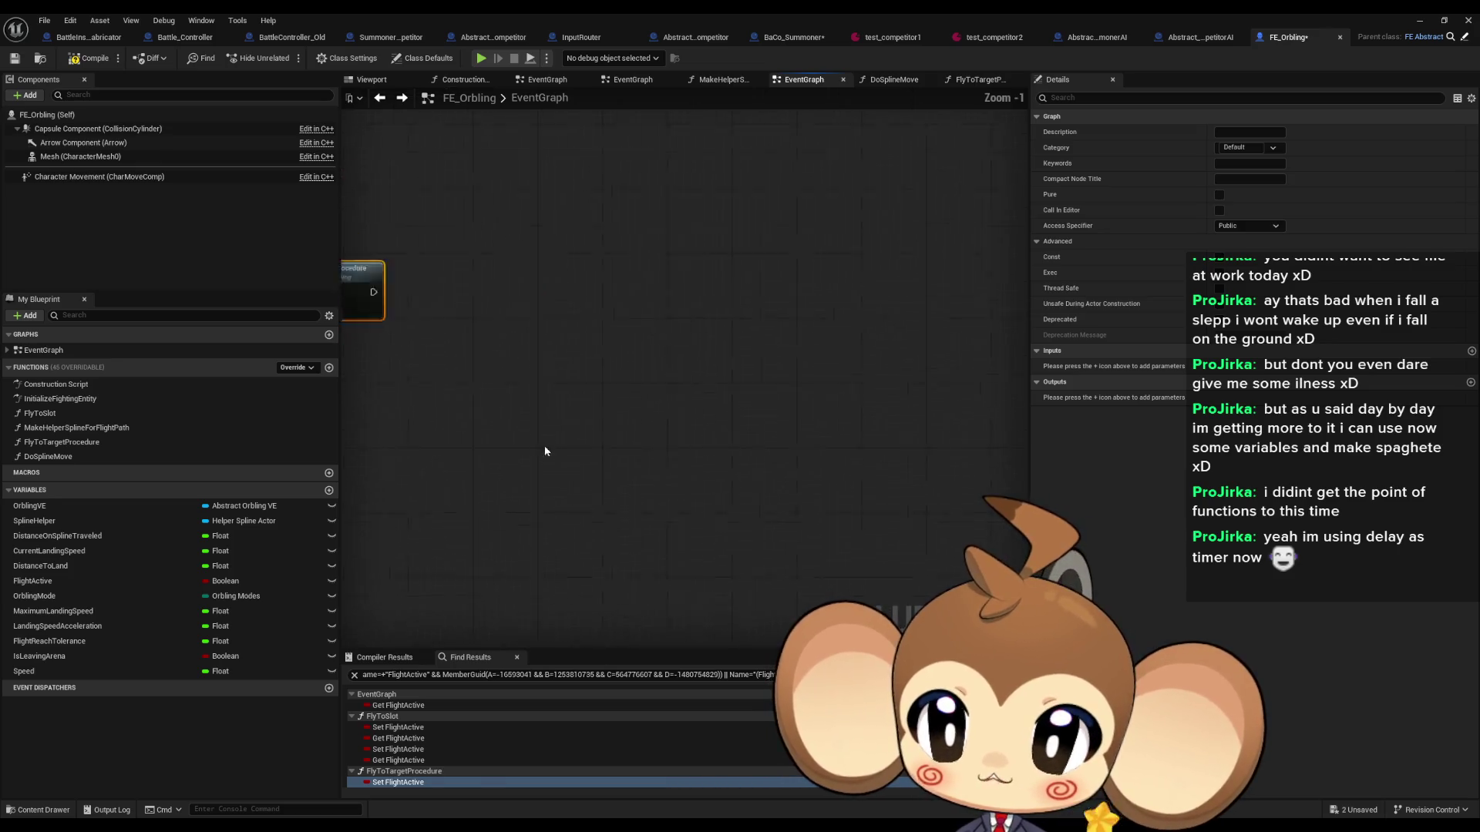
pyautogui.scroll(-4, 764, 340)
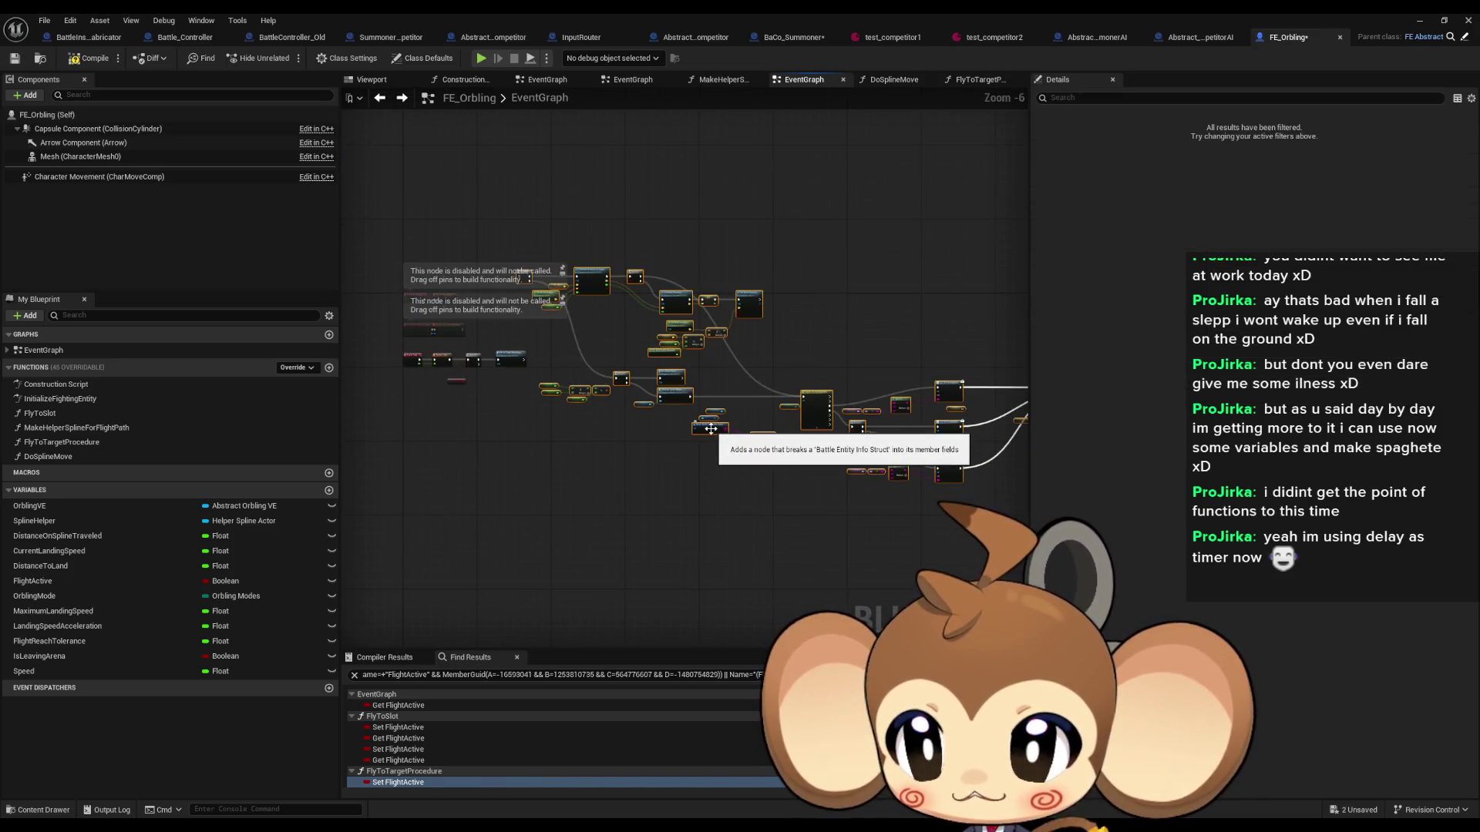
pyautogui.hotkey('ctrl', 'z')
# Step: Review the Tick chain ending in the single Fly to Target Procedure call, then restore the editor window
pyautogui.scroll(7, 637, 396)
pyautogui.click(586, 335)
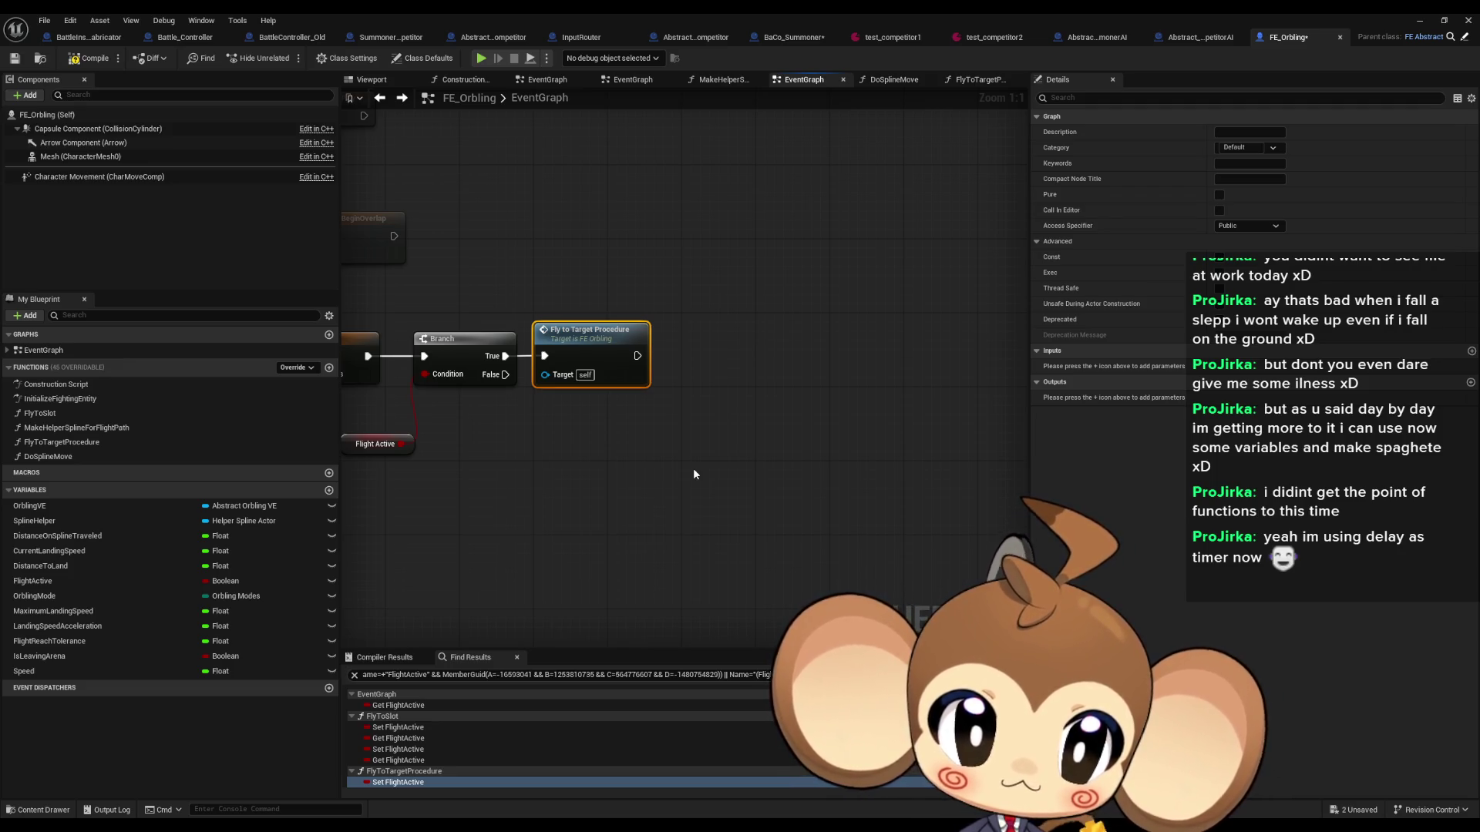
pyautogui.moveTo(736, 438)
pyautogui.mouseDown()
pyautogui.moveTo(803, 430)
pyautogui.moveTo(745, 422)
pyautogui.mouseUp()
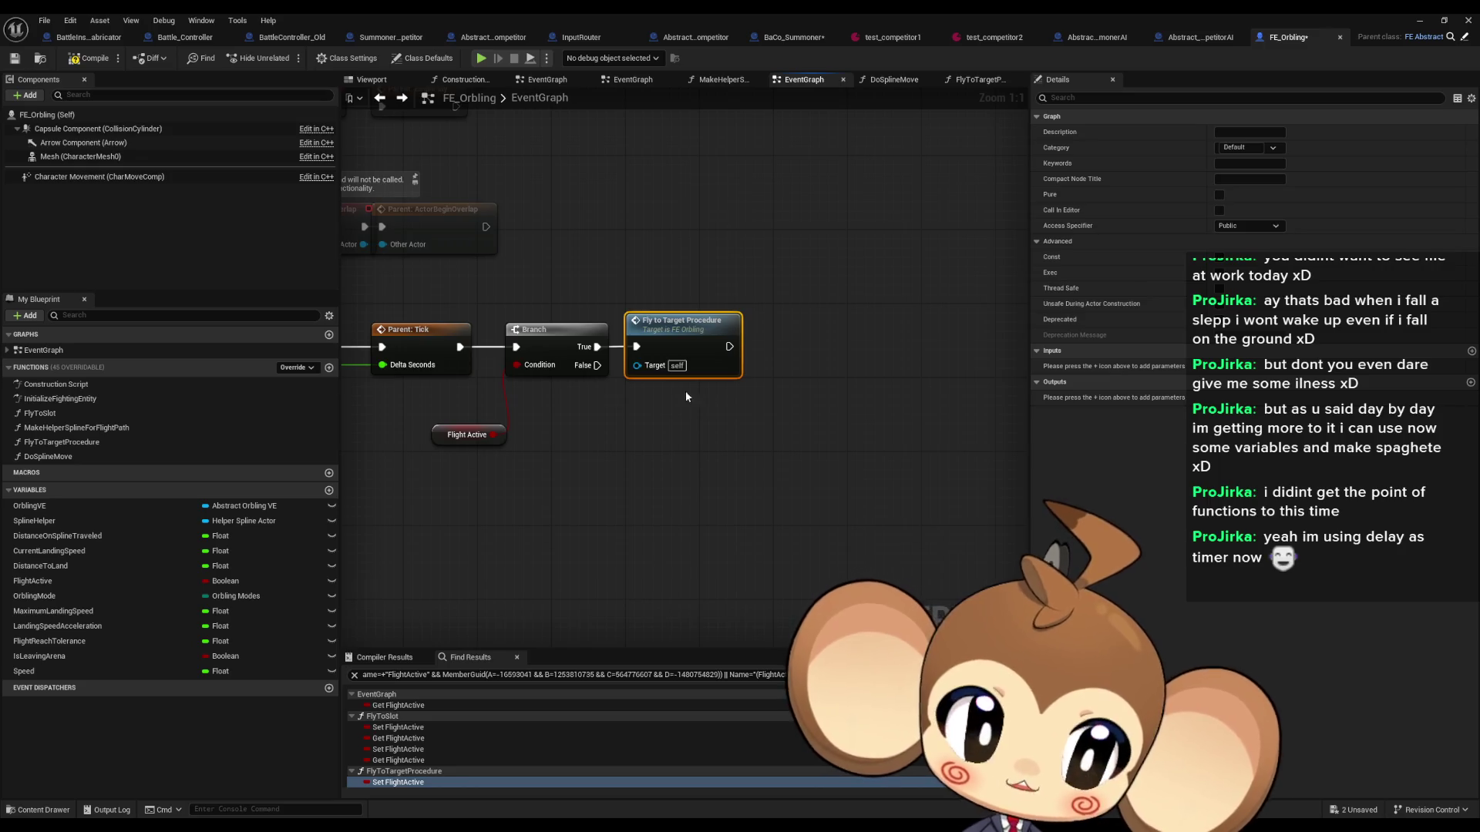
pyautogui.moveTo(629, 227); pyautogui.dragTo(824, 461)
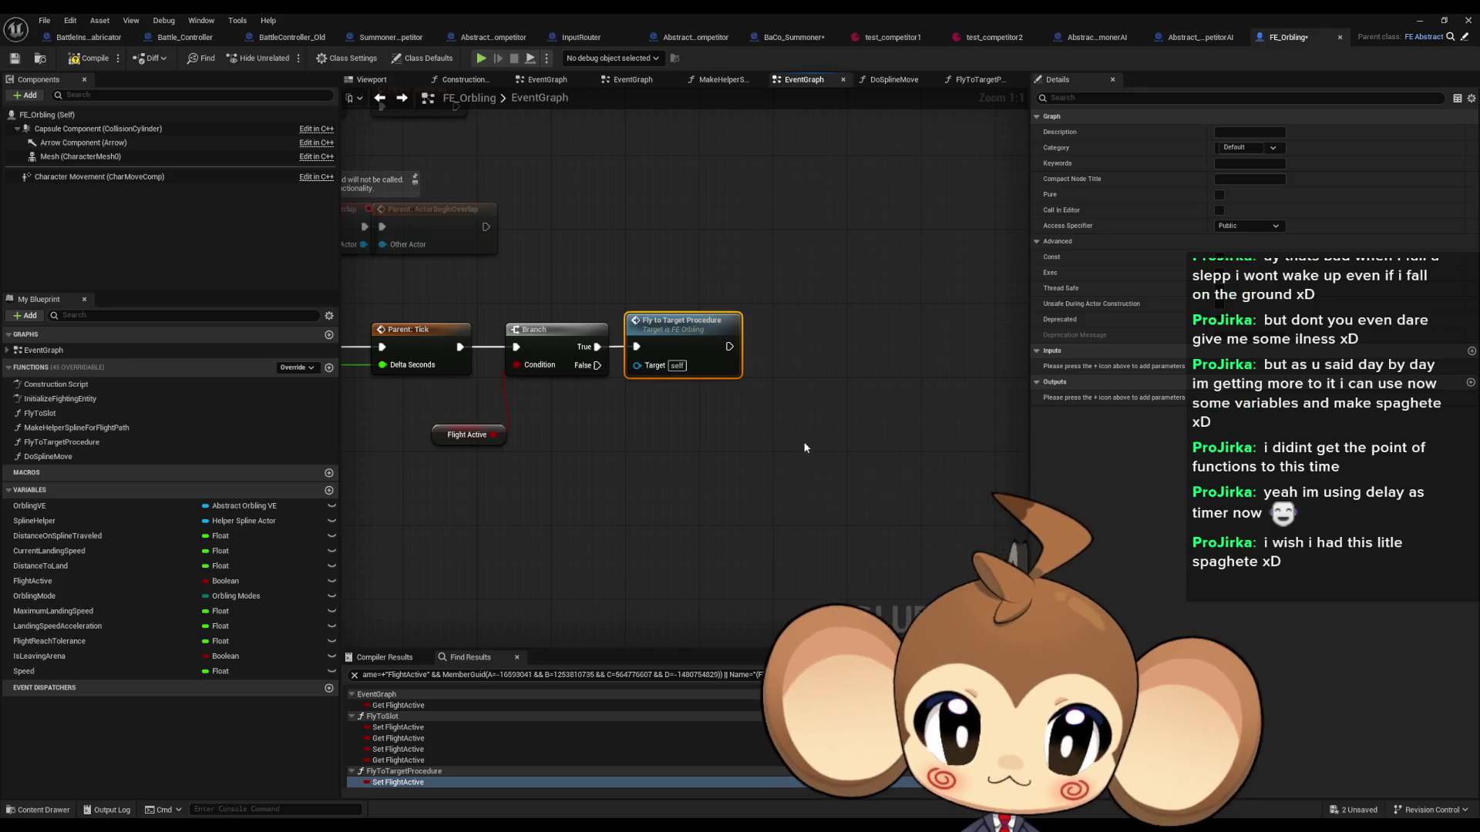
pyautogui.click(800, 463)
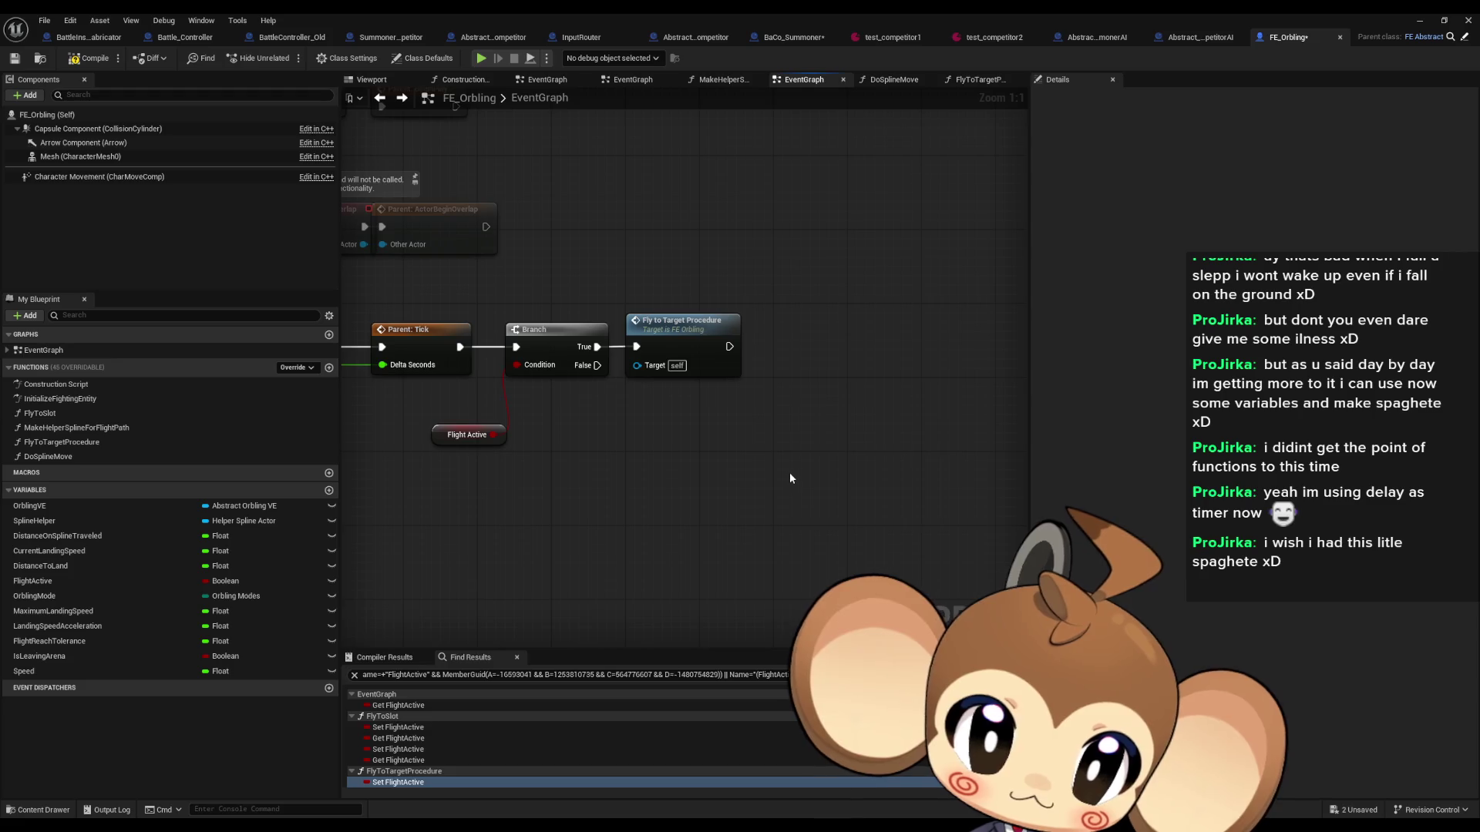
pyautogui.scroll(-2, 761, 466)
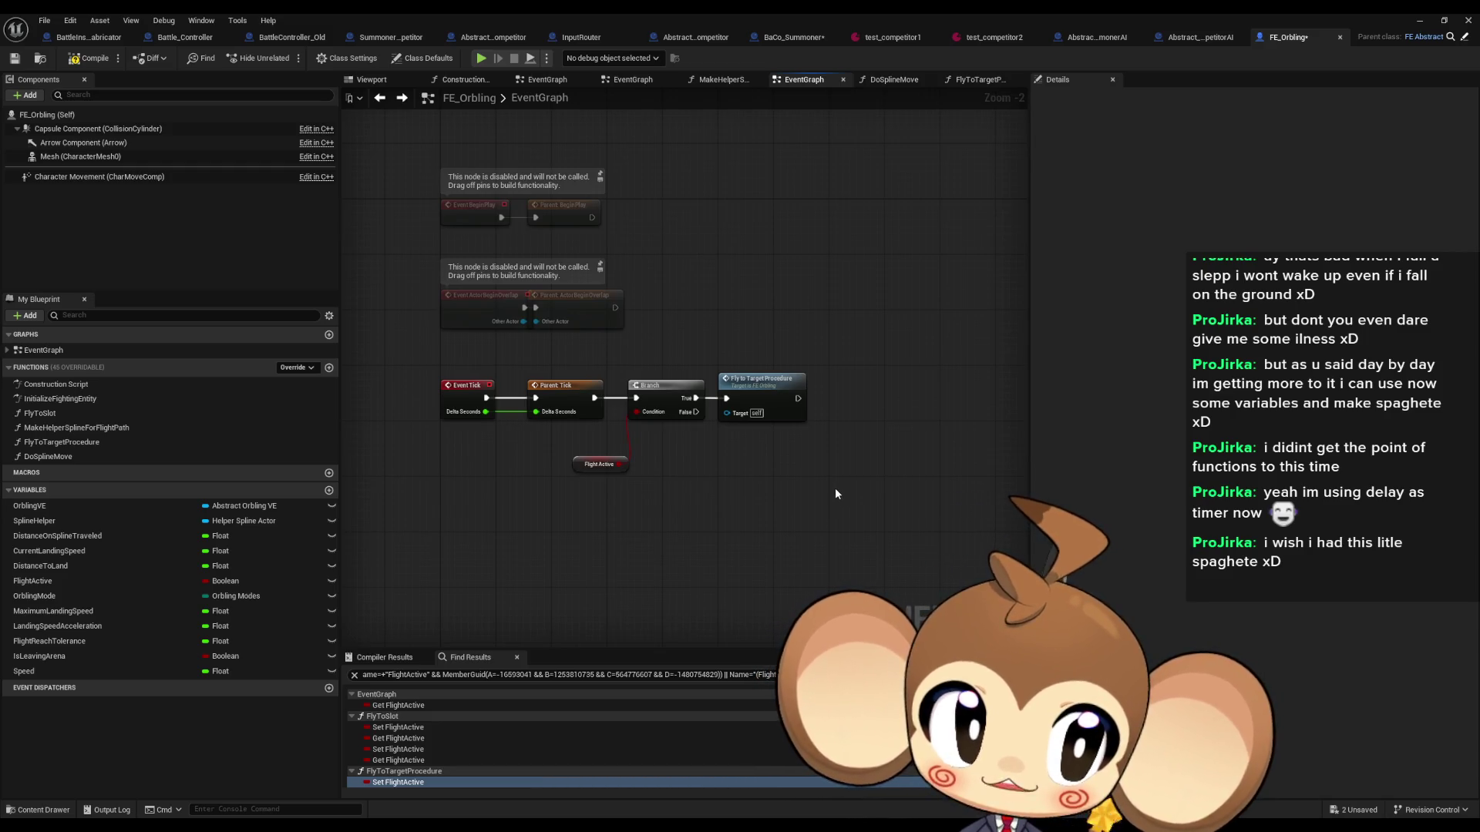
pyautogui.click(765, 391)
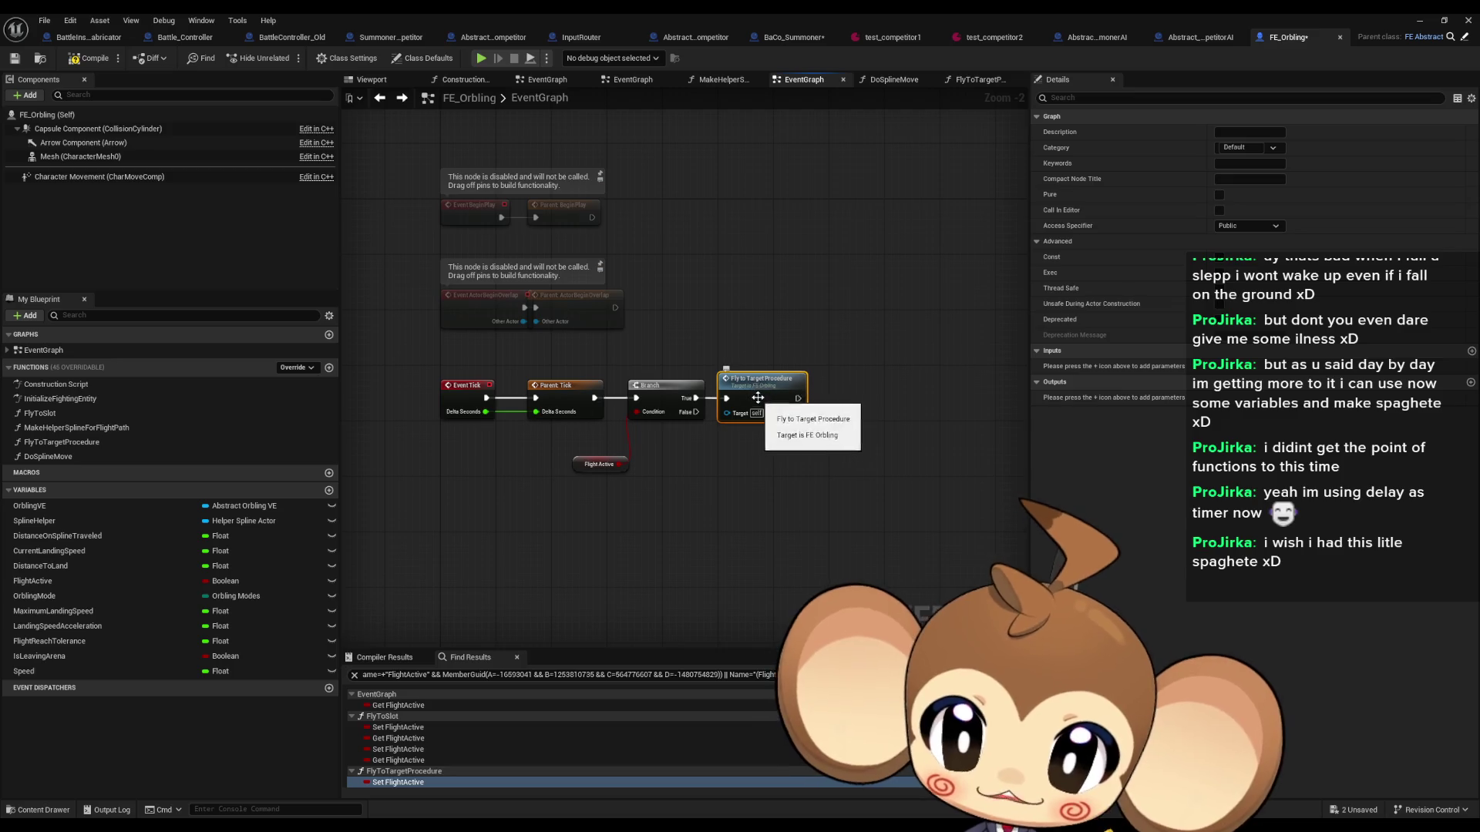
pyautogui.click(811, 540)
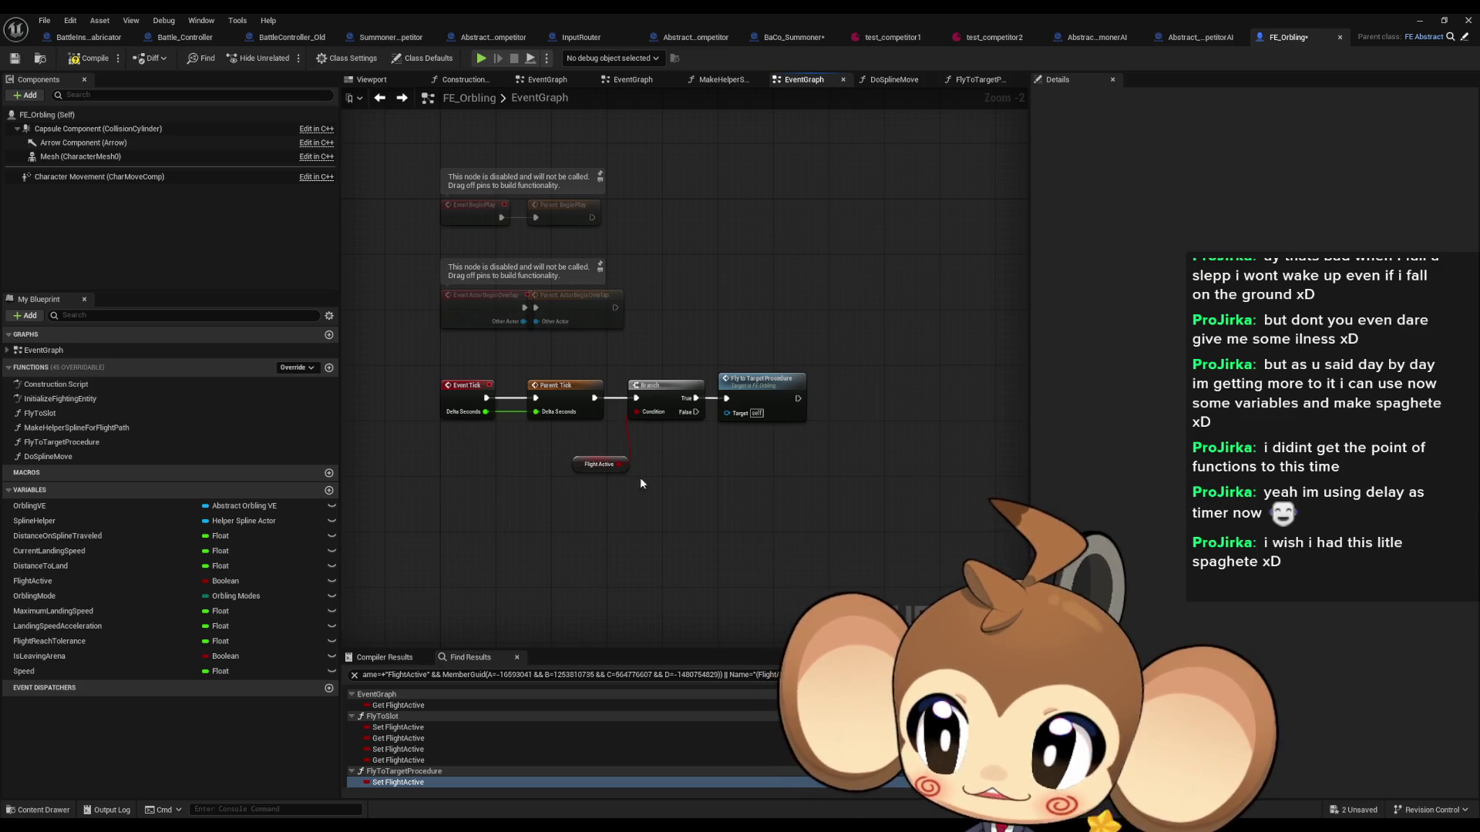
pyautogui.moveTo(761, 501); pyautogui.dragTo(743, 498)
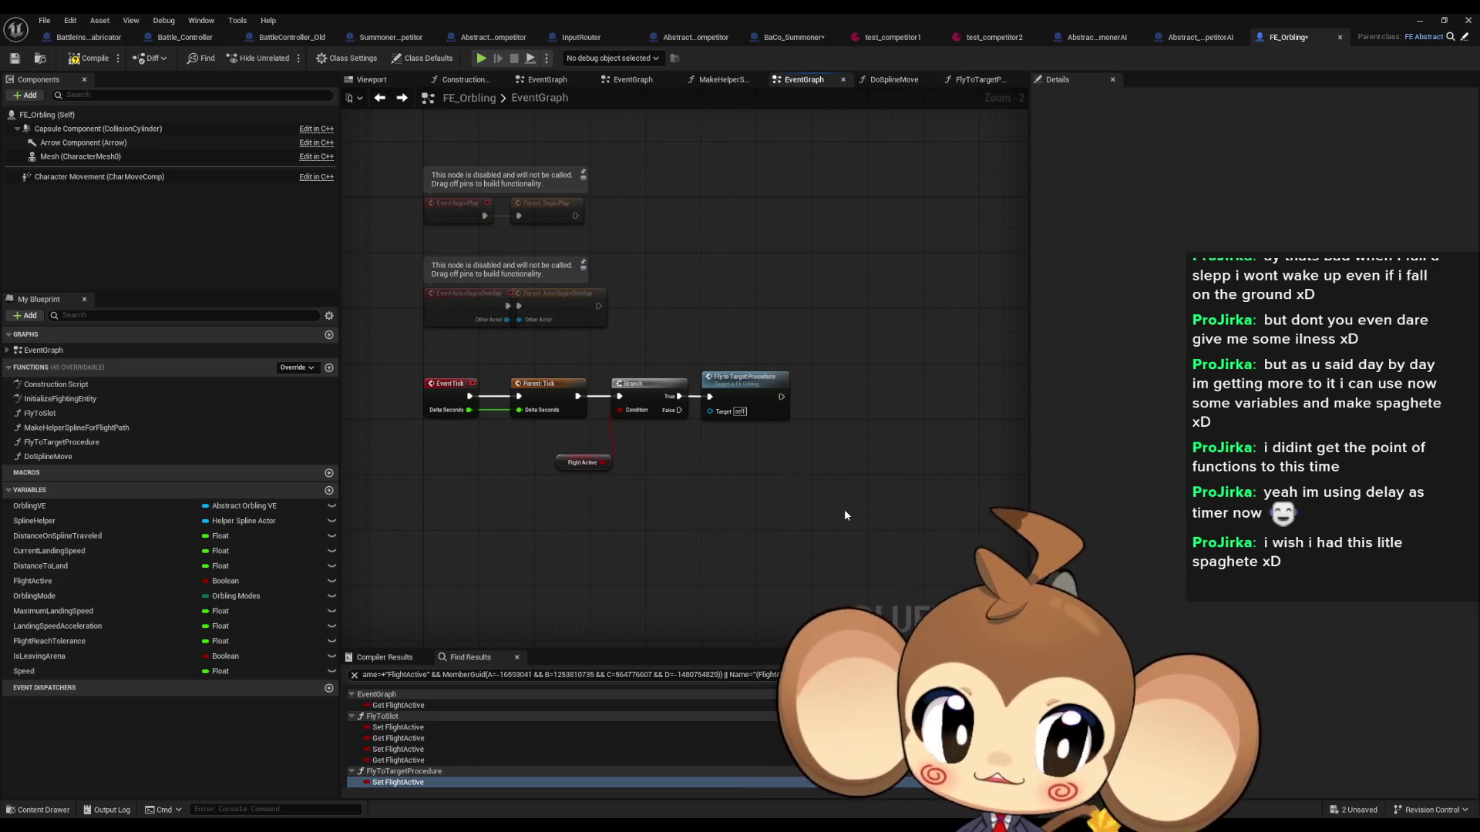
pyautogui.scroll(-1, 845, 515)
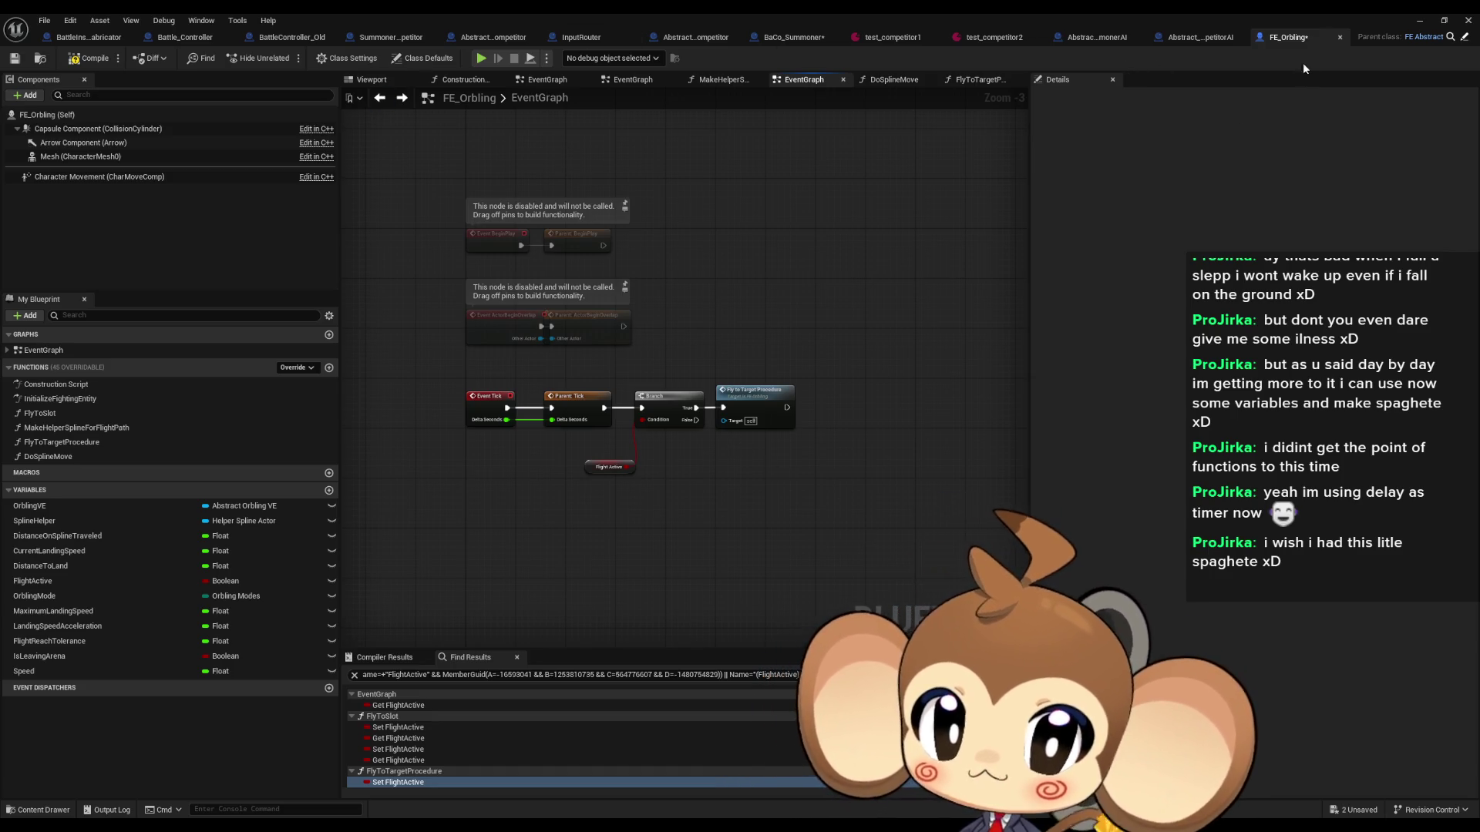
pyautogui.doubleClick(566, 12)
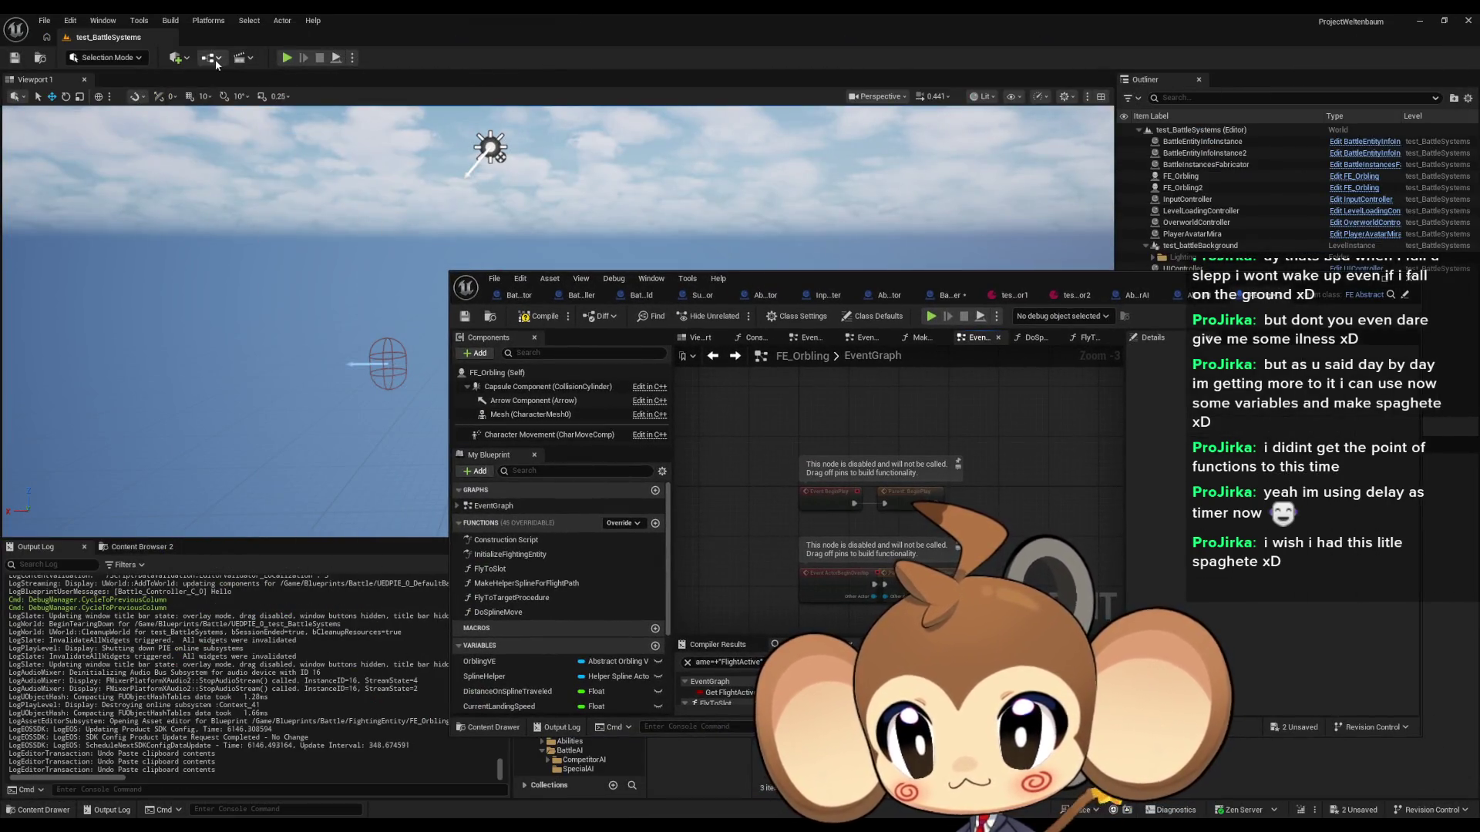
# Step: Open the test_BattleSystems level blueprint via Blueprints > Open Level Blueprint and maximize it
pyautogui.click(208, 57)
pyautogui.moveTo(254, 176)
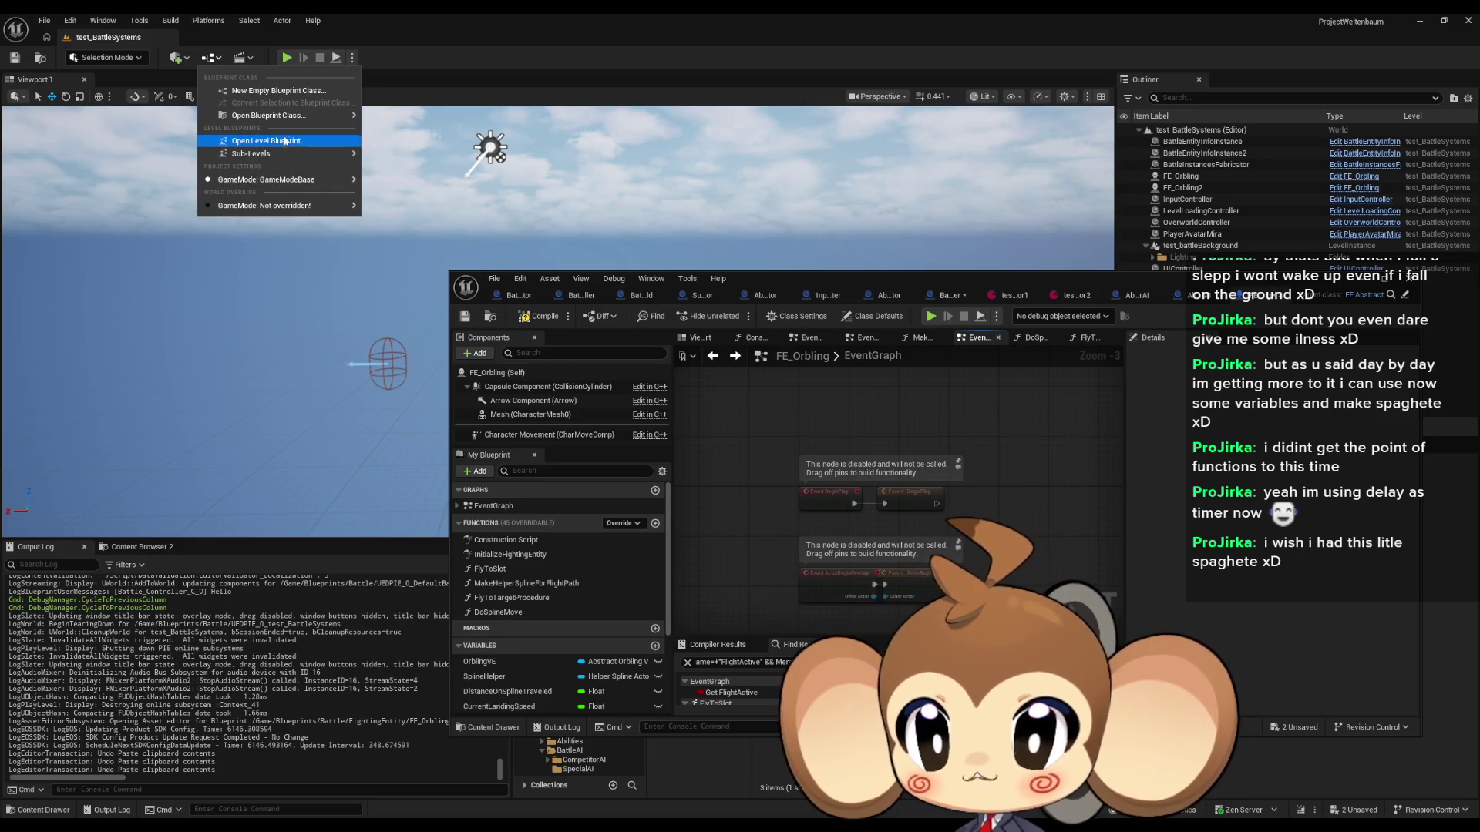
pyautogui.moveTo(287, 117)
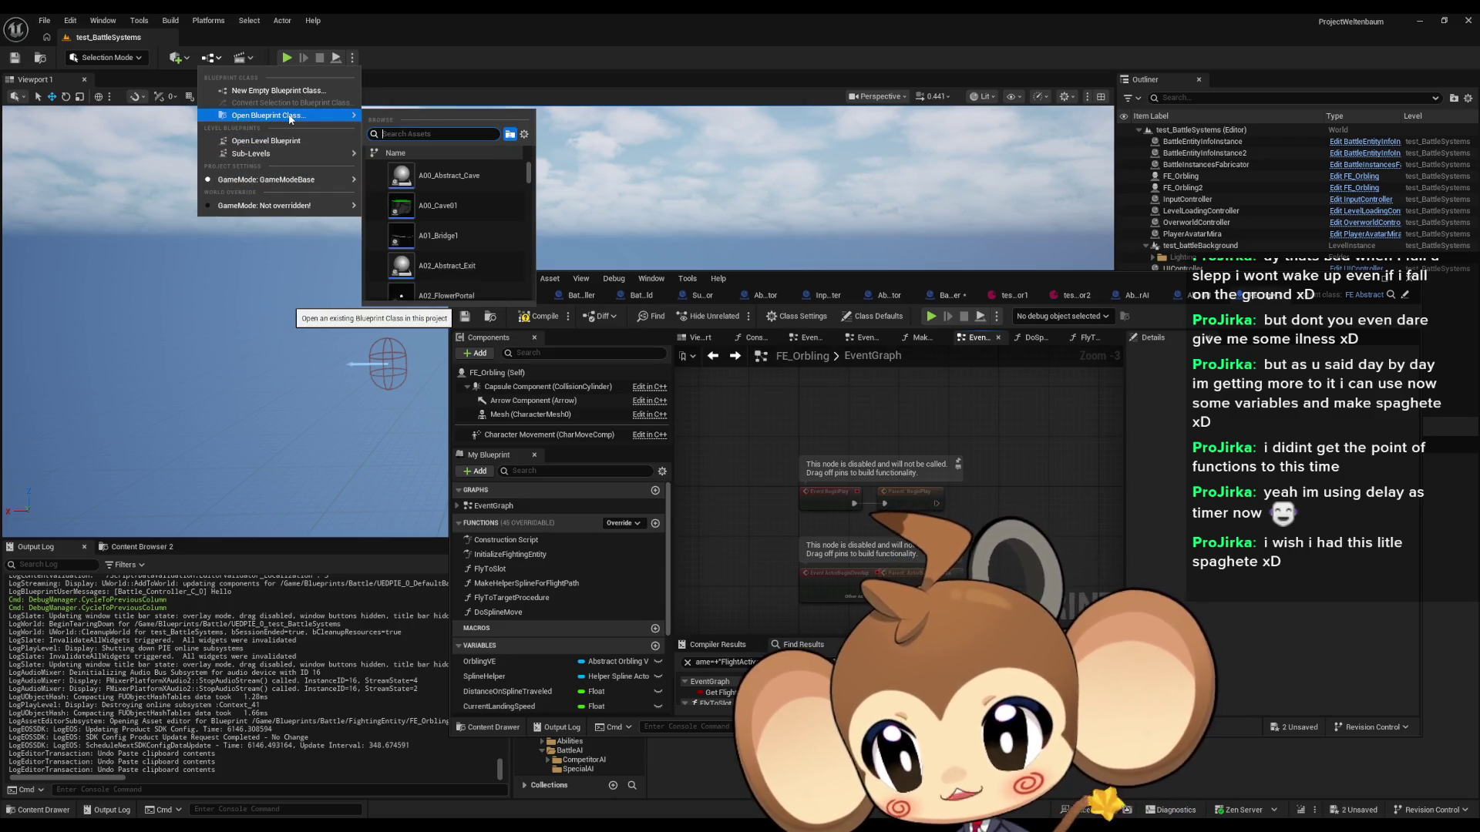
pyautogui.click(271, 139)
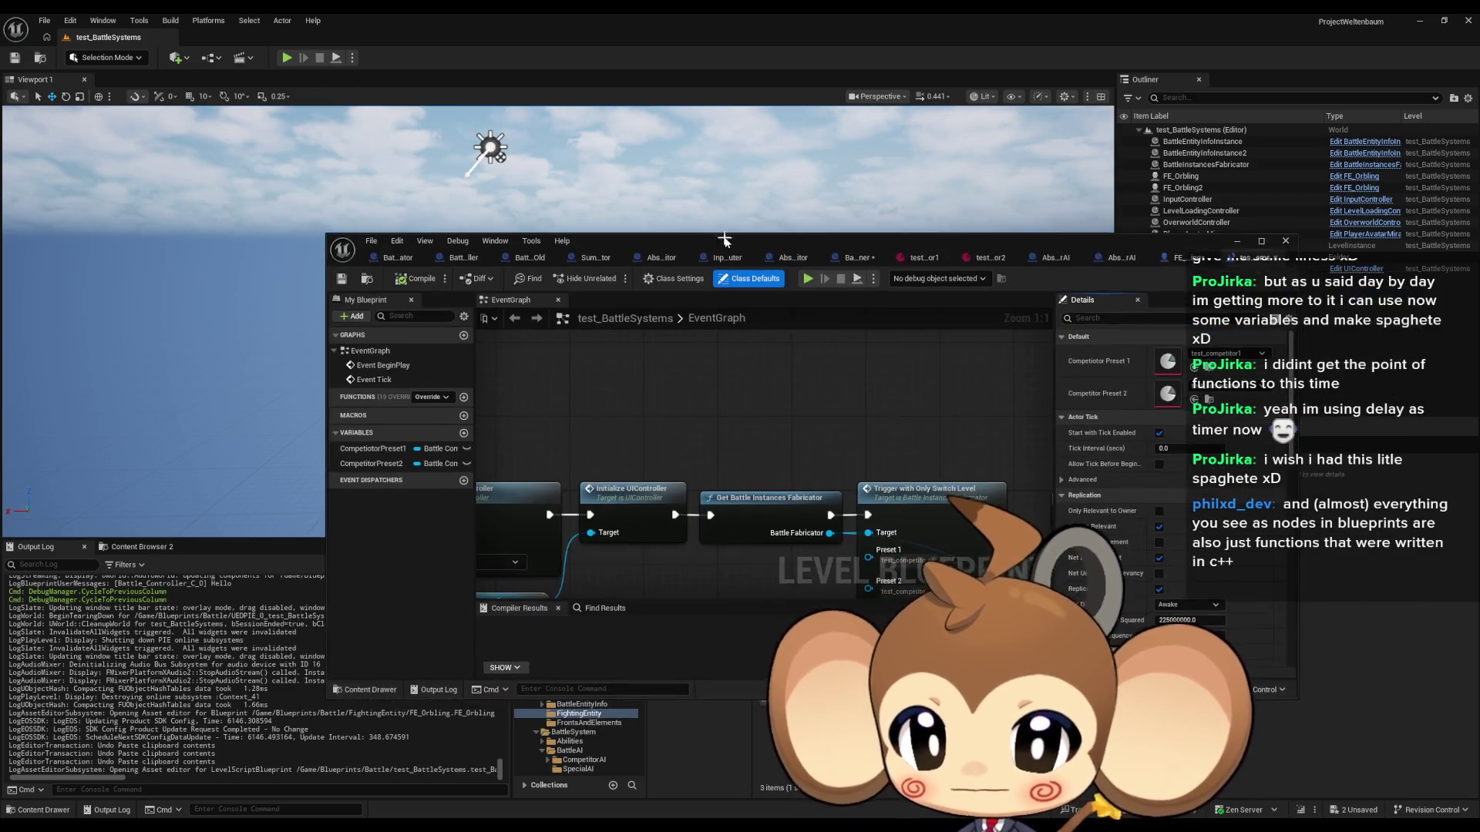
pyautogui.doubleClick(850, 278)
# Step: Frame the BeginPlay chain and inspect the Initialize Input Controller and Initialize UIController nodes
pyautogui.scroll(-4, 614, 370)
pyautogui.scroll(-2, 615, 370)
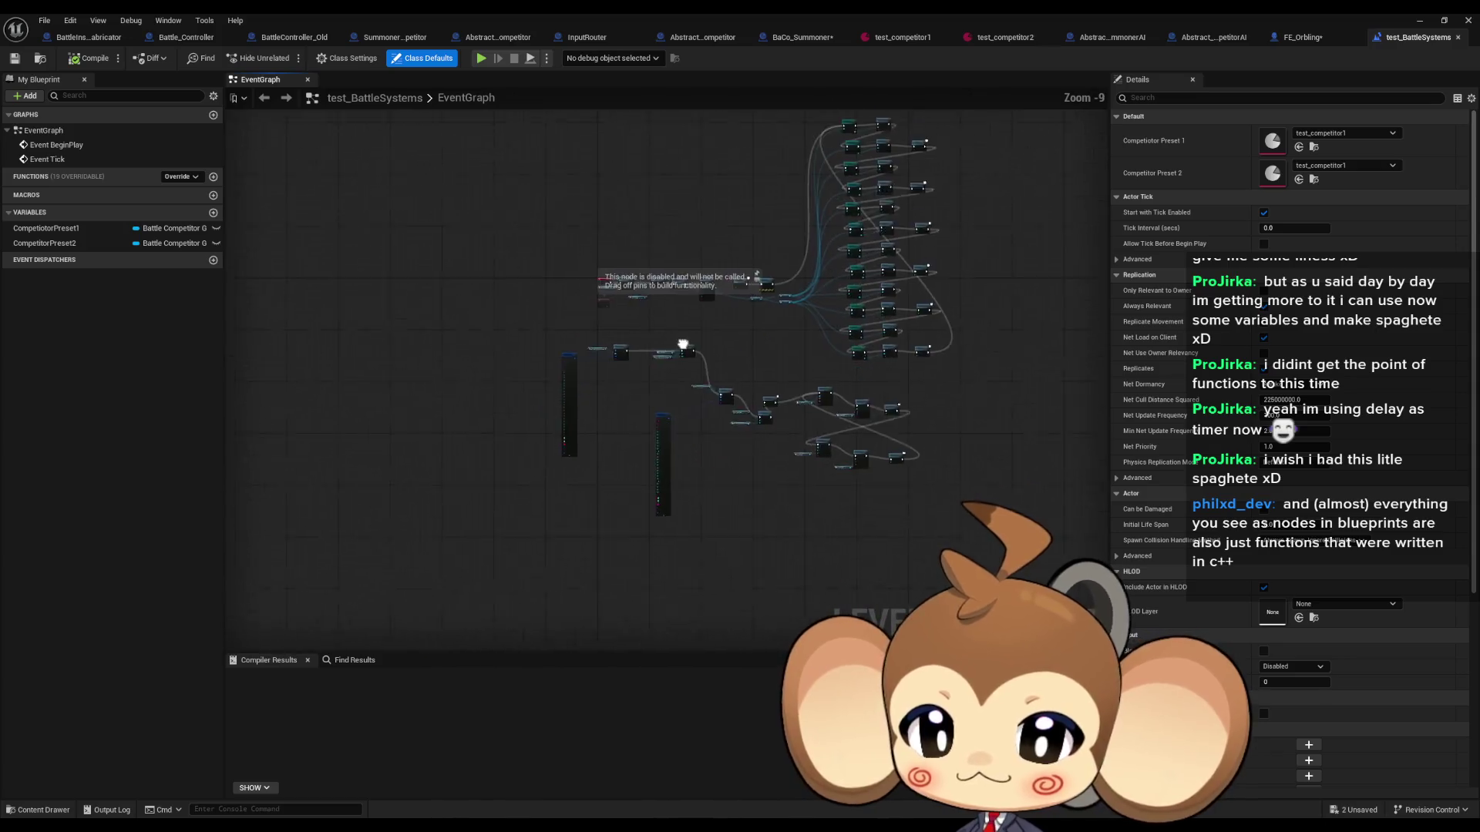
pyautogui.scroll(2, 551, 256)
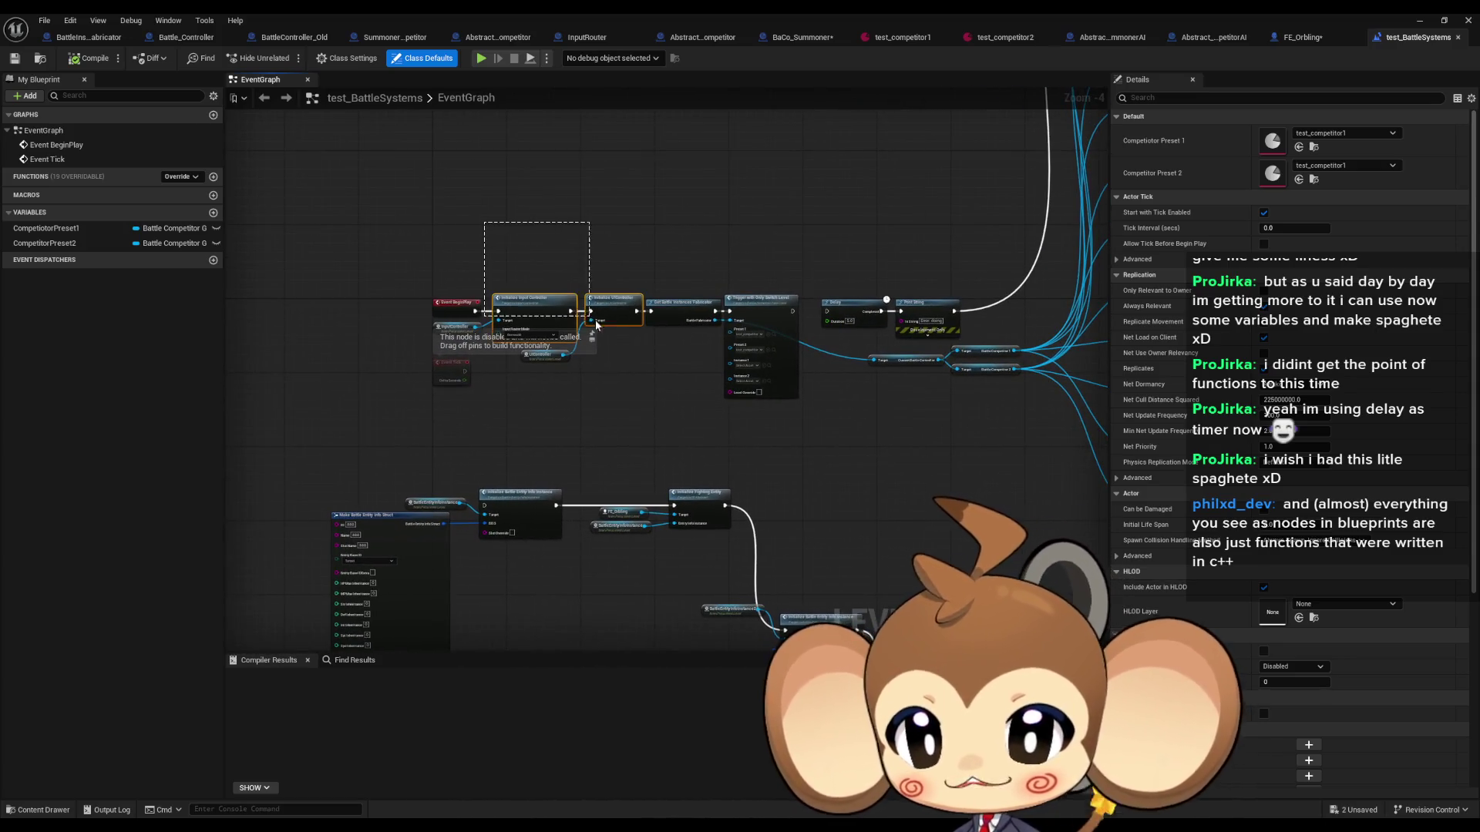
pyautogui.moveTo(797, 421); pyautogui.dragTo(797, 423)
pyautogui.press('f')
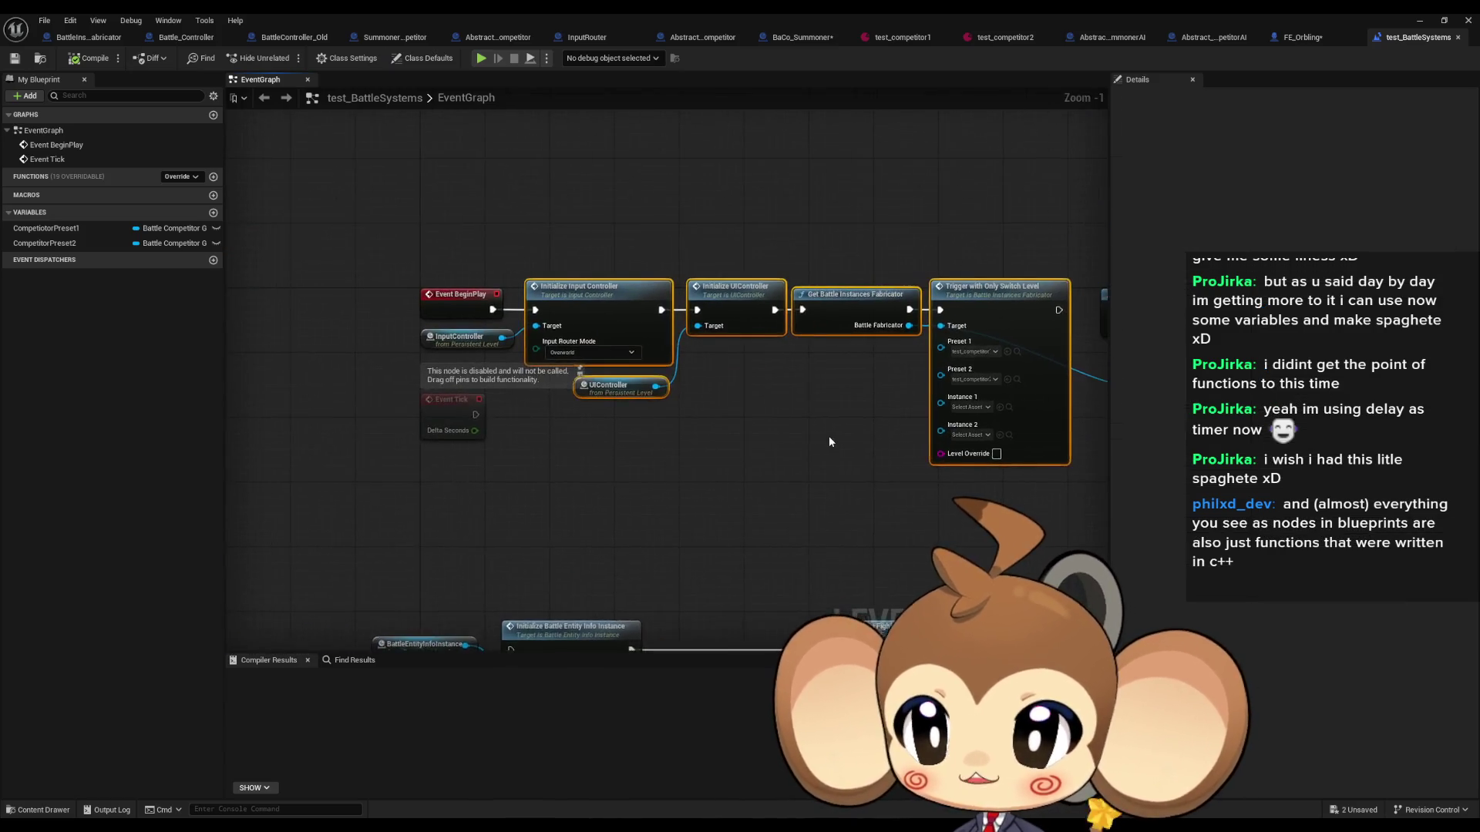
pyautogui.click(515, 242)
pyautogui.moveTo(612, 312); pyautogui.dragTo(612, 313)
pyautogui.moveTo(743, 442); pyautogui.dragTo(725, 442)
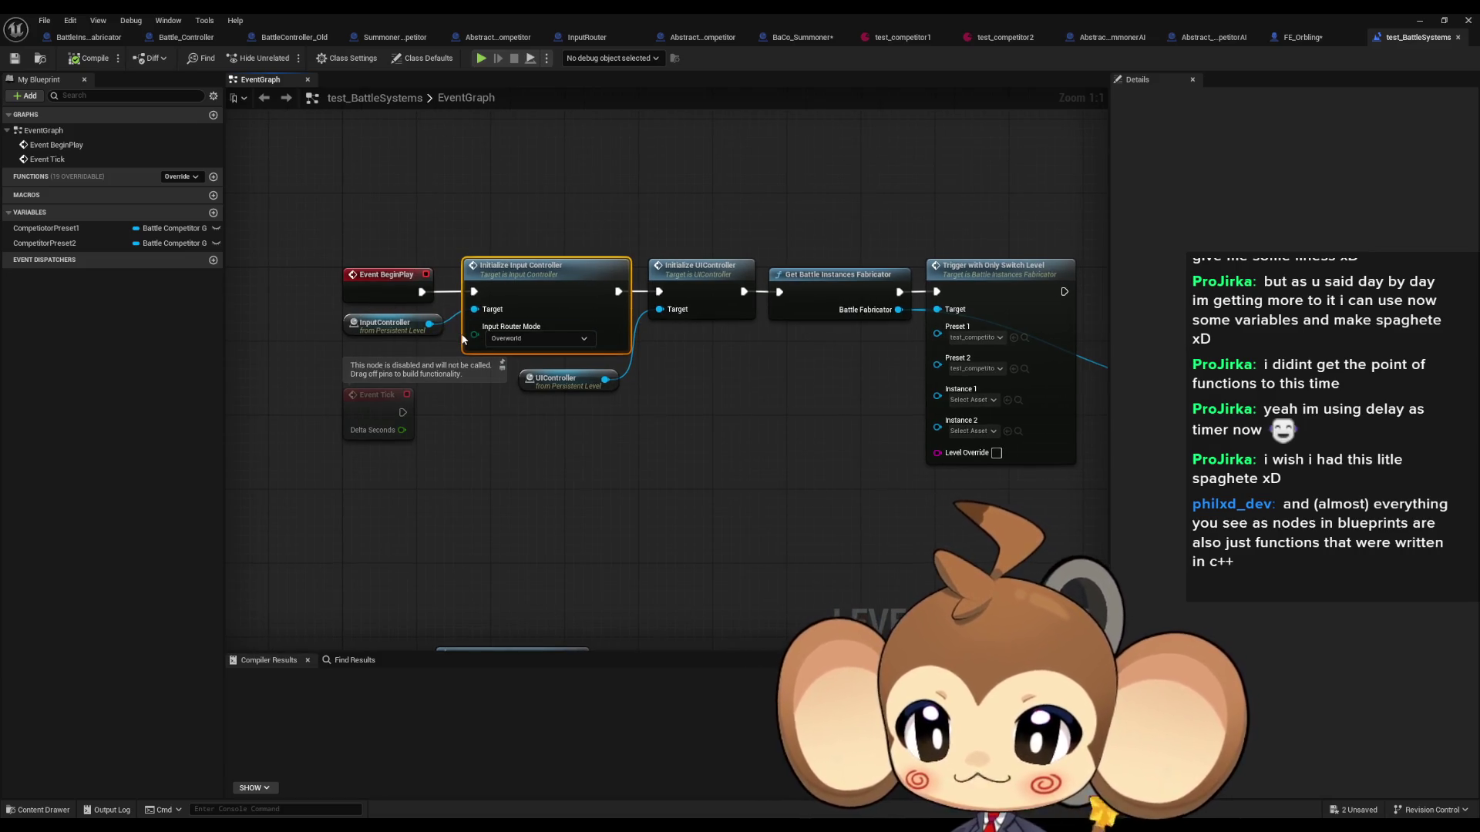
pyautogui.moveTo(463, 339); pyautogui.dragTo(428, 342)
pyautogui.click(667, 293)
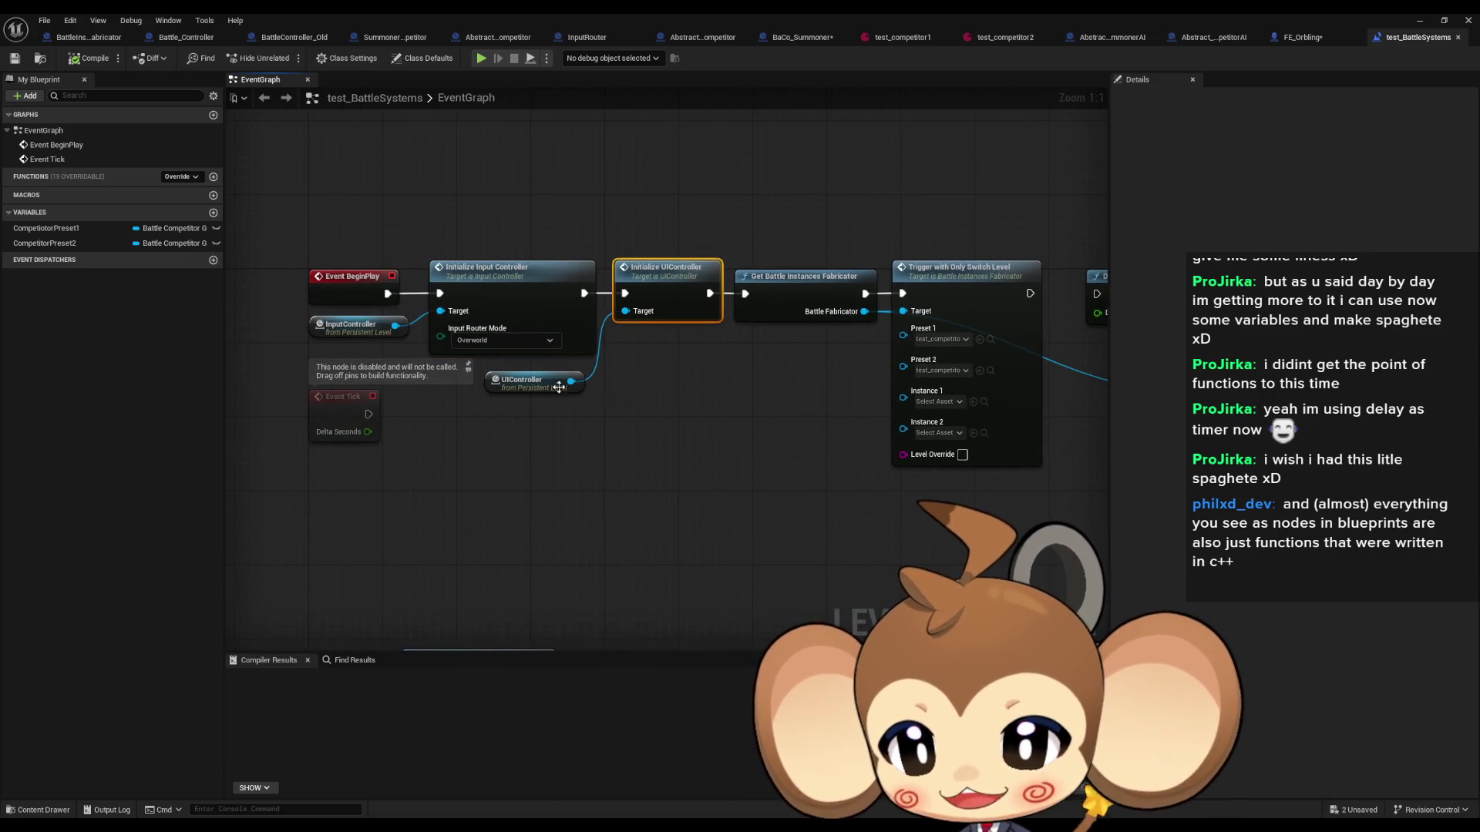
pyautogui.keyDown('ctrl'); pyautogui.click(510, 379); pyautogui.keyUp('ctrl')
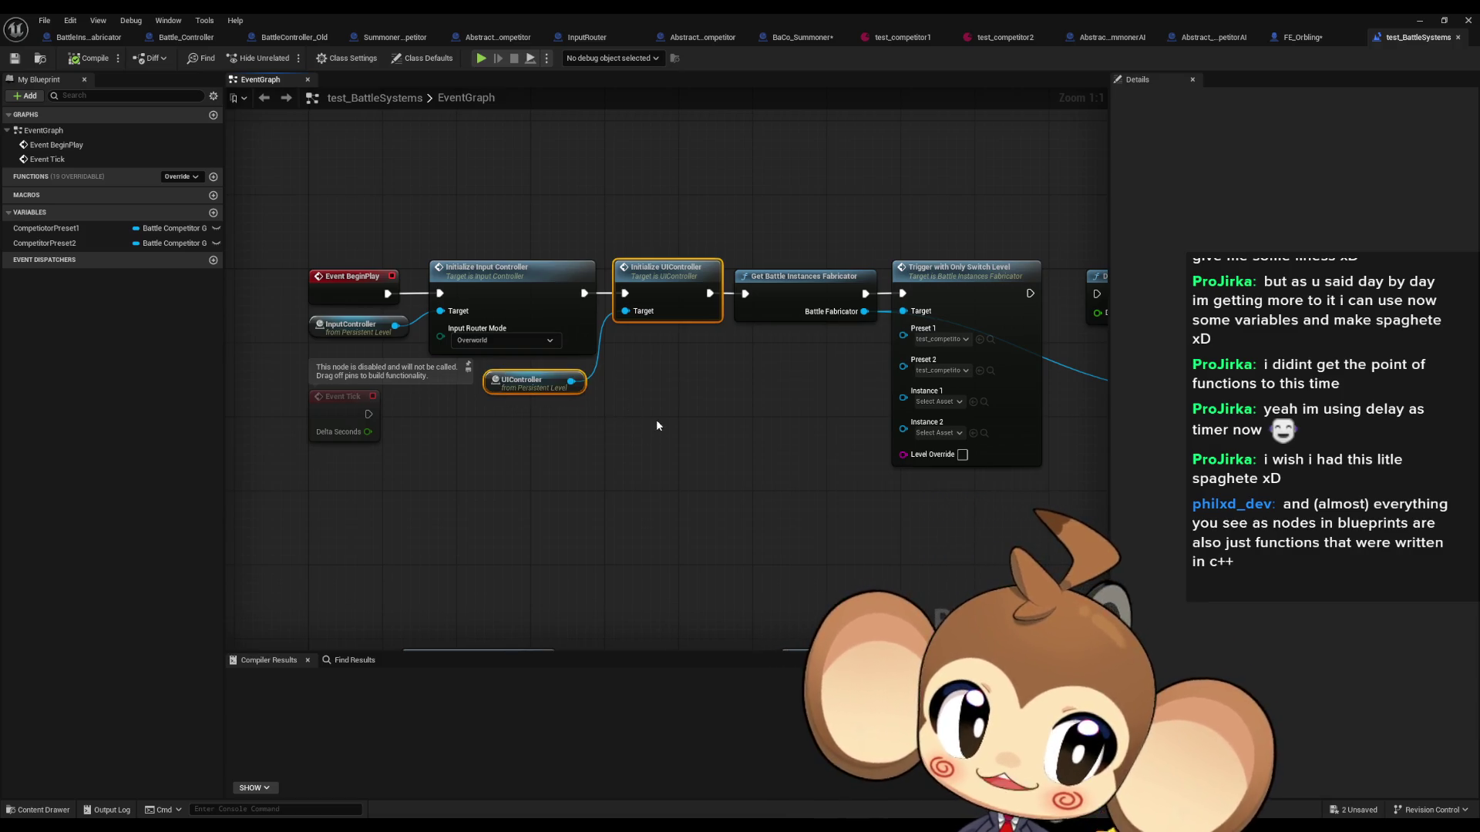
pyautogui.click(657, 425)
# Step: Inspect the Delay, Print String, fabricator and trigger nodes, then enter InitializeInputController's function graph
pyautogui.moveTo(657, 426); pyautogui.dragTo(576, 400)
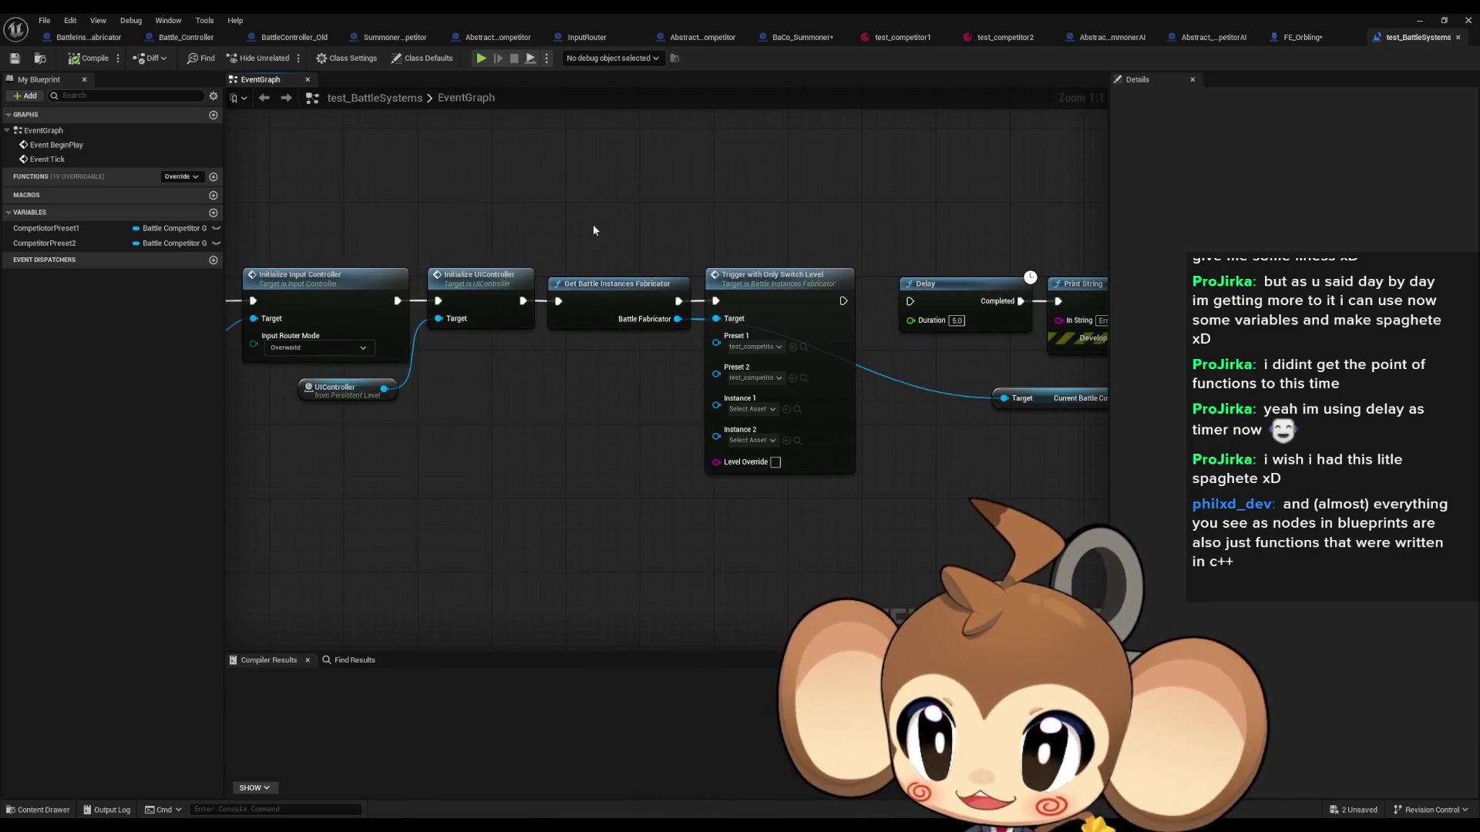
pyautogui.moveTo(593, 229)
pyautogui.mouseDown()
pyautogui.moveTo(650, 393)
pyautogui.moveTo(612, 427)
pyautogui.mouseUp()
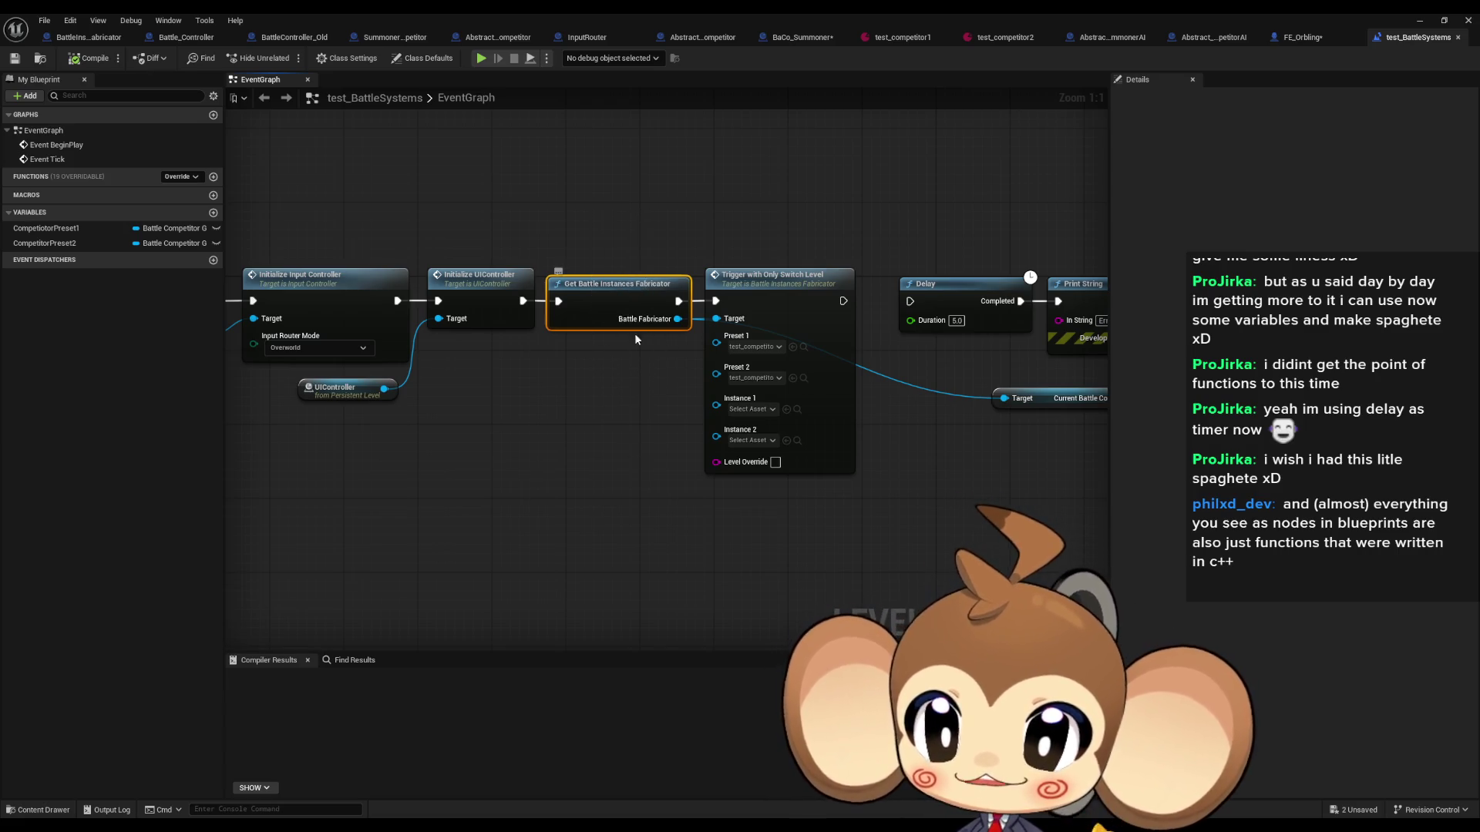
pyautogui.moveTo(643, 336); pyautogui.dragTo(533, 324)
pyautogui.moveTo(630, 178)
pyautogui.mouseDown()
pyautogui.moveTo(677, 289)
pyautogui.moveTo(738, 530)
pyautogui.mouseUp()
pyautogui.click(738, 530)
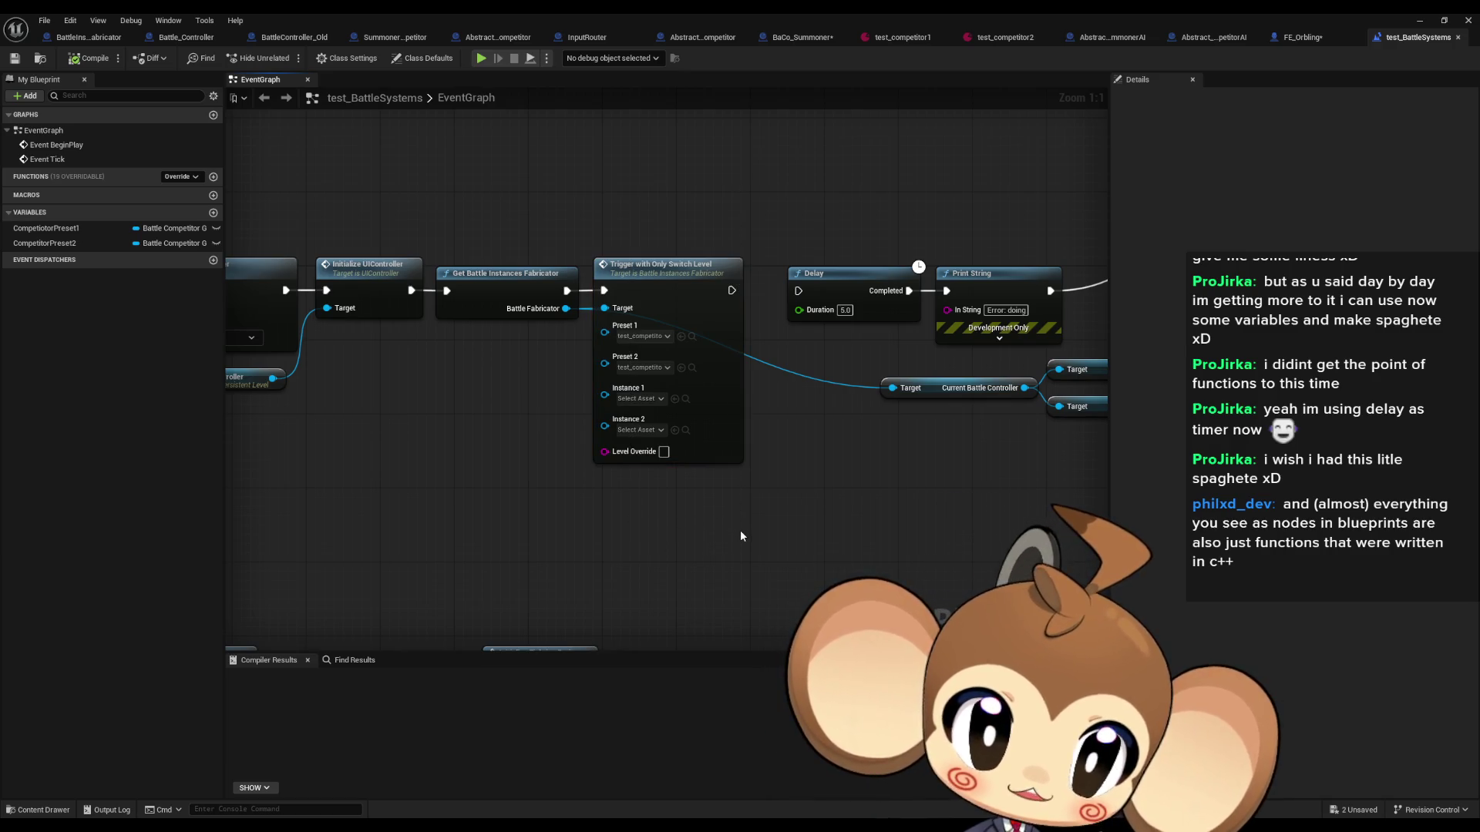
pyautogui.moveTo(603, 503); pyautogui.dragTo(771, 521)
pyautogui.moveTo(363, 216)
pyautogui.mouseDown()
pyautogui.moveTo(544, 347)
pyautogui.moveTo(881, 489)
pyautogui.mouseUp()
pyautogui.moveTo(627, 456); pyautogui.dragTo(787, 488)
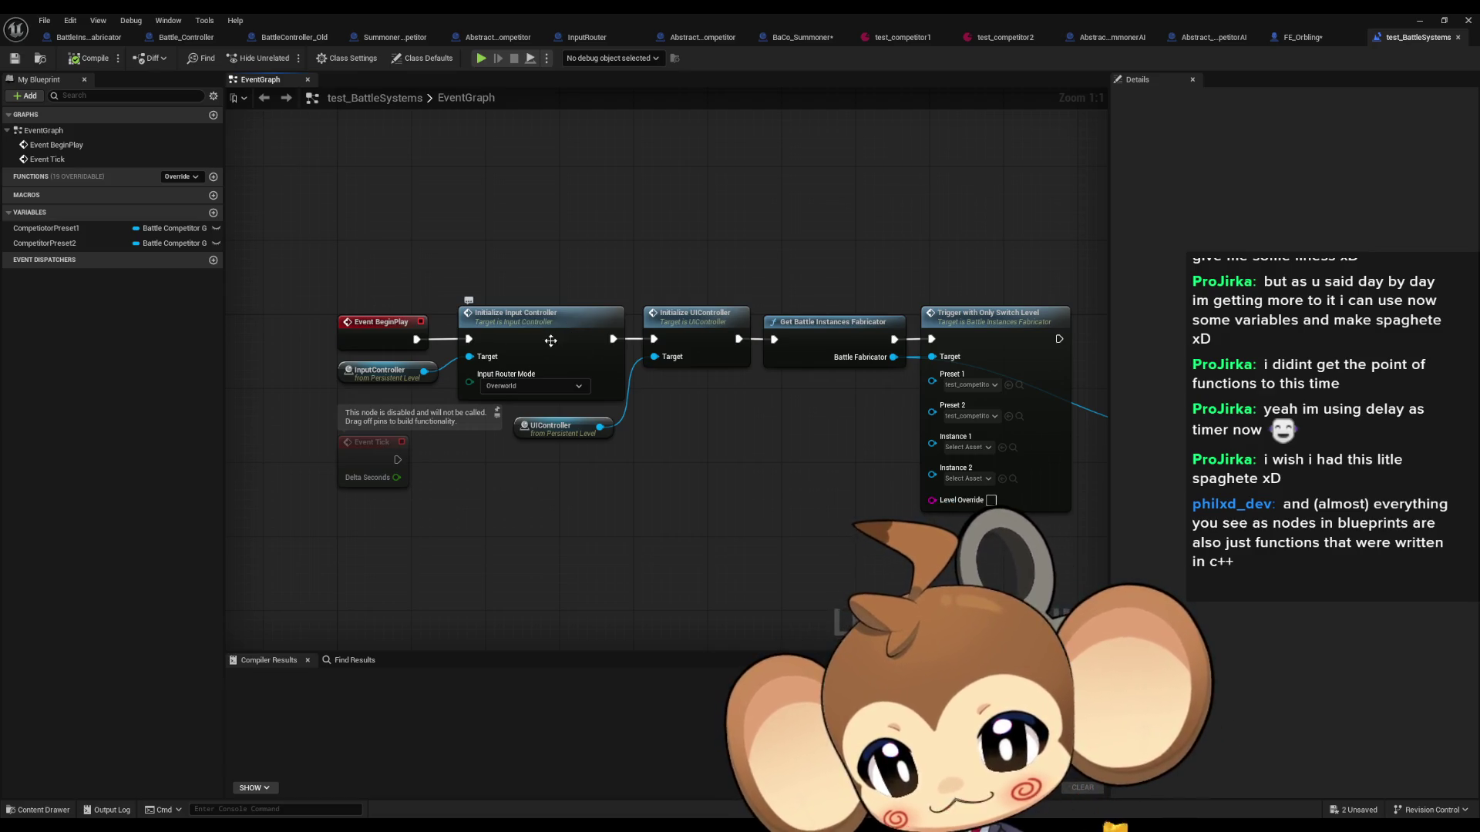
pyautogui.click(549, 337)
pyautogui.doubleClick(550, 337)
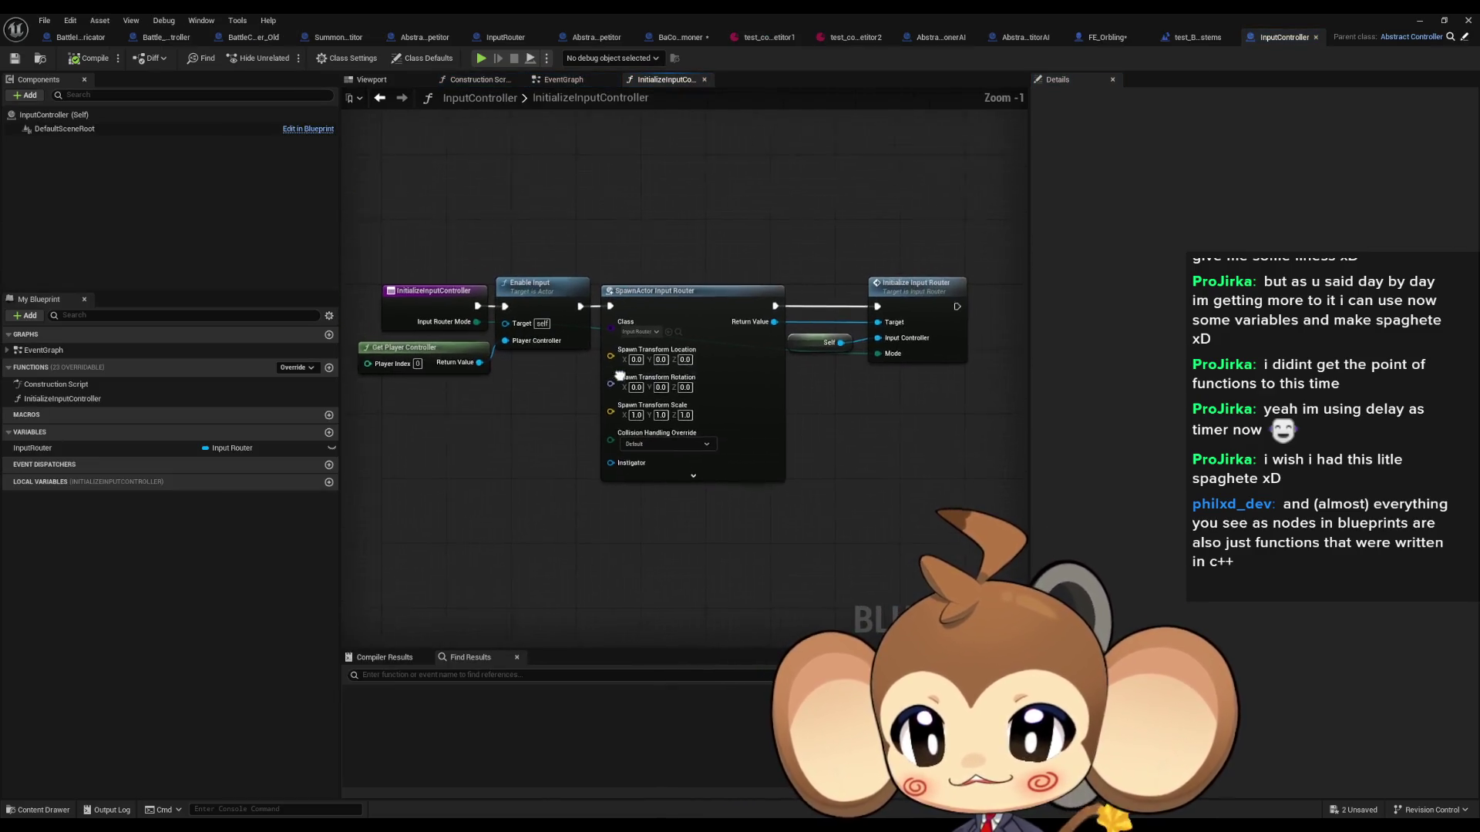
# Step: Go into the InitializeInputRouter function, then to the InputRouter EventGraph
pyautogui.moveTo(620, 225)
pyautogui.mouseDown()
pyautogui.moveTo(753, 617)
pyautogui.moveTo(721, 626)
pyautogui.mouseUp()
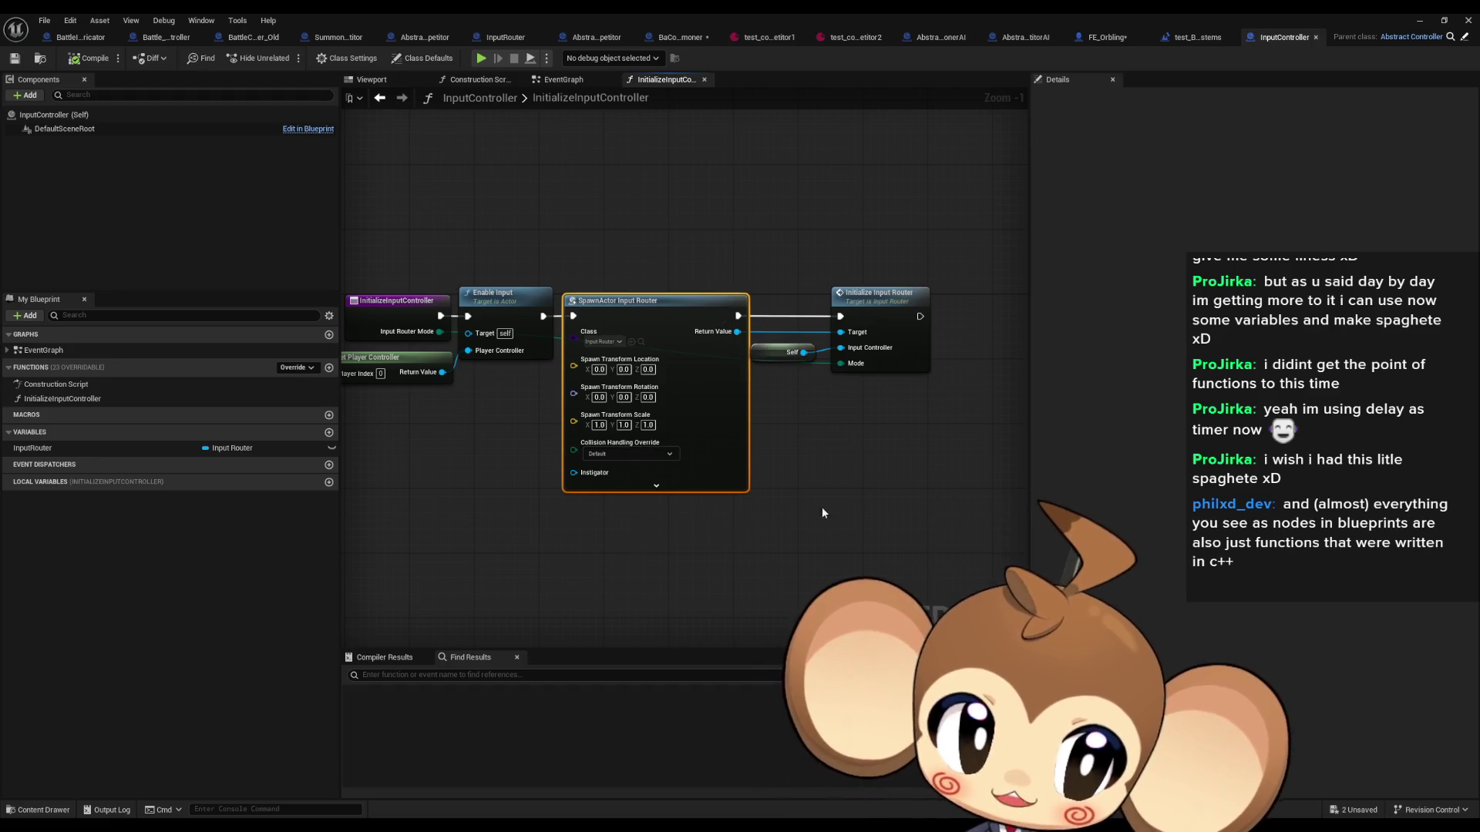
pyautogui.click(814, 395)
pyautogui.doubleClick(865, 299)
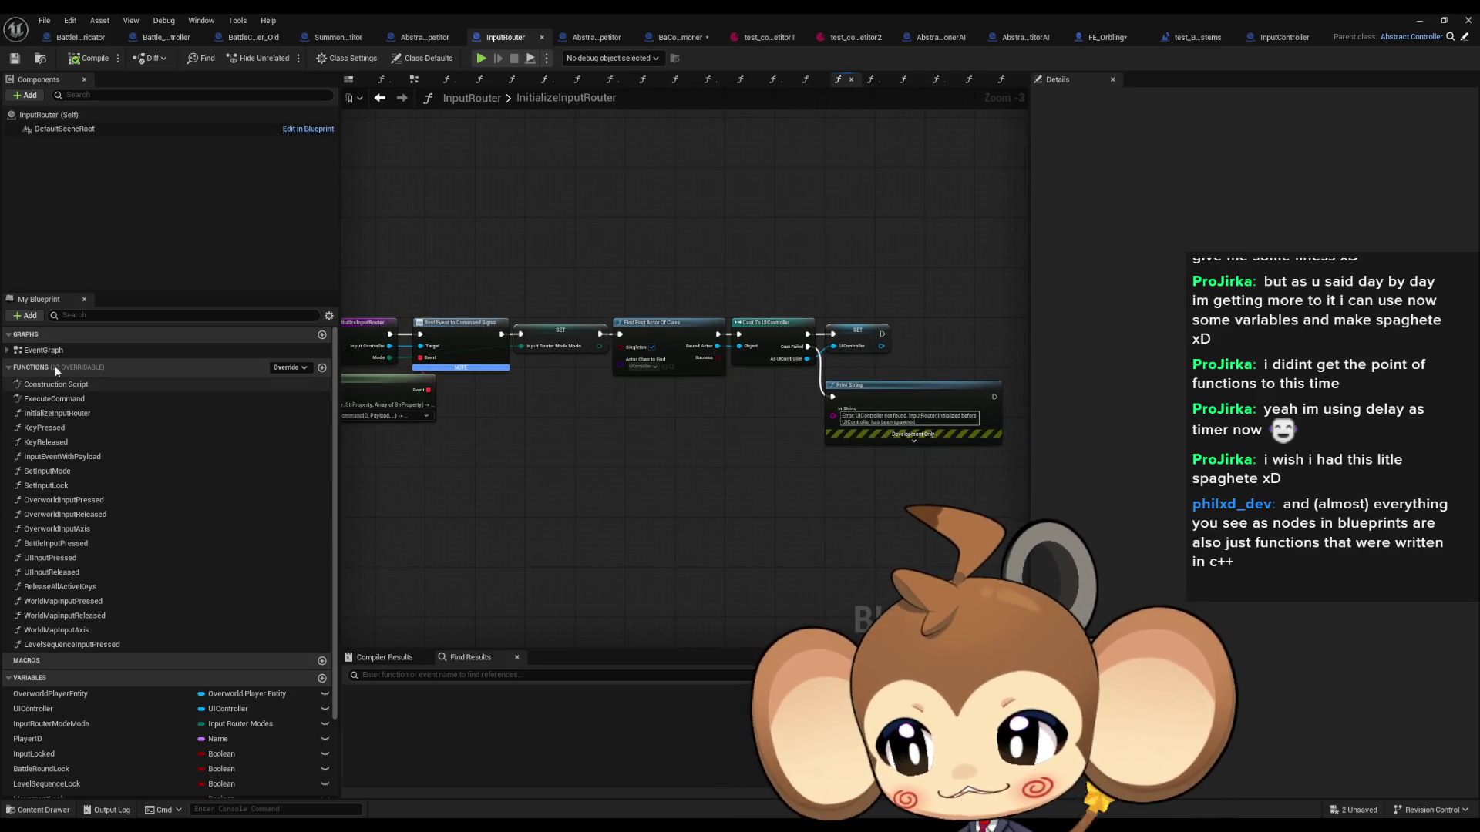
pyautogui.doubleClick(43, 350)
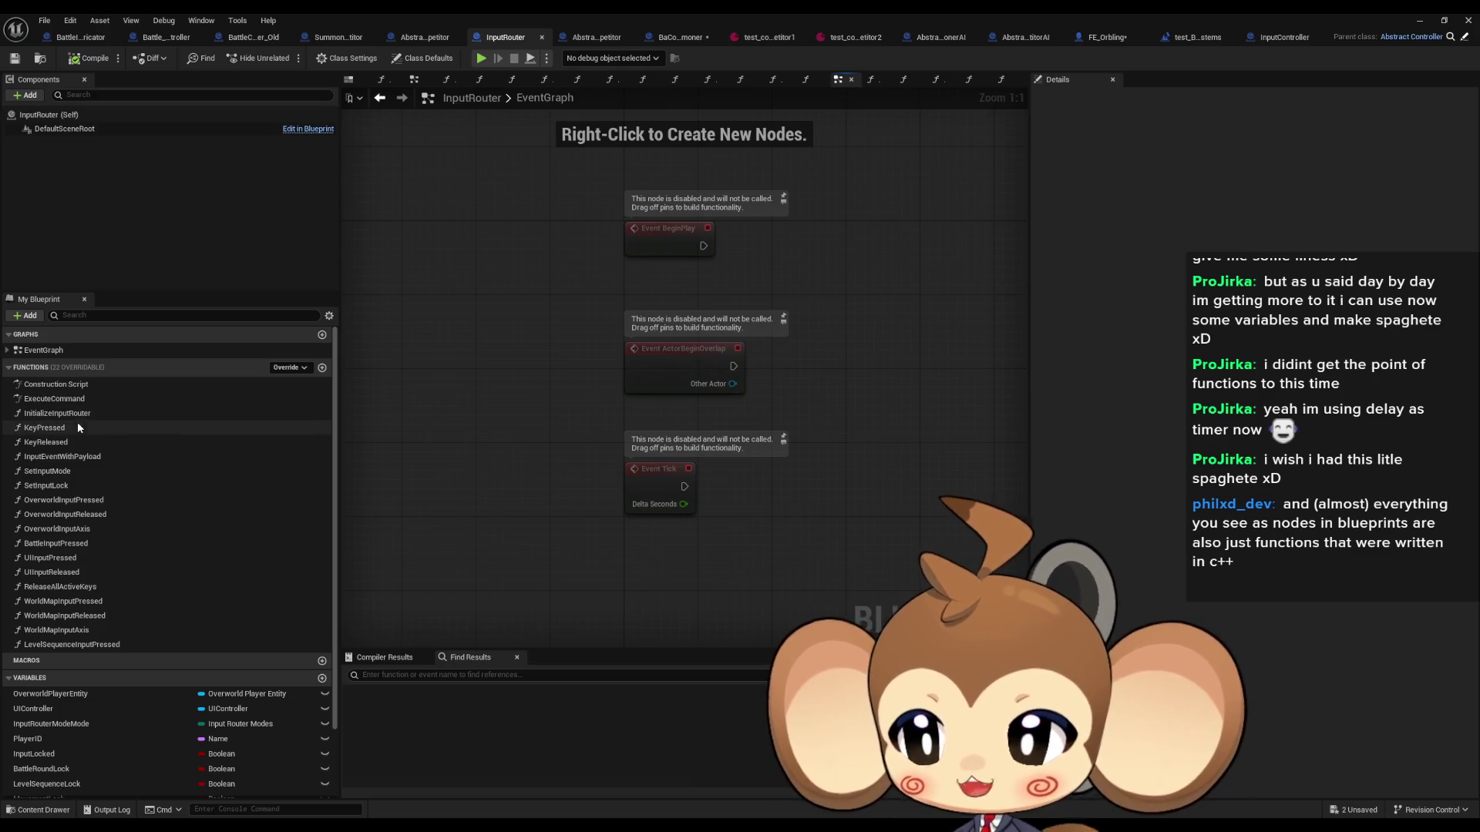
# Step: Look over KeyPressed's Branch and Switch nodes, then view OverworldInputPressed's branching network zoomed out
pyautogui.doubleClick(71, 427)
pyautogui.moveTo(484, 355)
pyautogui.mouseDown()
pyautogui.moveTo(678, 462)
pyautogui.moveTo(694, 501)
pyautogui.moveTo(733, 432)
pyautogui.moveTo(722, 391)
pyautogui.mouseUp()
pyautogui.scroll(2, 740, 331)
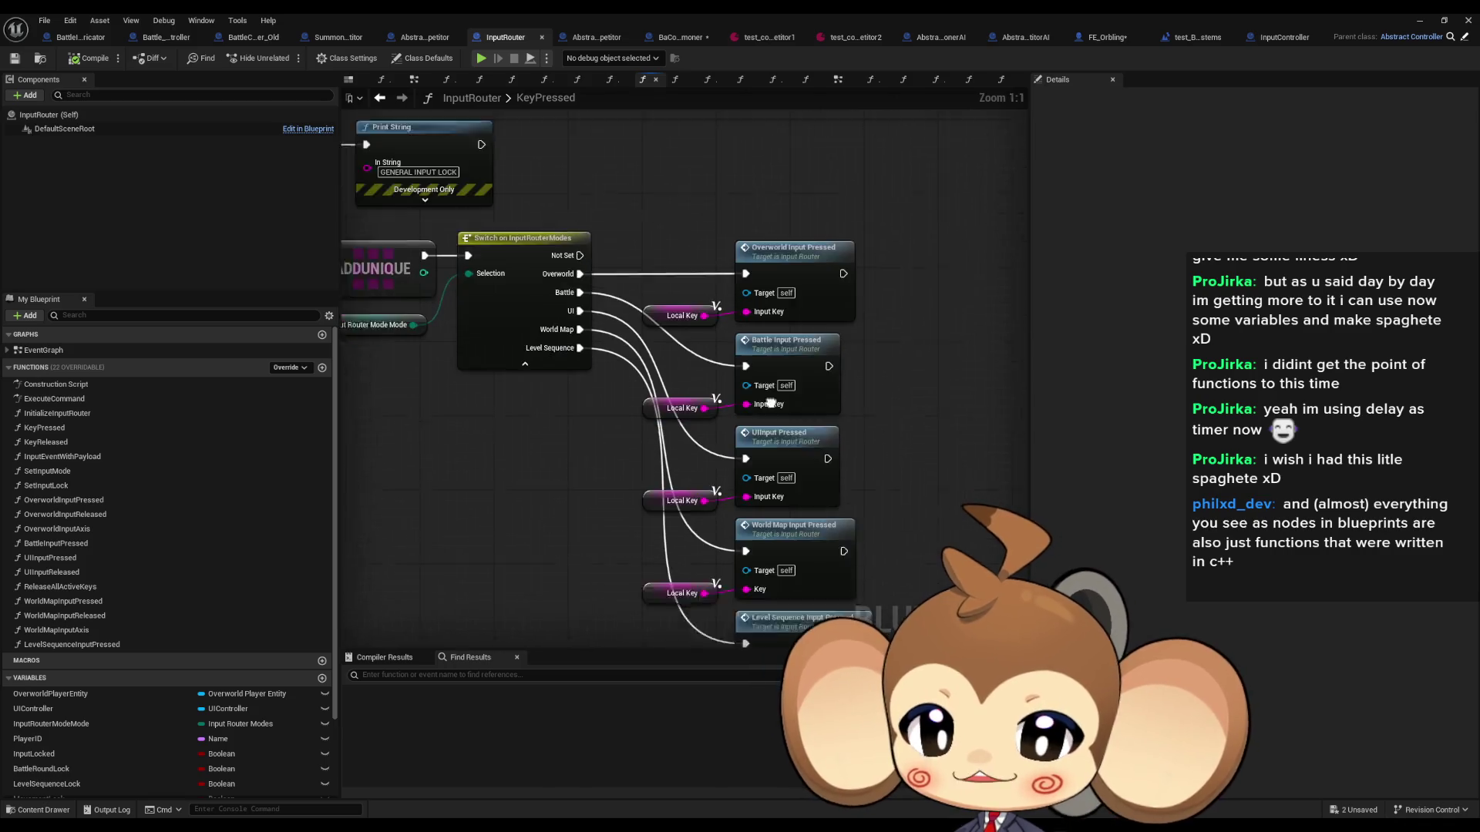
pyautogui.doubleClick(763, 245)
pyautogui.scroll(-5, 737, 368)
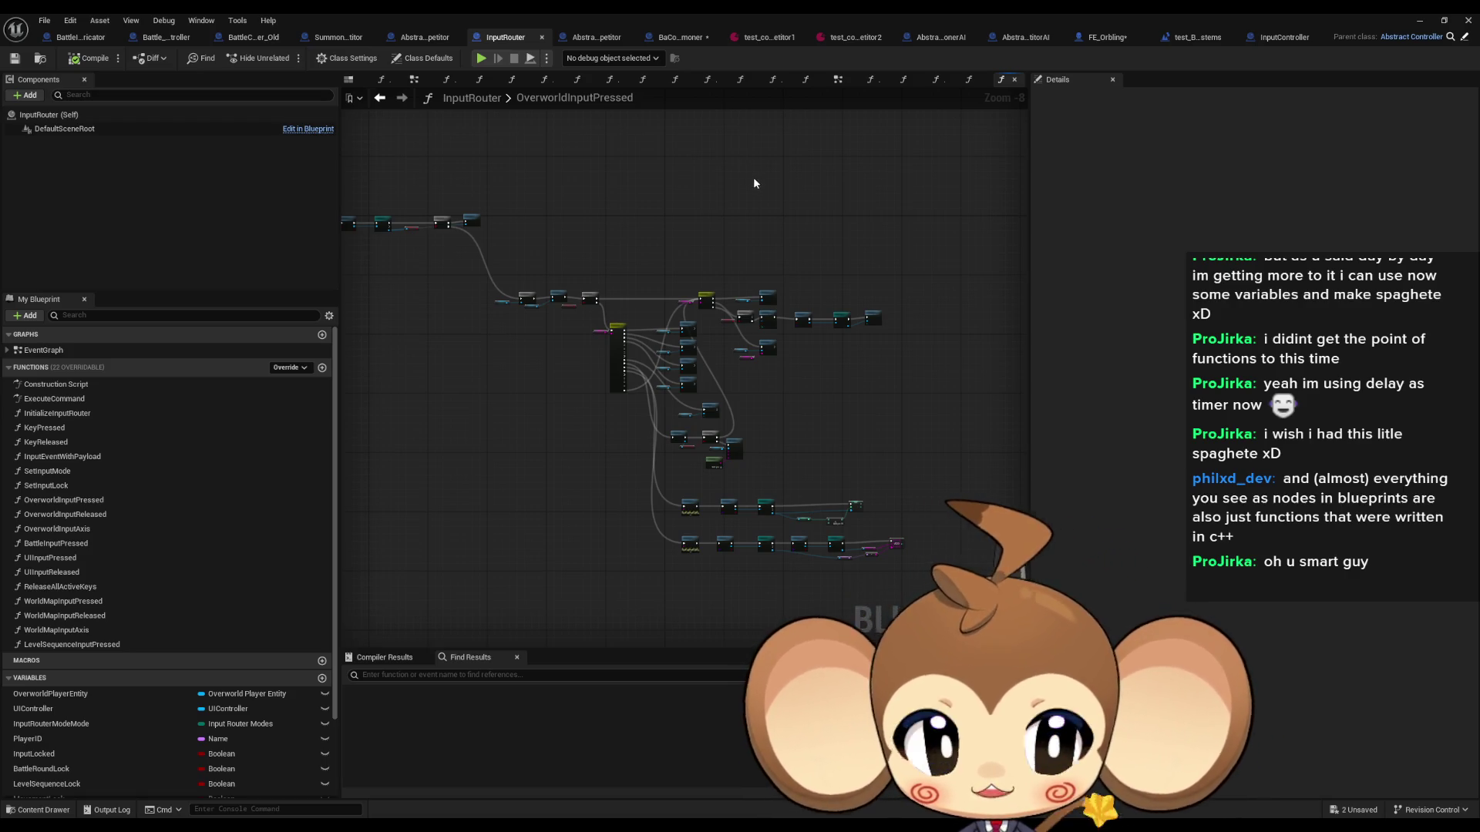
pyautogui.moveTo(608, 264); pyautogui.dragTo(526, 249)
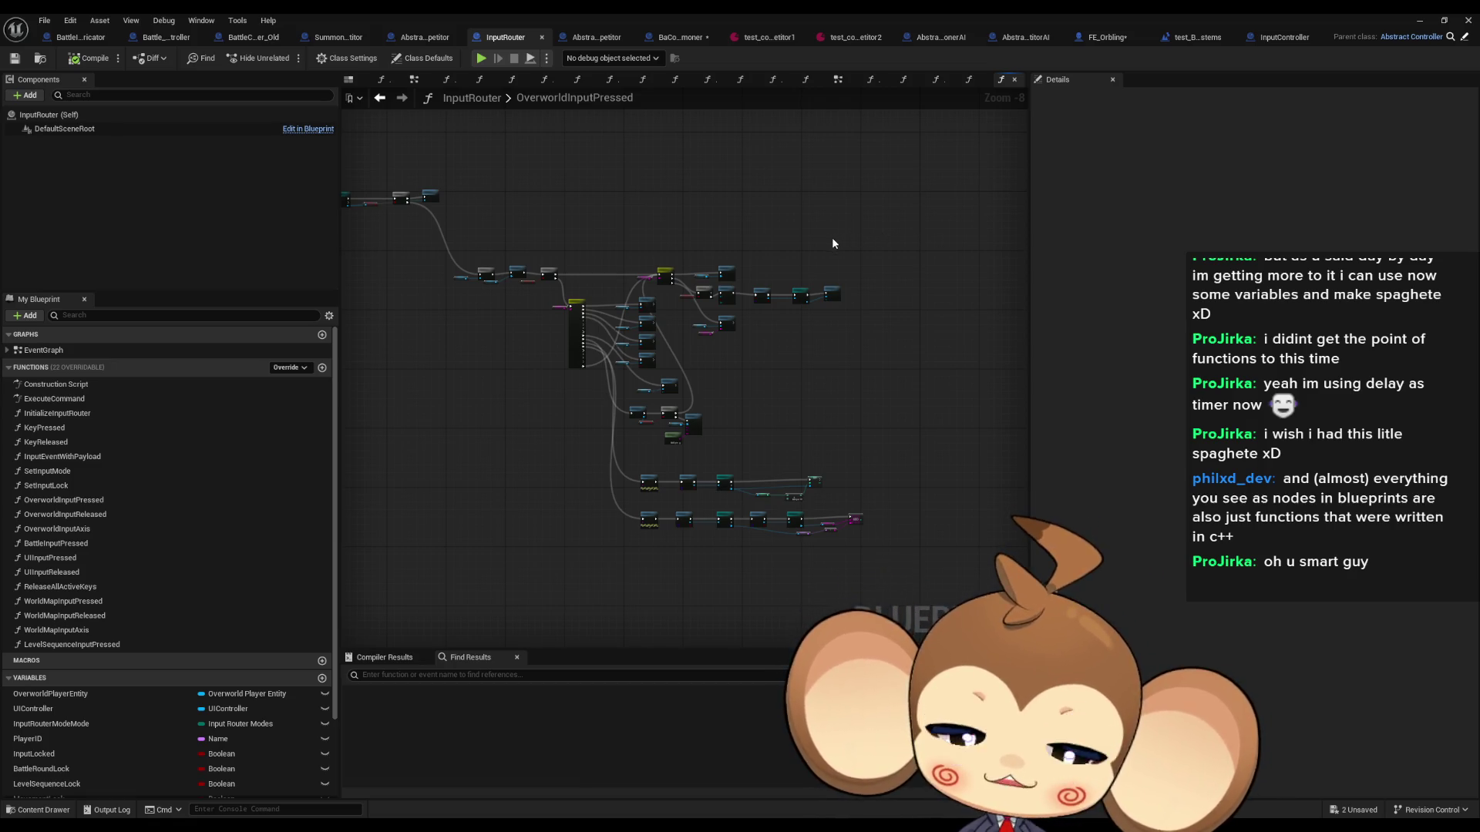
pyautogui.moveTo(760, 252); pyautogui.dragTo(819, 338)
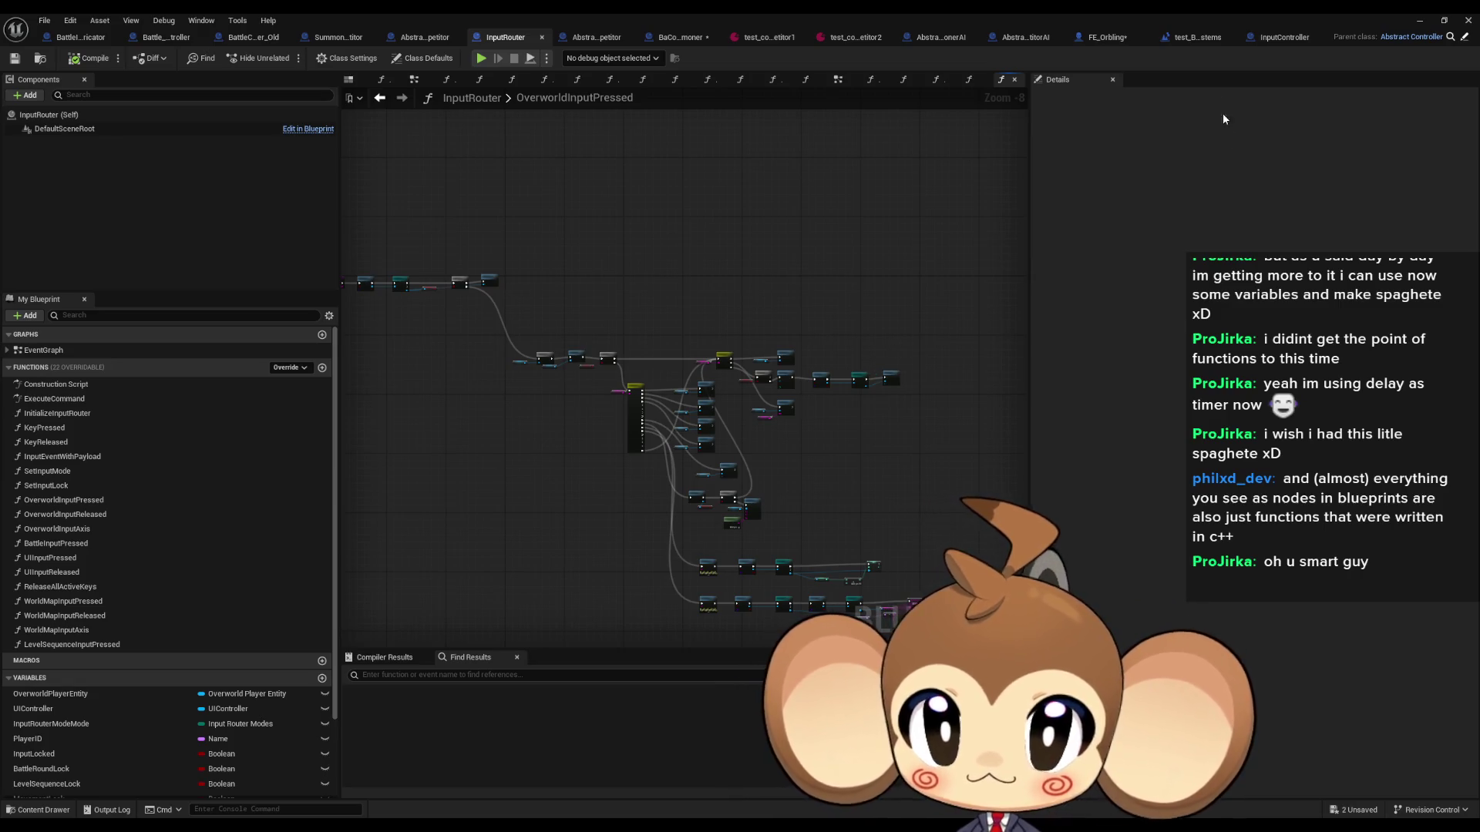
# Step: Look over the BattleInstancesFabricator CreateBattle graph and the test_BattleSystems event graph
pyautogui.click(1105, 38)
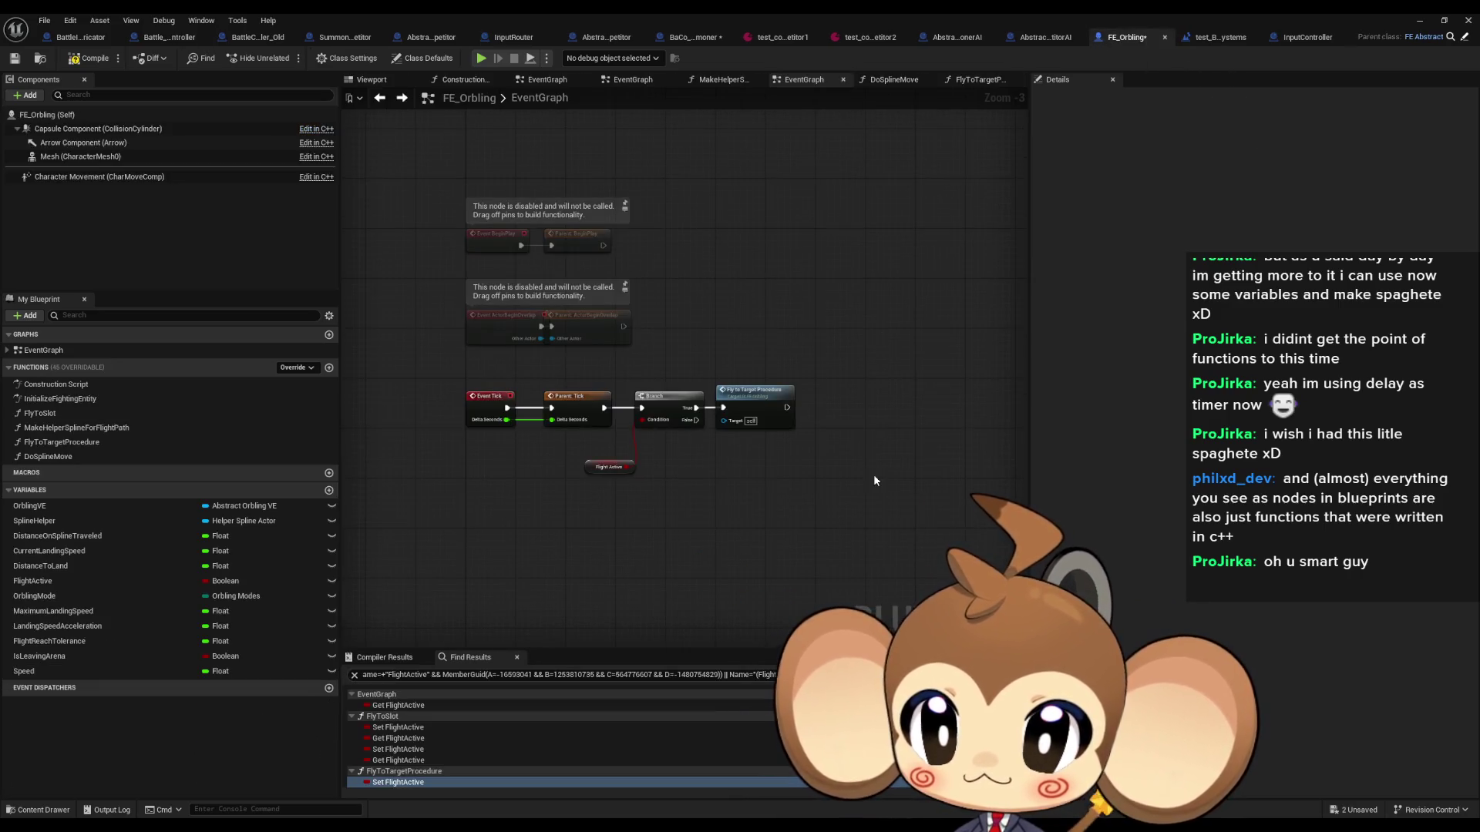
pyautogui.click(77, 37)
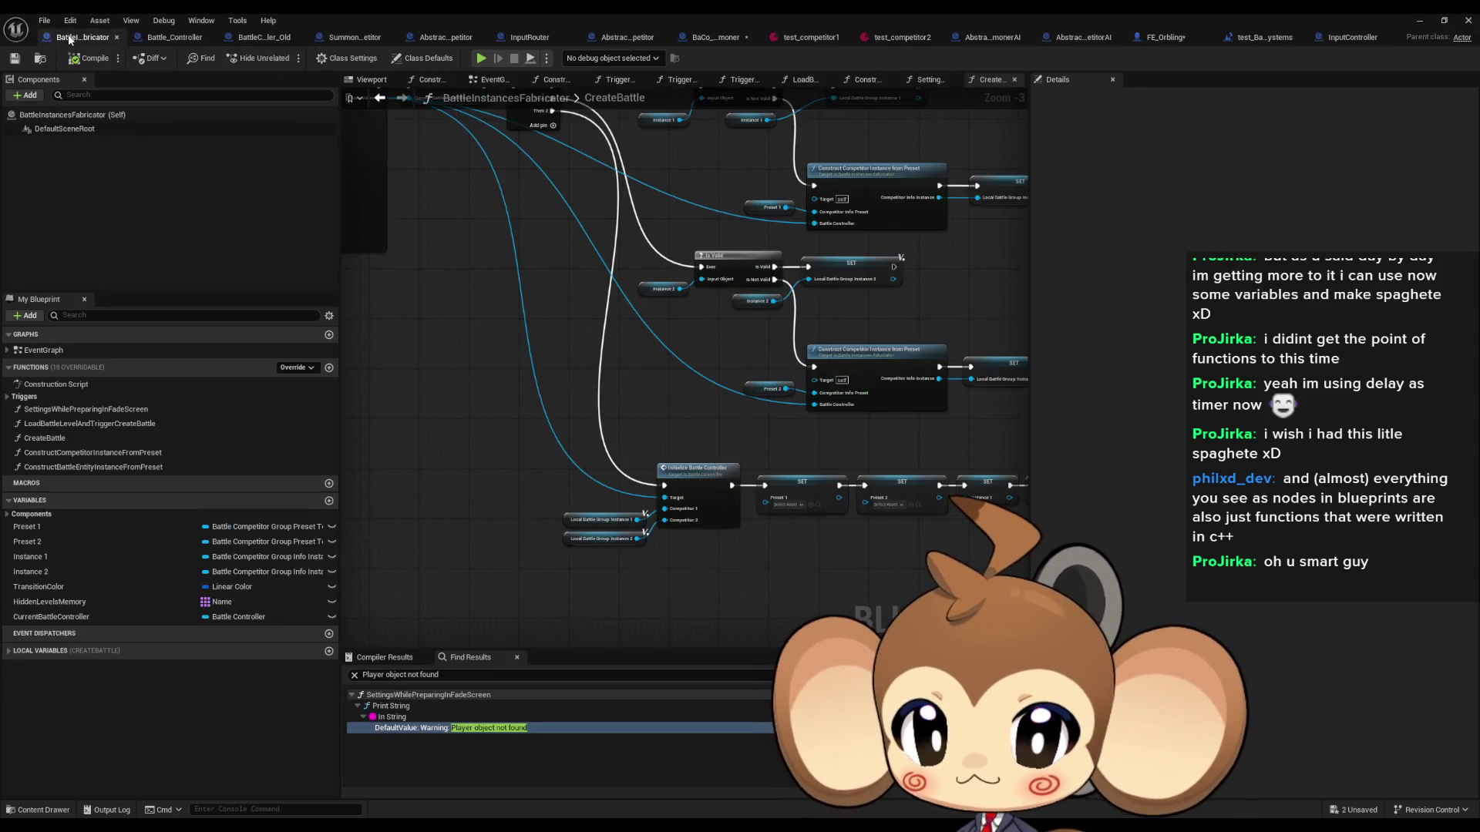
pyautogui.scroll(-5, 625, 454)
pyautogui.moveTo(740, 488); pyautogui.dragTo(894, 465)
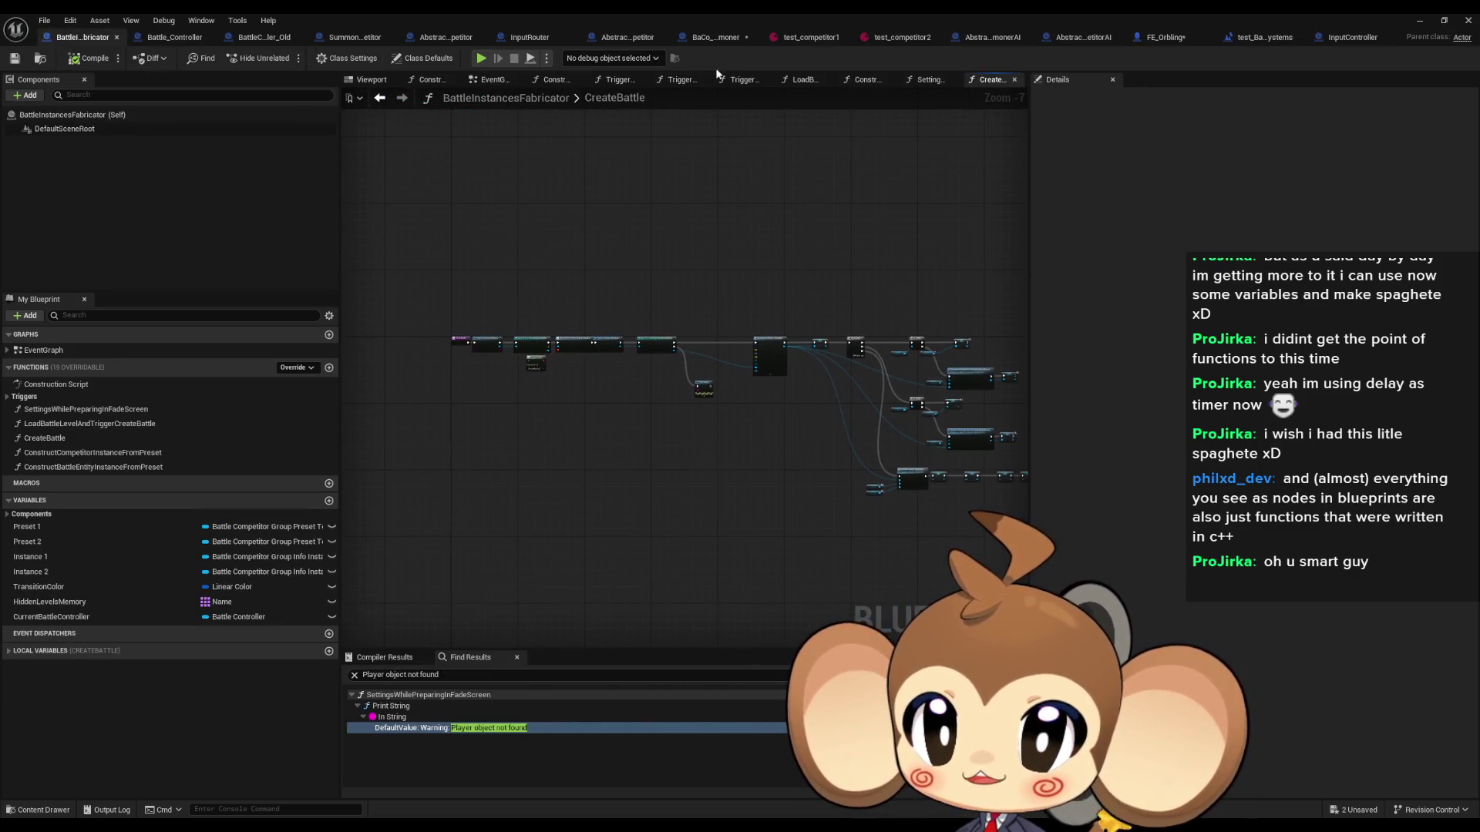
pyautogui.click(1260, 38)
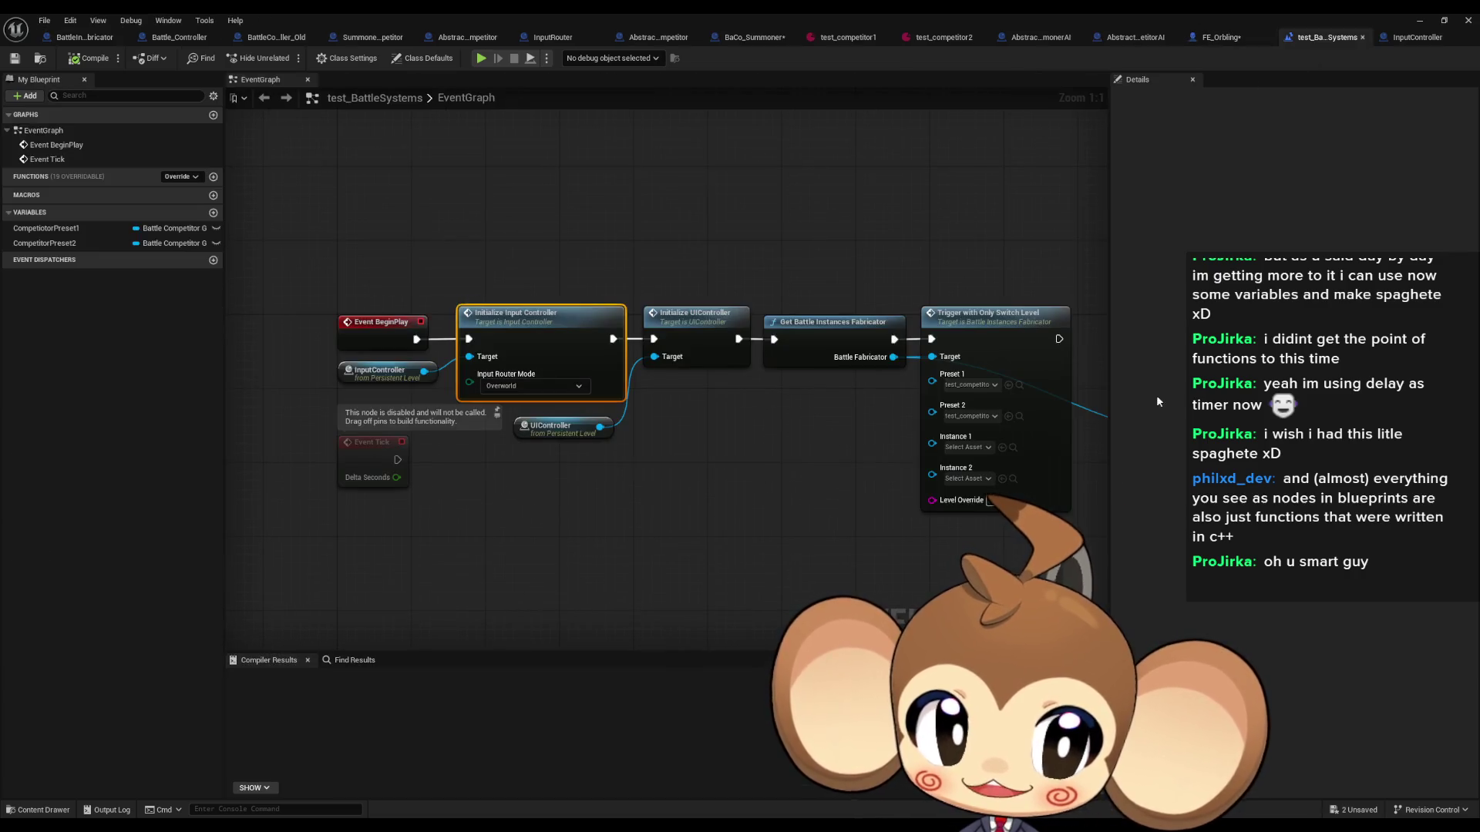
pyautogui.moveTo(693, 509)
pyautogui.mouseDown()
pyautogui.moveTo(586, 510)
pyautogui.moveTo(568, 531)
pyautogui.moveTo(363, 512)
pyautogui.moveTo(312, 489)
pyautogui.mouseUp()
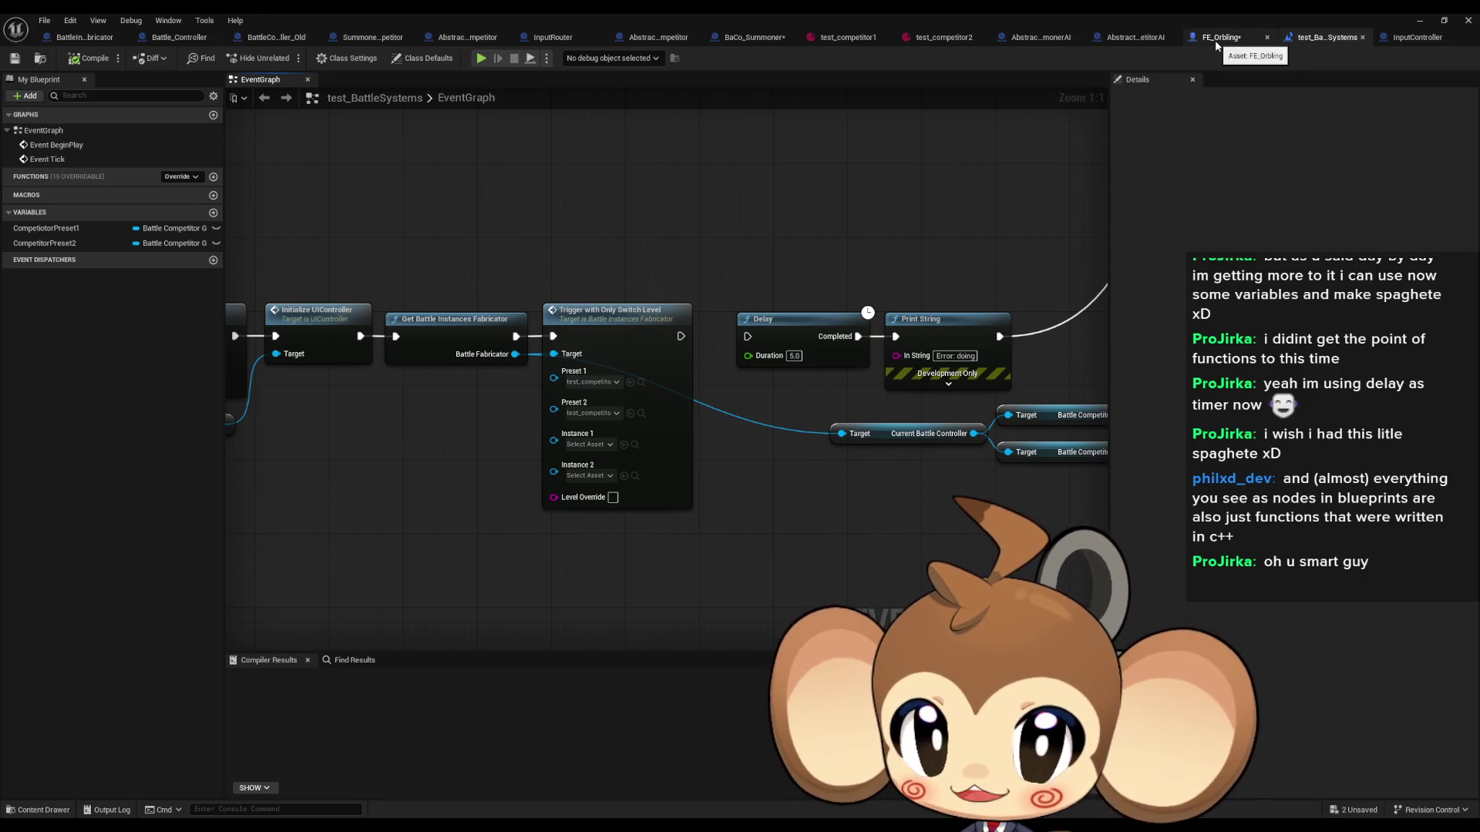
# Step: Return to FE_Orbling's EventGraph at 1:1 zoom, showing the Tick → Branch → Fly to Target Procedure chain
pyautogui.click(1216, 37)
pyautogui.scroll(2, 757, 463)
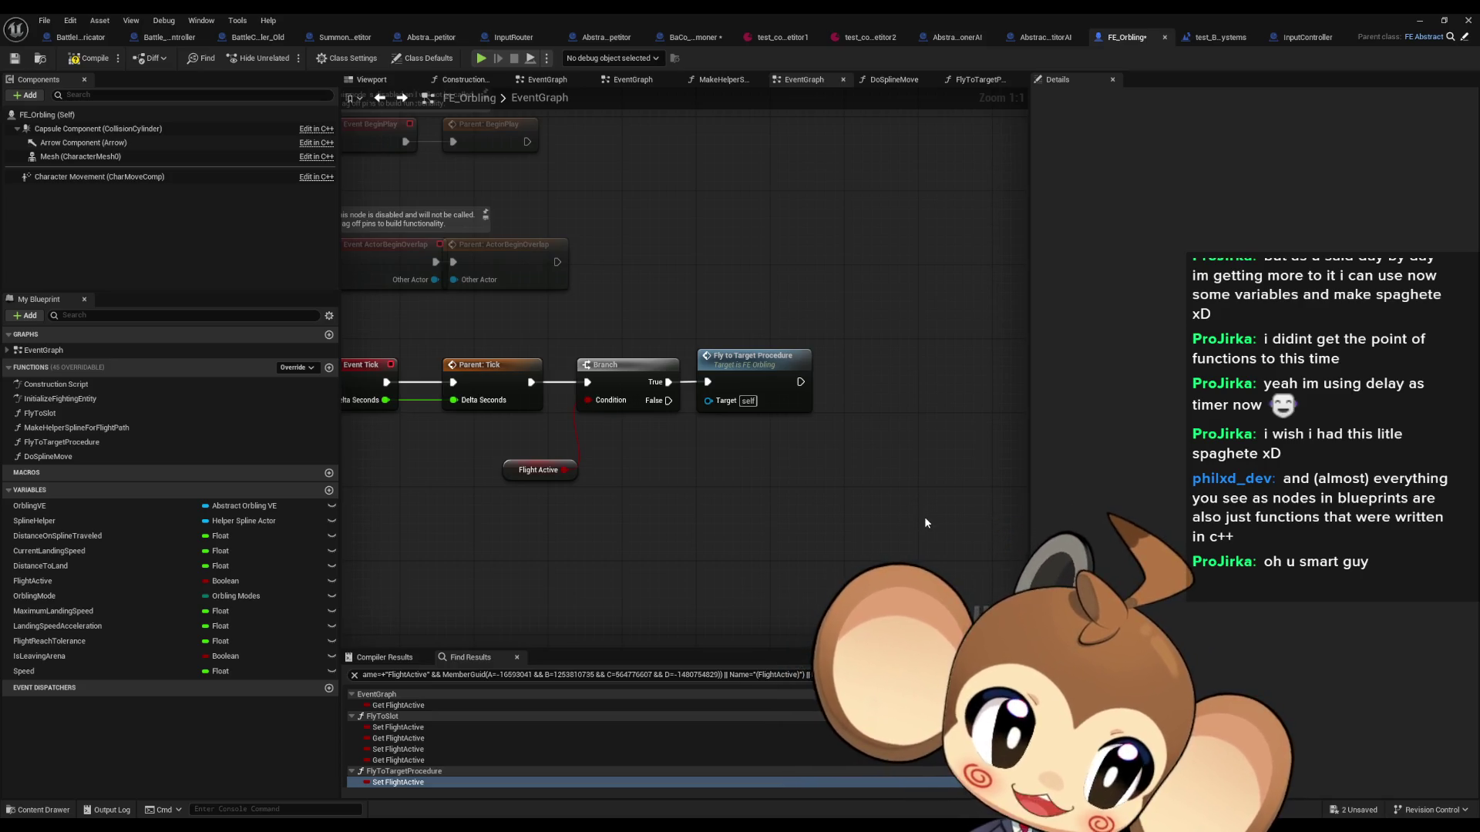
pyautogui.moveTo(954, 534); pyautogui.dragTo(945, 523)
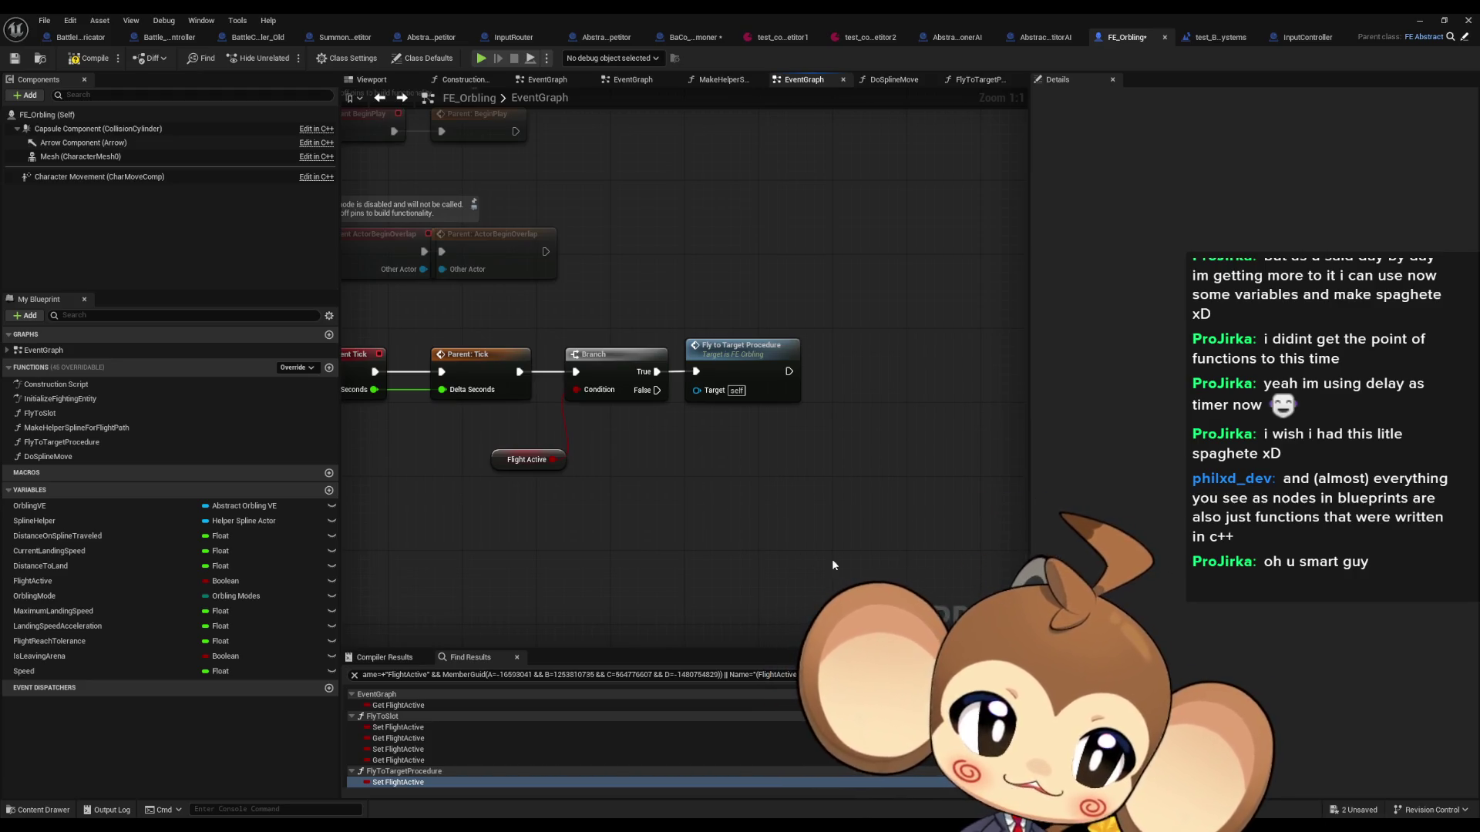
# Step: Add a For Each Loop node beside FE_Orbling's Tick chain by searching 'for loop'
pyautogui.moveTo(806, 515); pyautogui.dragTo(678, 479)
pyautogui.rightClick(690, 432)
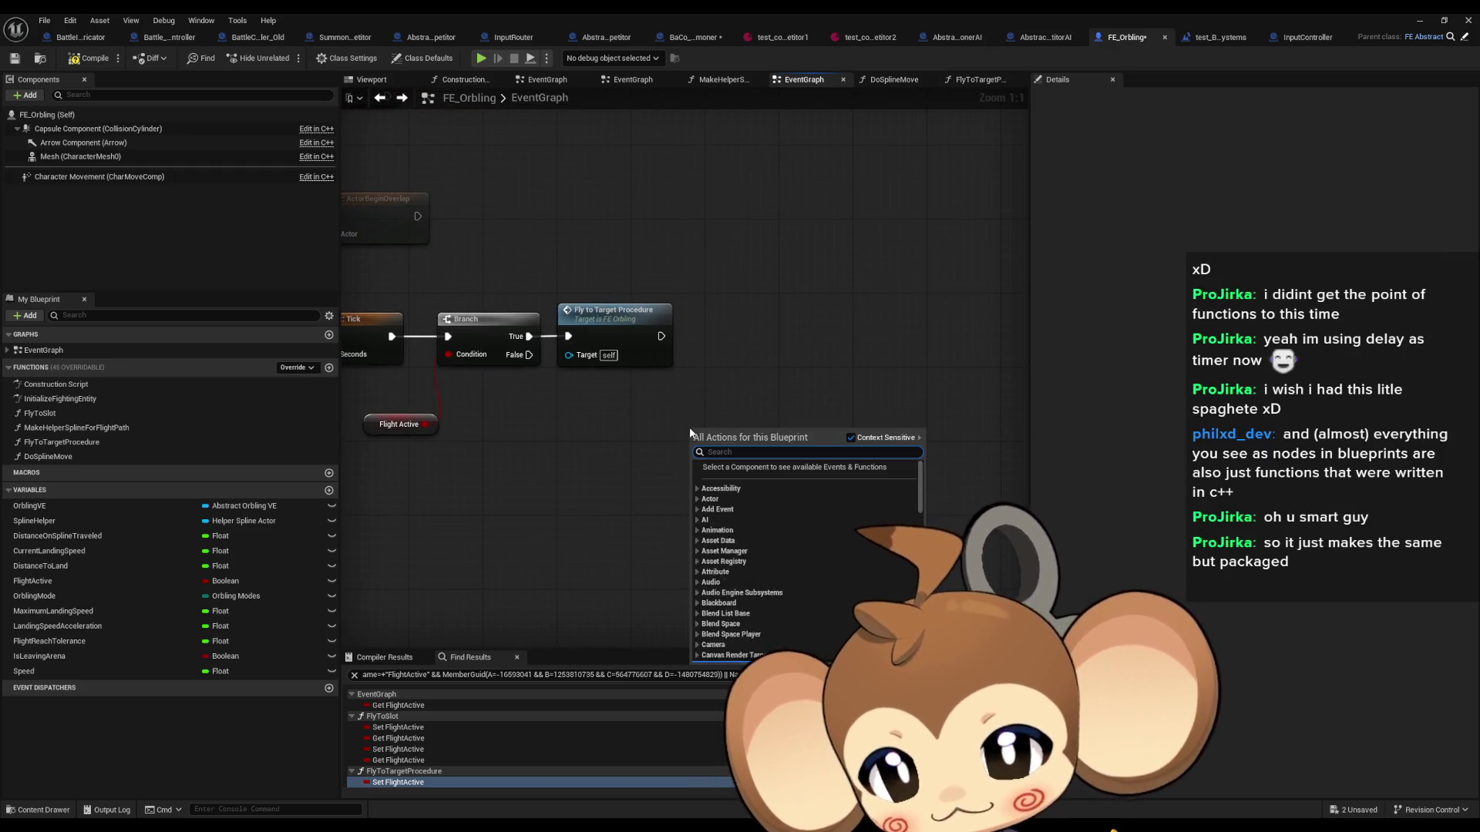
pyautogui.write('for loop')
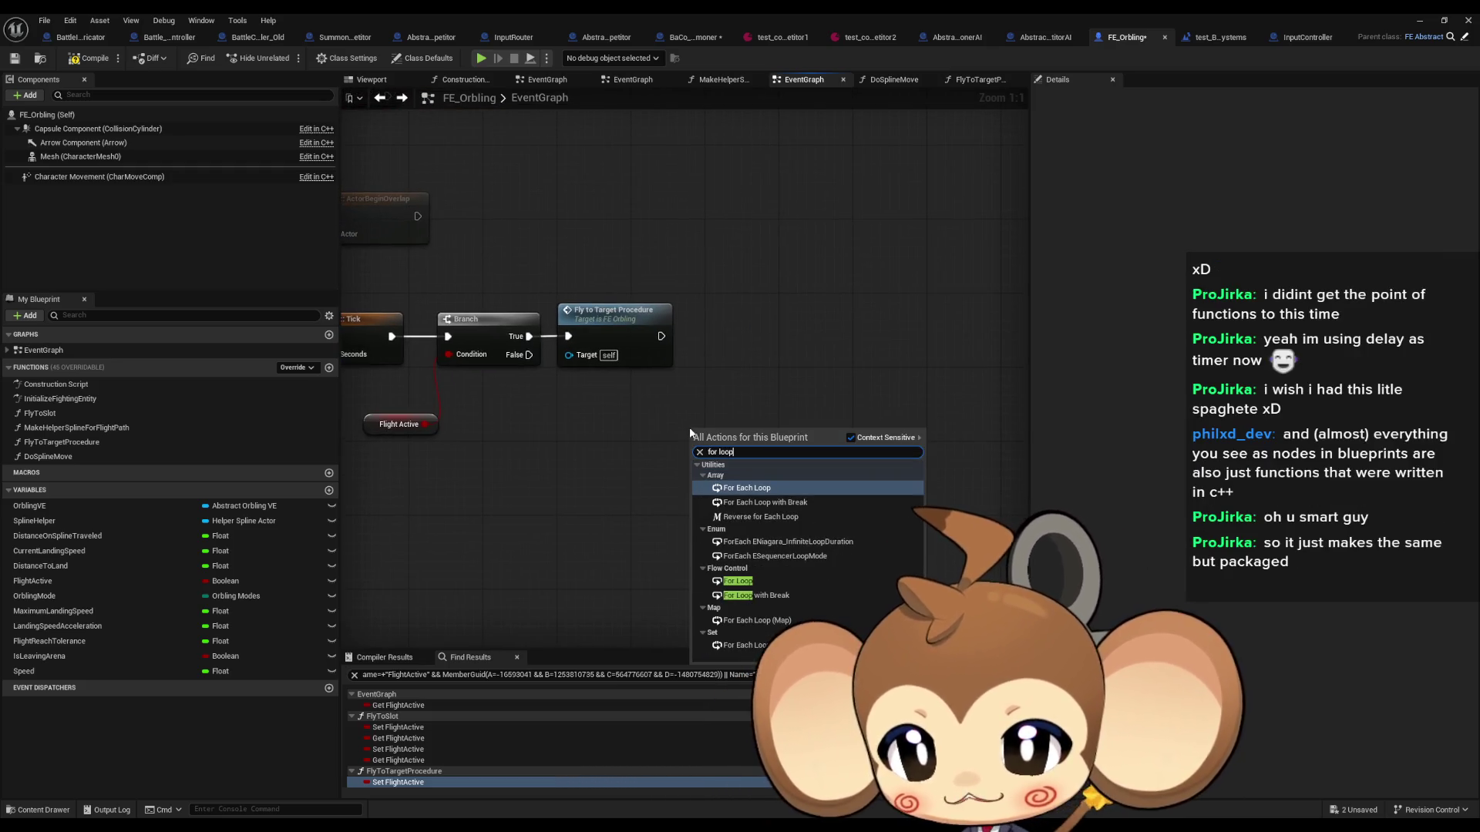
pyautogui.click(780, 490)
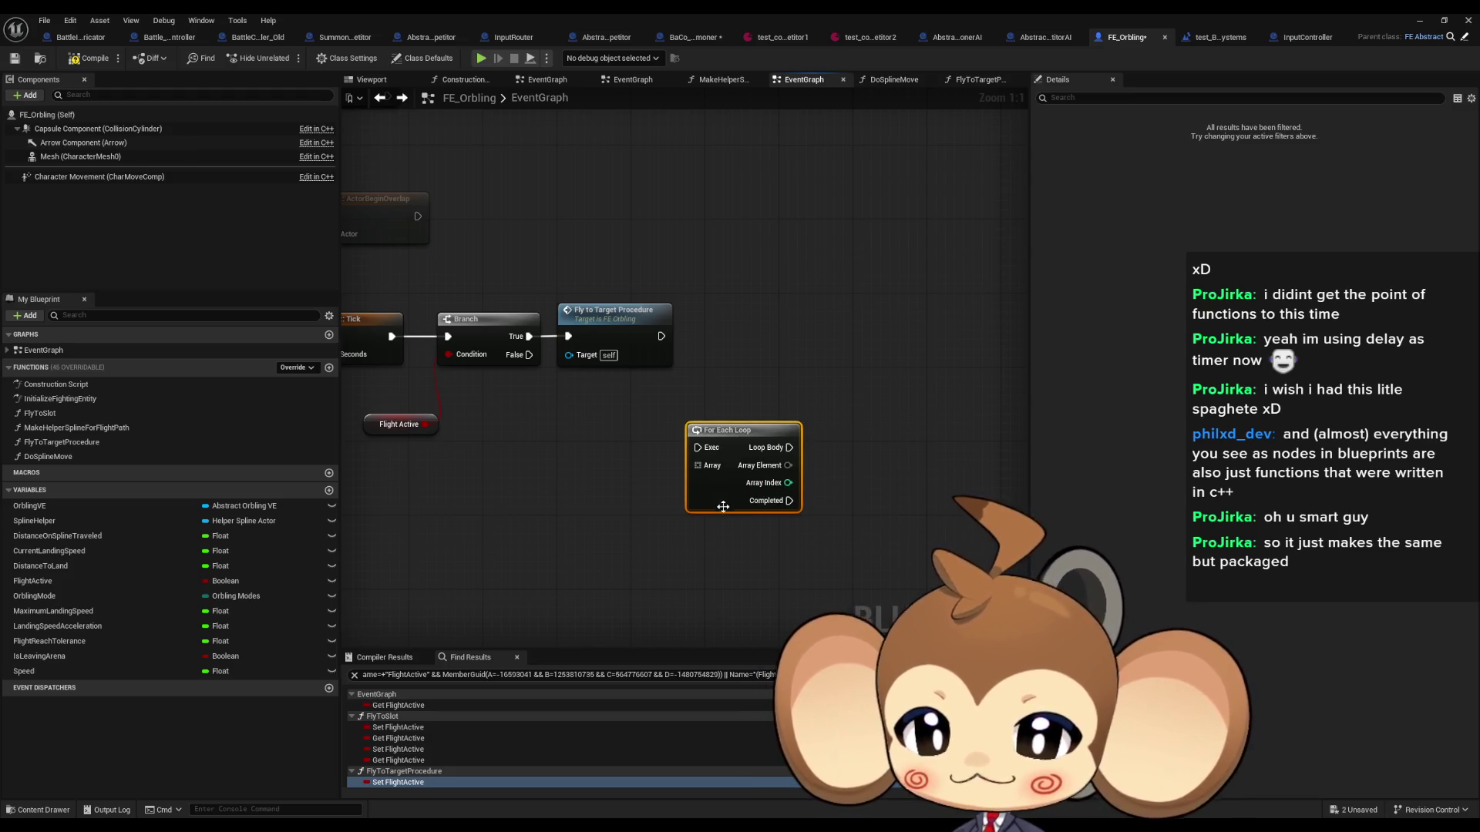
# Step: Inspect the ForEachLoop macro in StandardMacros, then close the StandardMacros tab
pyautogui.doubleClick(757, 530)
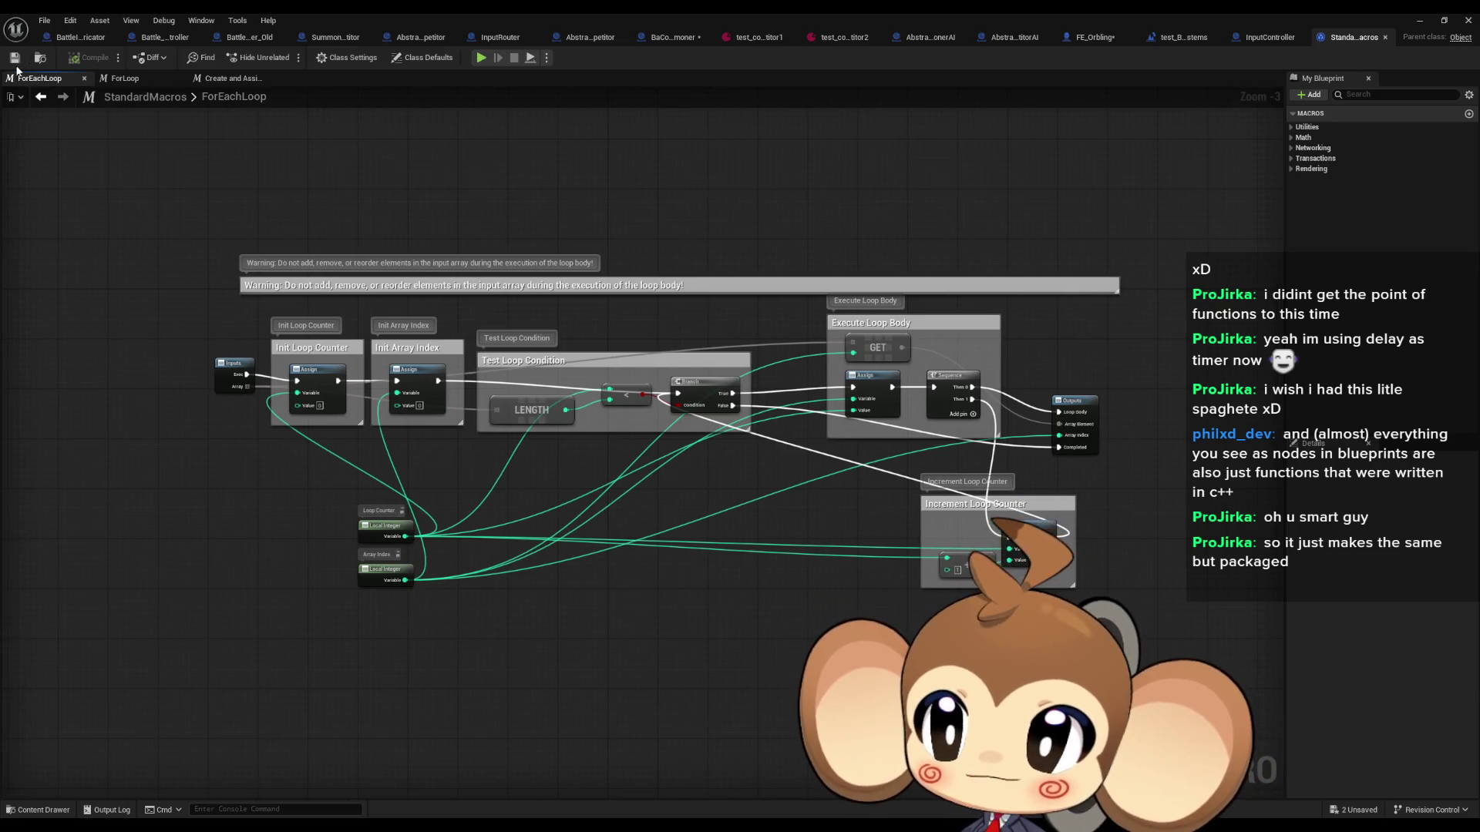
pyautogui.click(42, 98)
pyautogui.hotkey('alt', 'Right')
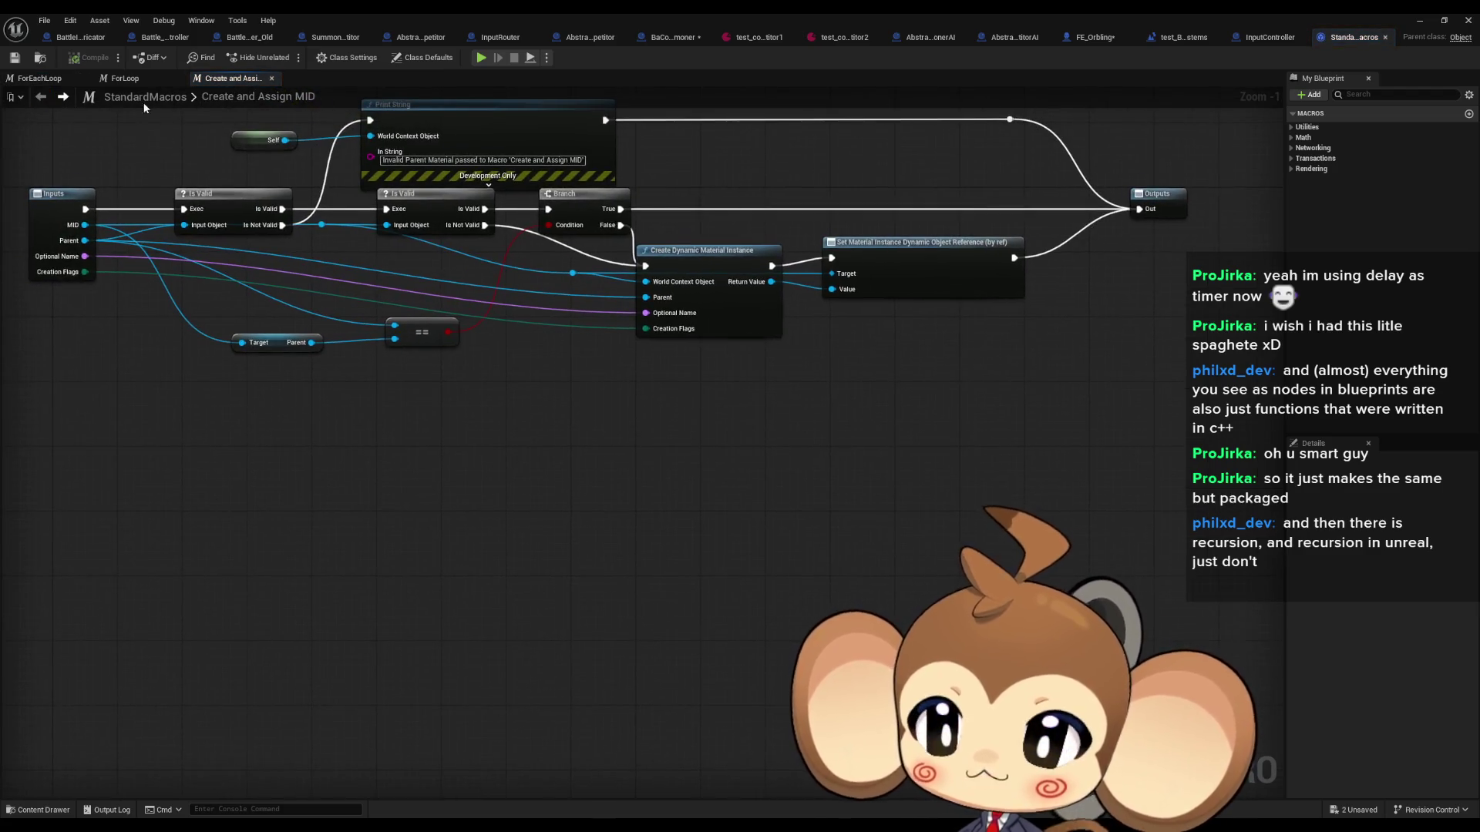
pyautogui.click(1385, 37)
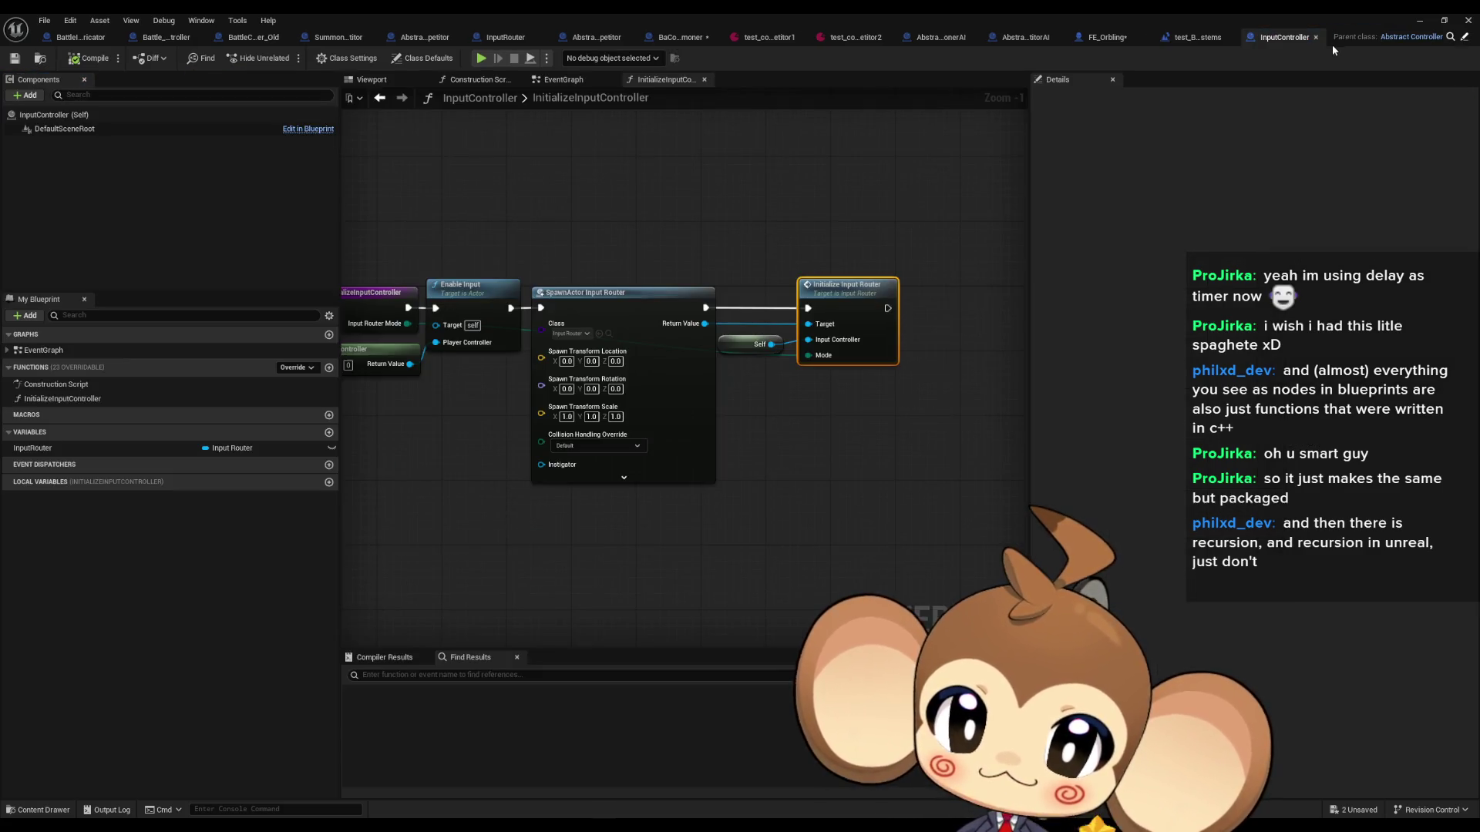
# Step: Delete the trial For Each Loop node and box-select the Branch and Fly to Target Procedure nodes
pyautogui.click(1113, 40)
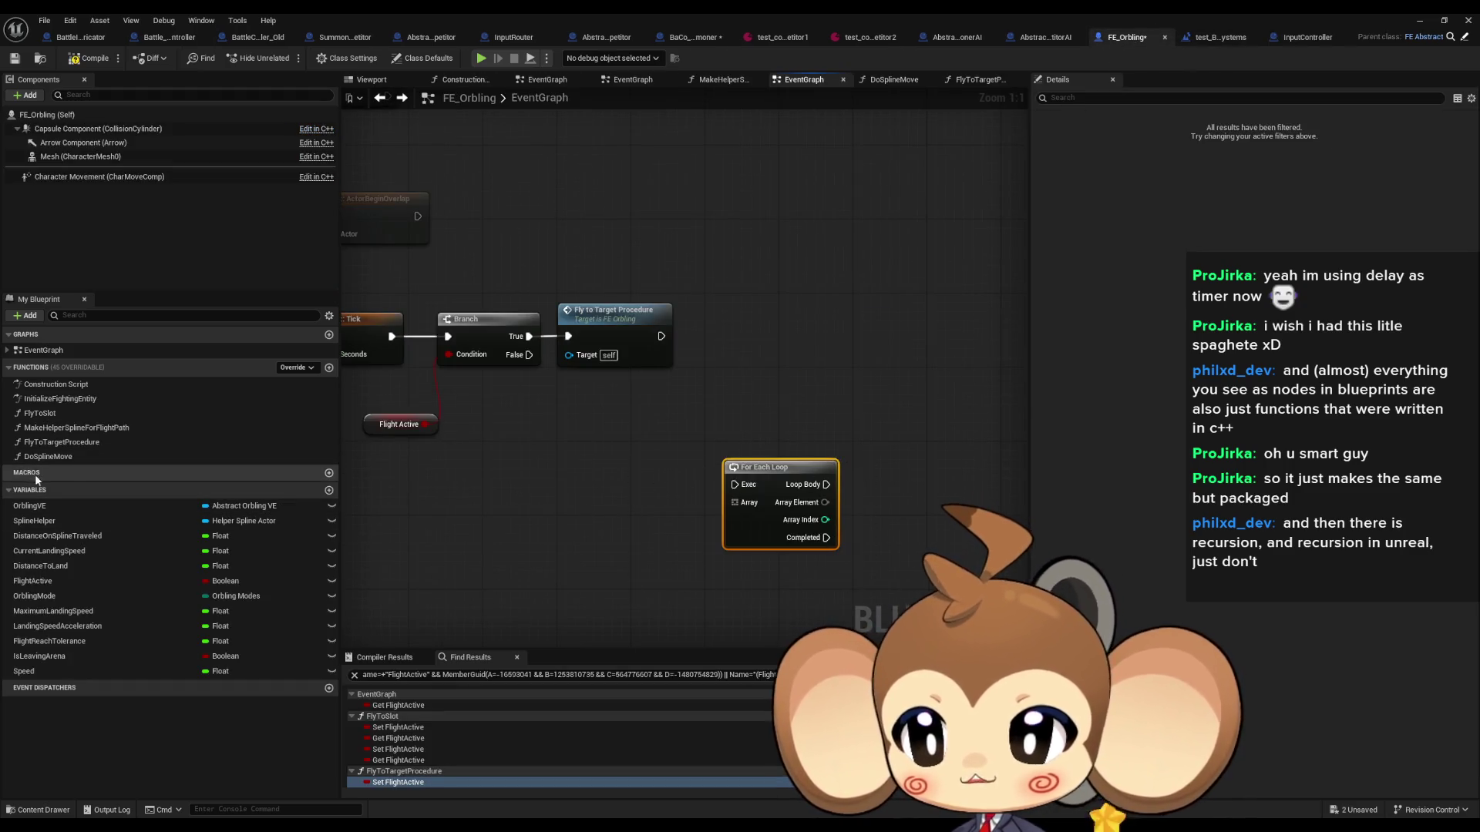
pyautogui.press('Delete')
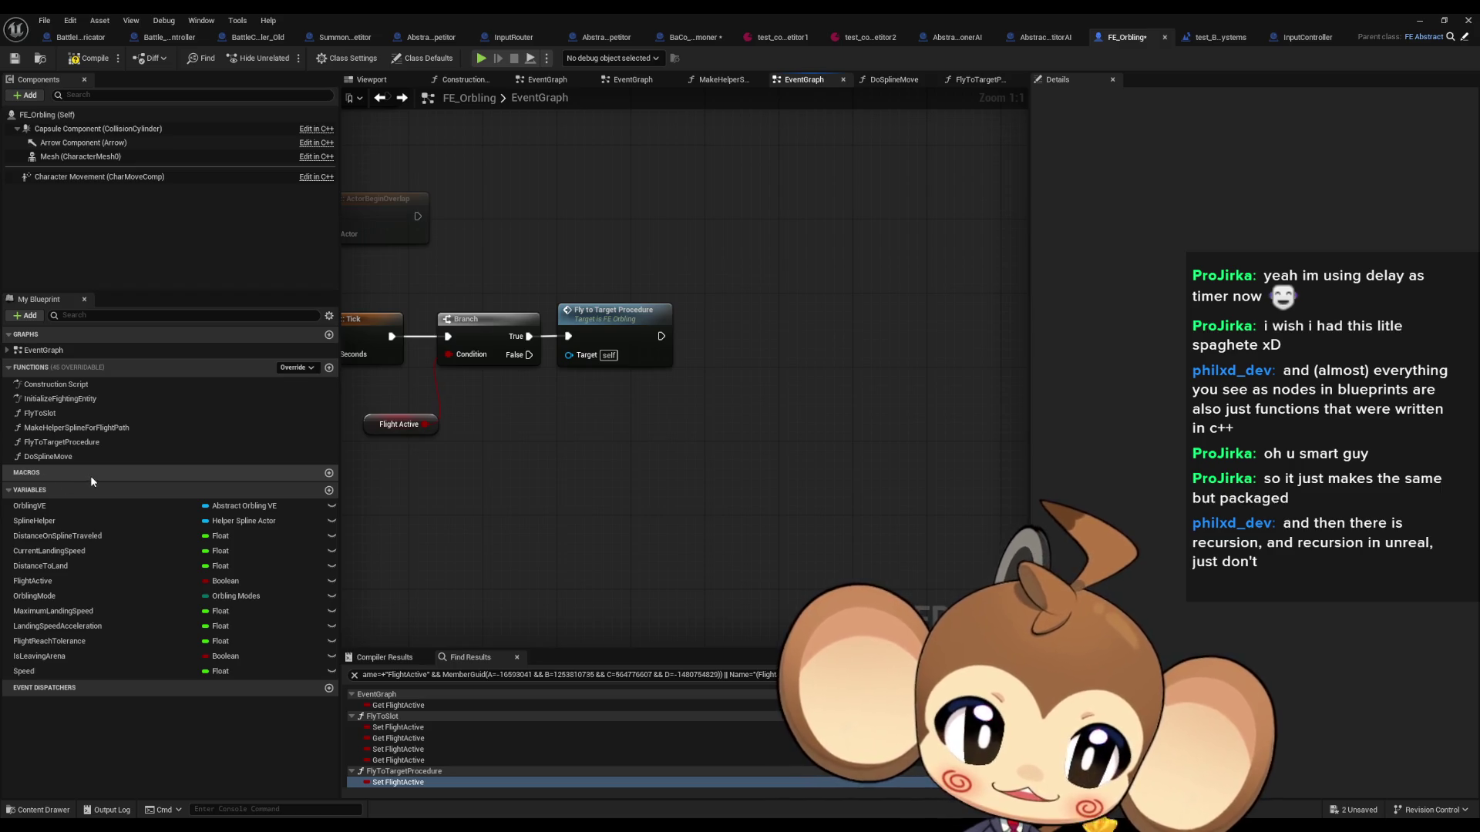
pyautogui.moveTo(528, 198); pyautogui.dragTo(711, 401)
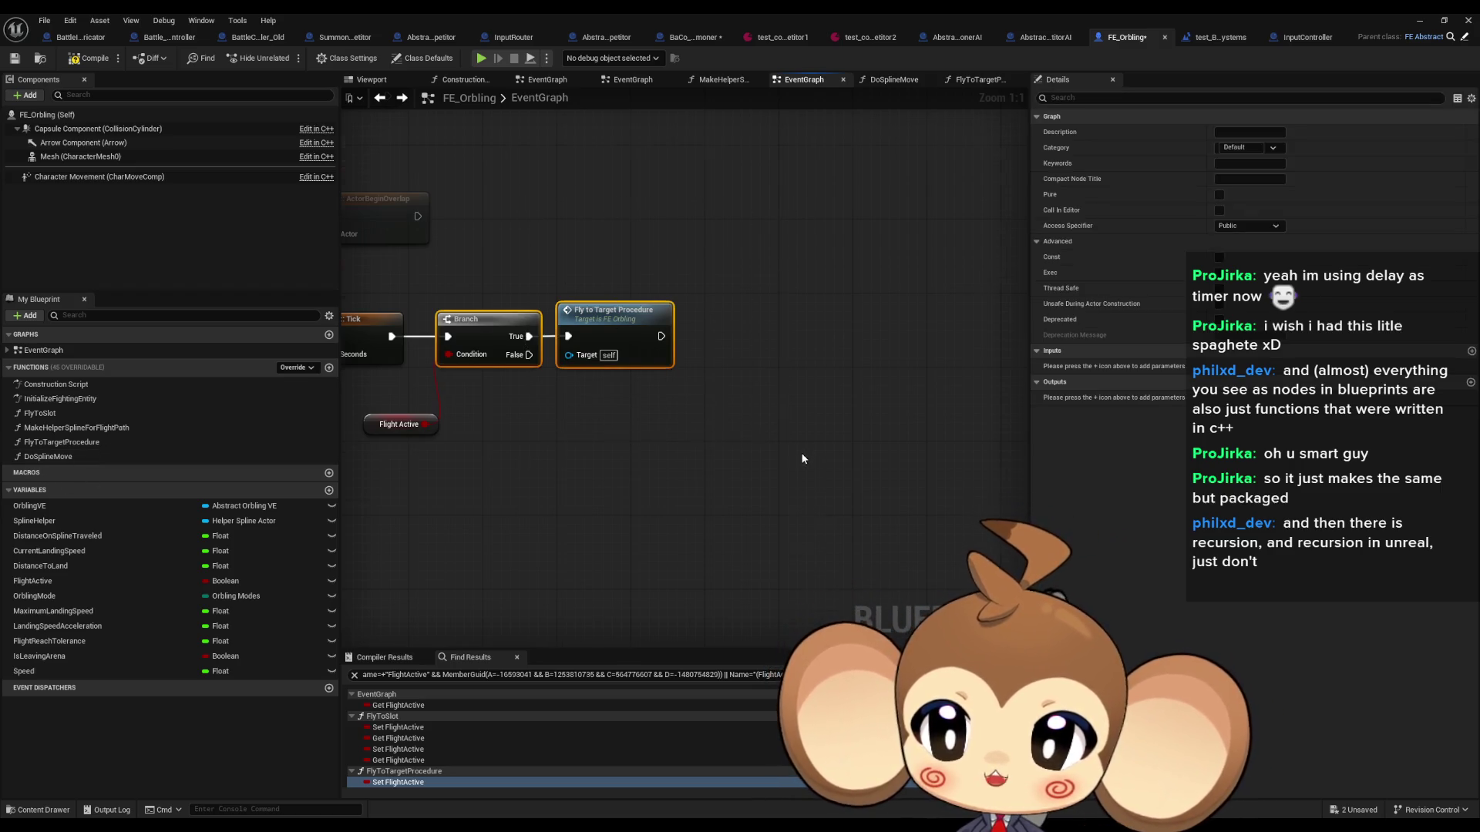
pyautogui.scroll(-4, 802, 453)
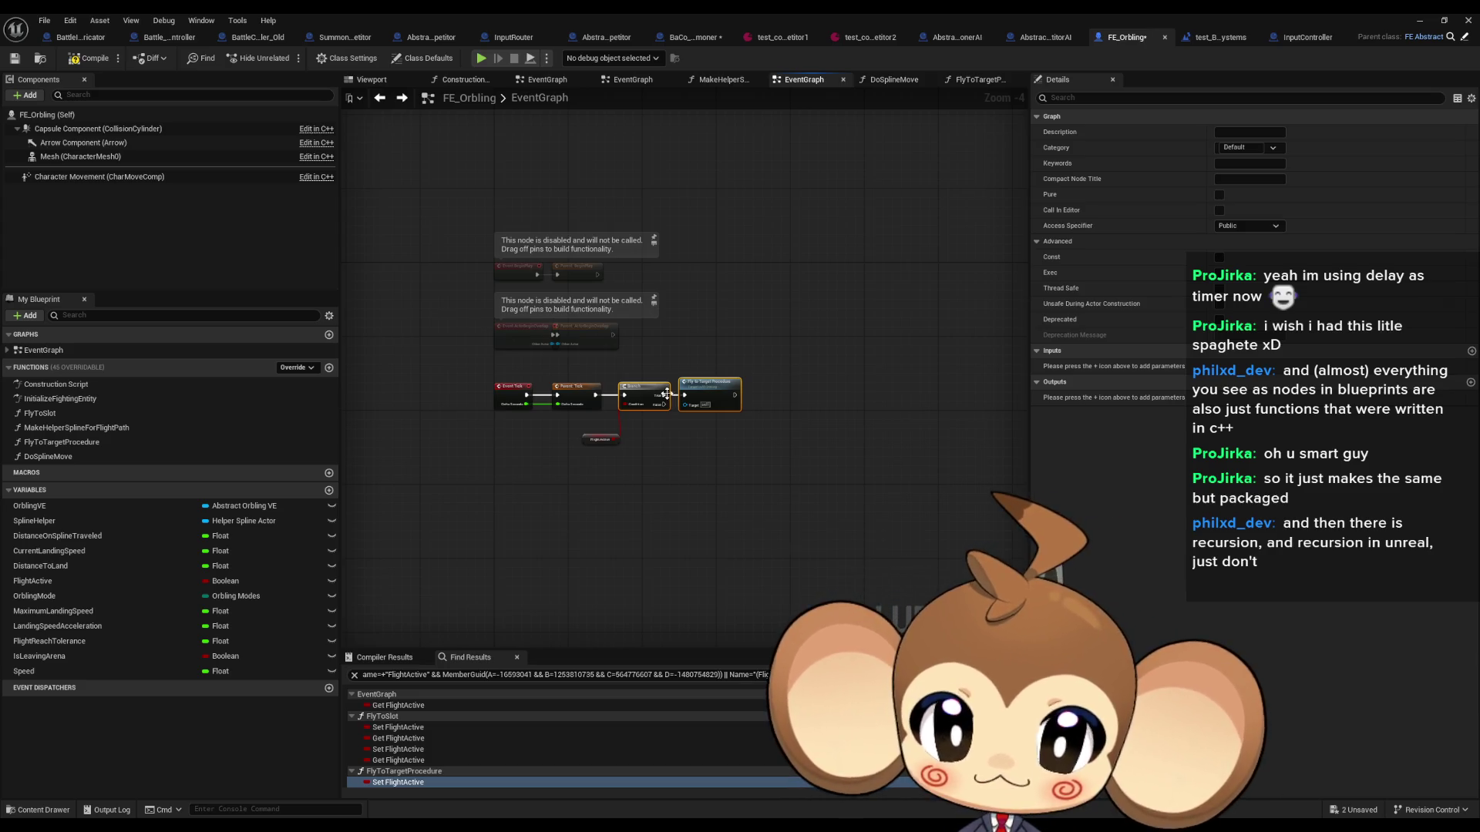
# Step: Review the Tick chain, briefly selecting the Fly to Target Procedure node to check it
pyautogui.click(719, 414)
pyautogui.scroll(3, 723, 416)
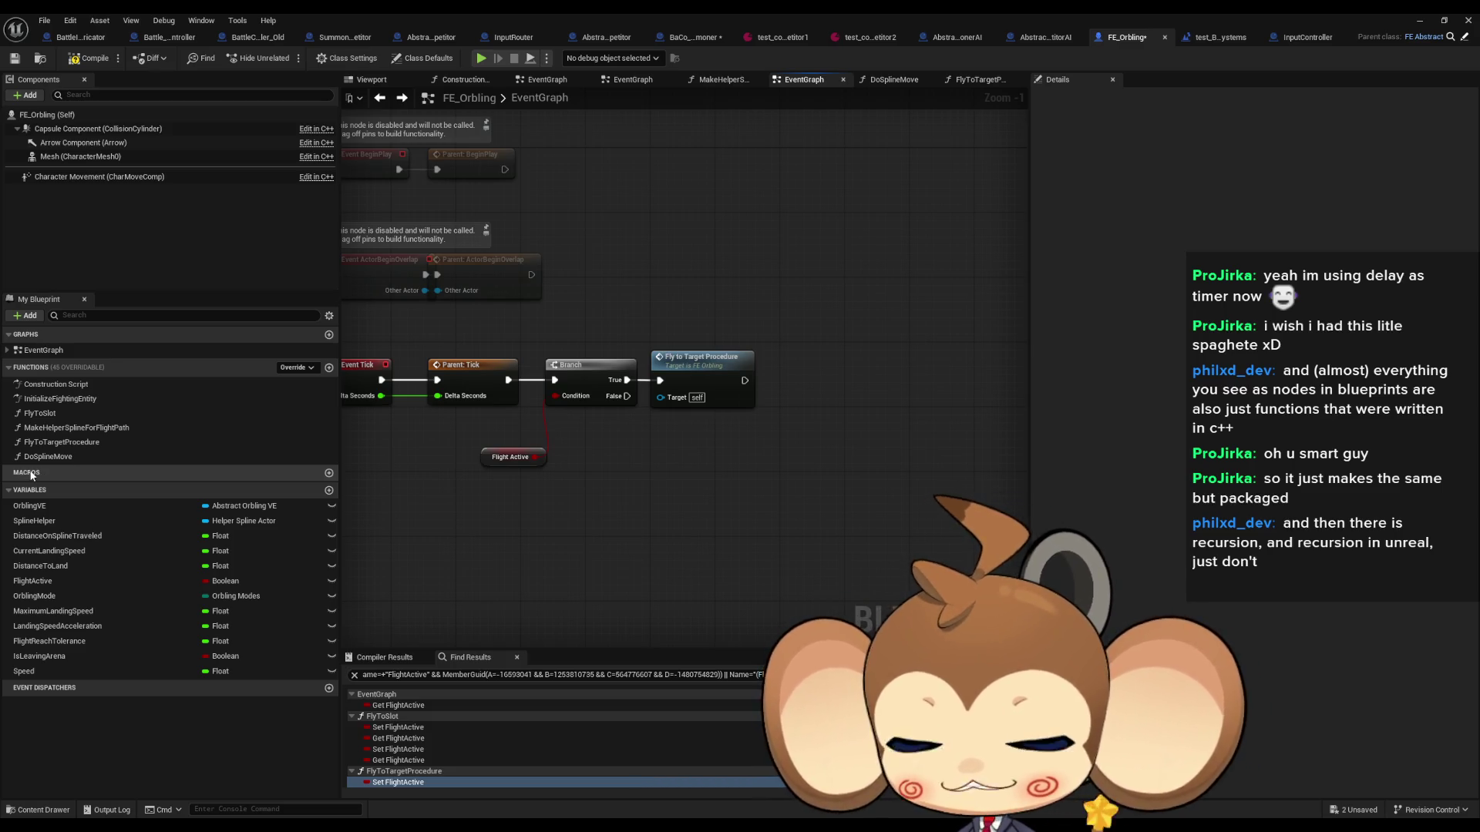
pyautogui.moveTo(702, 457)
pyautogui.mouseDown()
pyautogui.moveTo(664, 458)
pyautogui.moveTo(737, 453)
pyautogui.mouseUp()
pyautogui.scroll(1, 654, 455)
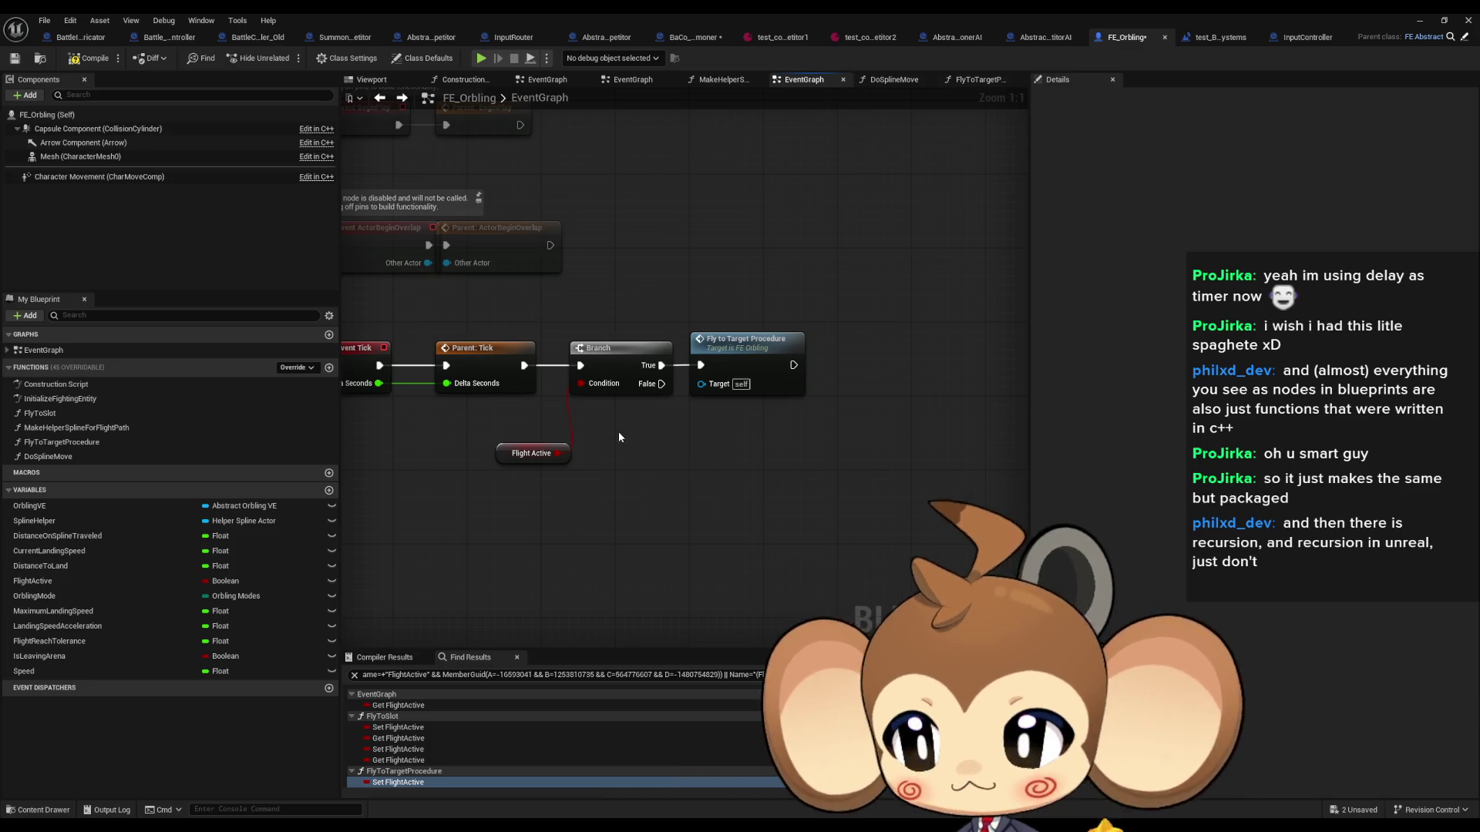
pyautogui.click(746, 357)
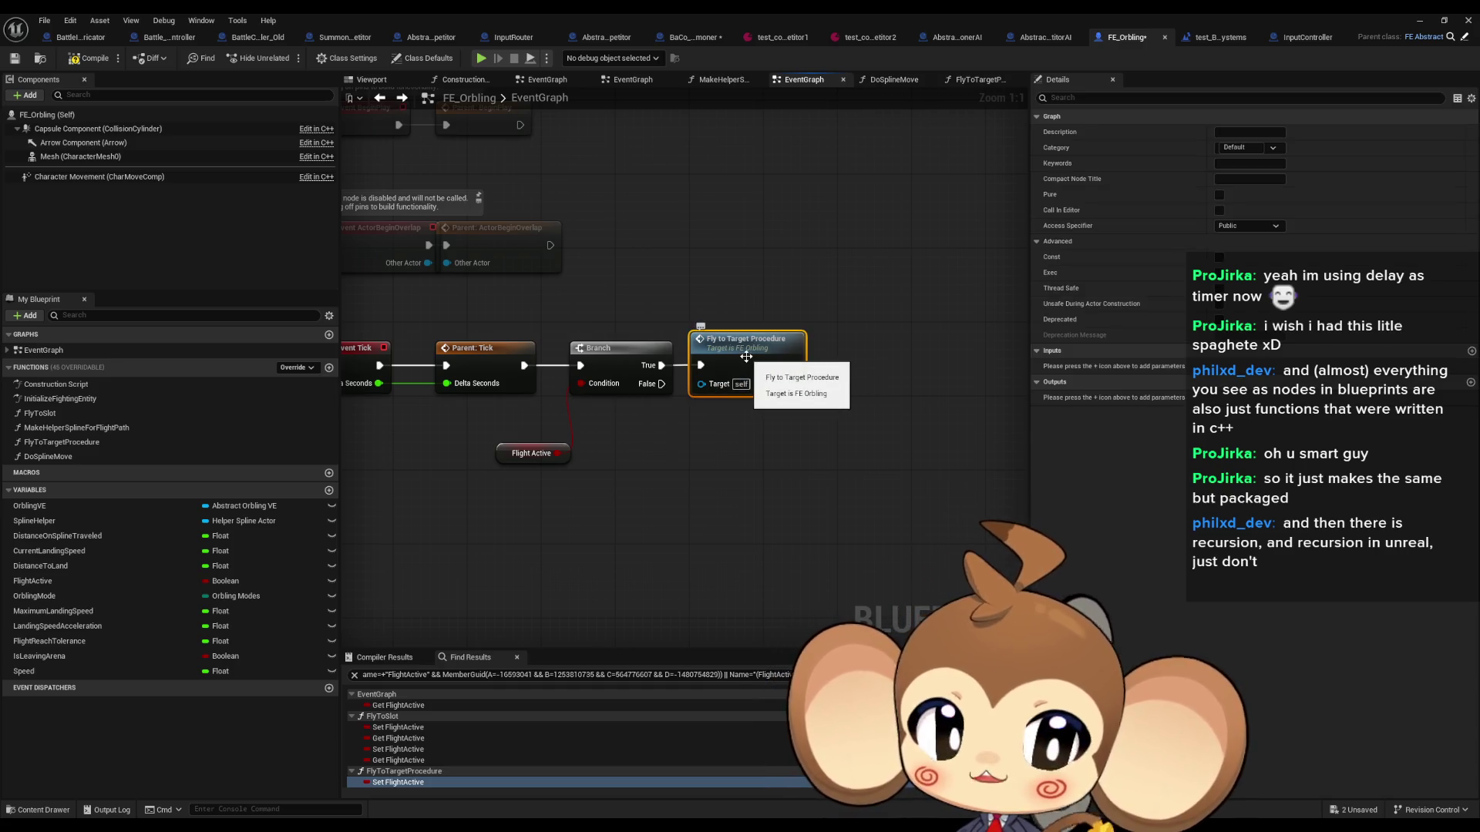
pyautogui.scroll(-2, 746, 357)
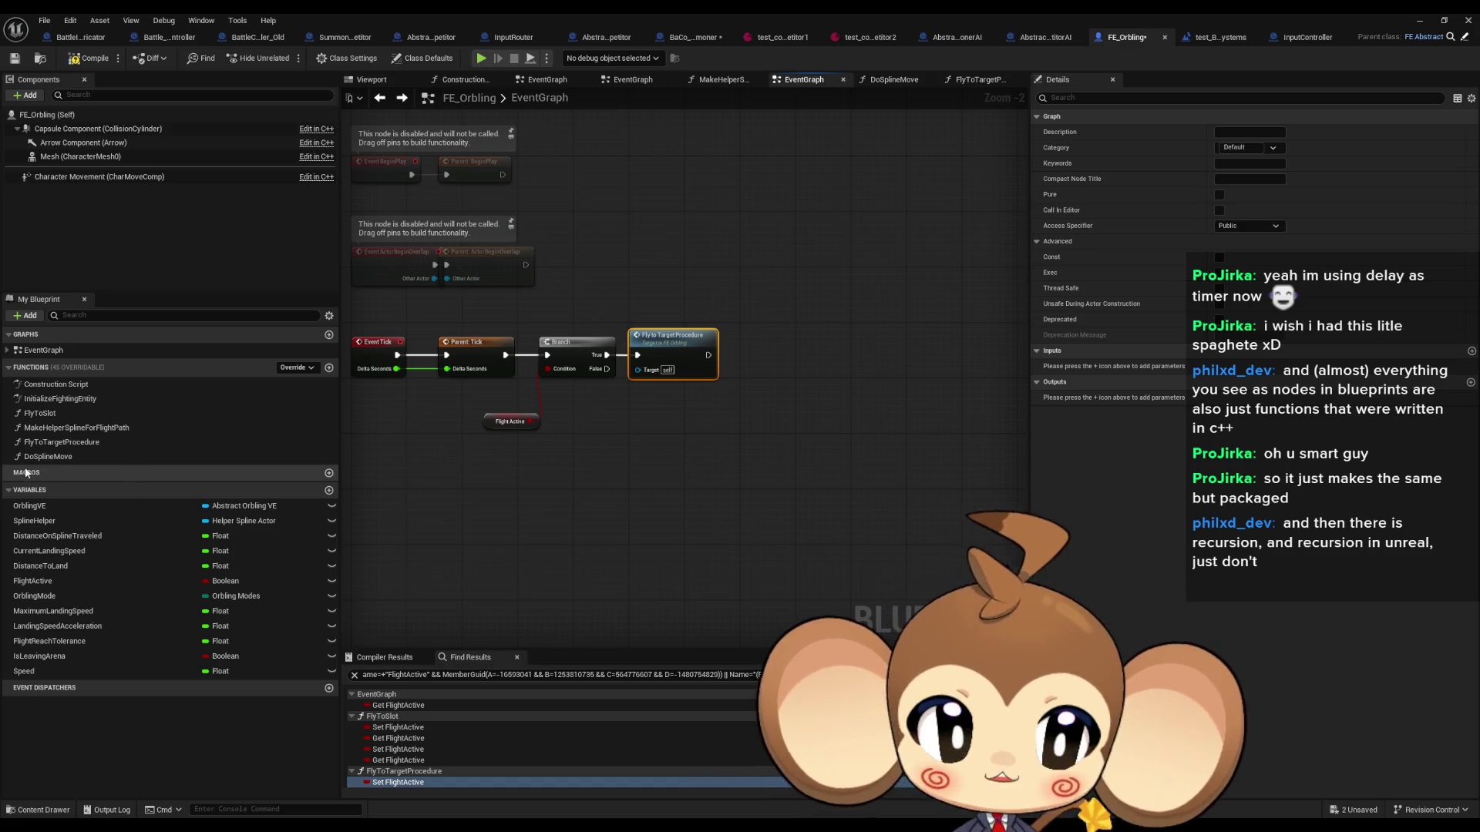
pyautogui.moveTo(594, 394); pyautogui.dragTo(694, 444)
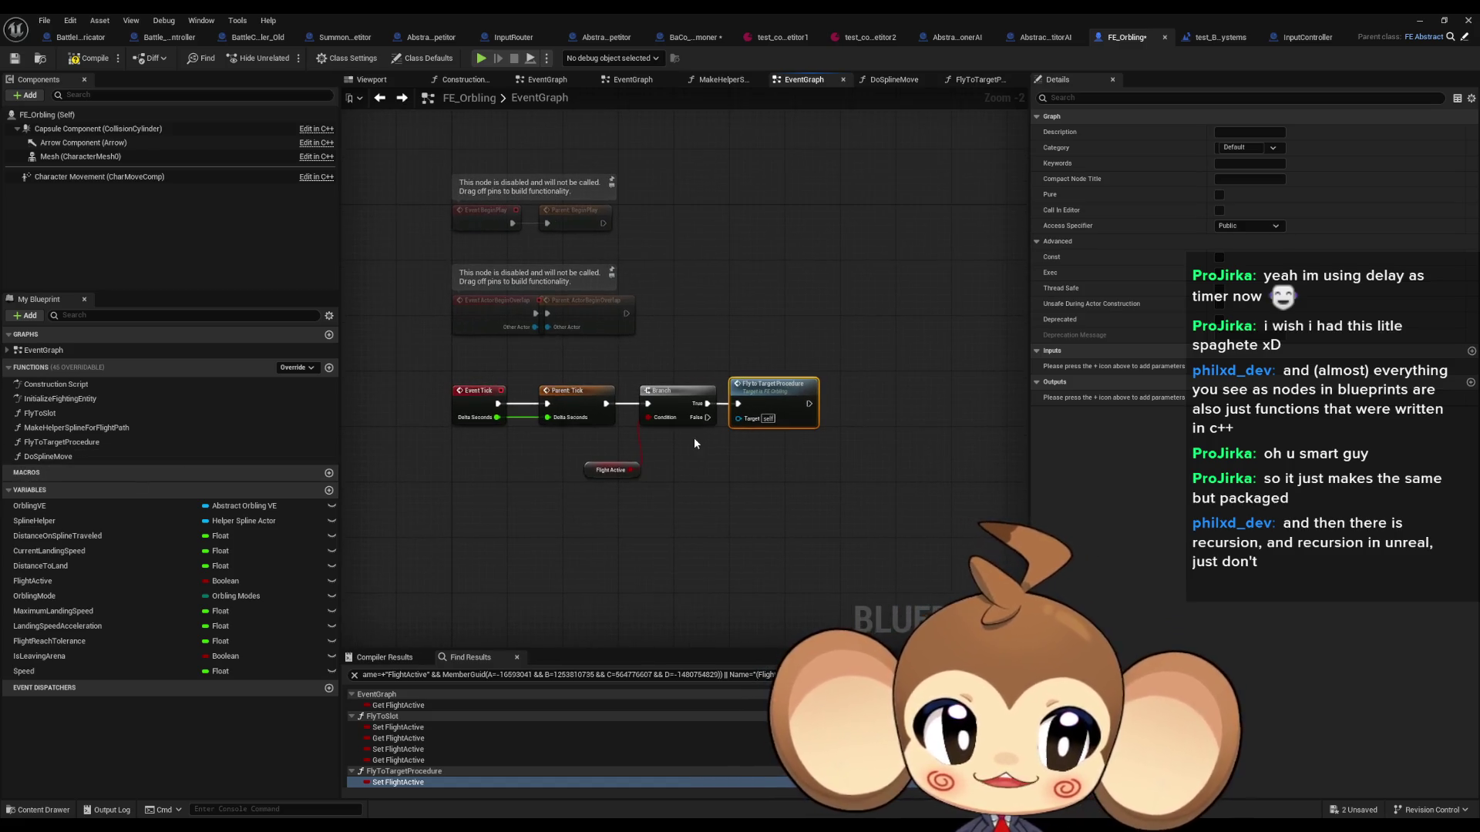
pyautogui.click(836, 474)
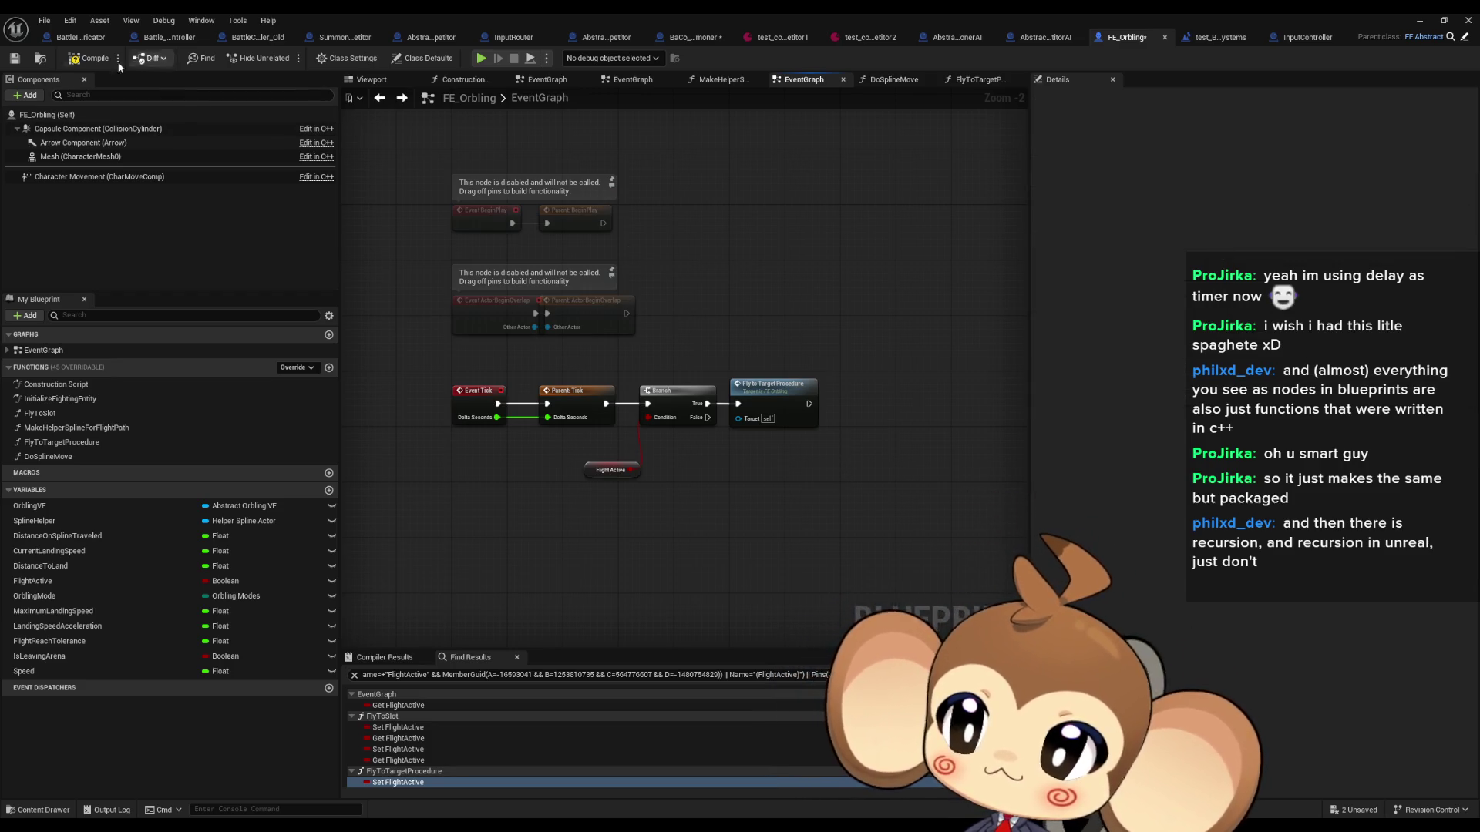
# Step: Compile FE_Orbling, check the test_BattleSystems and BaCo_Summoner blueprints, and save all with Ctrl+S
pyautogui.click(88, 58)
pyautogui.moveTo(773, 448); pyautogui.dragTo(732, 464)
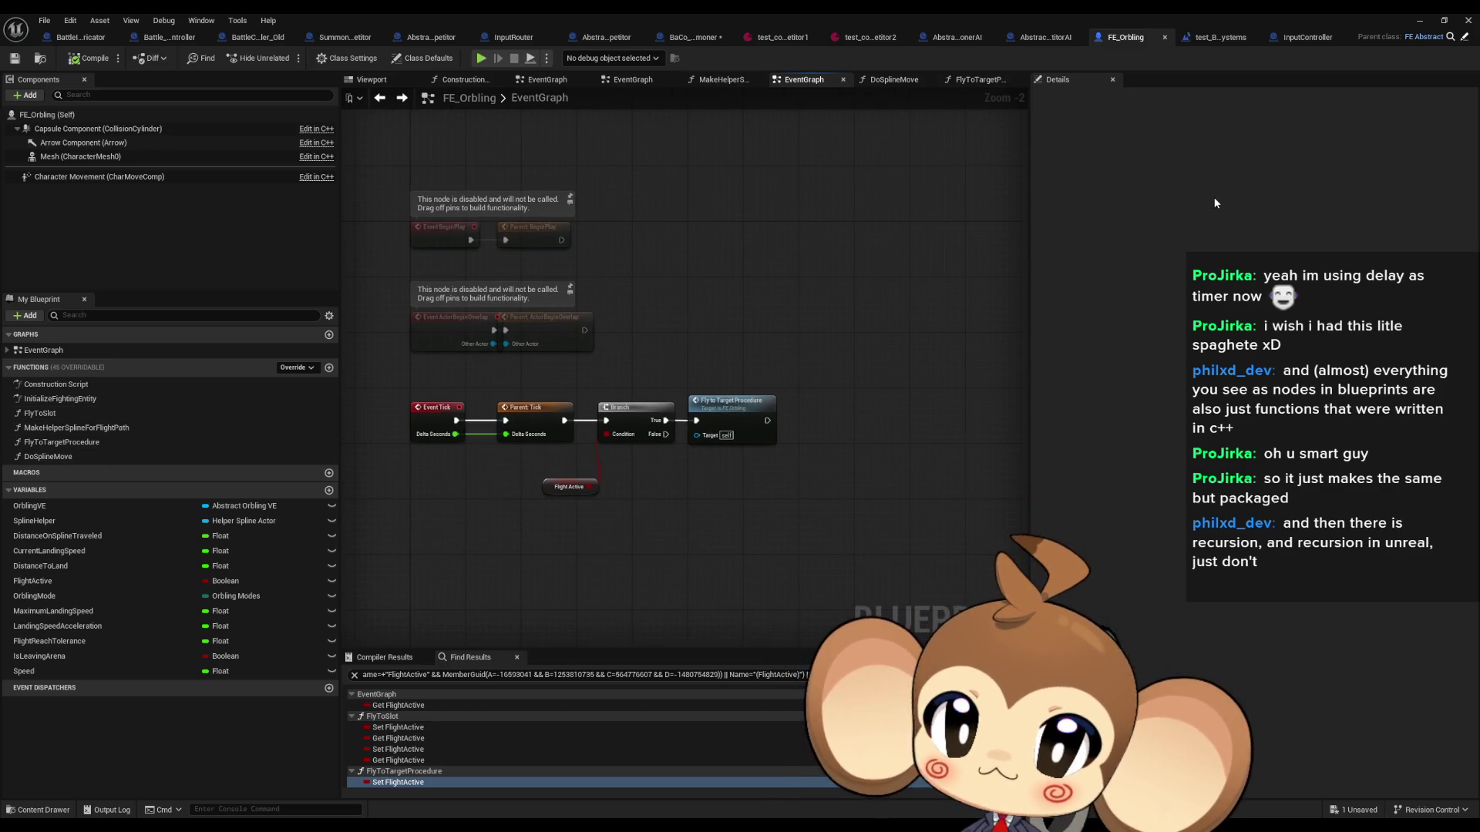
pyautogui.click(1209, 40)
pyautogui.moveTo(711, 370); pyautogui.dragTo(940, 416)
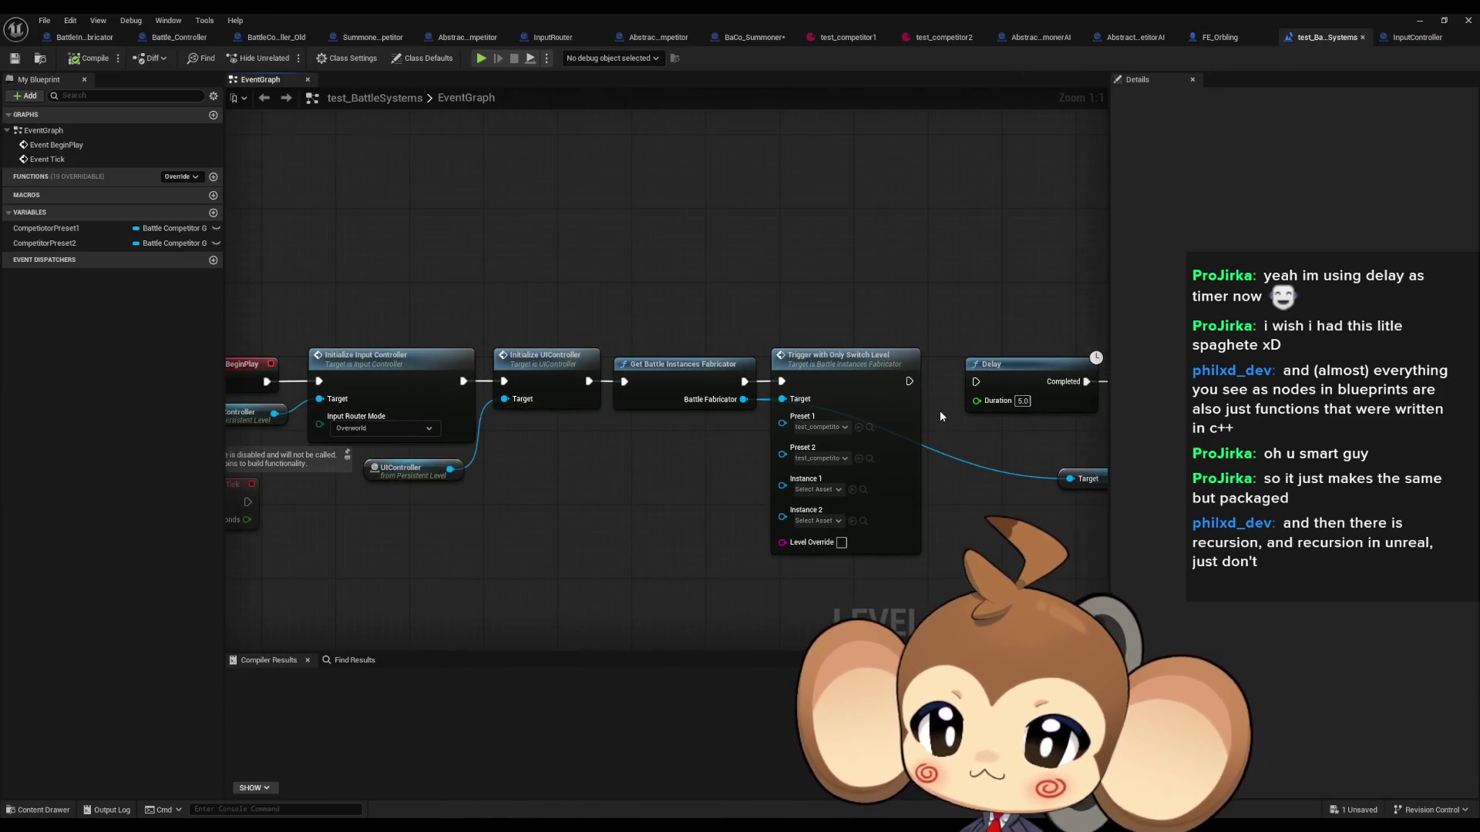
pyautogui.click(755, 37)
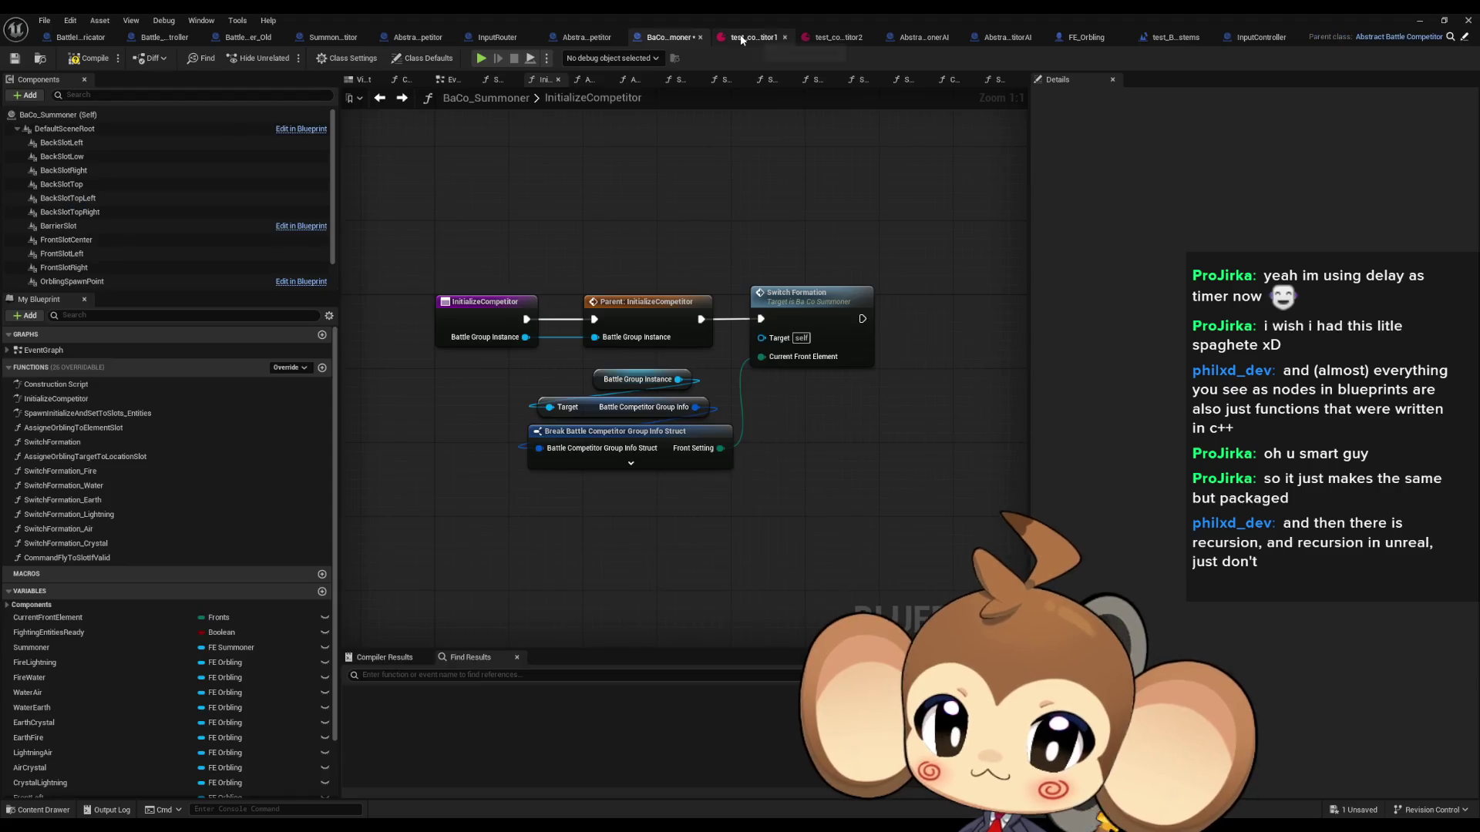
pyautogui.hotkey('ctrl', 's')
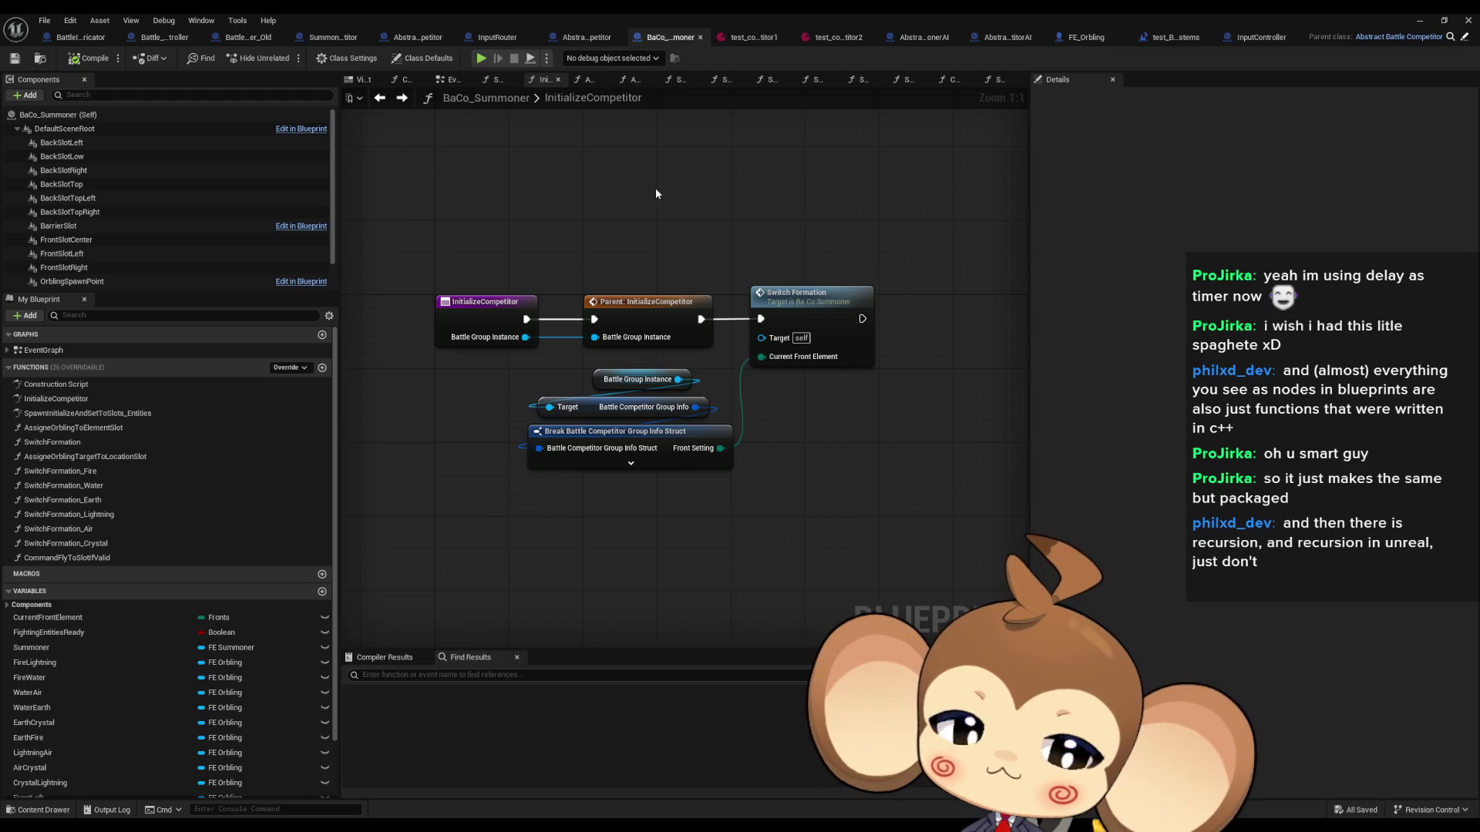
# Step: Open FE_Orbling's Fly to Target Procedure function graph
pyautogui.click(1082, 44)
pyautogui.scroll(3, 663, 363)
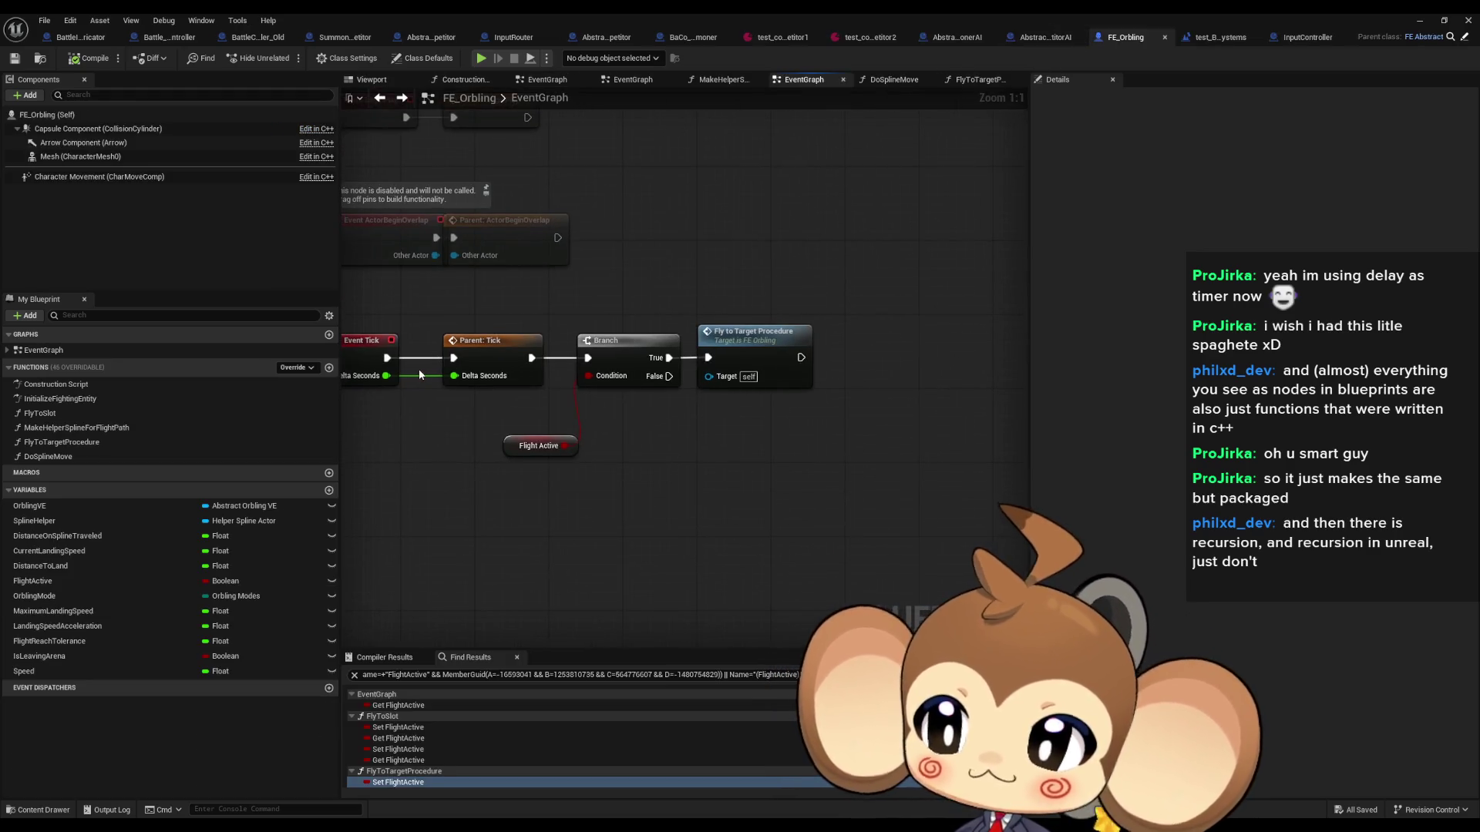
pyautogui.doubleClick(715, 339)
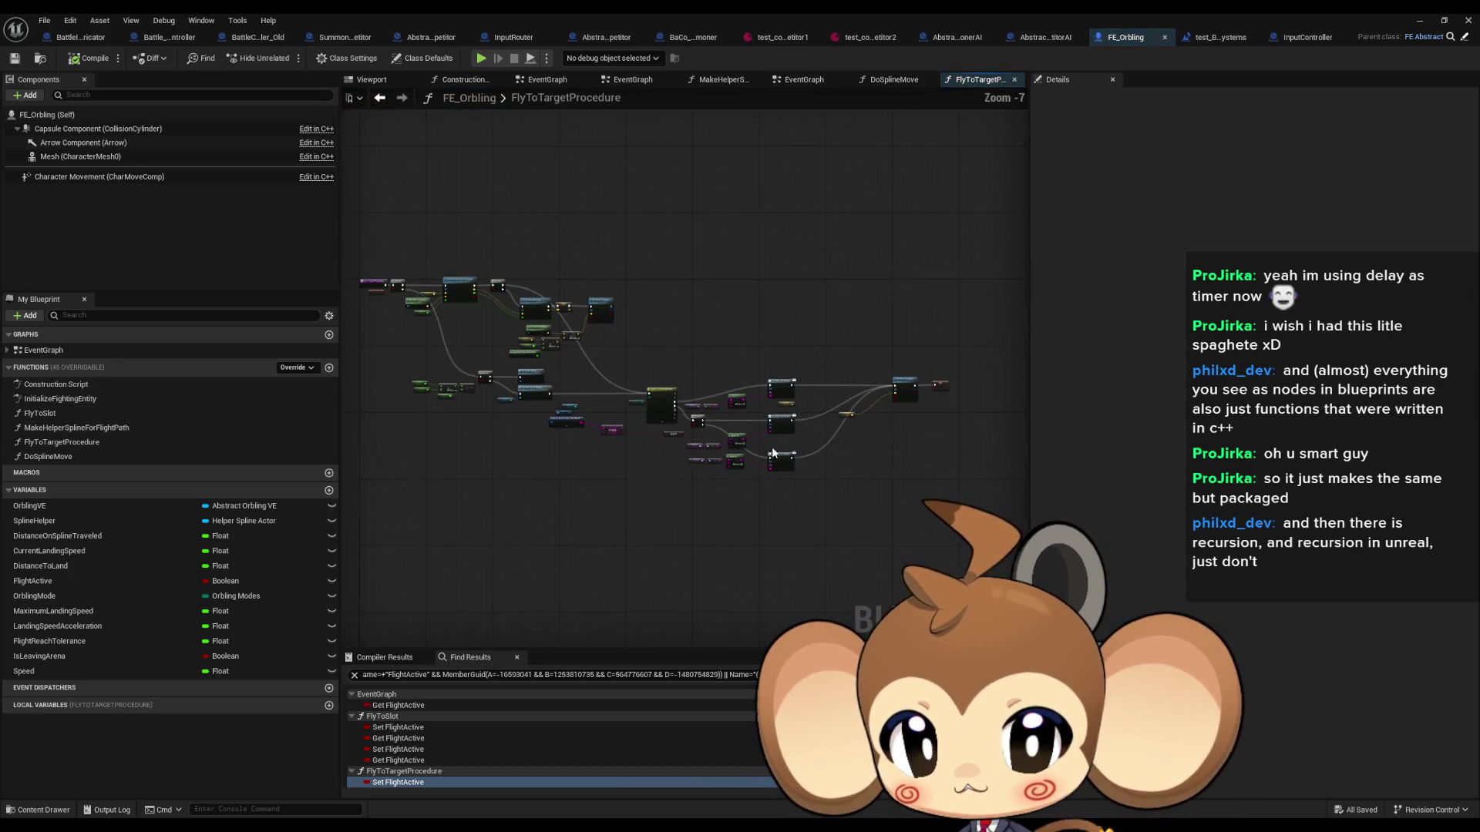
pyautogui.scroll(3, 798, 445)
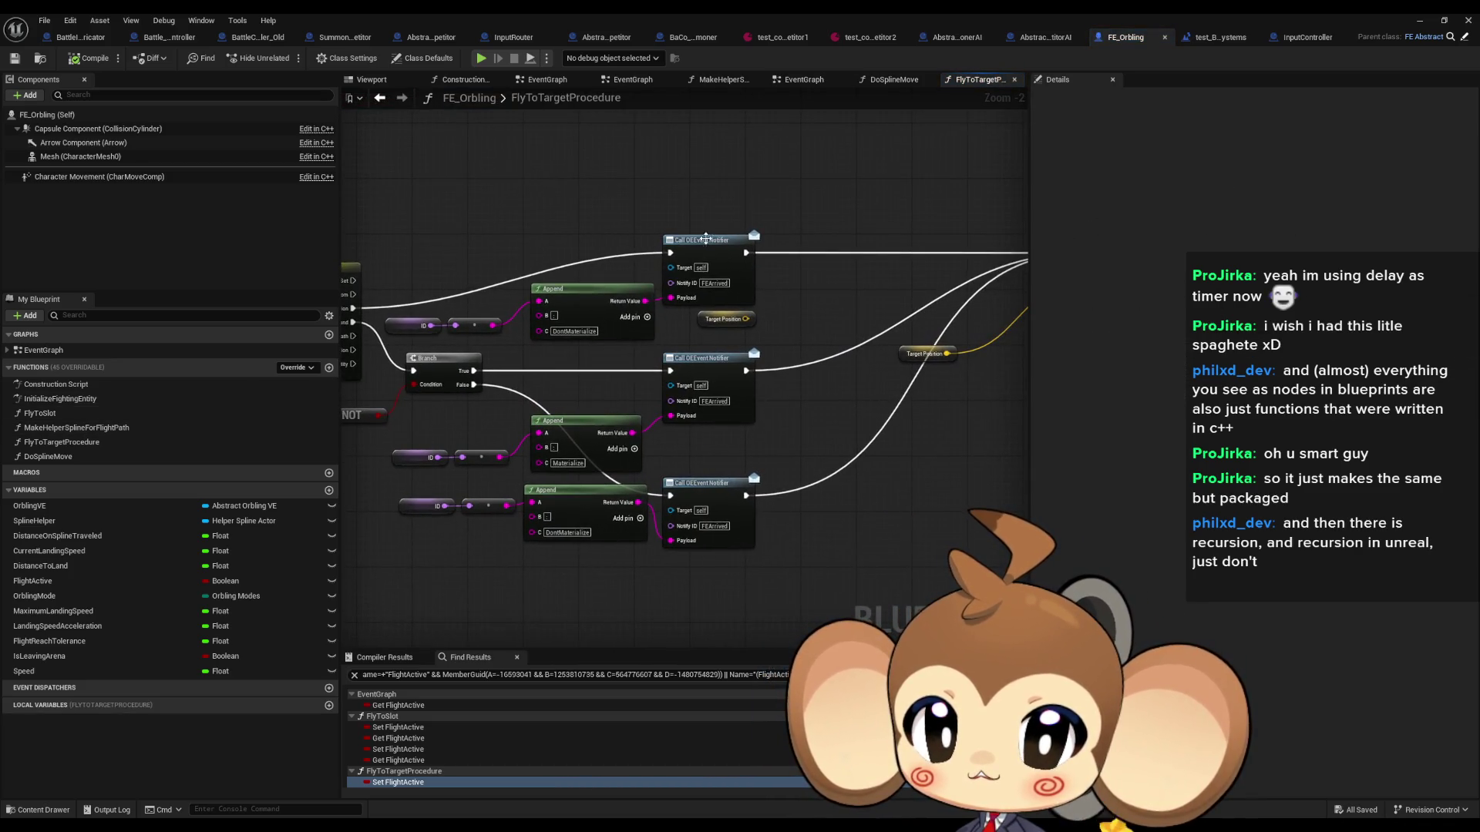
pyautogui.moveTo(770, 205); pyautogui.dragTo(613, 284)
pyautogui.moveTo(582, 368); pyautogui.dragTo(716, 466)
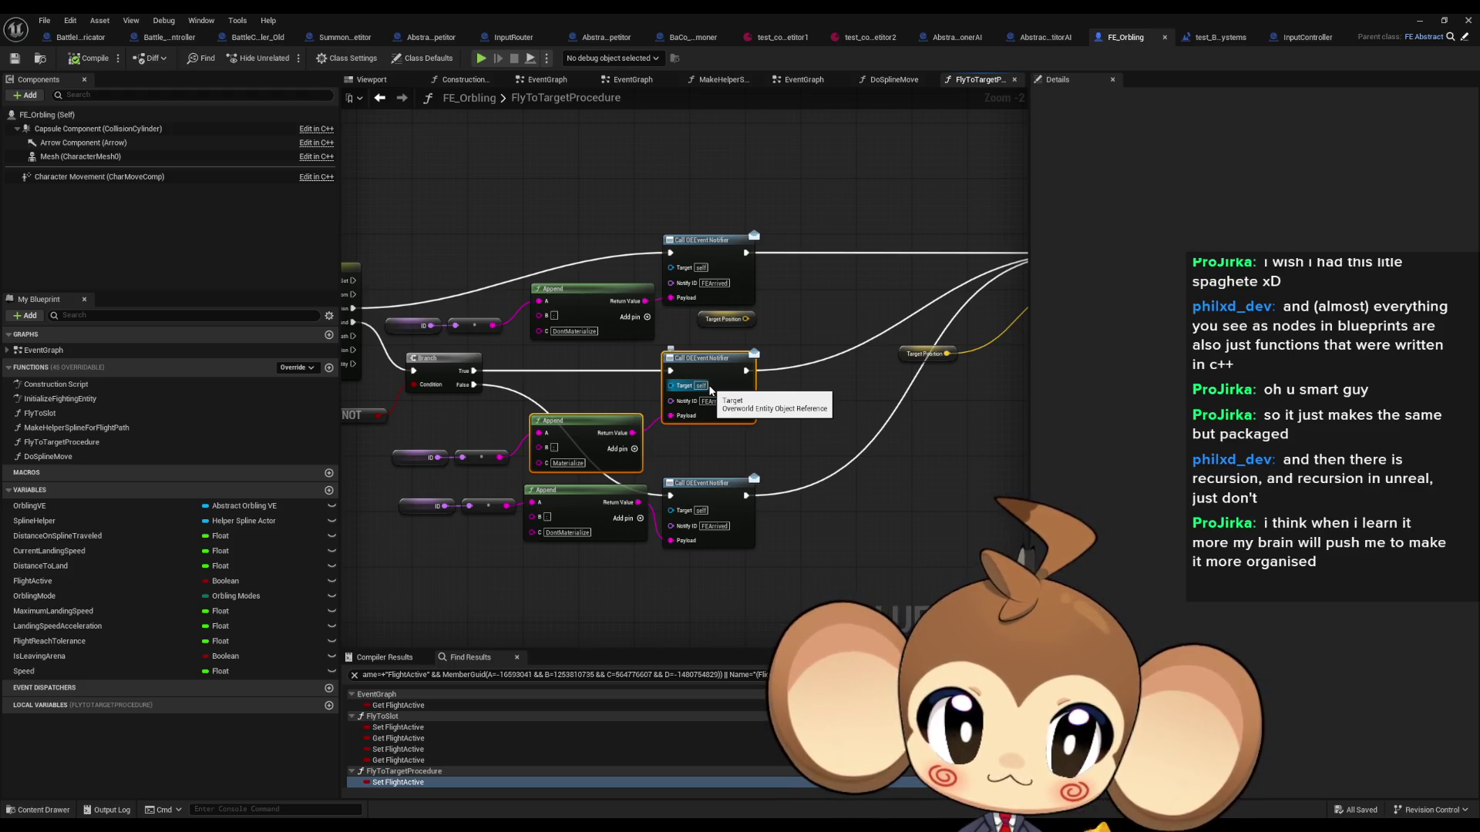
pyautogui.scroll(-2, 710, 389)
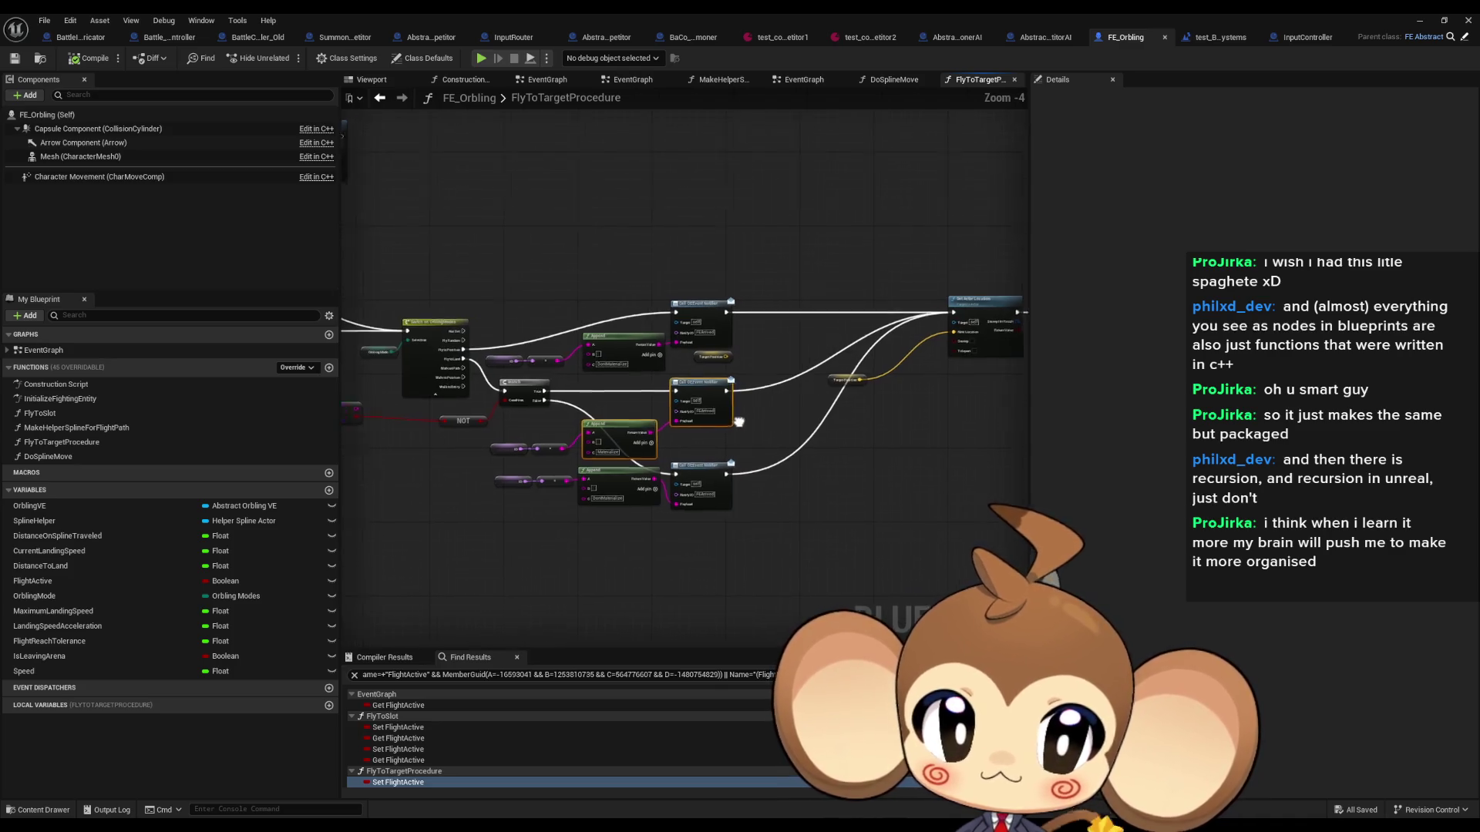
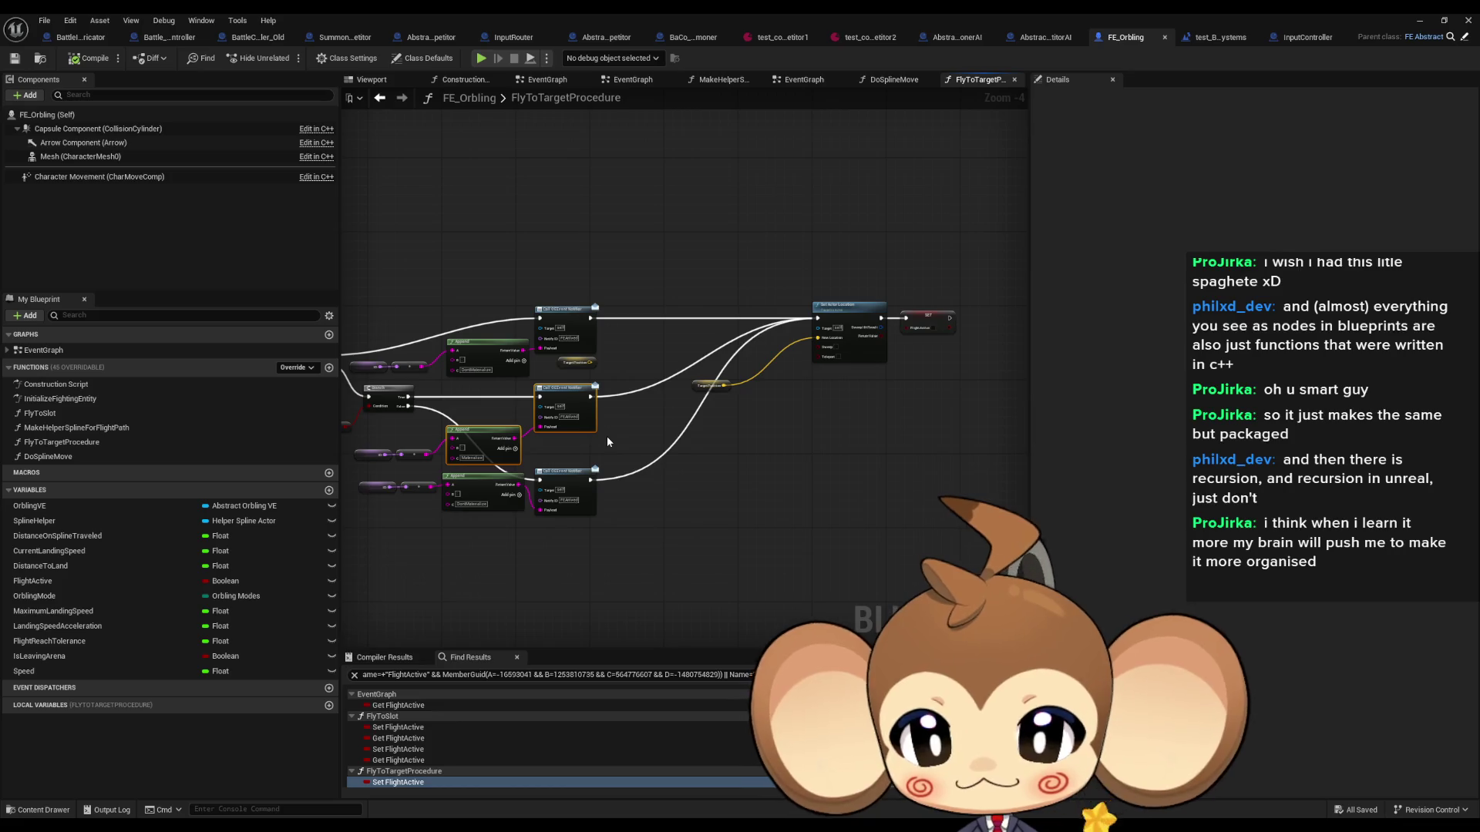
# Step: Inspect FE_Orbling's notifier calls, Set Actor Location and Switch on OrblingModes, selecting the FEArrived notify ID
pyautogui.scroll(4, 886, 312)
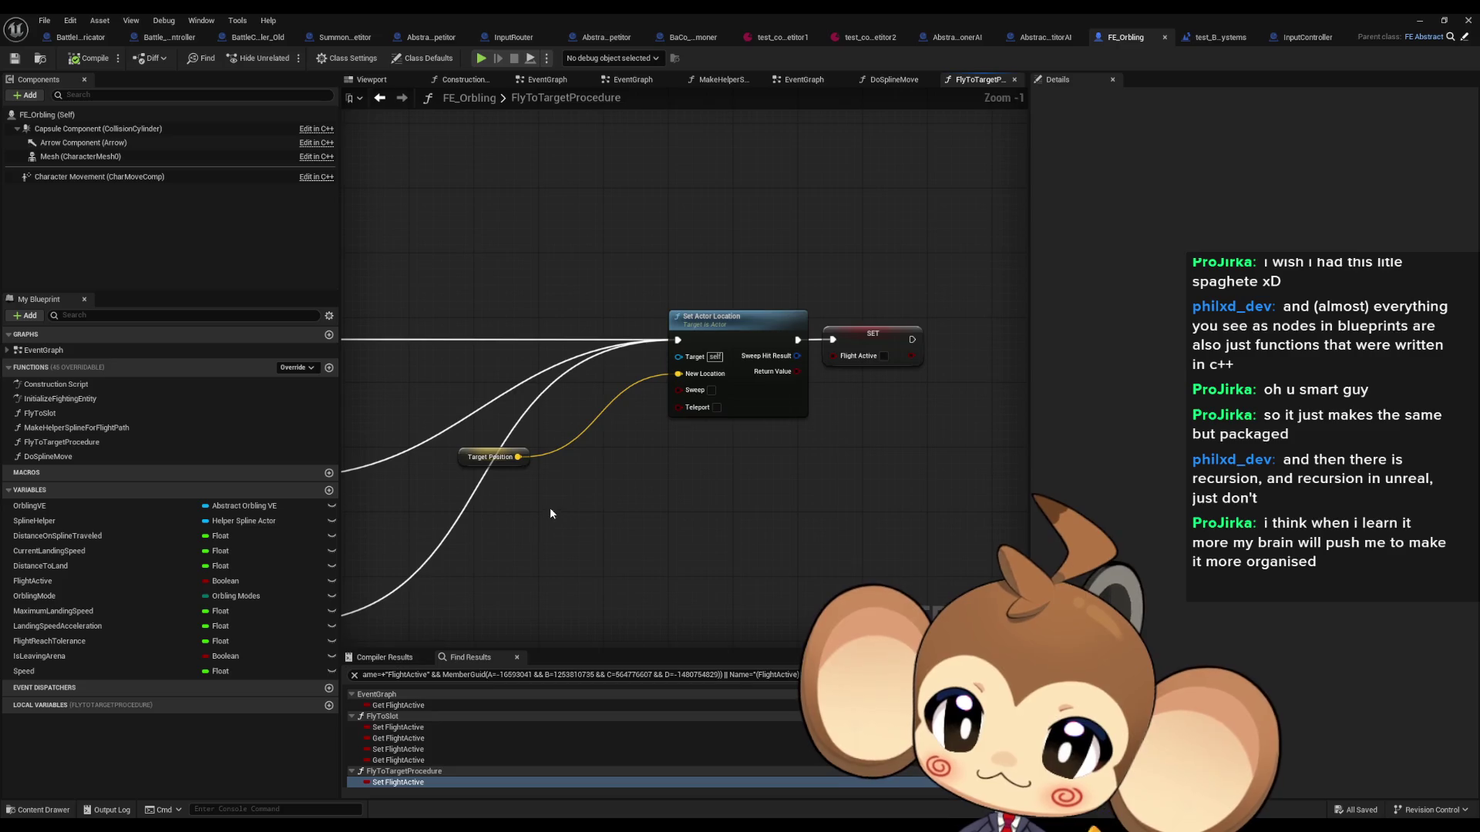
pyautogui.moveTo(554, 504); pyautogui.dragTo(1029, 460)
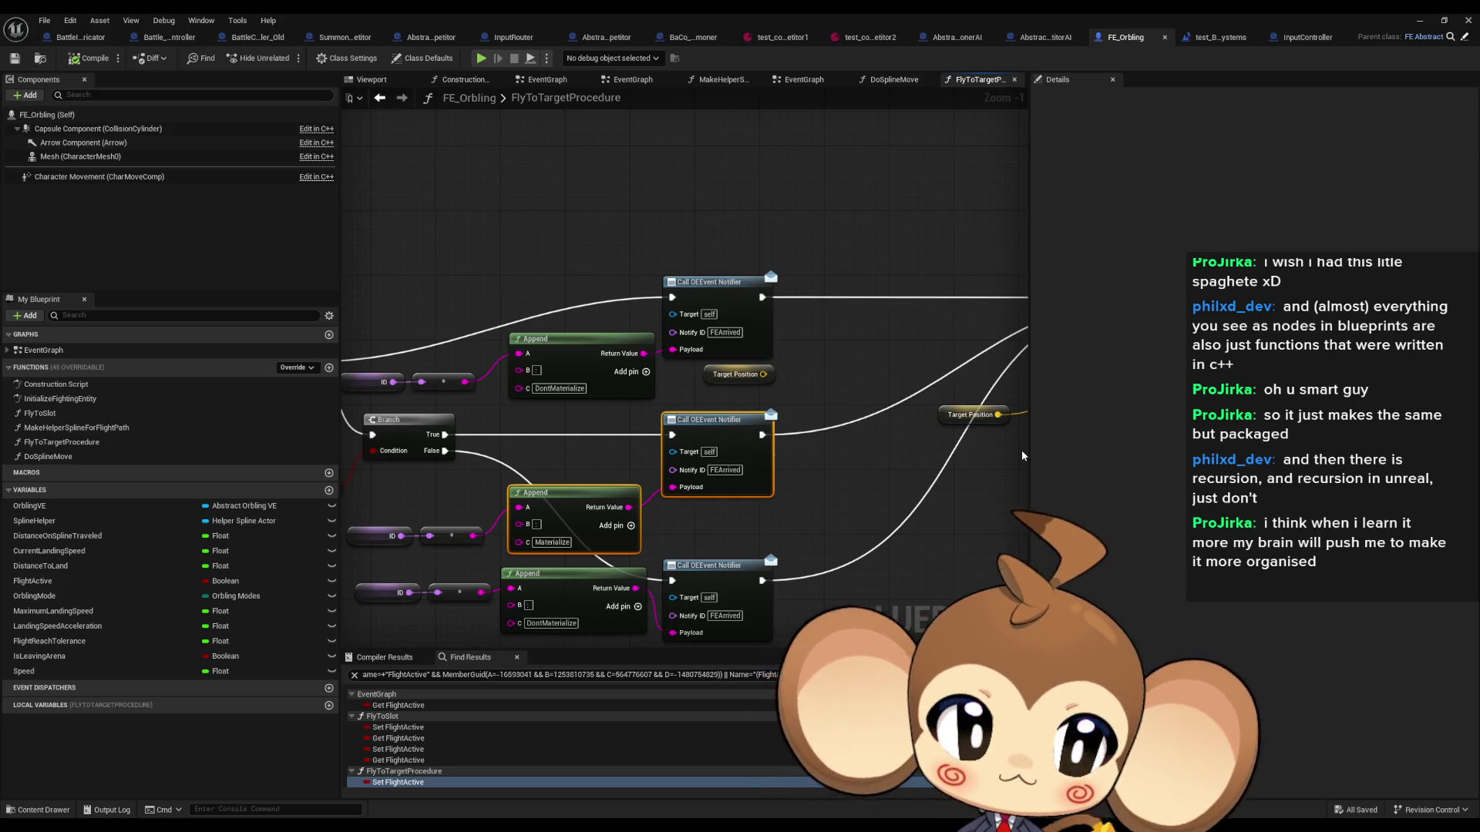
pyautogui.moveTo(1017, 456); pyautogui.dragTo(948, 454)
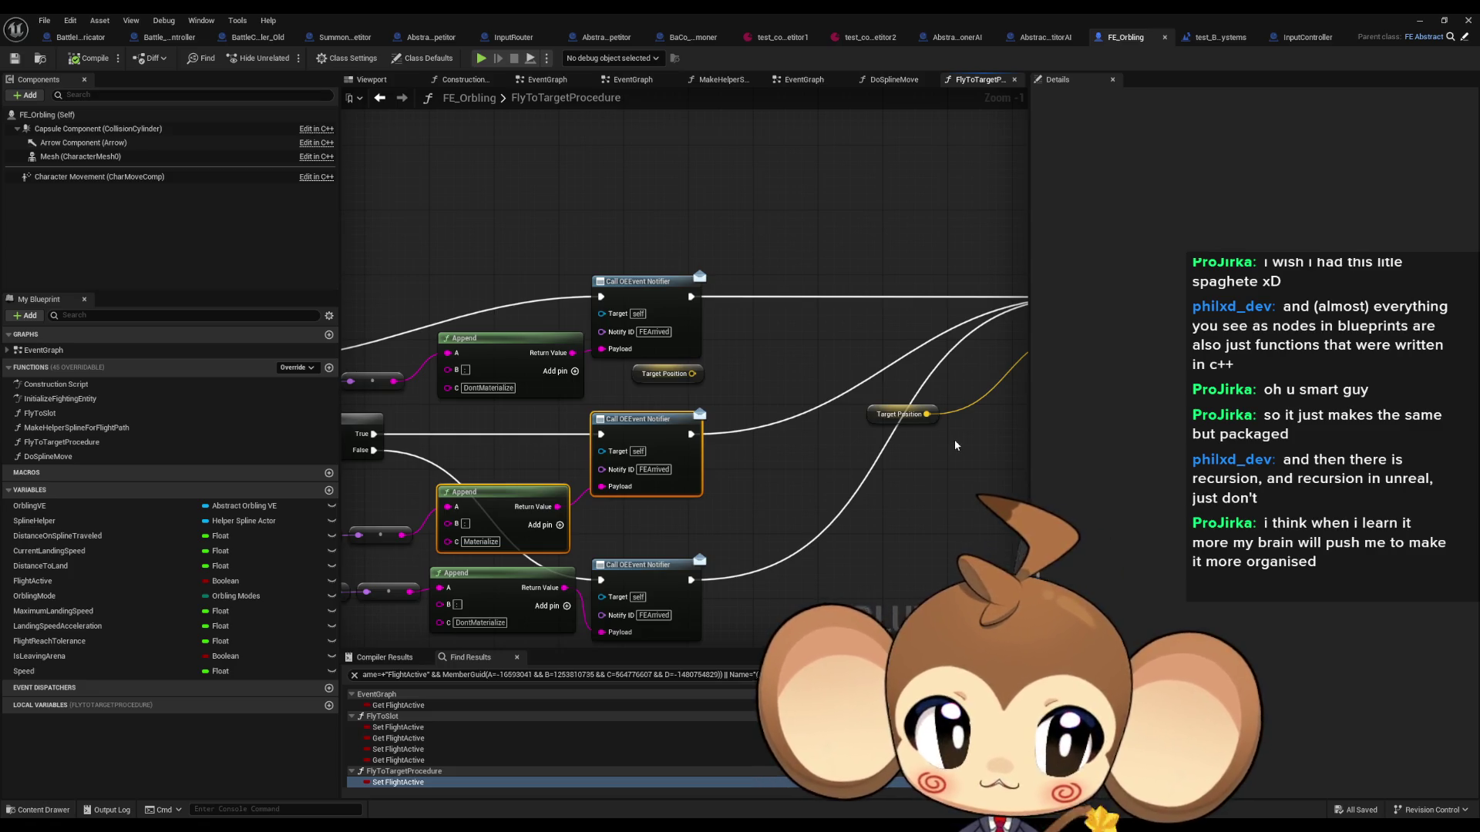
pyautogui.moveTo(955, 445); pyautogui.dragTo(829, 443)
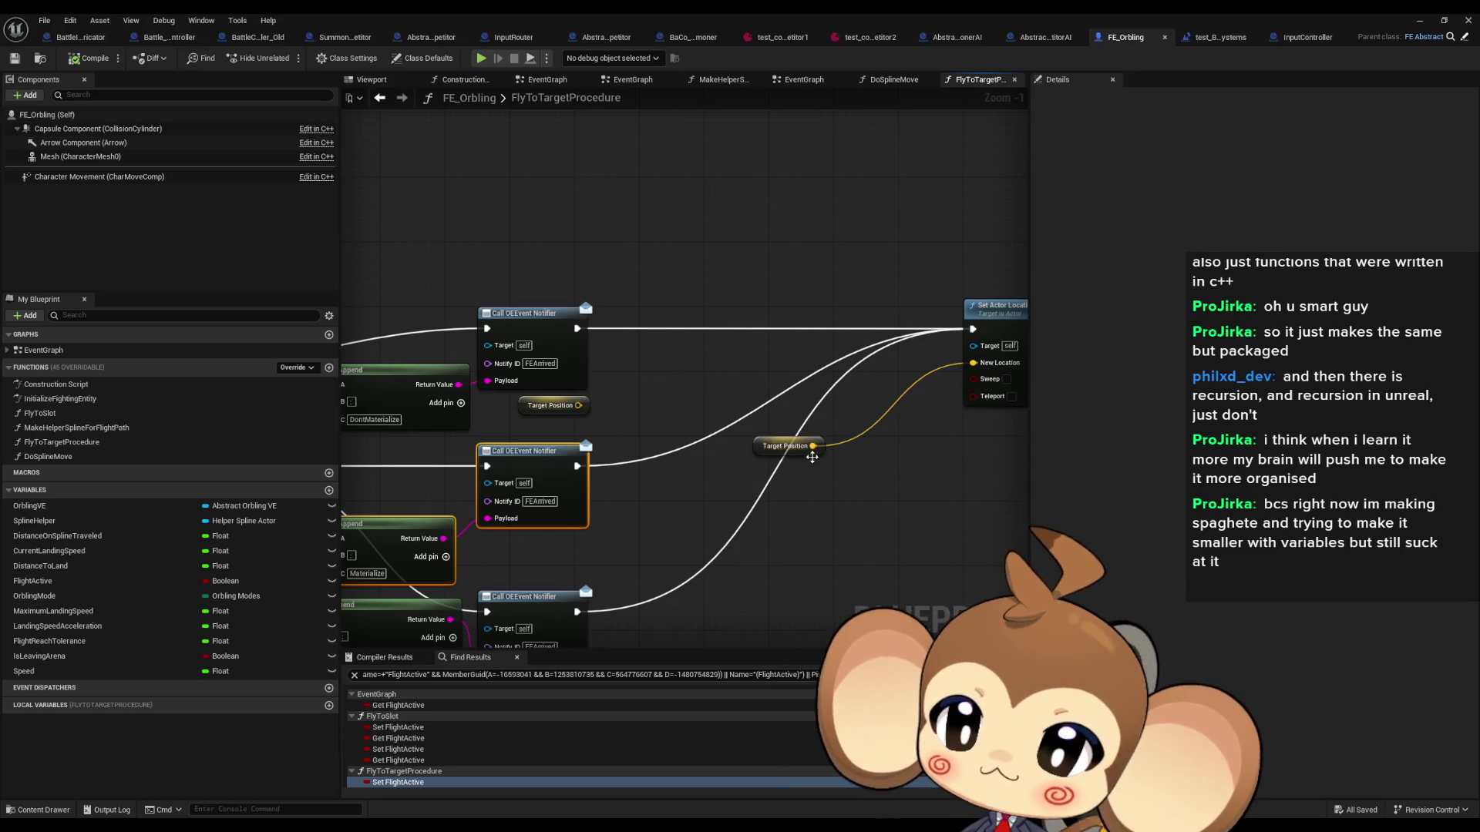
pyautogui.moveTo(856, 359)
pyautogui.mouseDown()
pyautogui.moveTo(923, 292)
pyautogui.moveTo(872, 283)
pyautogui.moveTo(825, 394)
pyautogui.moveTo(1247, 360)
pyautogui.moveTo(1210, 378)
pyautogui.mouseUp()
pyautogui.moveTo(1035, 449); pyautogui.dragTo(1029, 455)
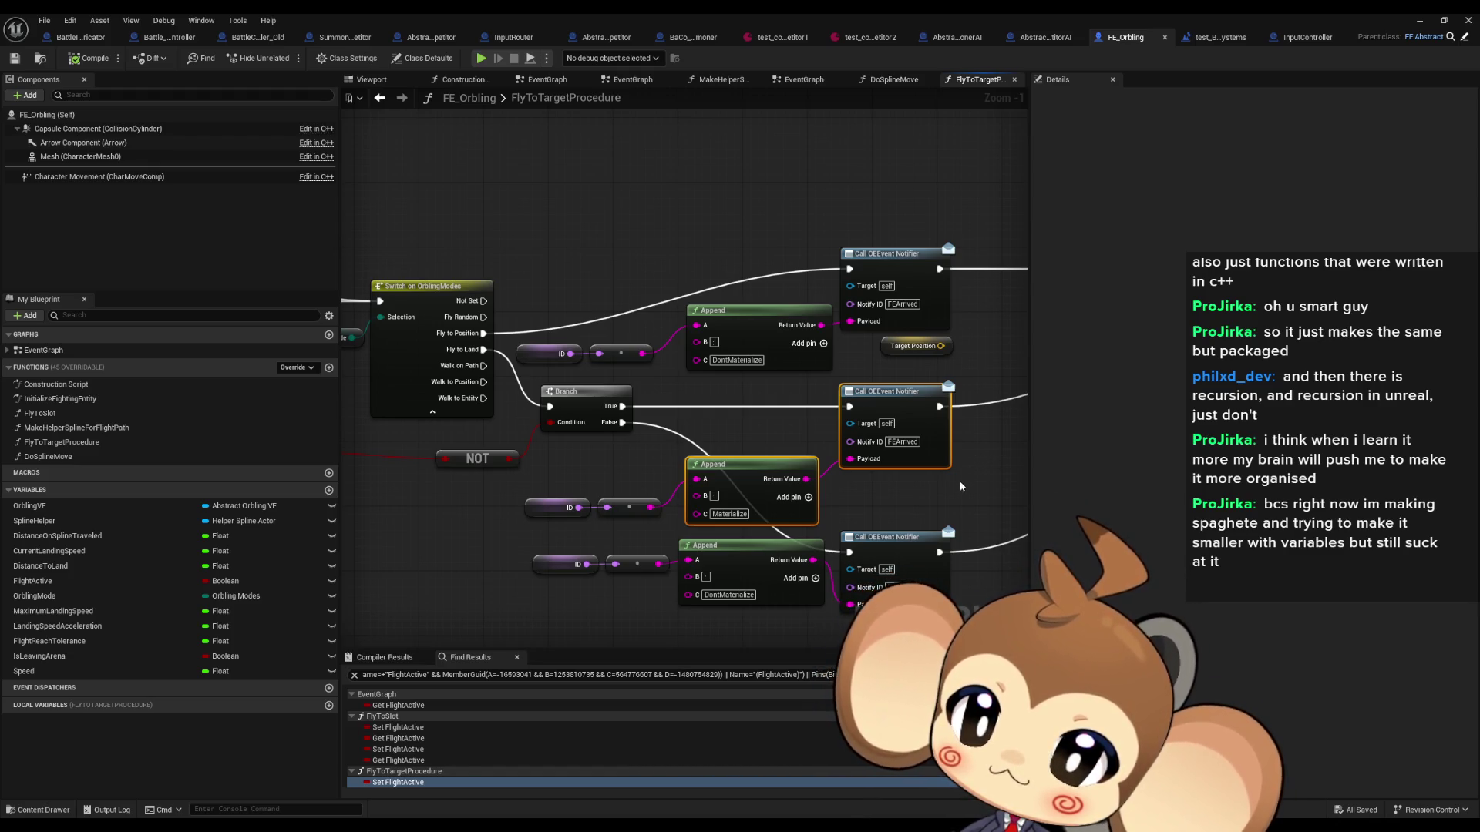
pyautogui.moveTo(954, 491); pyautogui.dragTo(838, 462)
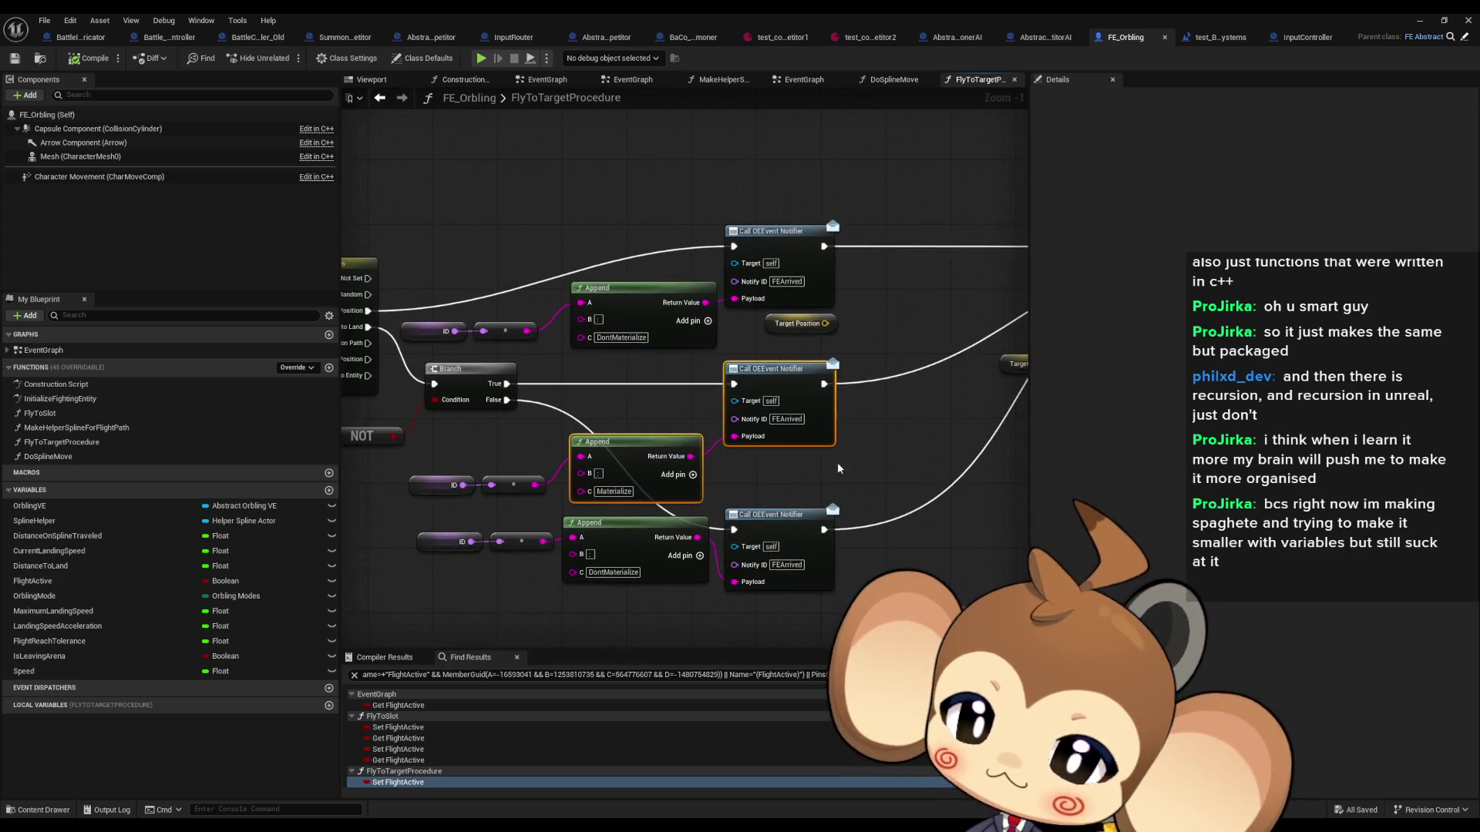
pyautogui.moveTo(433, 436)
pyautogui.mouseDown()
pyautogui.moveTo(638, 501)
pyautogui.moveTo(740, 465)
pyautogui.moveTo(798, 466)
pyautogui.mouseUp()
pyautogui.click(802, 431)
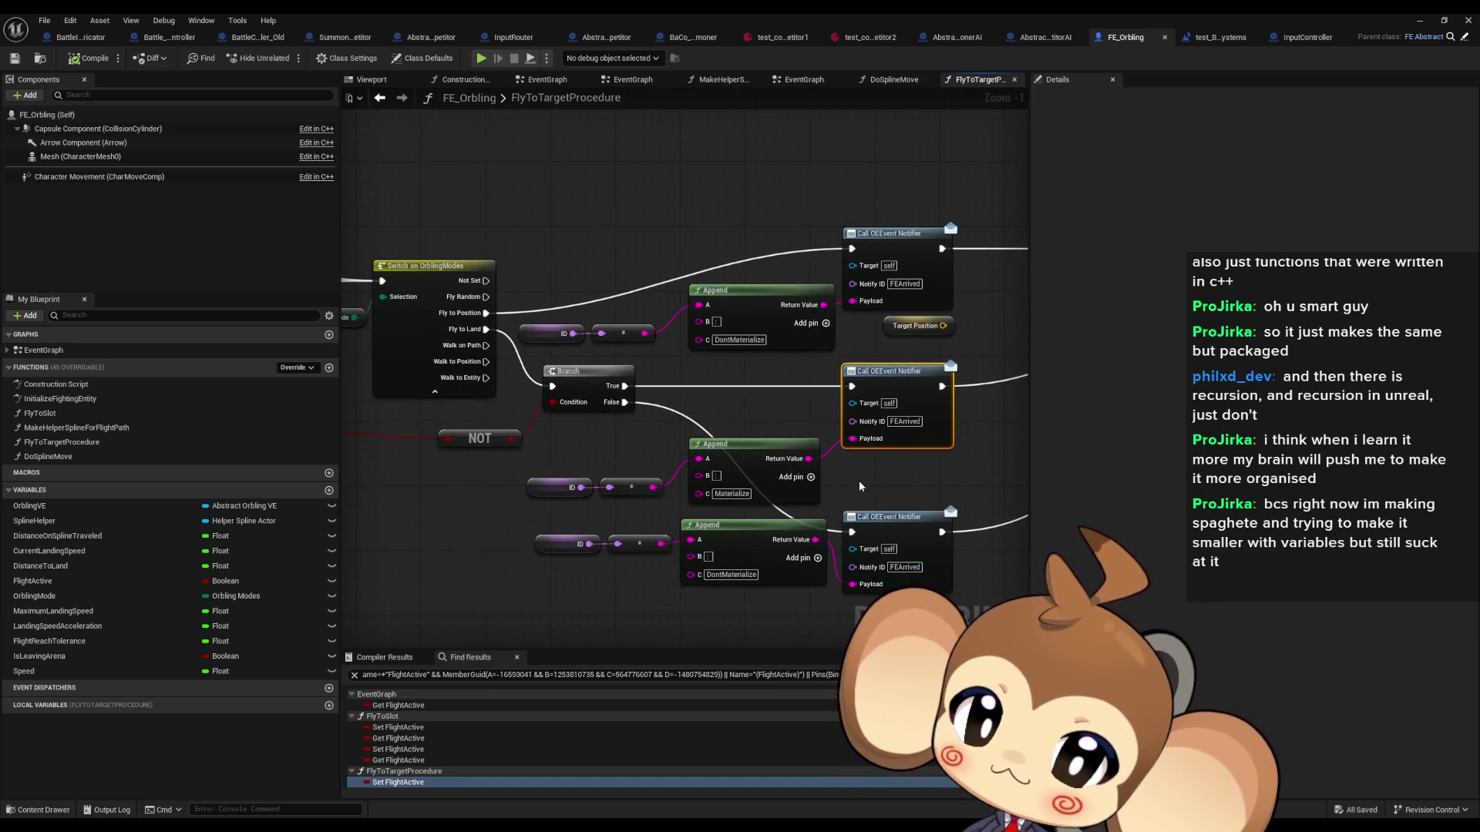
pyautogui.moveTo(859, 486); pyautogui.dragTo(752, 470)
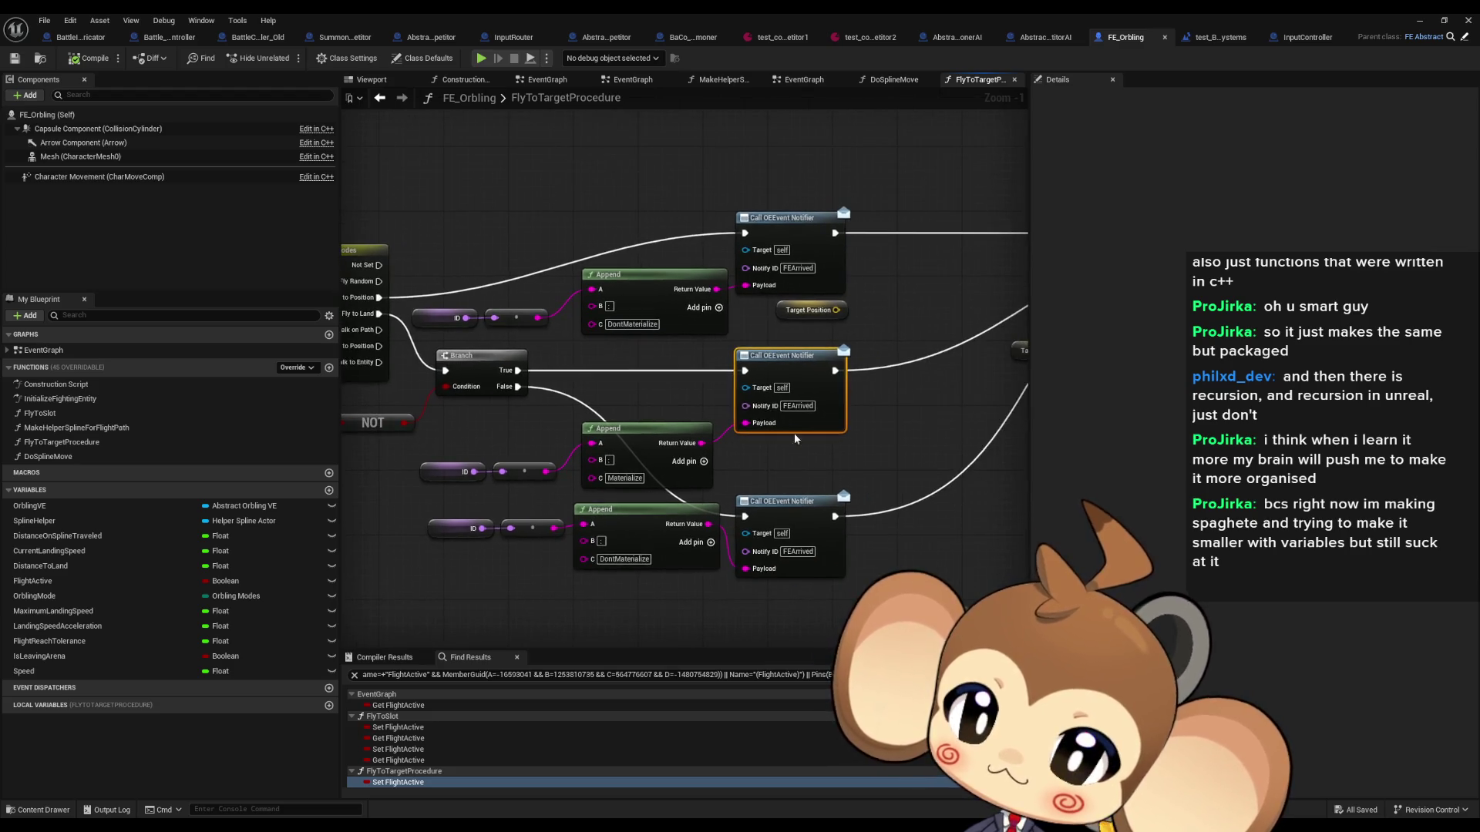
pyautogui.click(792, 406)
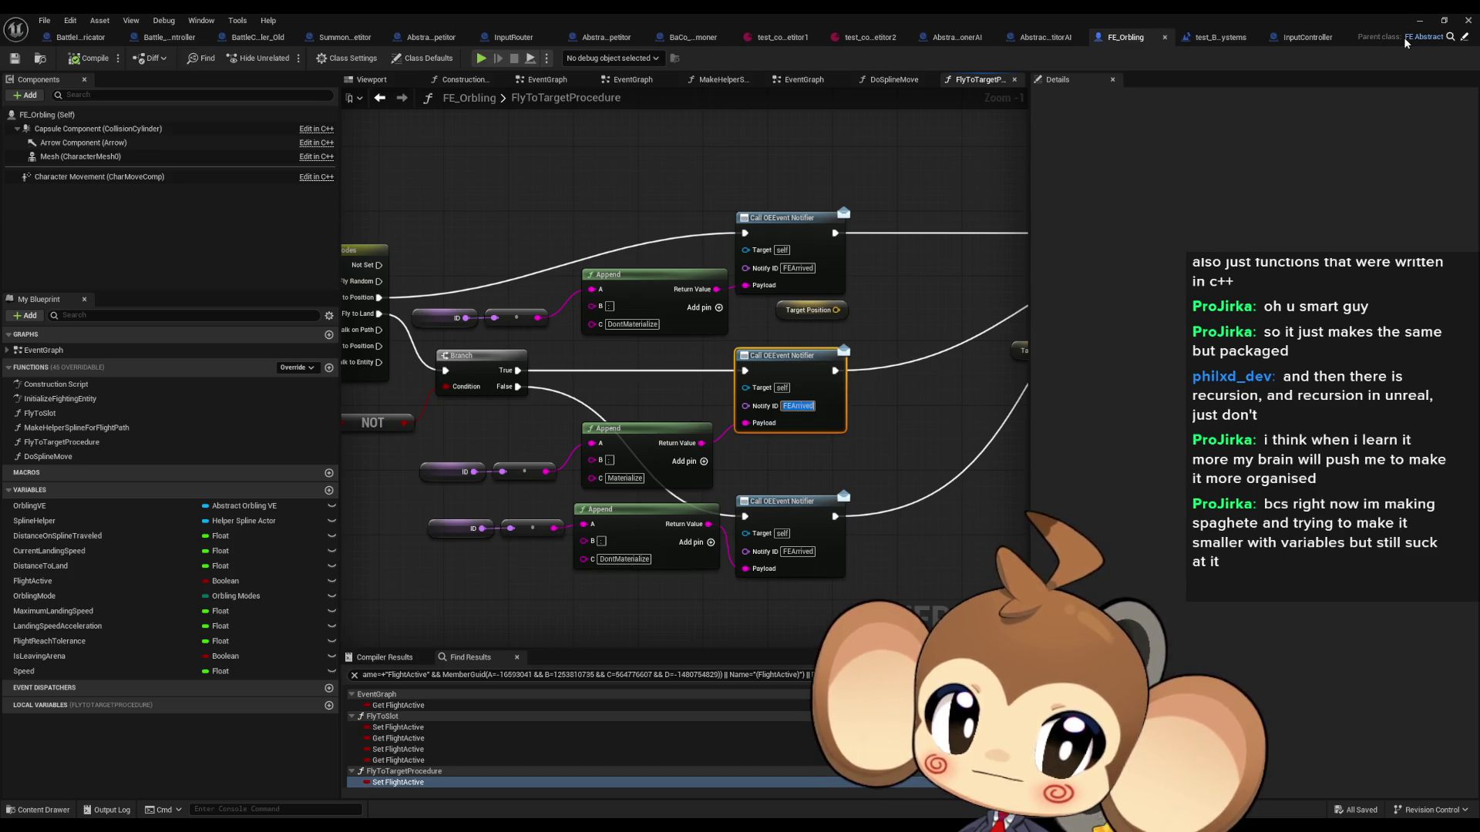
# Step: Open the parent FE_Abstract and OverworldEntity blueprints and select the OEEventNotifier dispatcher
pyautogui.click(1424, 36)
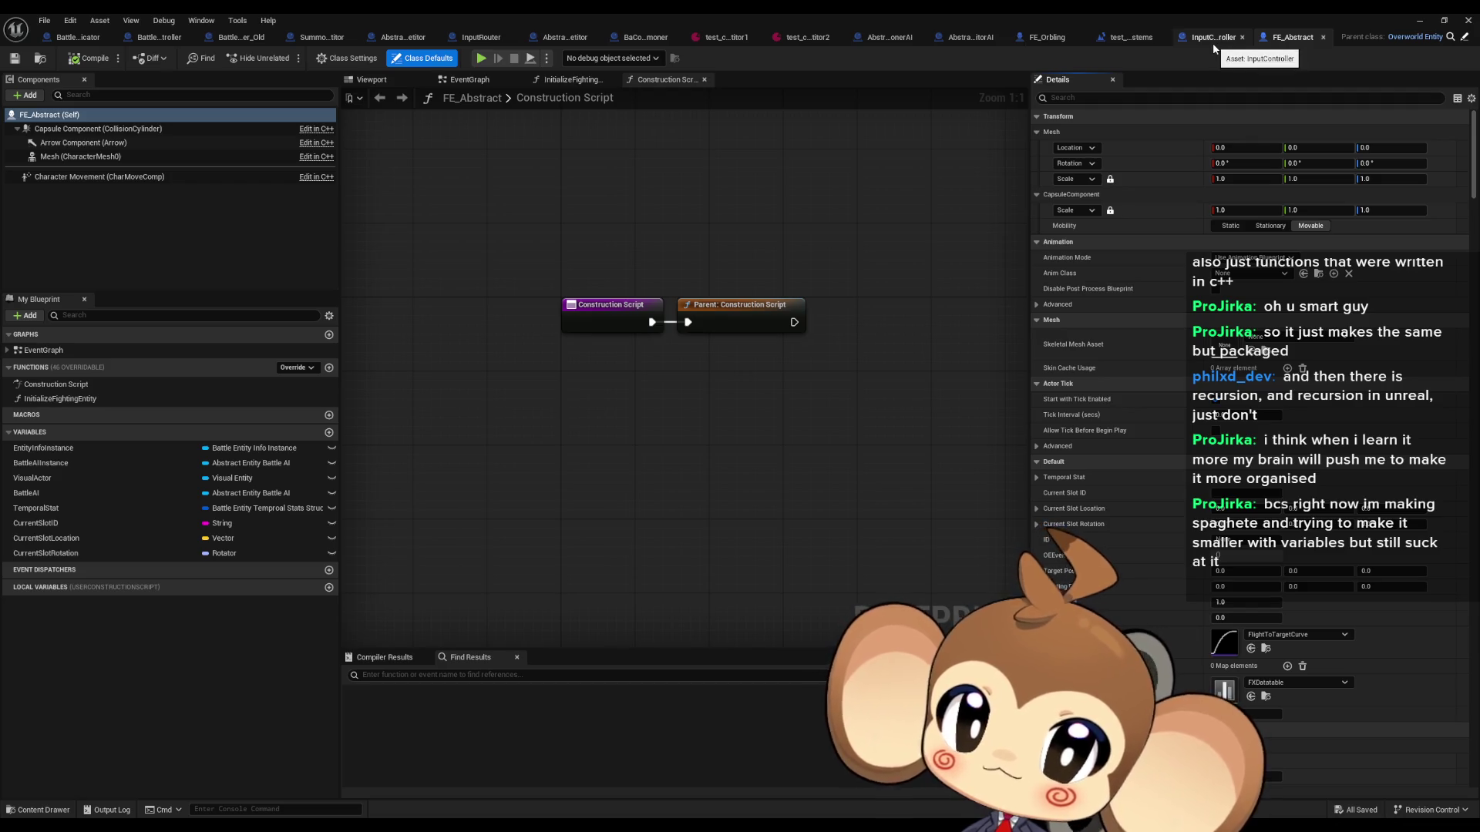
pyautogui.click(1034, 43)
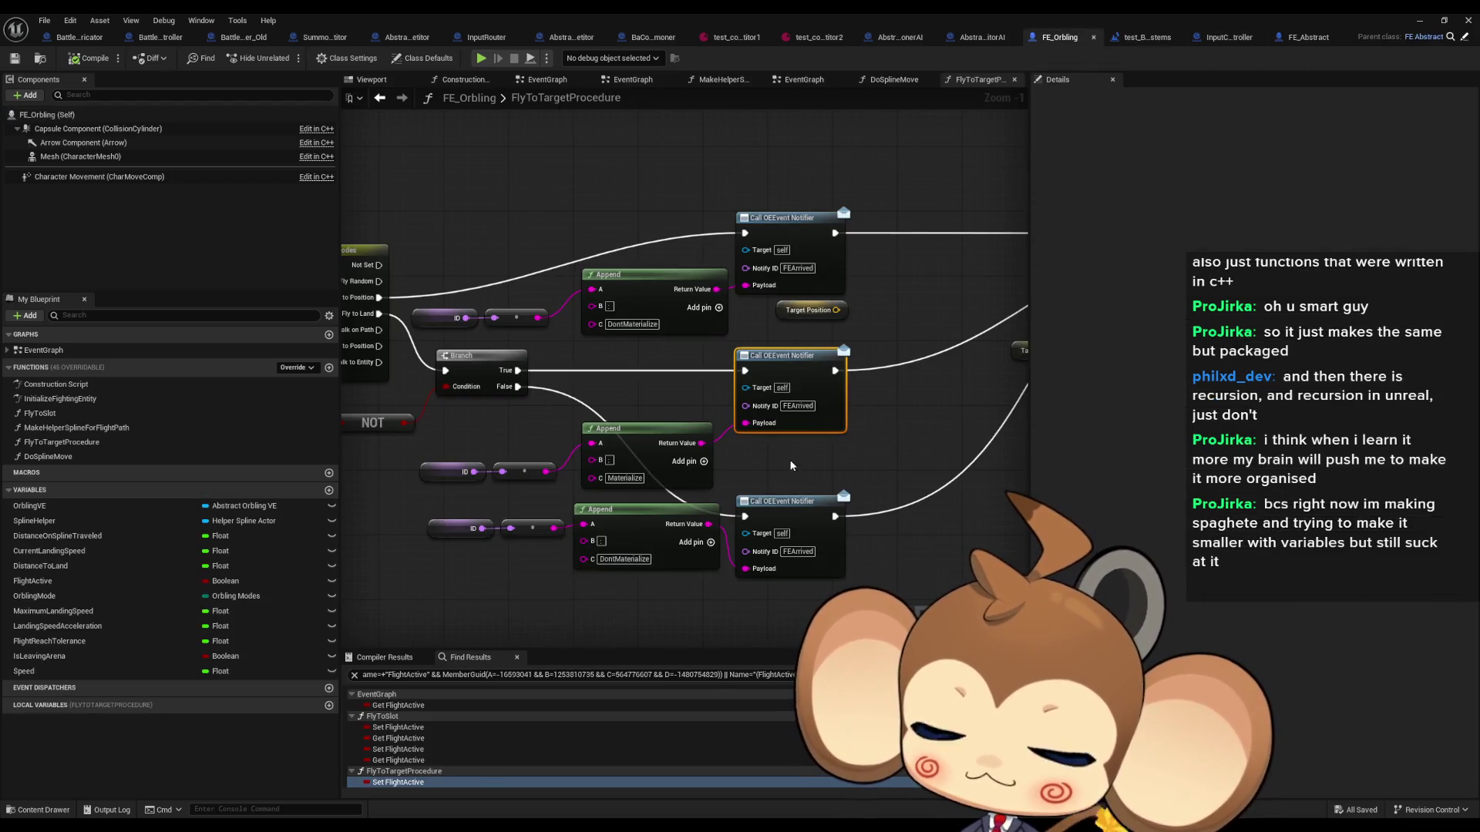
pyautogui.click(1305, 35)
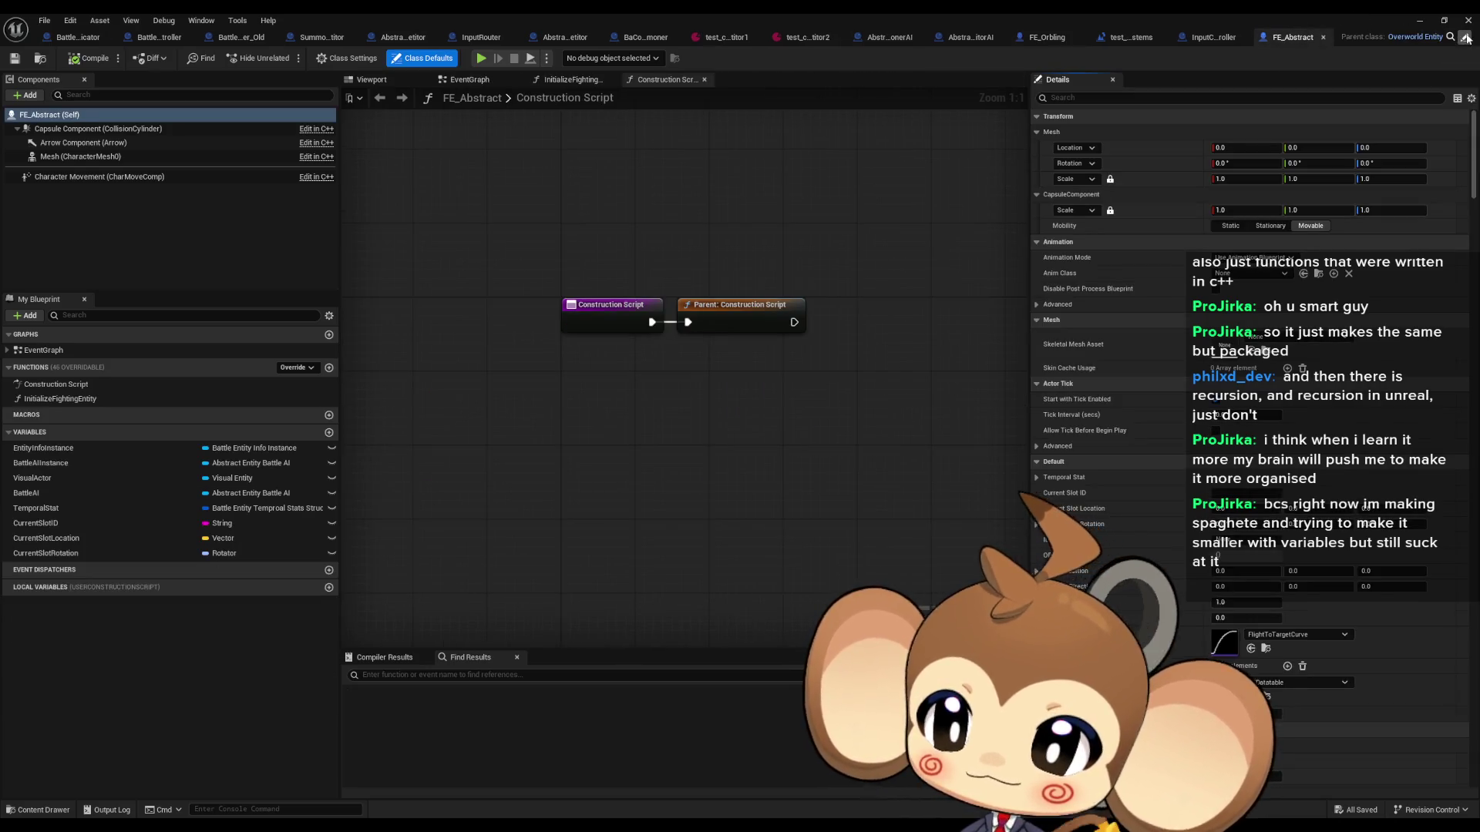
pyautogui.click(1467, 39)
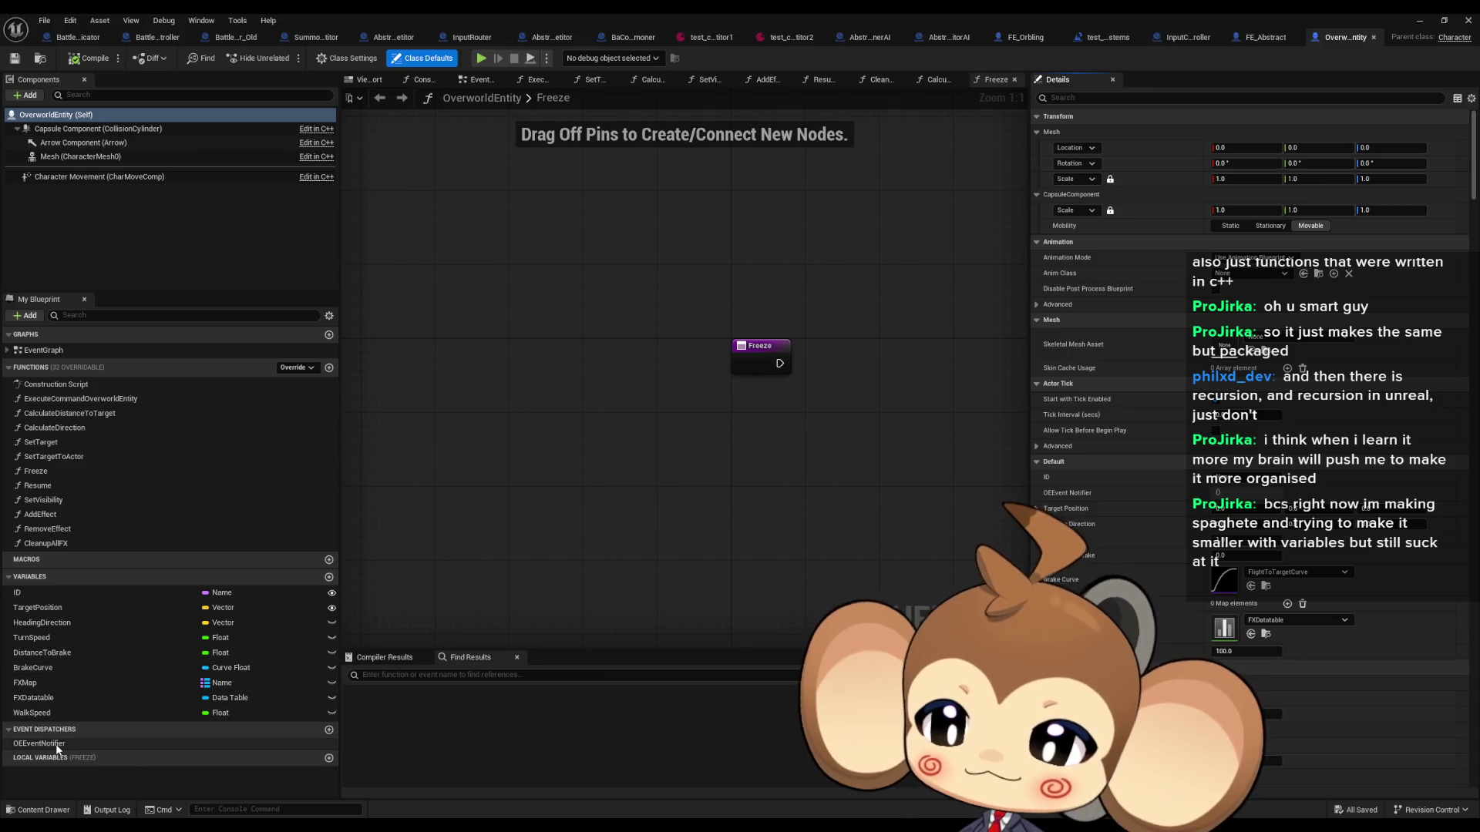
pyautogui.click(1266, 37)
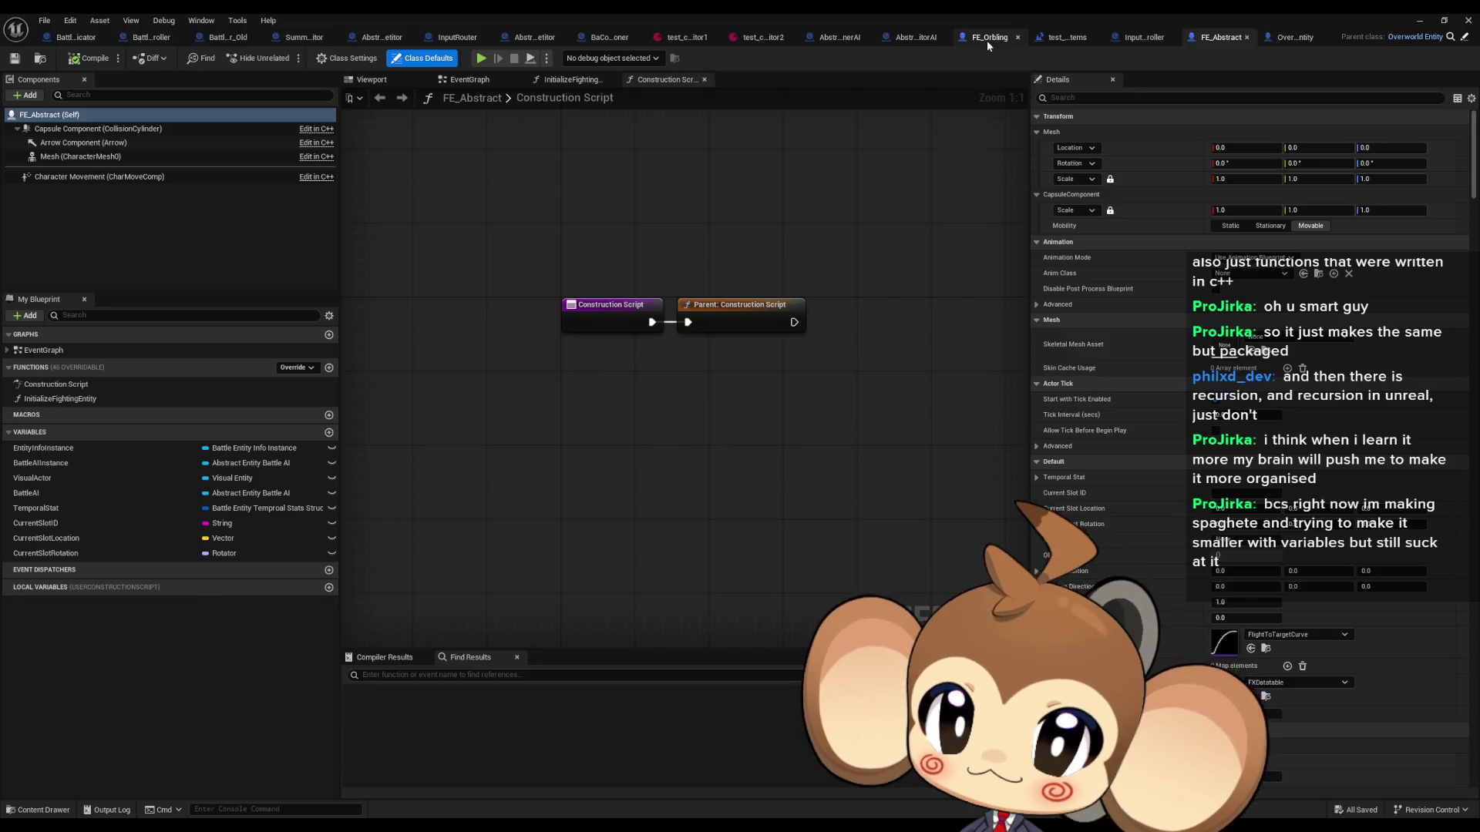
pyautogui.moveTo(987, 41)
pyautogui.mouseDown()
pyautogui.moveTo(1249, 37)
pyautogui.moveTo(1164, 37)
pyautogui.mouseUp()
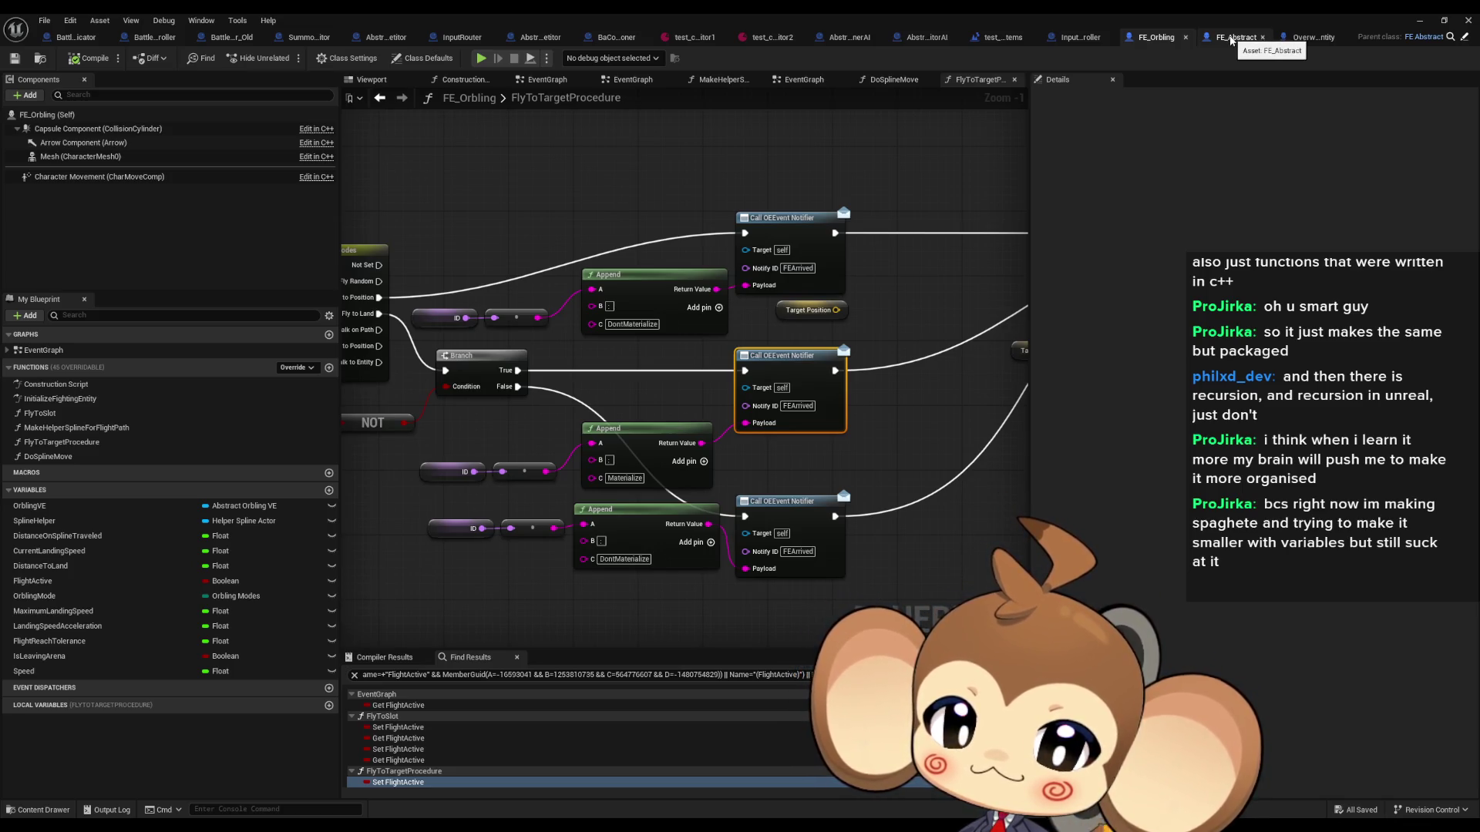
pyautogui.click(1314, 37)
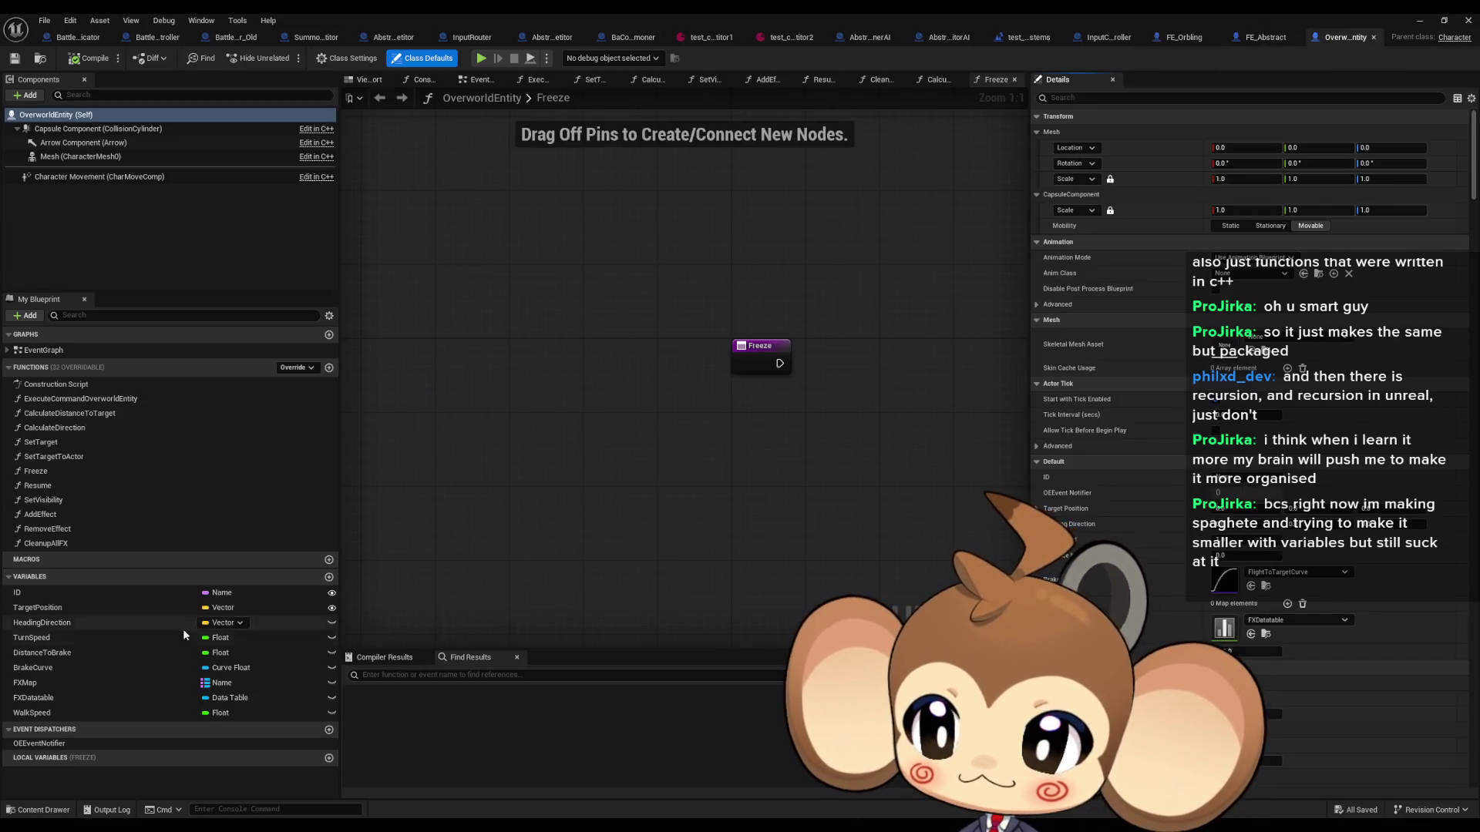
pyautogui.click(58, 743)
# Step: Find references to OEEventNotifier and review its usages across all blueprints with Find in Blueprints
pyautogui.rightClick(65, 743)
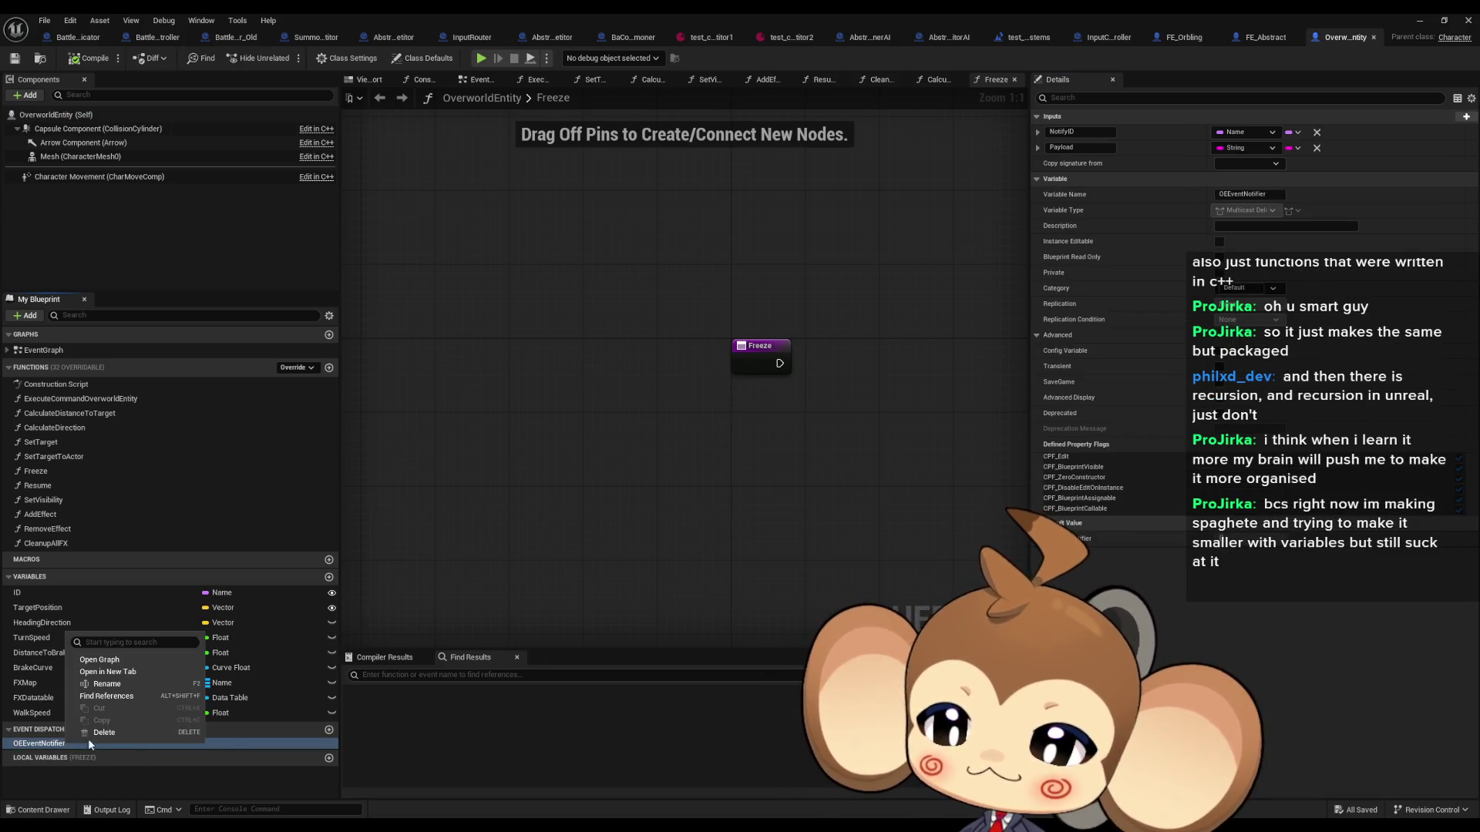
pyautogui.click(117, 697)
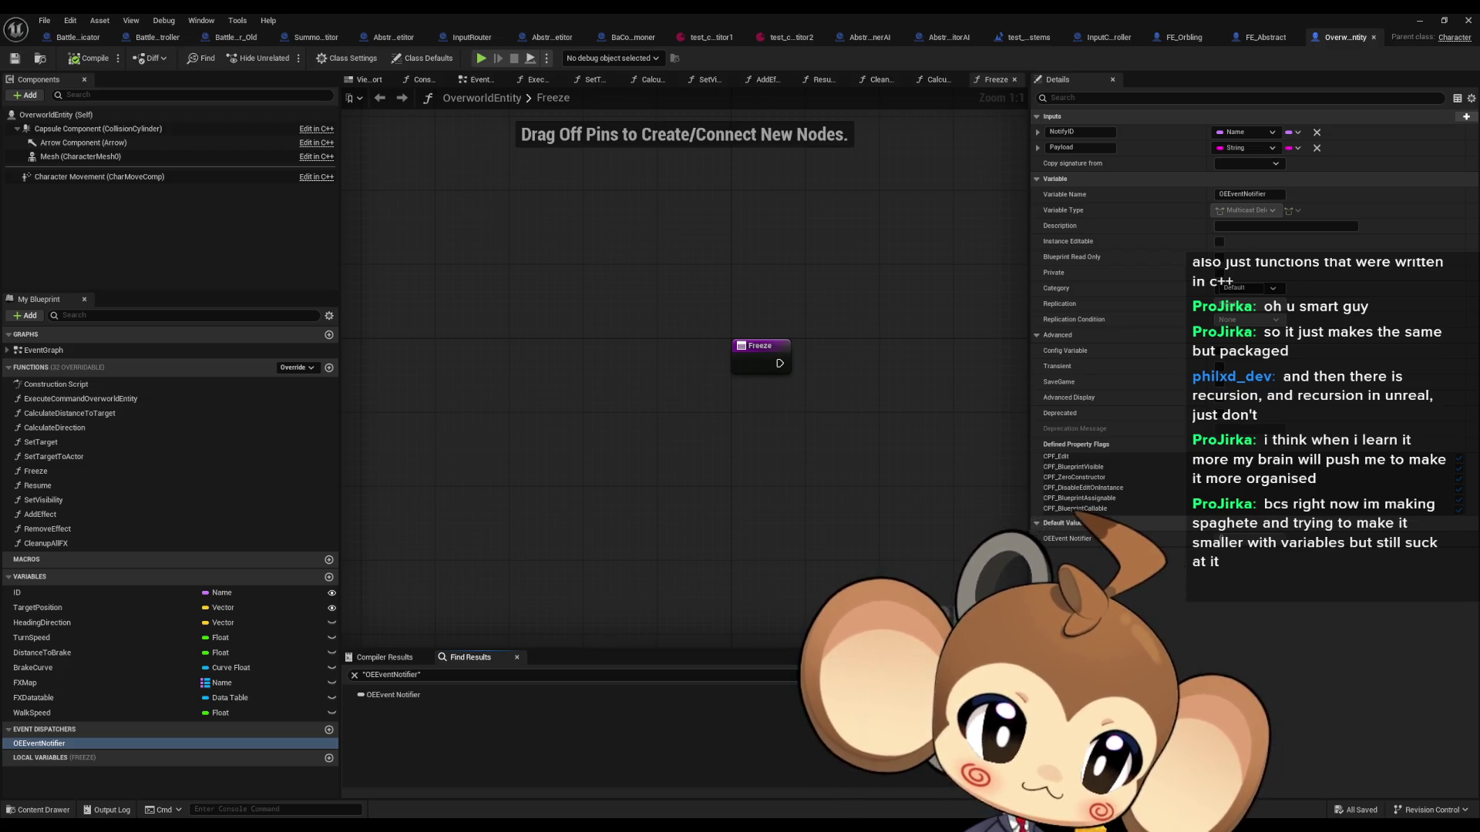
pyautogui.hotkey('ctrl', 'shift', 'f')
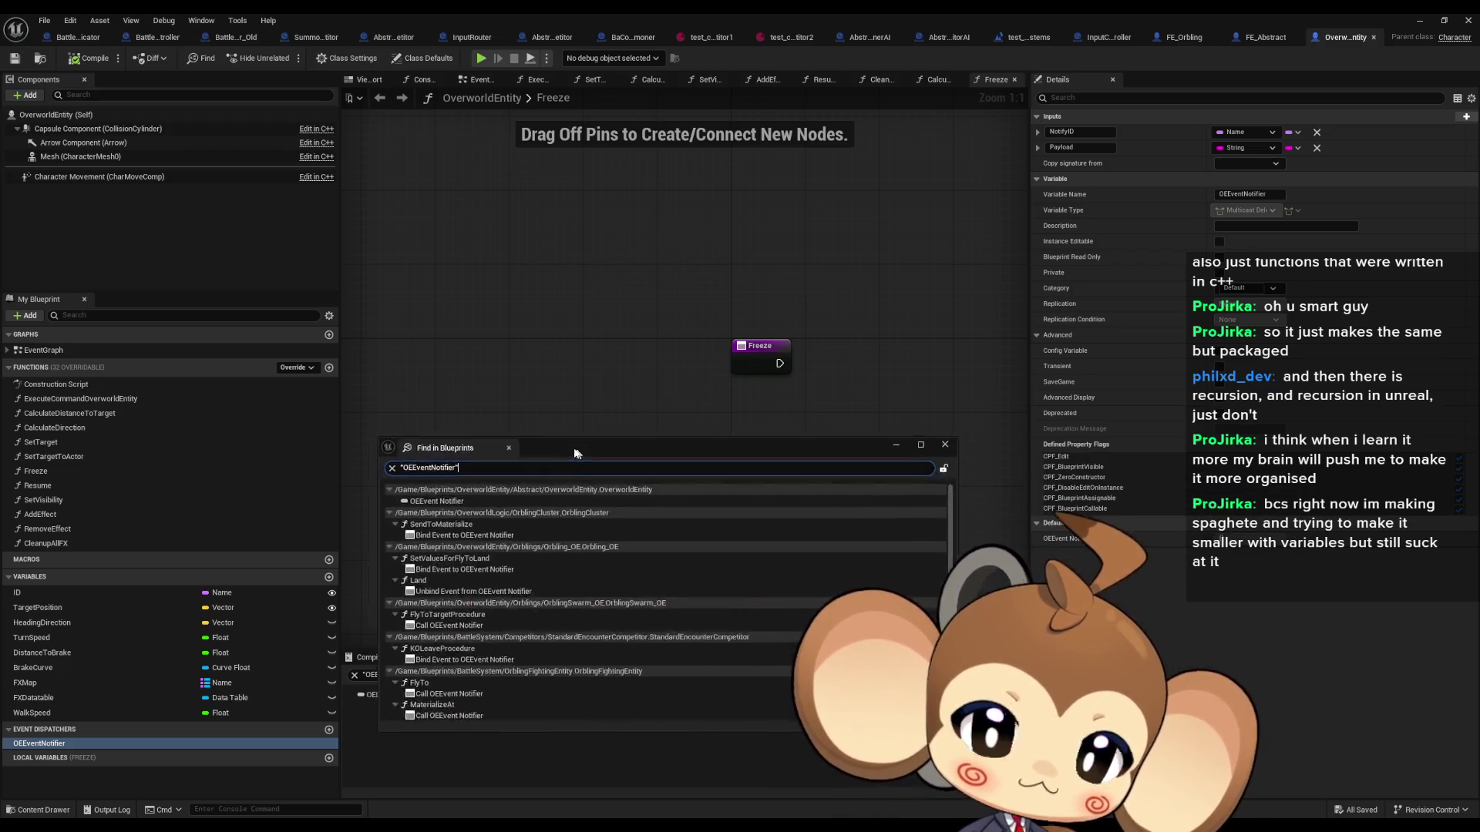
pyautogui.moveTo(577, 448); pyautogui.dragTo(572, 348)
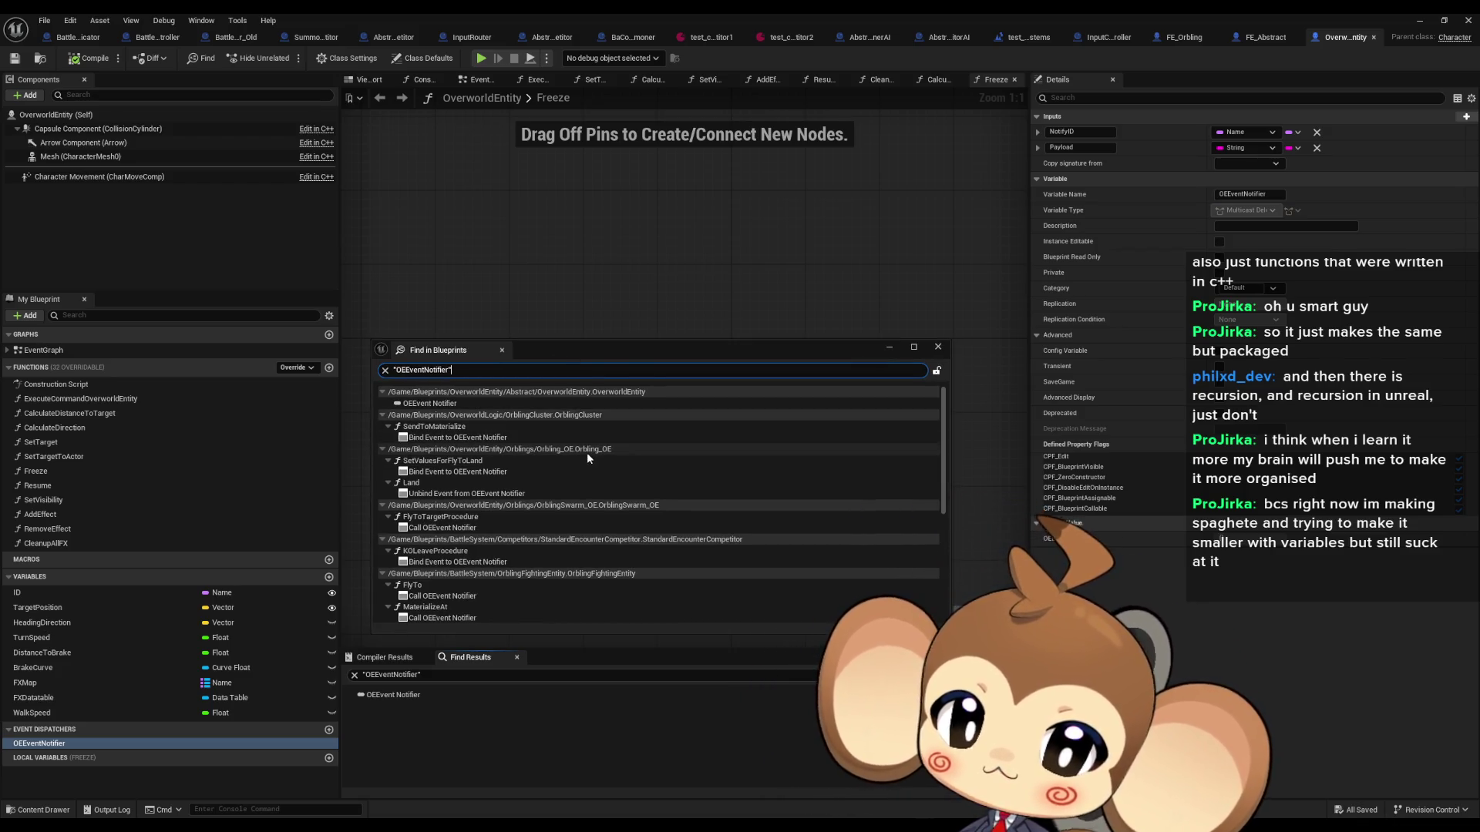
pyautogui.scroll(-5, 634, 503)
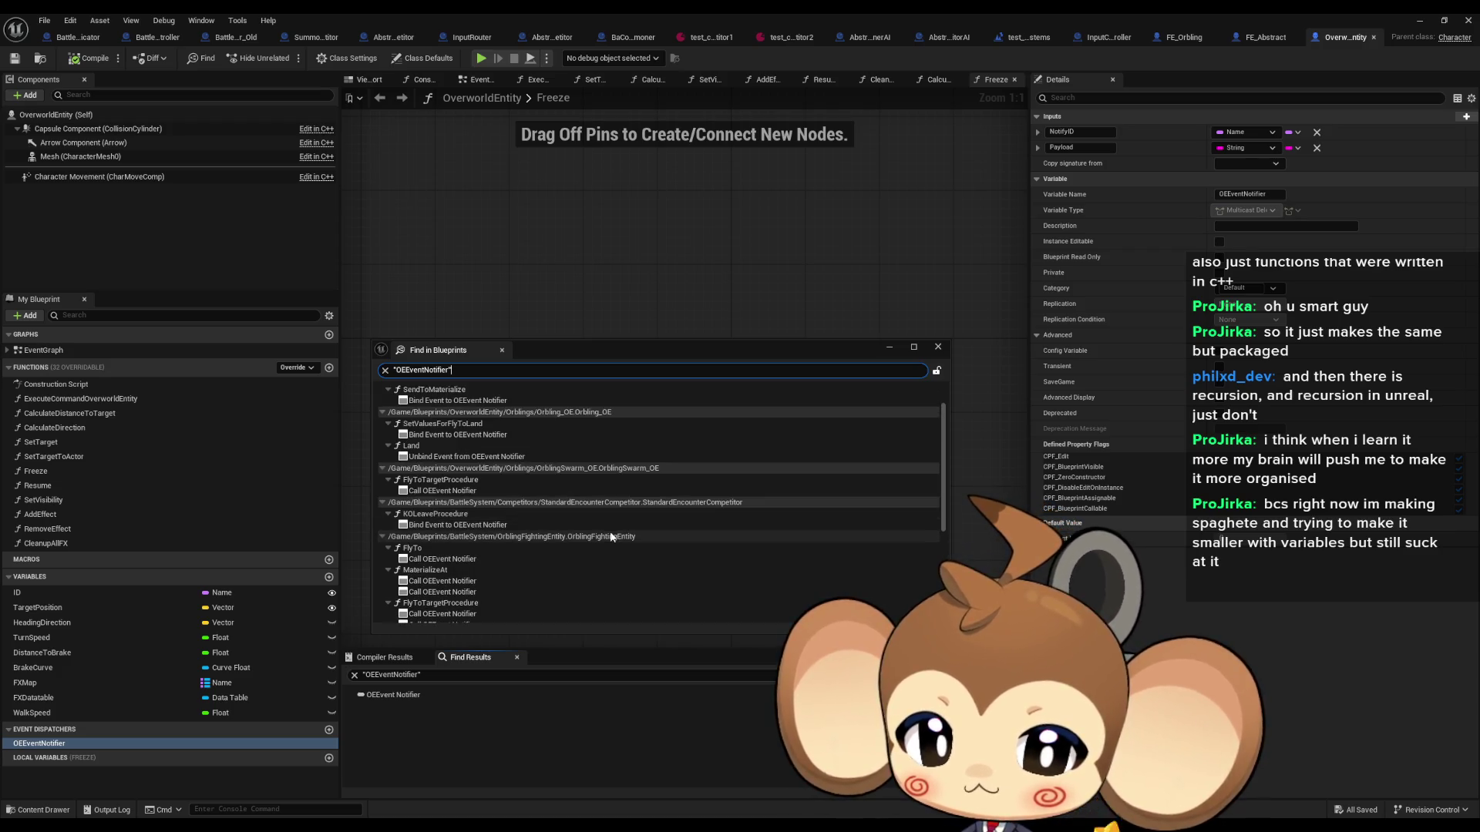
pyautogui.scroll(-3, 612, 533)
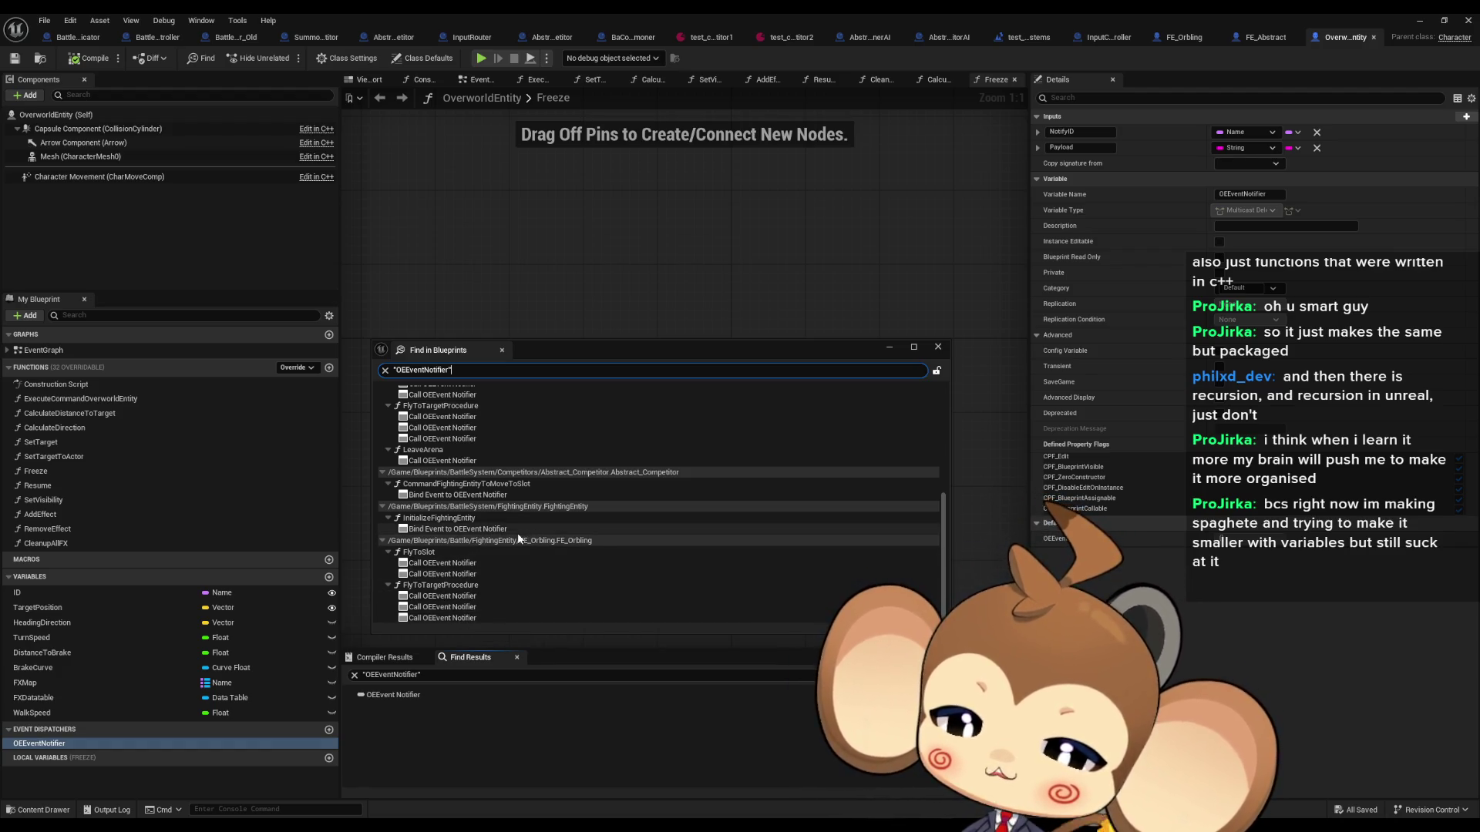
pyautogui.press('Escape')
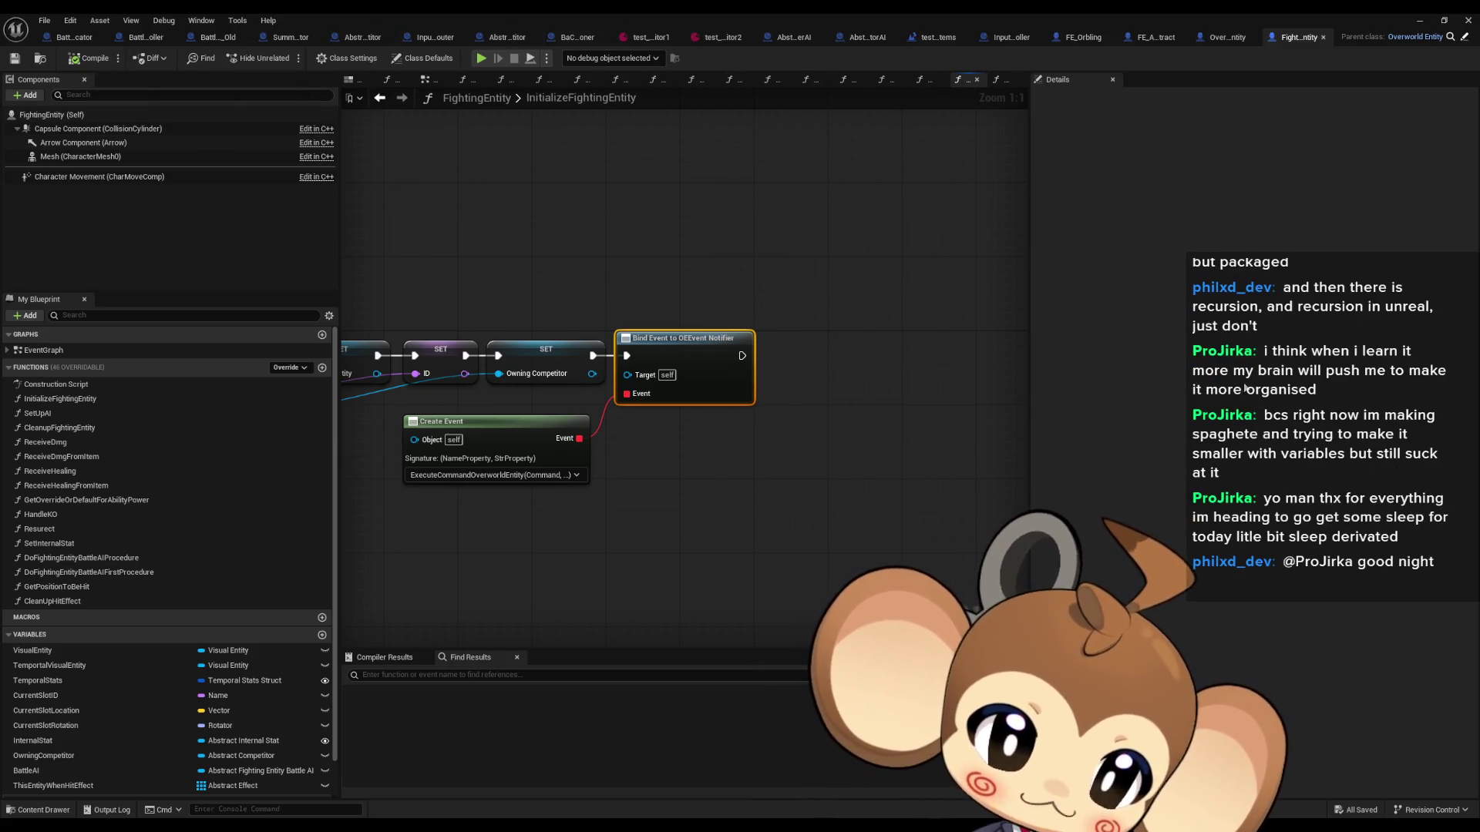
# Step: Check FightingEntity's Create Event node, then open OverworldEntity's ExecuteCommandOverworldEntity function
pyautogui.moveTo(680, 455); pyautogui.dragTo(789, 485)
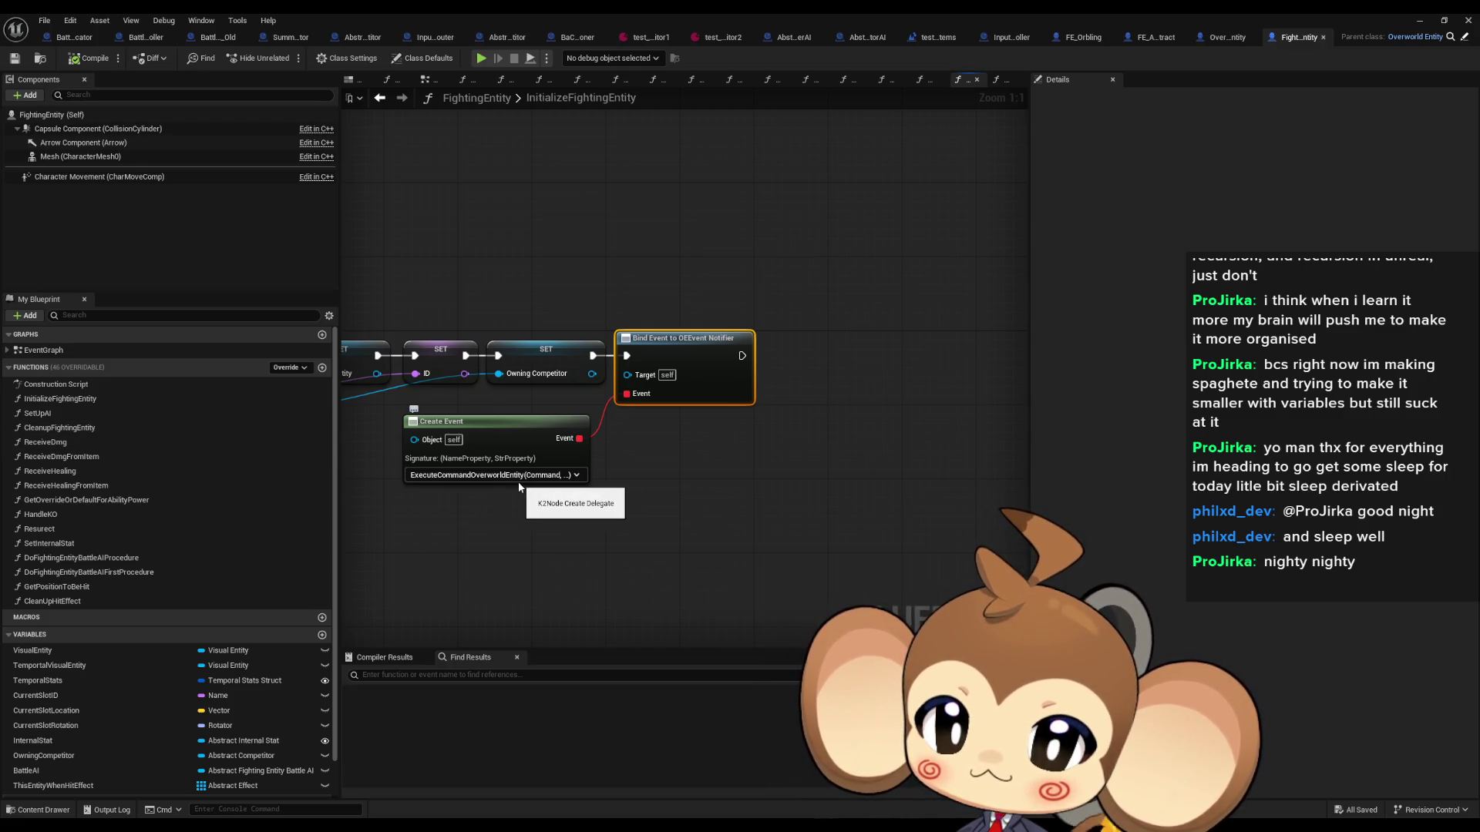
pyautogui.moveTo(439, 522); pyautogui.dragTo(724, 529)
pyautogui.click(740, 462)
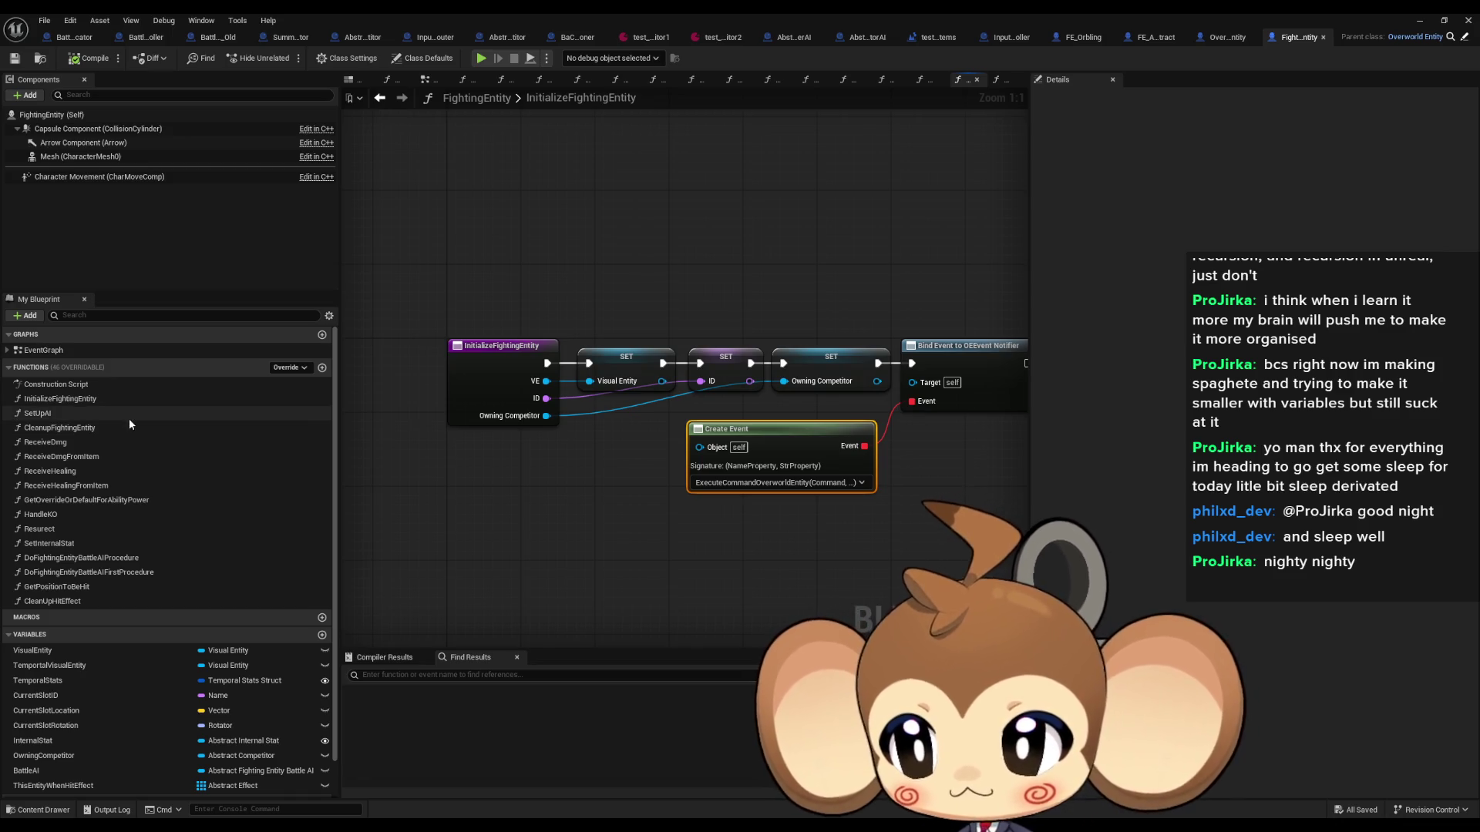
pyautogui.click(1463, 37)
pyautogui.doubleClick(81, 398)
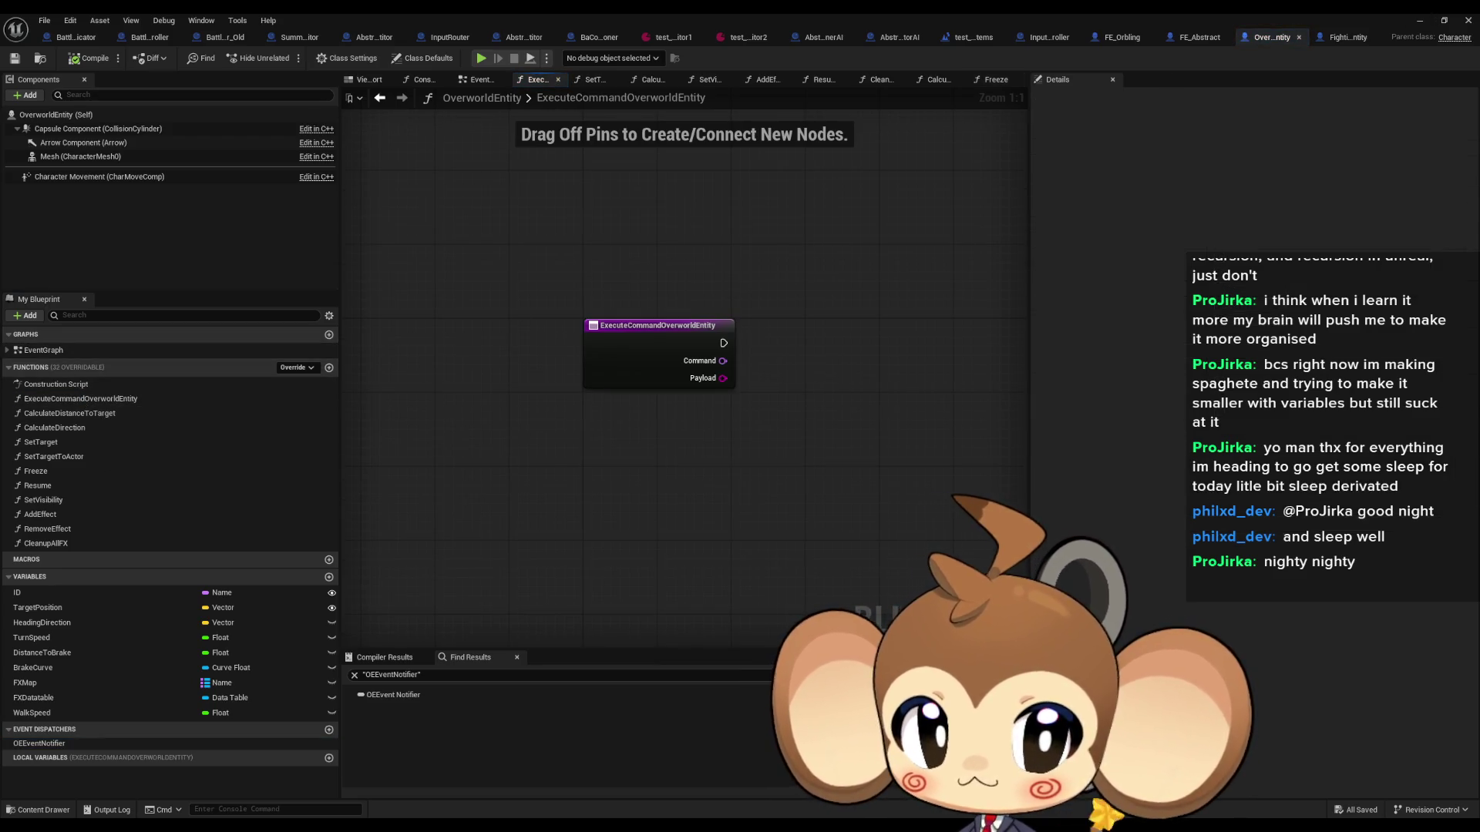
# Step: Cycle through the FightingEntity, OverworldEntity, FE_Abstract and FE_Orbling blueprints, then restore the editor to a floating window
pyautogui.click(1351, 39)
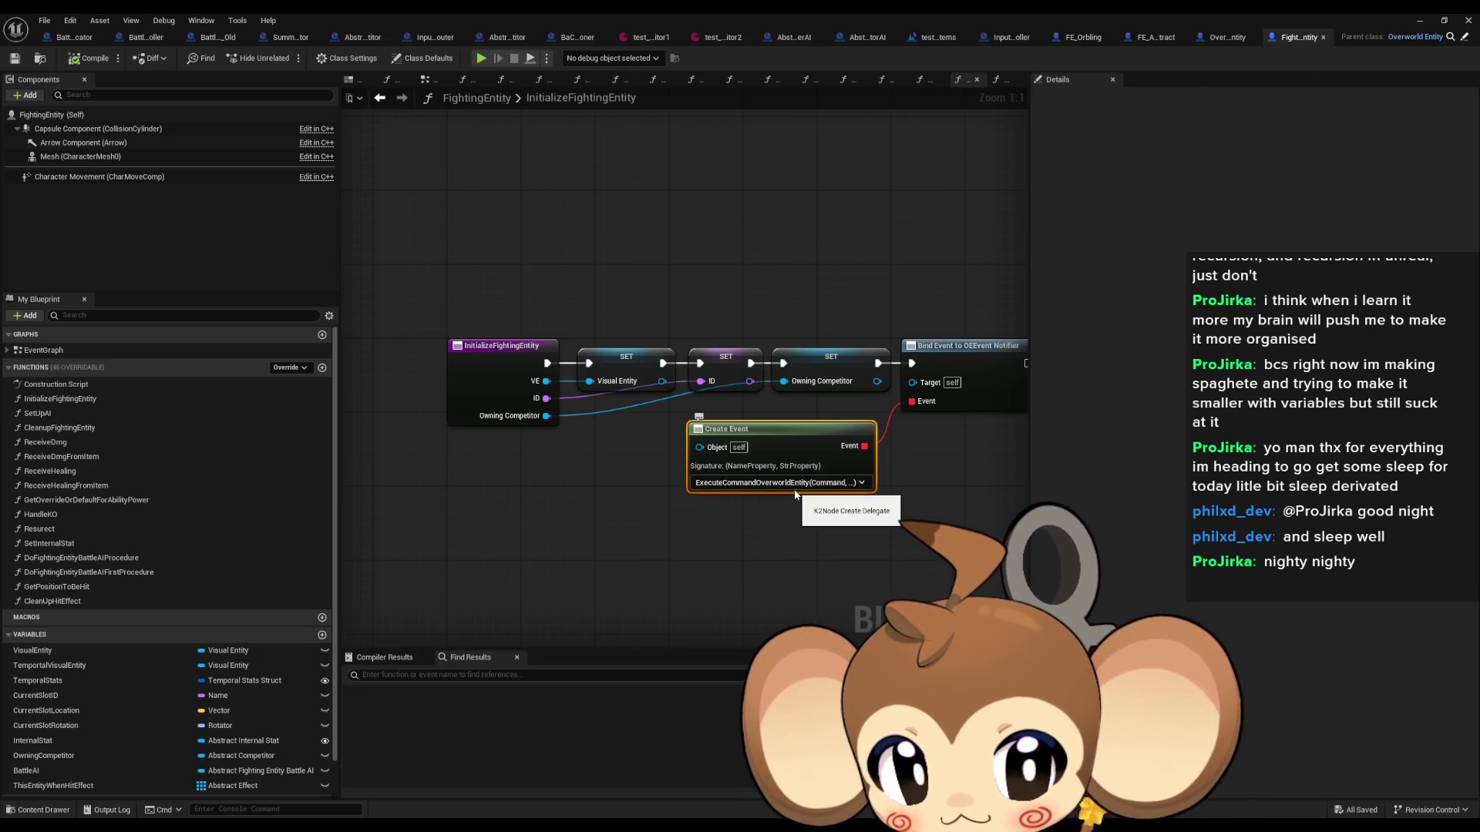
pyautogui.click(1228, 35)
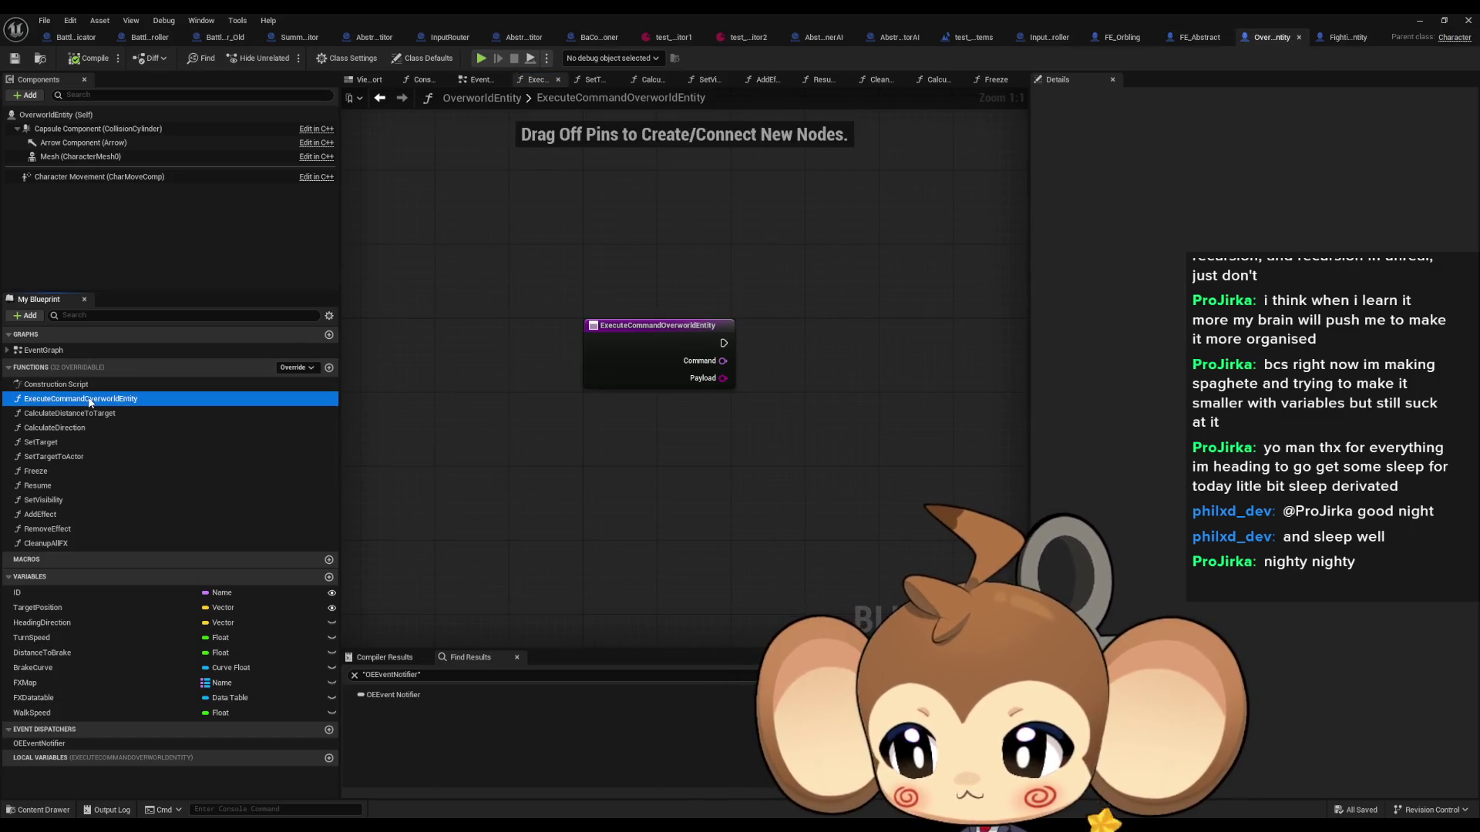
pyautogui.click(1204, 40)
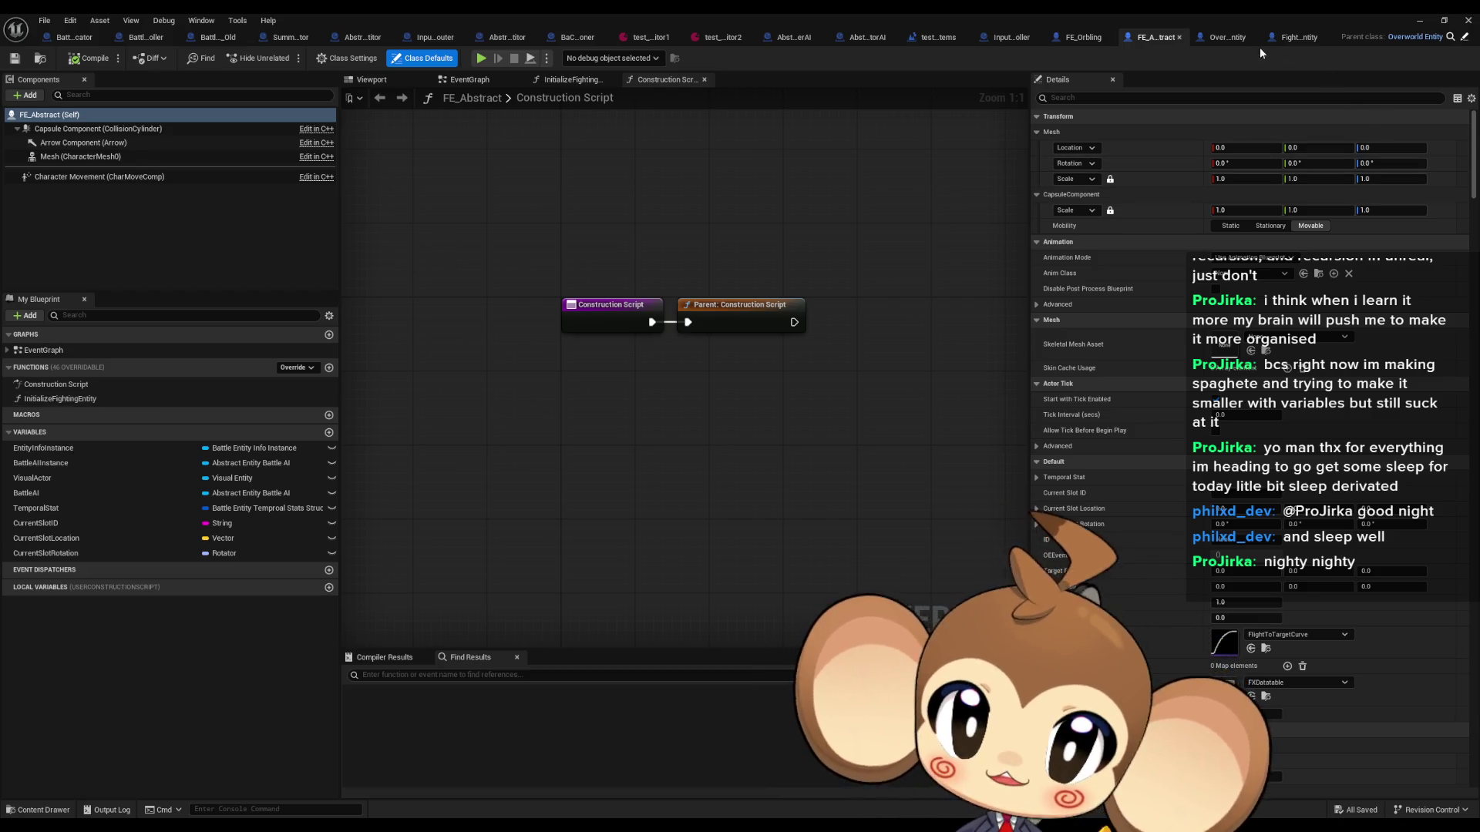
pyautogui.click(1093, 38)
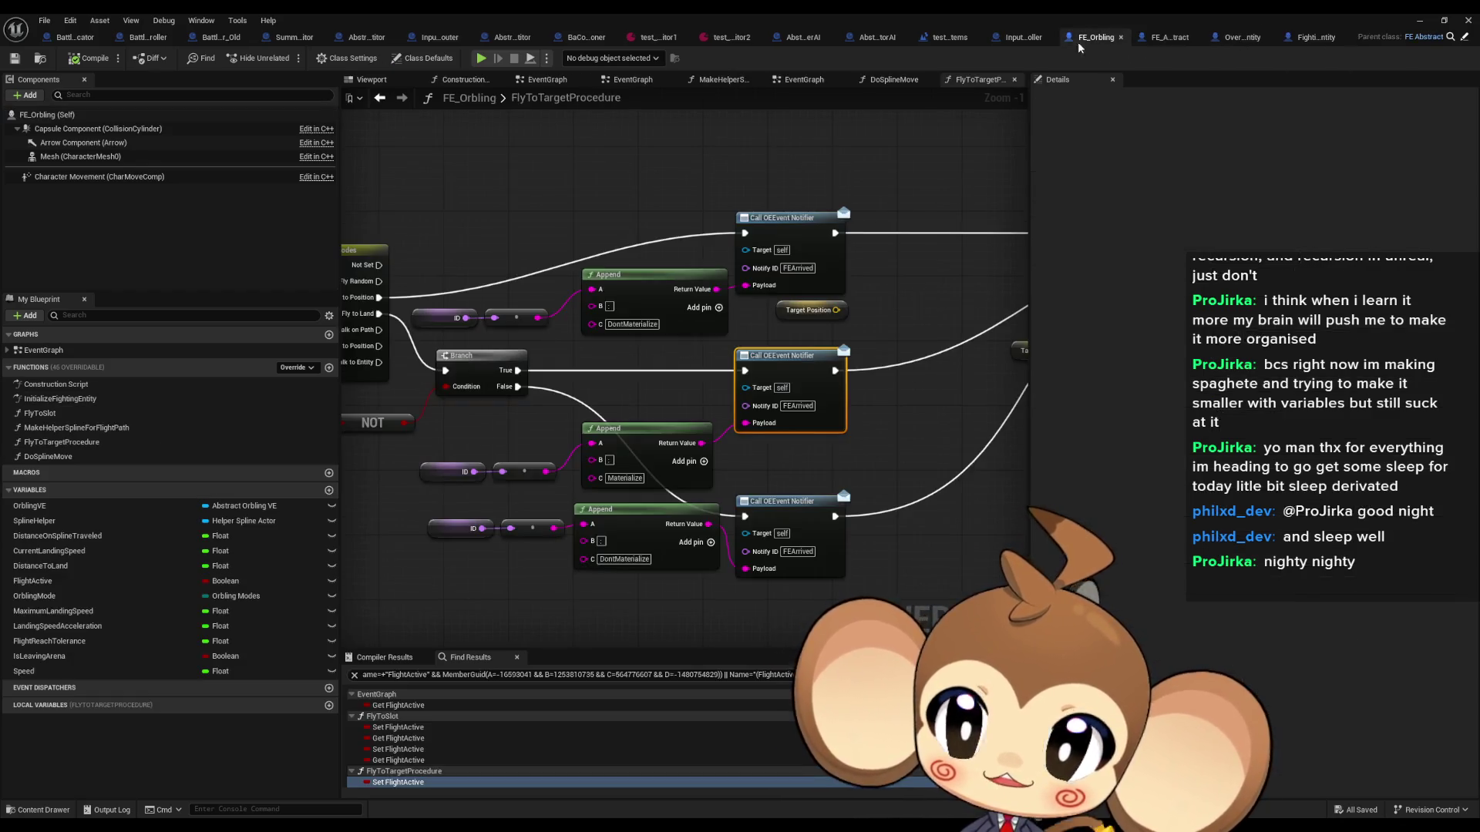
pyautogui.click(1308, 39)
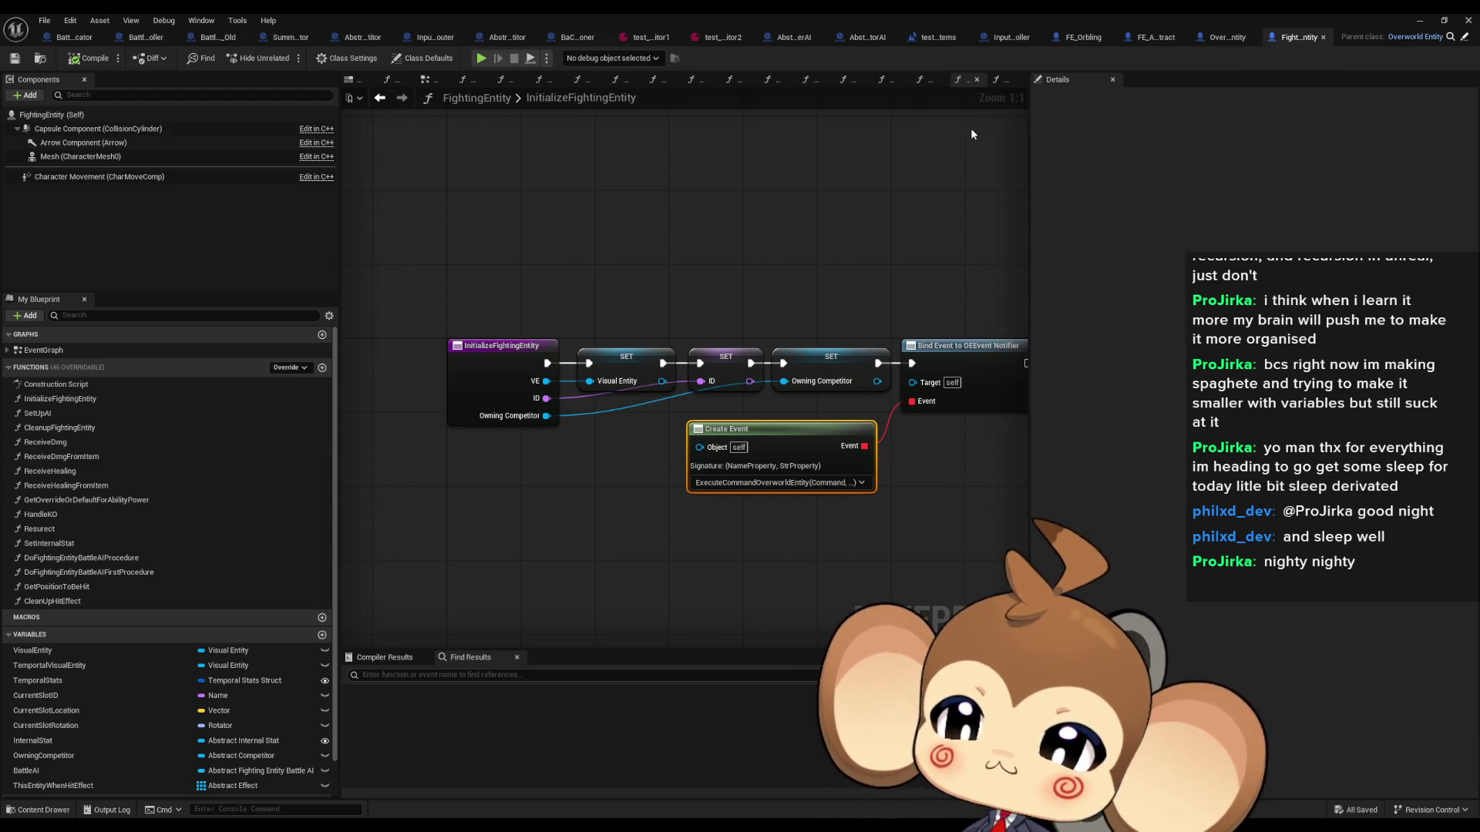
pyautogui.moveTo(849, 271)
pyautogui.mouseDown()
pyautogui.moveTo(789, 254)
pyautogui.moveTo(680, 258)
pyautogui.mouseUp()
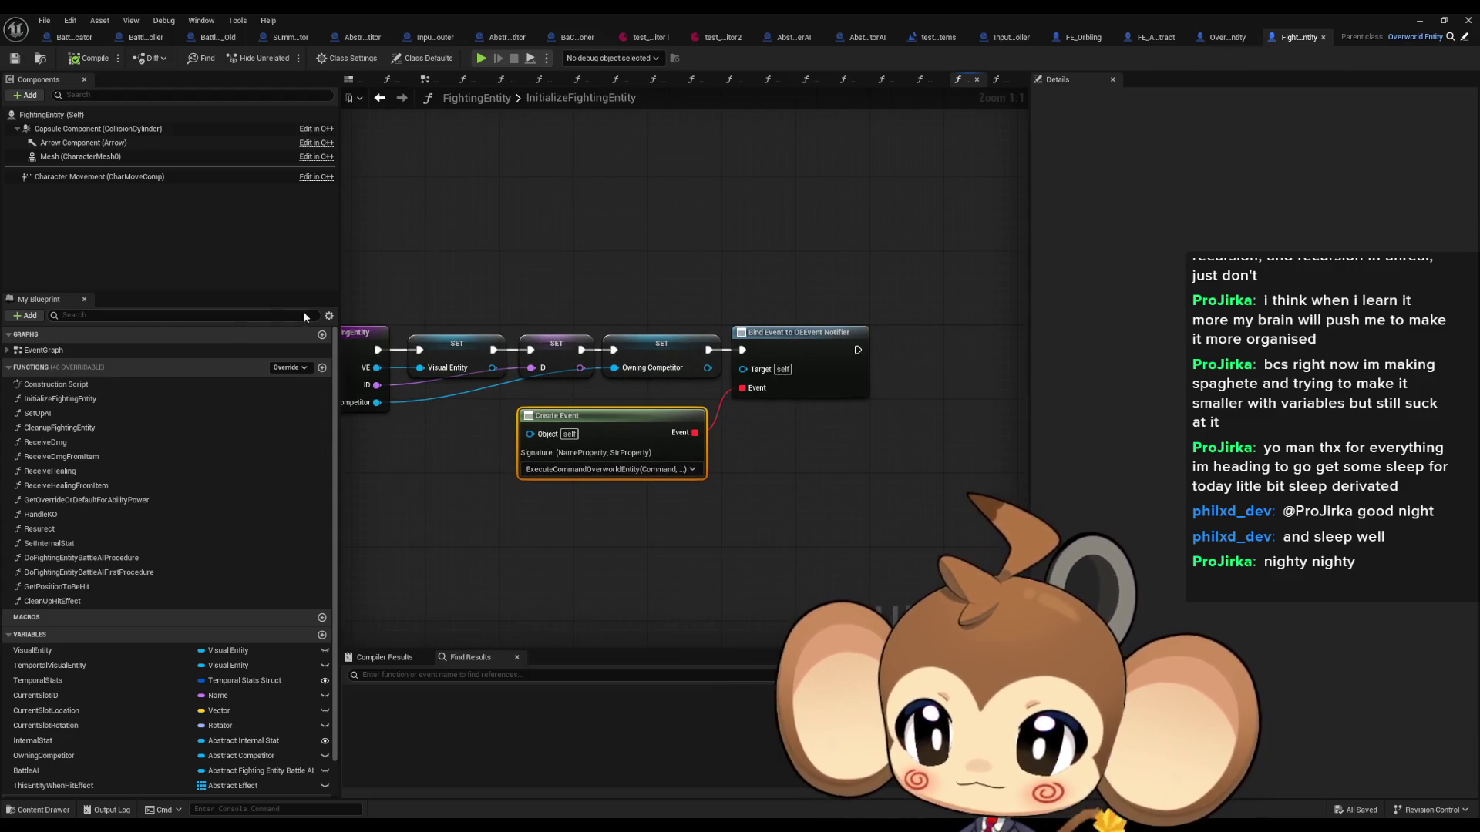
pyautogui.doubleClick(486, 13)
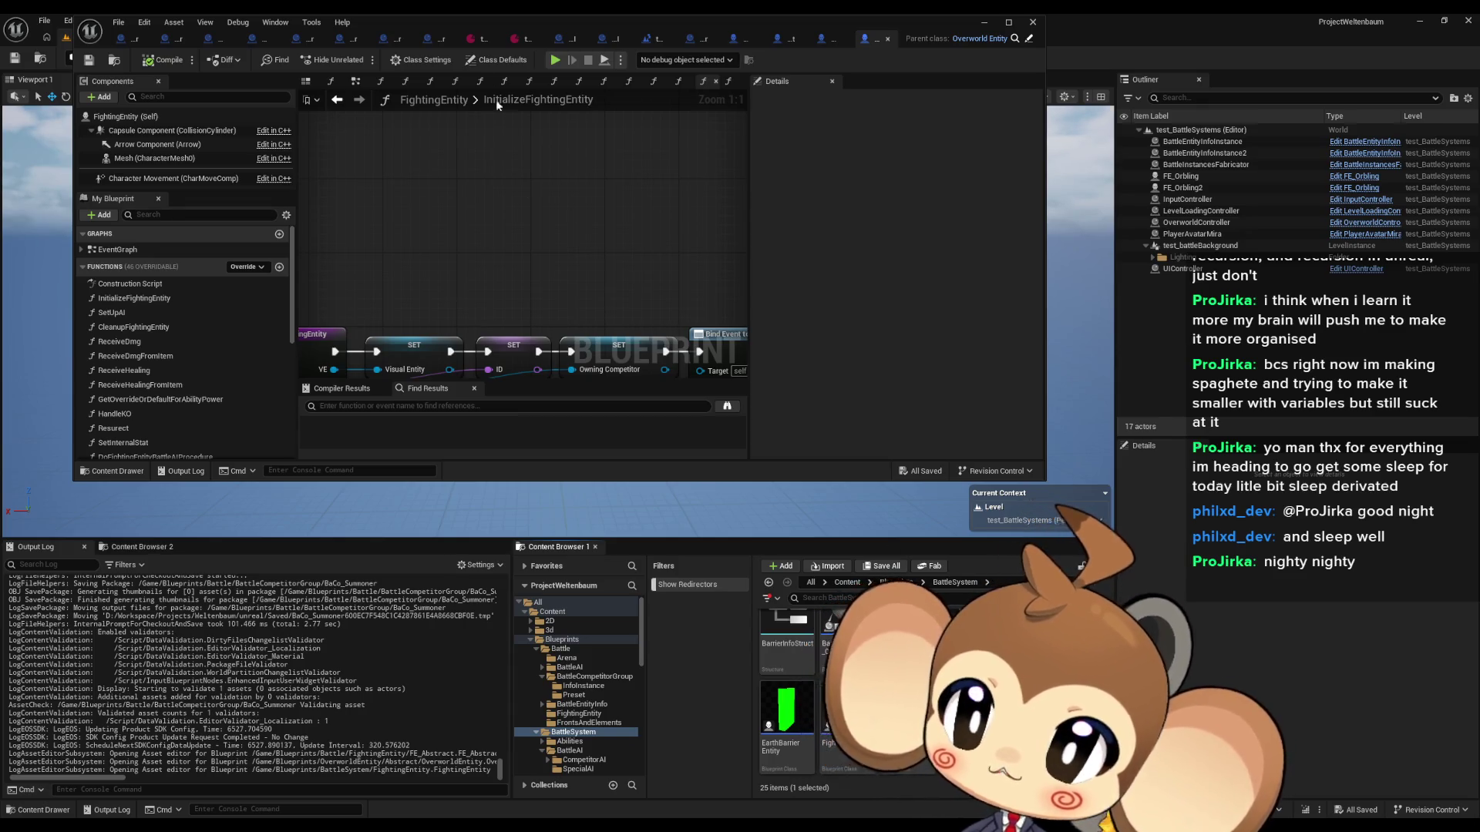
# Step: Maximize the editor and follow ExecuteCommandOverworldEntity's Materialize At call into the MaterializeAt function
pyautogui.doubleClick(486, 20)
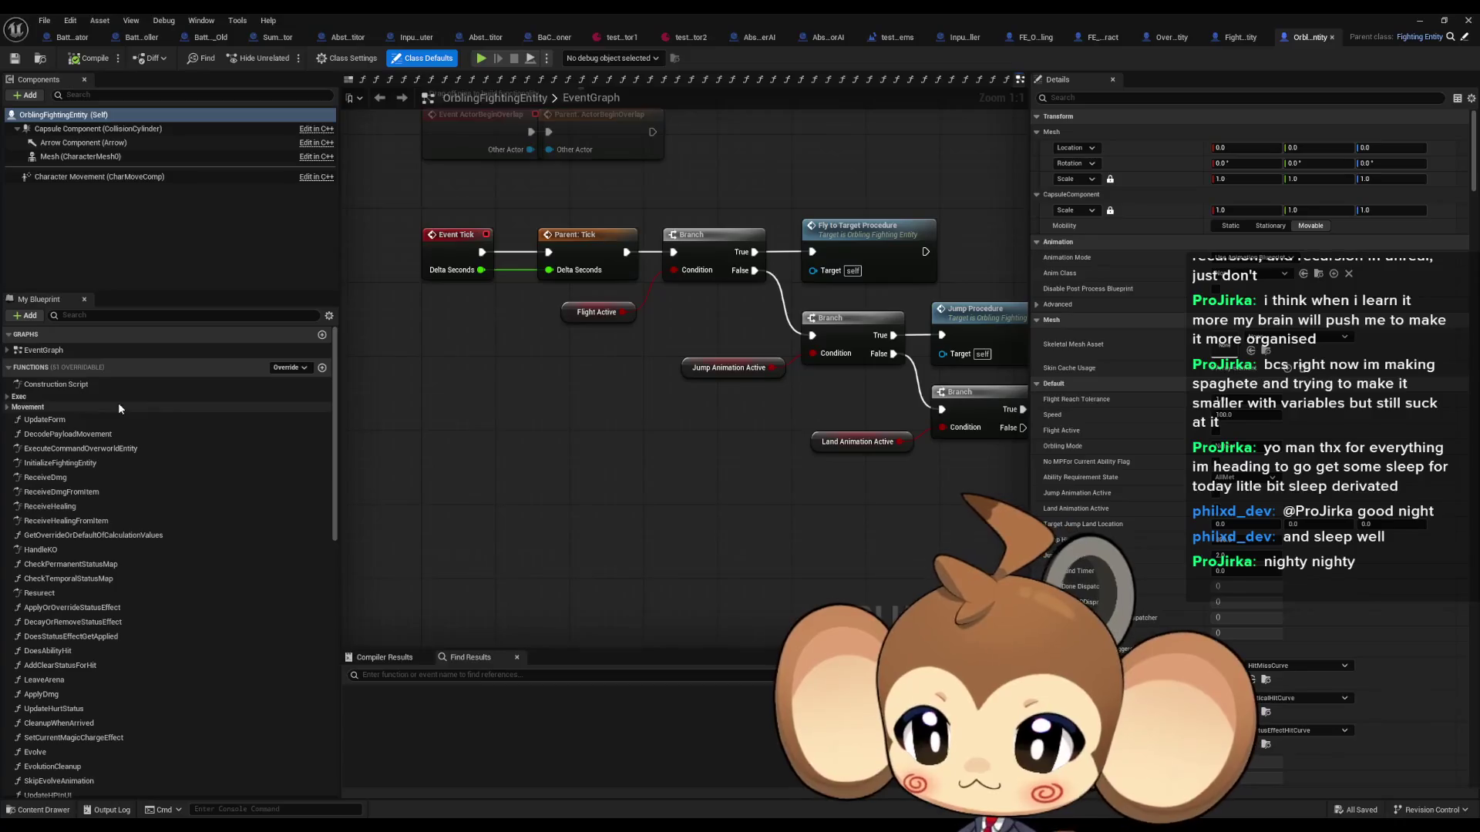
pyautogui.click(18, 396)
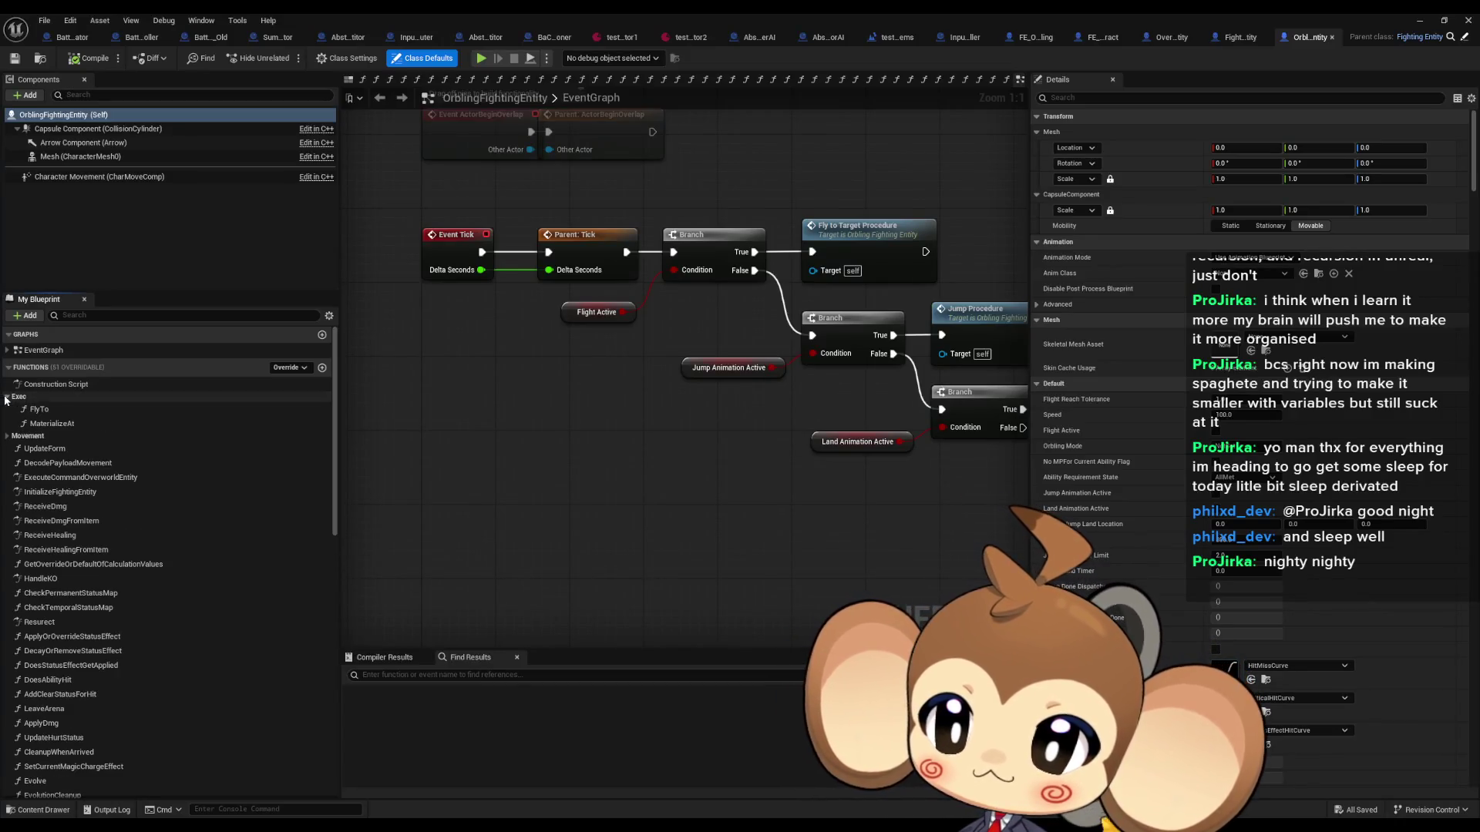
pyautogui.click(8, 396)
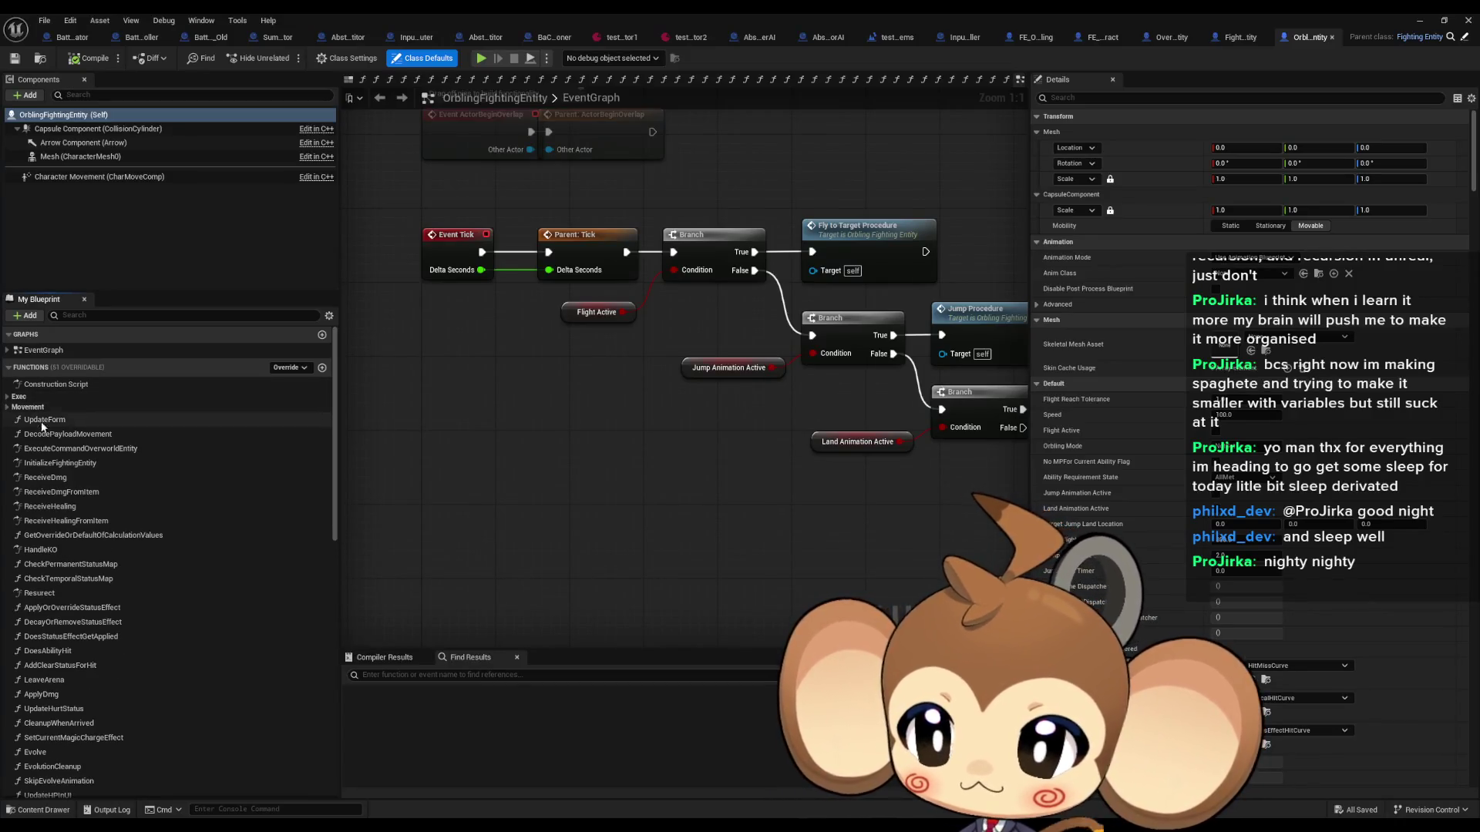
pyautogui.click(74, 451)
pyautogui.doubleClick(74, 451)
pyautogui.click(724, 376)
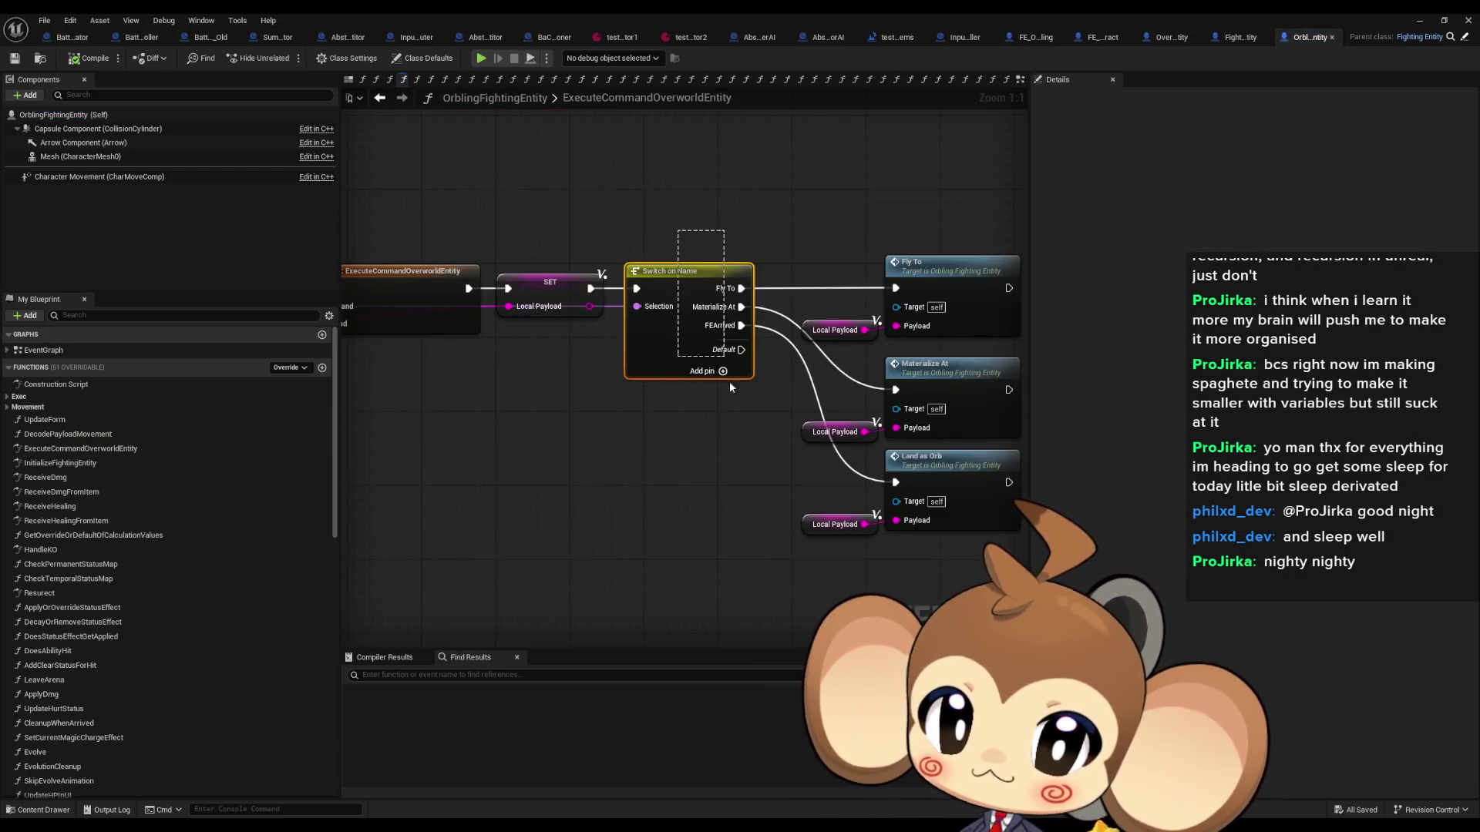
pyautogui.moveTo(713, 398); pyautogui.dragTo(605, 390)
pyautogui.click(789, 364)
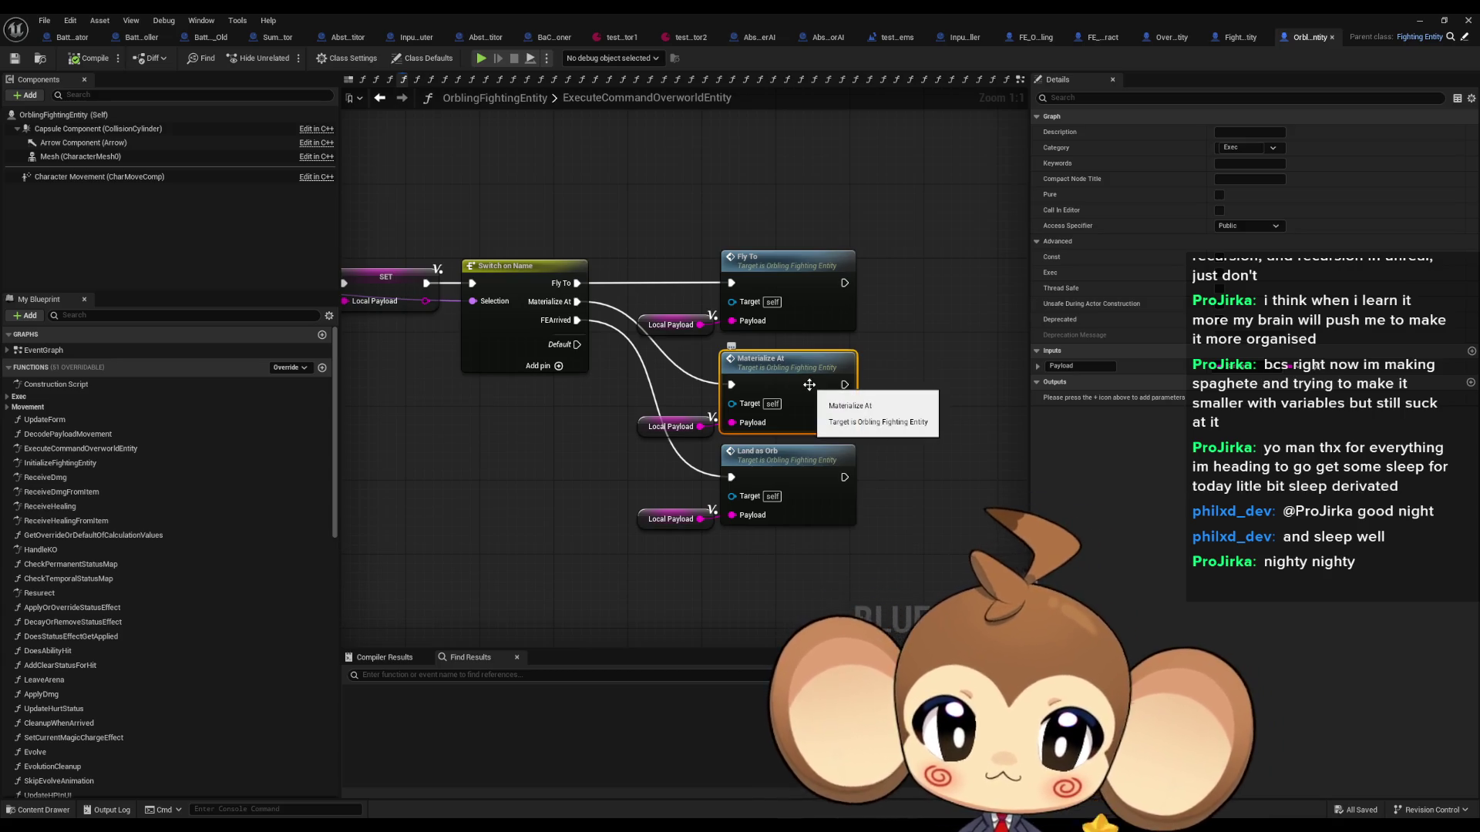
pyautogui.doubleClick(809, 385)
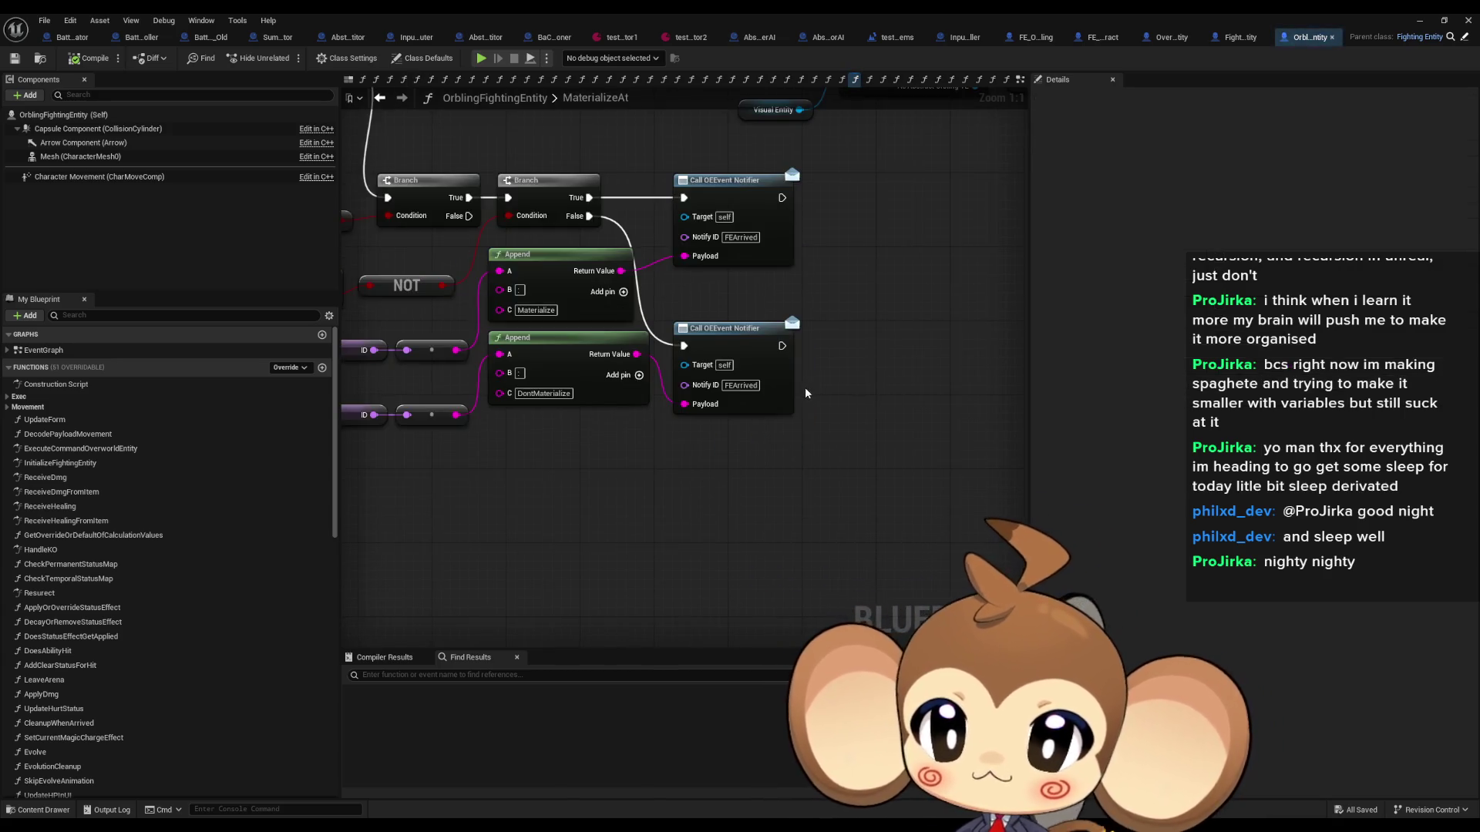
# Step: Survey MaterializeAt's Decode Payload, Cast To Abstract_Orbling, Switch, Helper Spline and notifier nodes
pyautogui.scroll(-4, 805, 400)
pyautogui.scroll(2, 805, 400)
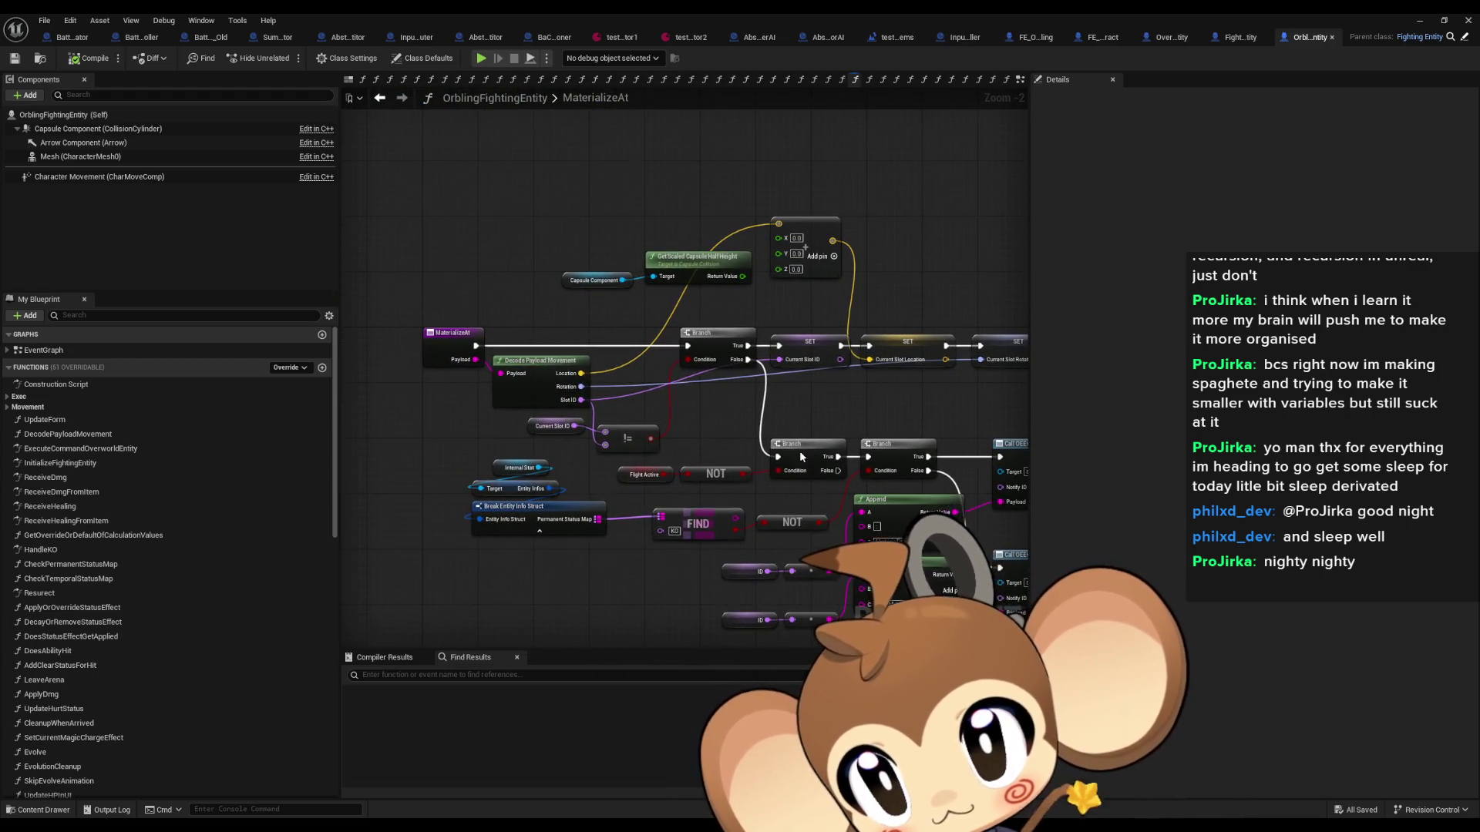
pyautogui.moveTo(799, 450); pyautogui.dragTo(717, 451)
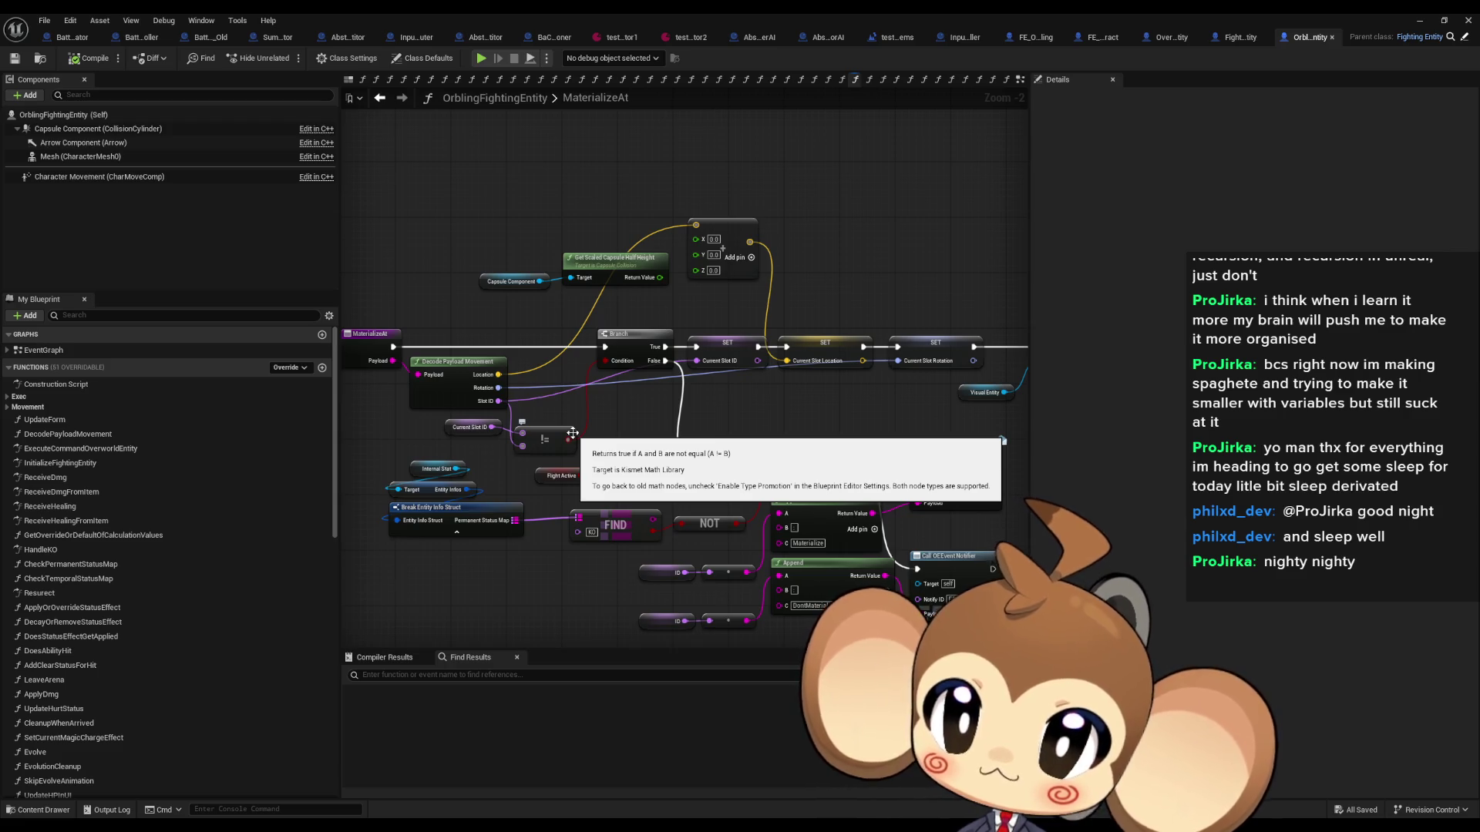
pyautogui.moveTo(983, 427); pyautogui.dragTo(692, 394)
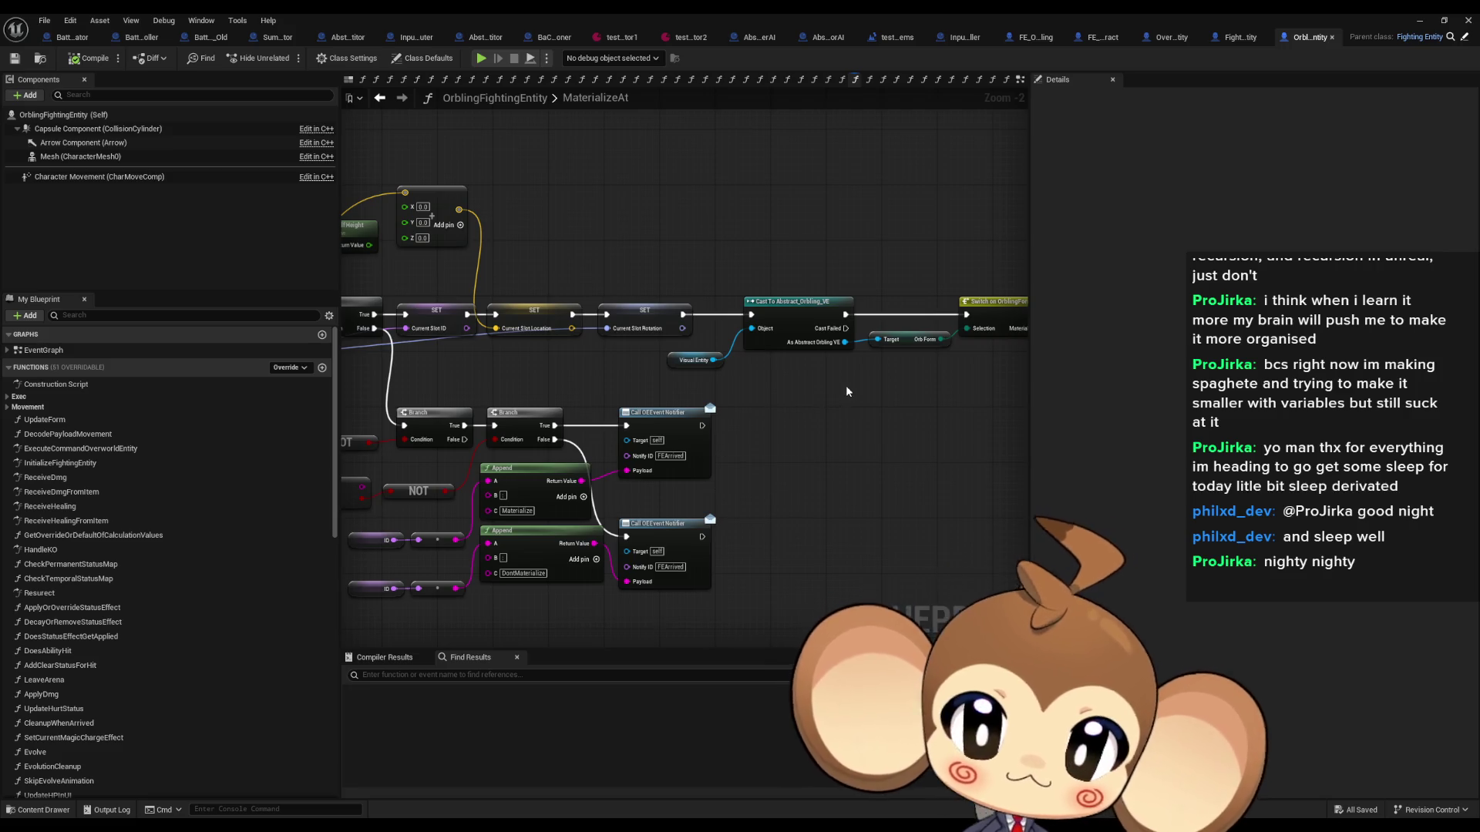
pyautogui.moveTo(706, 453)
pyautogui.mouseDown()
pyautogui.moveTo(663, 408)
pyautogui.moveTo(455, 368)
pyautogui.mouseUp()
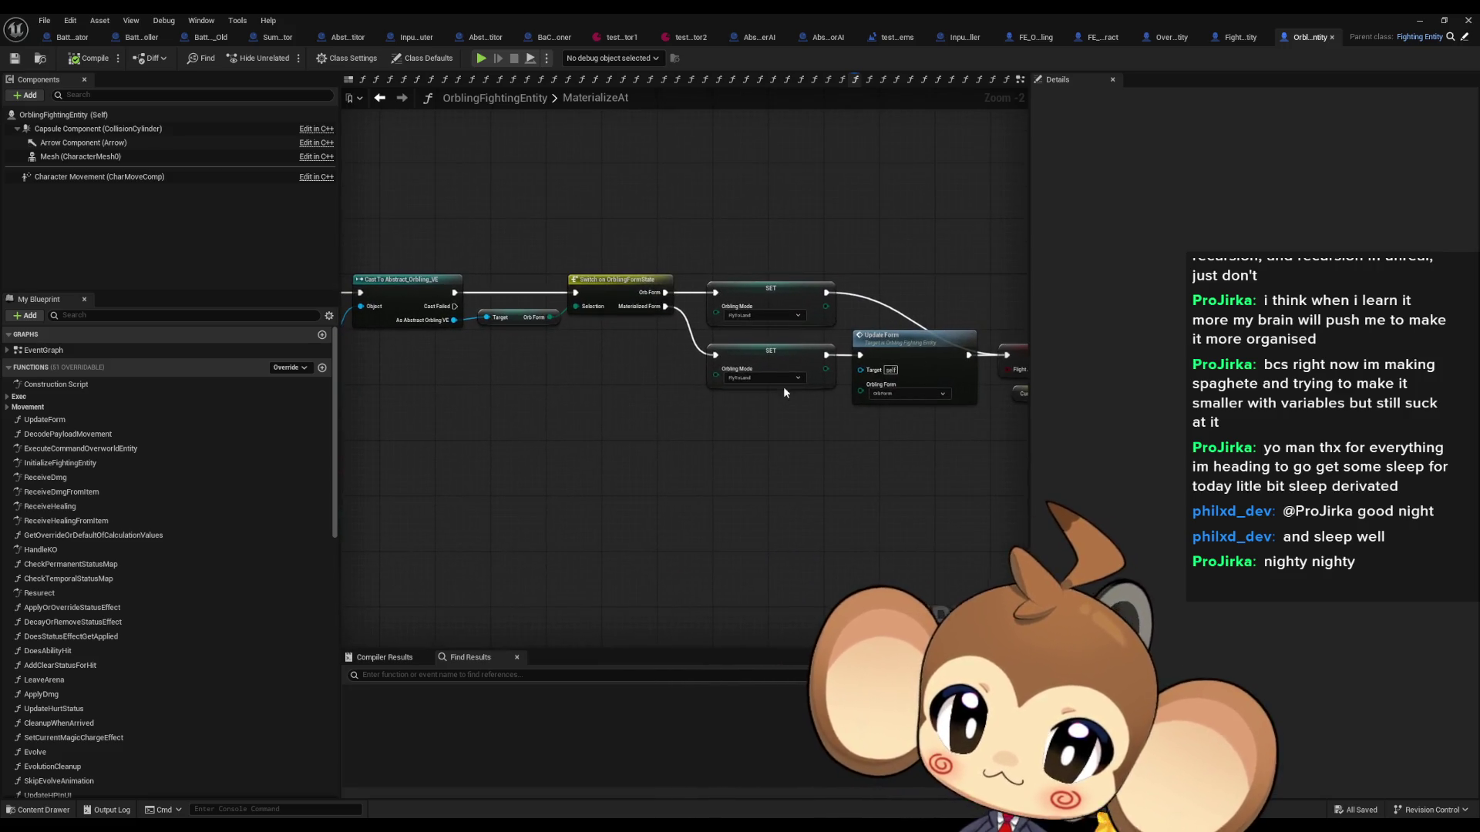
pyautogui.moveTo(784, 386)
pyautogui.mouseDown()
pyautogui.moveTo(327, 399)
pyautogui.moveTo(1094, 377)
pyautogui.moveTo(1257, 393)
pyautogui.mouseUp()
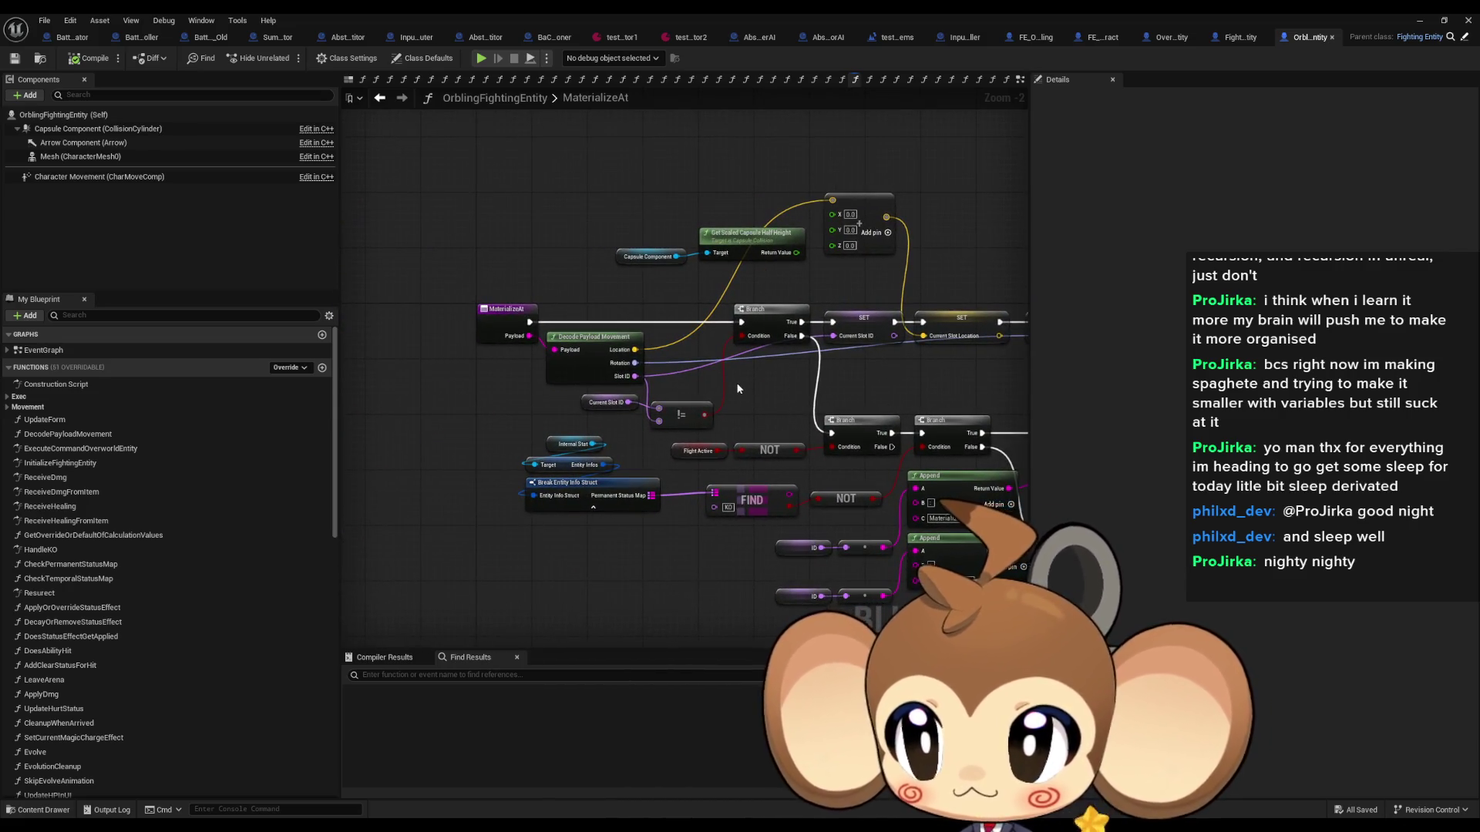
pyautogui.moveTo(725, 380)
pyautogui.mouseDown()
pyautogui.moveTo(772, 359)
pyautogui.moveTo(593, 356)
pyautogui.mouseUp()
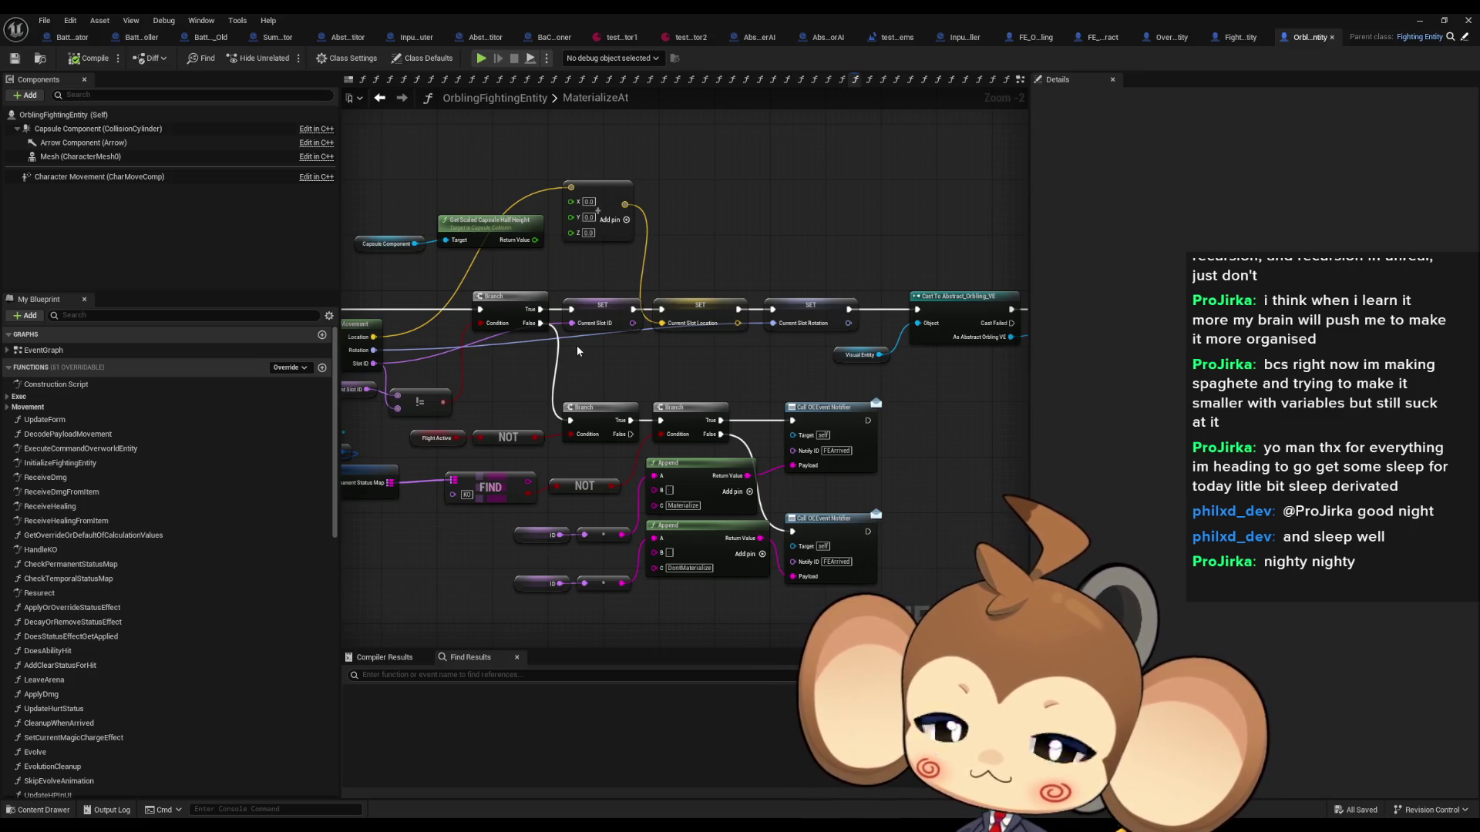
pyautogui.moveTo(576, 345); pyautogui.dragTo(714, 333)
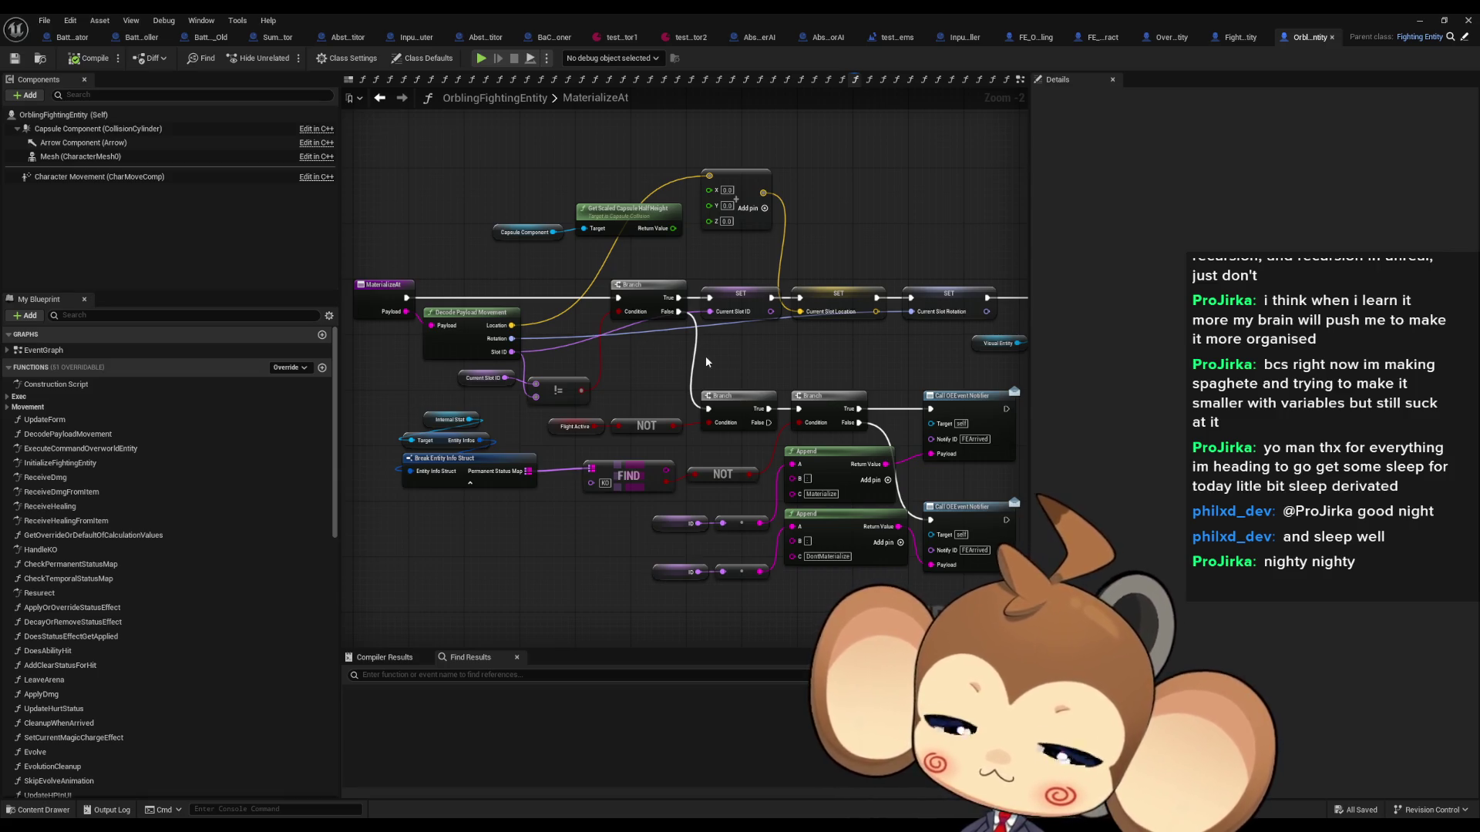
pyautogui.moveTo(705, 355); pyautogui.dragTo(590, 359)
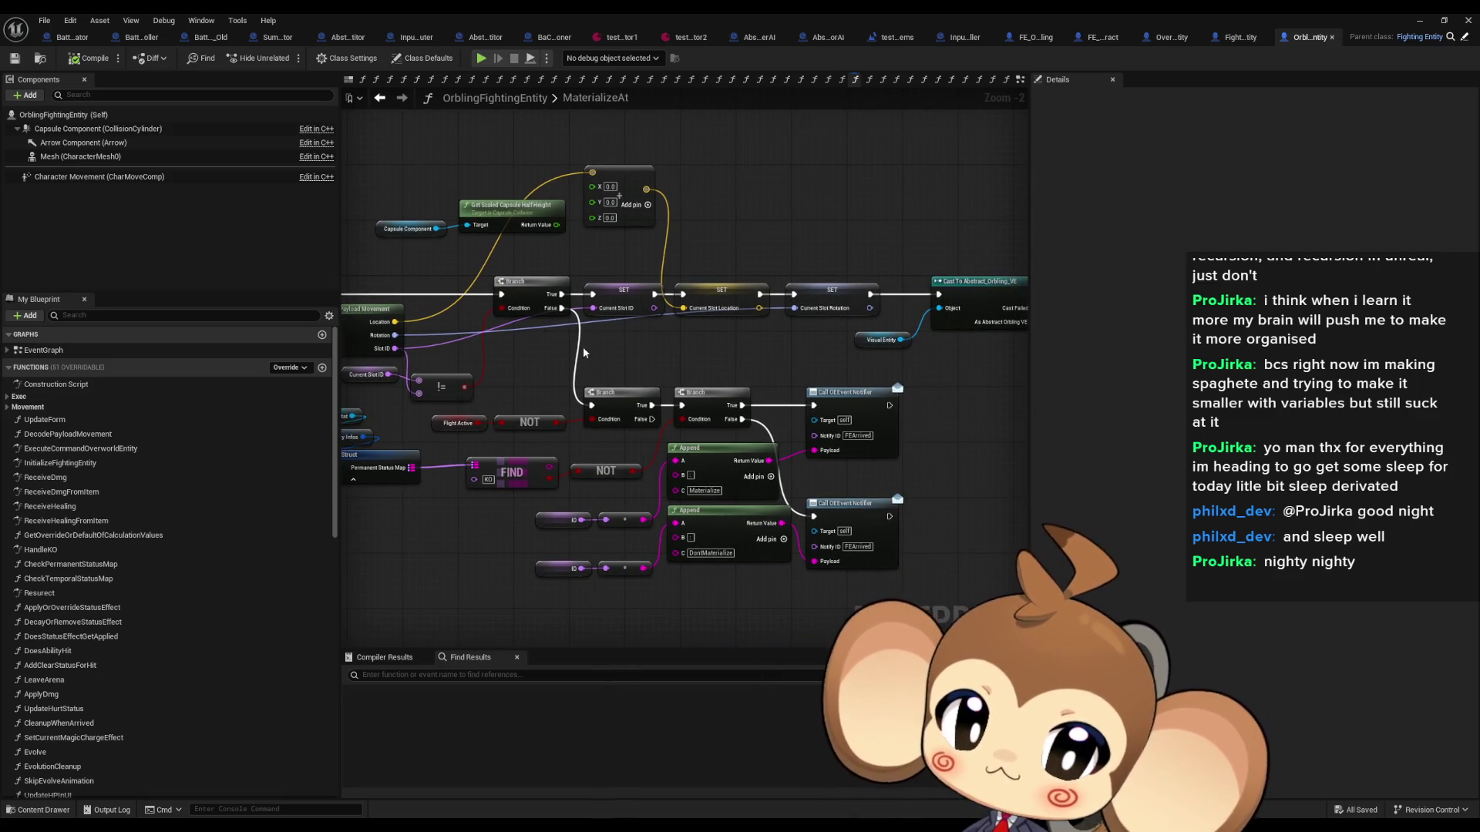
pyautogui.moveTo(792, 374)
pyautogui.mouseDown()
pyautogui.moveTo(874, 455)
pyautogui.moveTo(501, 424)
pyautogui.mouseUp()
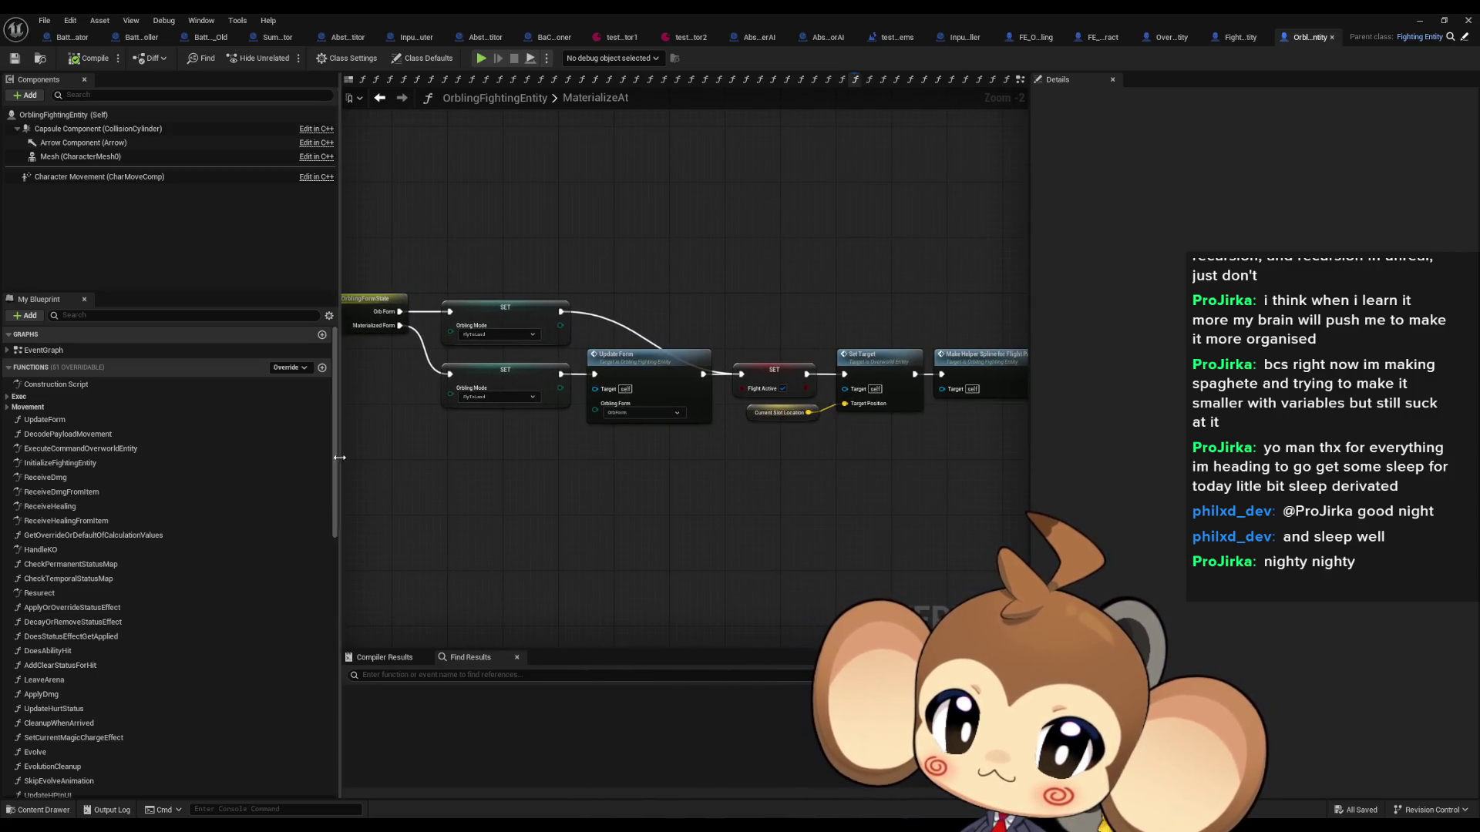
pyautogui.moveTo(340, 468)
pyautogui.mouseDown()
pyautogui.moveTo(684, 440)
pyautogui.moveTo(1029, 449)
pyautogui.mouseUp()
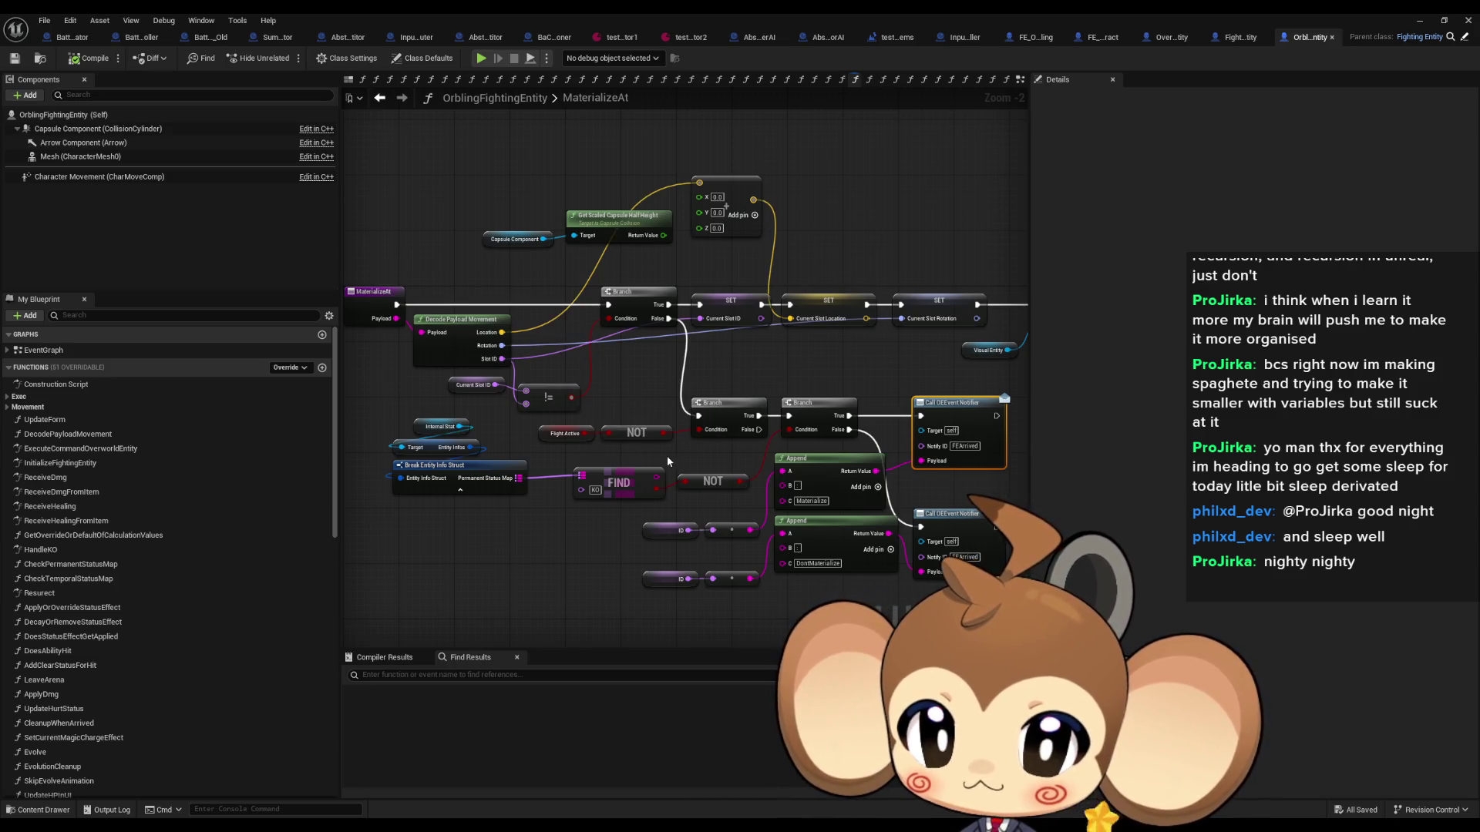
pyautogui.moveTo(763, 265)
pyautogui.mouseDown()
pyautogui.moveTo(493, 293)
pyautogui.moveTo(232, 348)
pyautogui.mouseUp()
pyautogui.moveTo(848, 478); pyautogui.dragTo(671, 350)
pyautogui.click(521, 445)
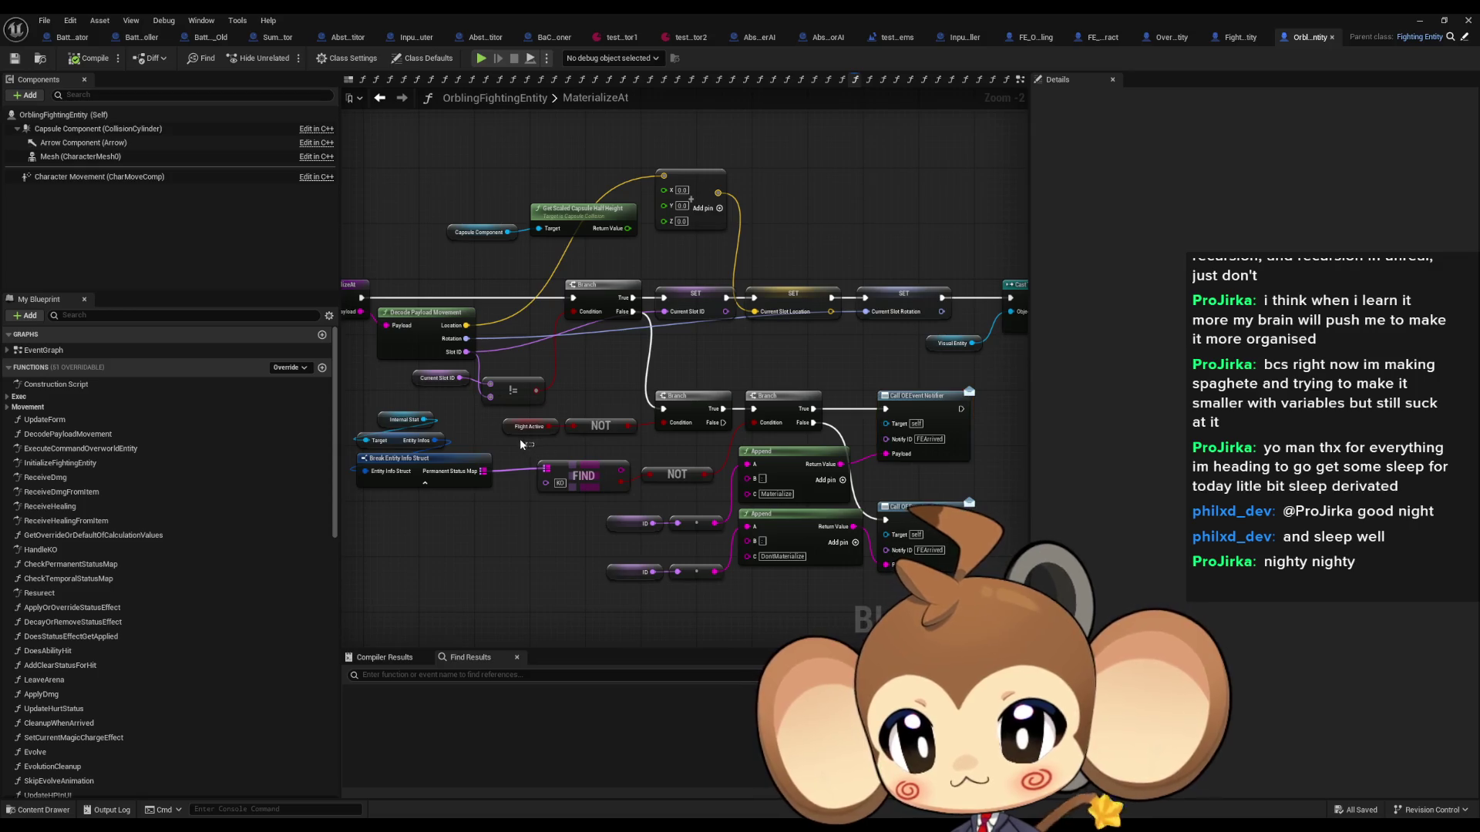
# Step: Wire Current Slot ID into the != node's A input, then return to FE_Orbling's FlyToTargetProcedure
pyautogui.moveTo(507, 435); pyautogui.dragTo(508, 436)
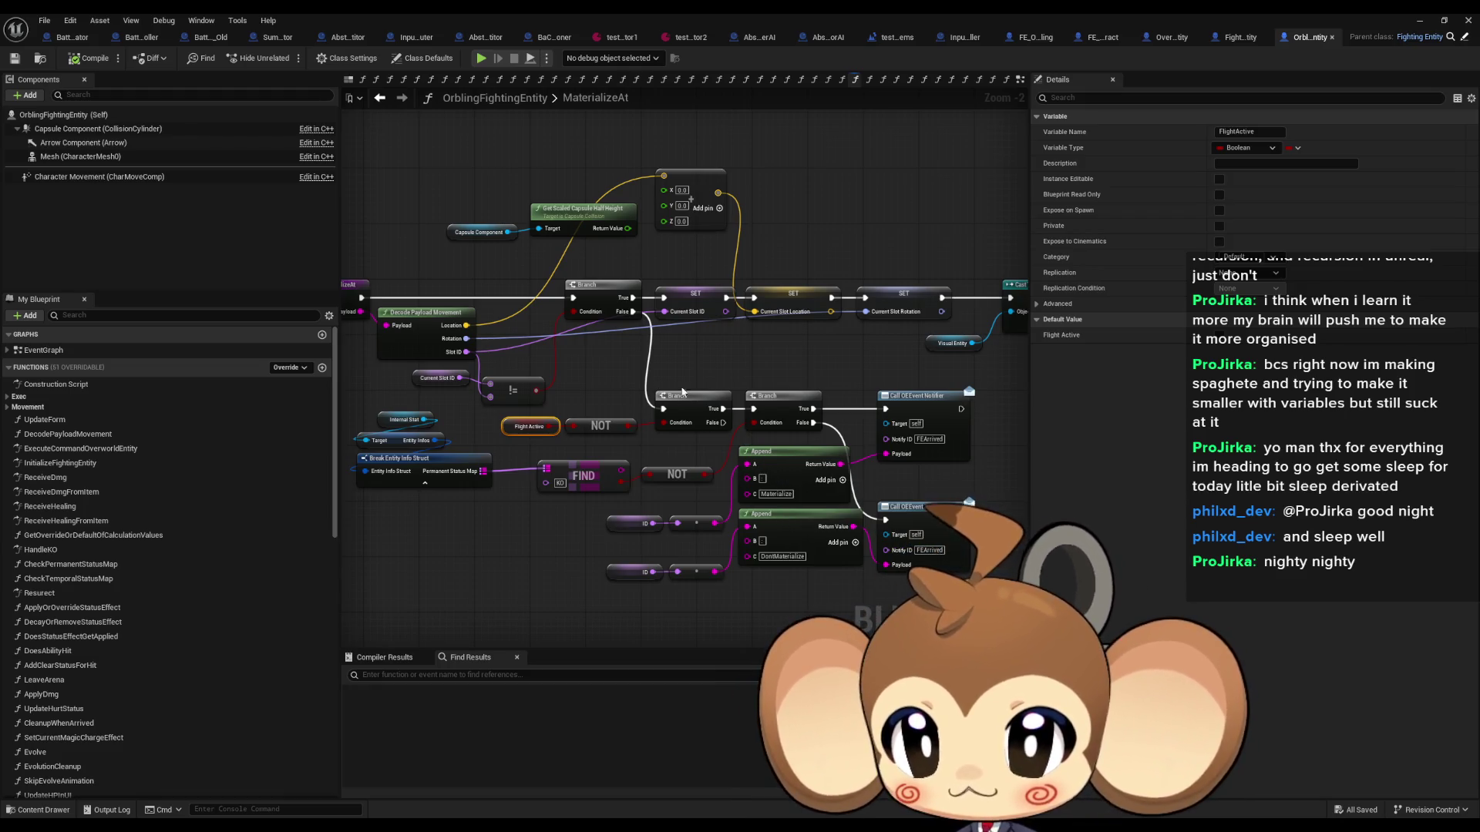
pyautogui.moveTo(469, 354); pyautogui.dragTo(602, 351)
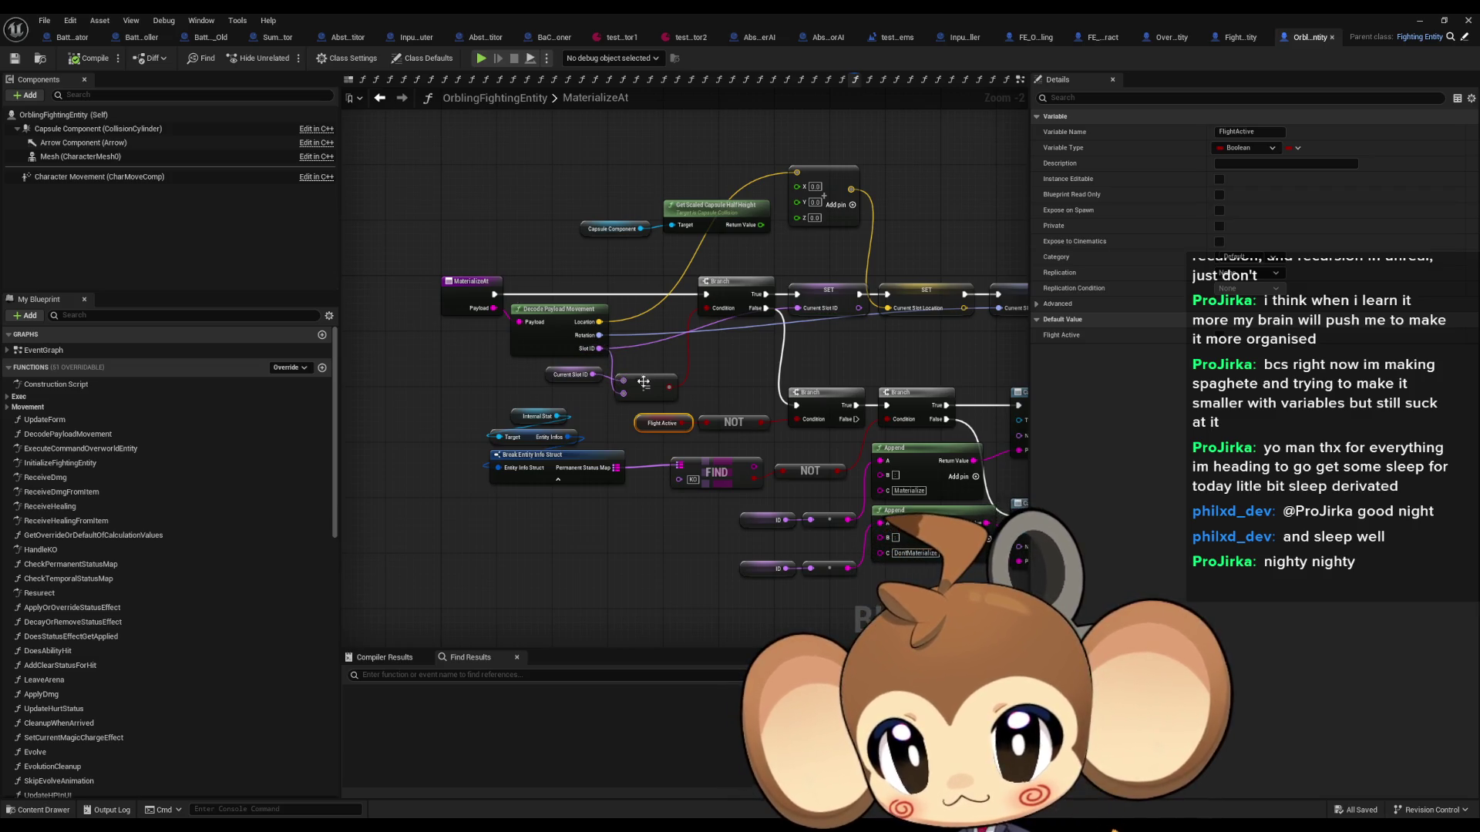
pyautogui.moveTo(905, 397); pyautogui.dragTo(670, 377)
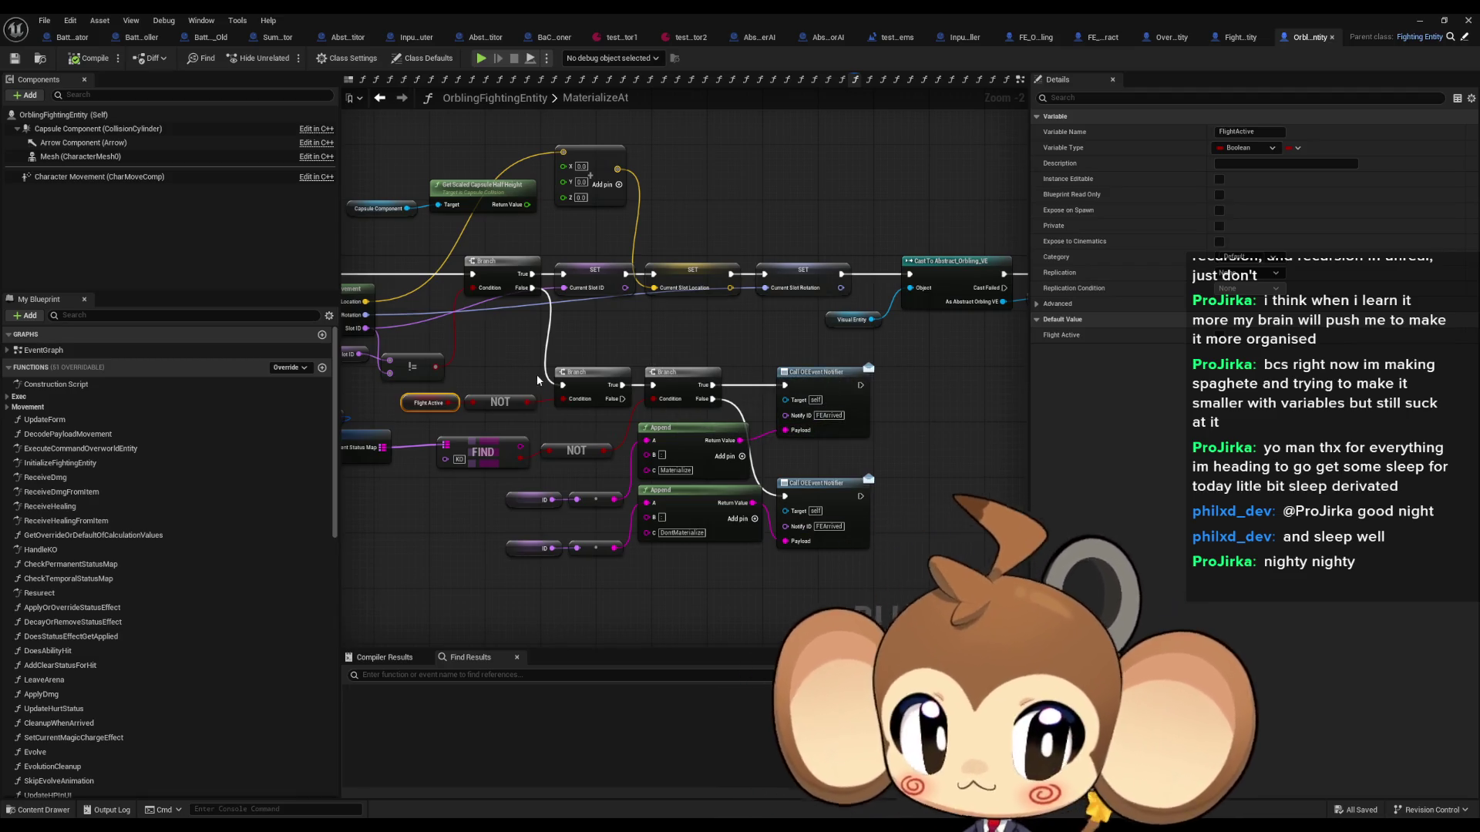
pyautogui.moveTo(407, 346); pyautogui.dragTo(604, 358)
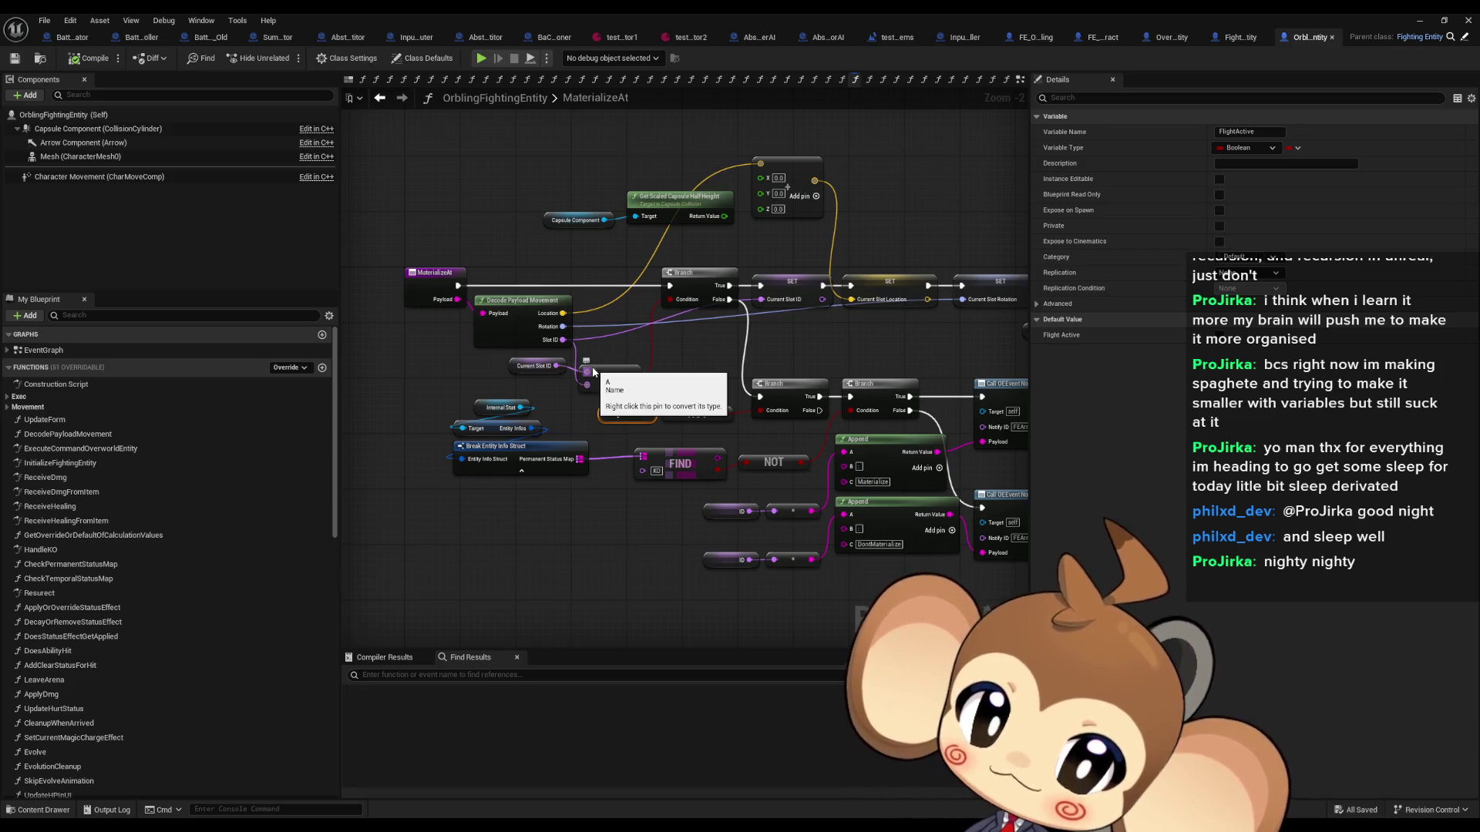
pyautogui.moveTo(556, 366); pyautogui.dragTo(588, 369)
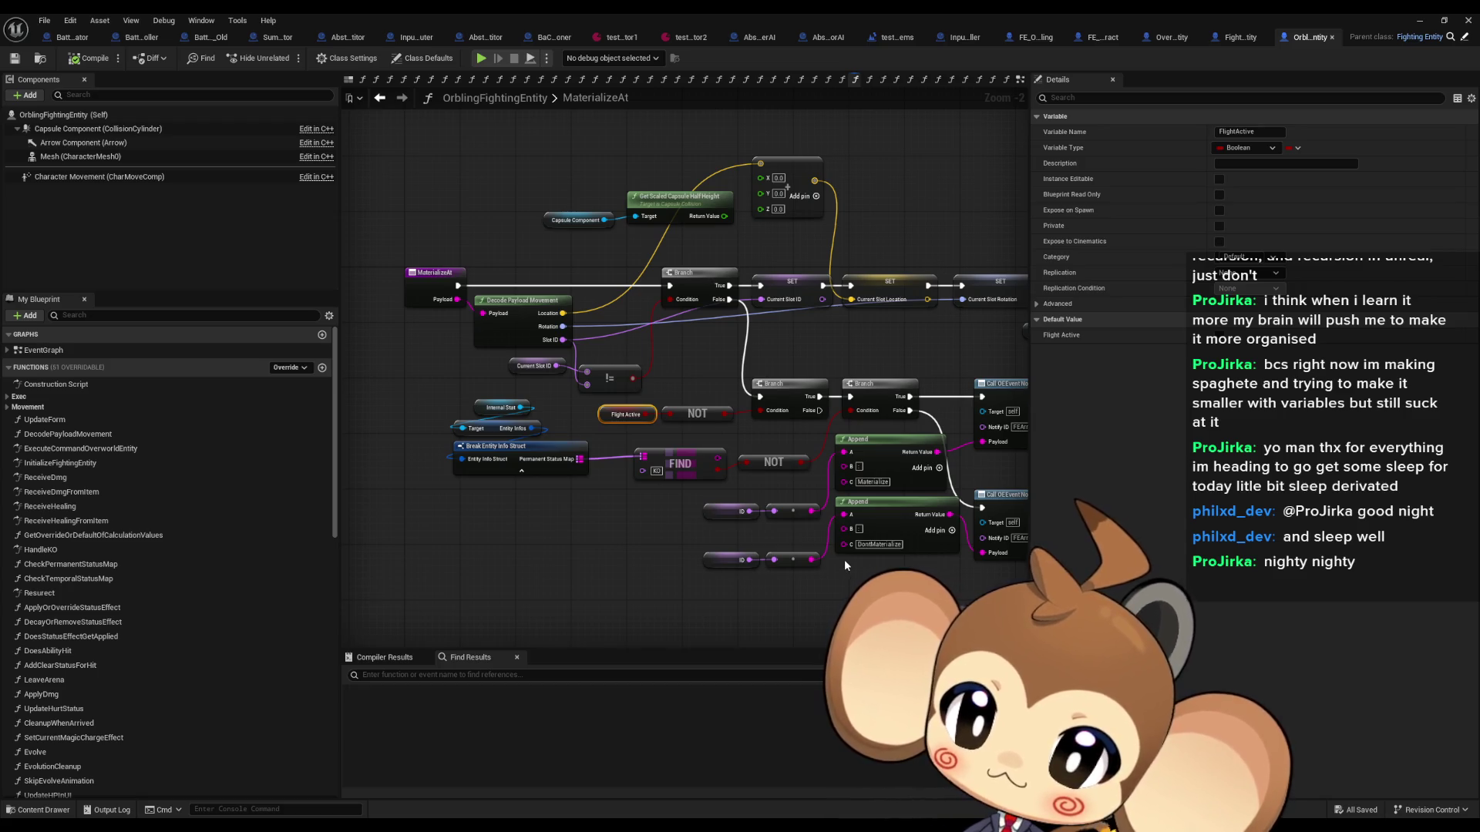
pyautogui.moveTo(775, 510)
pyautogui.mouseDown()
pyautogui.moveTo(673, 520)
pyautogui.moveTo(730, 534)
pyautogui.mouseUp()
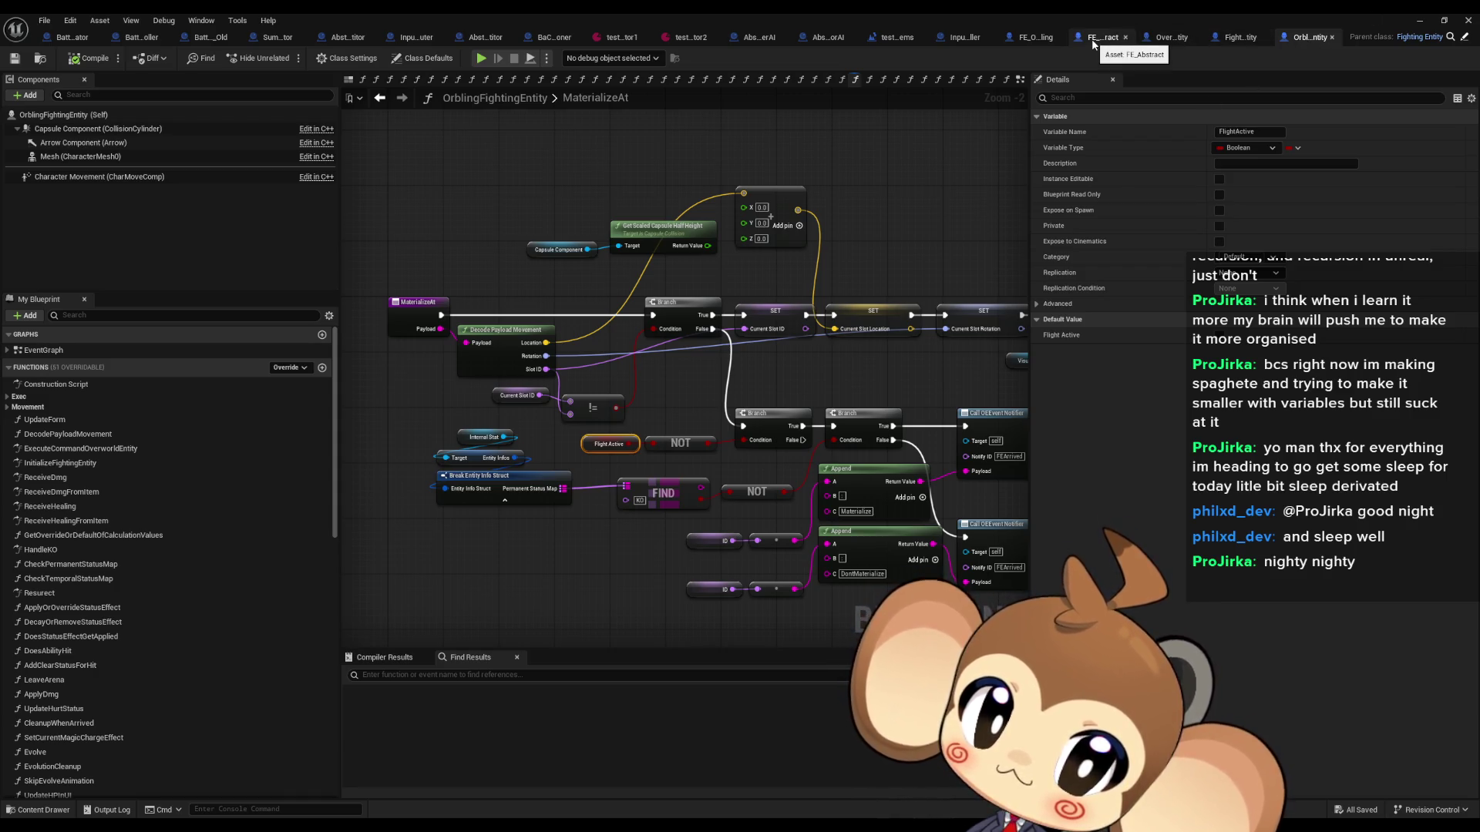
pyautogui.click(1029, 42)
# Step: Look over the FlyToTargetProcedure graph, then jump back to the Fly to Target Procedure call in EventGraph
pyautogui.scroll(-3, 771, 440)
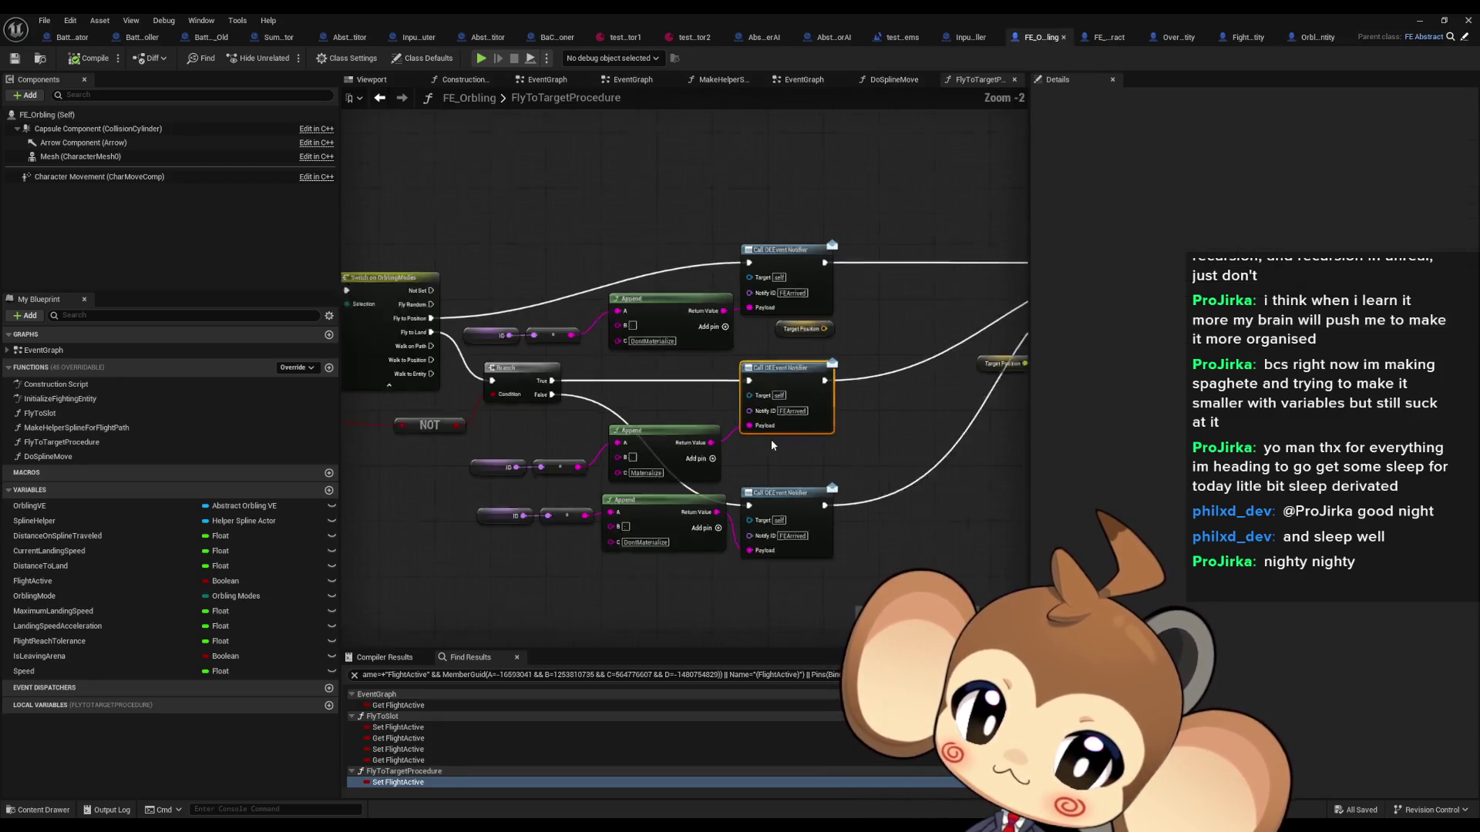
pyautogui.moveTo(699, 434)
pyautogui.mouseDown()
pyautogui.moveTo(782, 455)
pyautogui.moveTo(743, 460)
pyautogui.mouseUp()
pyautogui.scroll(4, 755, 428)
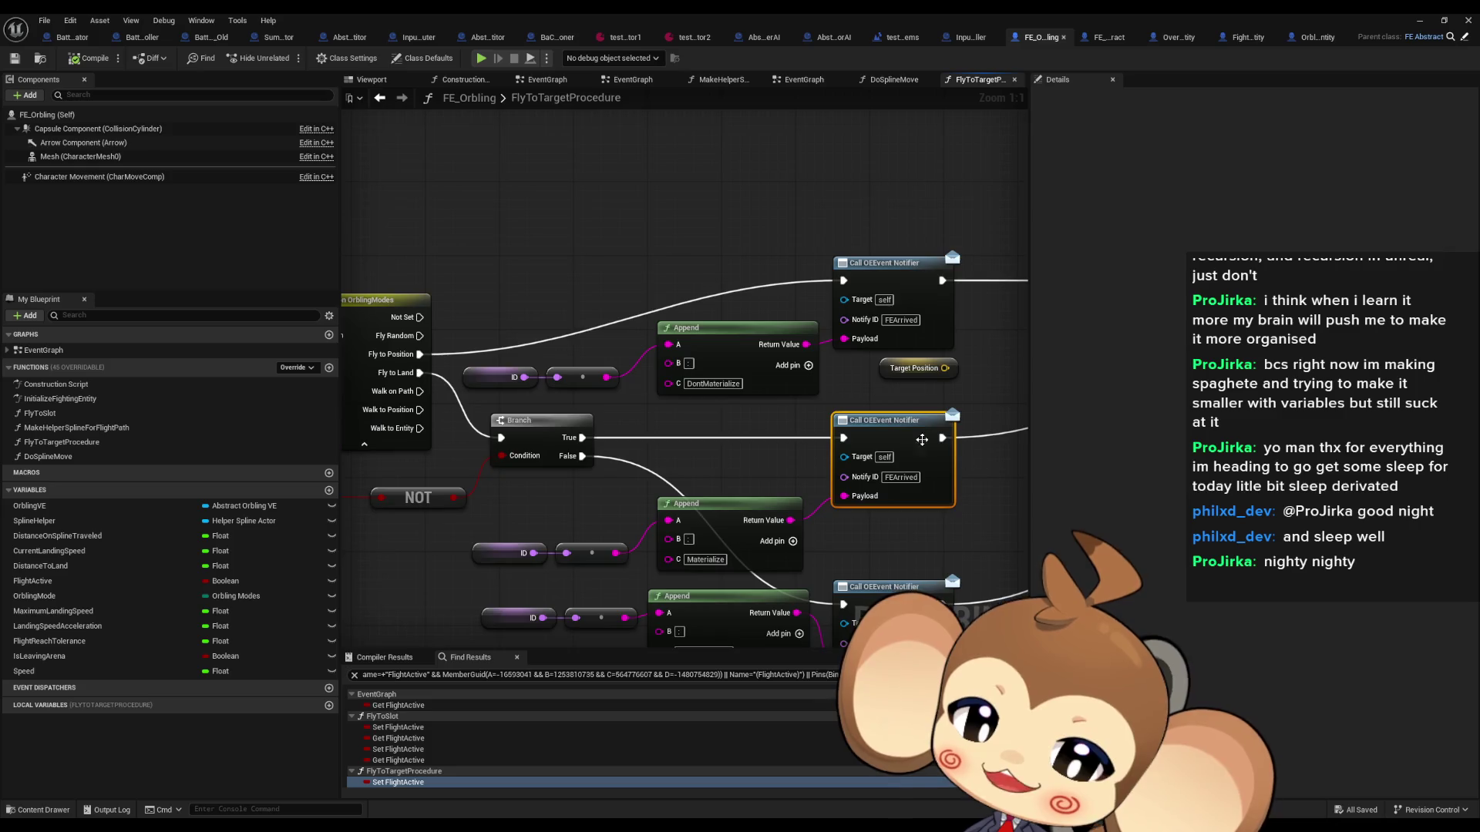
pyautogui.scroll(-5, 922, 439)
pyautogui.moveTo(899, 446); pyautogui.dragTo(818, 441)
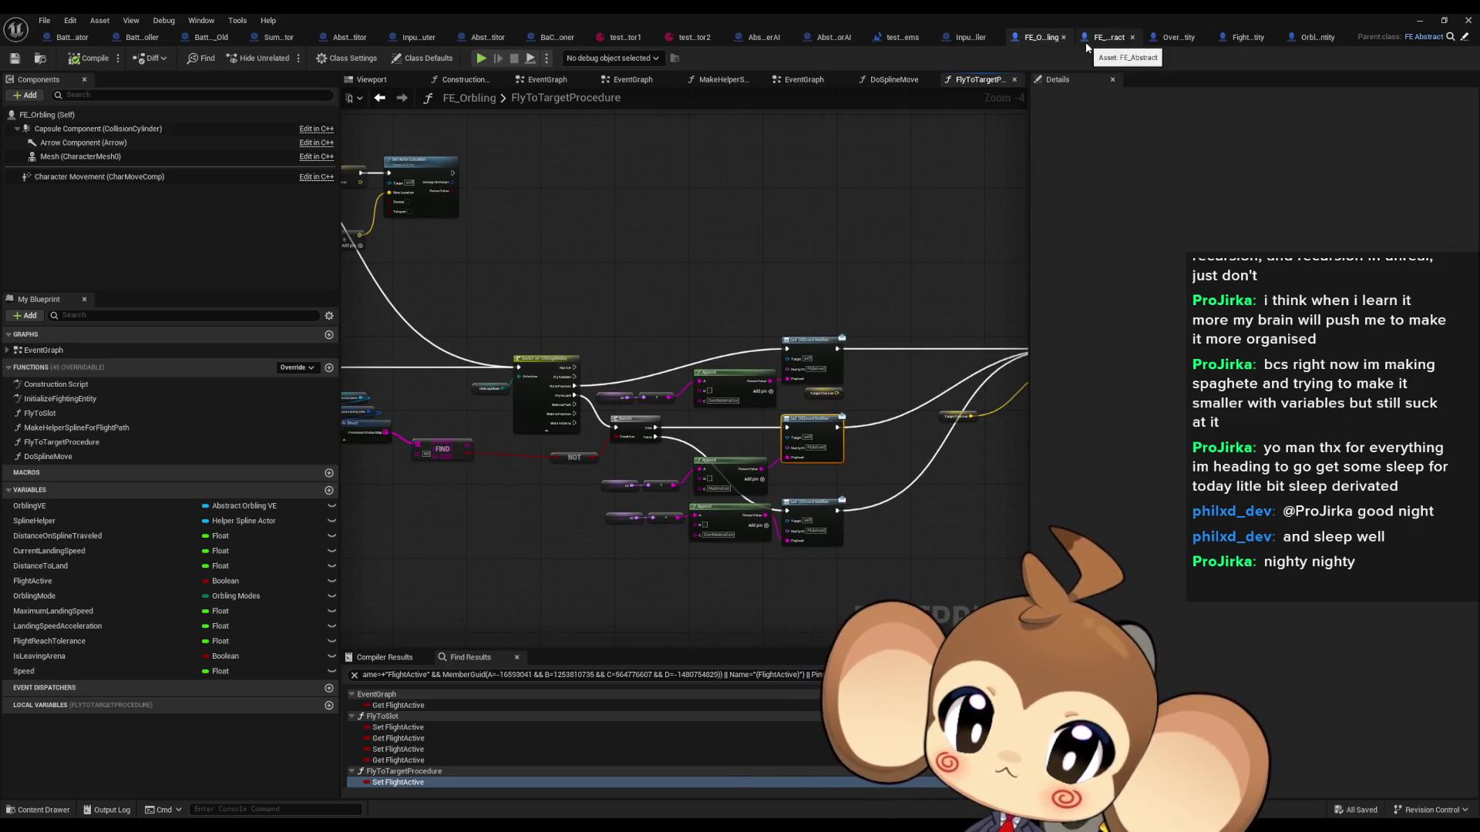
pyautogui.scroll(5, 643, 306)
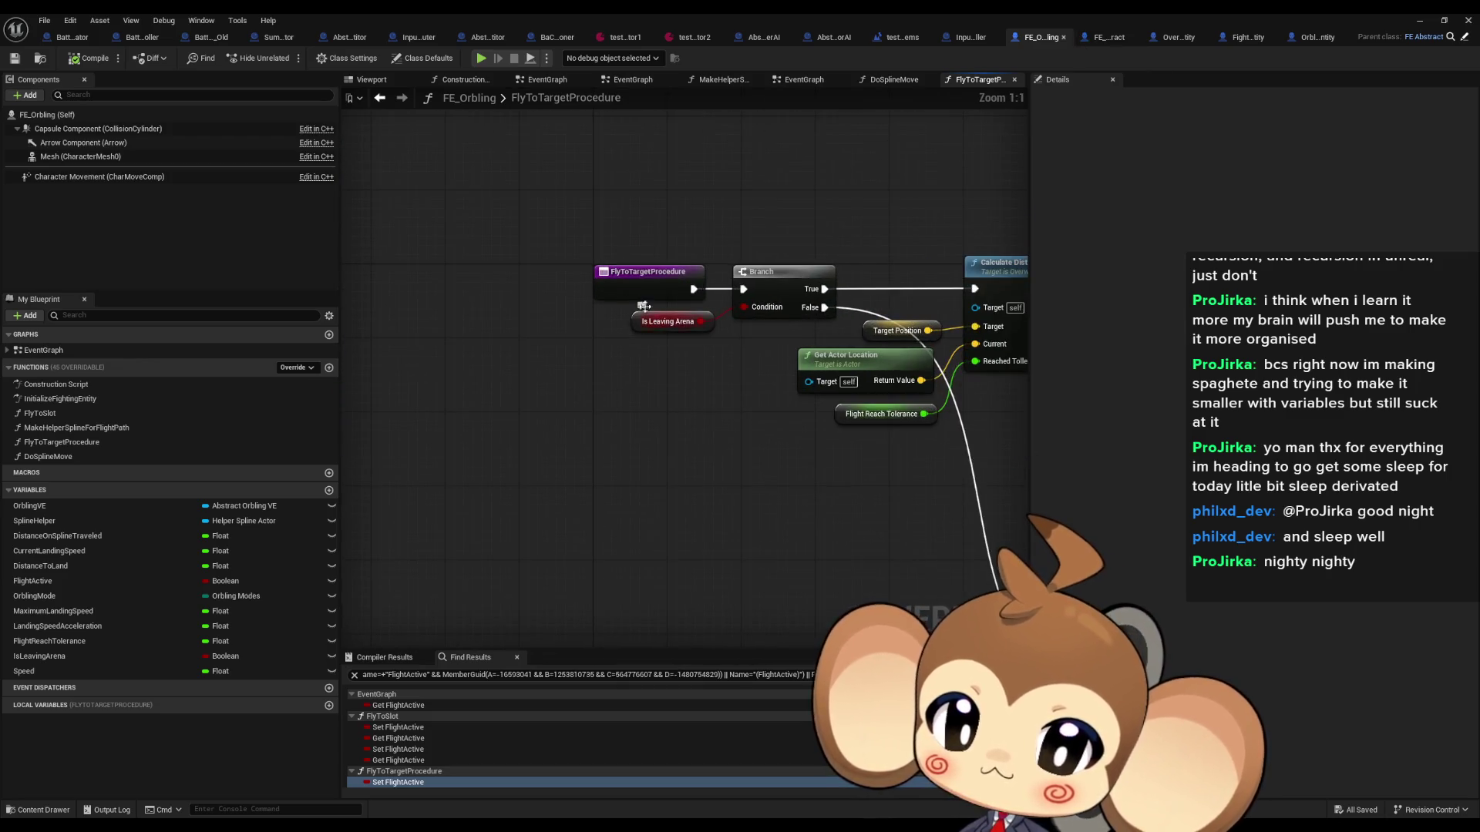
pyautogui.rightClick(628, 281)
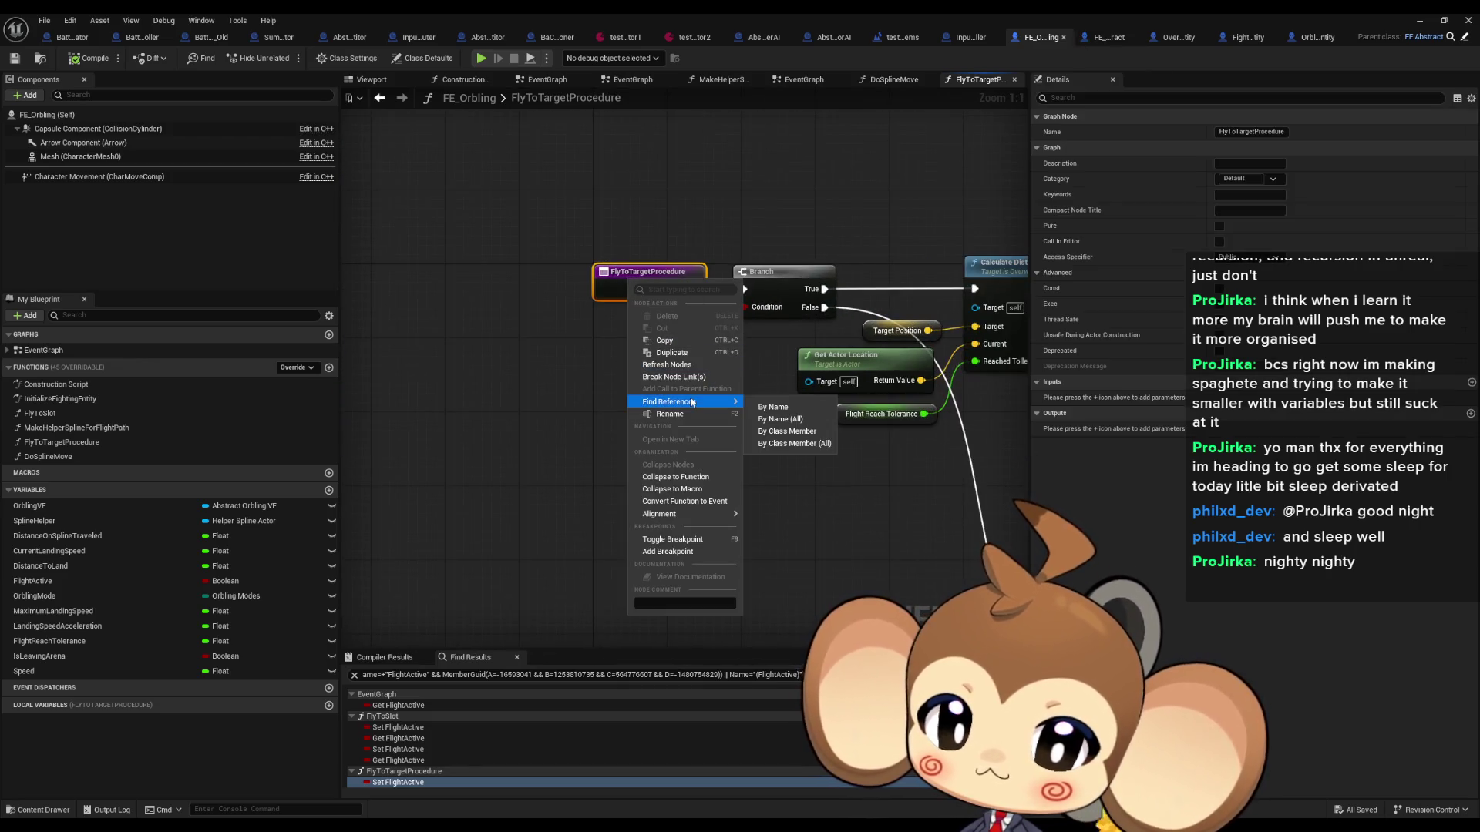
pyautogui.click(864, 419)
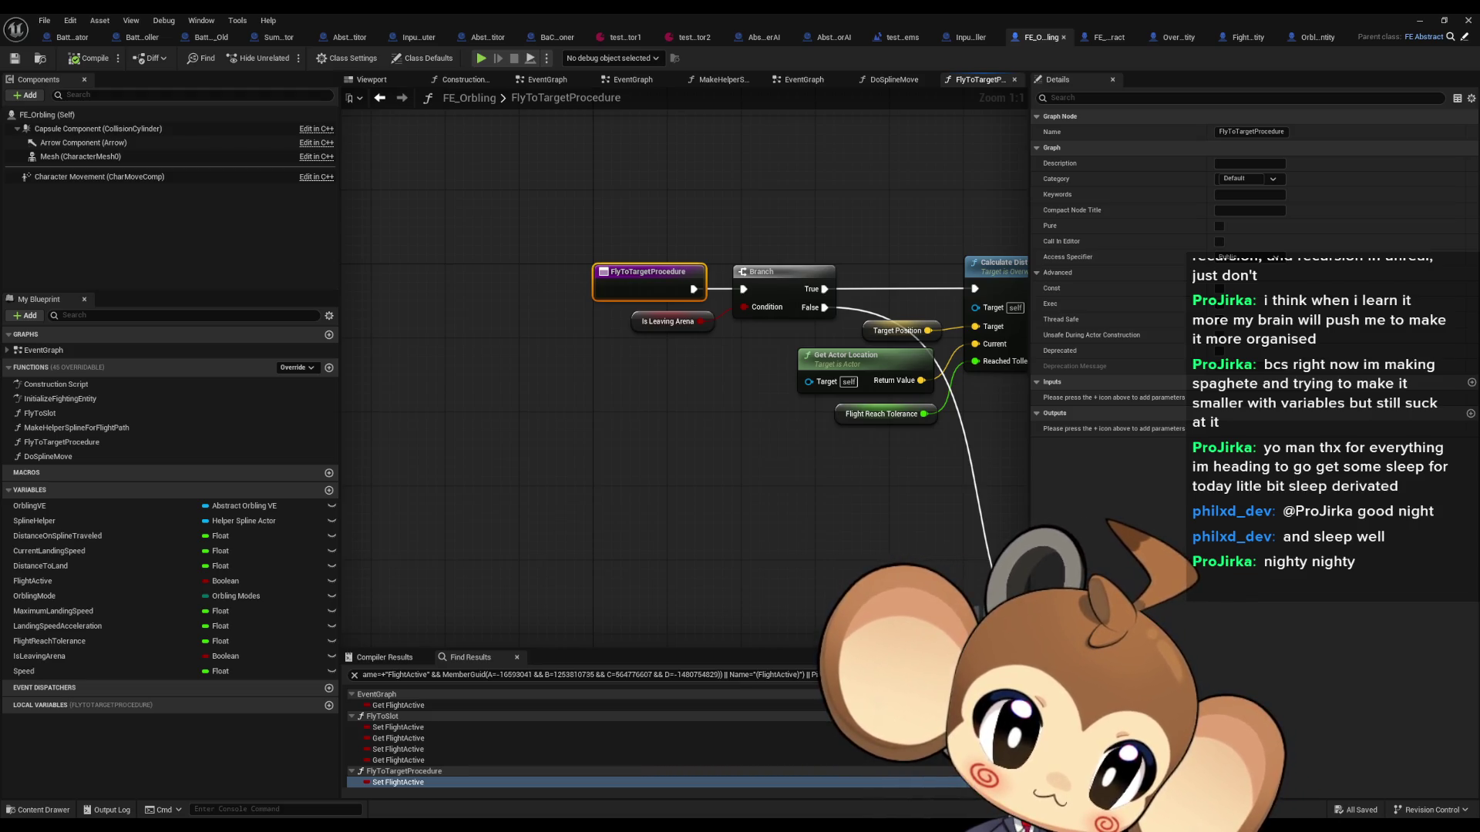
pyautogui.hotkey('alt', 'Left')
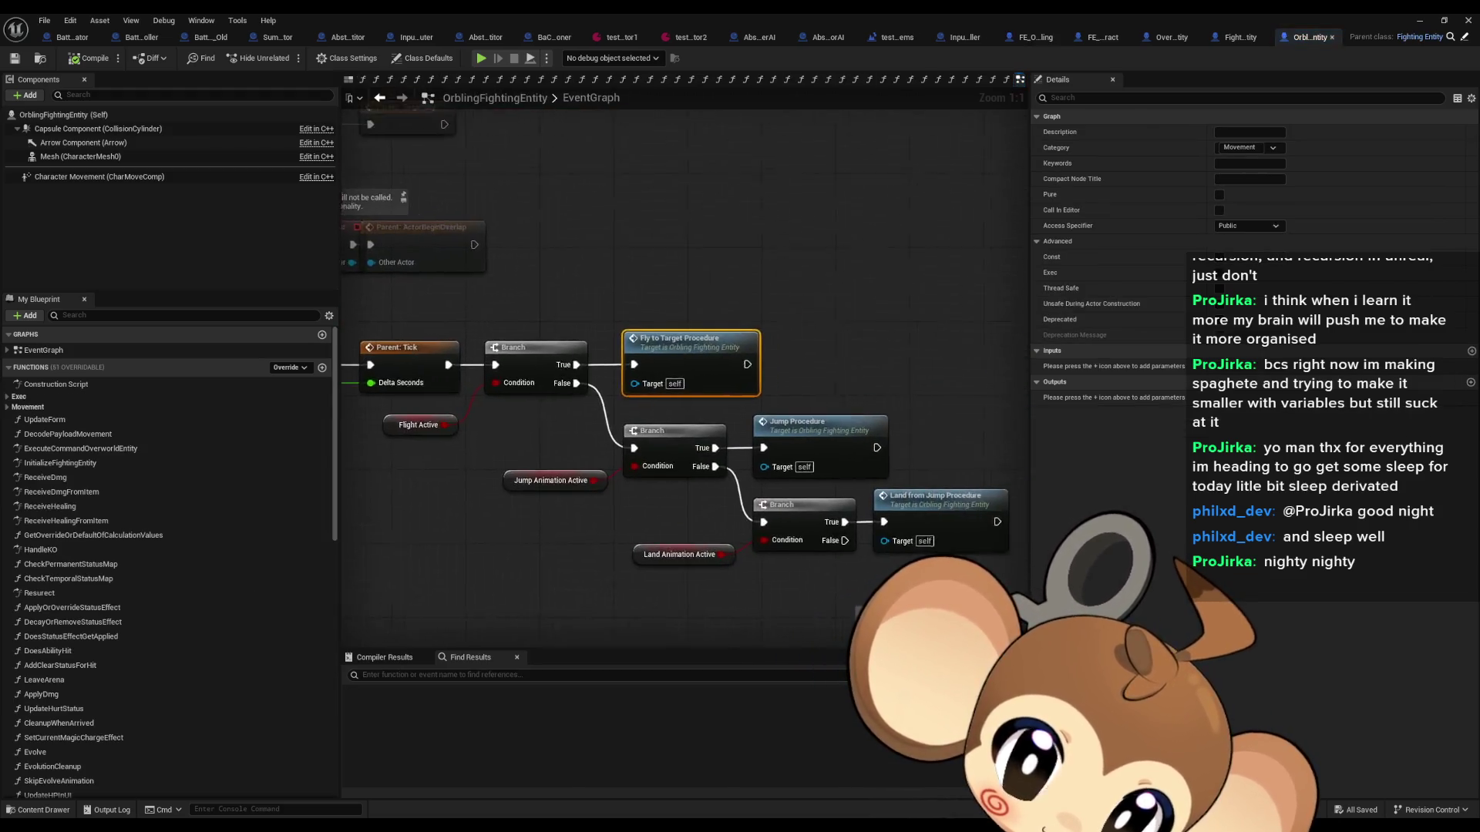
# Step: Select the Call OEEvent Notifier node, then switch to FightingEntity's InitializeFightingEntity graph
pyautogui.scroll(2, 773, 470)
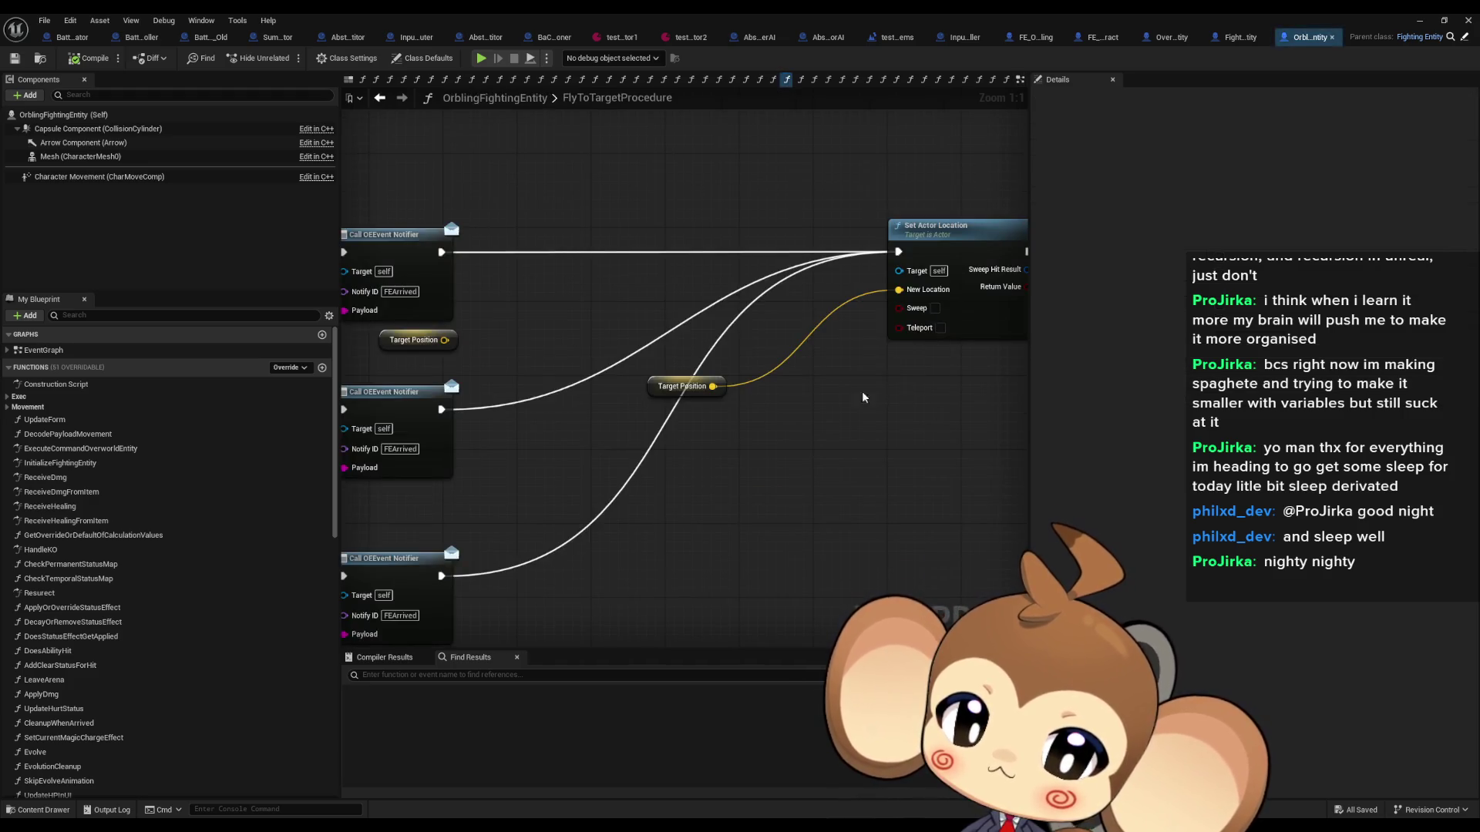
pyautogui.scroll(-5, 889, 366)
pyautogui.moveTo(890, 366); pyautogui.dragTo(608, 353)
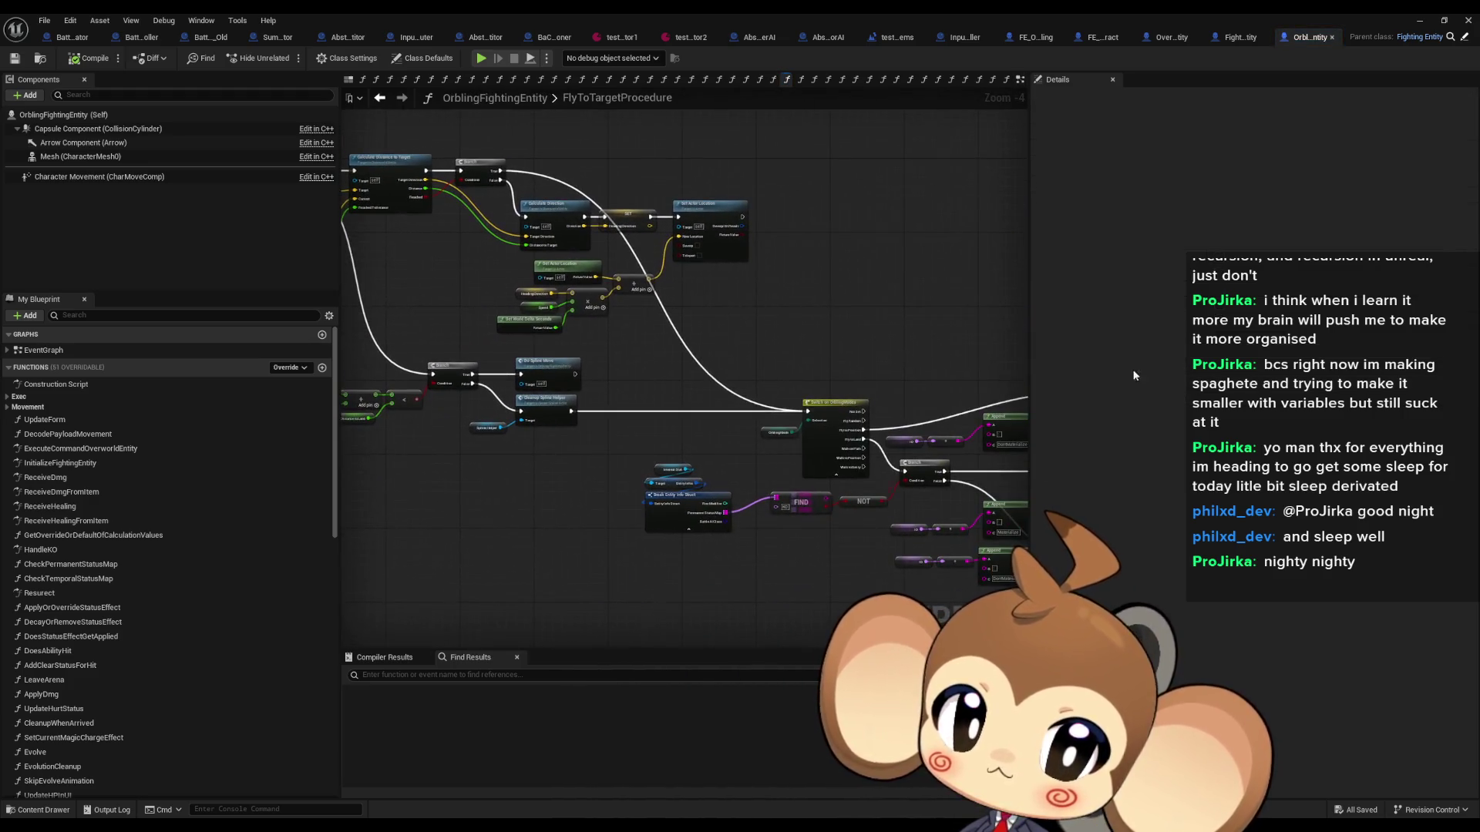
pyautogui.moveTo(987, 331); pyautogui.dragTo(655, 282)
pyautogui.click(767, 362)
pyautogui.scroll(4, 767, 362)
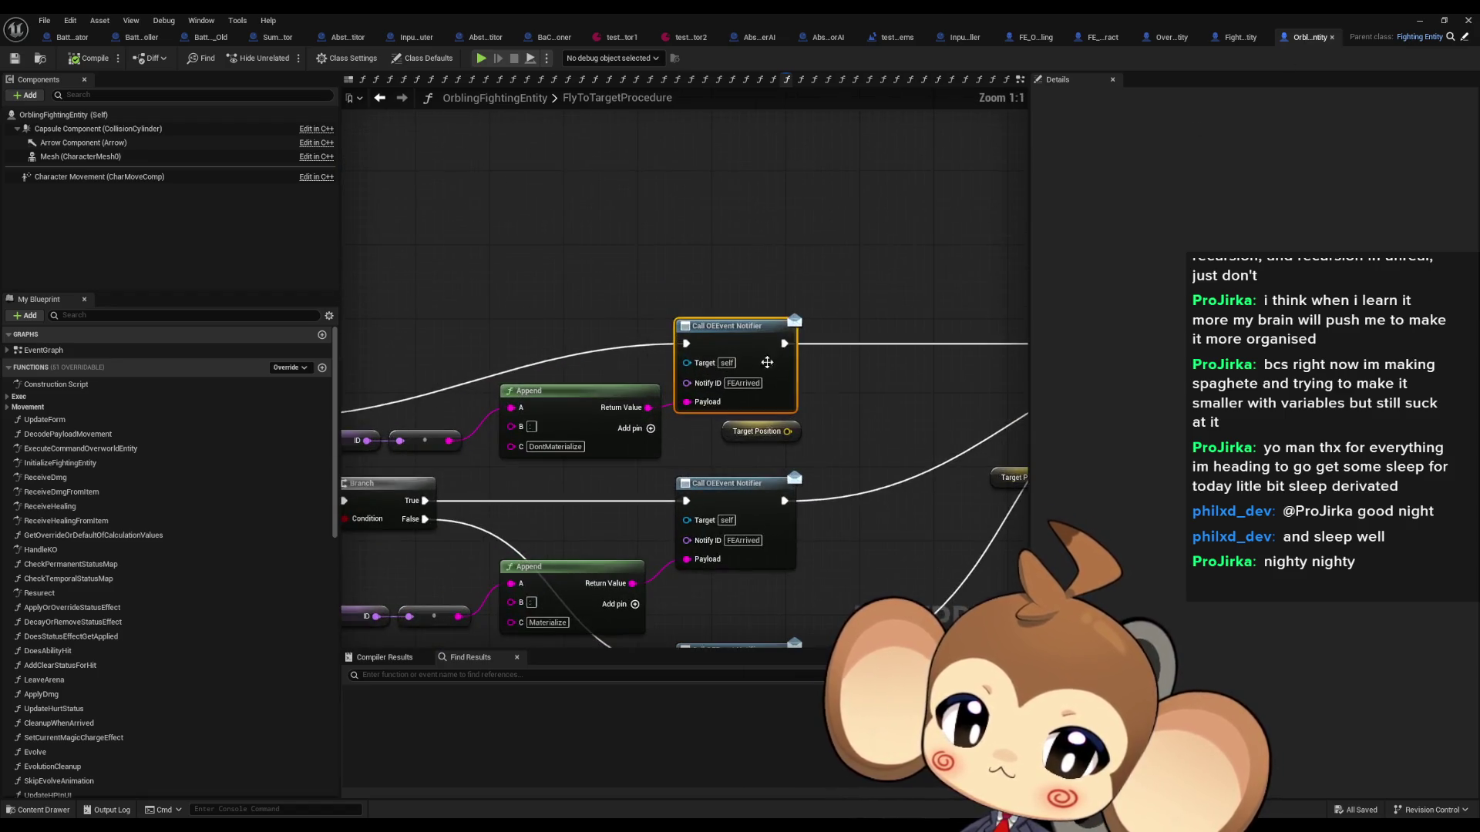
pyautogui.scroll(-15, 133, 606)
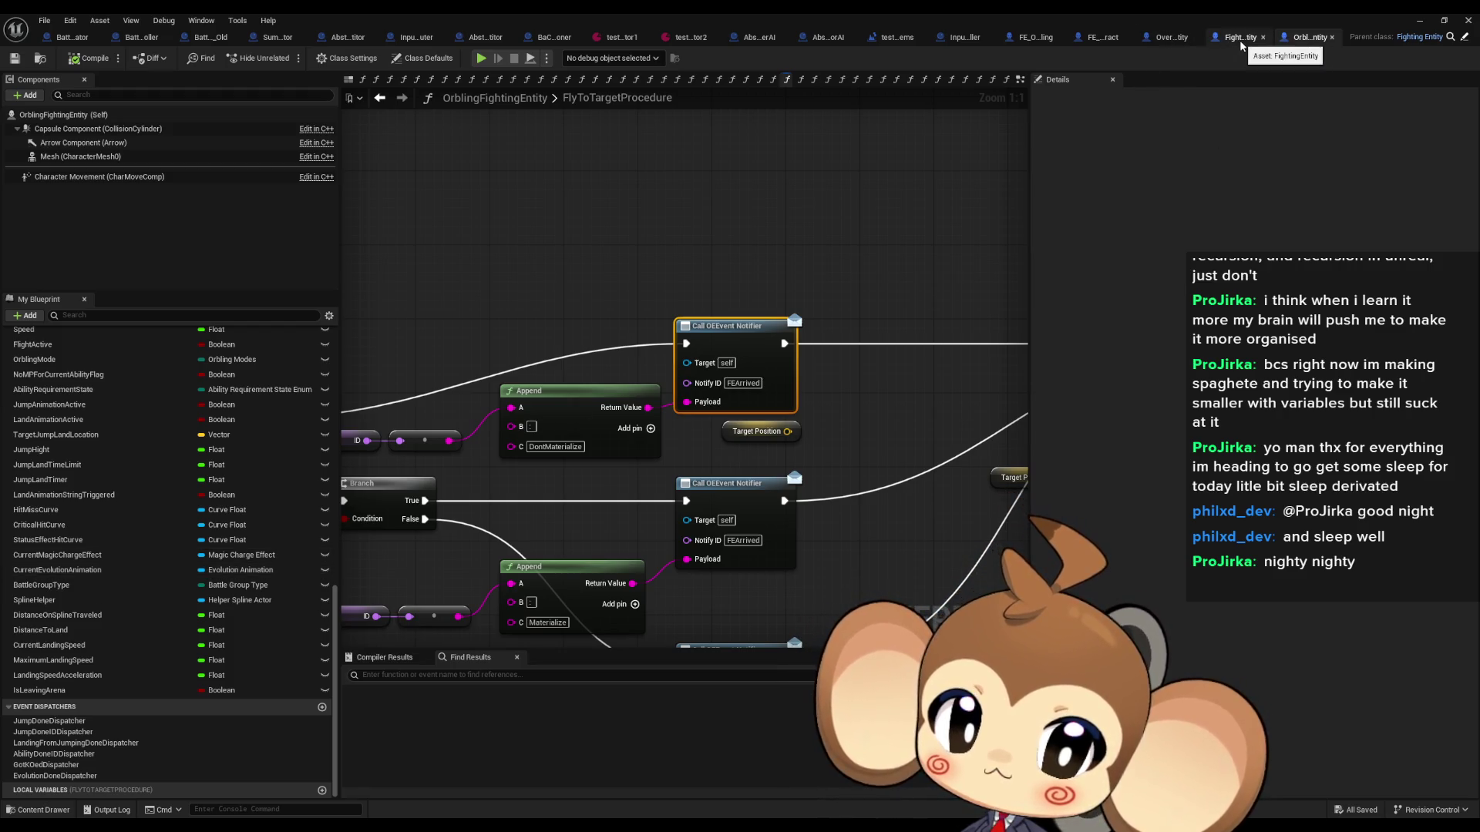
pyautogui.click(1464, 37)
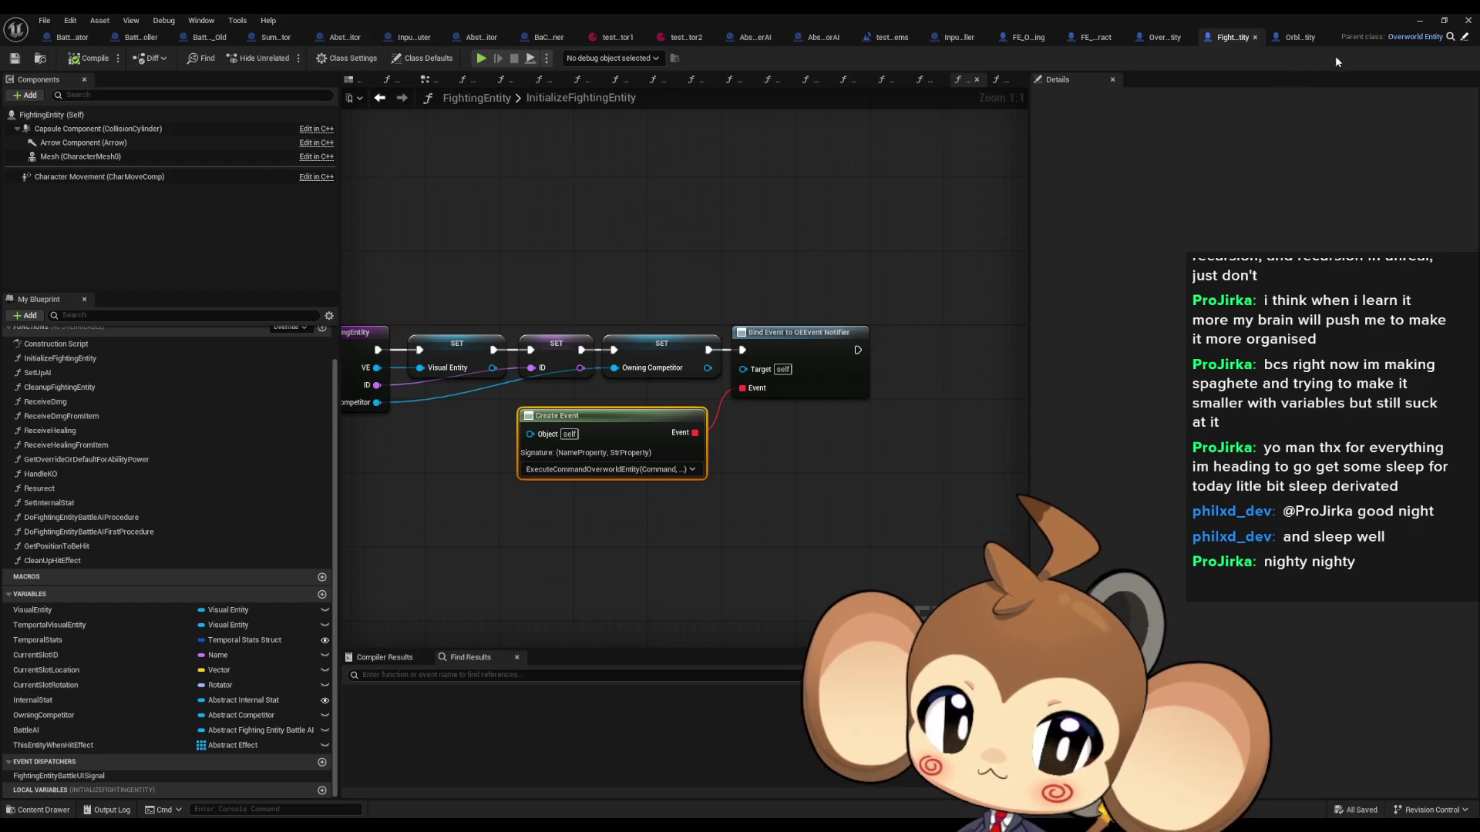
# Step: Show OverworldEntity's ExecuteCommandOverworldEntity, then move and maximize the blank Paint window
pyautogui.click(1466, 37)
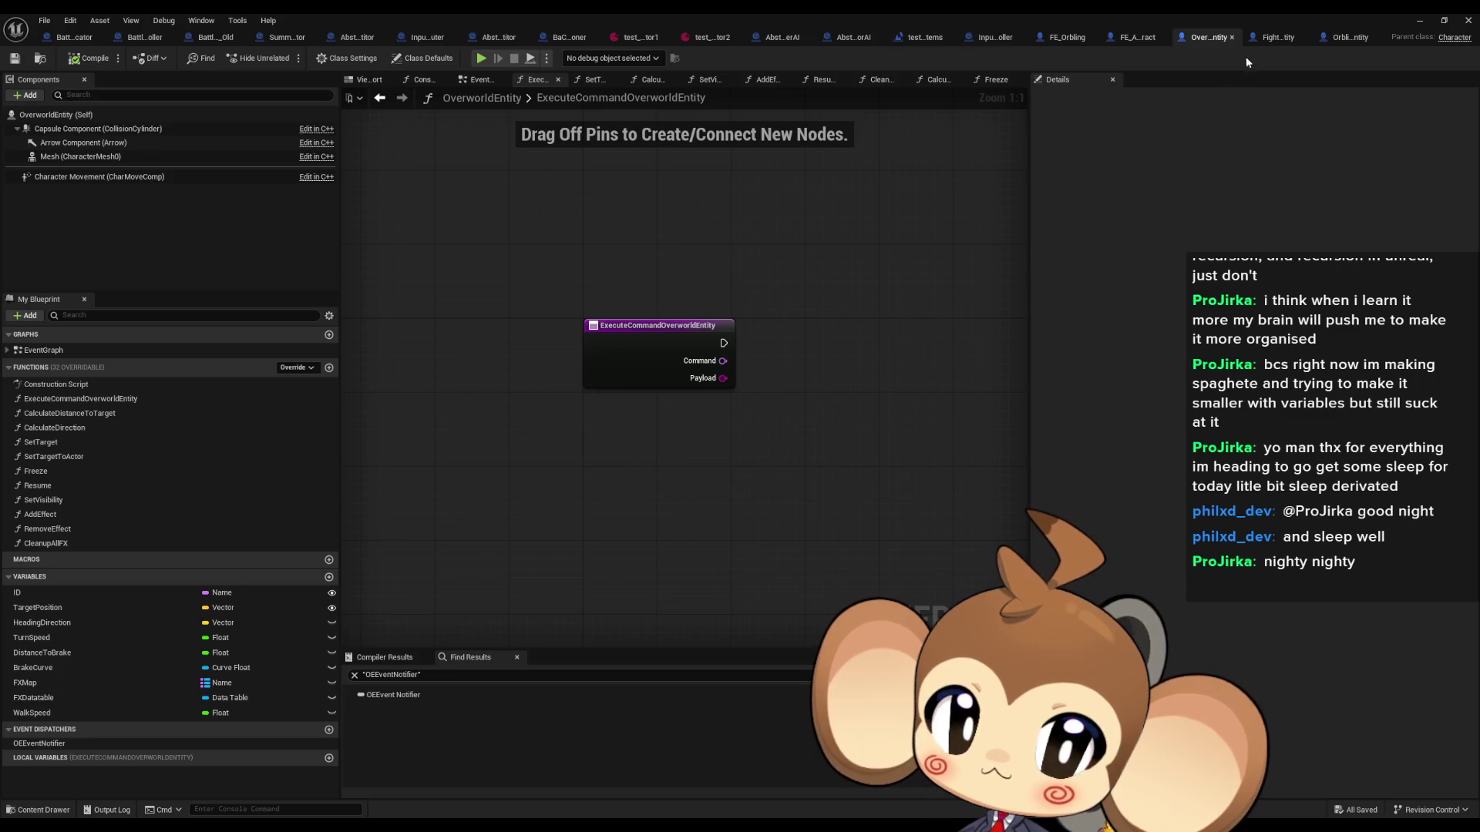
pyautogui.click(1339, 38)
pyautogui.click(1191, 40)
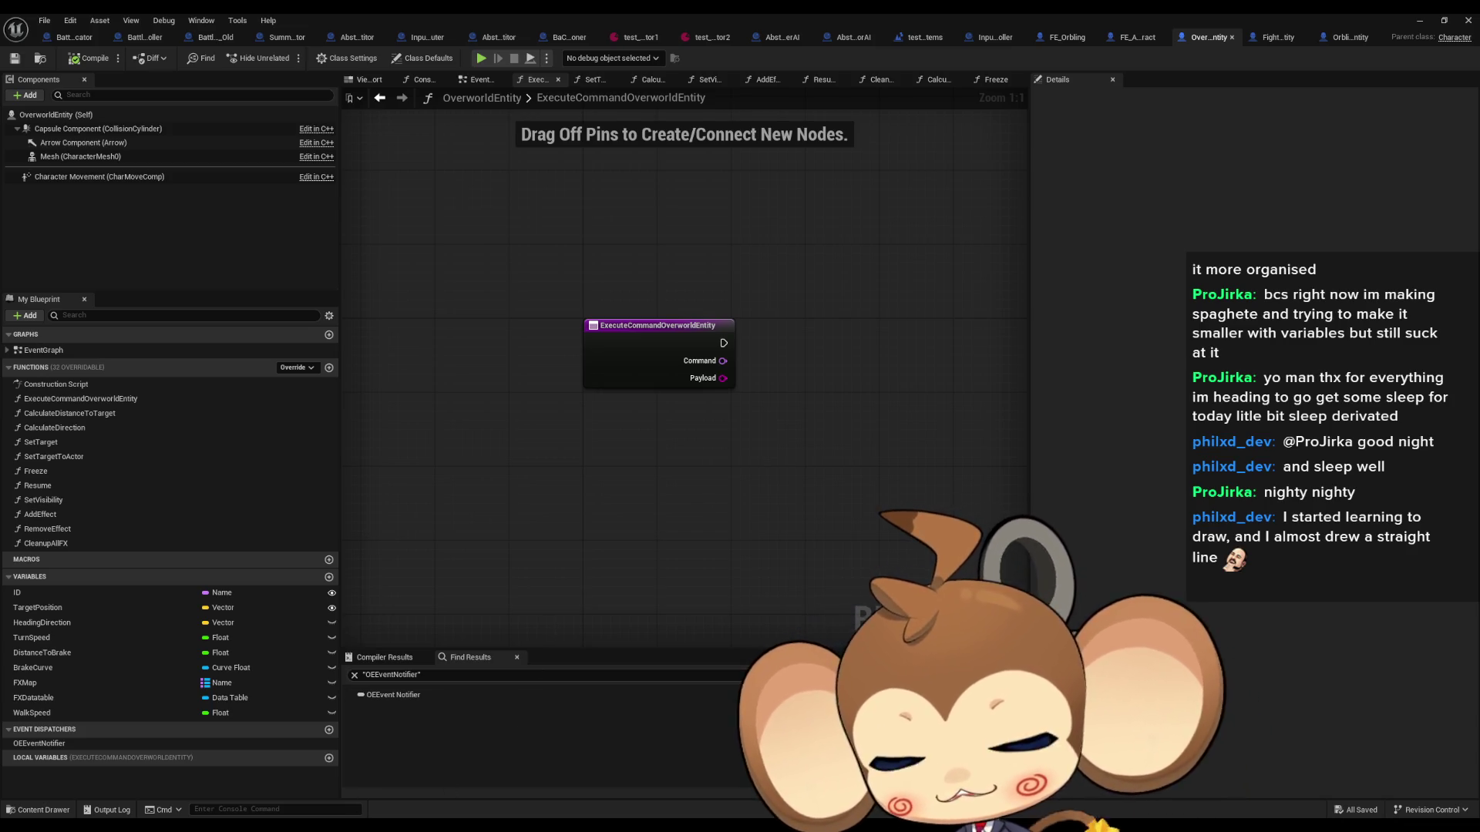
pyautogui.moveTo(339, 441); pyautogui.dragTo(618, 271)
pyautogui.doubleClick(618, 271)
# Step: Draw a thick long horizontal ground line with the Pencil
pyautogui.click(152, 66)
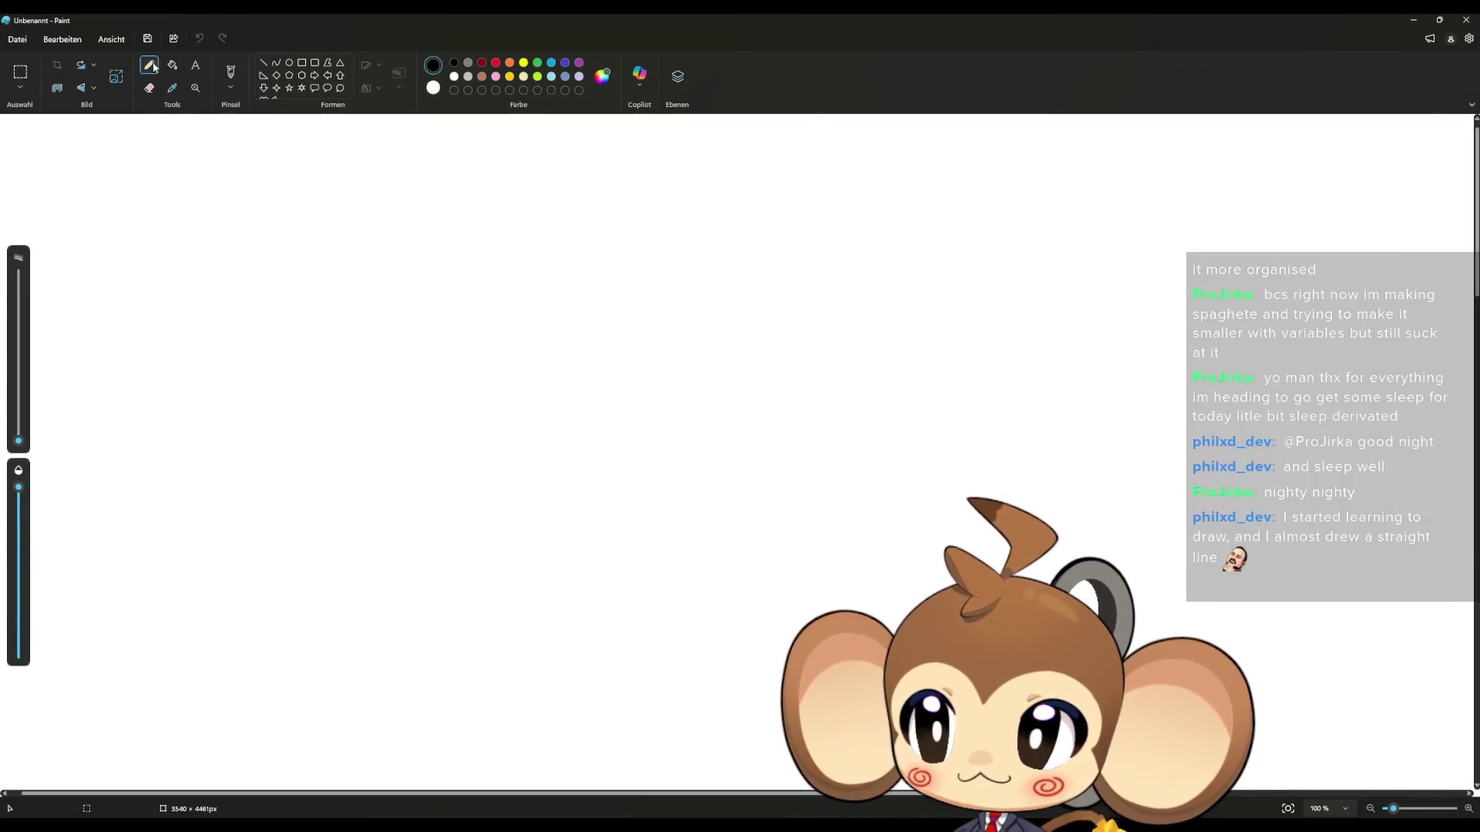
pyautogui.moveTo(18, 442); pyautogui.dragTo(19, 404)
pyautogui.moveTo(249, 438); pyautogui.dragTo(1245, 425)
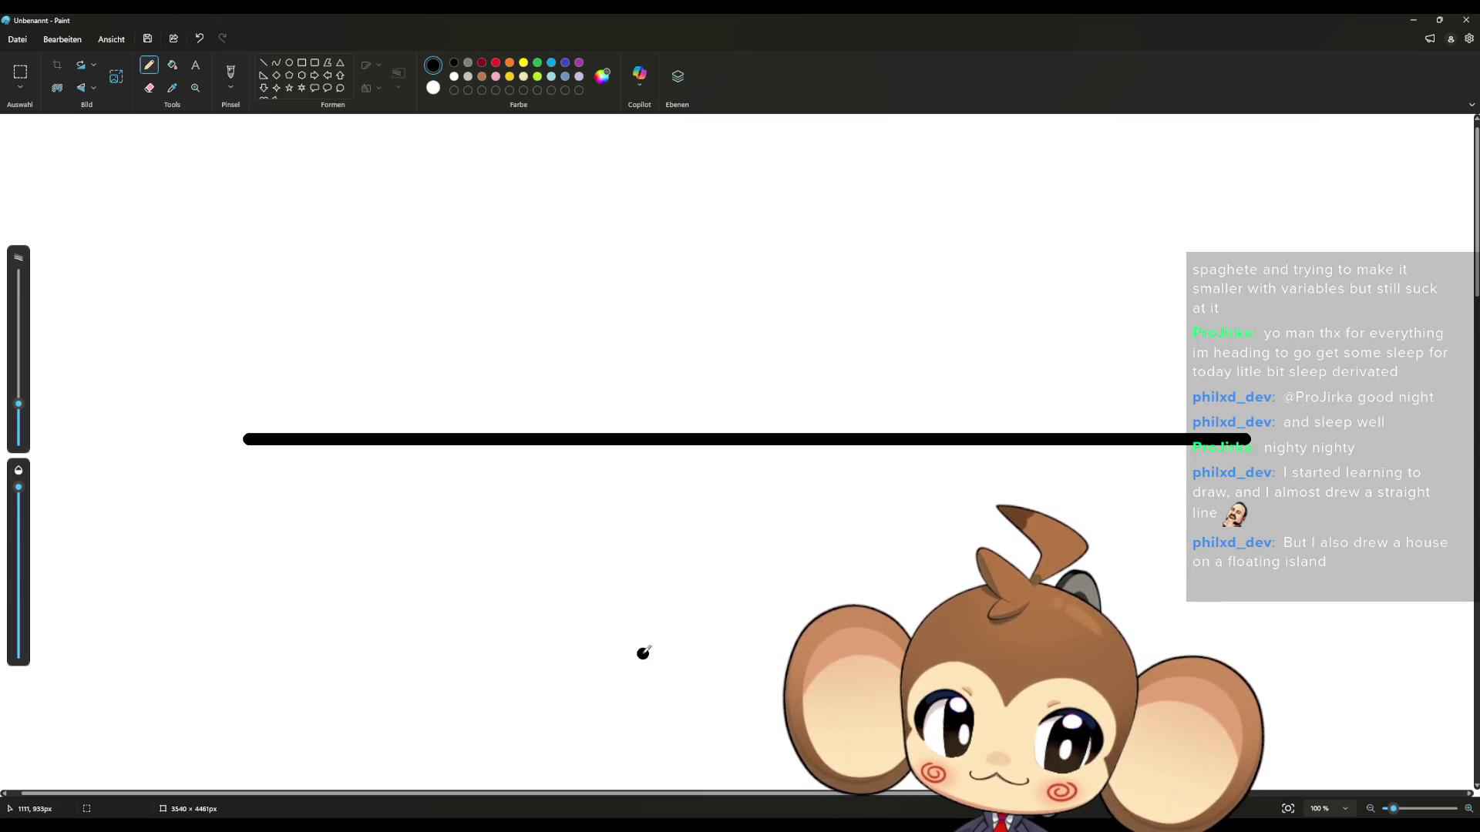
# Step: Sketch the house's walls, top edge and door with undo corrections, then close Paint without saving
pyautogui.scroll(1, 606, 670)
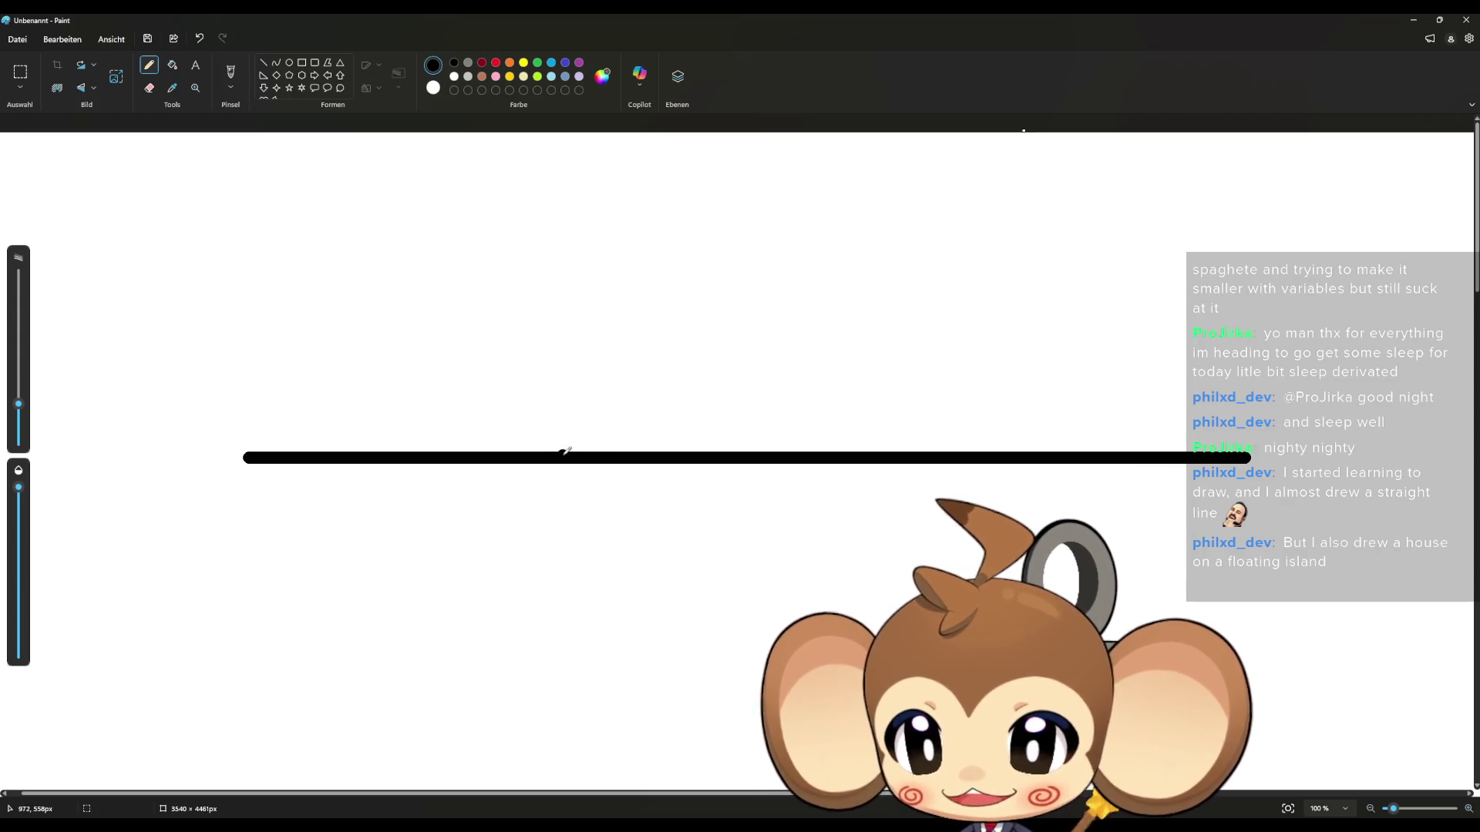
pyautogui.moveTo(594, 450)
pyautogui.mouseDown()
pyautogui.moveTo(596, 302)
pyautogui.moveTo(735, 201)
pyautogui.mouseUp()
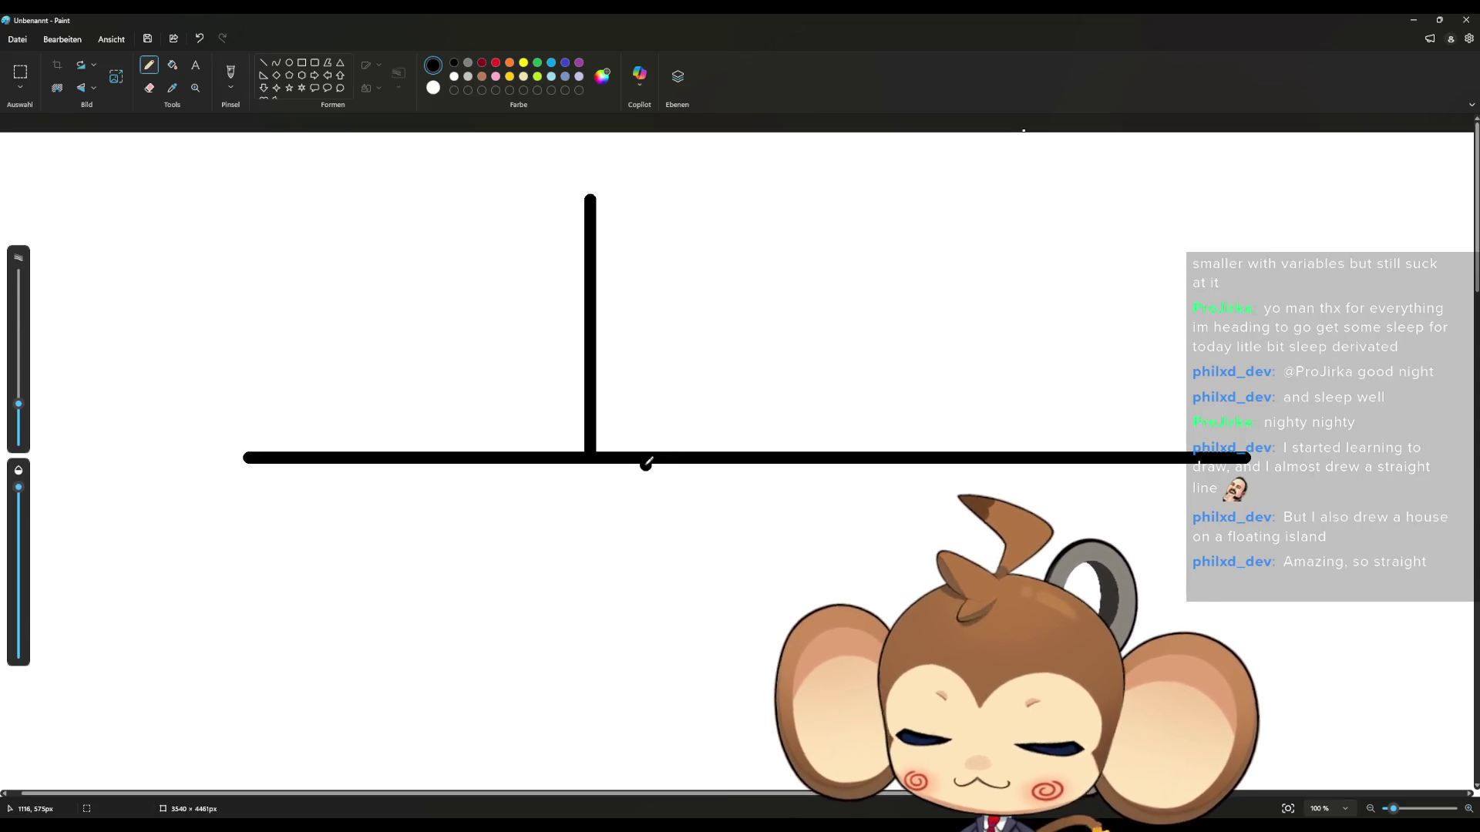
pyautogui.hotkey('ctrl', 'z')
pyautogui.moveTo(592, 308); pyautogui.dragTo(737, 213)
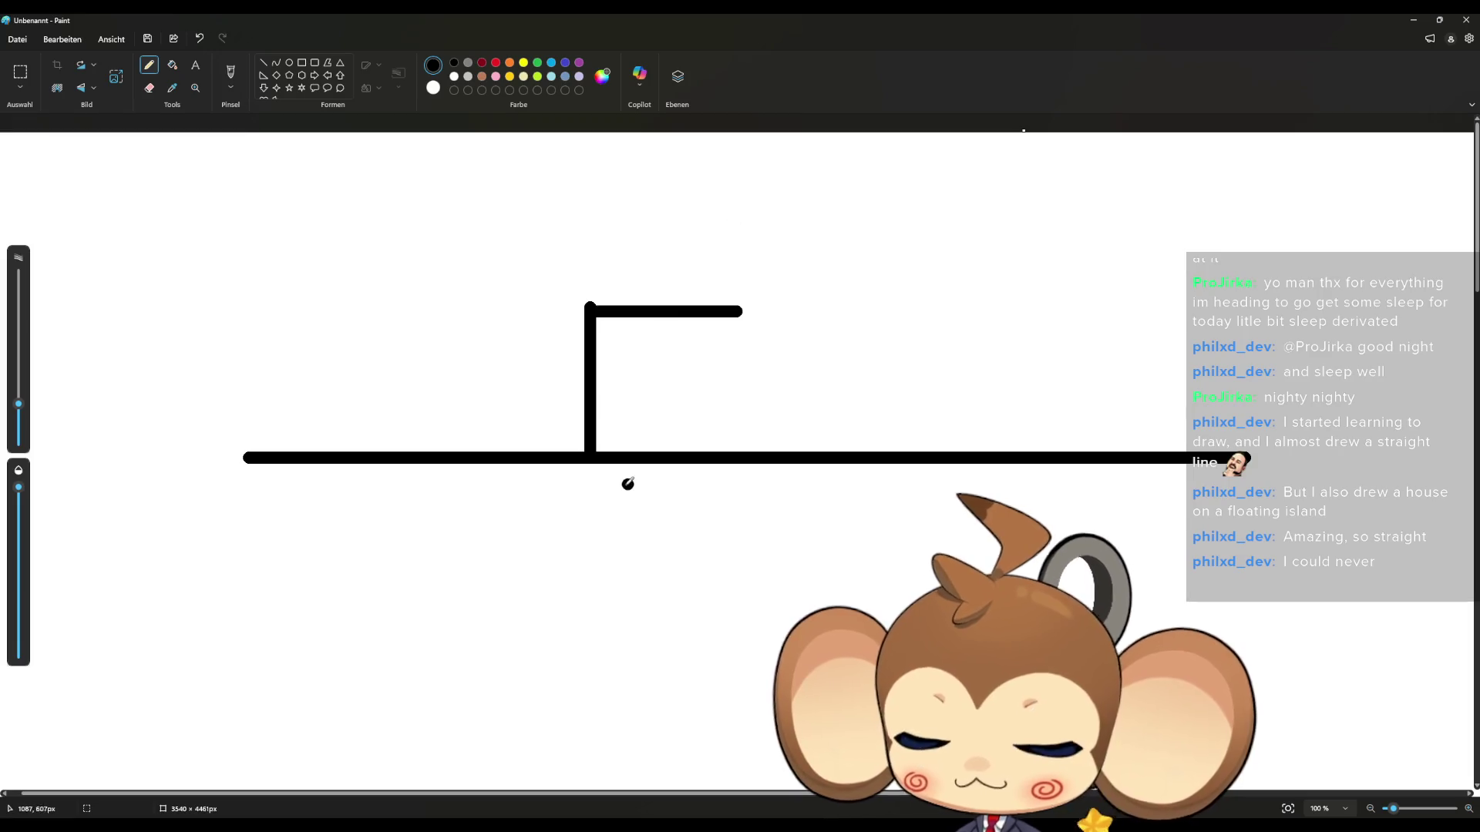
pyautogui.hotkey('ctrl', 'z')
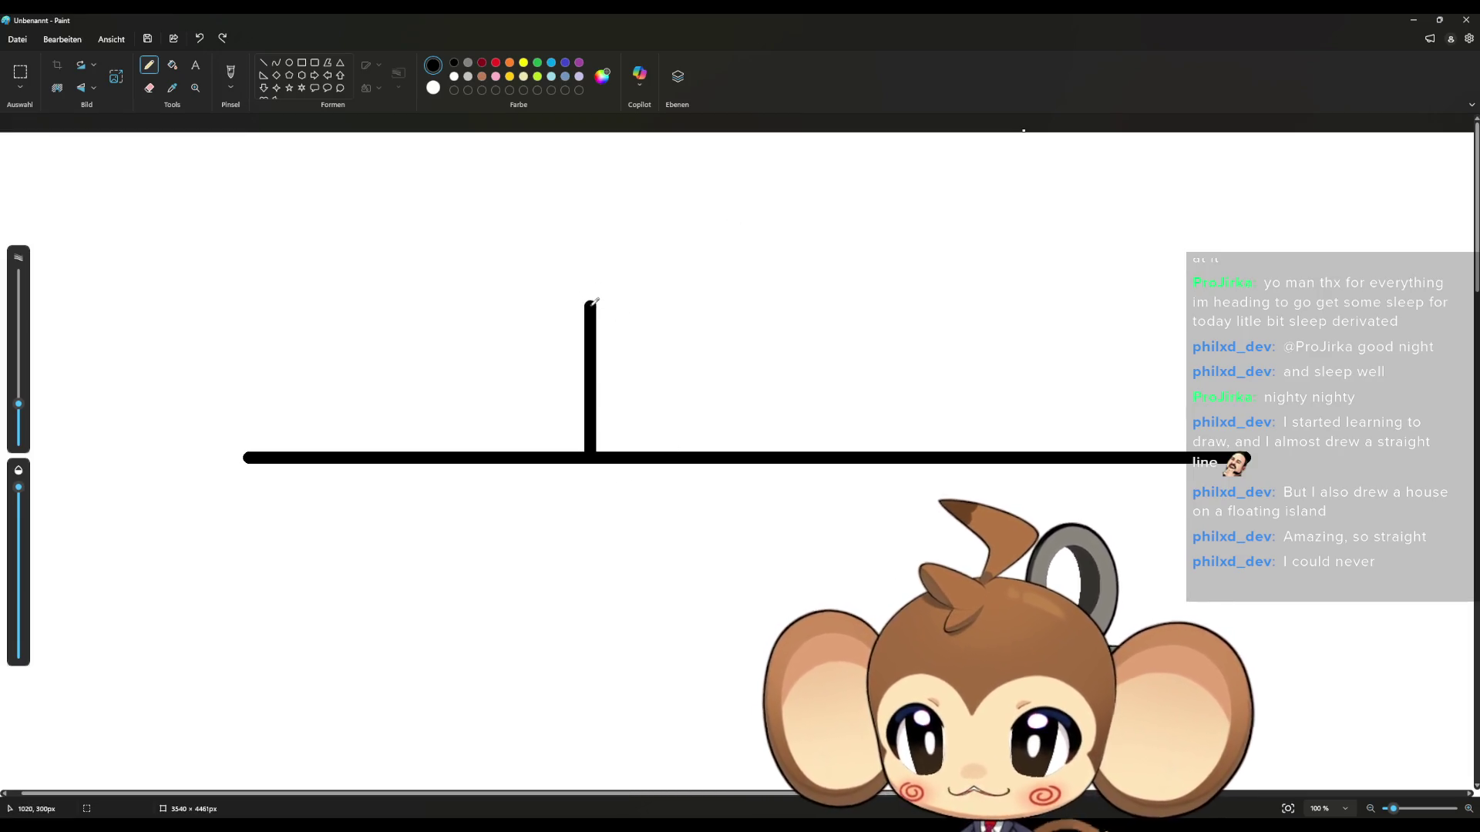
pyautogui.moveTo(593, 306); pyautogui.dragTo(735, 312)
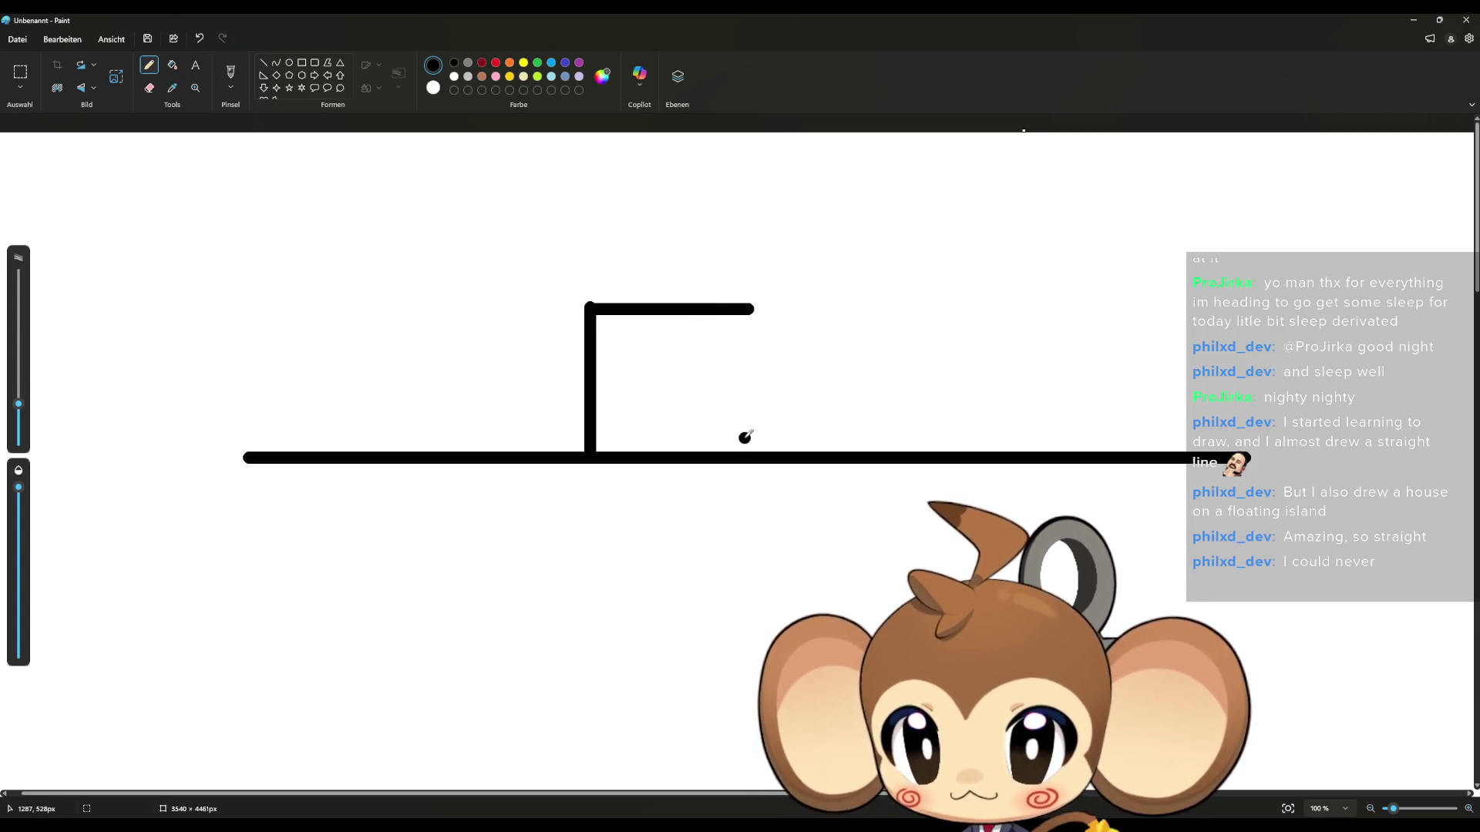
pyautogui.moveTo(749, 336); pyautogui.dragTo(746, 448)
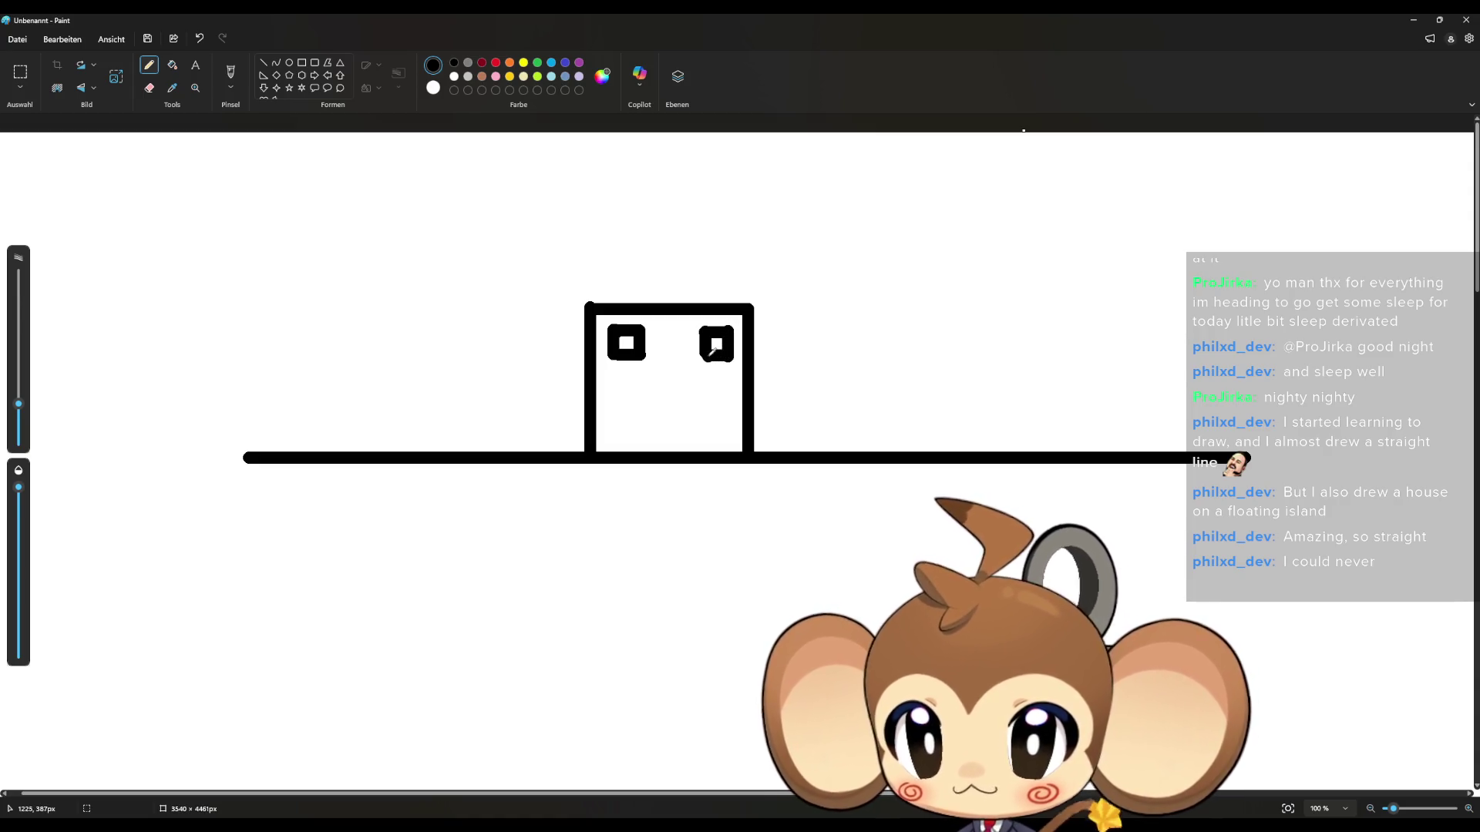
pyautogui.moveTo(656, 446)
pyautogui.mouseDown()
pyautogui.moveTo(660, 421)
pyautogui.moveTo(690, 411)
pyautogui.moveTo(687, 453)
pyautogui.mouseUp()
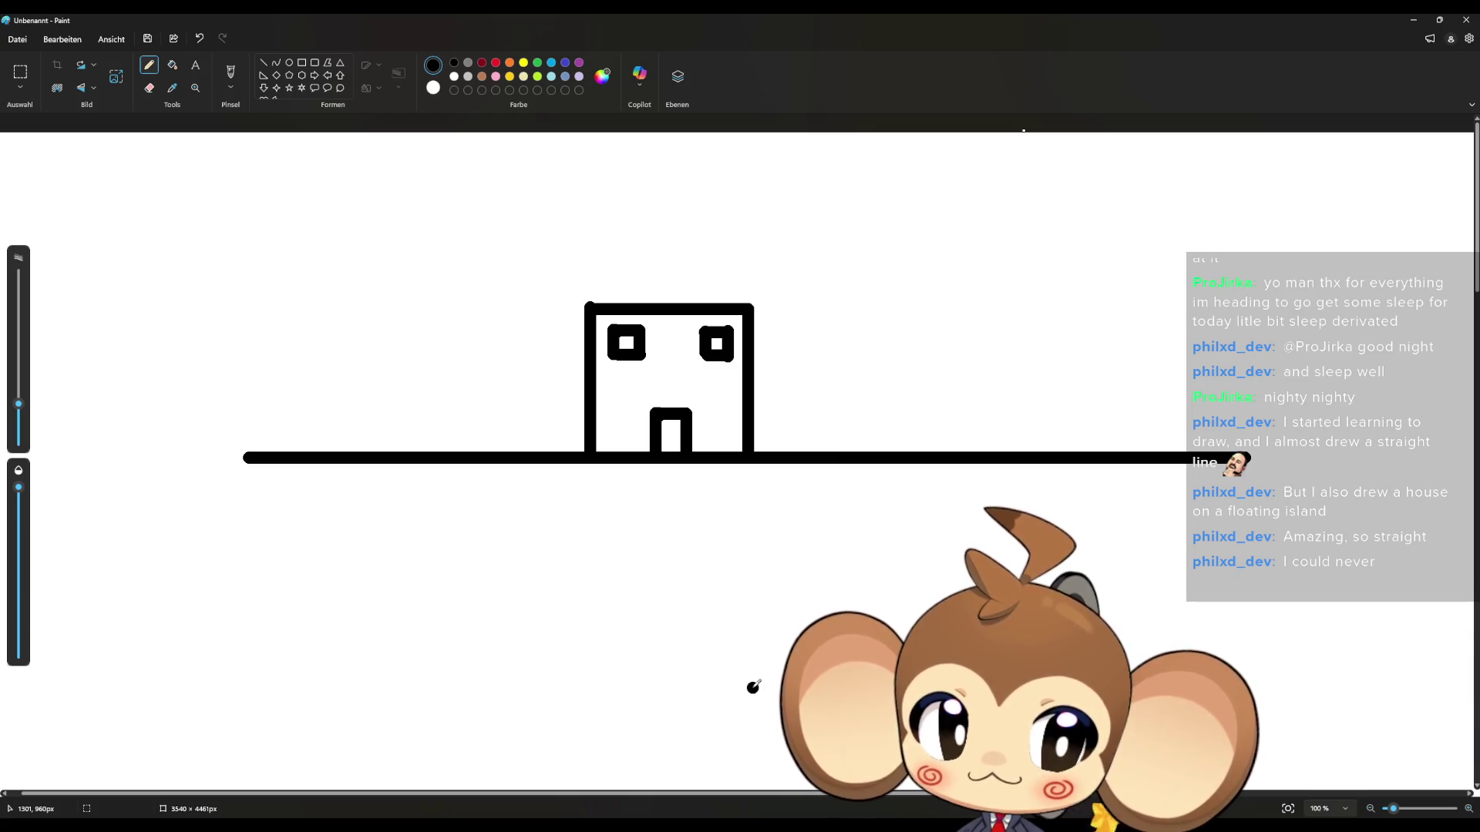
pyautogui.click(1460, 19)
pyautogui.click(744, 452)
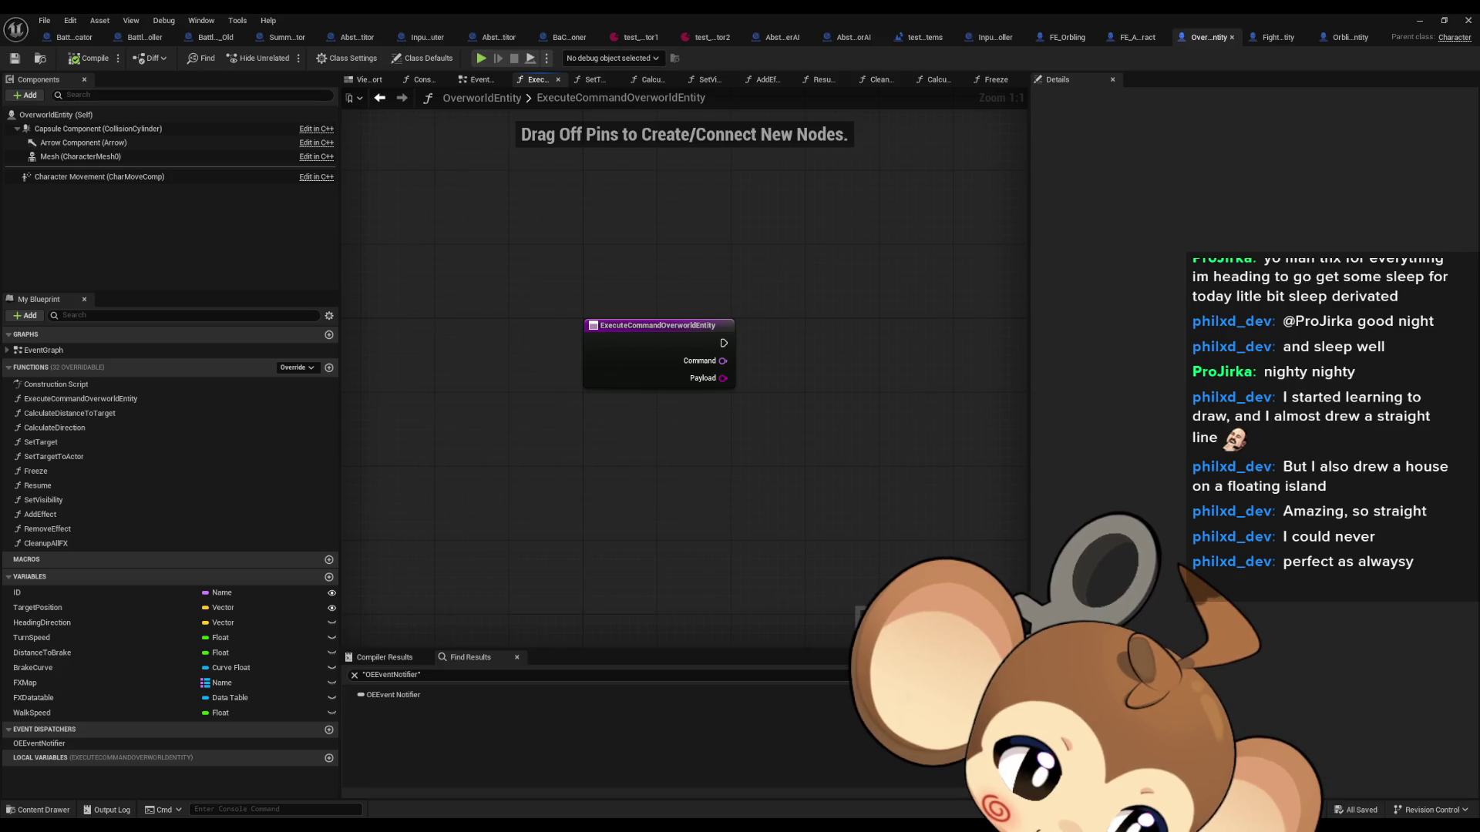
# Step: Find references to OverworldEntity's OEEventNotifier dispatcher, then return to OrblingFightingEntity's FlyToTargetProcedure
pyautogui.moveTo(905, 548)
pyautogui.mouseDown()
pyautogui.moveTo(832, 421)
pyautogui.moveTo(798, 456)
pyautogui.moveTo(819, 471)
pyautogui.mouseUp()
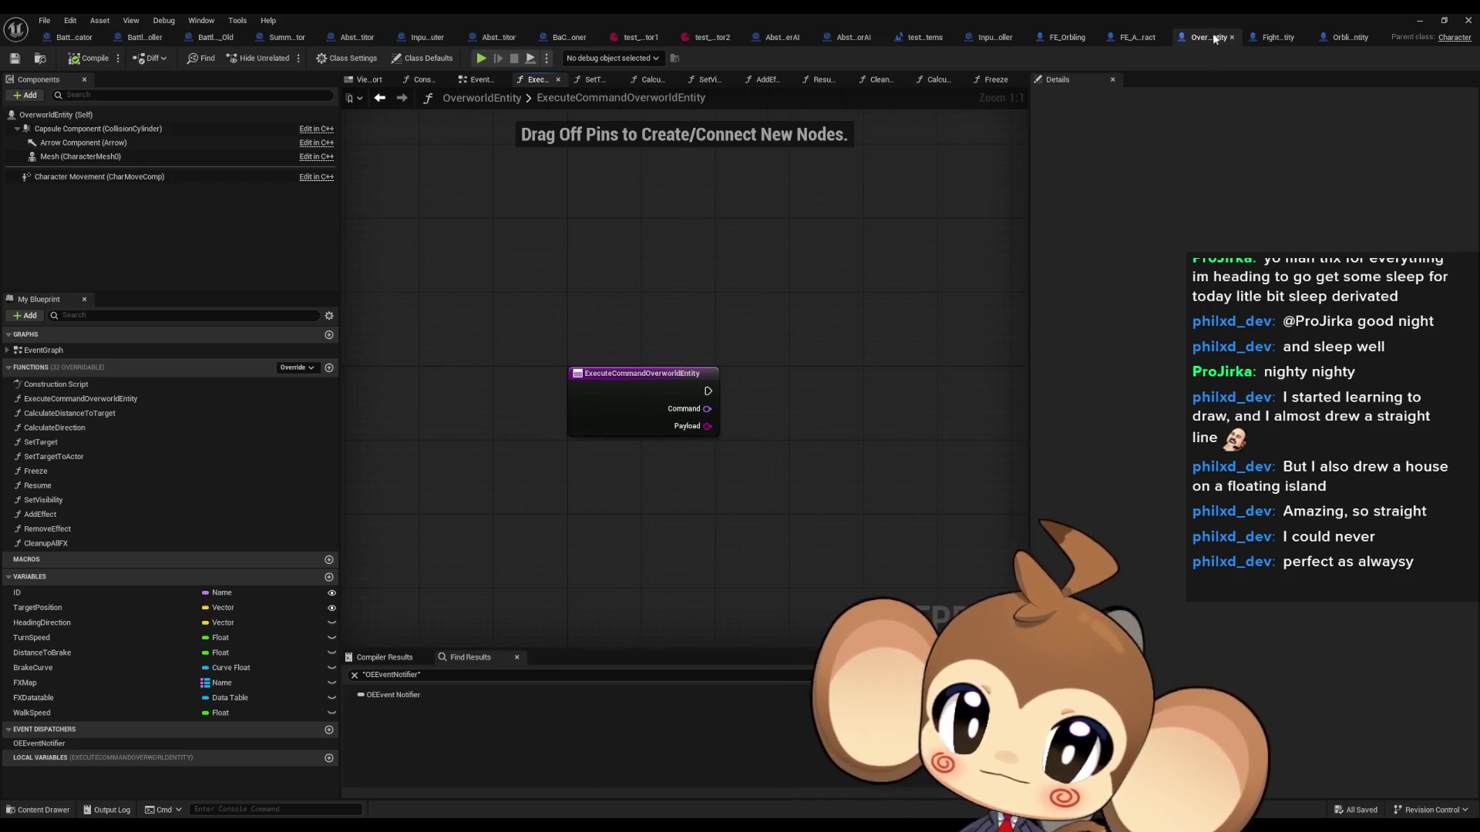
pyautogui.click(55, 745)
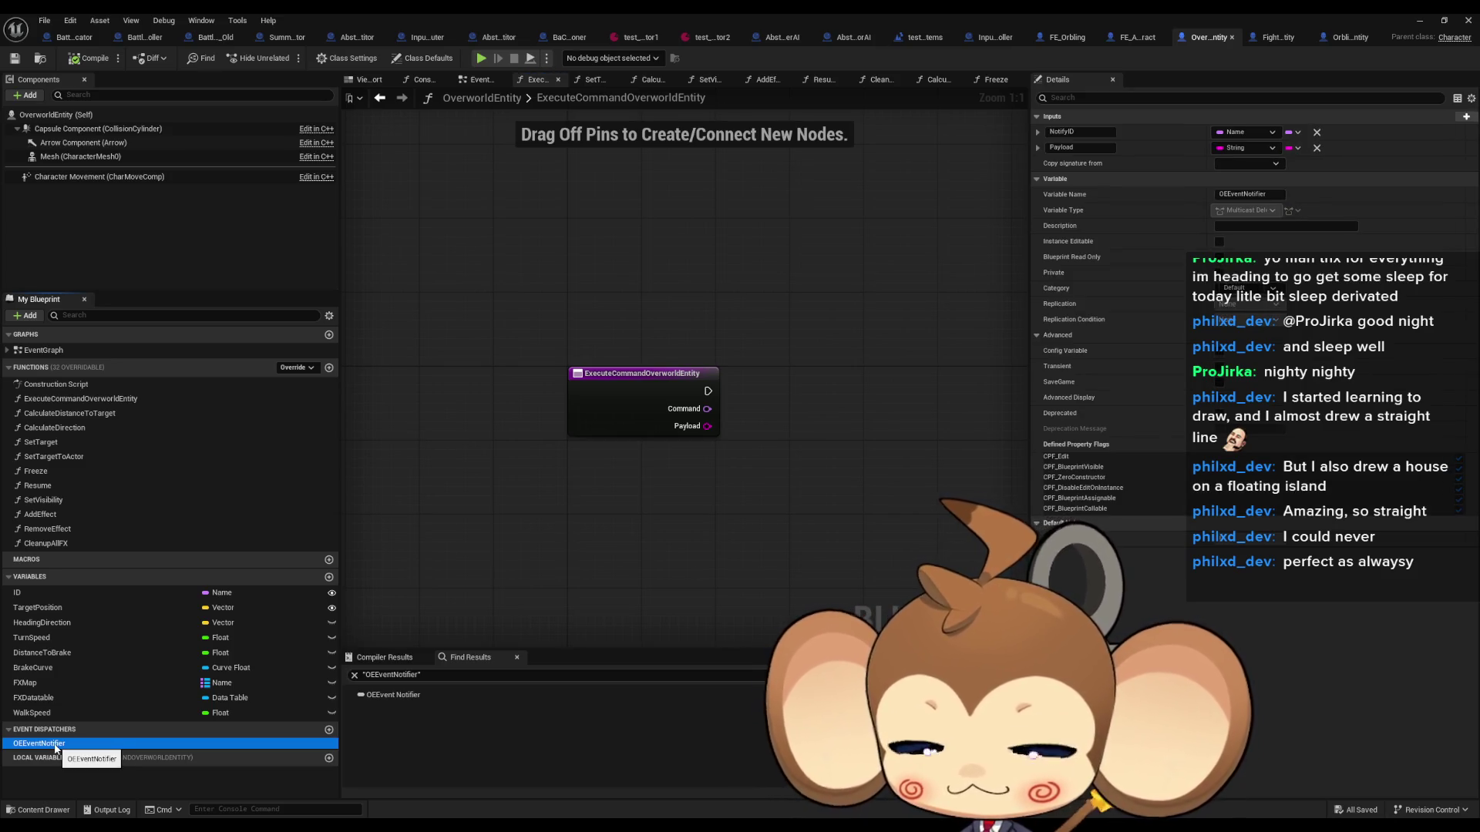
pyautogui.rightClick(55, 745)
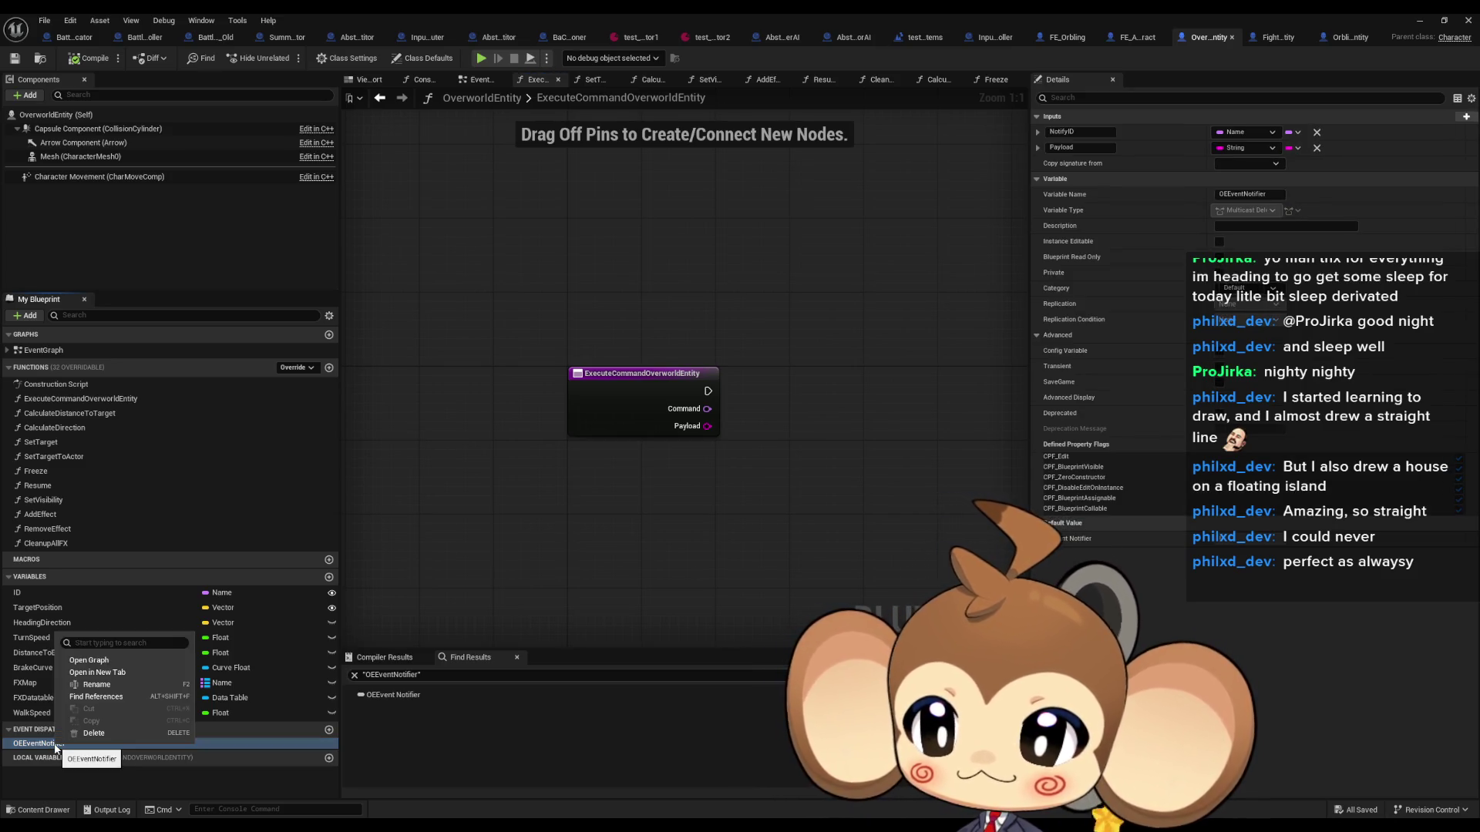
pyautogui.click(118, 697)
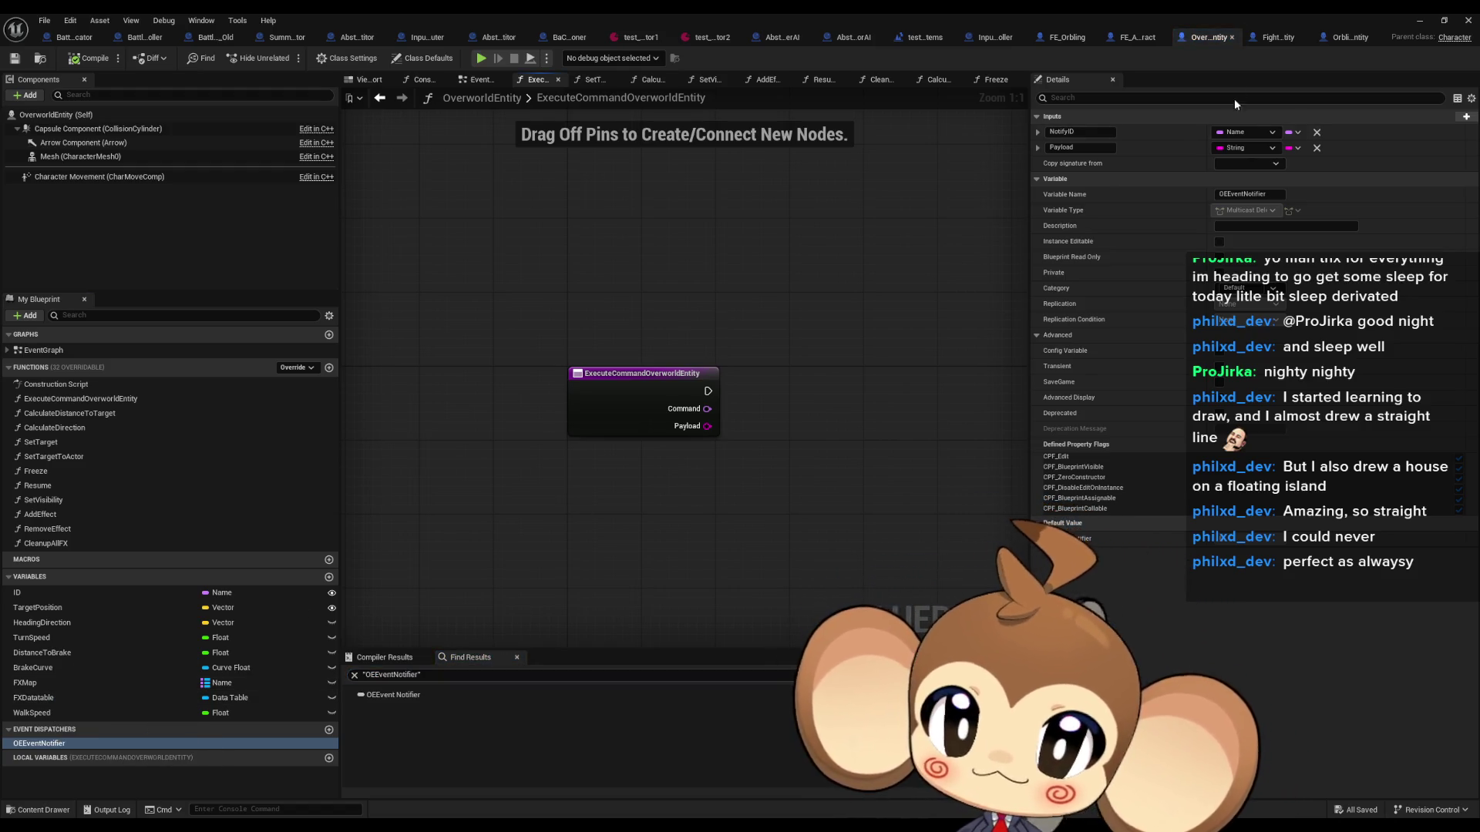
pyautogui.click(1353, 39)
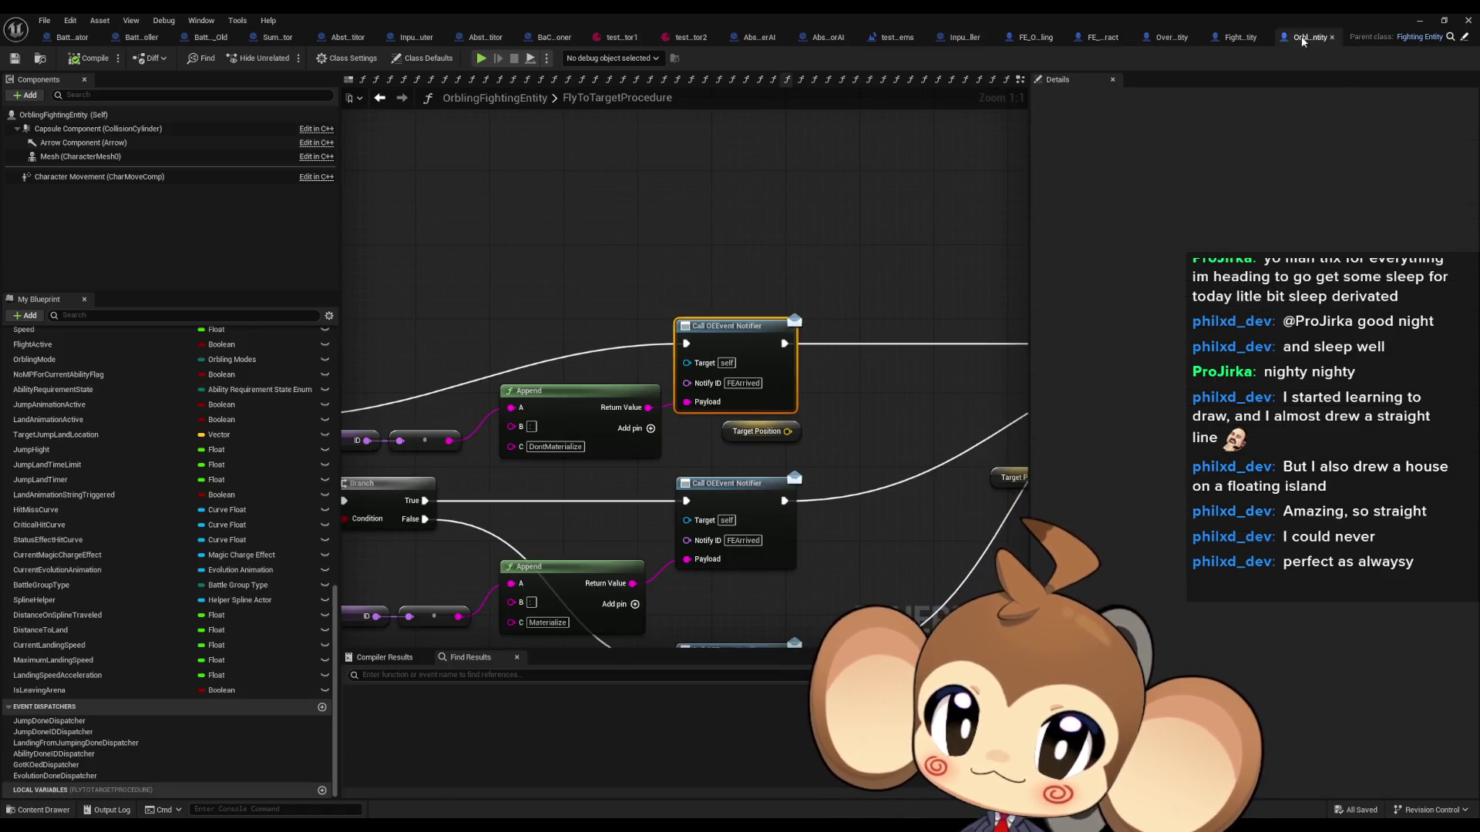
# Step: Inspect FightingEntity's Bind Event to OEEvent Notifier and Create Event nodes
pyautogui.click(1243, 40)
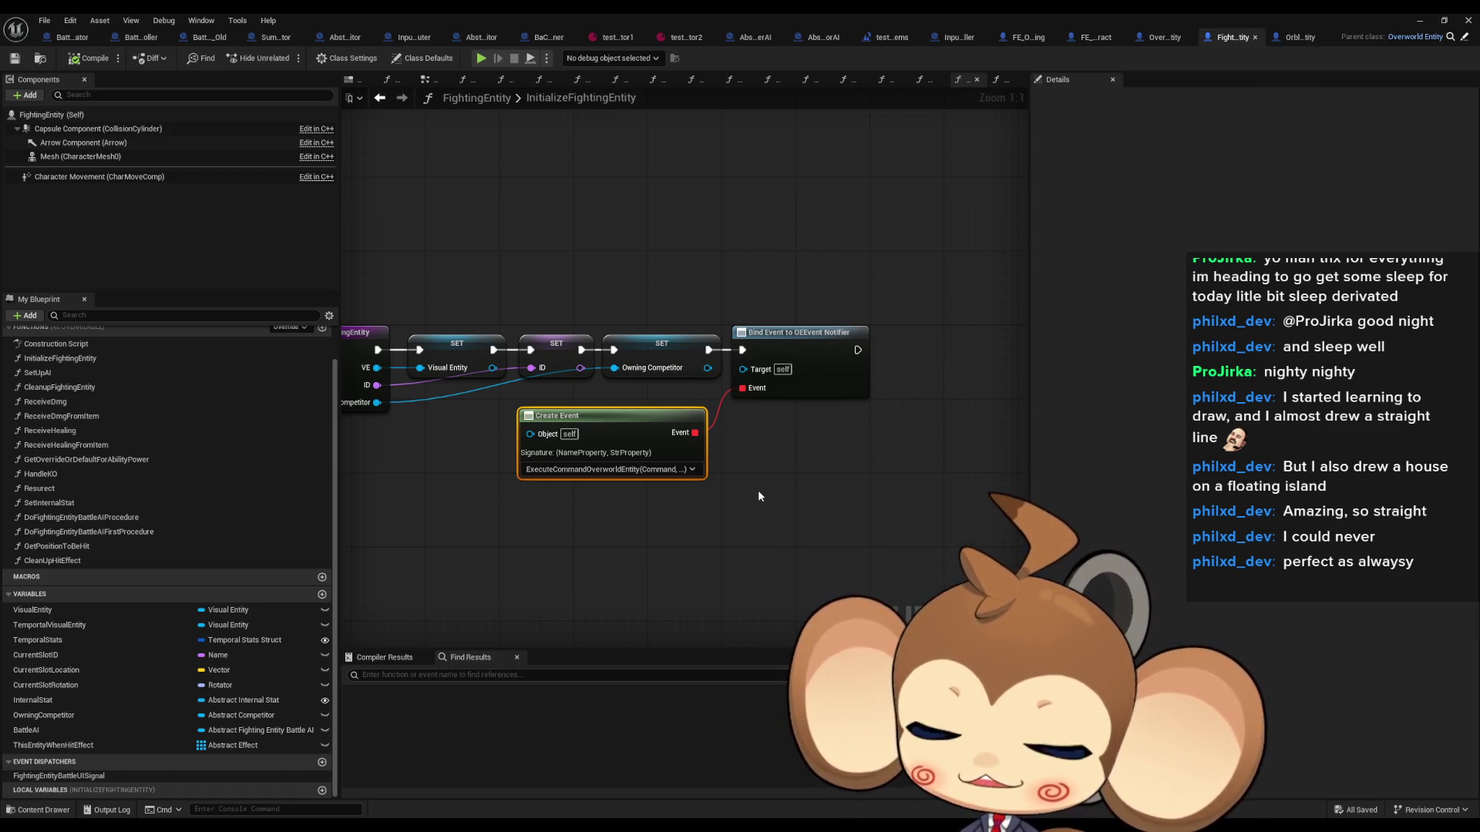
pyautogui.moveTo(757, 259); pyautogui.dragTo(865, 332)
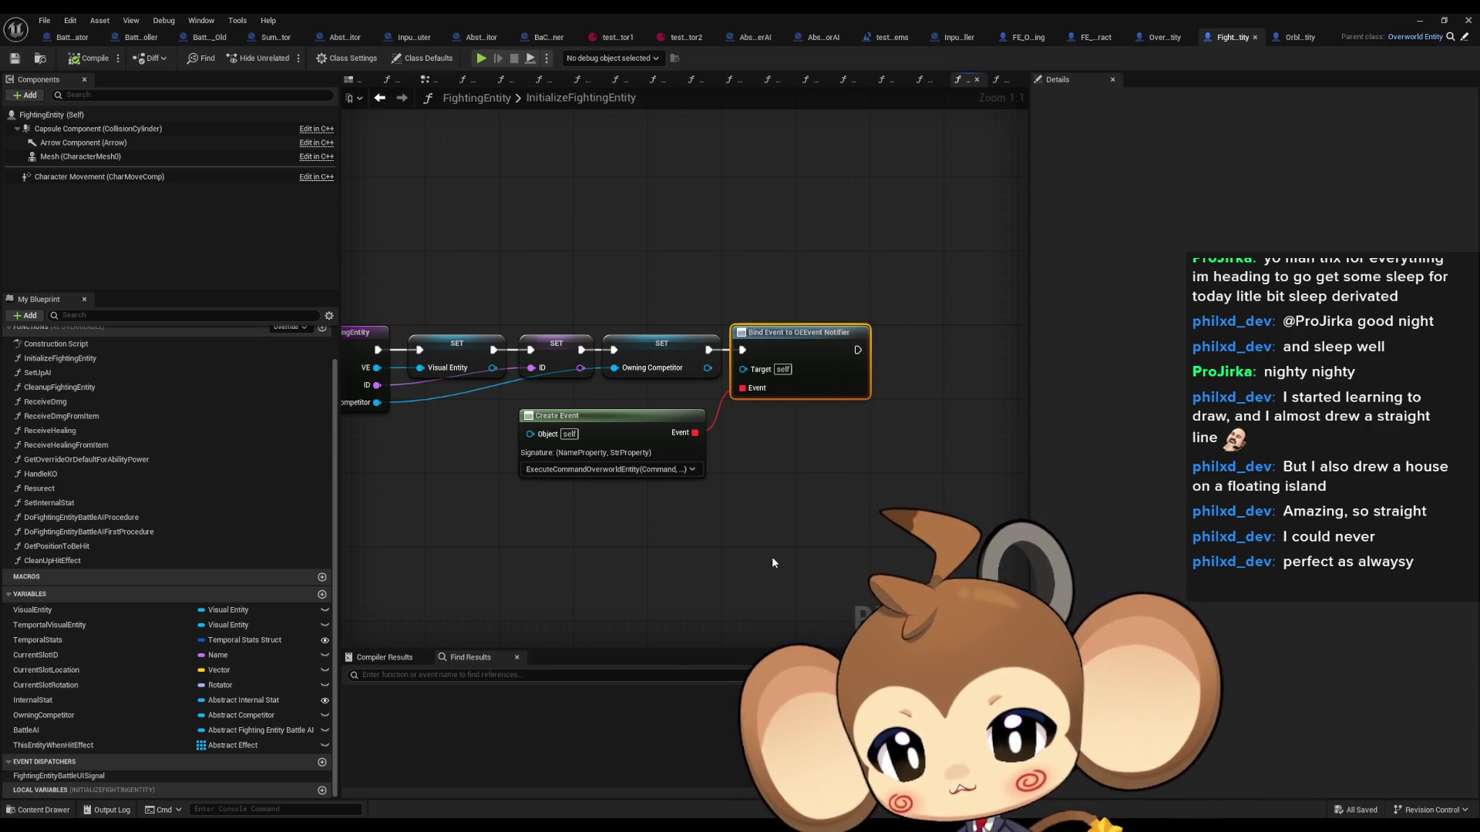
pyautogui.moveTo(776, 571)
pyautogui.mouseDown()
pyautogui.moveTo(445, 422)
pyautogui.moveTo(456, 416)
pyautogui.mouseUp()
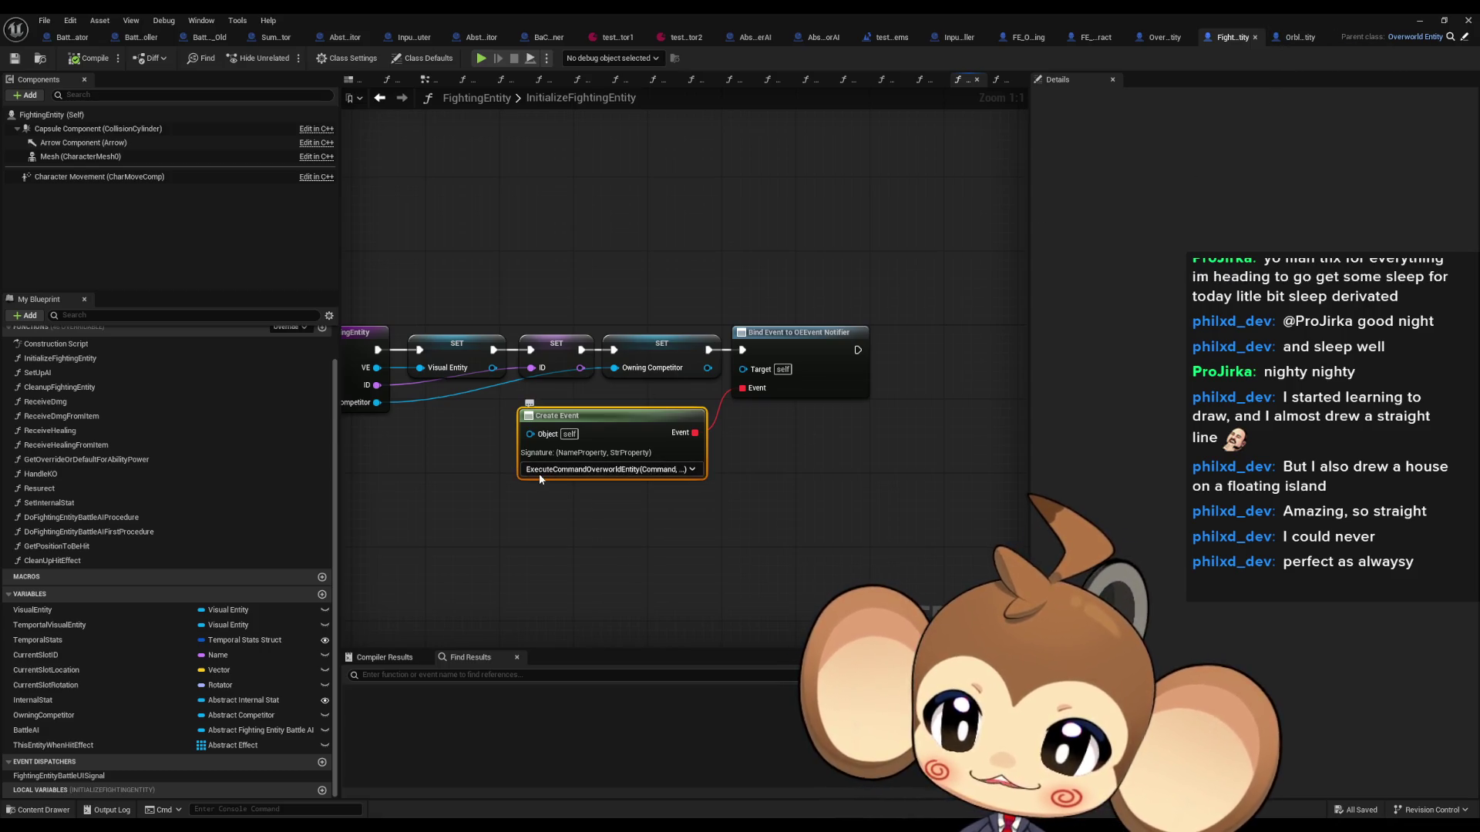
pyautogui.click(828, 326)
# Step: In FlyToTargetProcedure, add an Execute Console Command node via 'exec', then delete it
pyautogui.click(1300, 38)
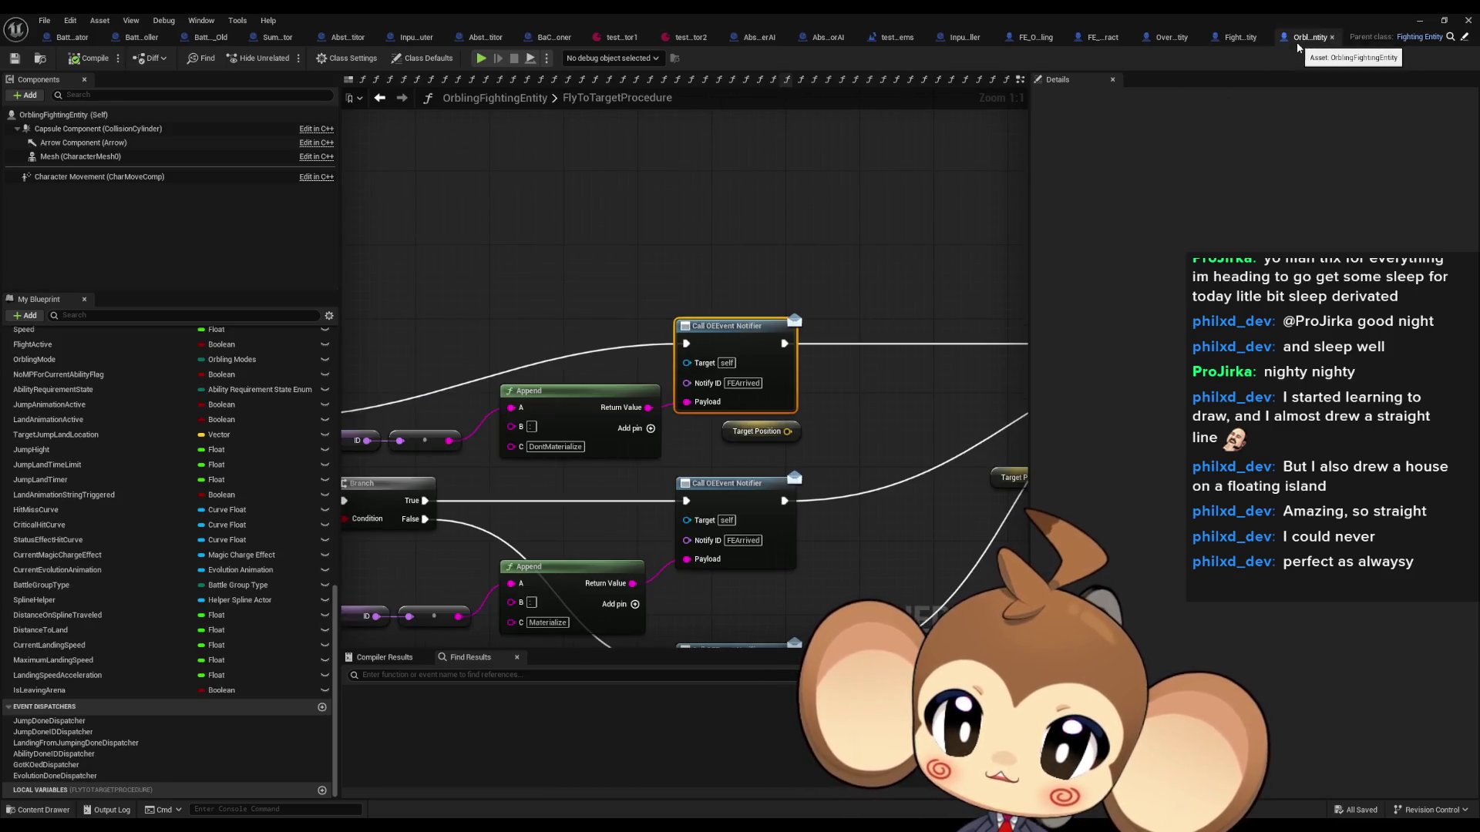
pyautogui.click(731, 245)
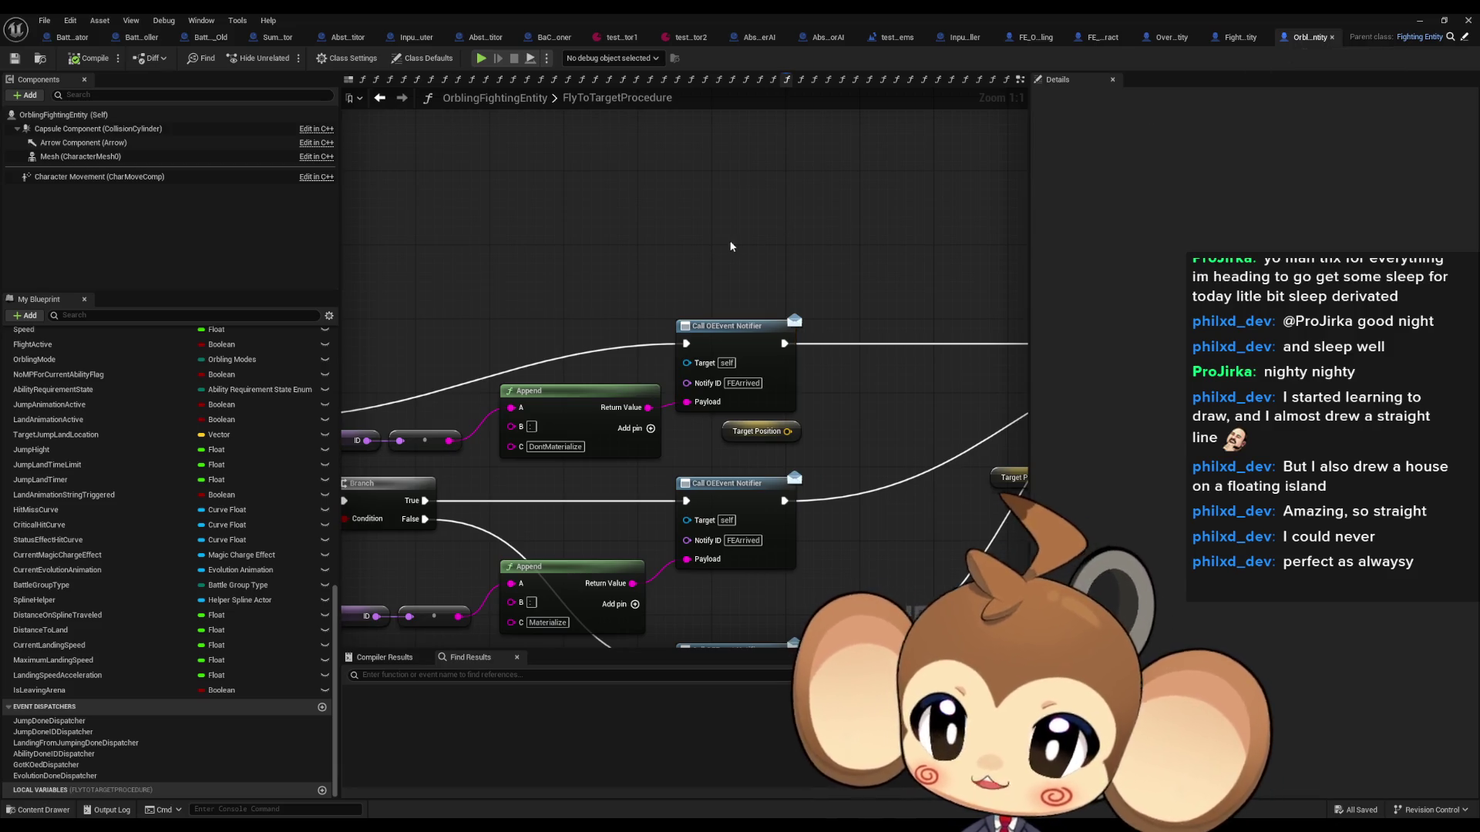
pyautogui.rightClick(663, 265)
pyautogui.write('exec')
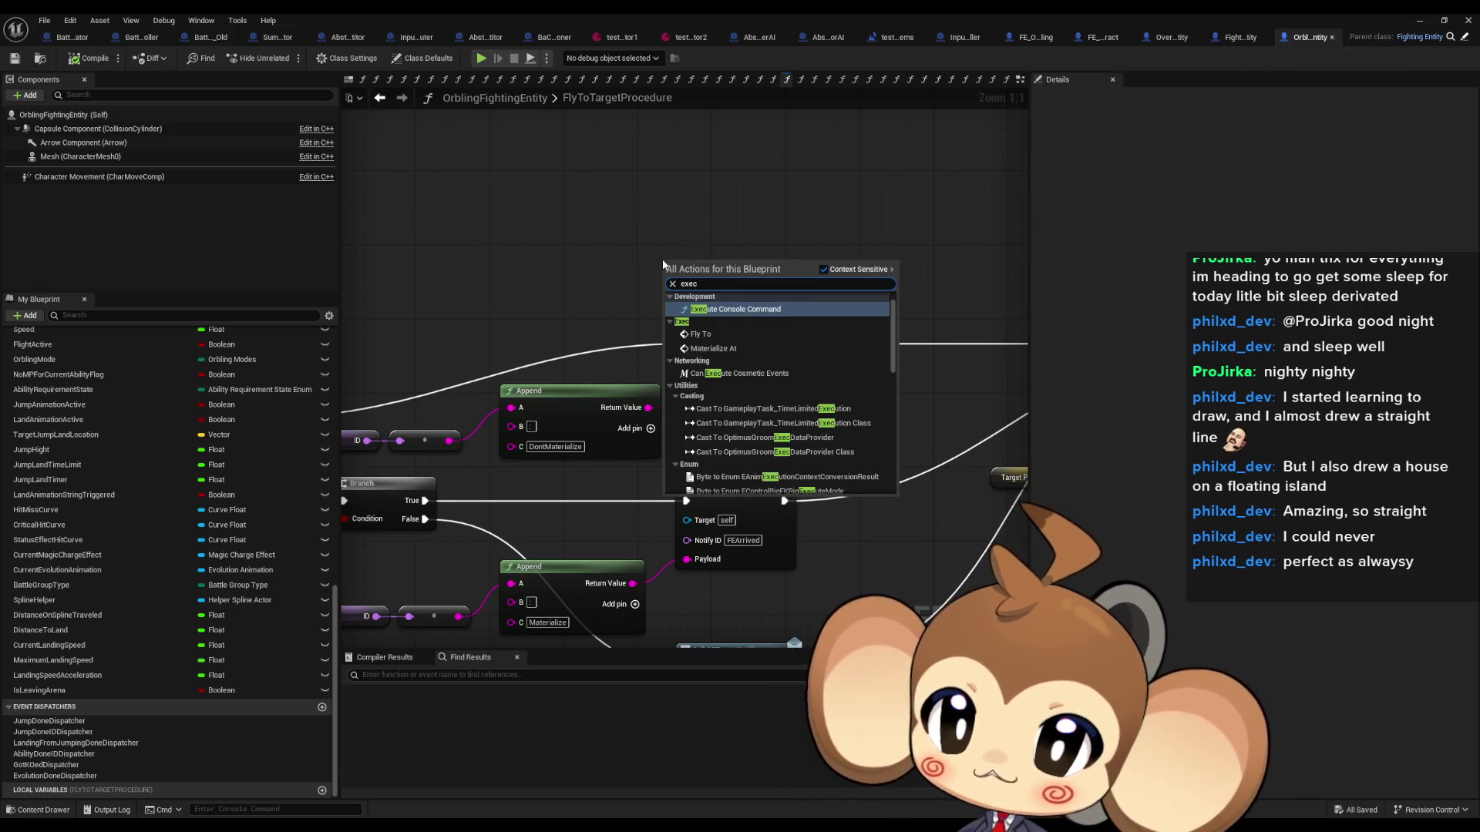
pyautogui.press('Return')
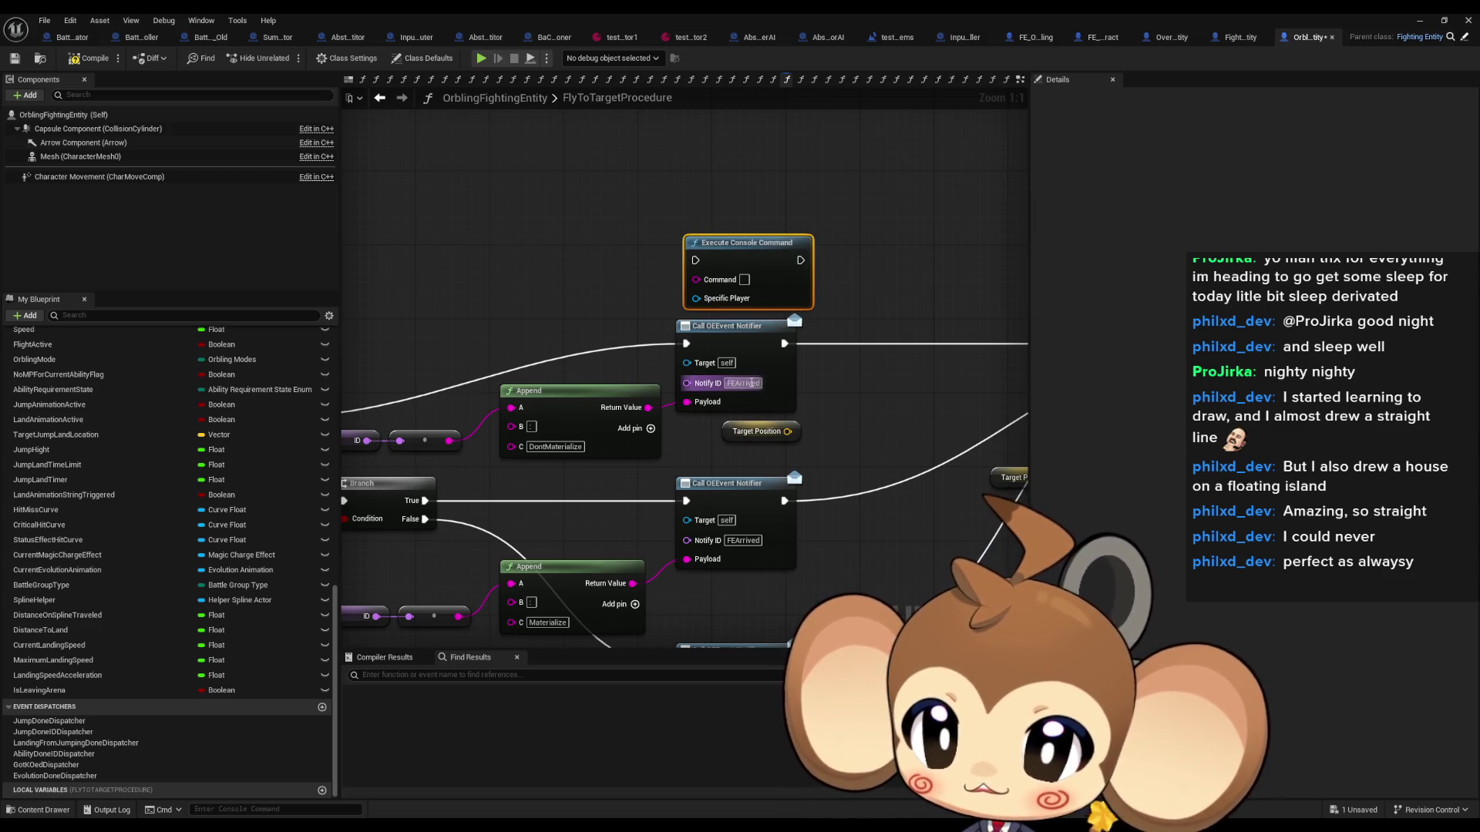
pyautogui.moveTo(701, 221); pyautogui.dragTo(795, 263)
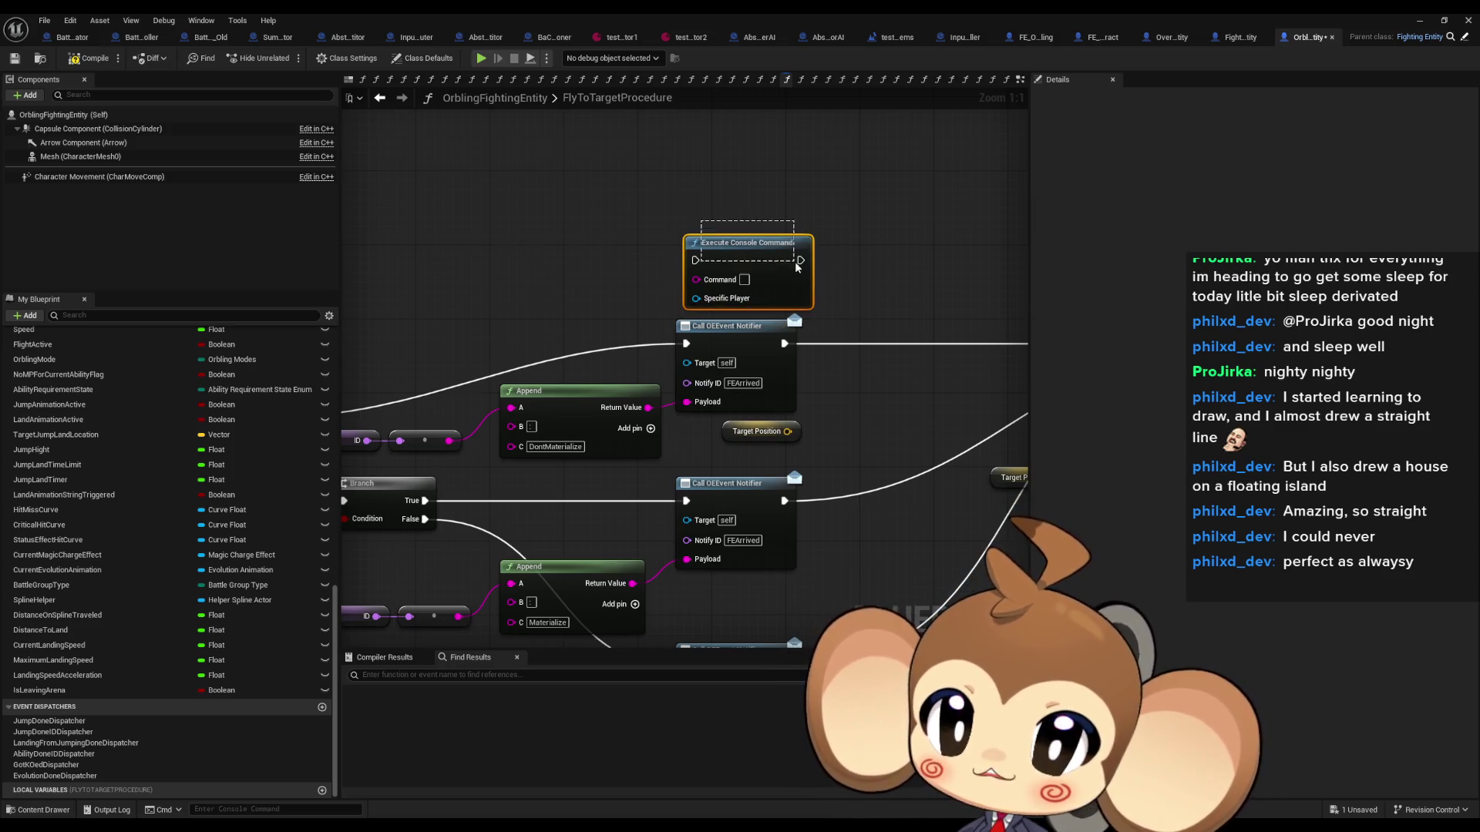
pyautogui.press('Delete')
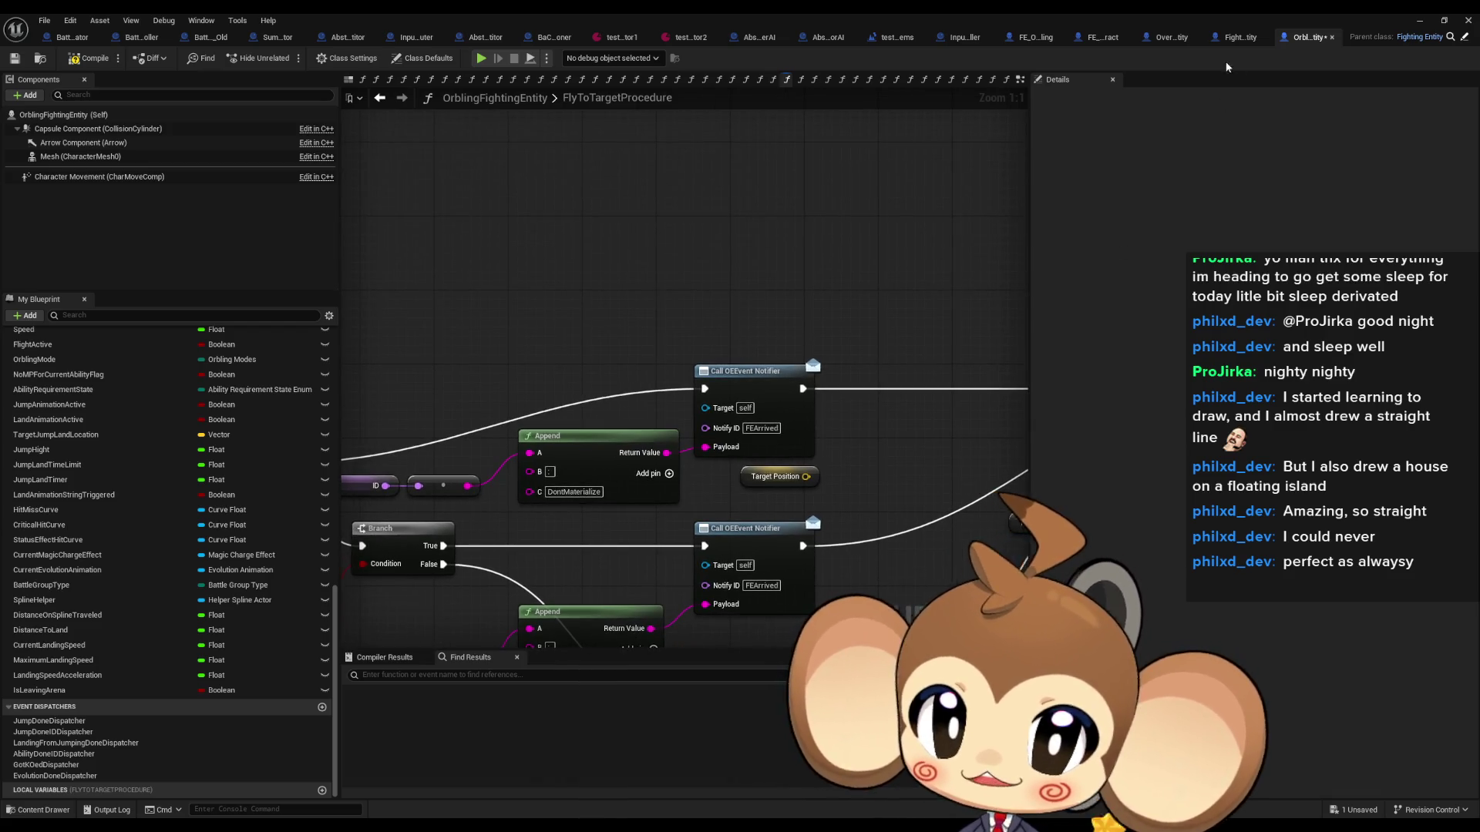
# Step: Recheck FightingEntity's InitializeFightingEntity entry and Create Event, then reopen OrblingFightingEntity's action search
pyautogui.click(1237, 37)
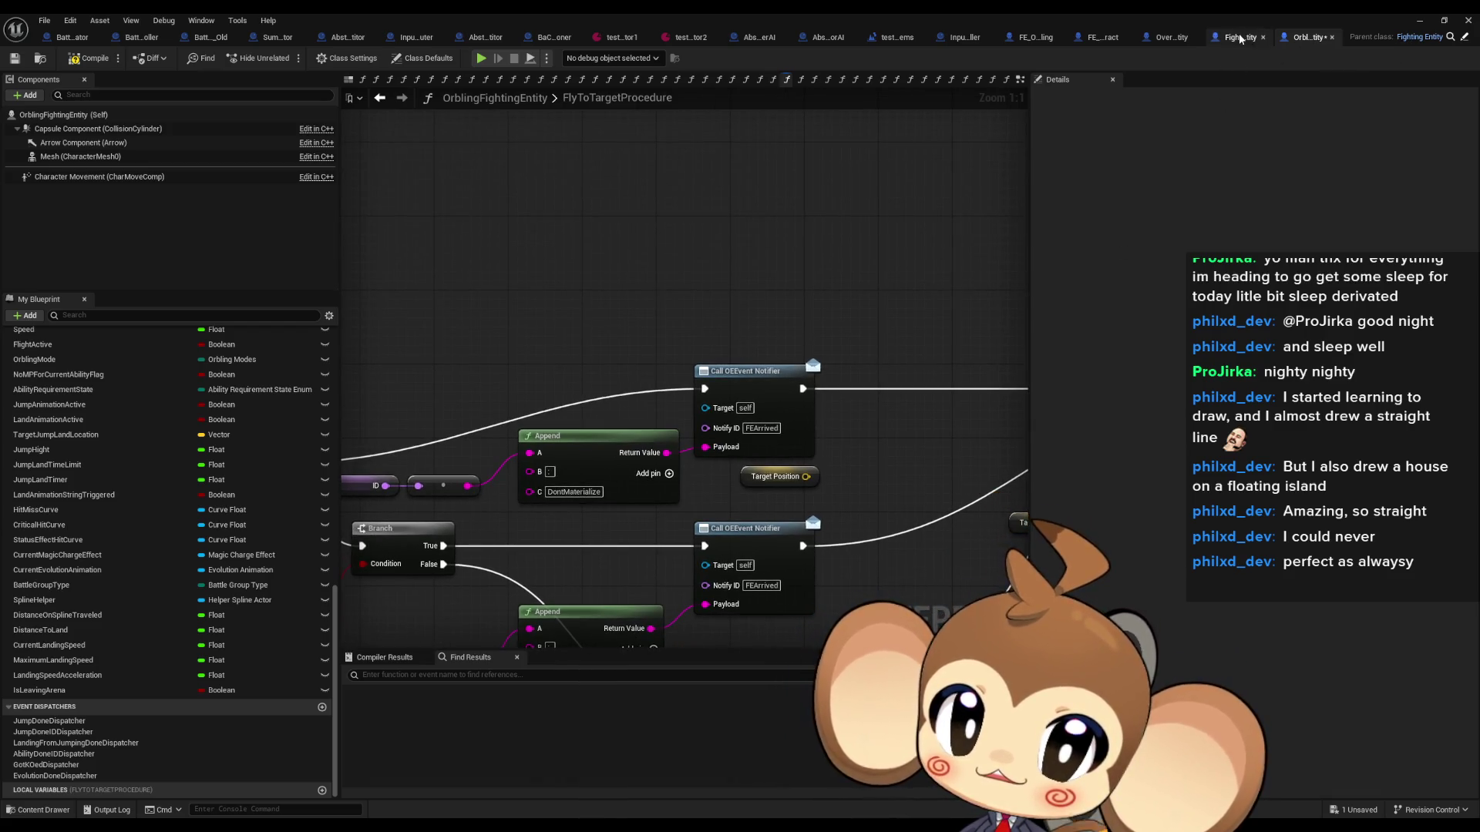
pyautogui.click(444, 330)
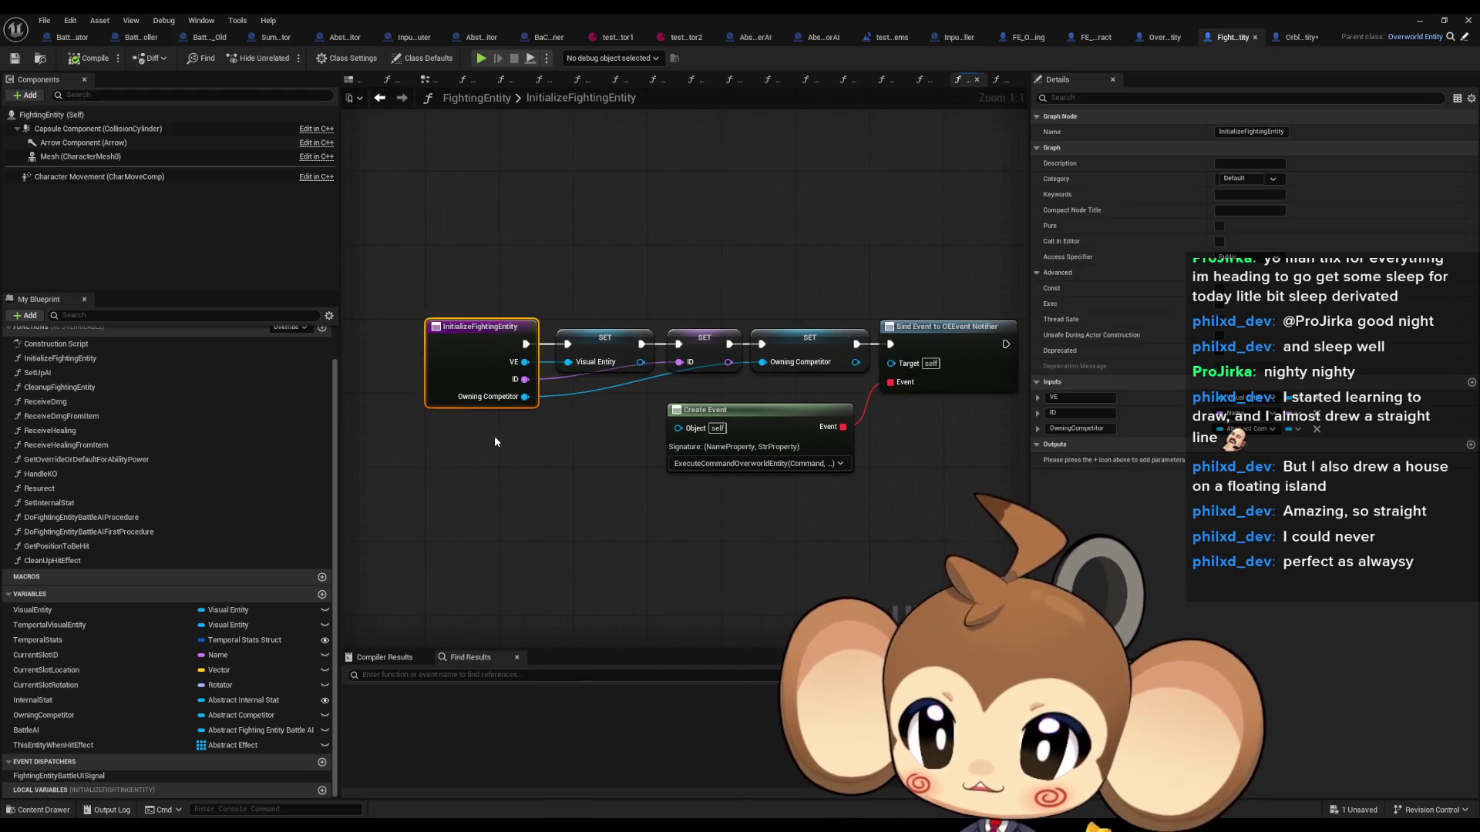
pyautogui.click(692, 491)
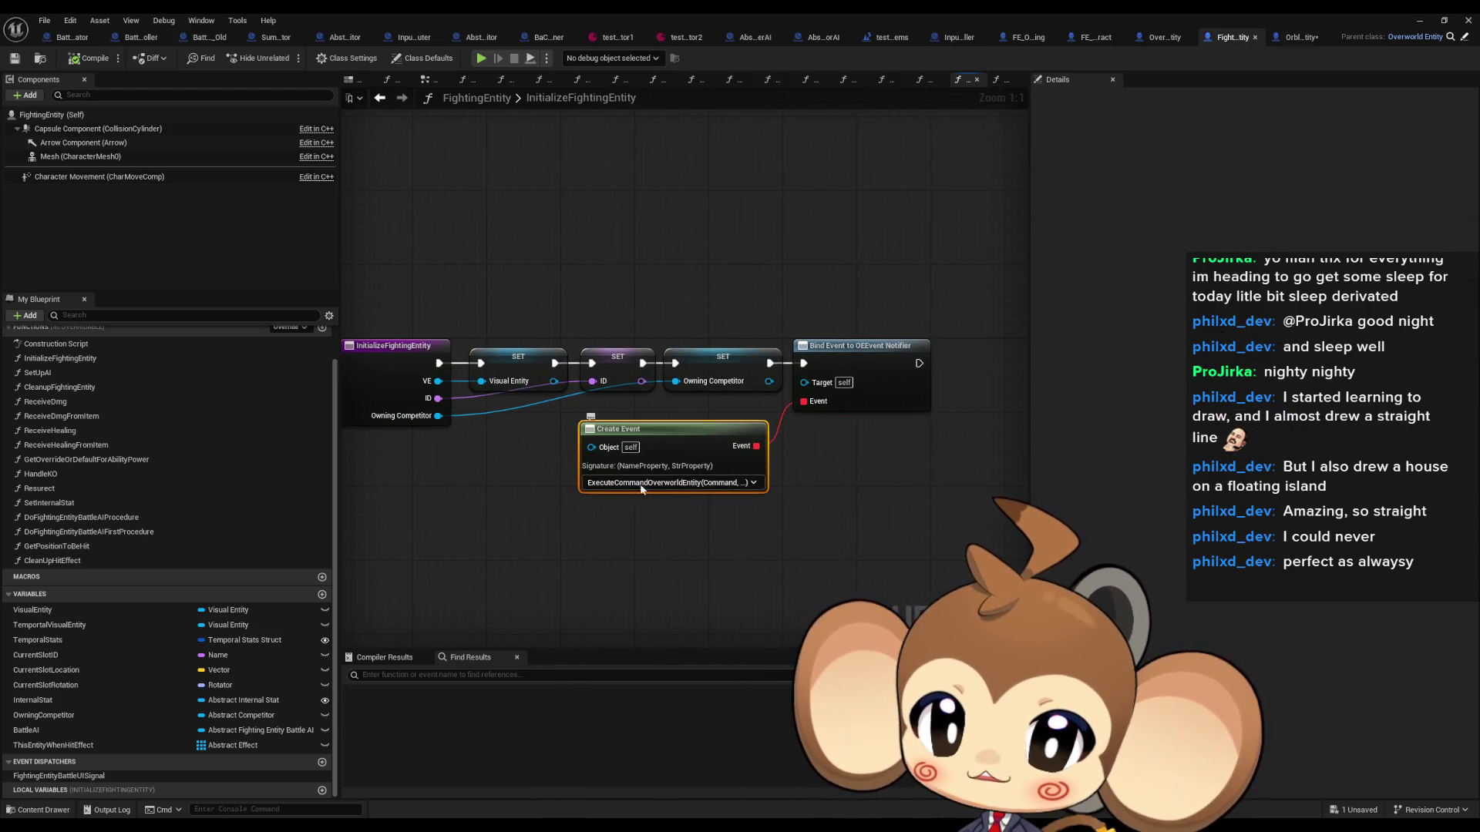
pyautogui.click(1304, 34)
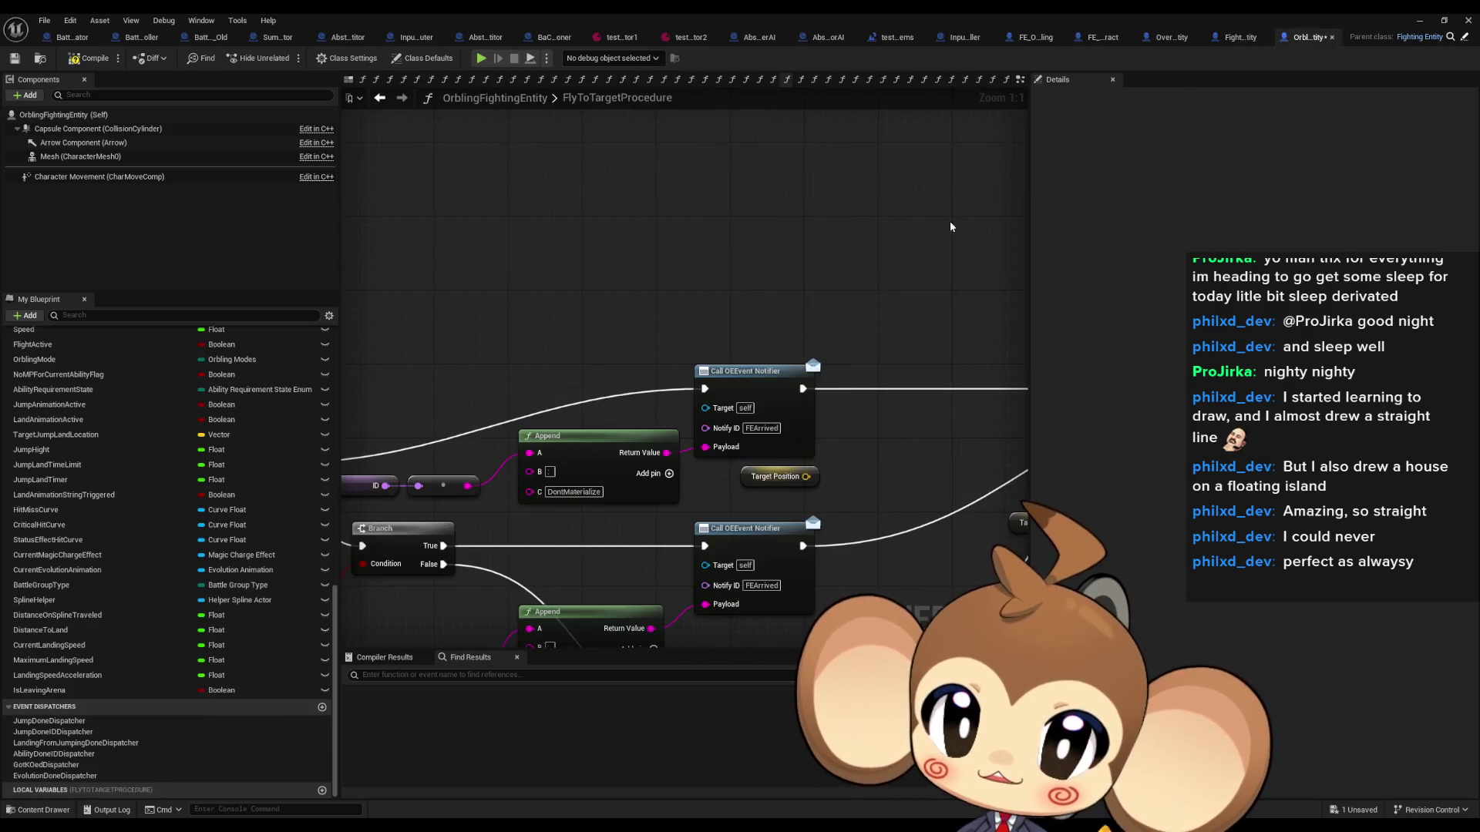
pyautogui.rightClick(689, 260)
pyautogui.write('exec')
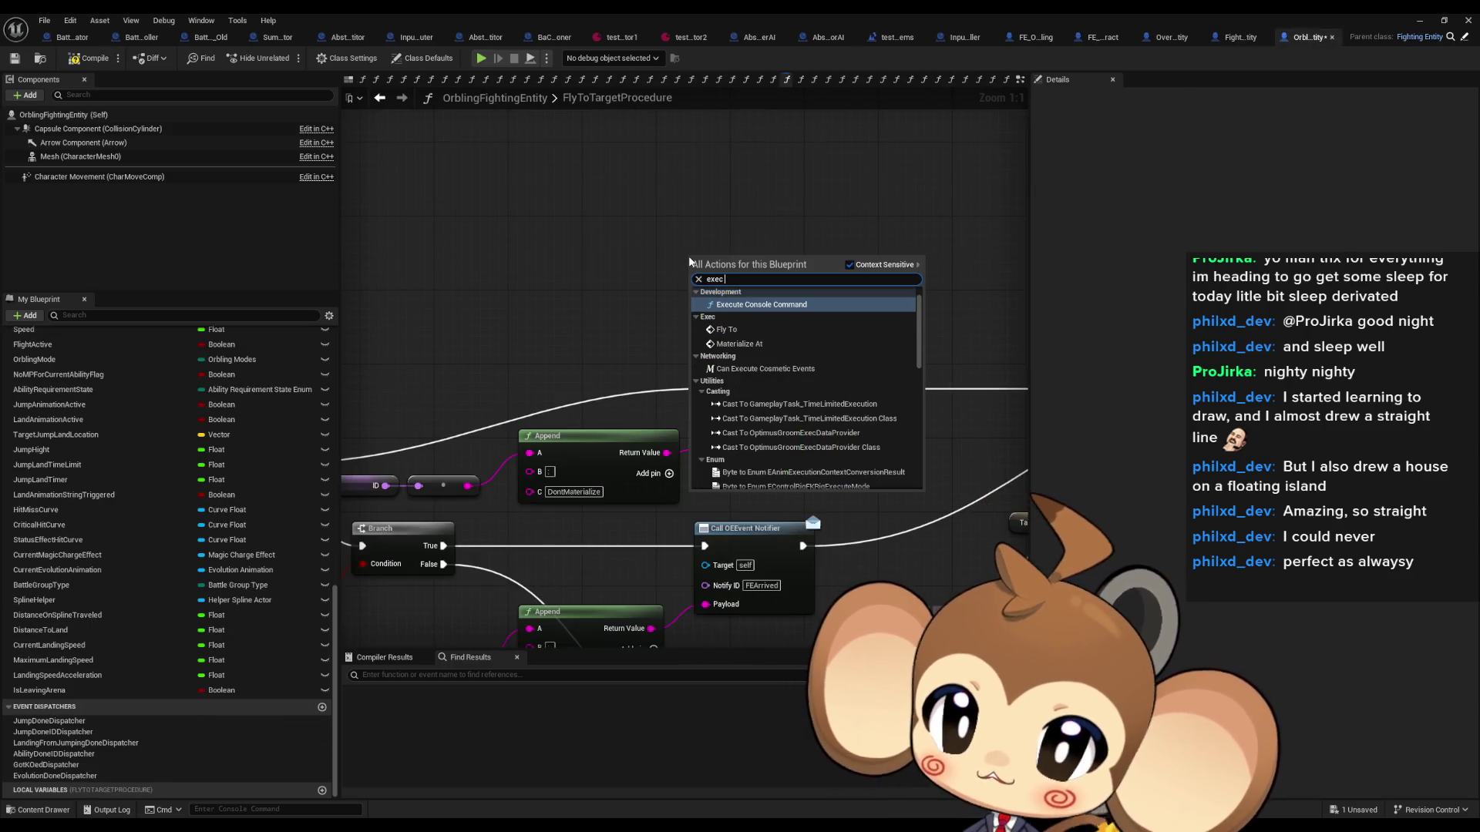
pyautogui.write(' c')
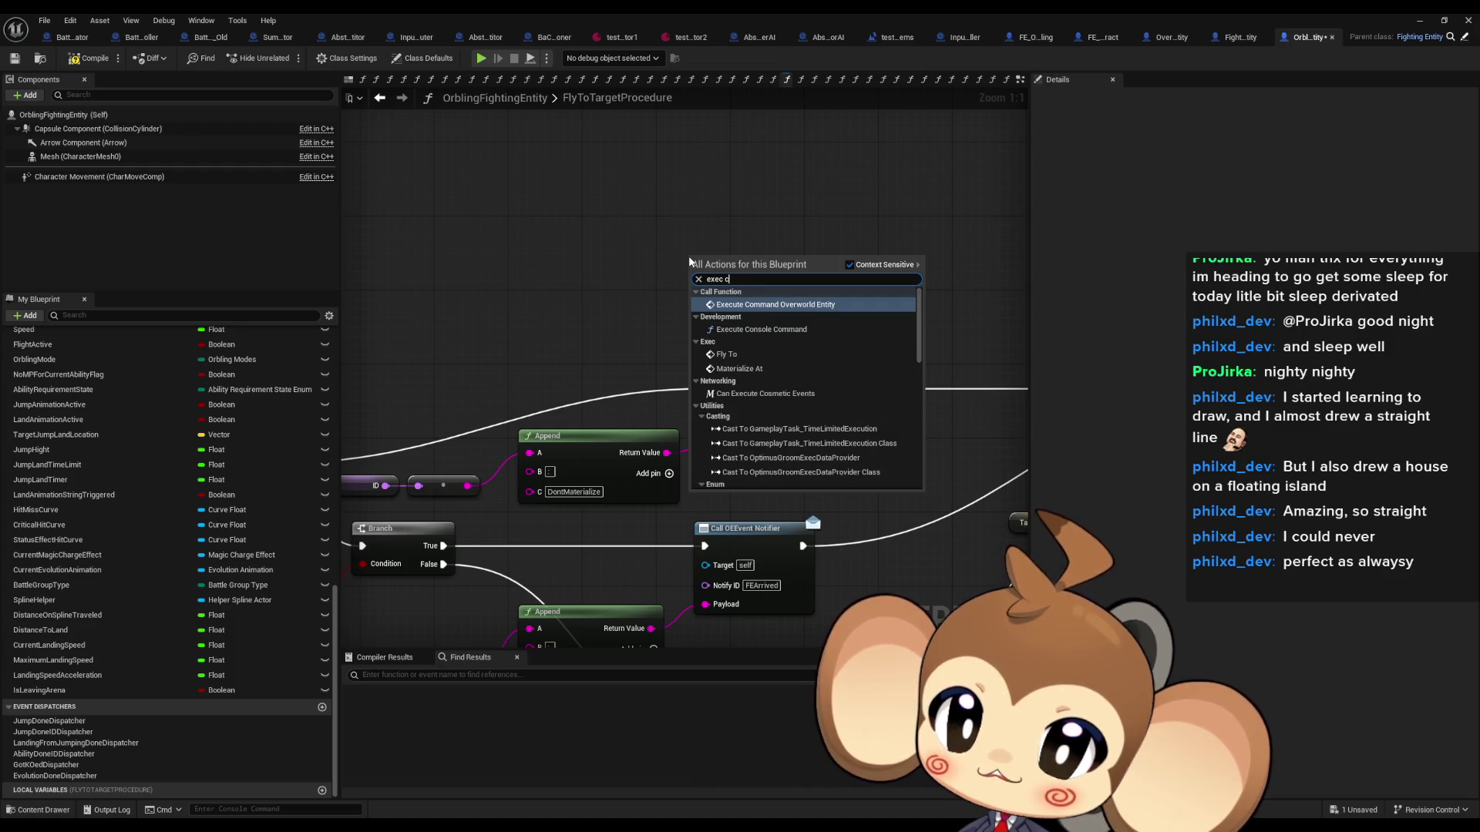
pyautogui.press('Return')
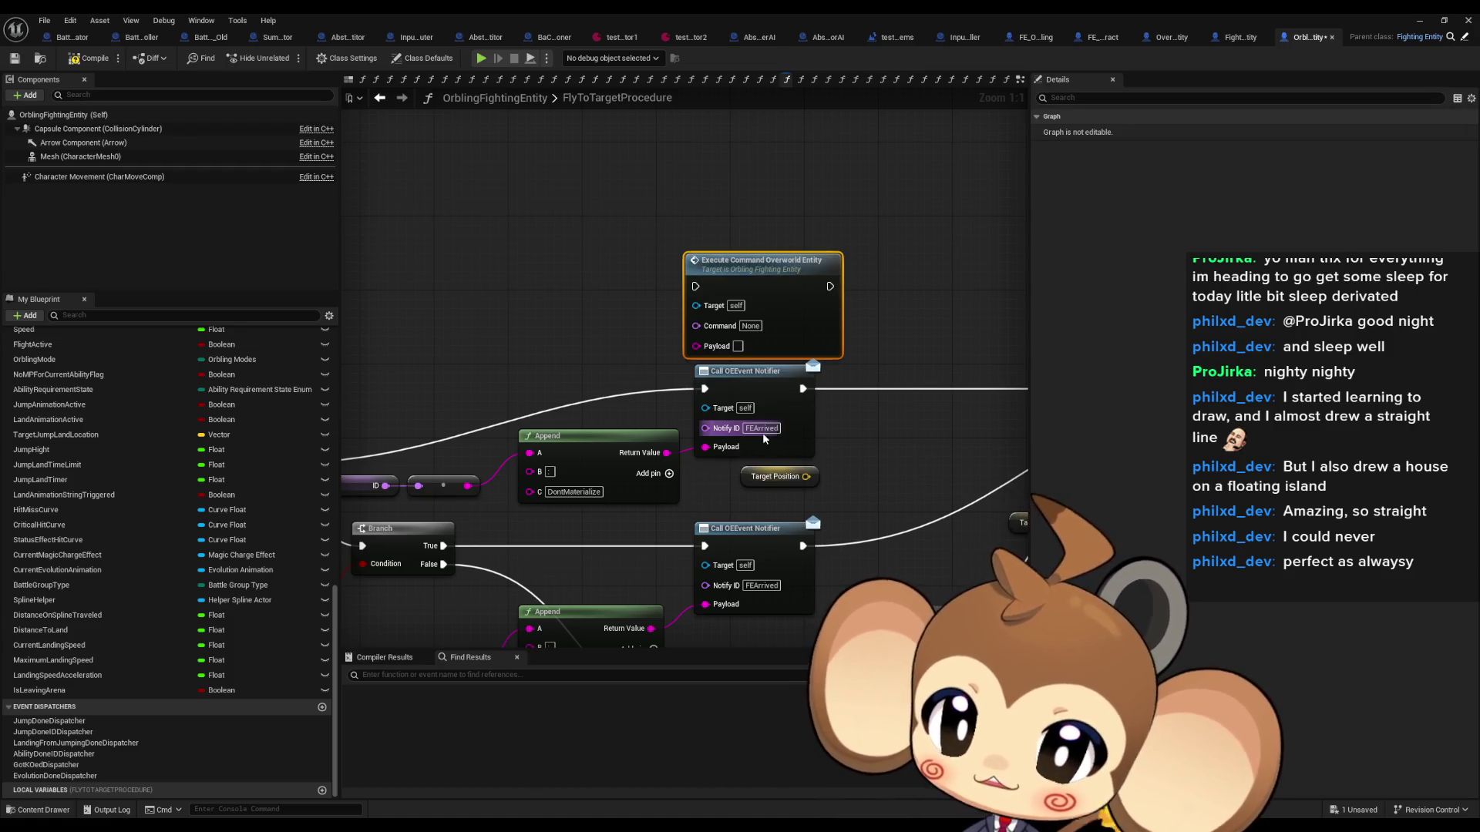
pyautogui.click(750, 326)
pyautogui.write('FEArrived')
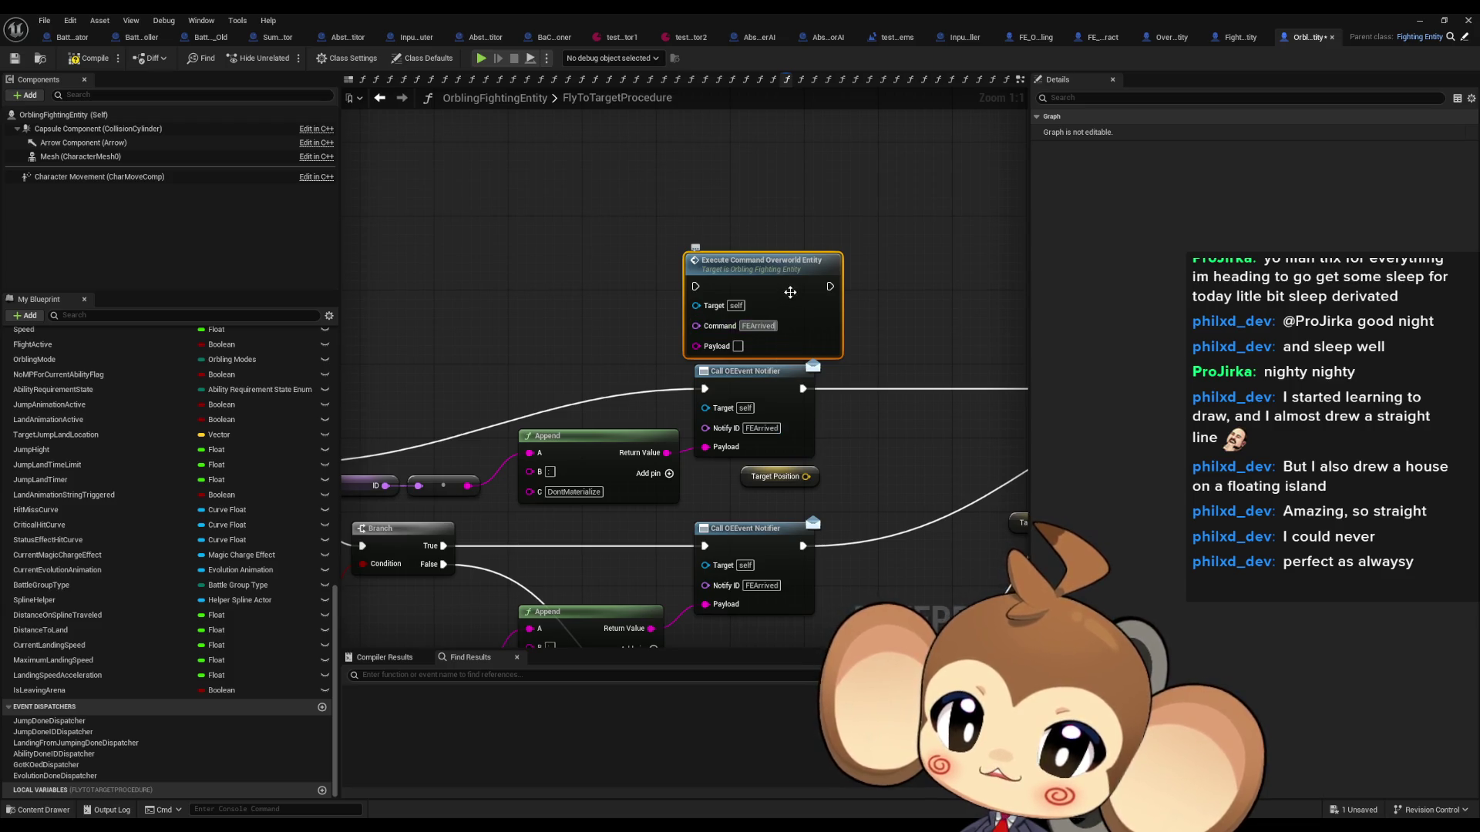
pyautogui.moveTo(790, 293); pyautogui.dragTo(780, 246)
pyautogui.moveTo(666, 453); pyautogui.dragTo(729, 300)
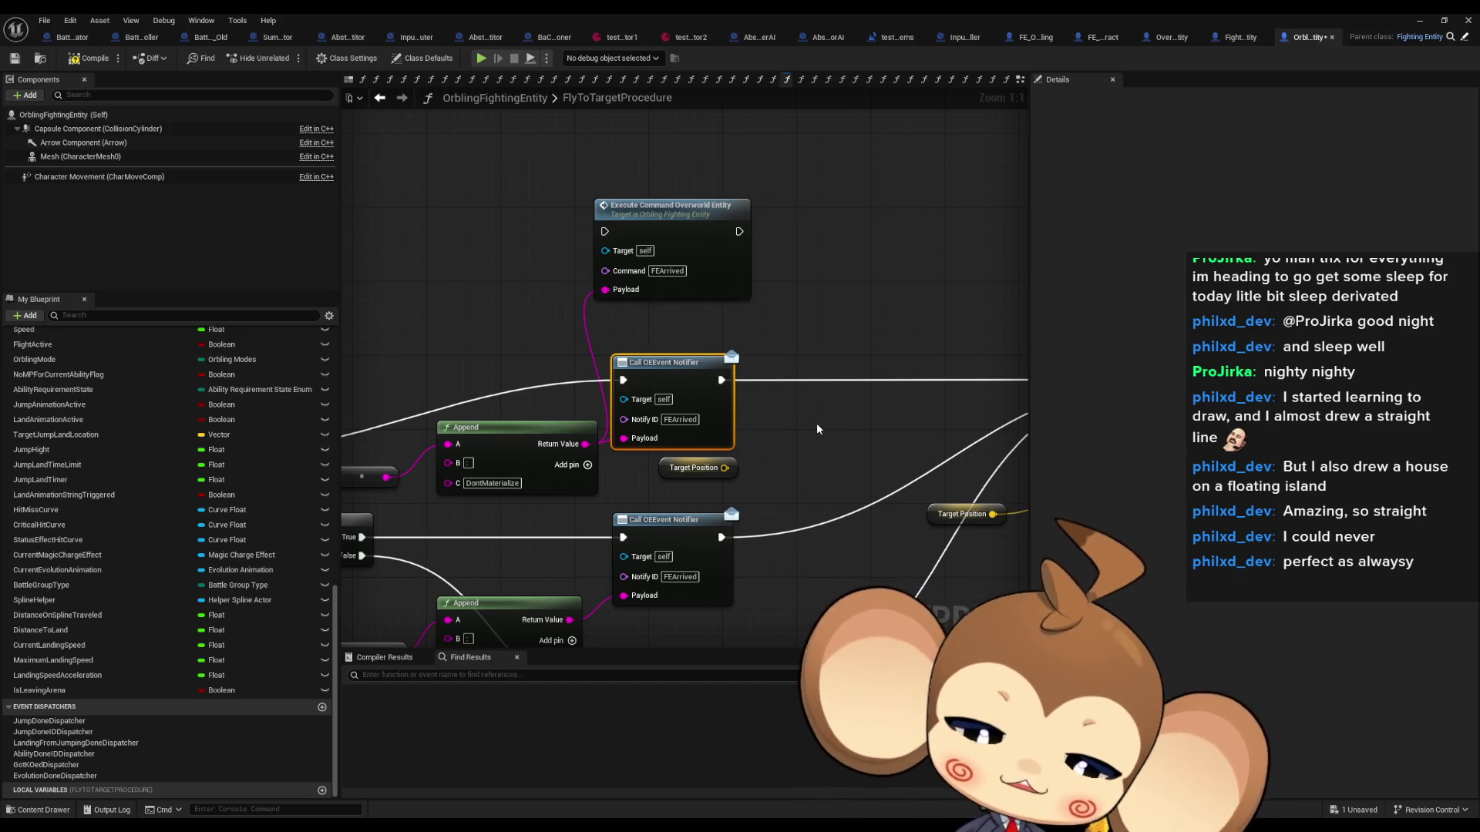
pyautogui.moveTo(636, 133); pyautogui.dragTo(818, 287)
pyautogui.press('Delete')
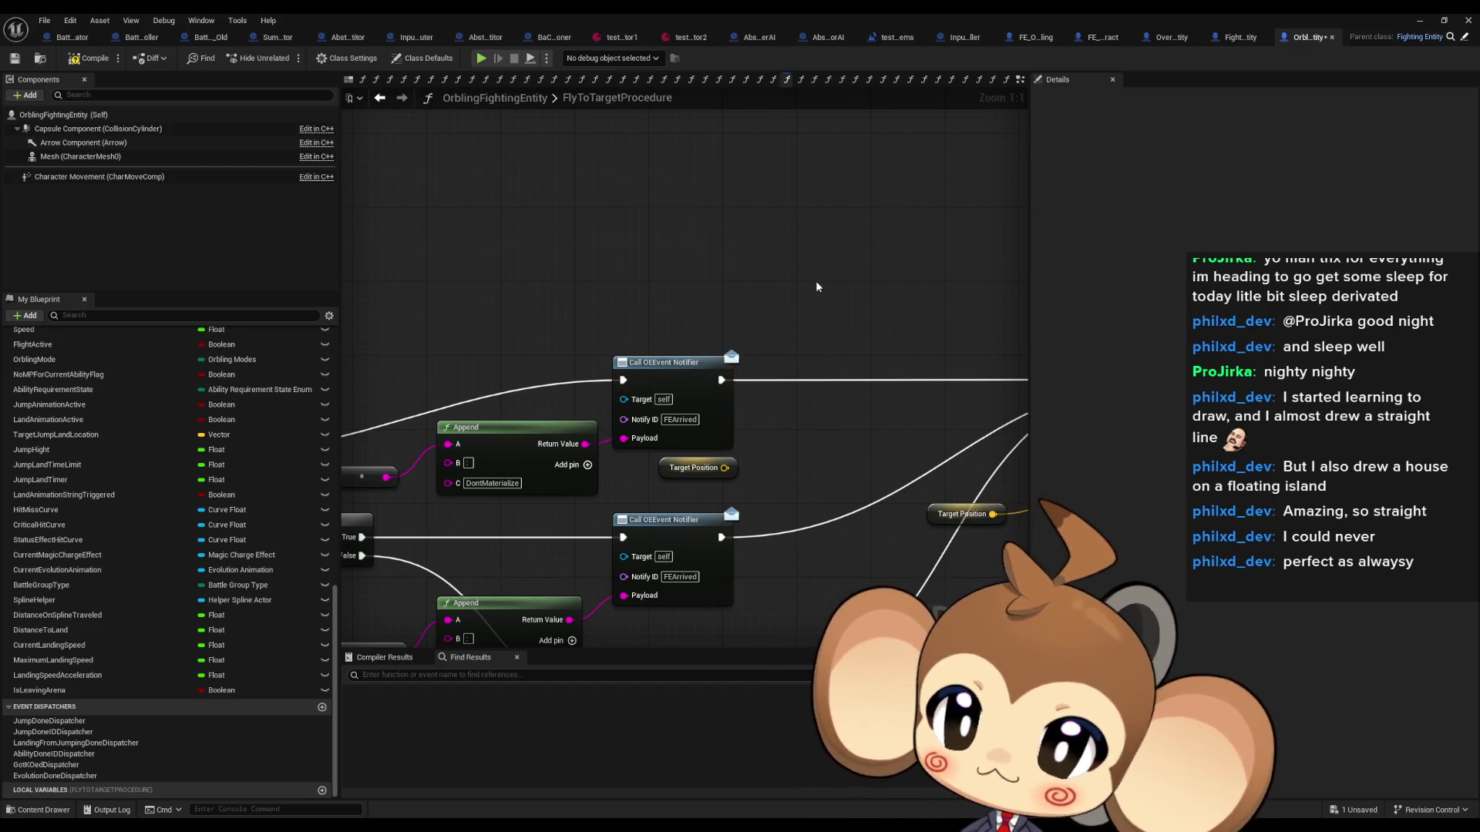
# Step: Search Call OEEvent Notifier references for 'bind OEEvent Notifier', then view the FightingEntity blueprint
pyautogui.rightClick(698, 362)
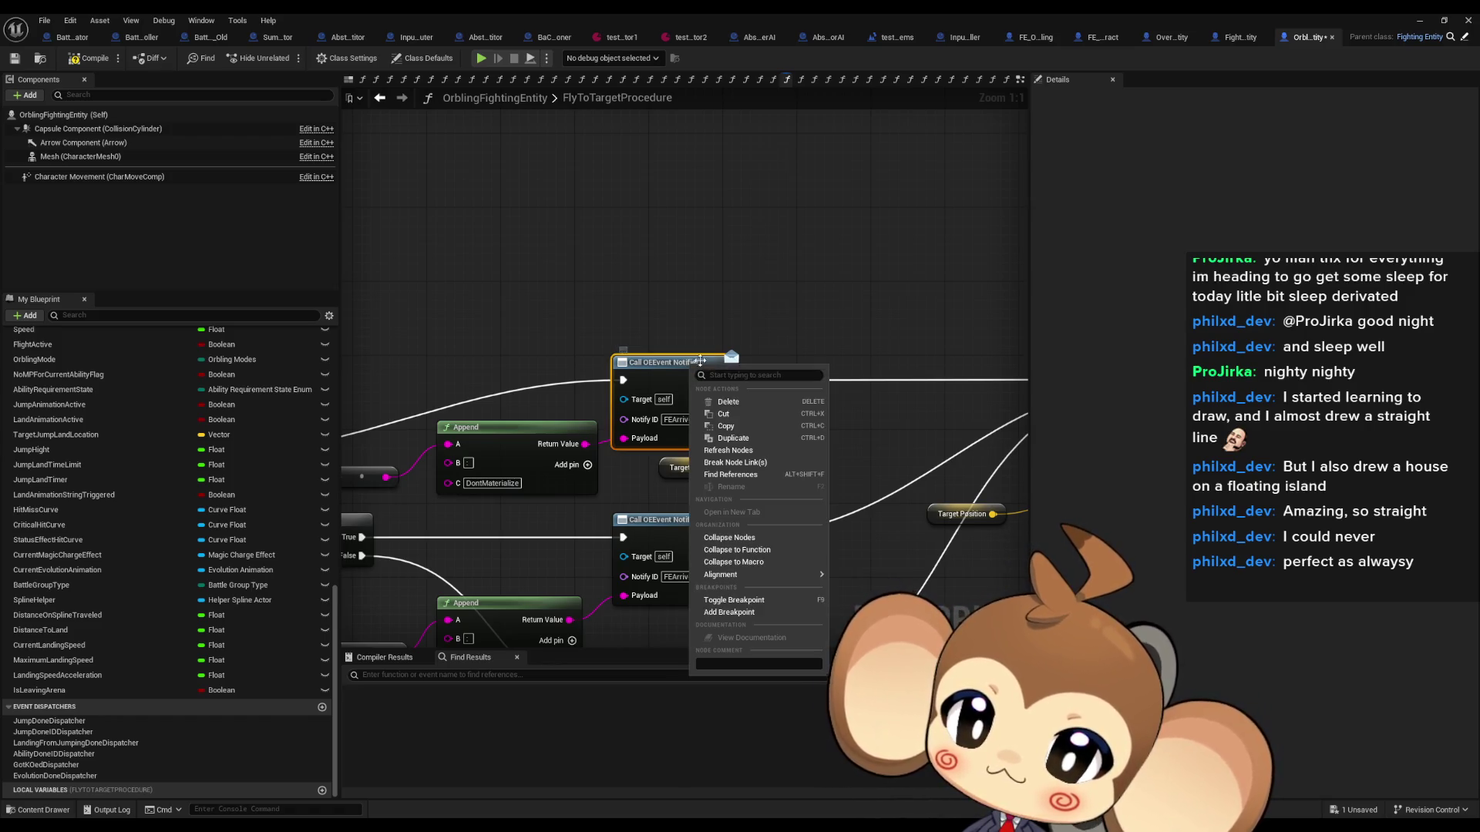
pyautogui.click(728, 475)
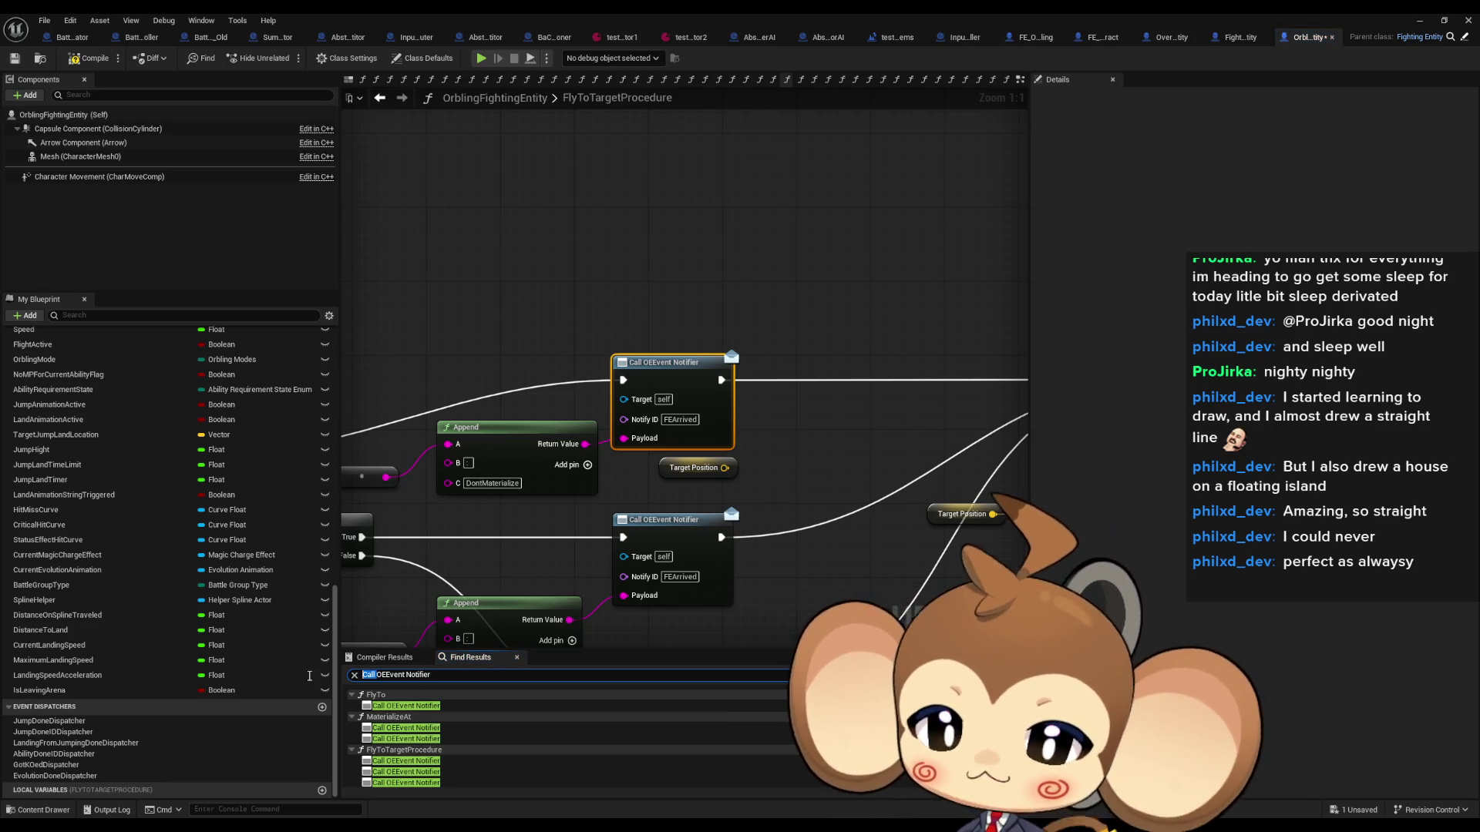
pyautogui.press('BackSpace')
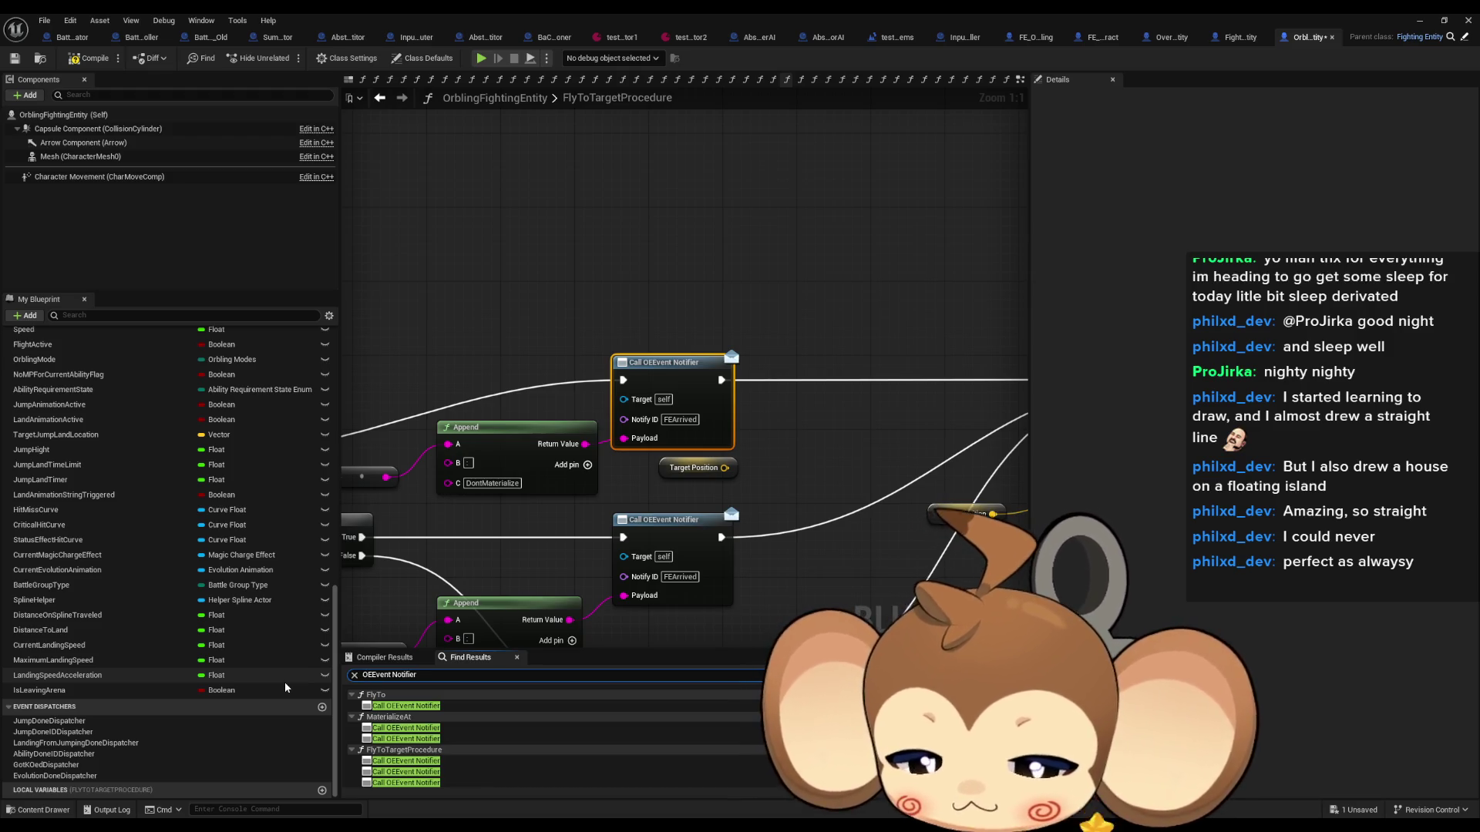
pyautogui.write('bind')
pyautogui.press('Return')
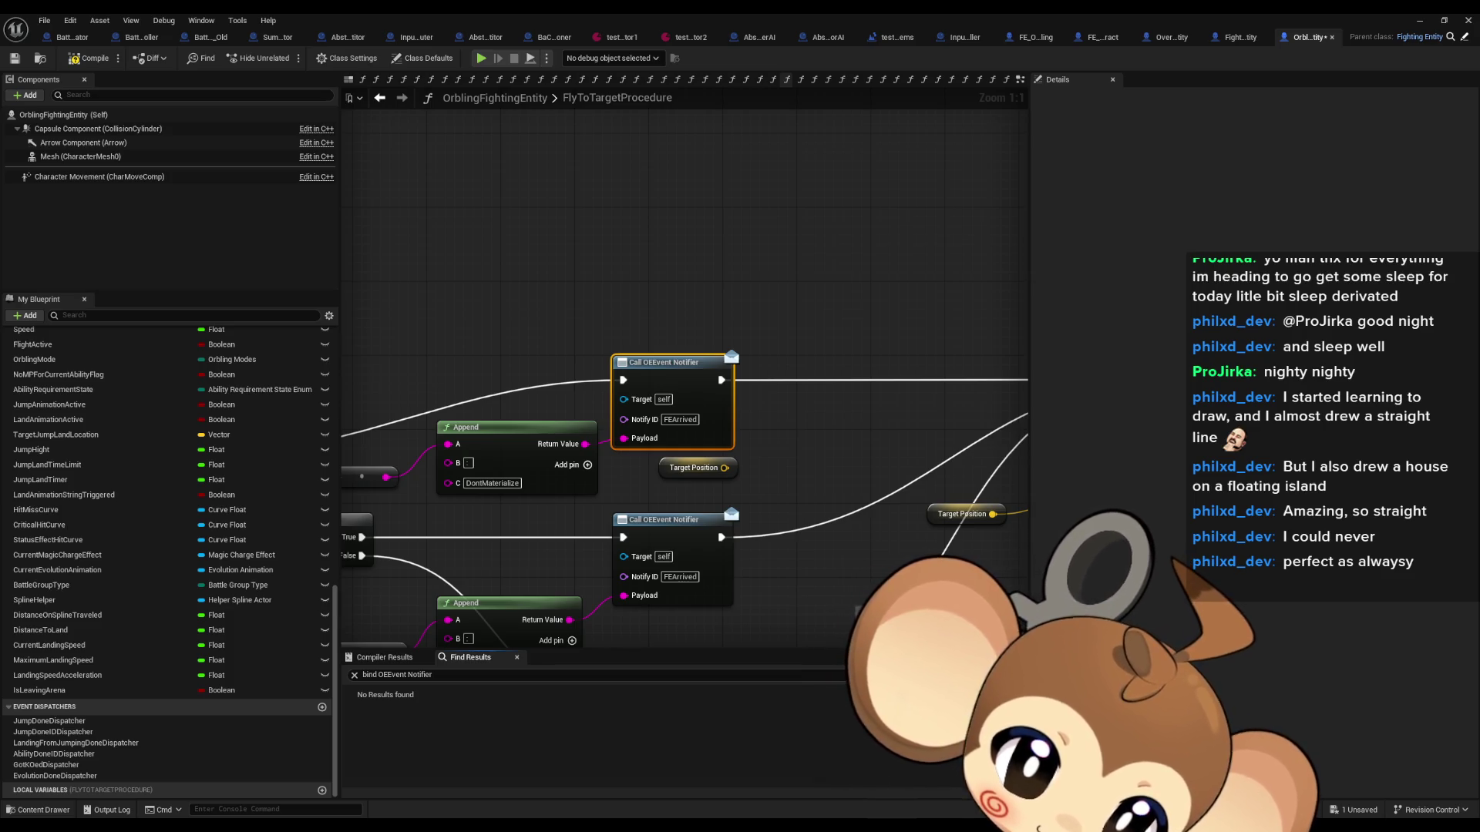
pyautogui.click(1240, 37)
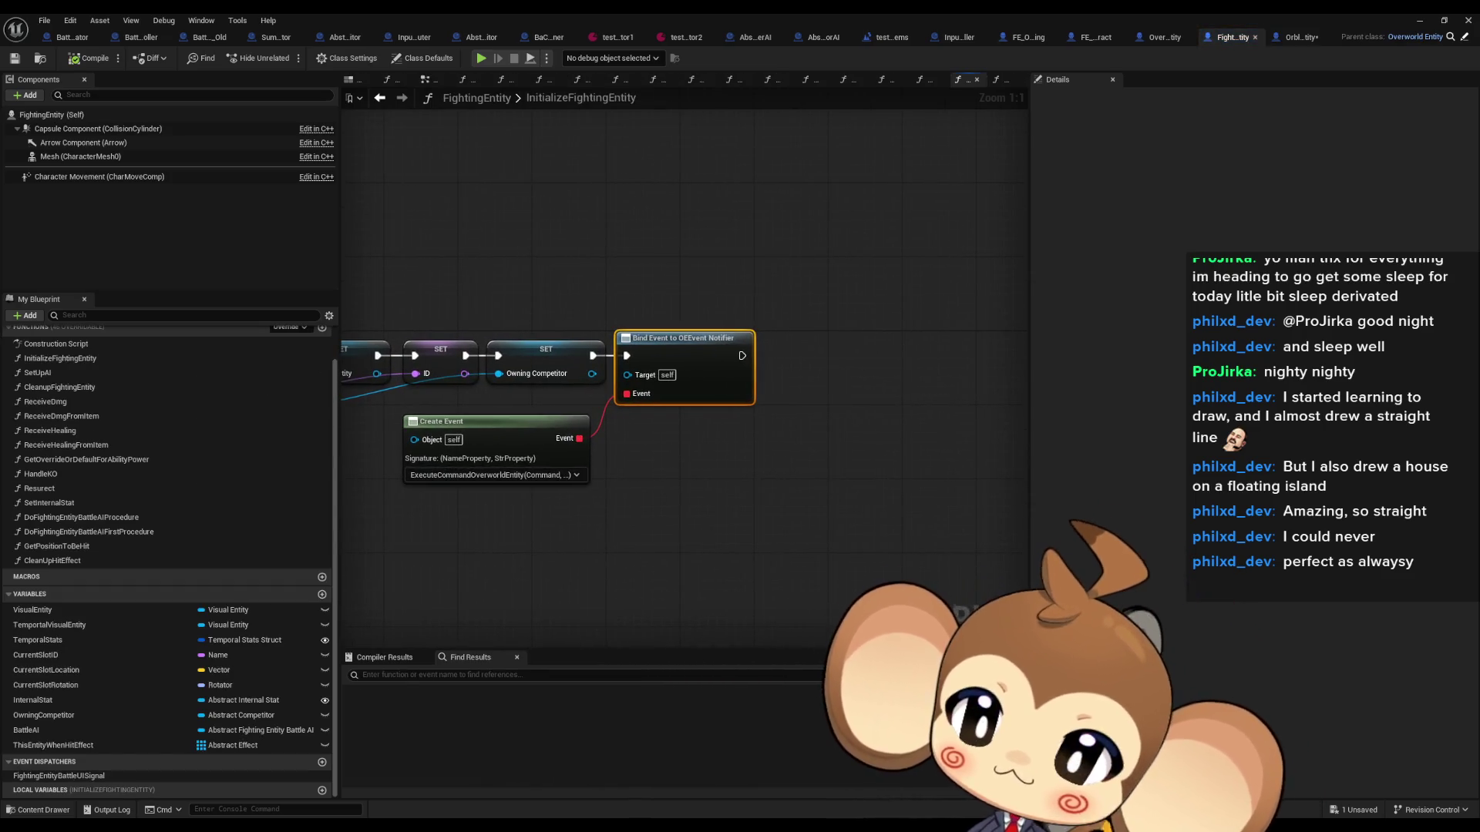
# Step: Review Abstract_Competitor's CommandFightingEntityToMoveToSlot binding, then open its FightingEntityListener function
pyautogui.click(359, 37)
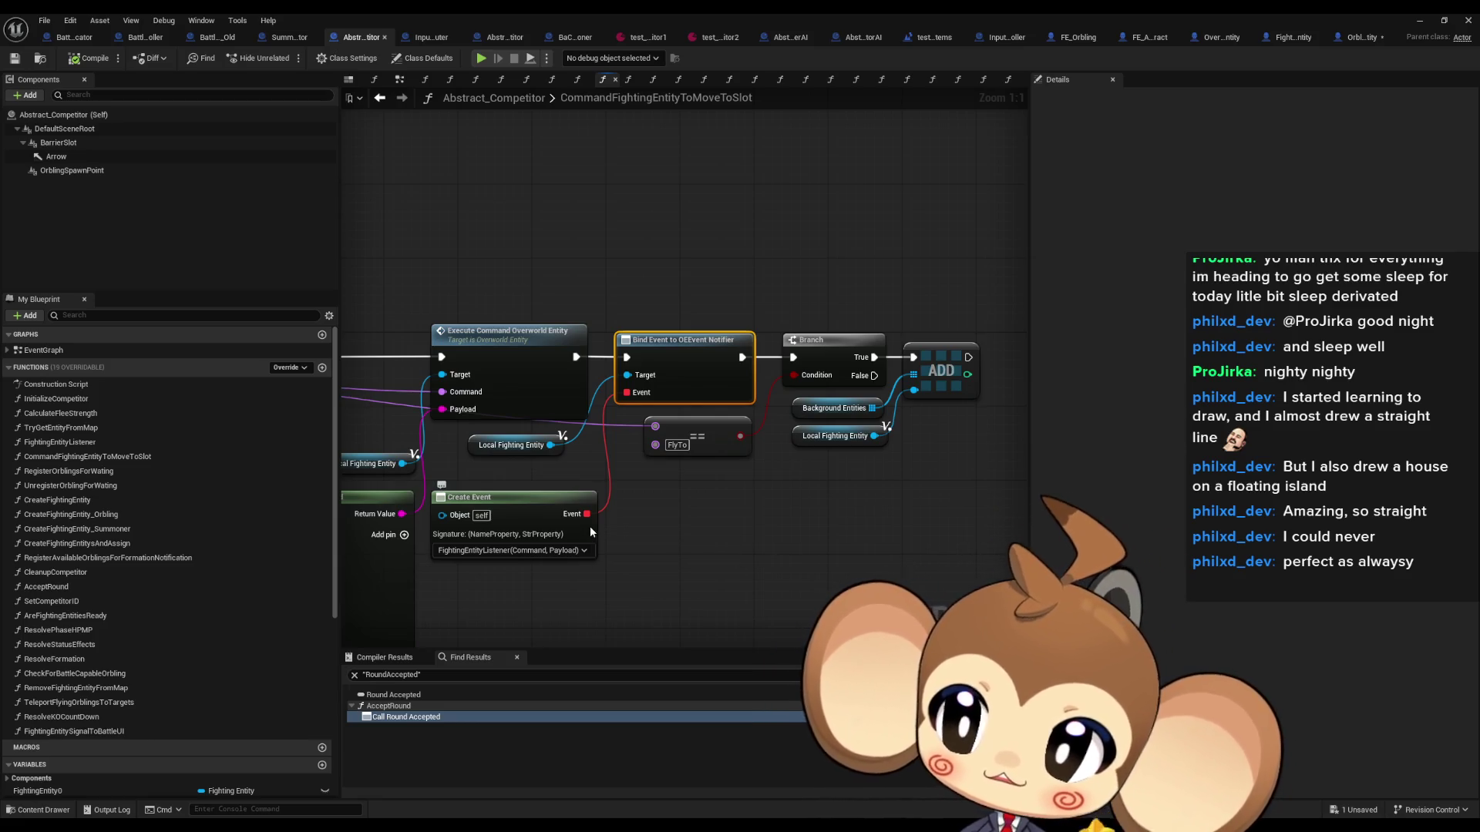
pyautogui.moveTo(599, 500)
pyautogui.mouseDown()
pyautogui.moveTo(580, 435)
pyautogui.moveTo(678, 494)
pyautogui.moveTo(451, 481)
pyautogui.moveTo(1106, 501)
pyautogui.mouseUp()
pyautogui.moveTo(1002, 586); pyautogui.dragTo(508, 487)
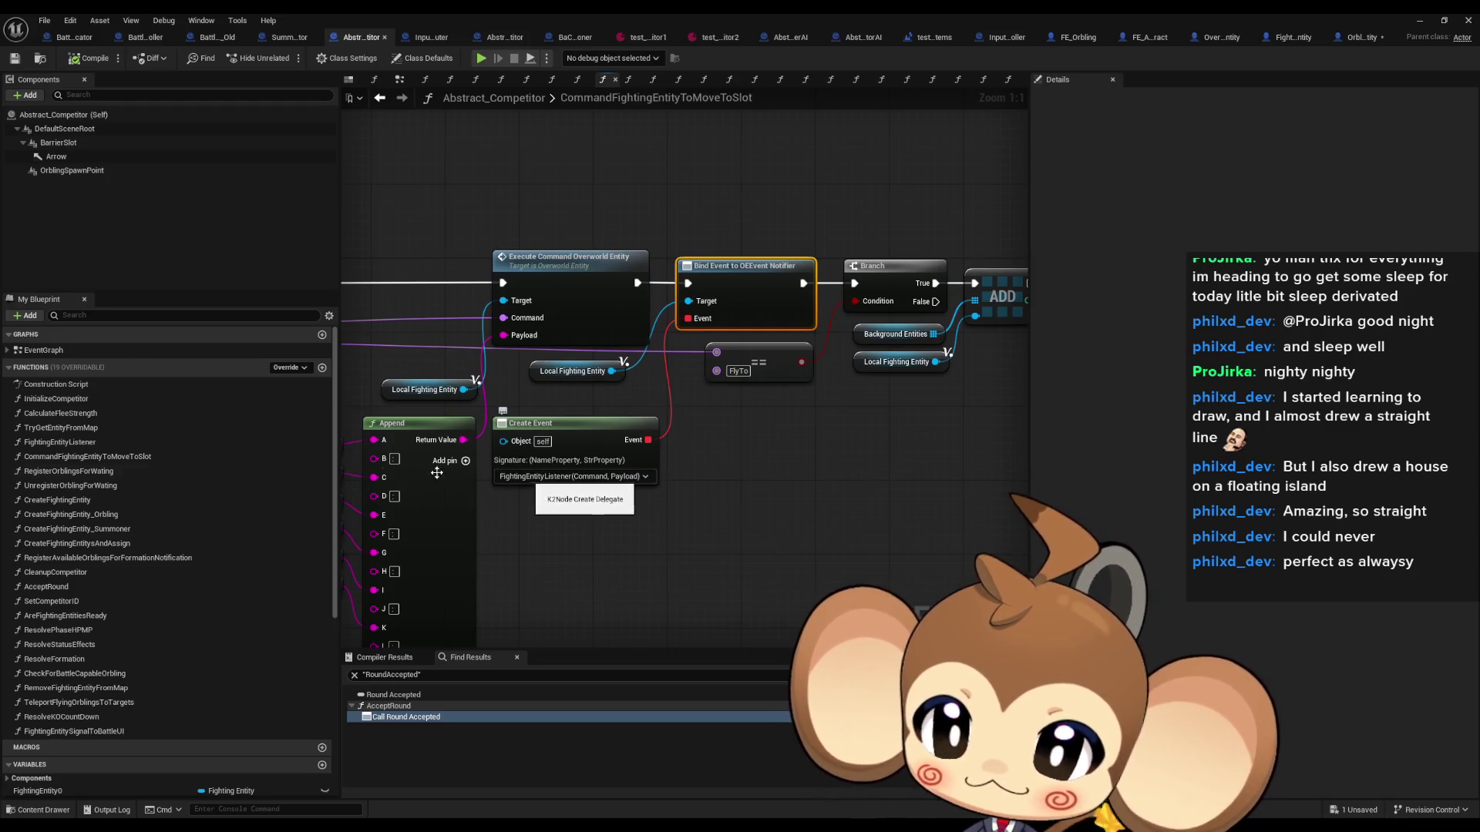
pyautogui.doubleClick(62, 443)
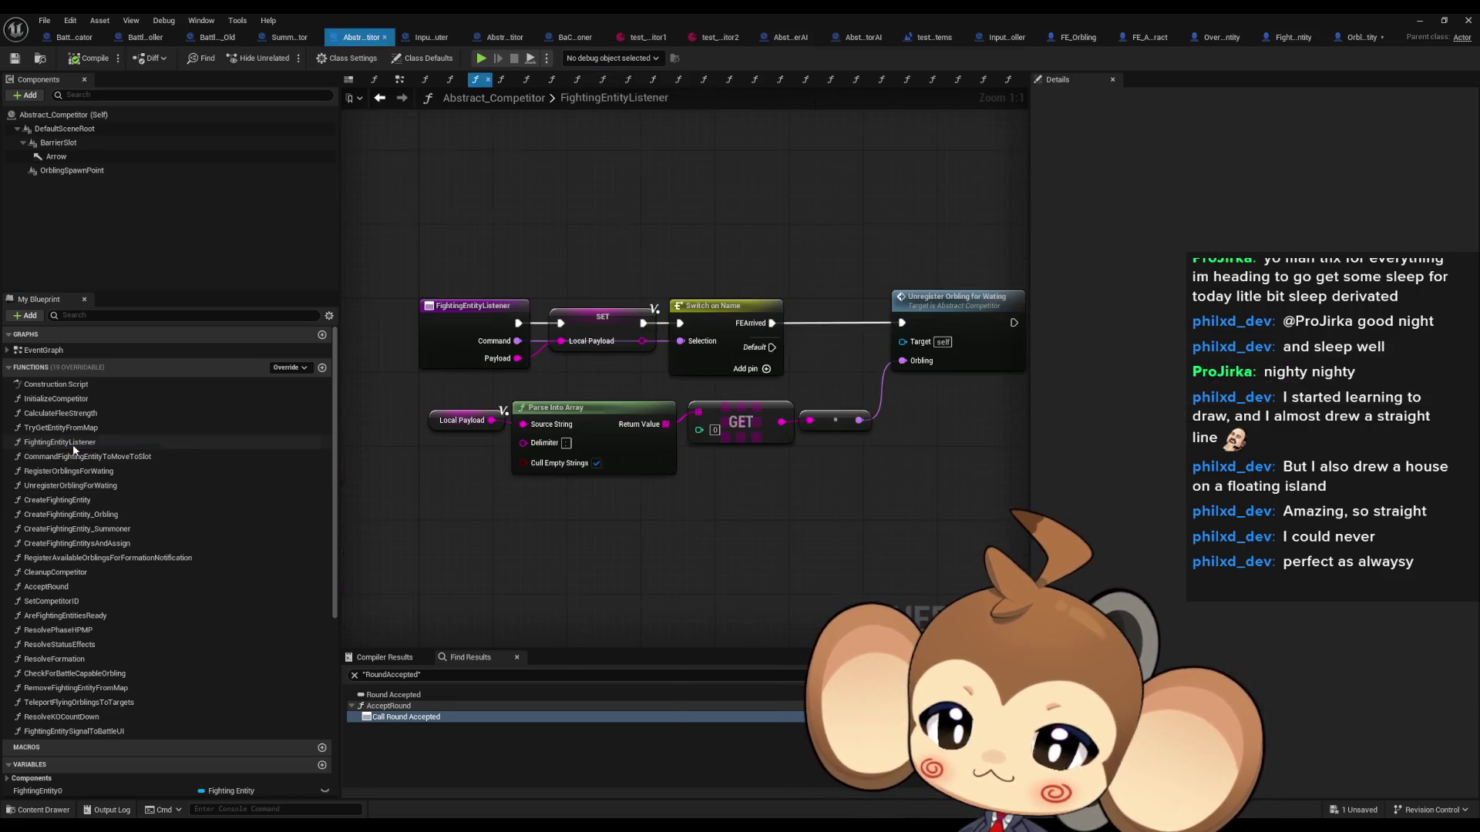
# Step: Inspect the Switch on Name and Unregister Orbling For Waiting nodes, then jump to StandardEncounterCompetitor's KOLeaveProcedure
pyautogui.click(713, 306)
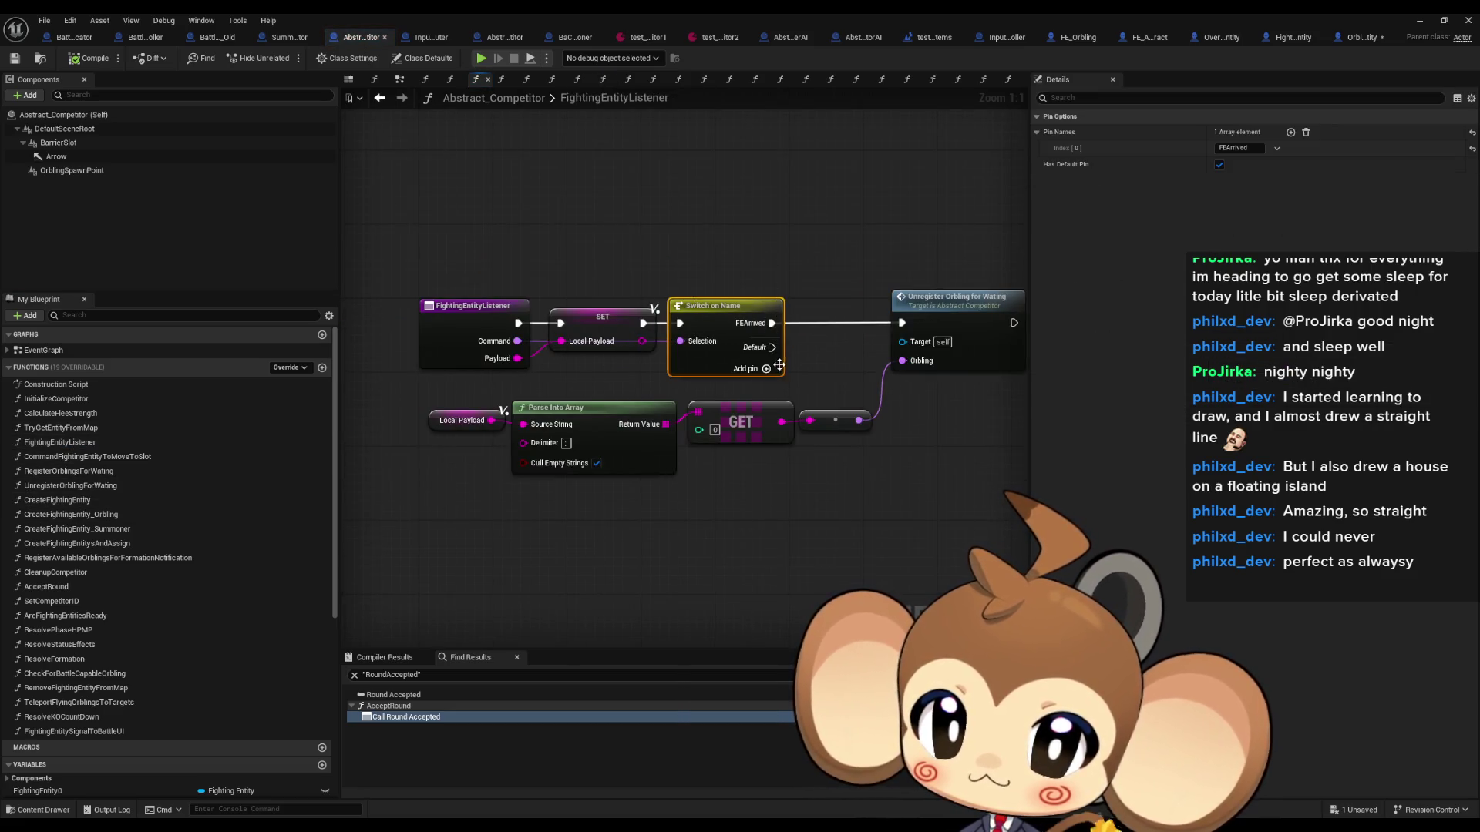
pyautogui.moveTo(809, 262); pyautogui.dragTo(1011, 396)
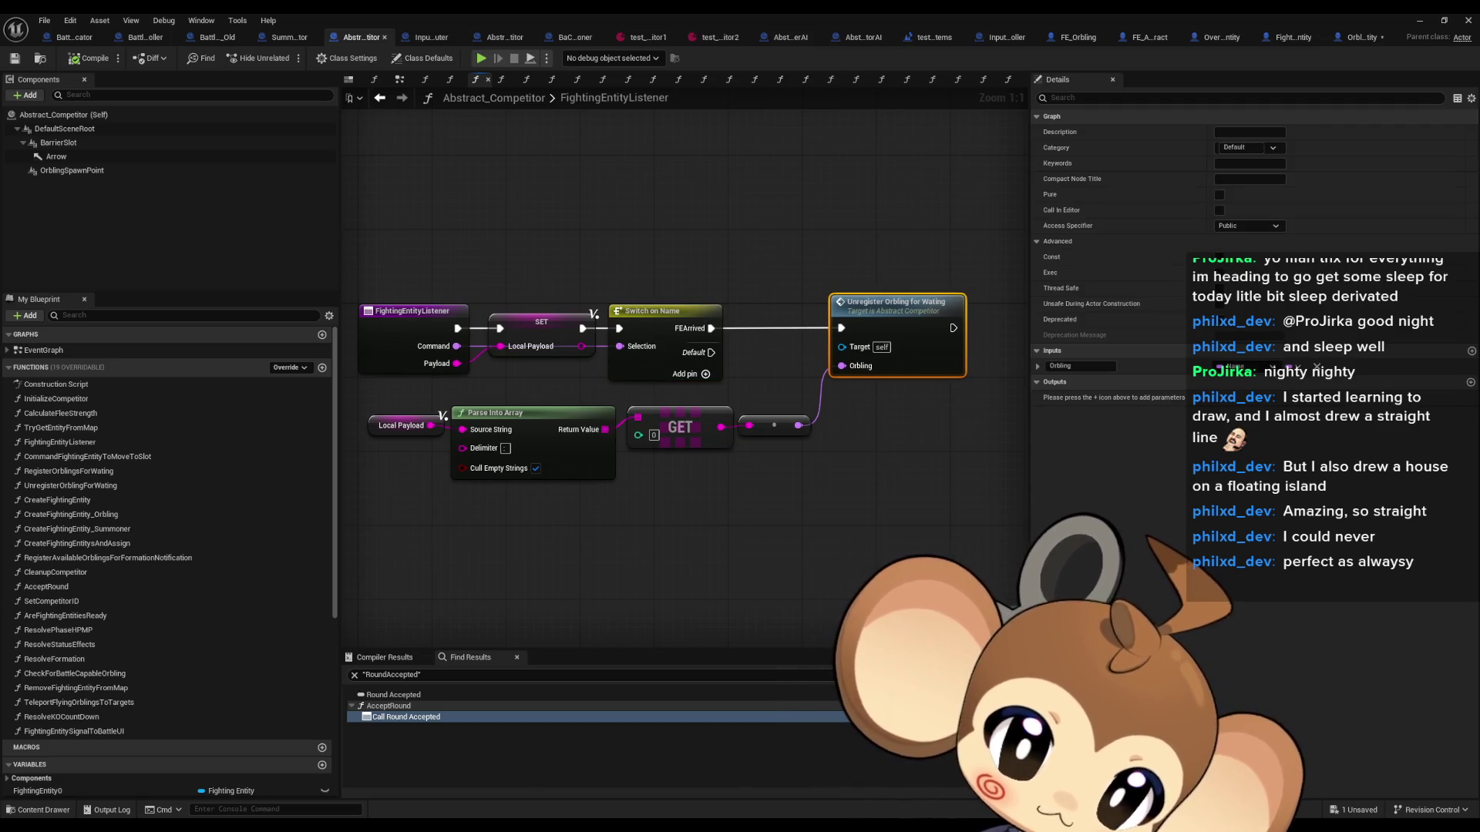
pyautogui.hotkey('ctrl', 'Tab')
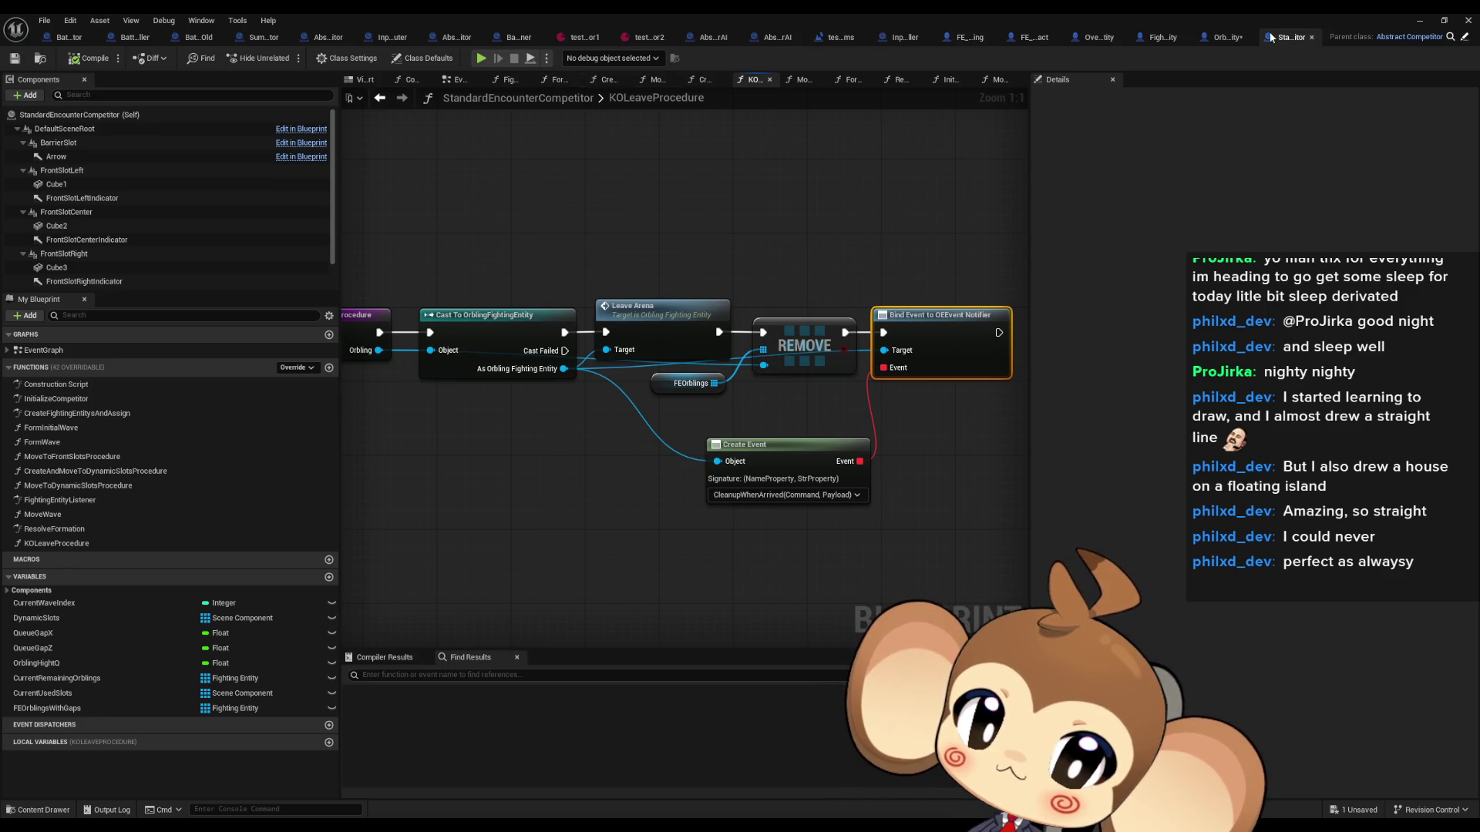
# Step: Close StandardEncounterCompetitor, check Battle_Controller's PlayerHasAcceptedRound, and return to FE_Orbling's FlyToTargetProcedure
pyautogui.middleClick(1293, 39)
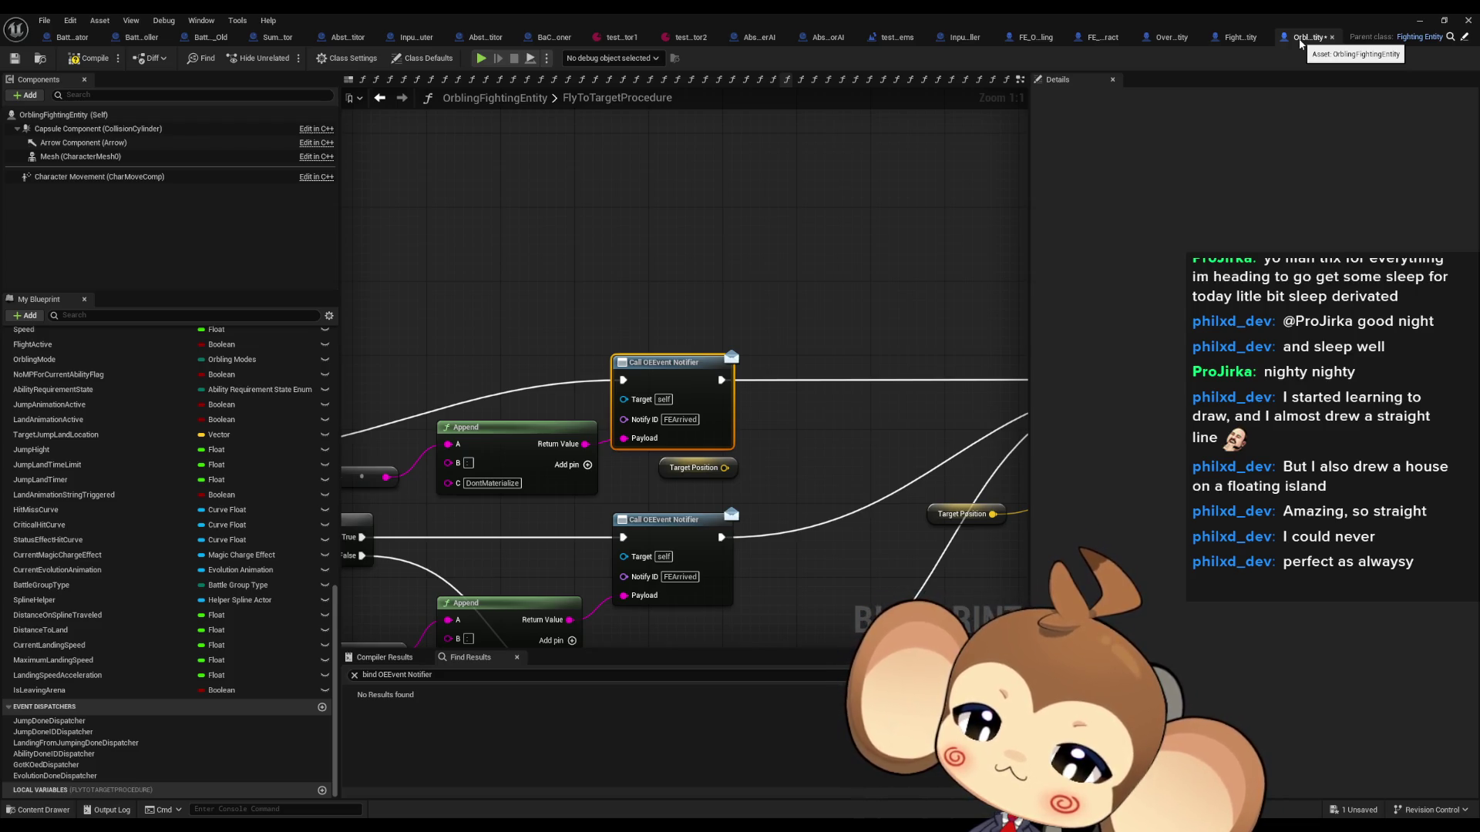
pyautogui.click(75, 38)
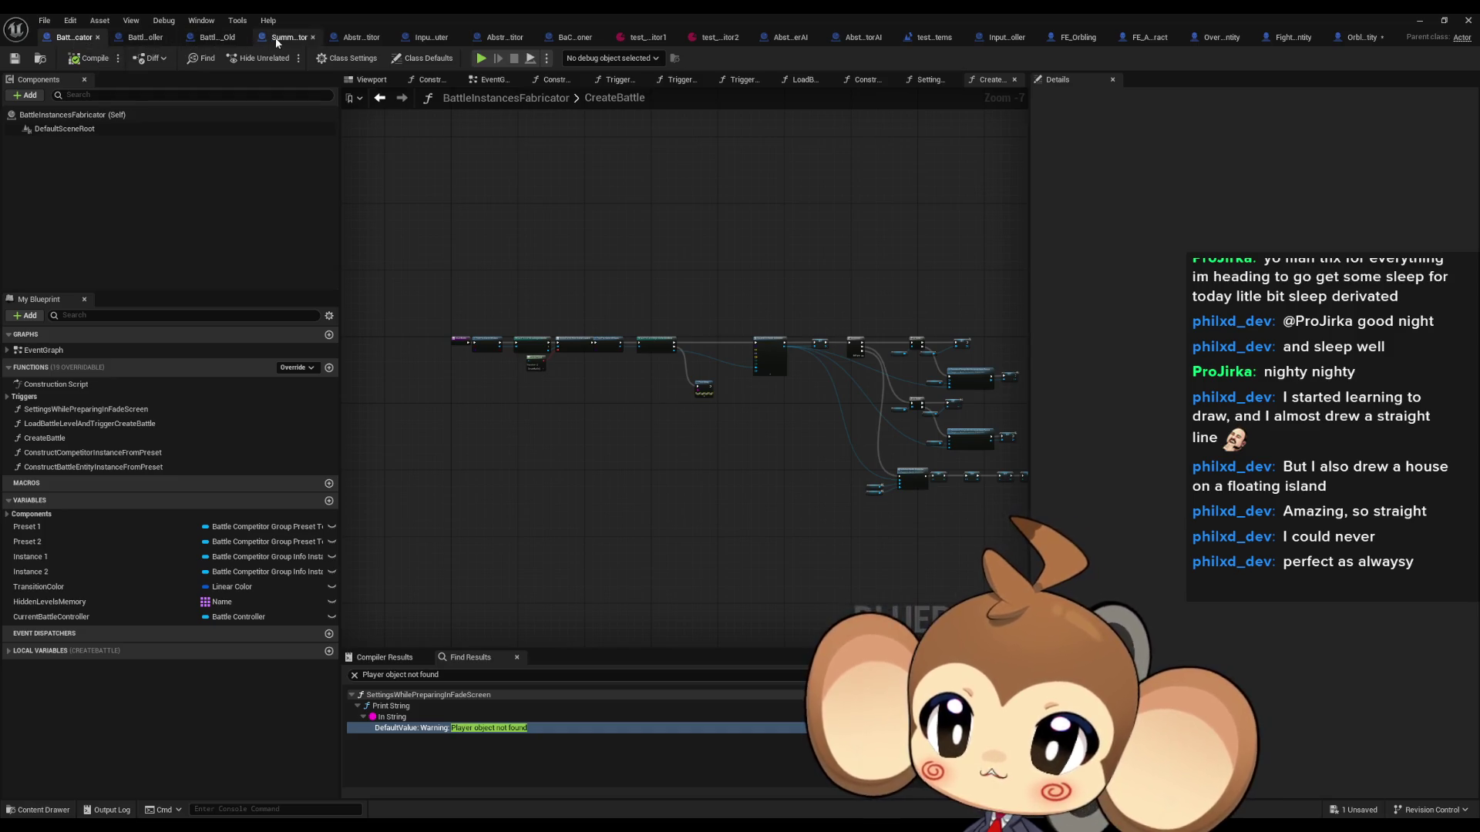
pyautogui.click(139, 40)
pyautogui.scroll(-3, 578, 225)
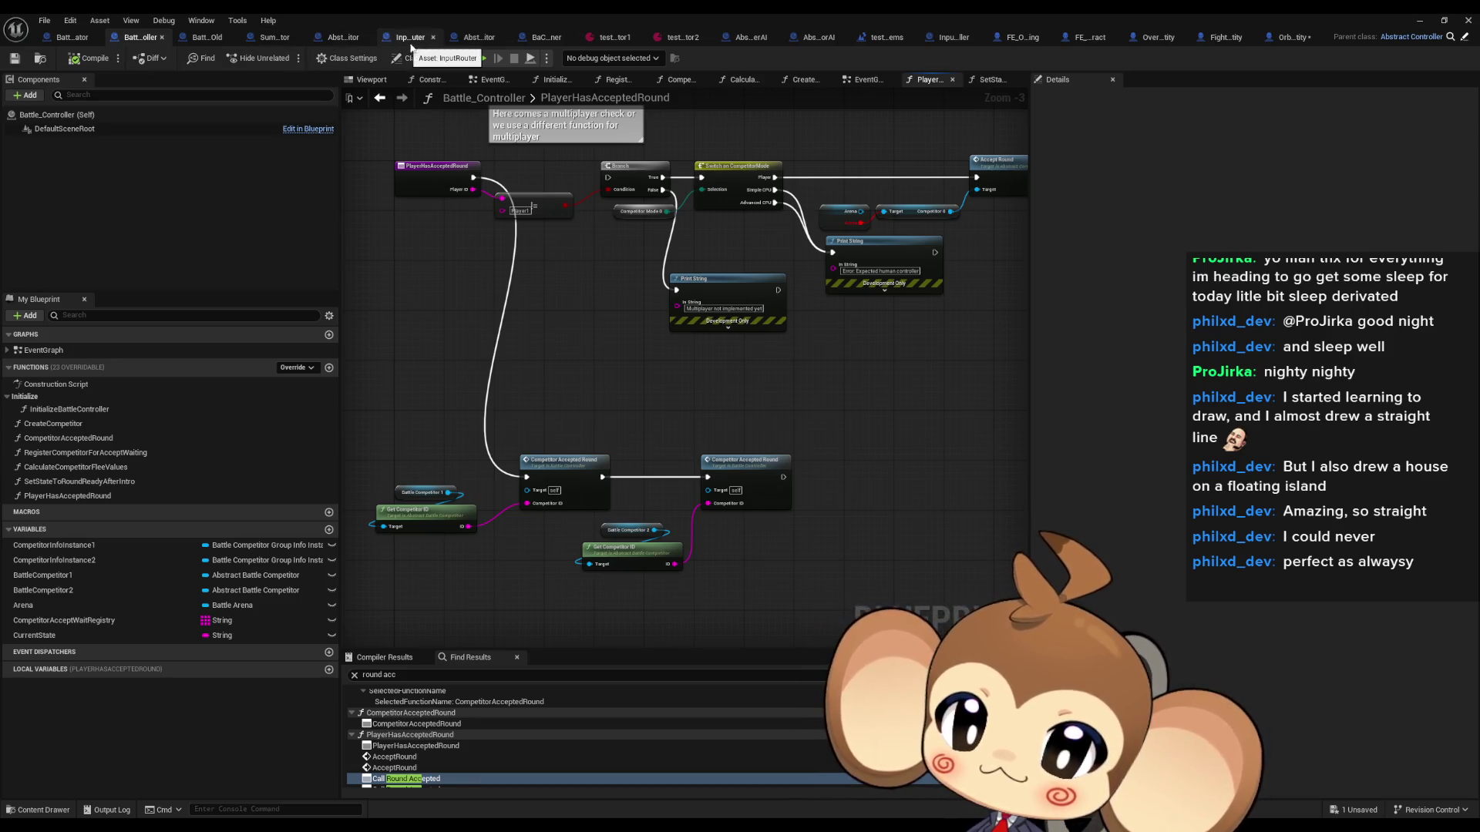
pyautogui.click(1029, 39)
pyautogui.scroll(-2, 619, 283)
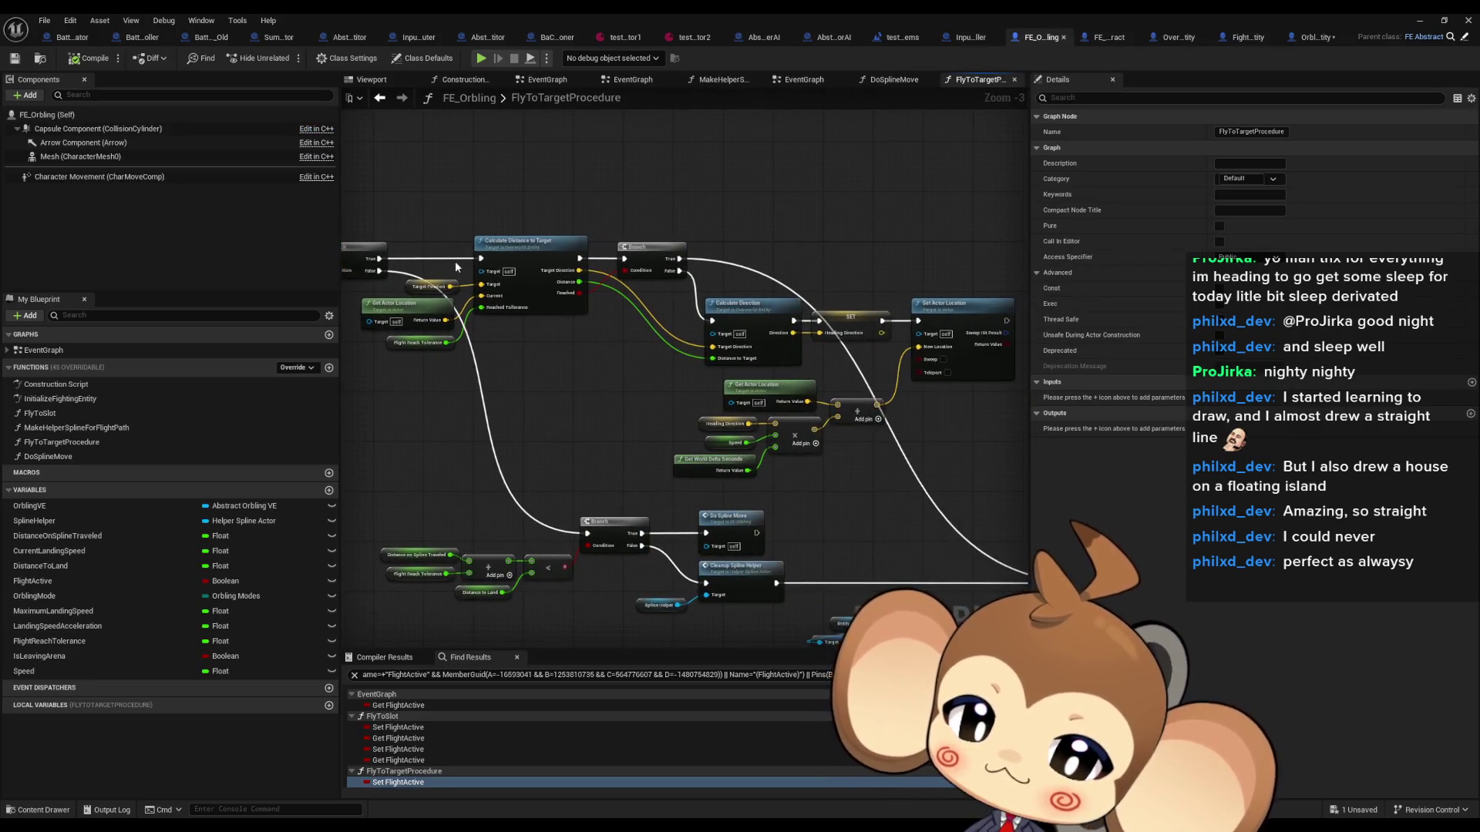
# Step: Inspect FE_Orbling's three Call OEEvent Notifier nodes, then go via OverworldEntity to FightingEntity's InitializeFightingEntity
pyautogui.moveTo(619, 283)
pyautogui.mouseDown()
pyautogui.moveTo(617, 146)
pyautogui.moveTo(484, 141)
pyautogui.mouseUp()
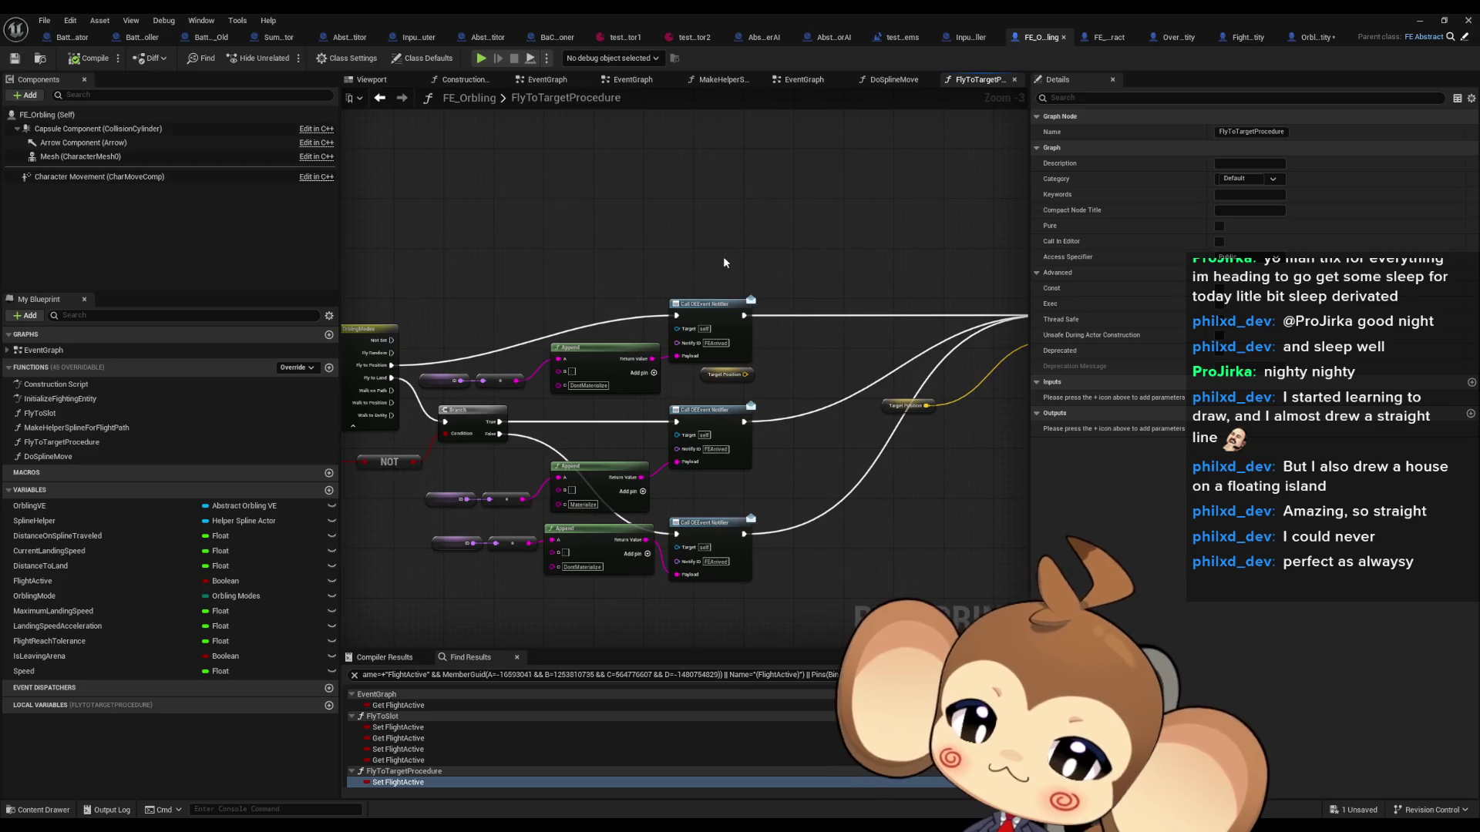
pyautogui.moveTo(644, 239)
pyautogui.mouseDown()
pyautogui.moveTo(825, 330)
pyautogui.moveTo(817, 339)
pyautogui.mouseUp()
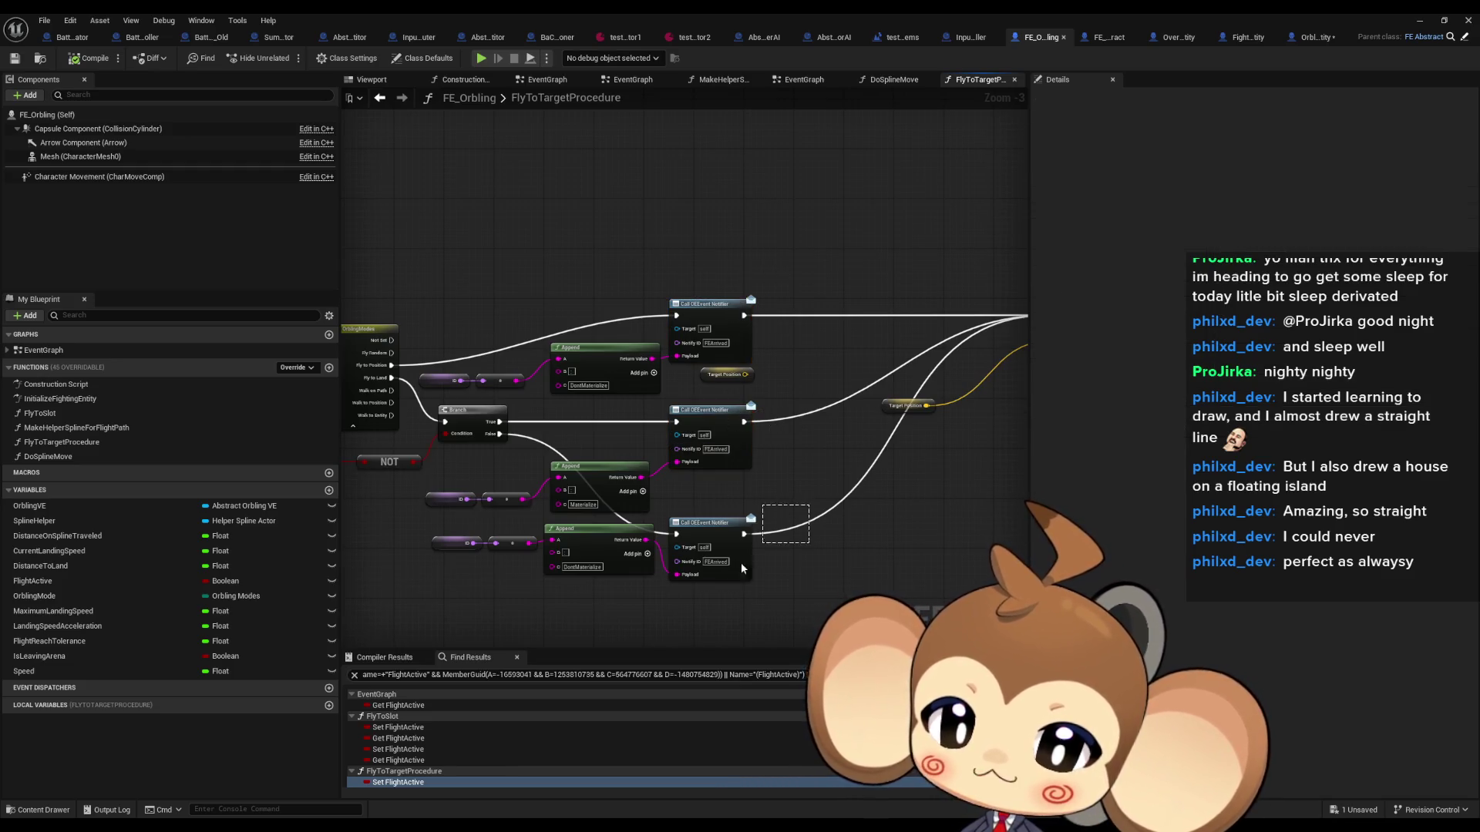
pyautogui.click(706, 574)
pyautogui.moveTo(705, 580); pyautogui.dragTo(754, 567)
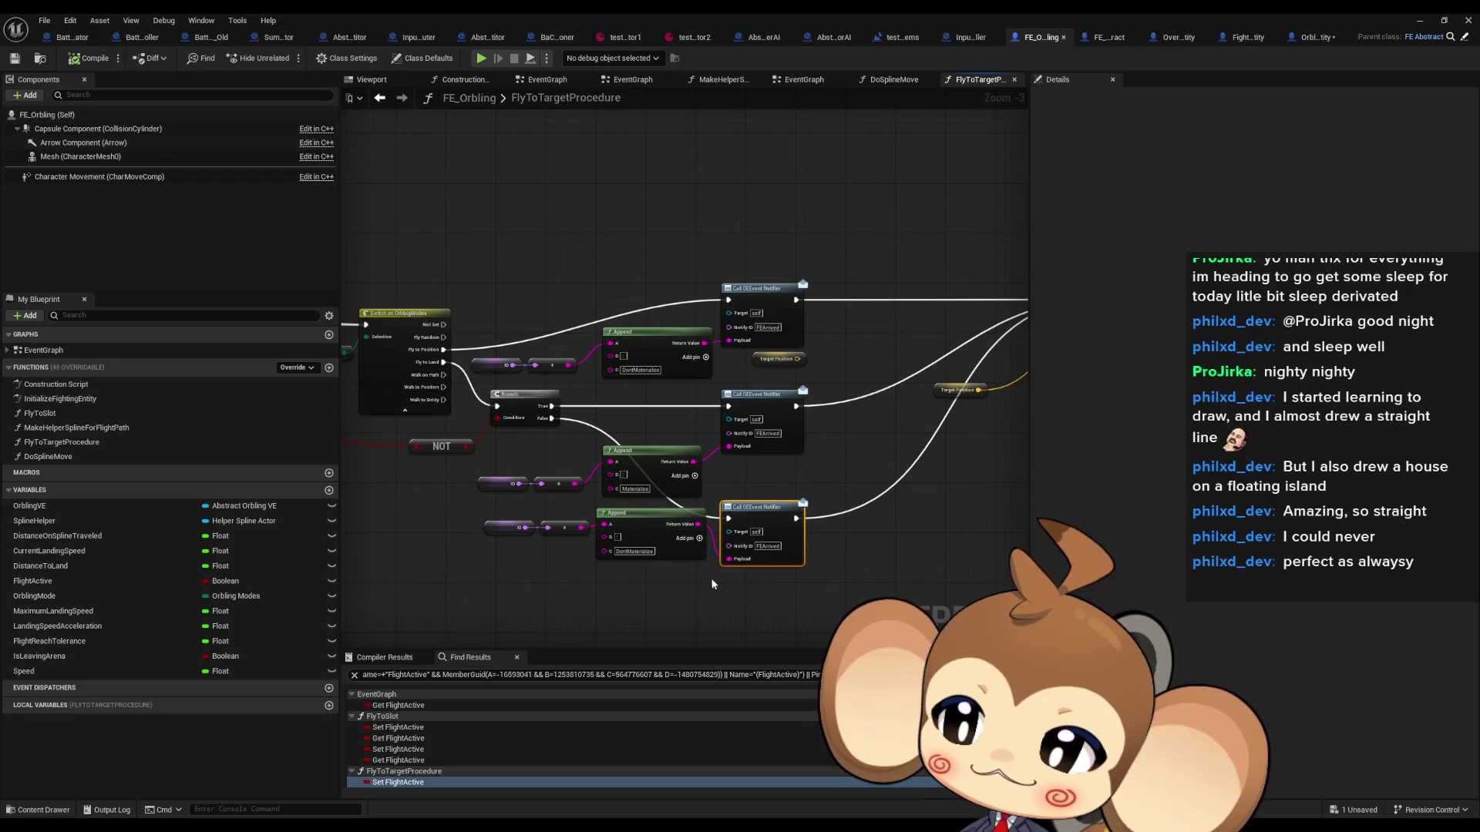
pyautogui.scroll(1, 751, 559)
pyautogui.scroll(2, 751, 595)
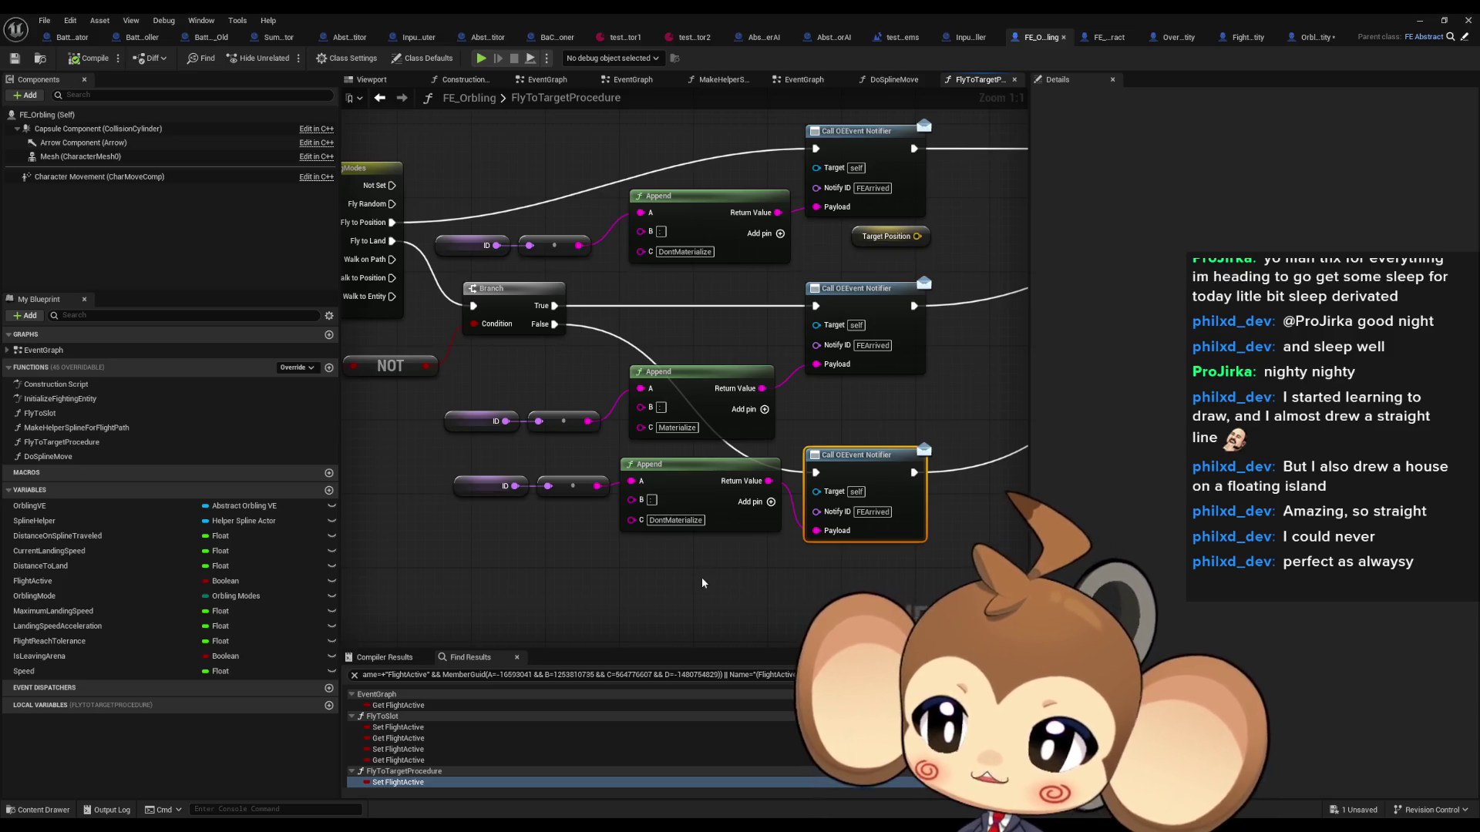
pyautogui.click(1171, 36)
pyautogui.click(1275, 38)
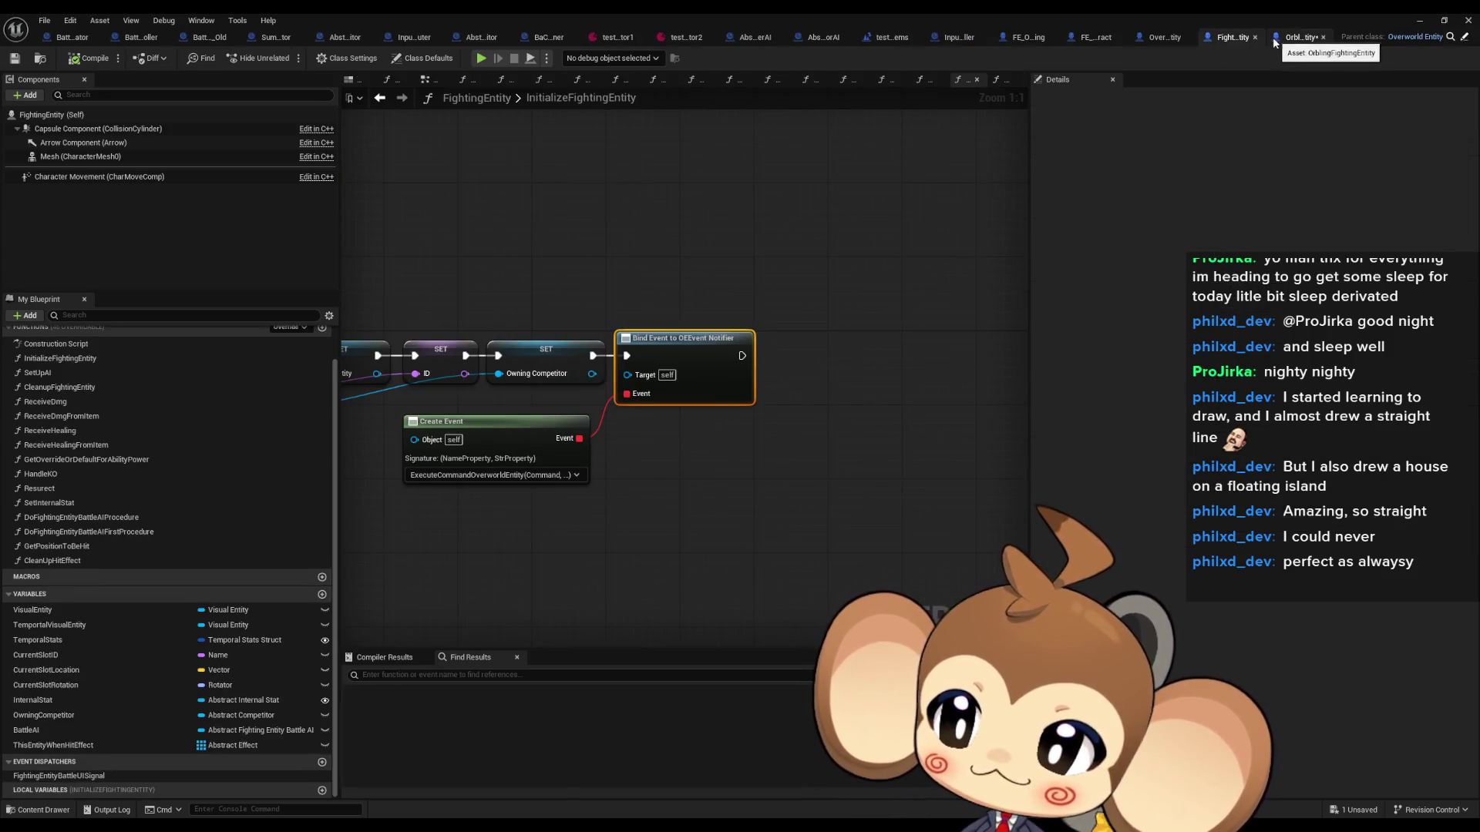
# Step: Review ExecuteCommandOverworldEntity's routing to Fly To, Materialize At and Land as Orb, then return to FE_Orbling
pyautogui.click(1302, 37)
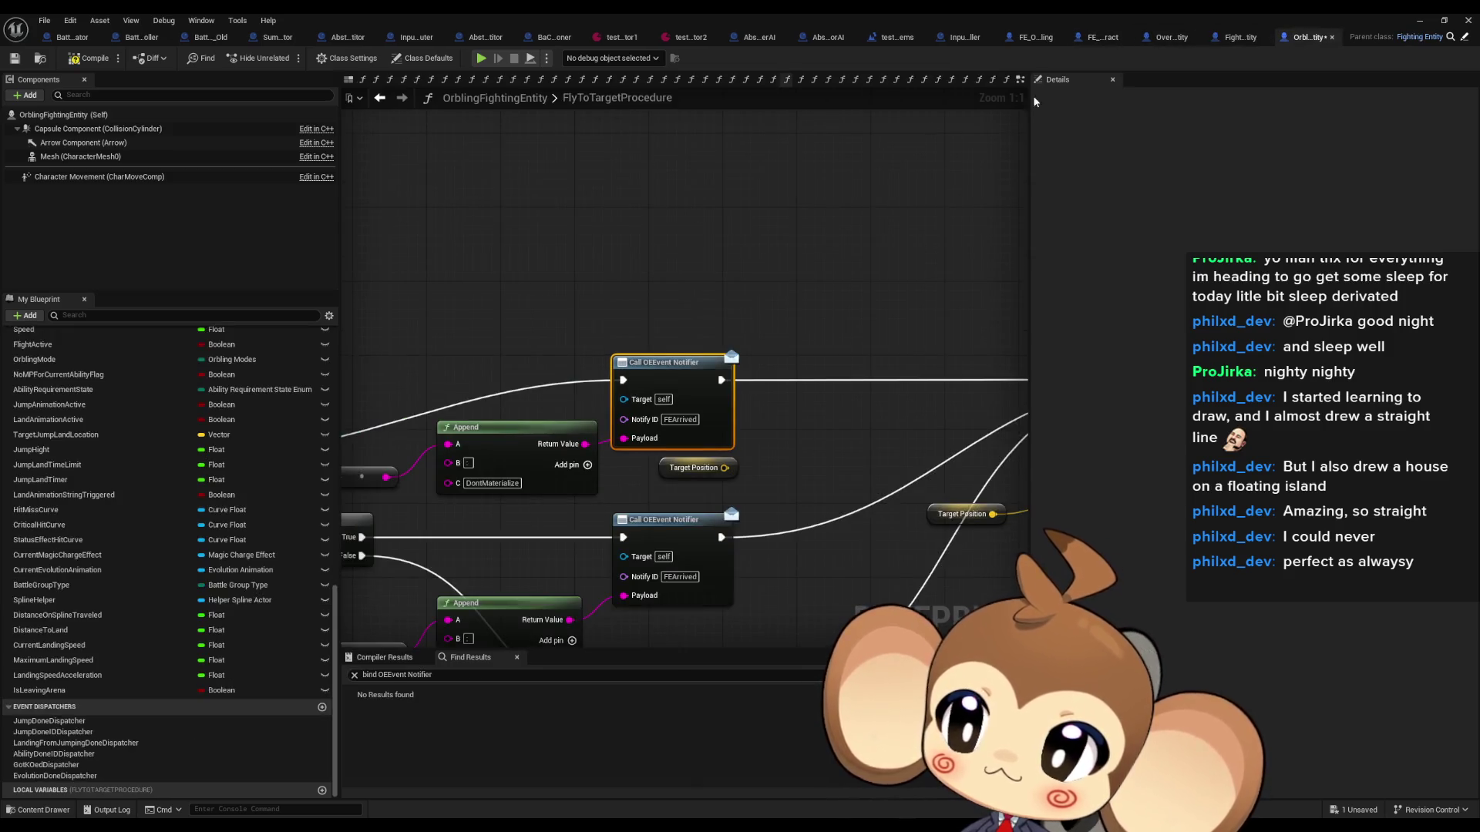
pyautogui.scroll(10, 150, 452)
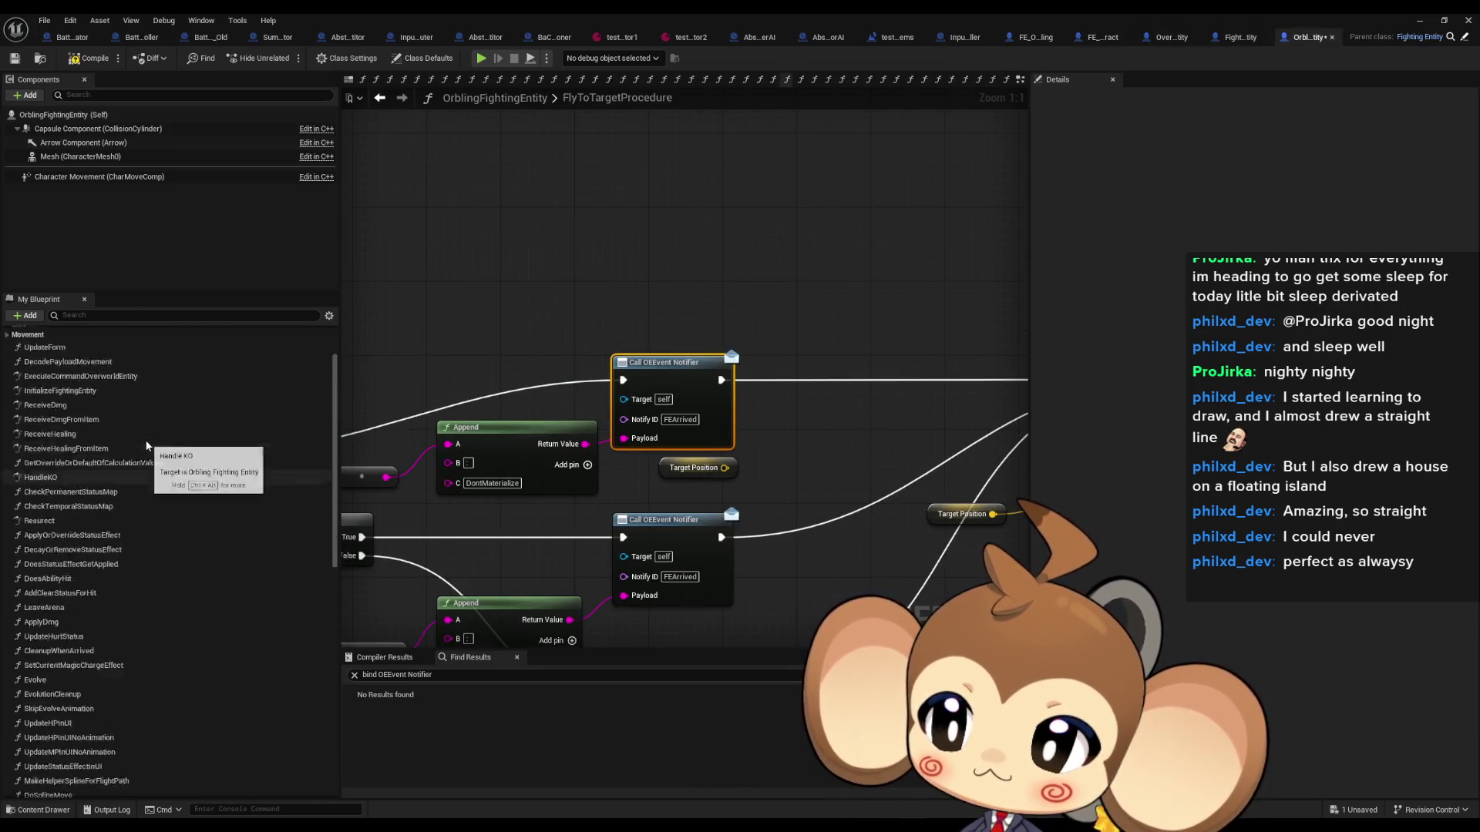
pyautogui.doubleClick(80, 431)
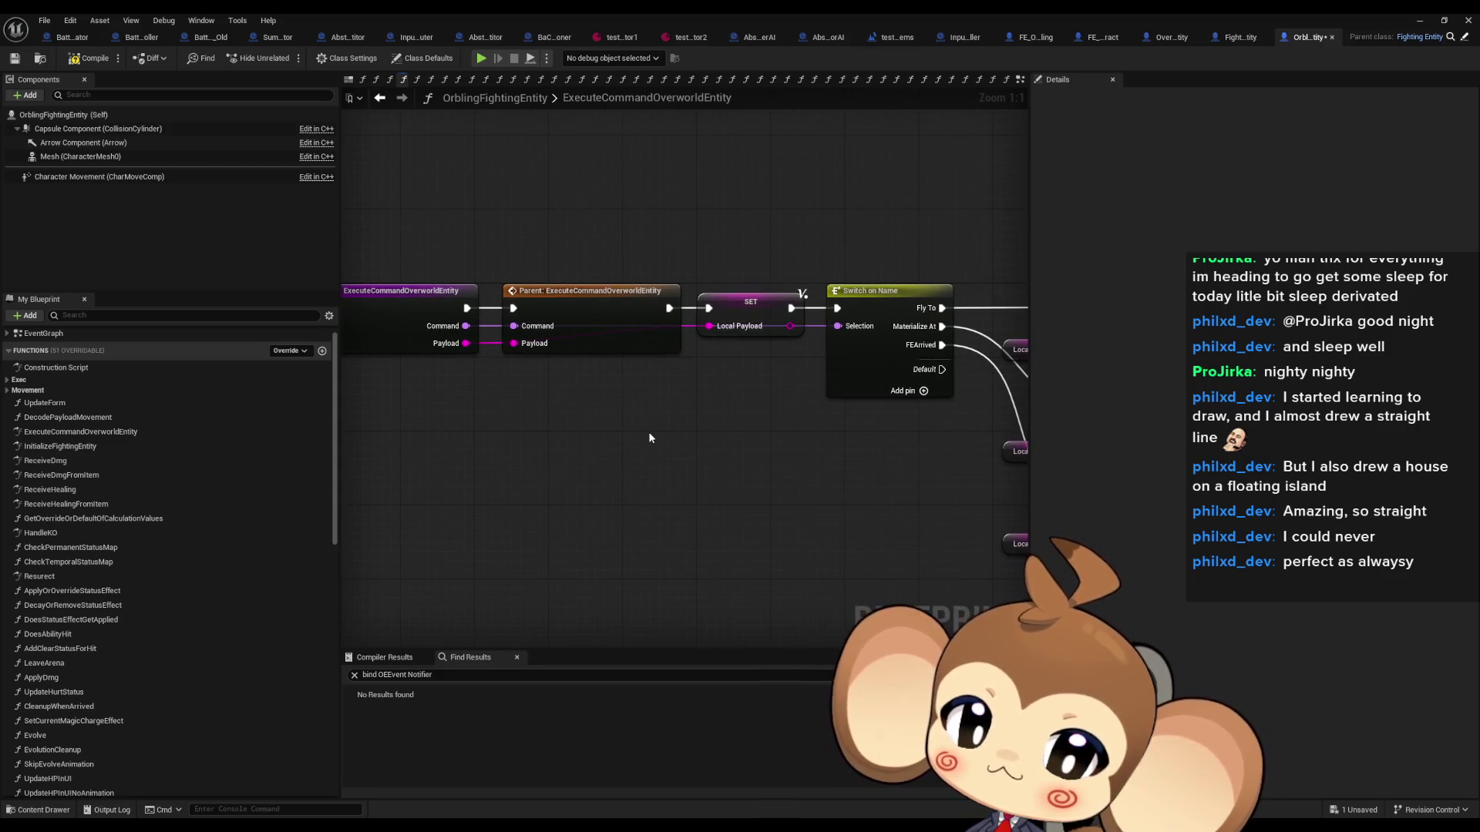
pyautogui.moveTo(649, 438); pyautogui.dragTo(702, 437)
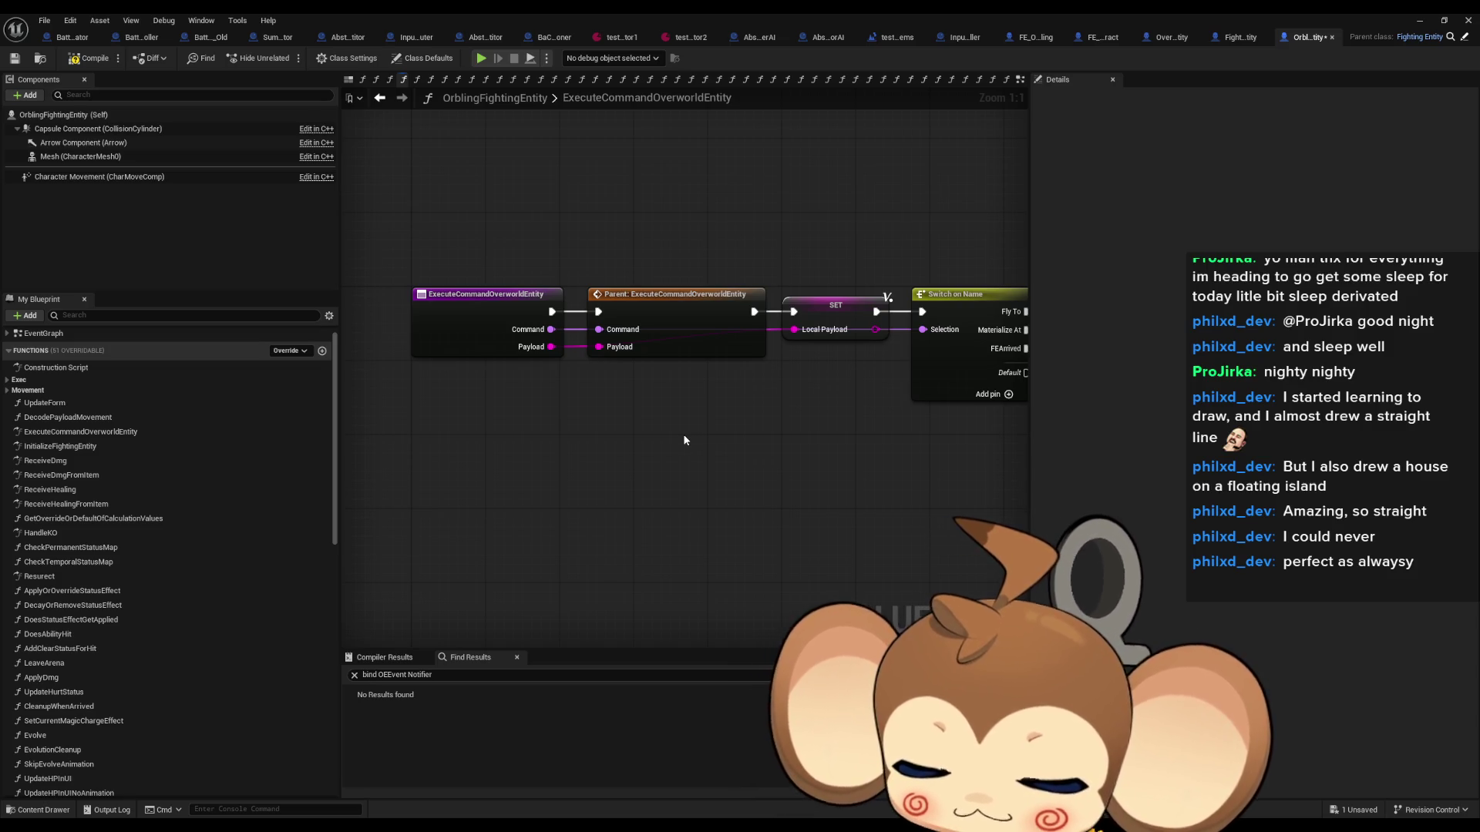
pyautogui.moveTo(669, 436)
pyautogui.mouseDown()
pyautogui.moveTo(554, 443)
pyautogui.moveTo(650, 439)
pyautogui.mouseUp()
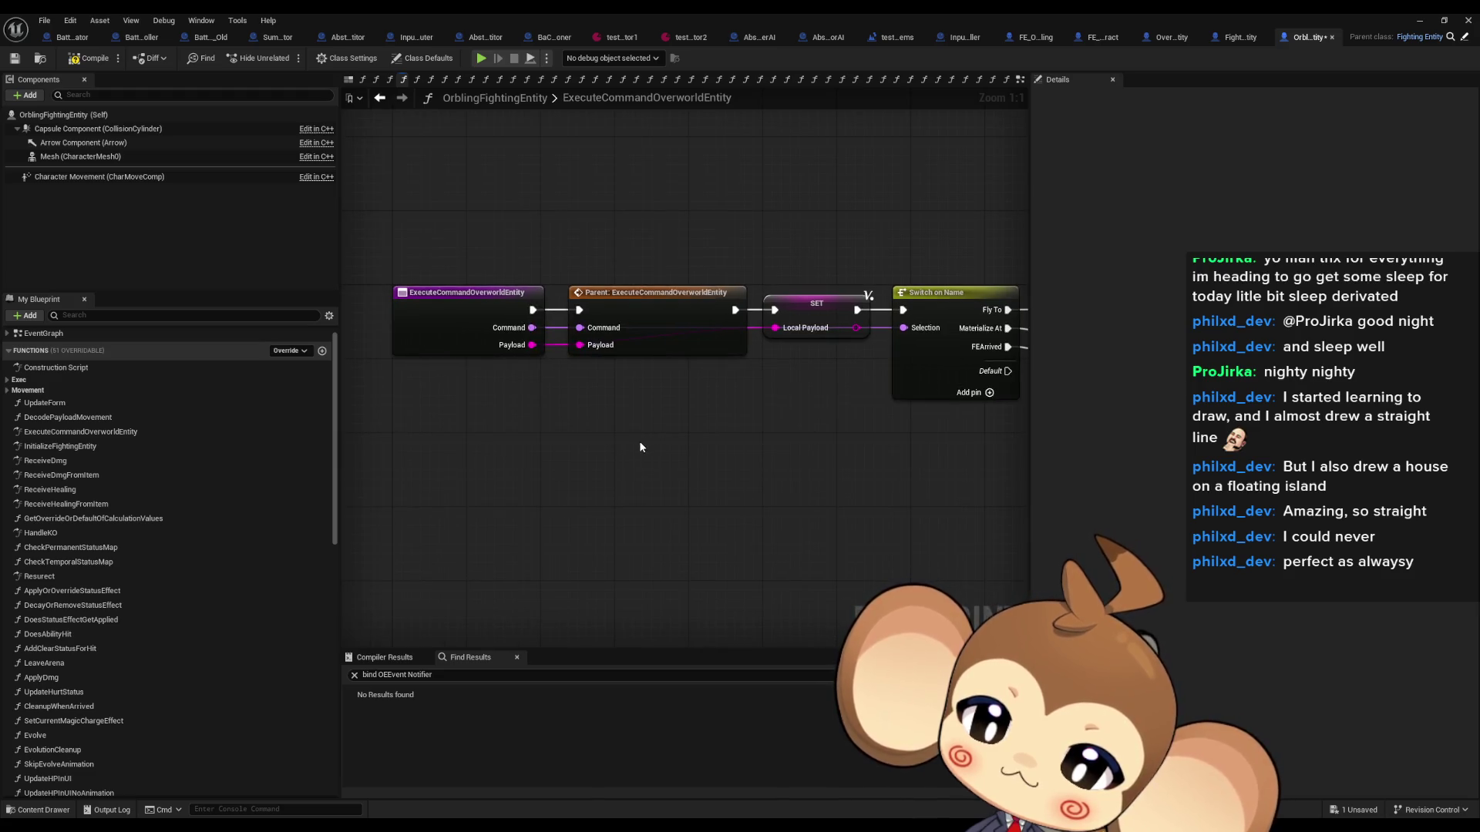
pyautogui.moveTo(740, 461); pyautogui.dragTo(441, 443)
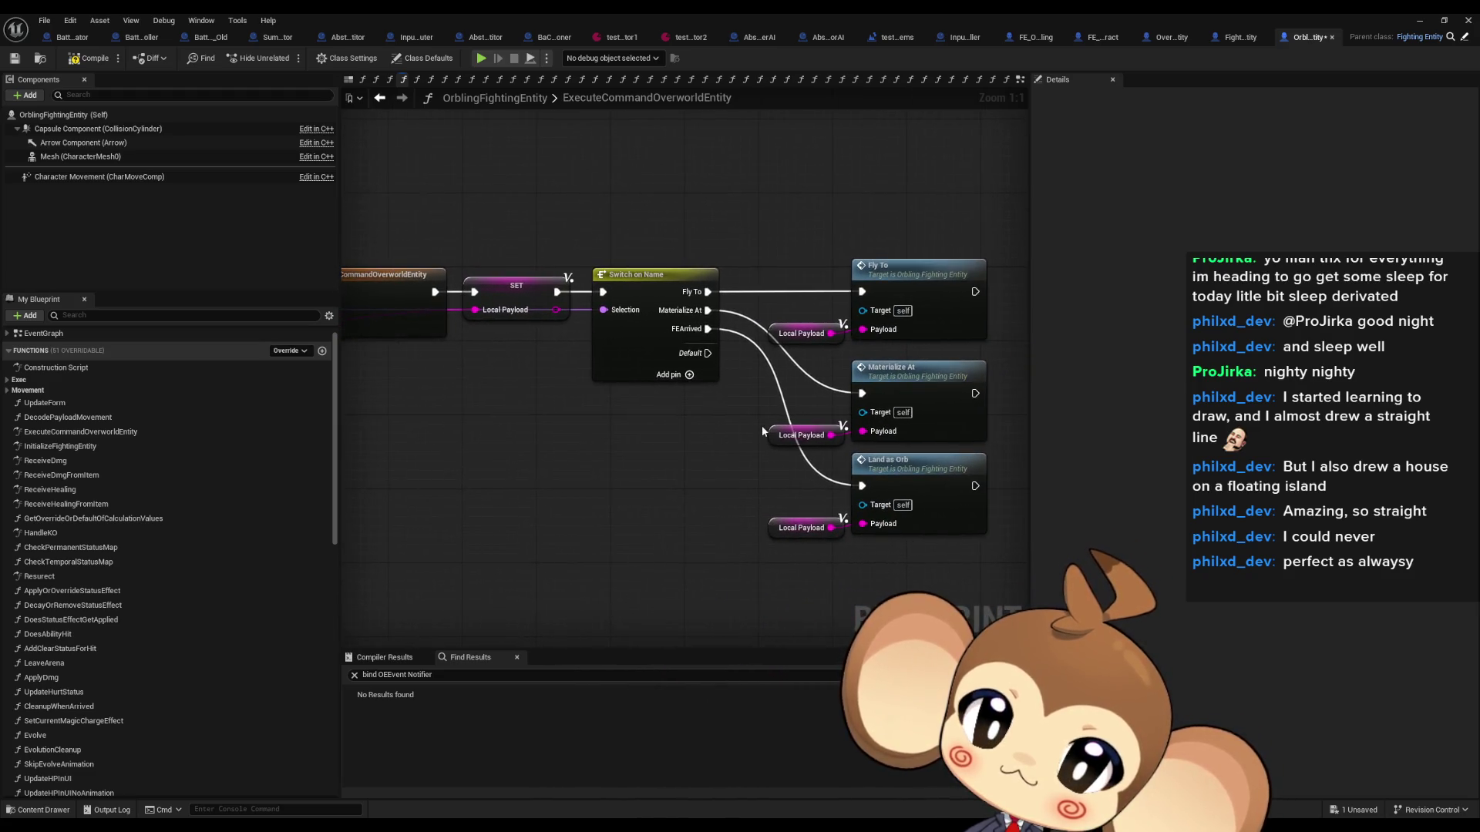
pyautogui.click(1016, 41)
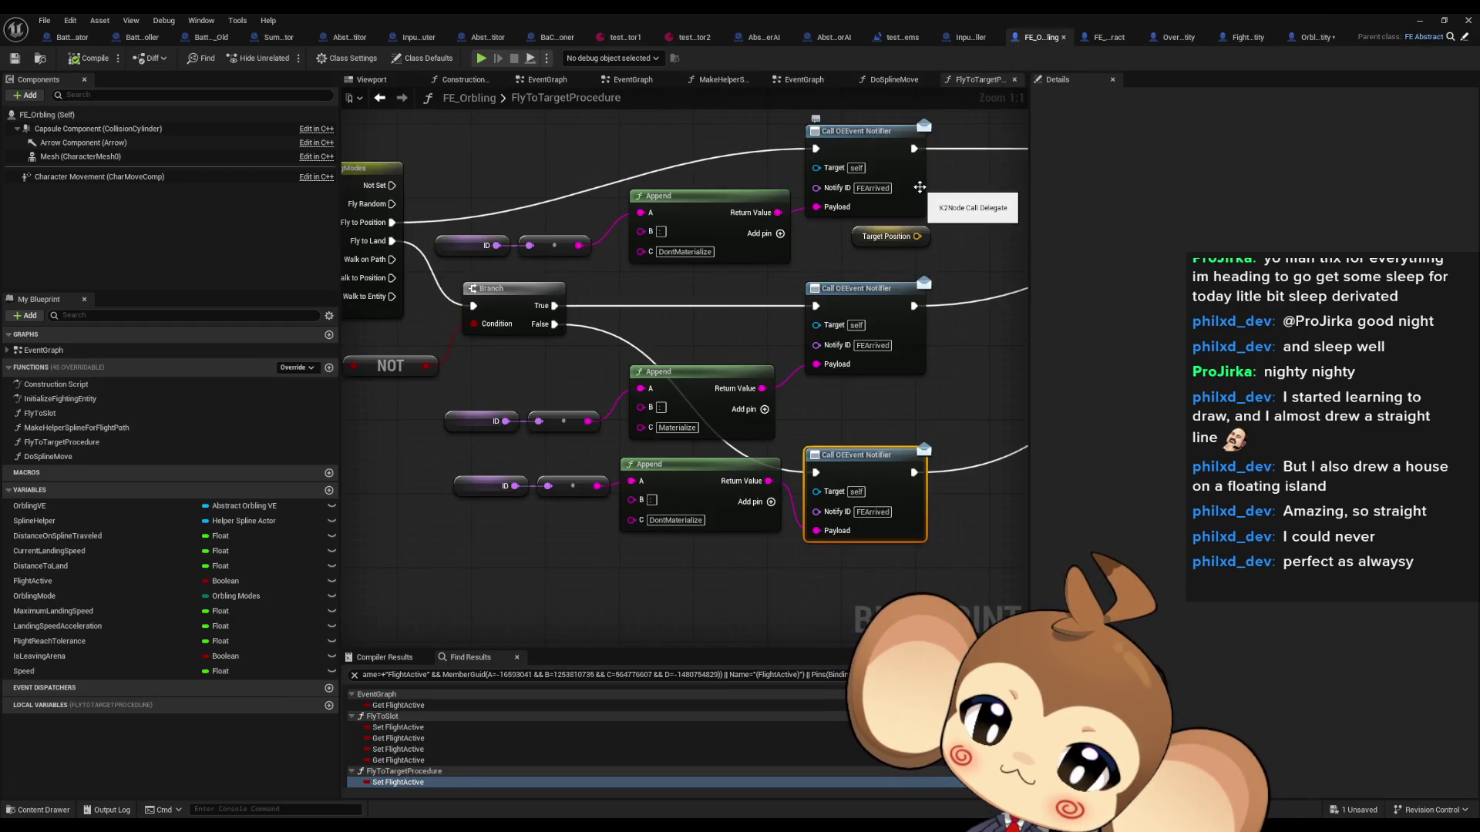
pyautogui.moveTo(933, 284); pyautogui.dragTo(794, 240)
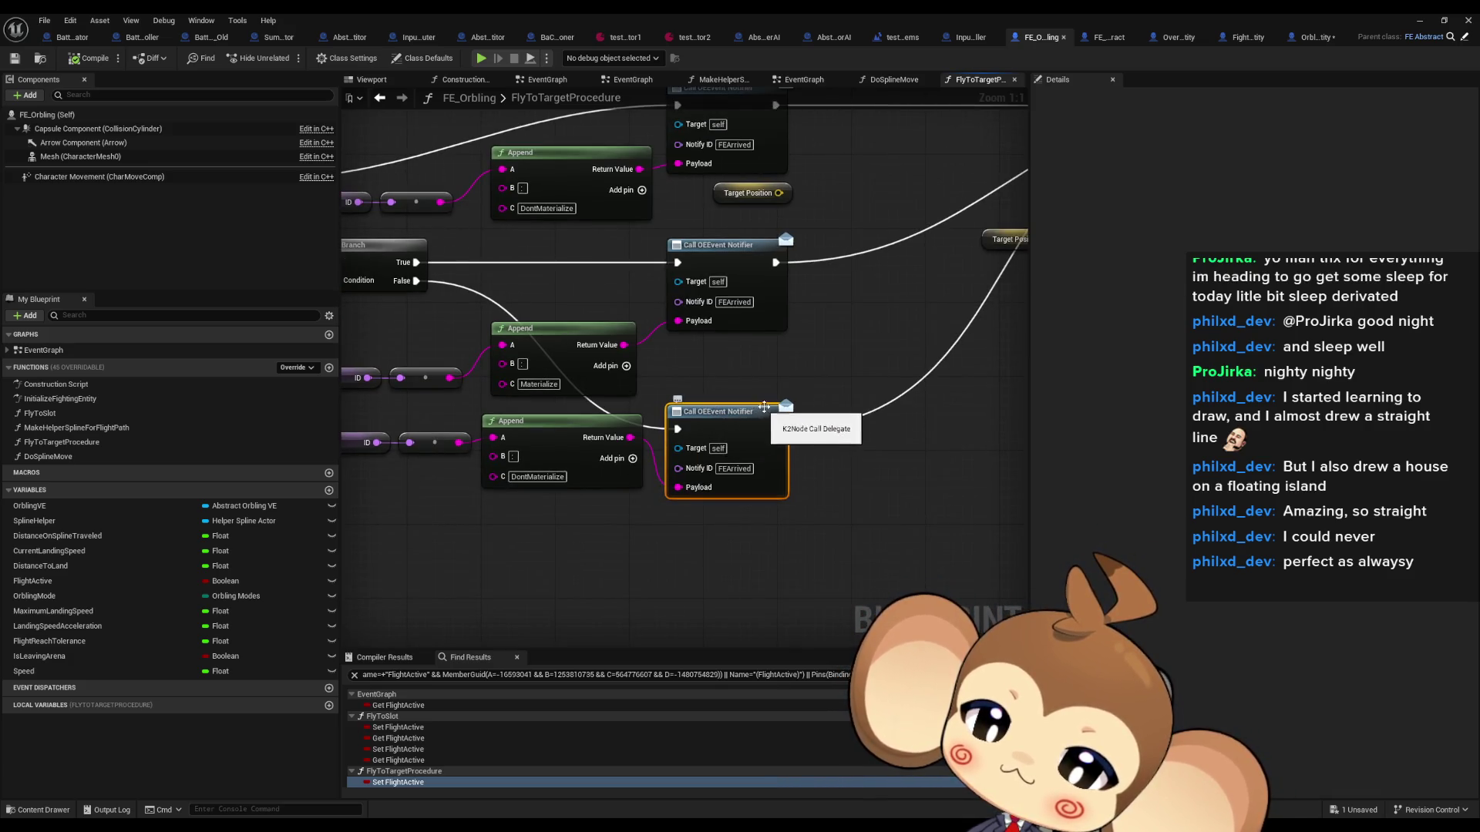
pyautogui.moveTo(838, 354); pyautogui.dragTo(833, 327)
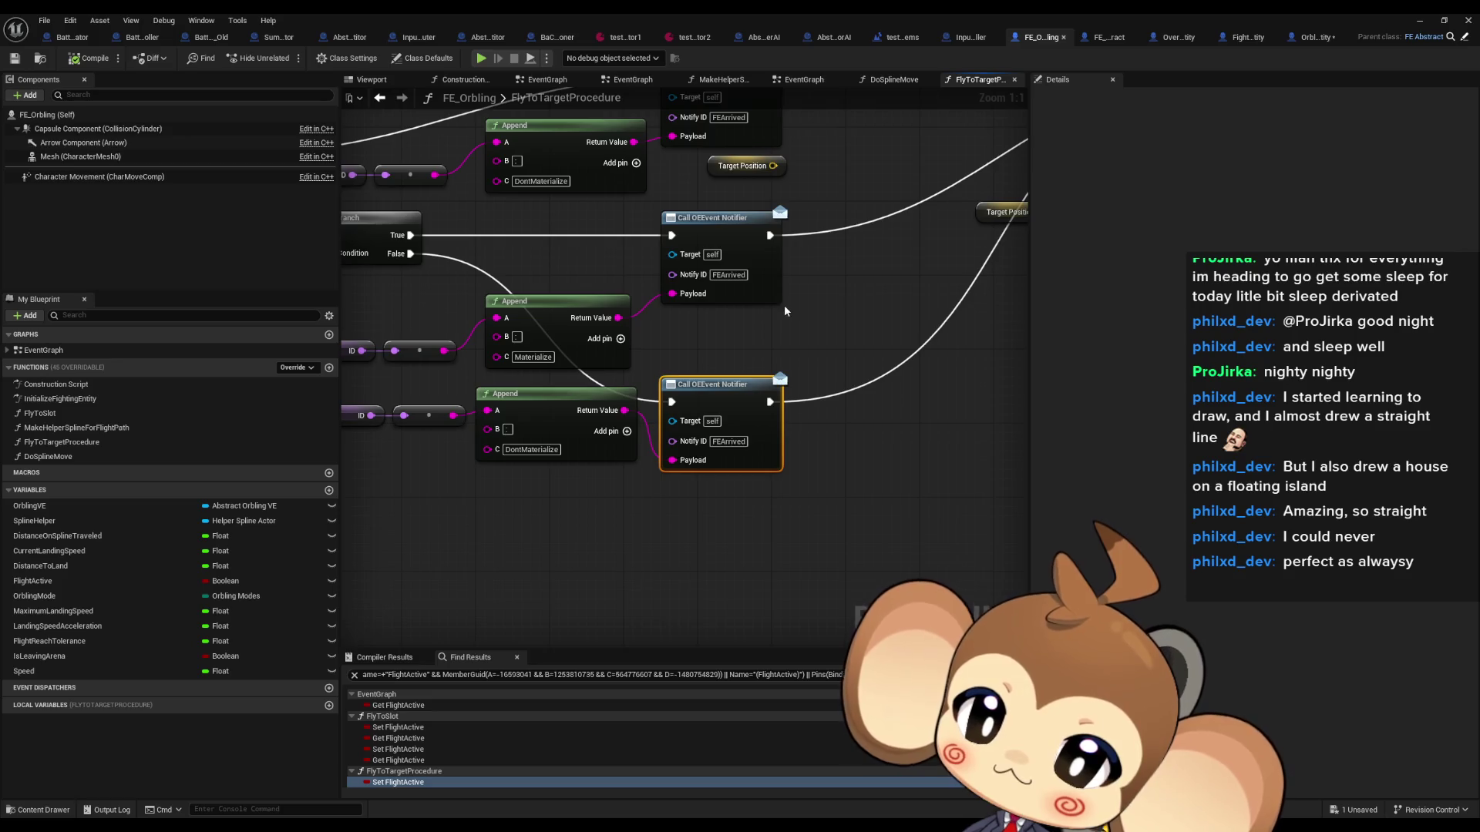
pyautogui.moveTo(785, 307); pyautogui.dragTo(945, 323)
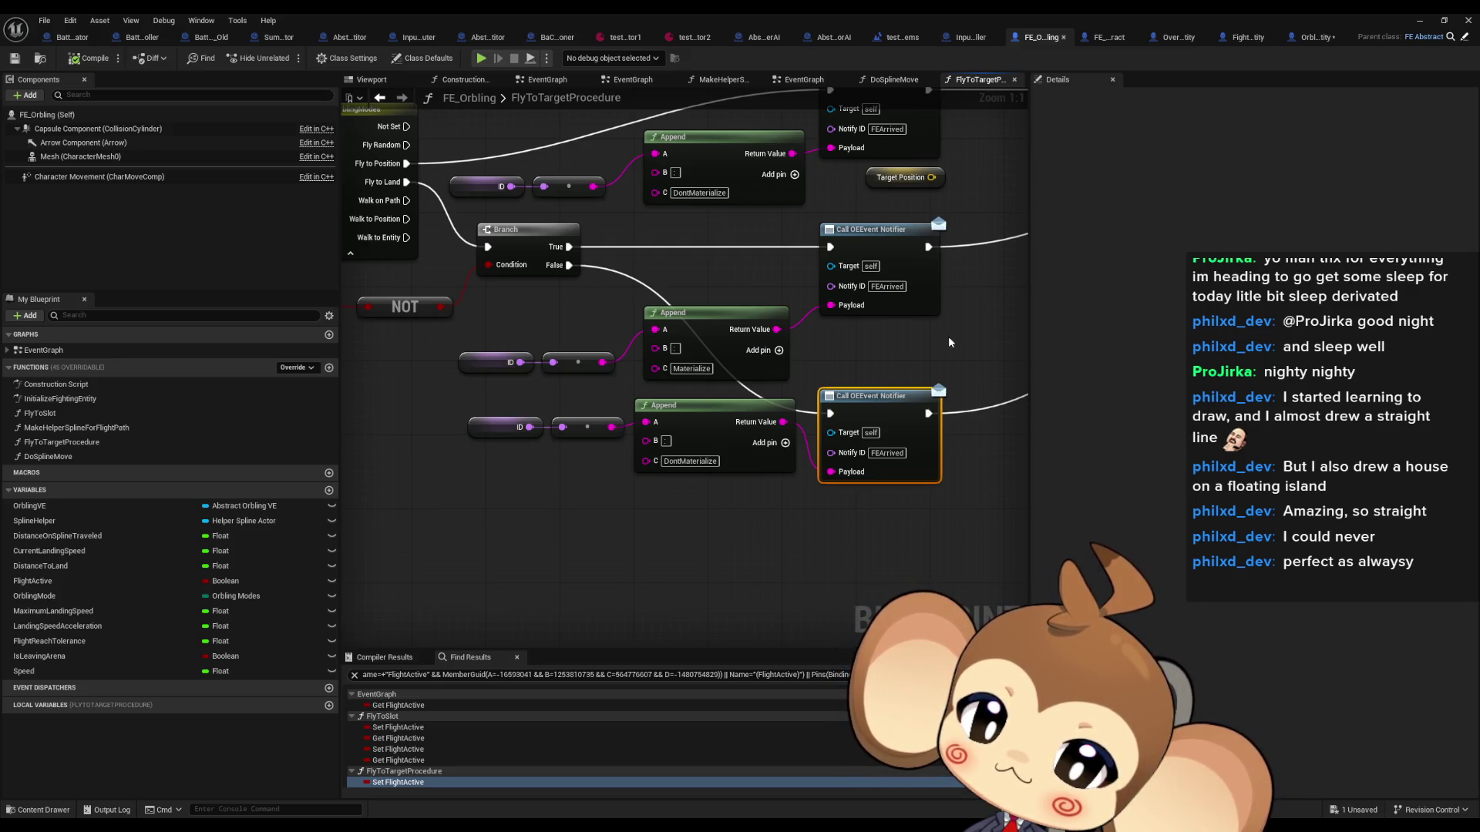
pyautogui.moveTo(948, 336); pyautogui.dragTo(921, 332)
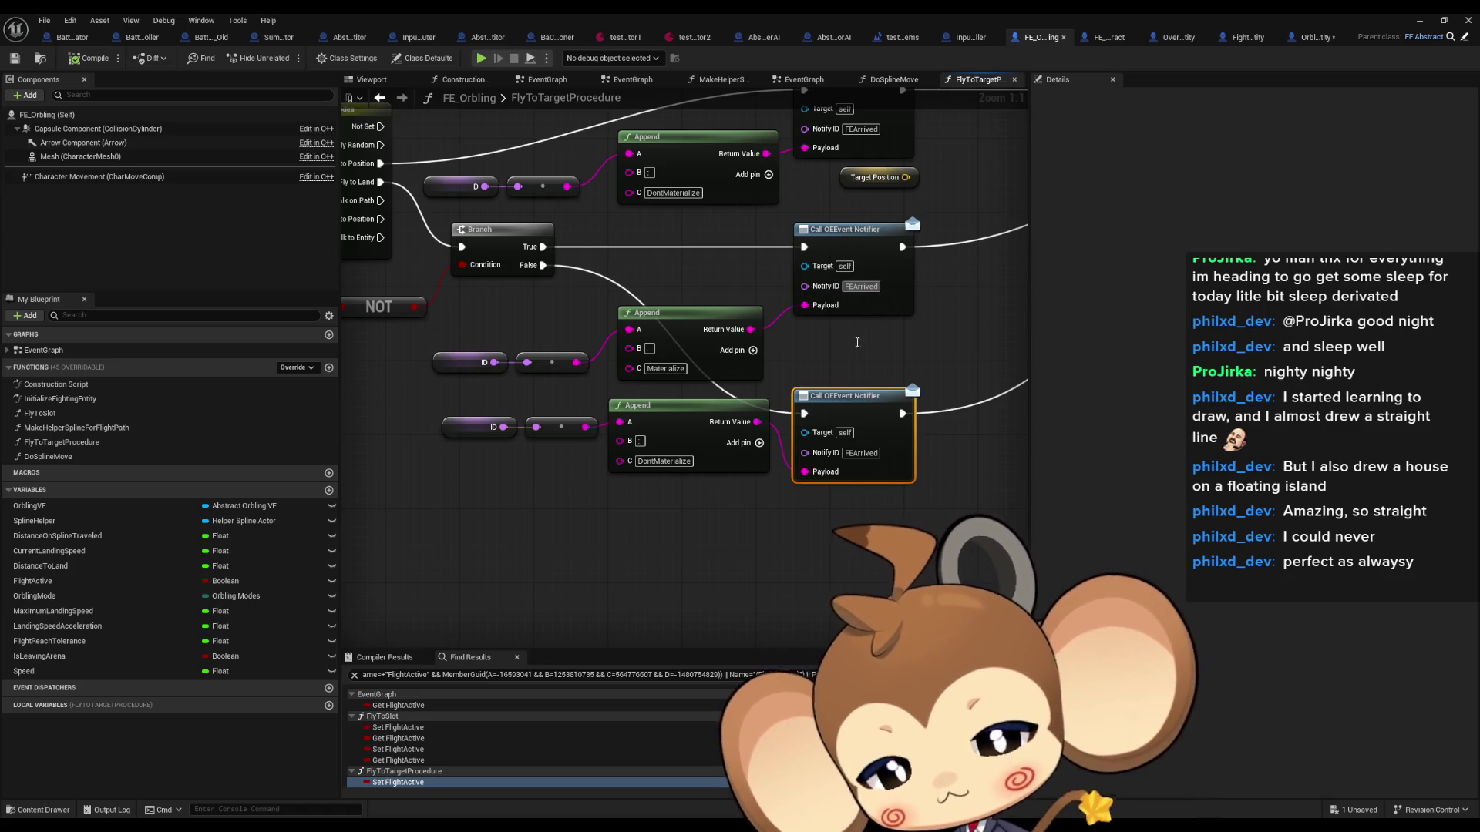
pyautogui.moveTo(903, 341); pyautogui.dragTo(877, 420)
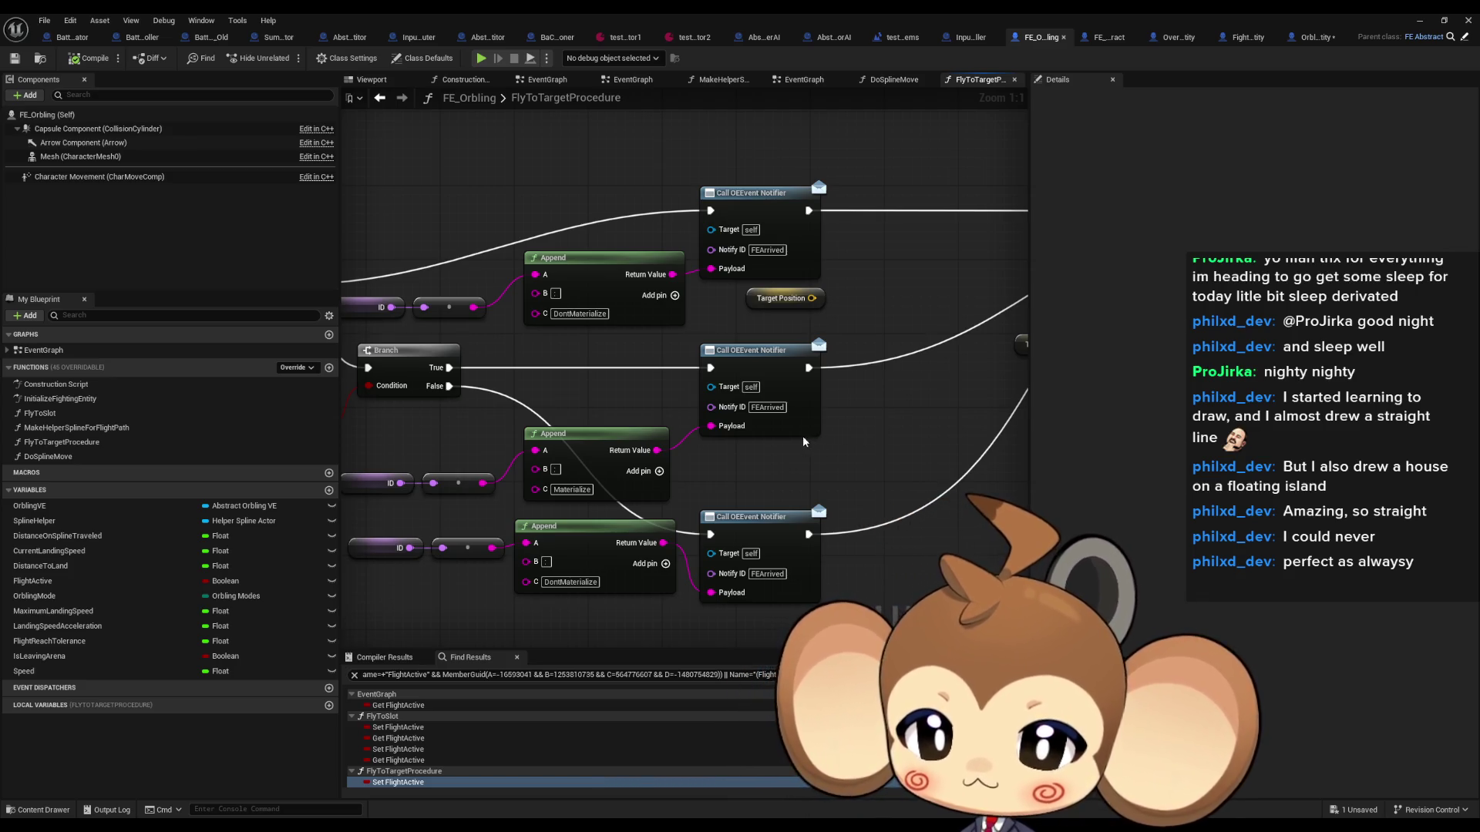
pyautogui.scroll(-5, 953, 455)
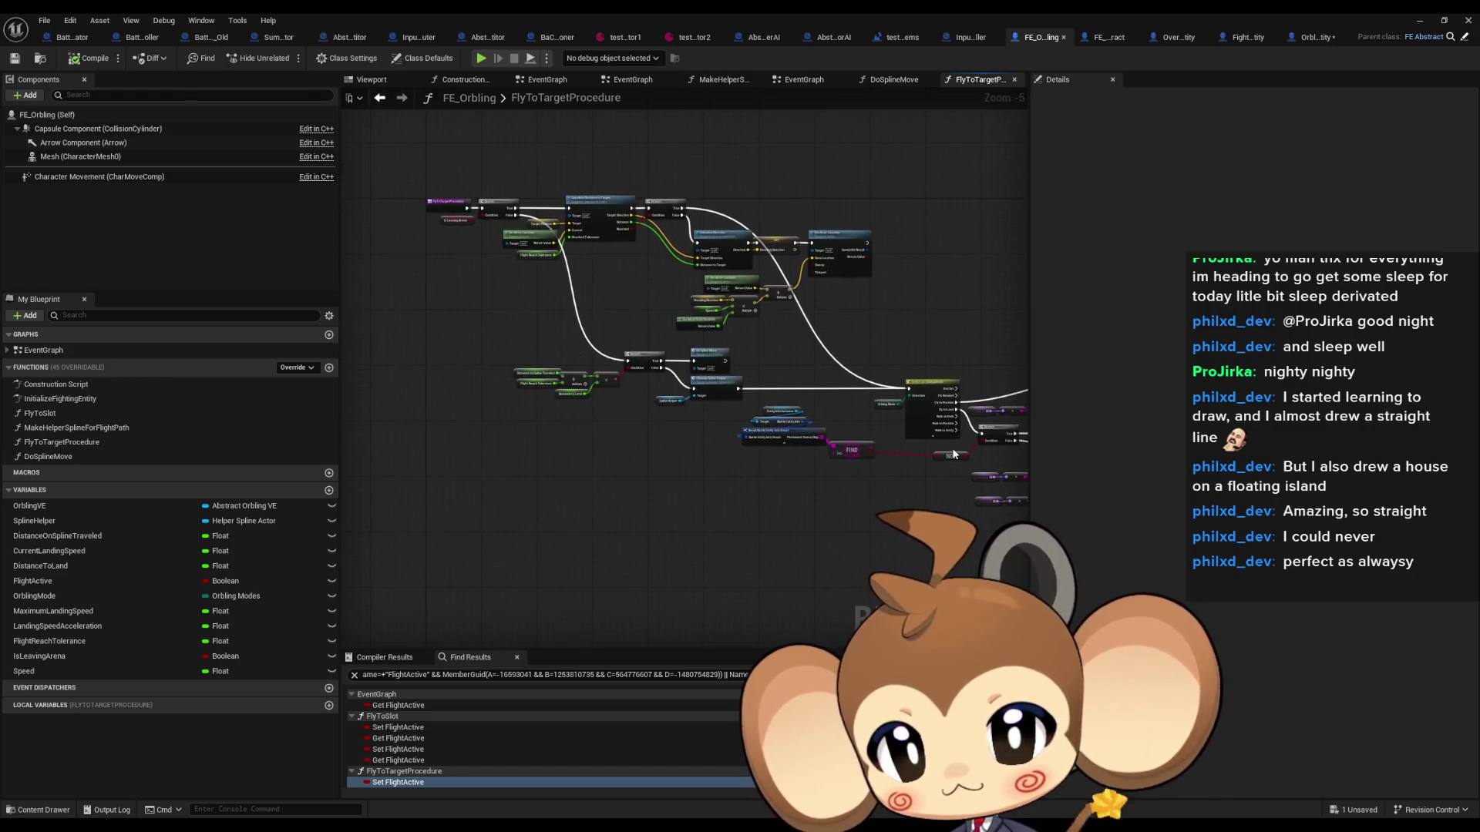
pyautogui.scroll(1, 951, 445)
pyautogui.scroll(1, 807, 381)
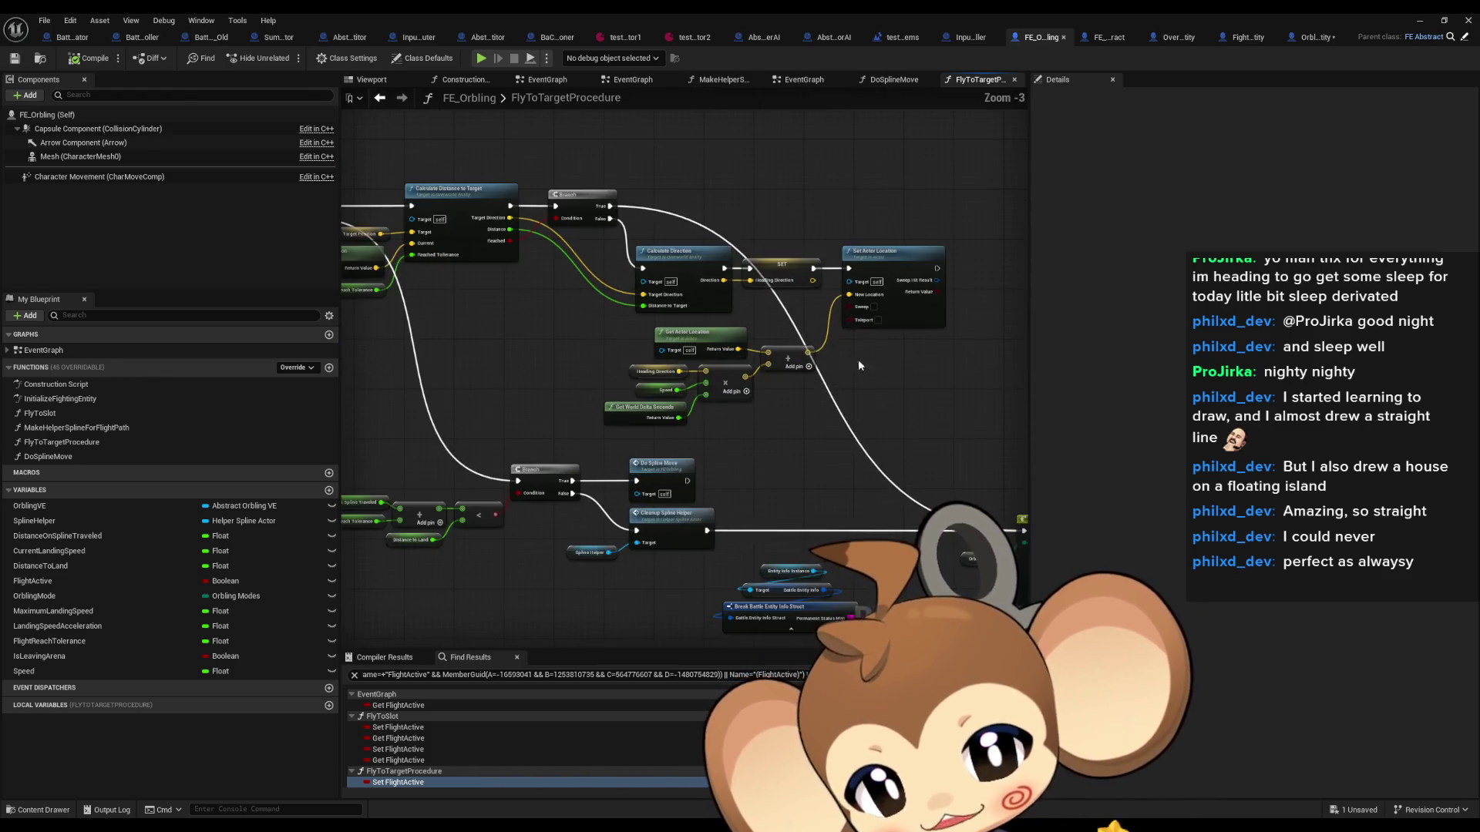
pyautogui.moveTo(858, 359); pyautogui.dragTo(706, 252)
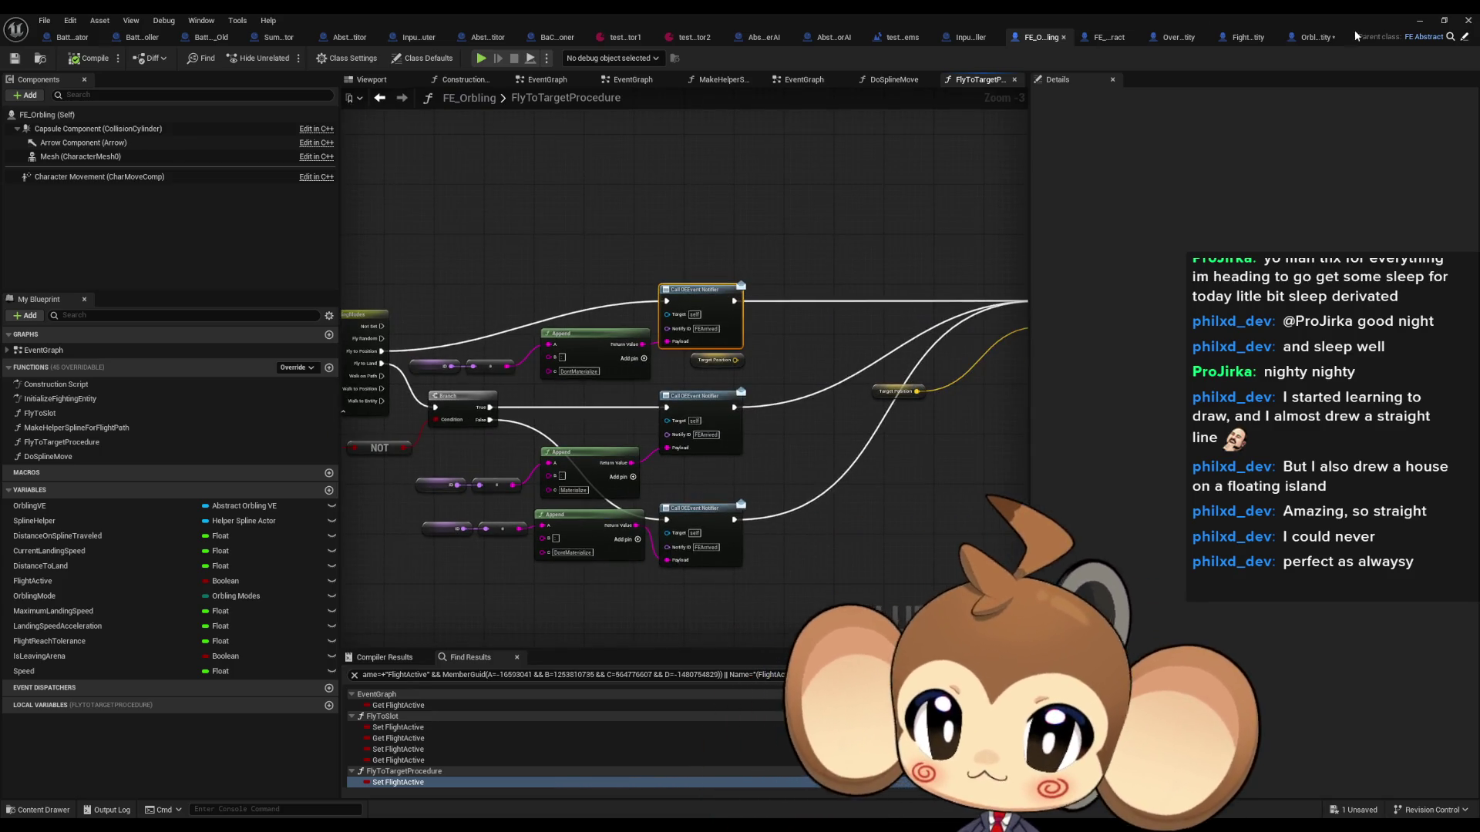
pyautogui.click(1464, 37)
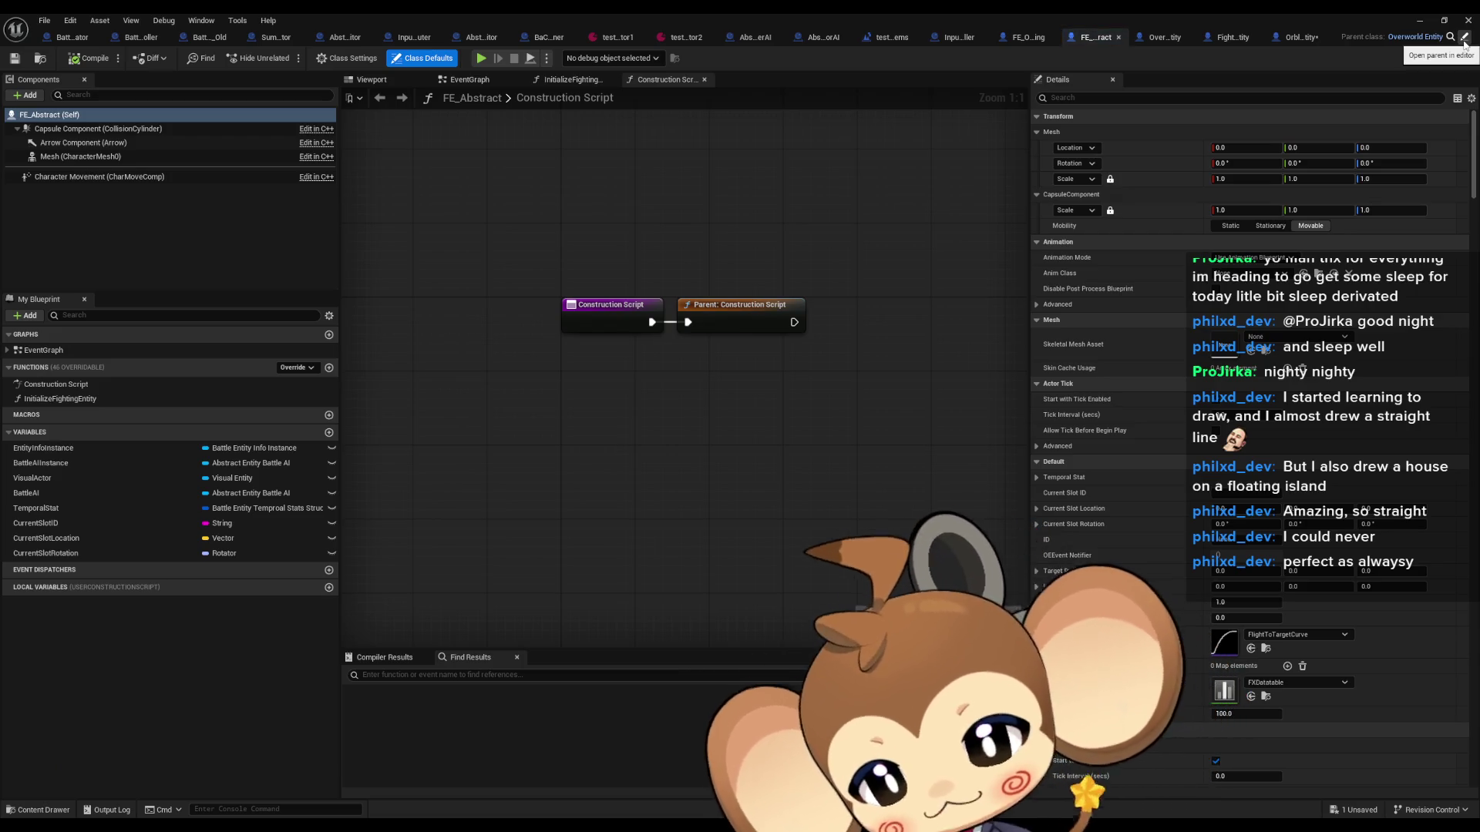
pyautogui.click(1464, 39)
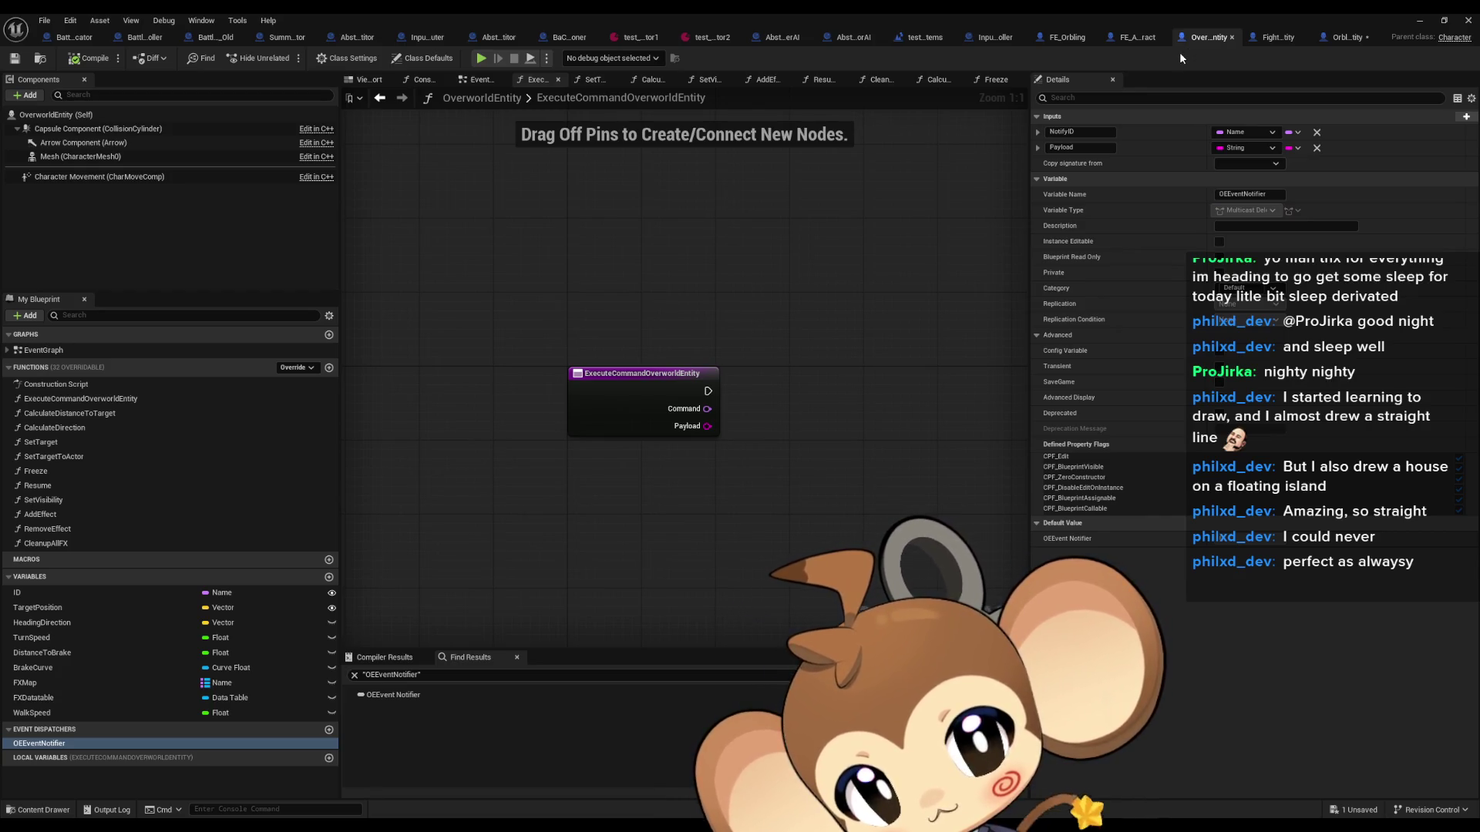
pyautogui.click(1066, 38)
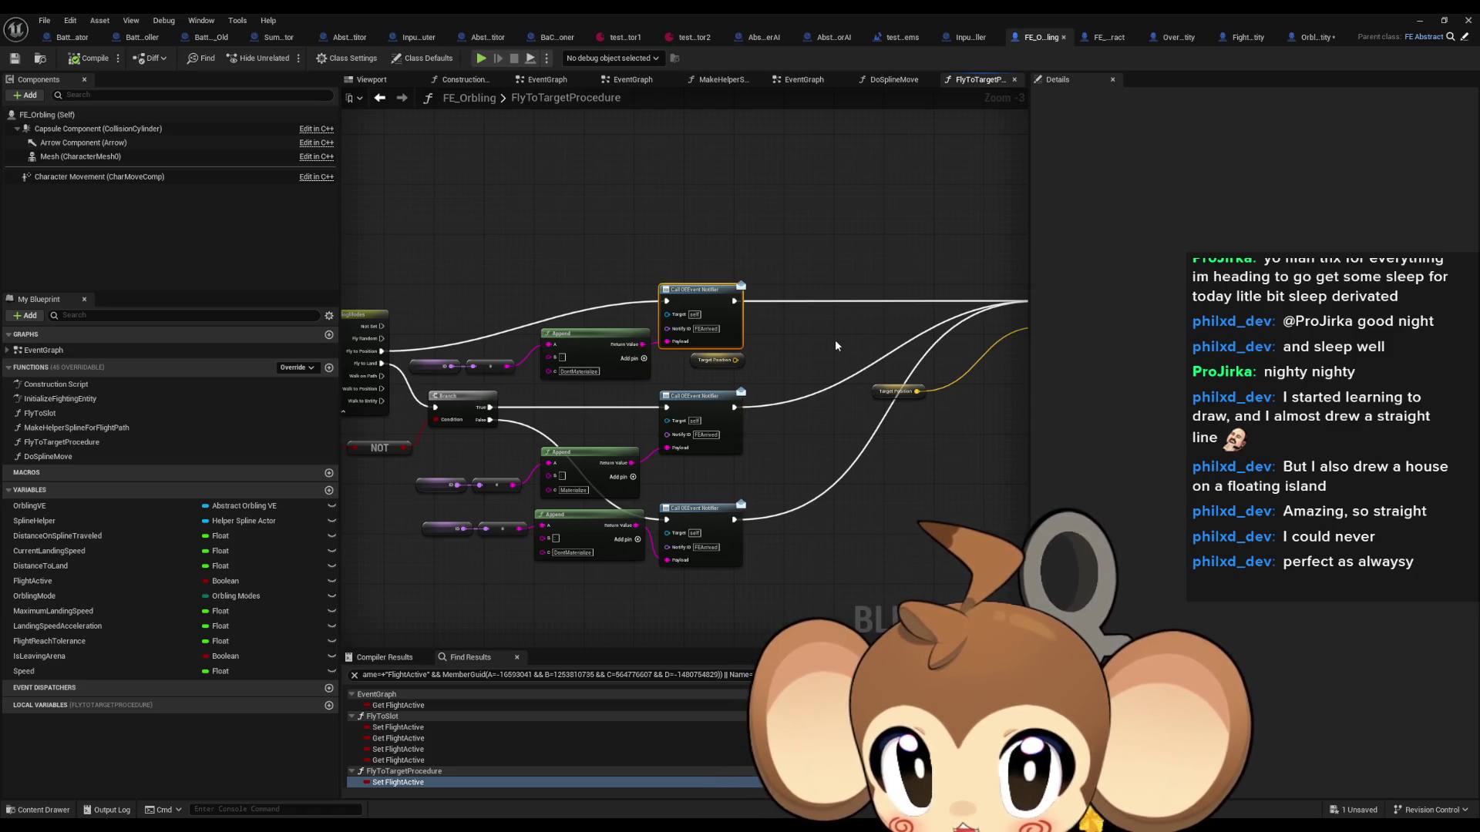
pyautogui.moveTo(834, 346); pyautogui.dragTo(729, 345)
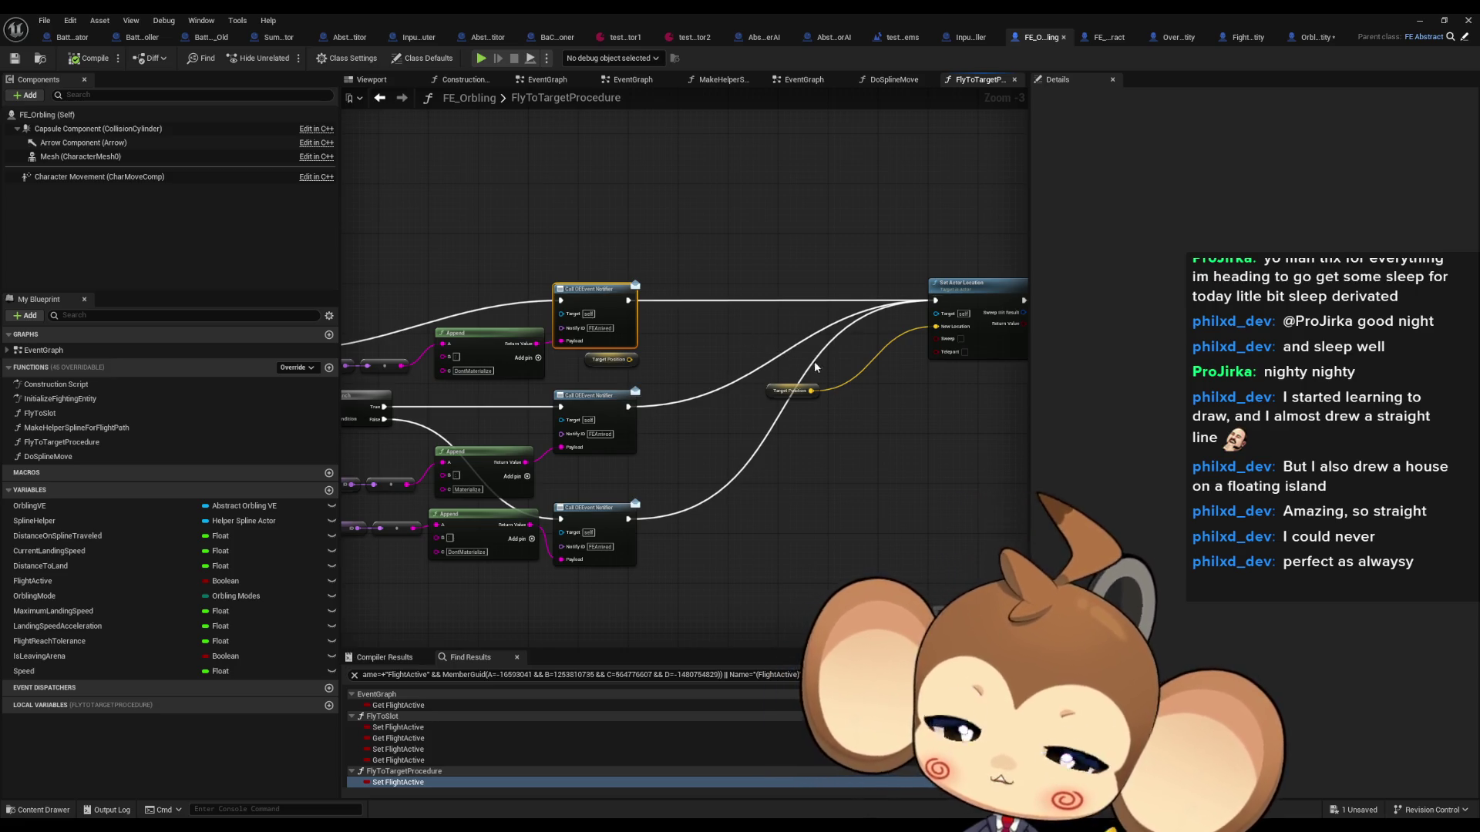
pyautogui.moveTo(984, 438); pyautogui.dragTo(807, 446)
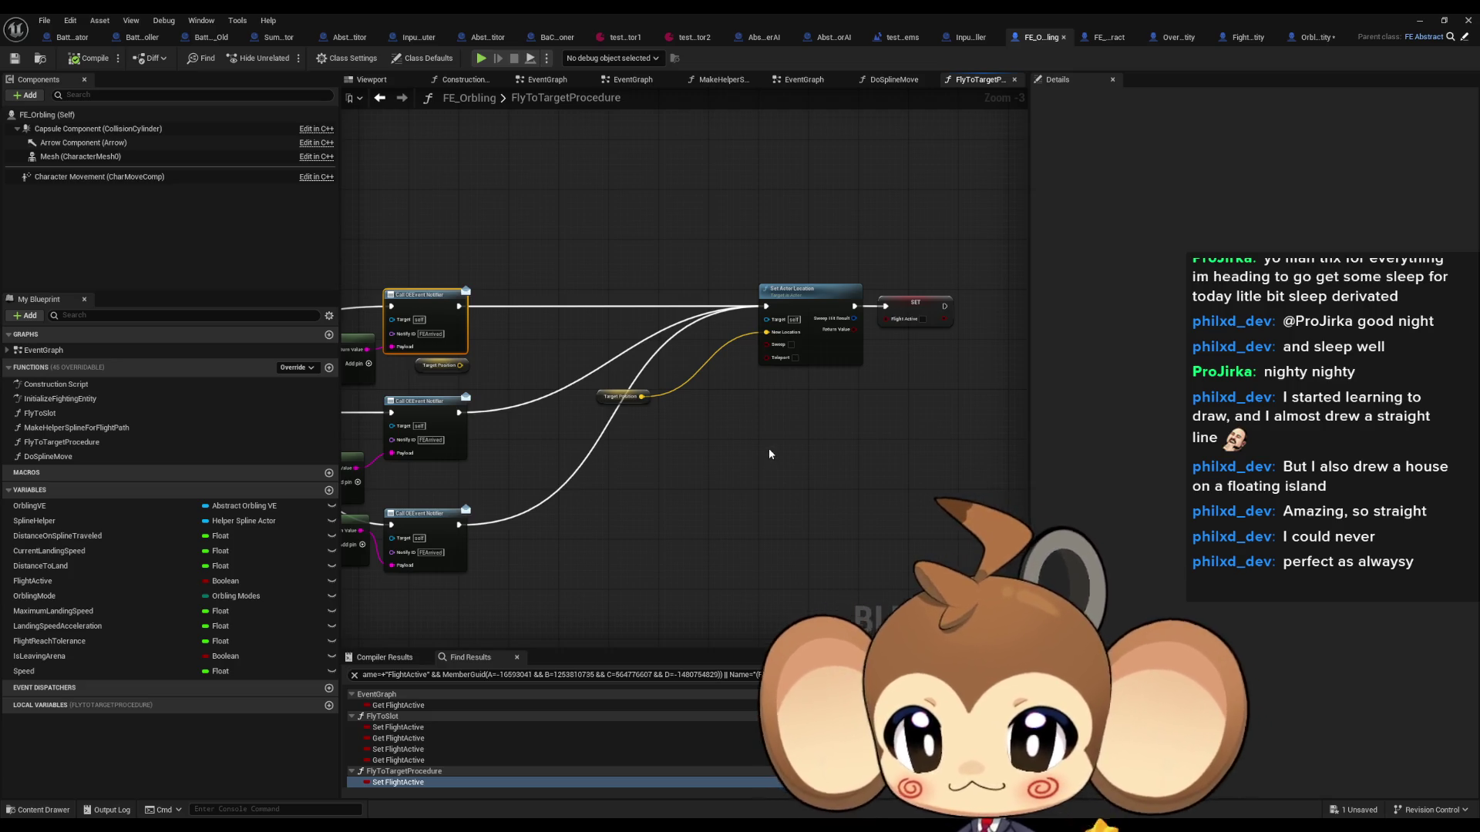
pyautogui.click(794, 293)
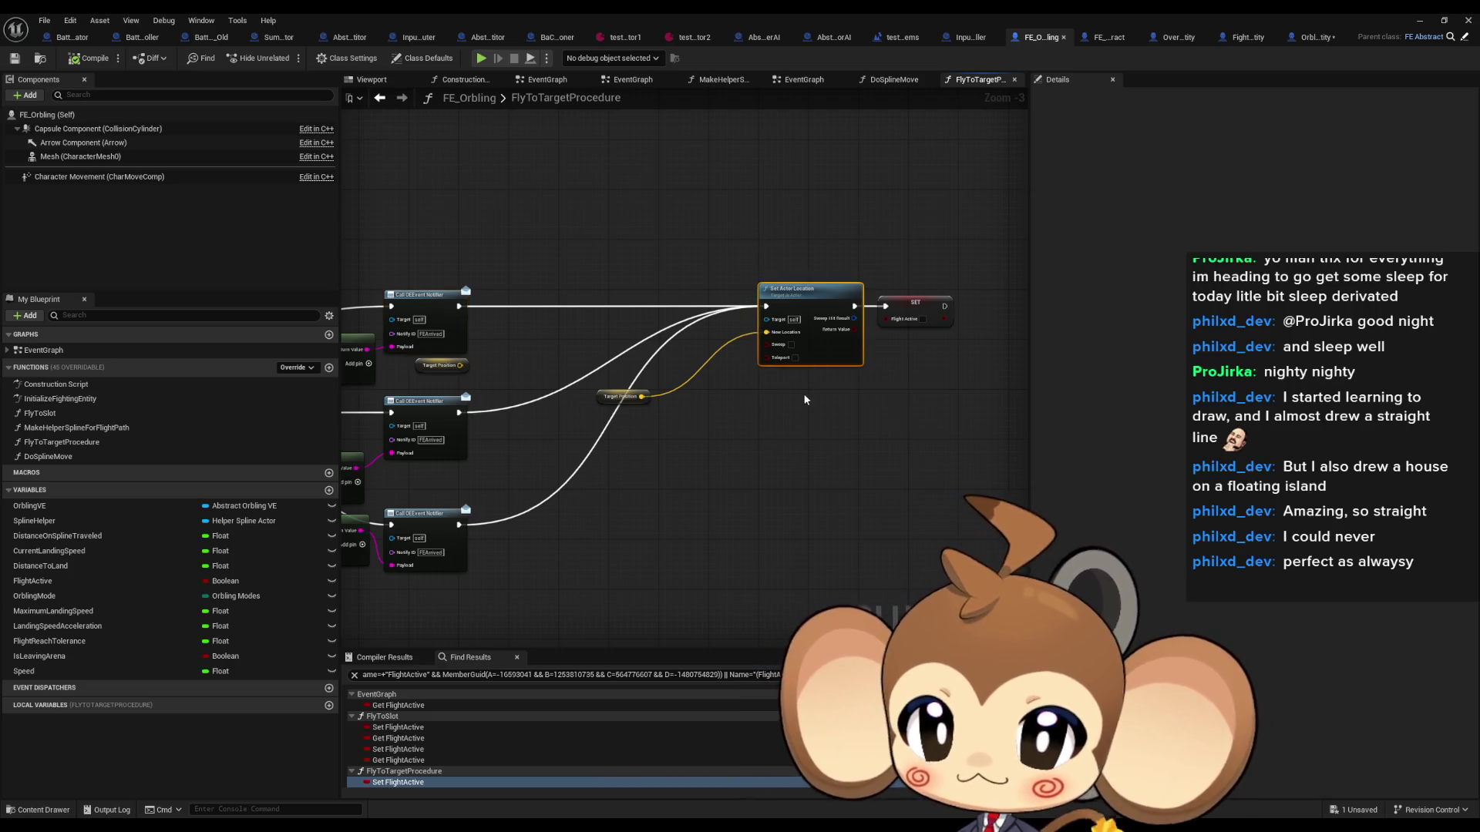
pyautogui.moveTo(745, 441); pyautogui.dragTo(821, 447)
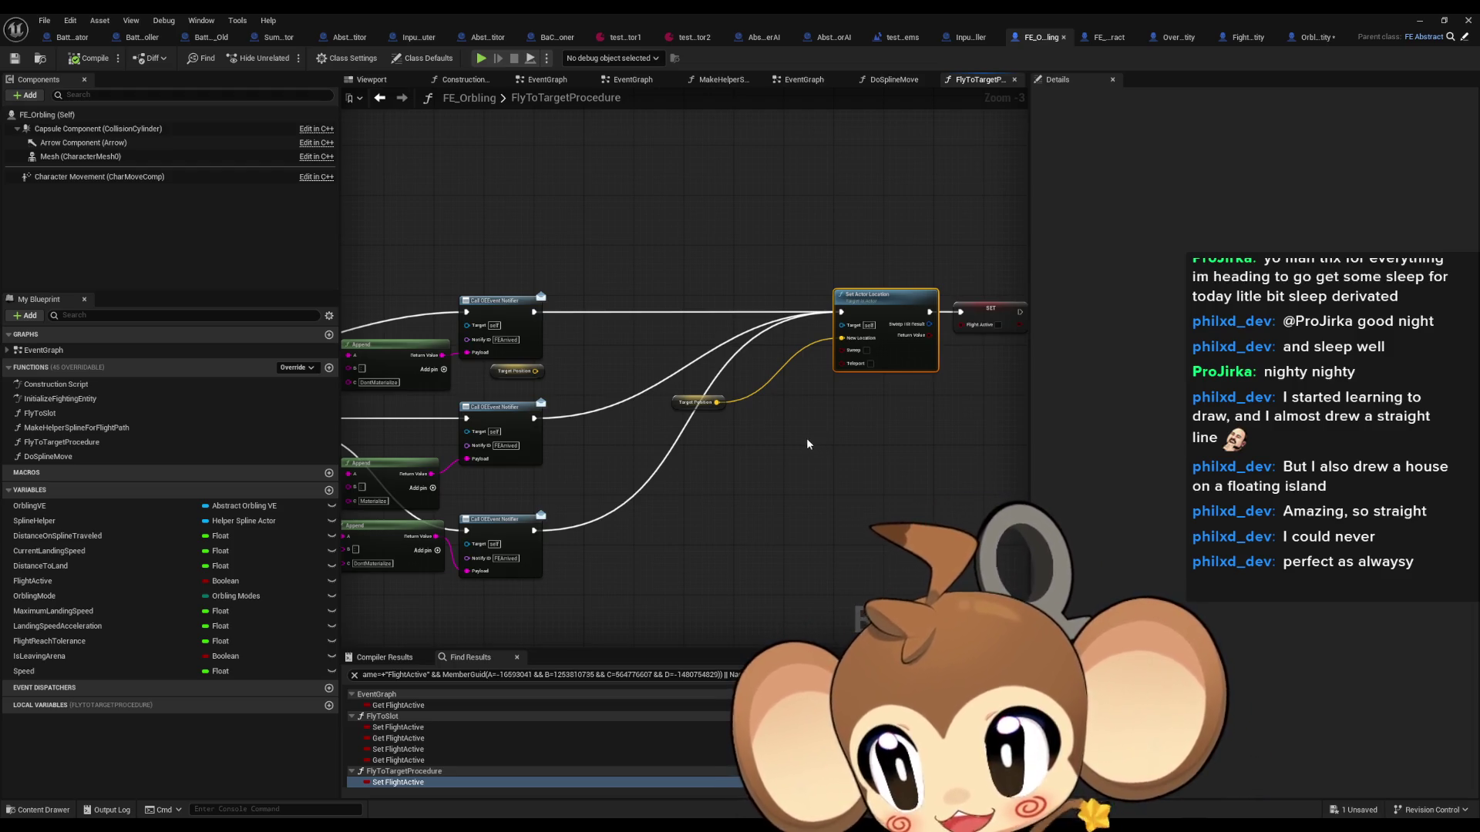
pyautogui.moveTo(807, 438); pyautogui.dragTo(1024, 433)
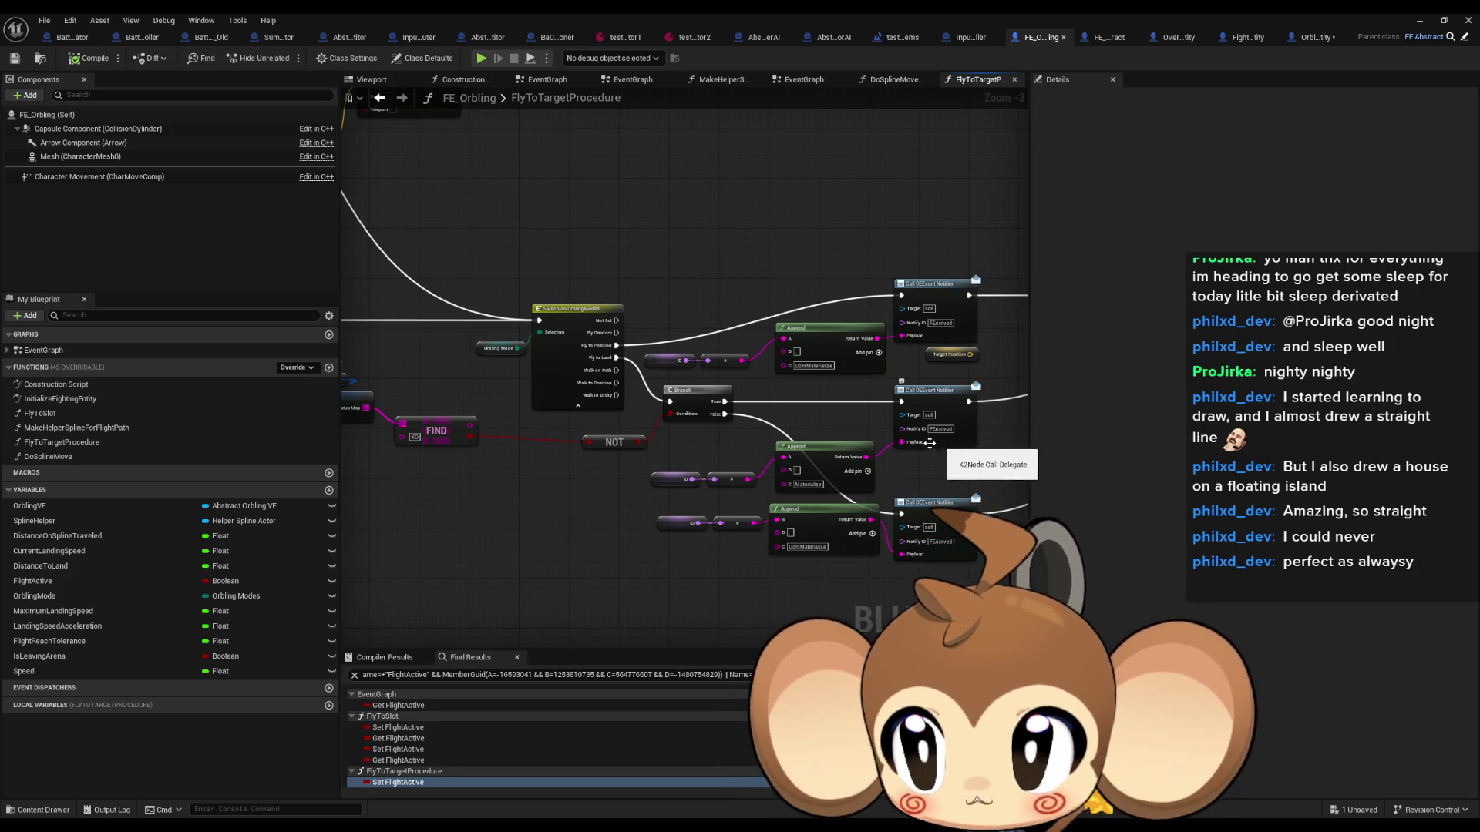
pyautogui.scroll(-2, 769, 507)
pyautogui.scroll(4, 760, 501)
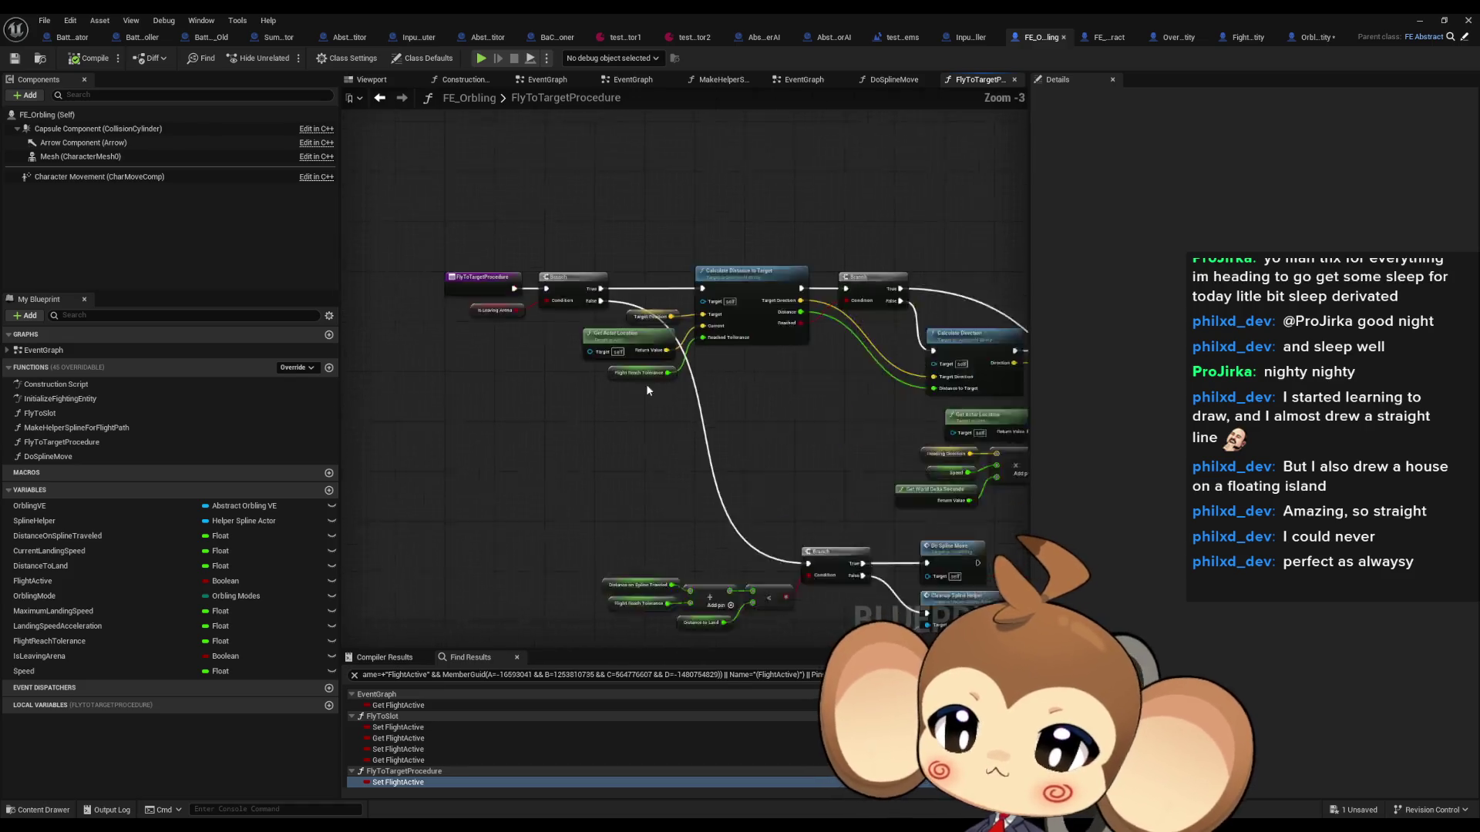
pyautogui.click(436, 249)
pyautogui.scroll(-3, 539, 308)
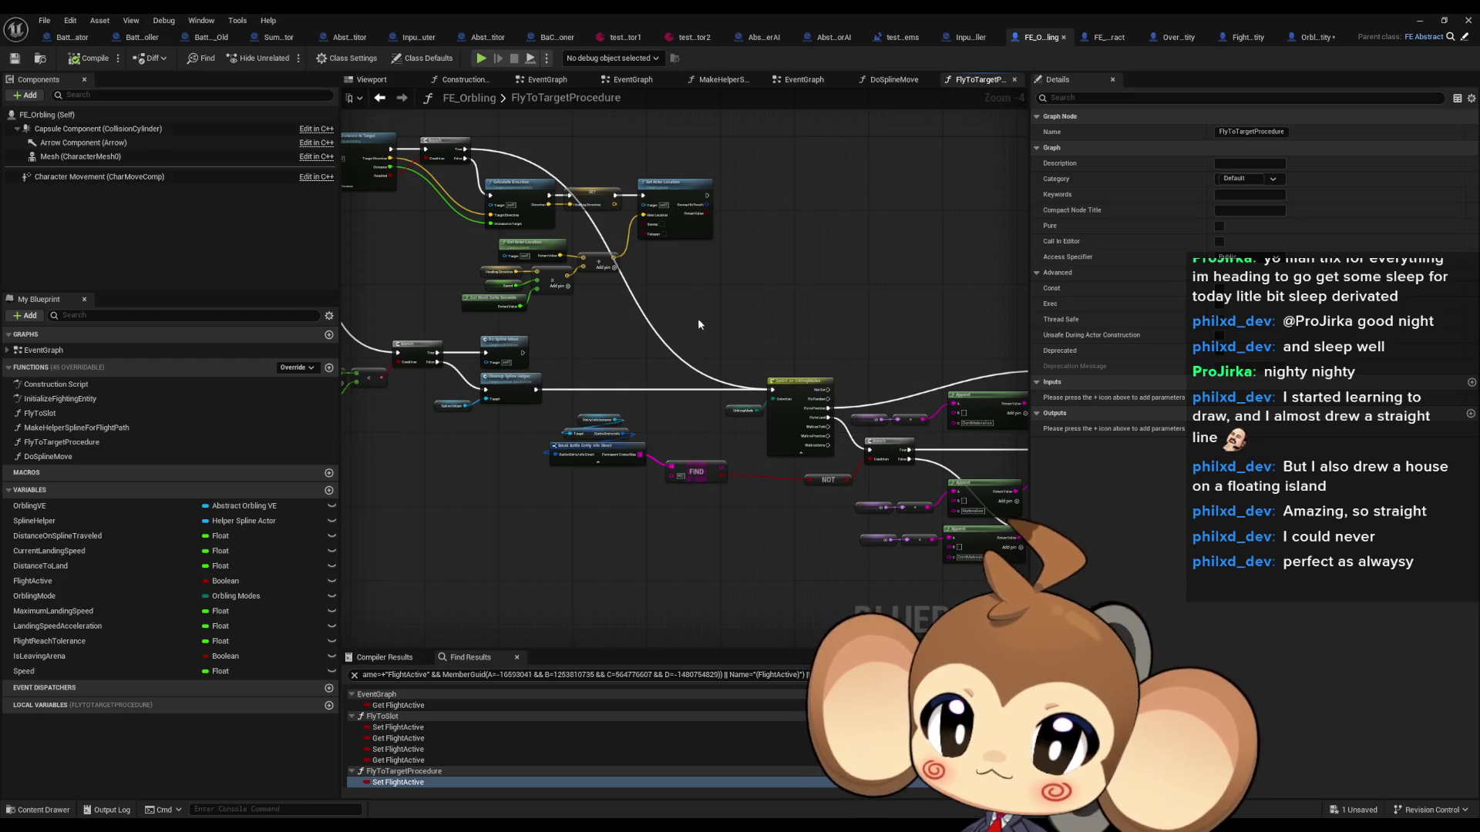
pyautogui.moveTo(742, 410); pyautogui.dragTo(622, 402)
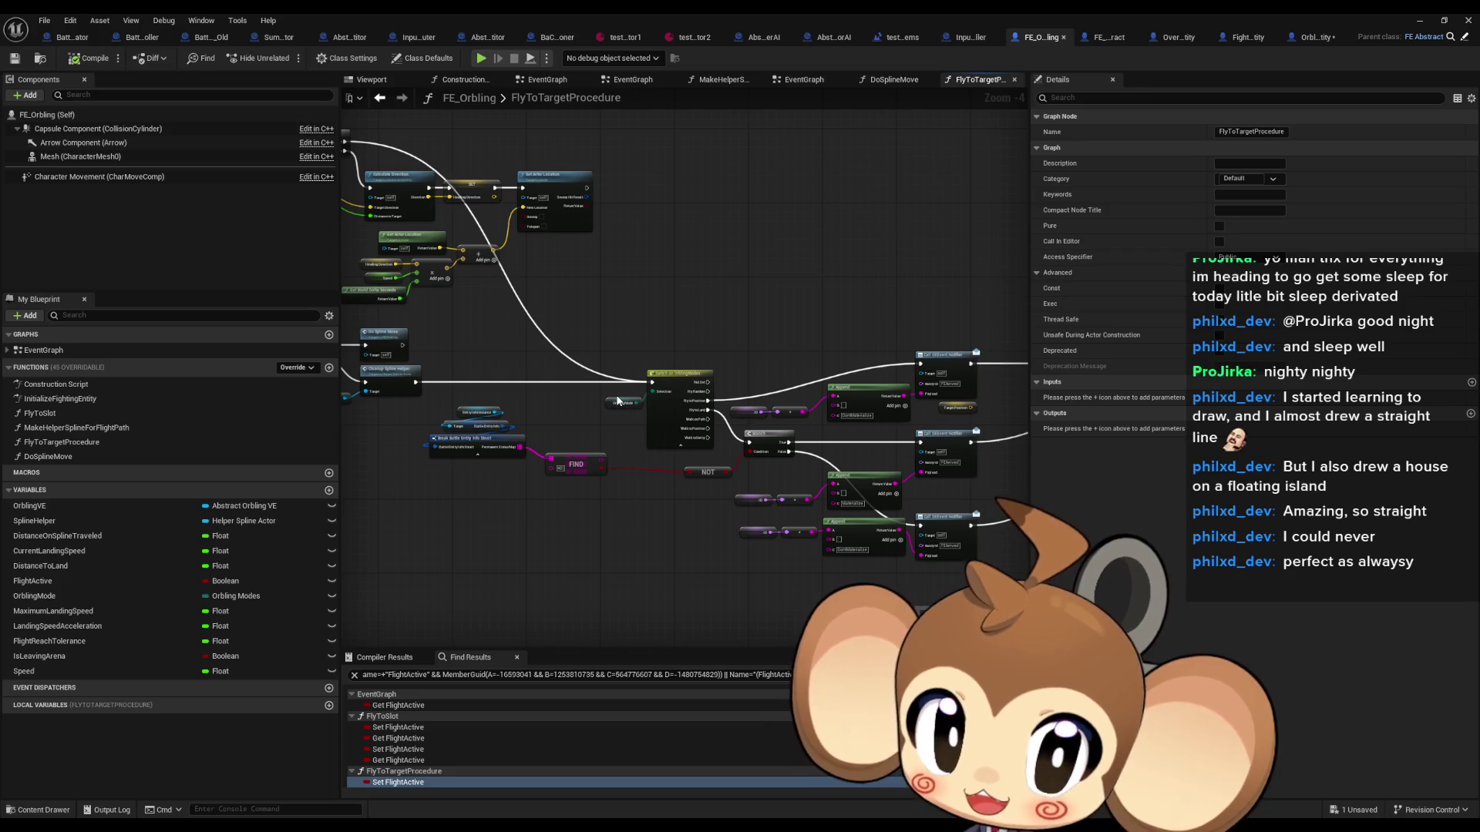
pyautogui.moveTo(591, 381); pyautogui.dragTo(489, 276)
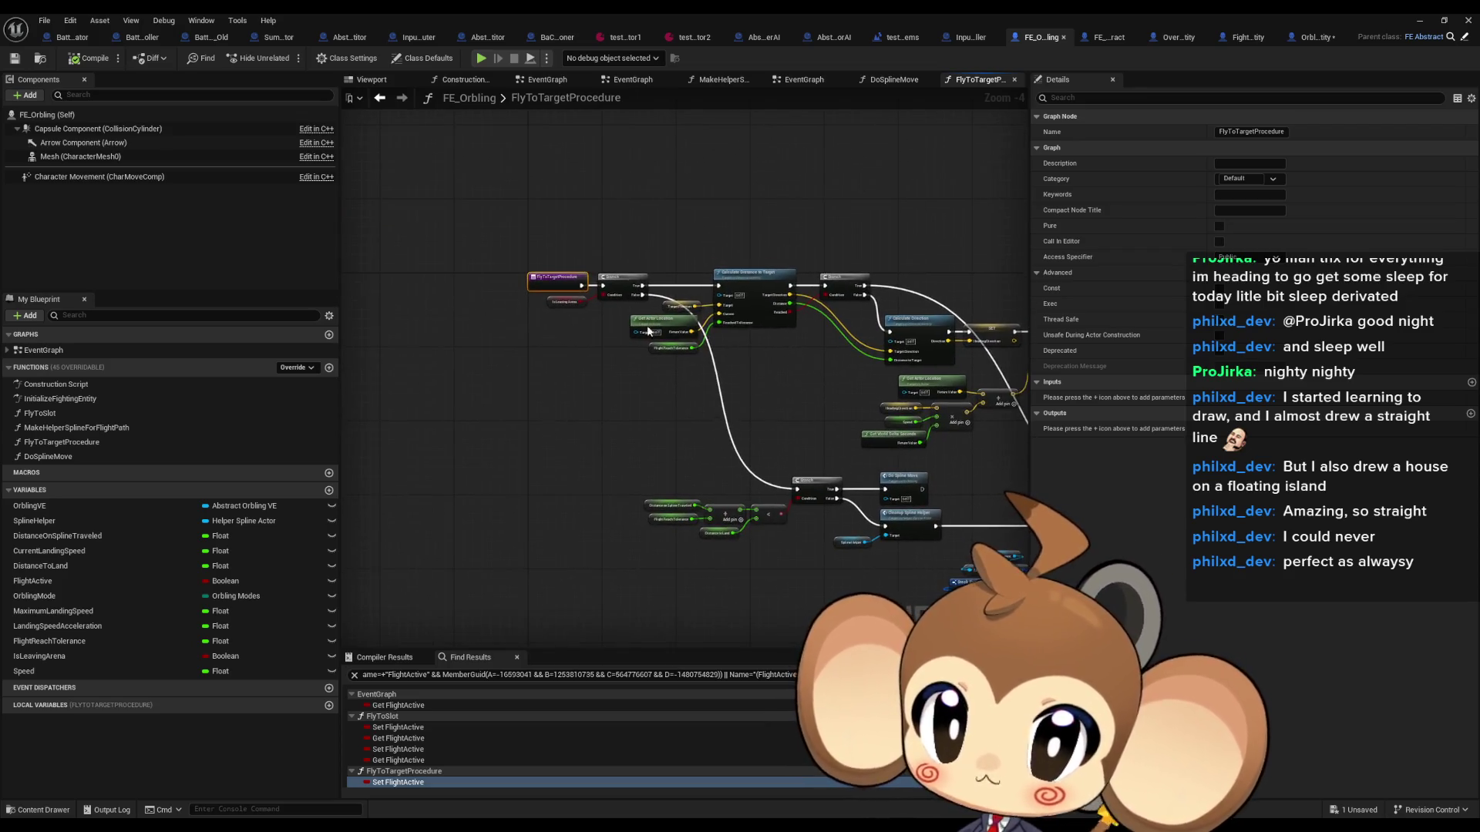
pyautogui.scroll(2, 490, 276)
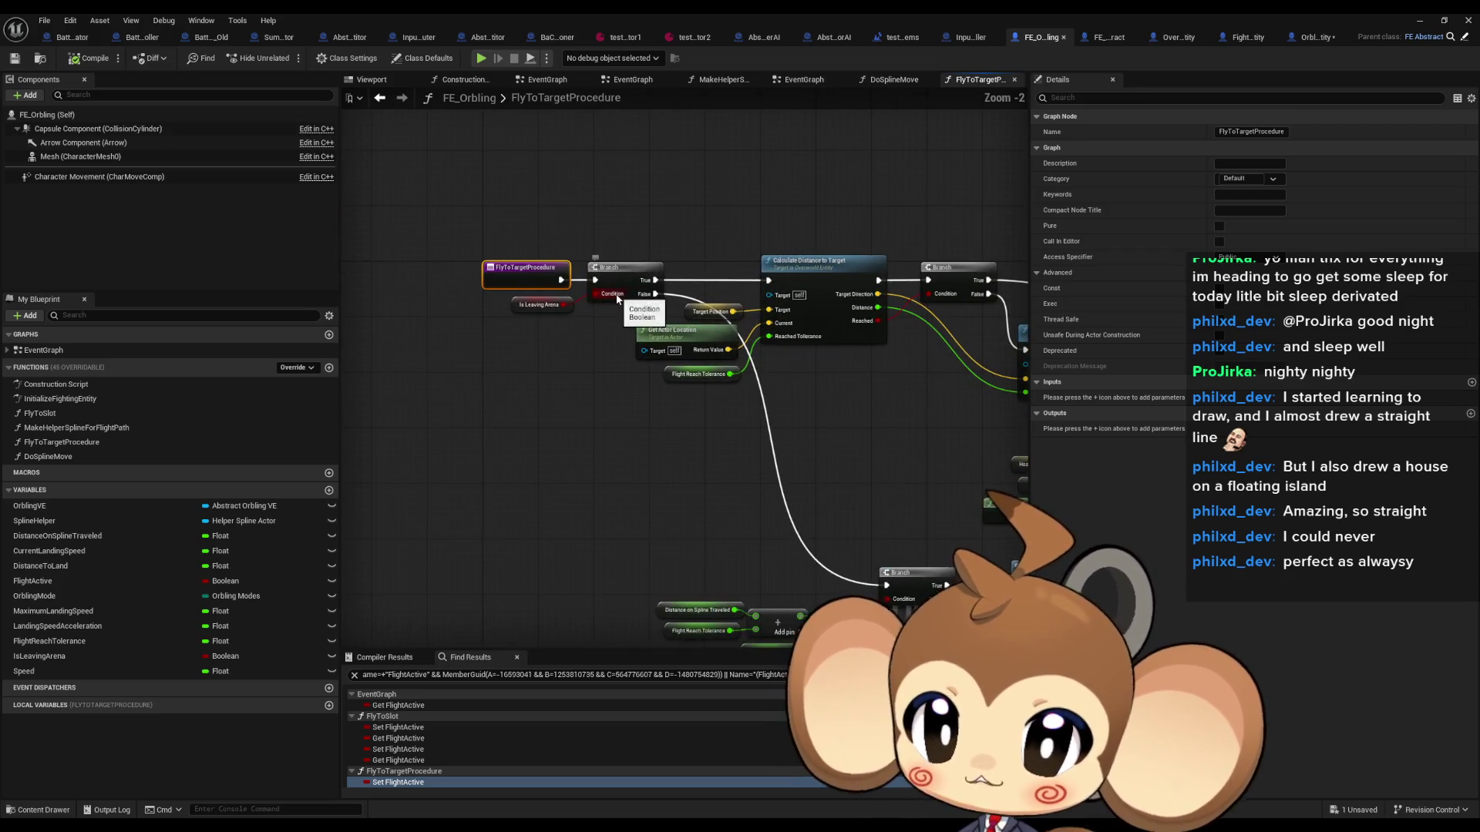
pyautogui.click(81, 355)
# Step: Open the Fly to Target Procedure function from its call in the EventGraph
pyautogui.doubleClick(81, 356)
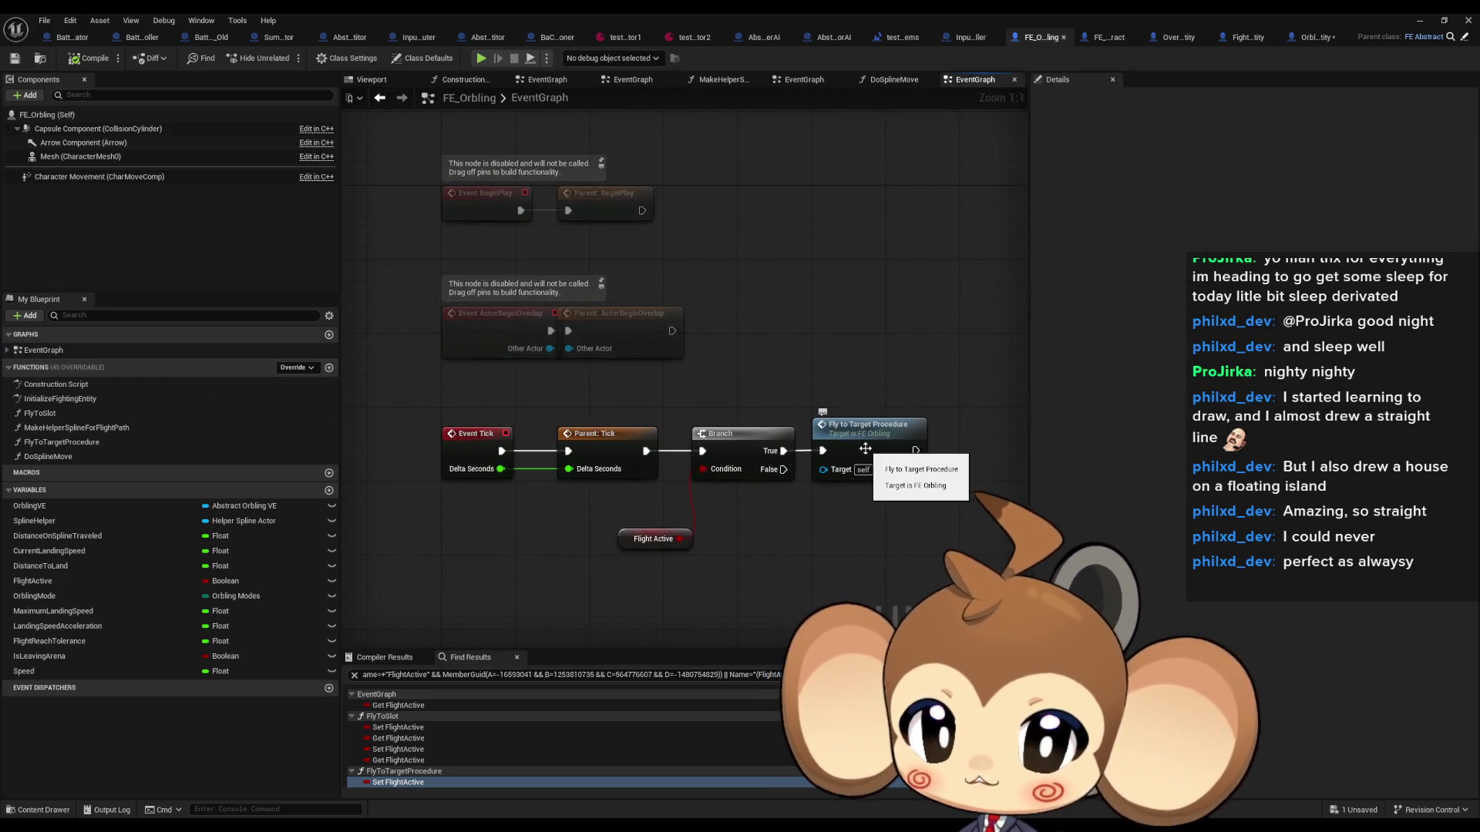
pyautogui.doubleClick(865, 449)
pyautogui.scroll(5, 530, 302)
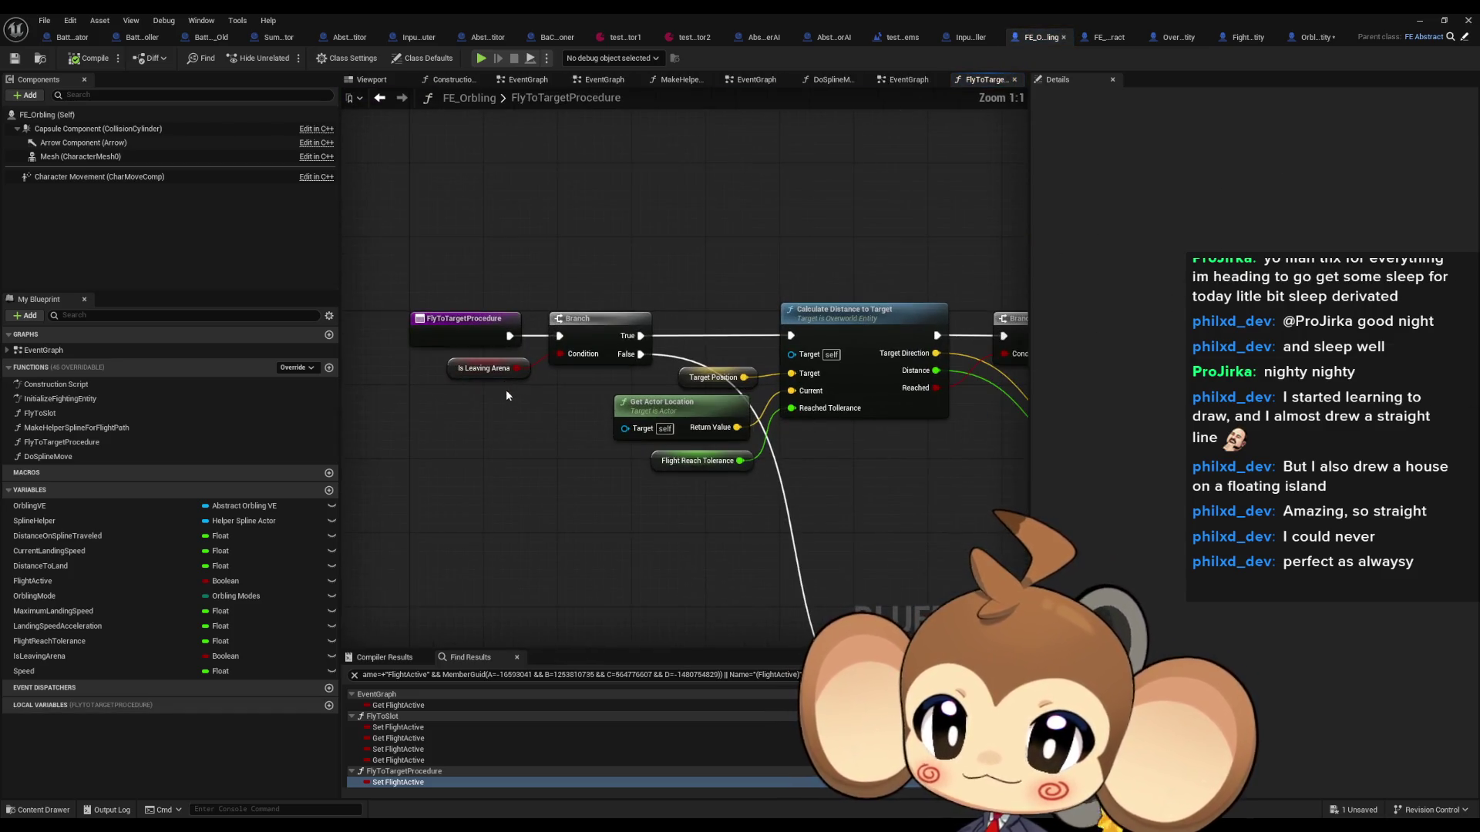
# Step: Pan to Switch on OrblingModes and bring up the Orbling Mode getter's node actions
pyautogui.moveTo(592, 358); pyautogui.dragTo(537, 261)
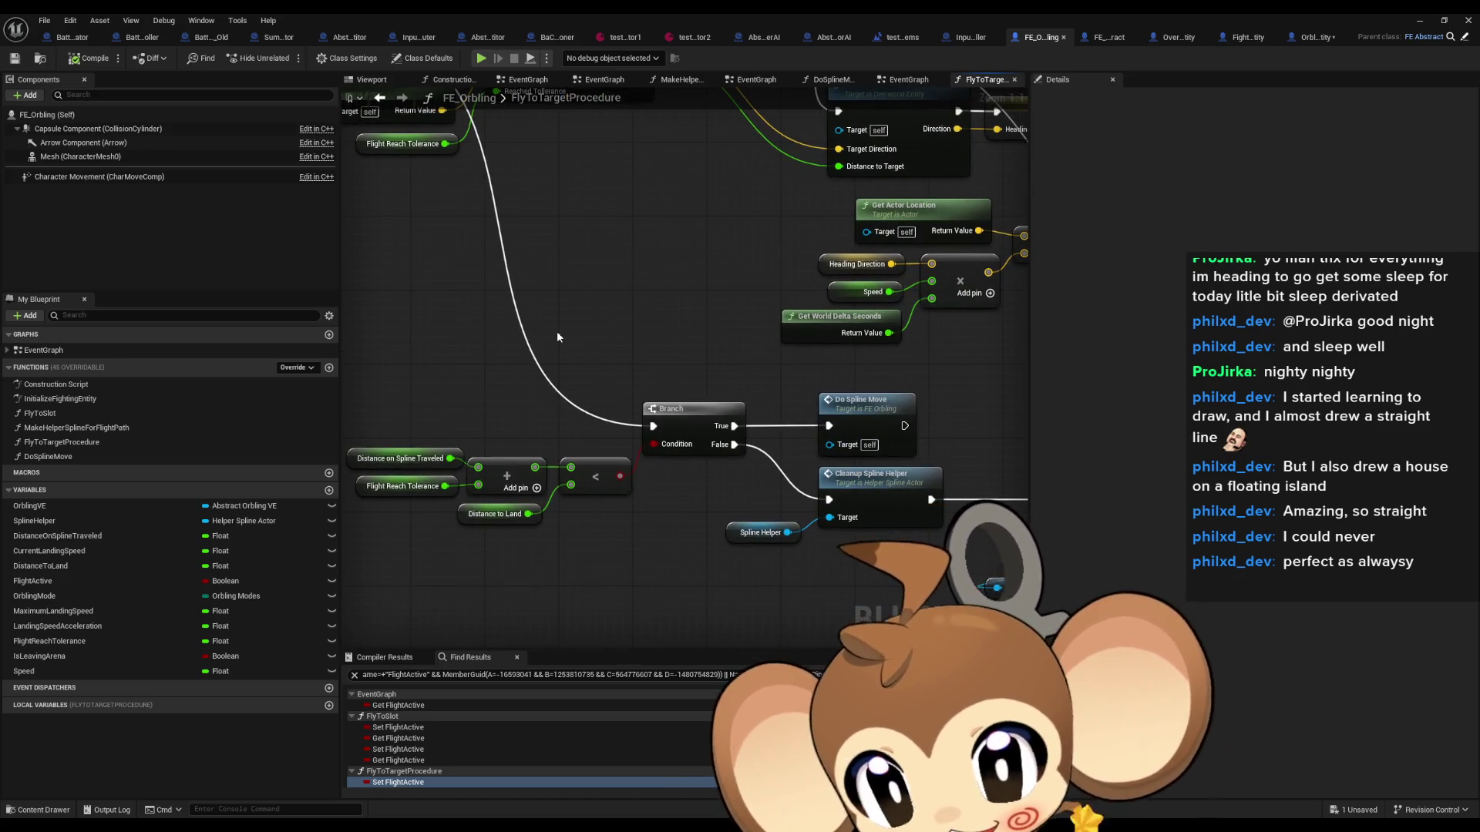
pyautogui.moveTo(829, 436); pyautogui.dragTo(511, 424)
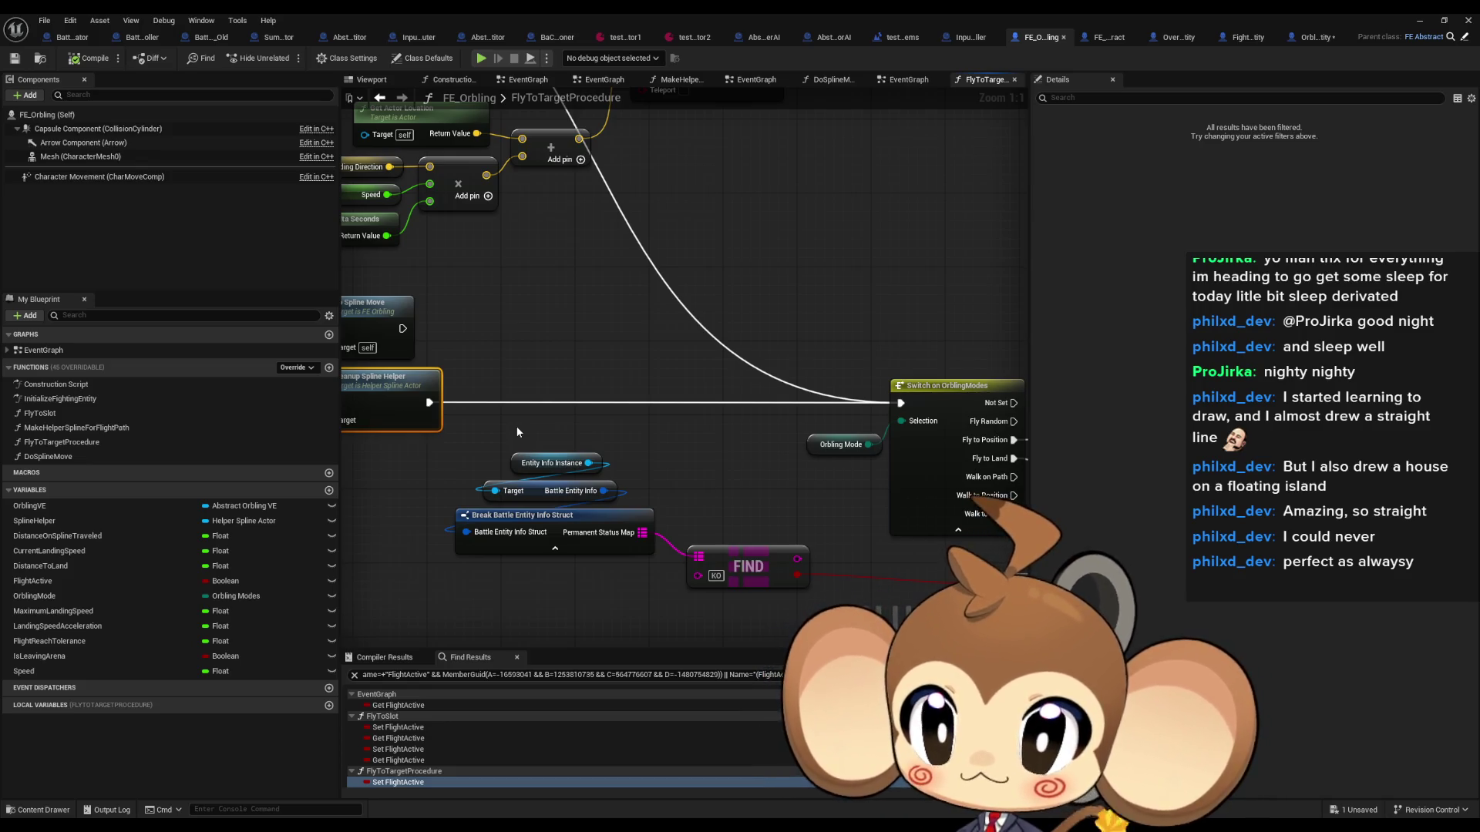
pyautogui.moveTo(752, 435); pyautogui.dragTo(556, 422)
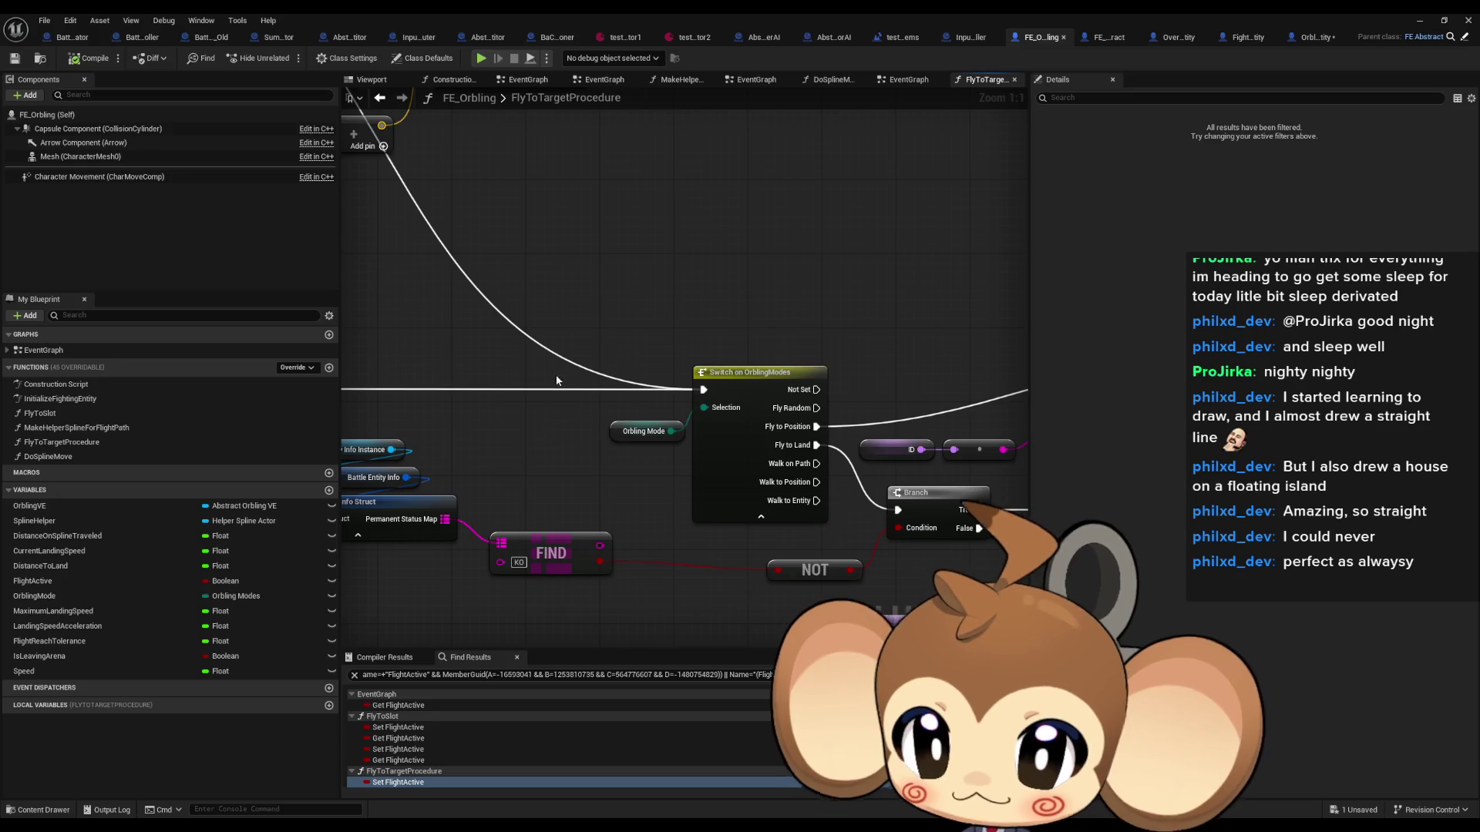
pyautogui.moveTo(649, 441); pyautogui.dragTo(657, 445)
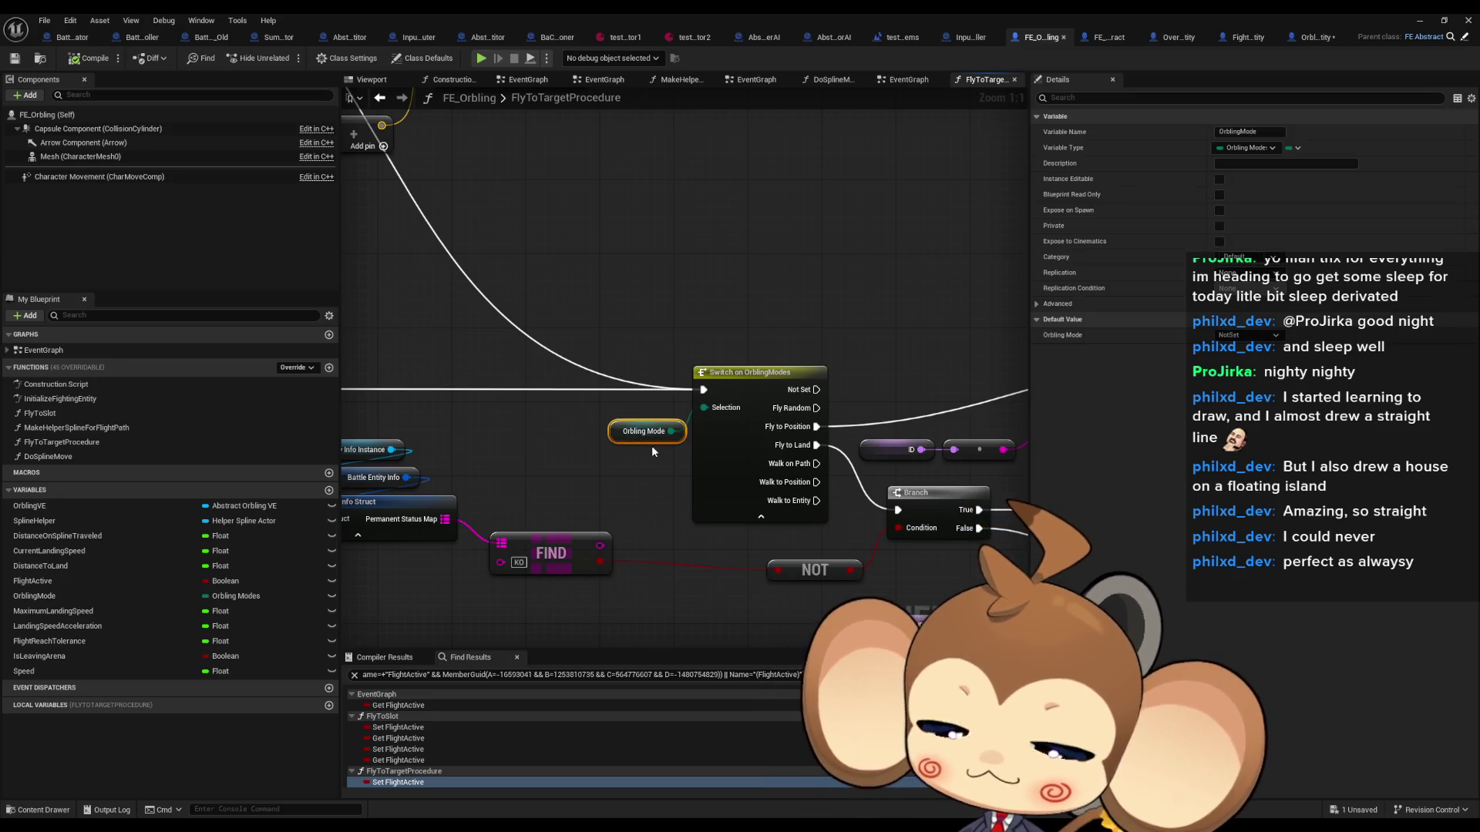
pyautogui.rightClick(618, 436)
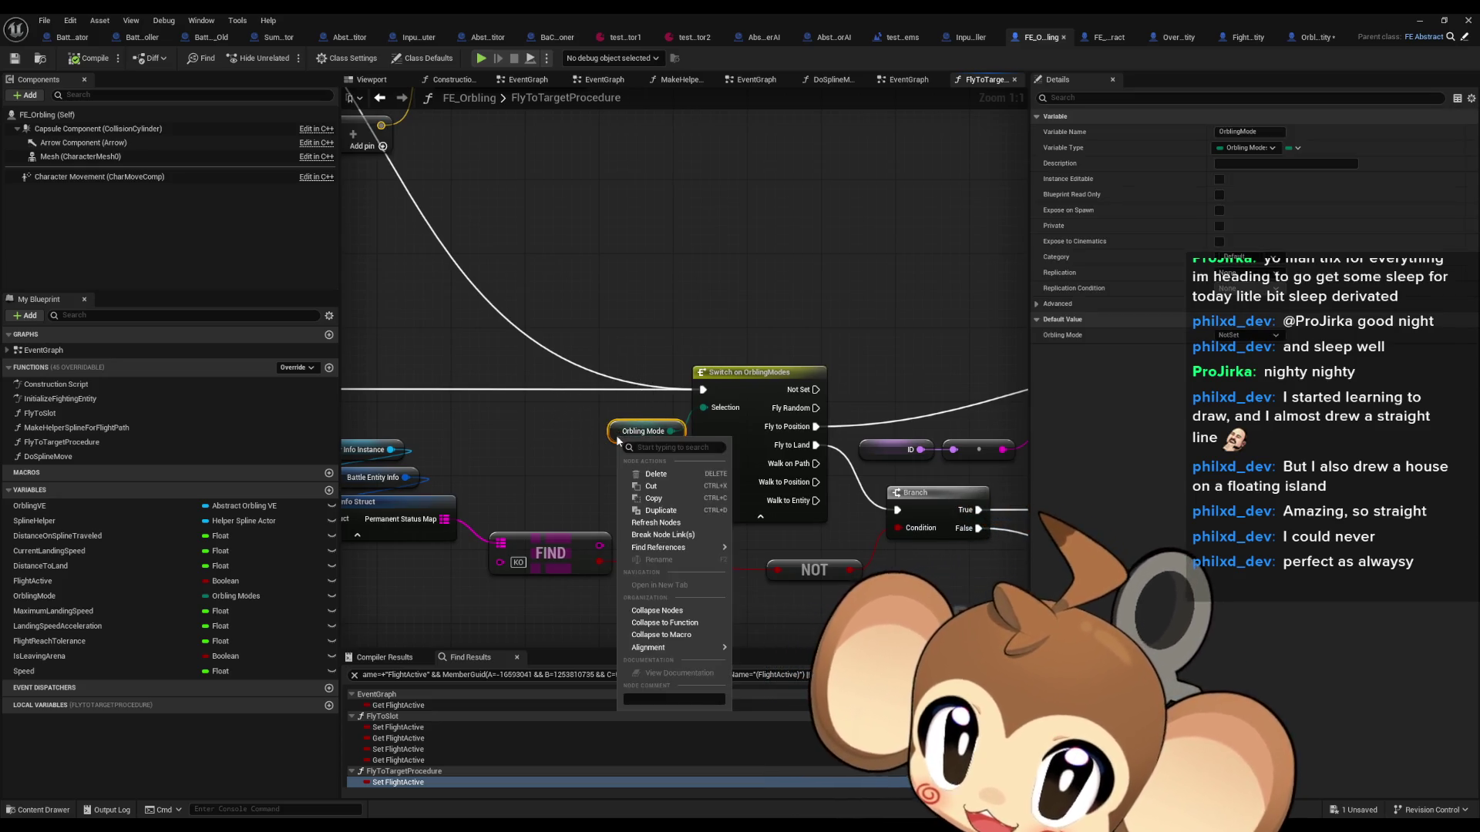
# Step: Find every OrblingMode reference and jump to its Set OrblingMode use in FlyToSlot
pyautogui.moveTo(665, 548)
pyautogui.click(756, 579)
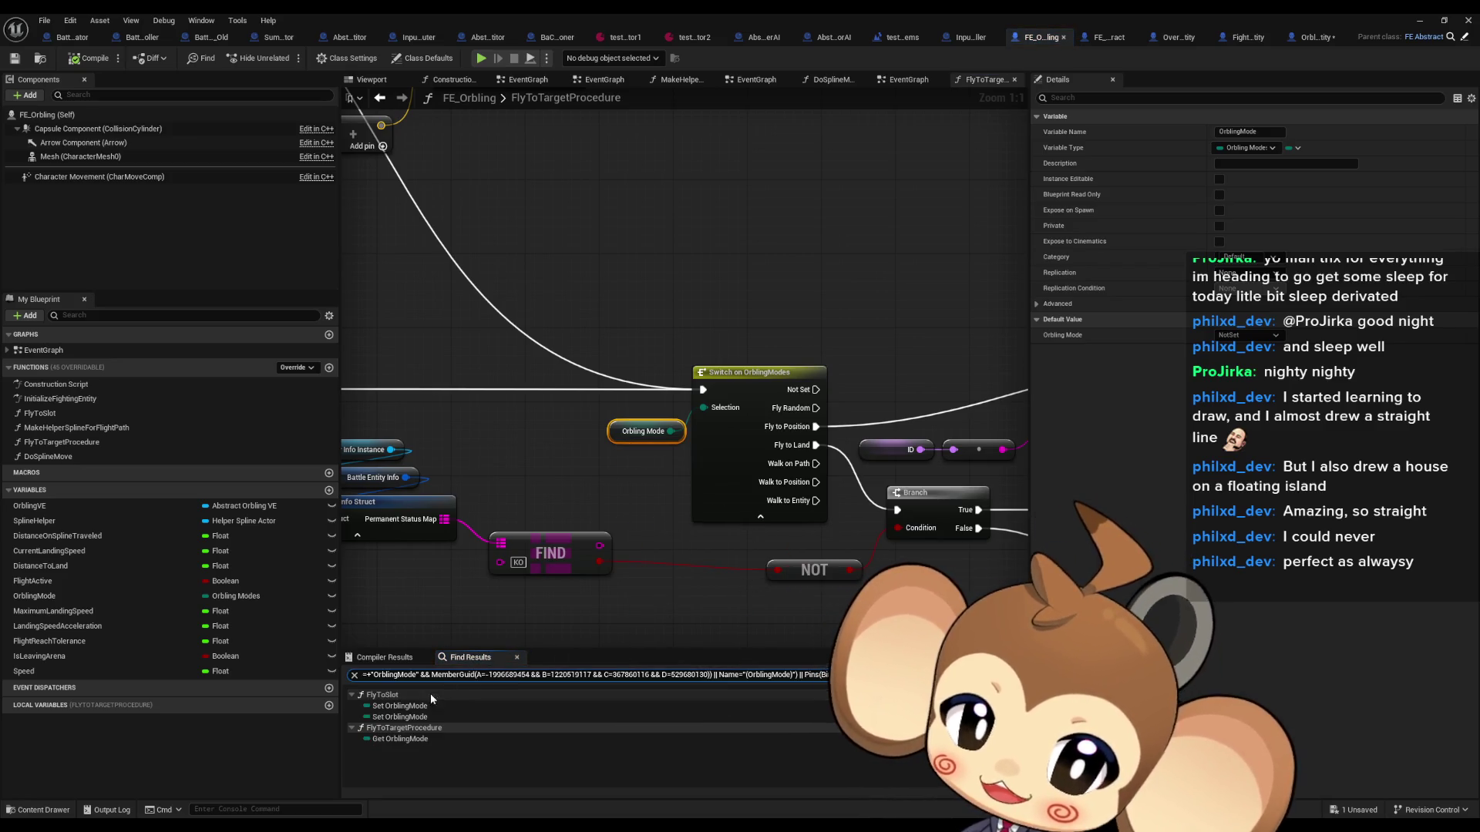
pyautogui.click(413, 717)
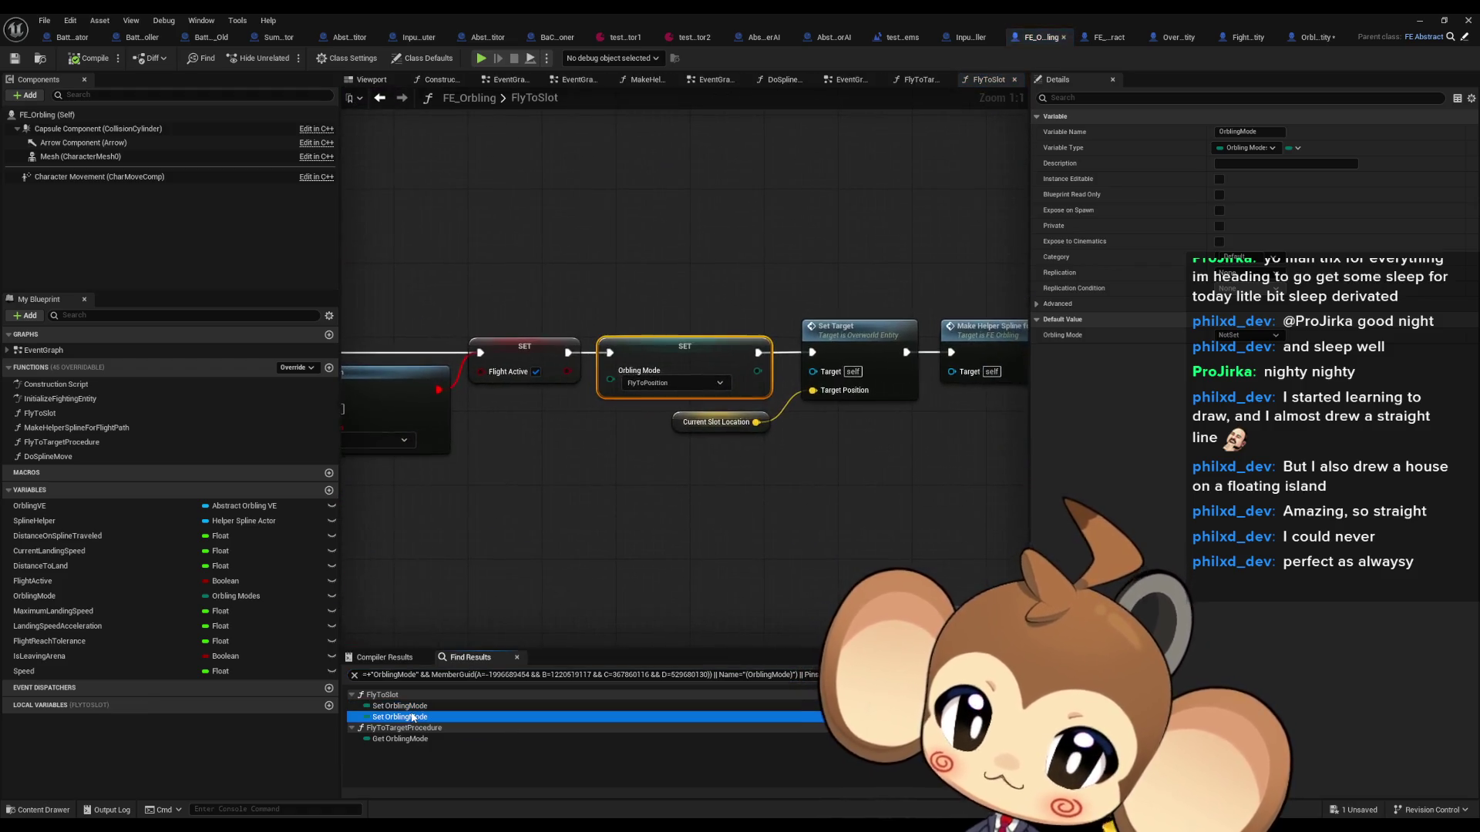
# Step: Select and delete the lower node group in the FlyToSlot graph
pyautogui.scroll(-6, 787, 406)
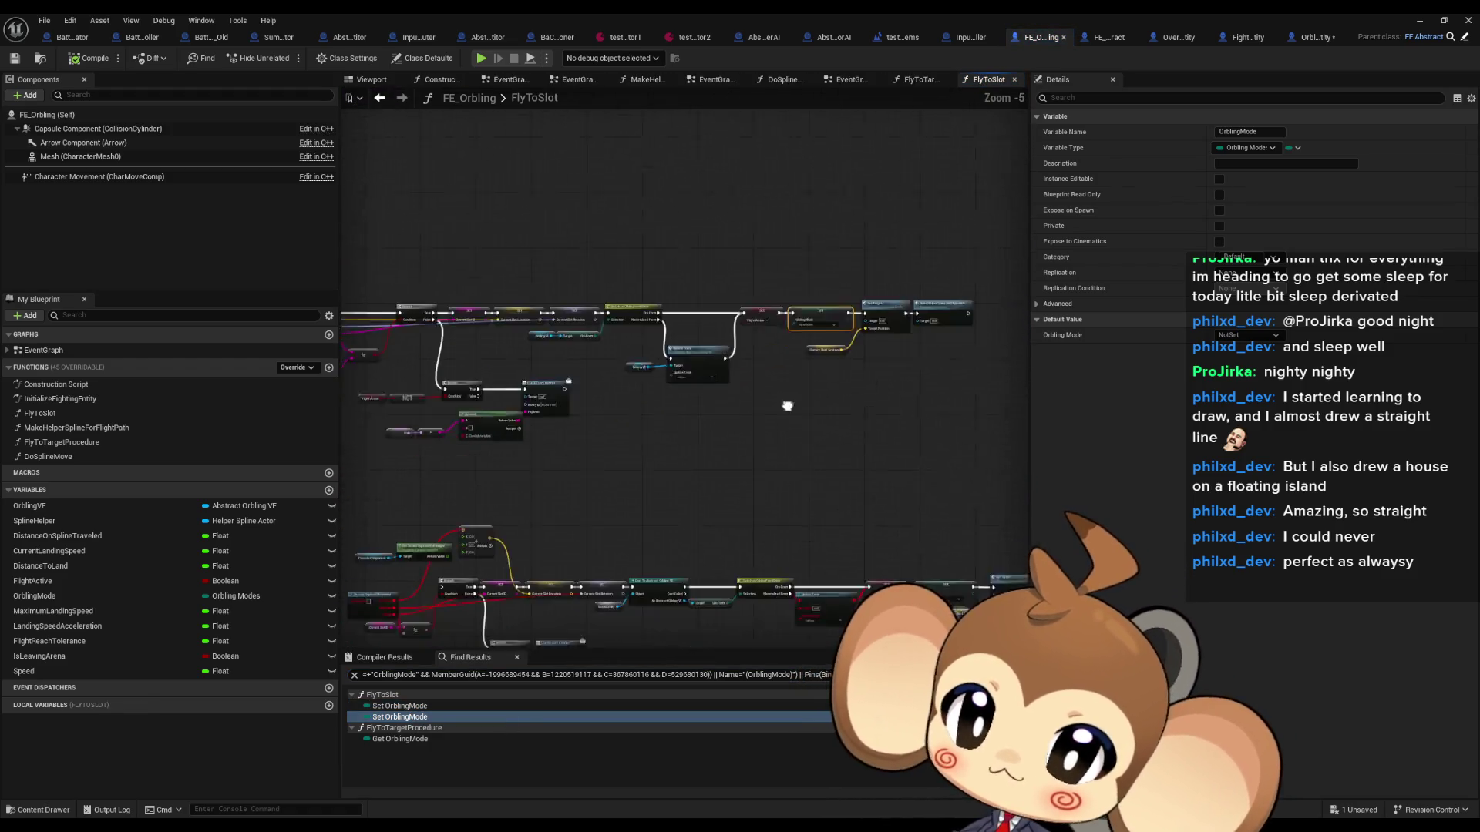
pyautogui.moveTo(787, 405); pyautogui.dragTo(760, 337)
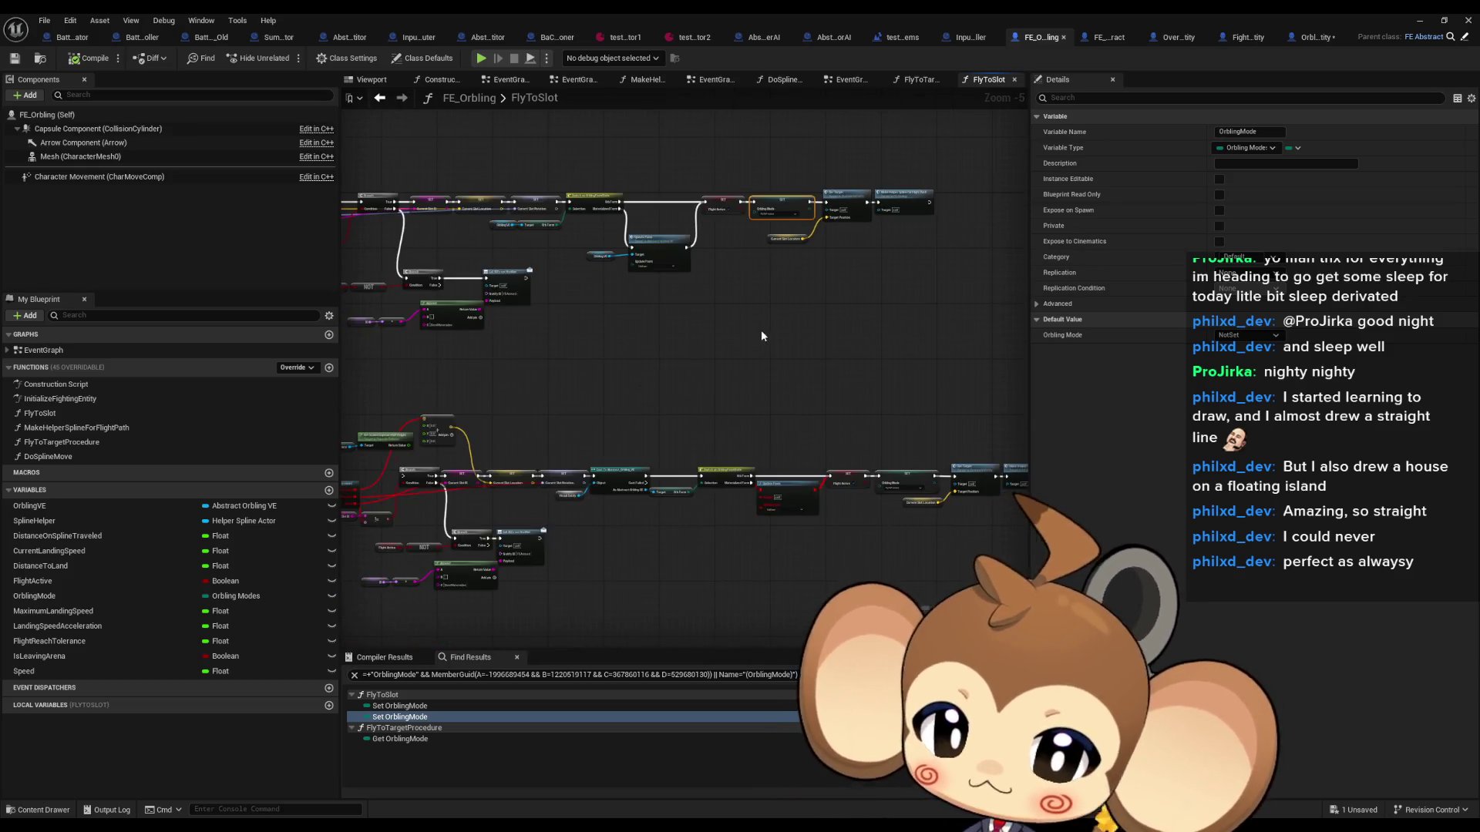
pyautogui.scroll(2, 763, 331)
pyautogui.scroll(-2, 798, 290)
pyautogui.moveTo(798, 290)
pyautogui.mouseDown()
pyautogui.moveTo(773, 317)
pyautogui.moveTo(684, 323)
pyautogui.mouseUp()
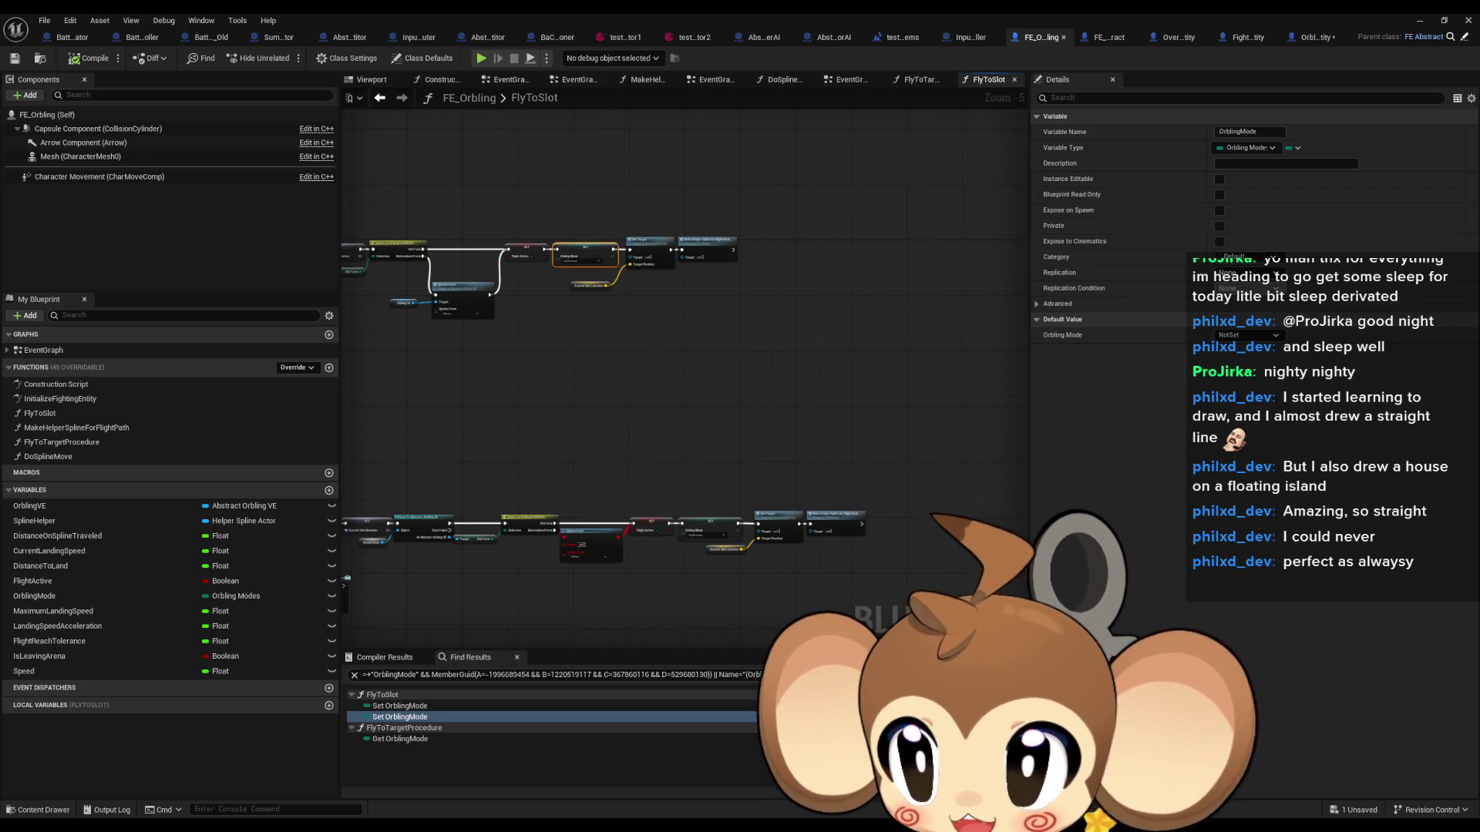
pyautogui.scroll(3, 683, 432)
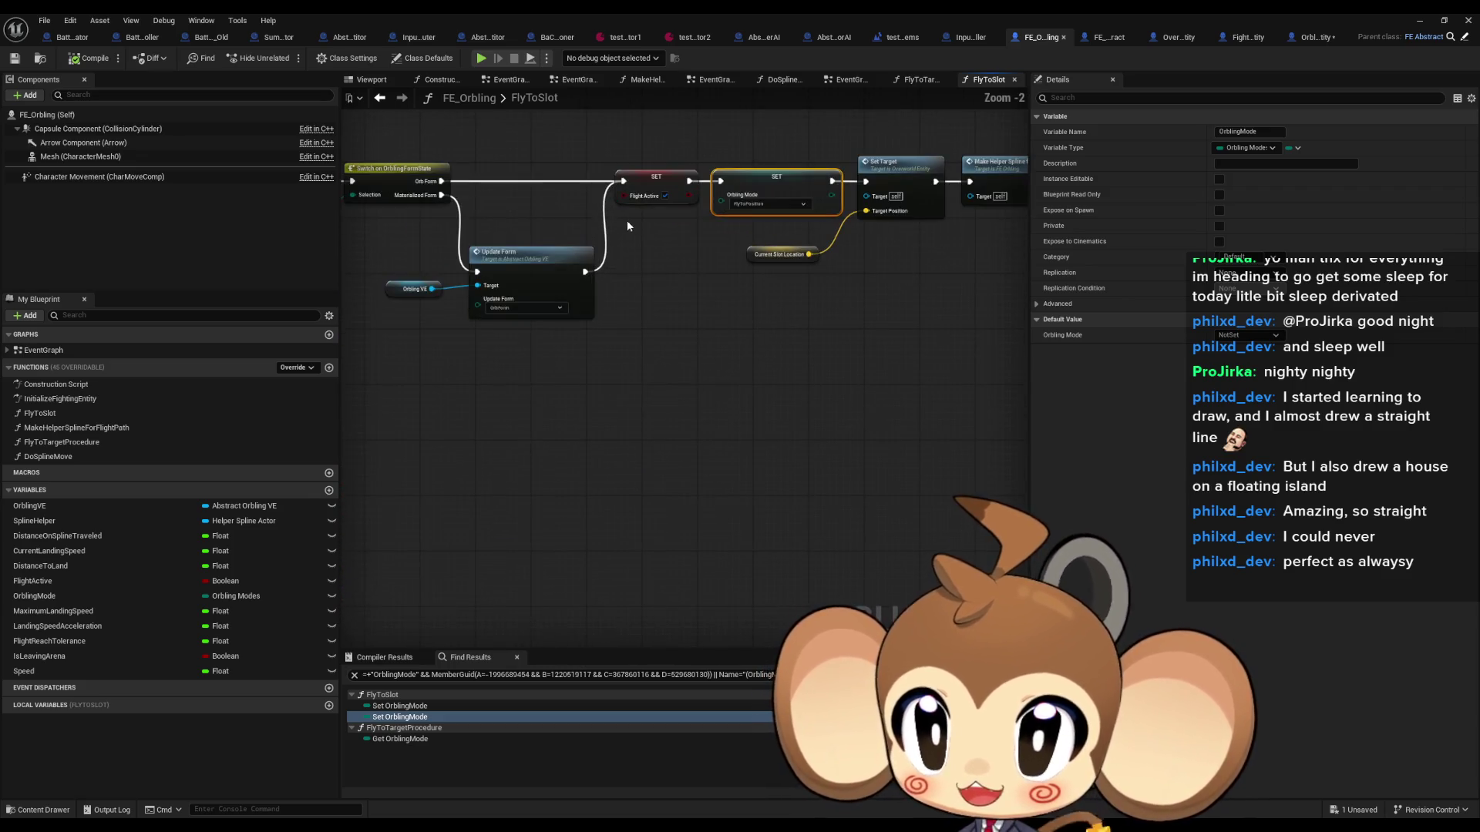
pyautogui.scroll(-3, 609, 238)
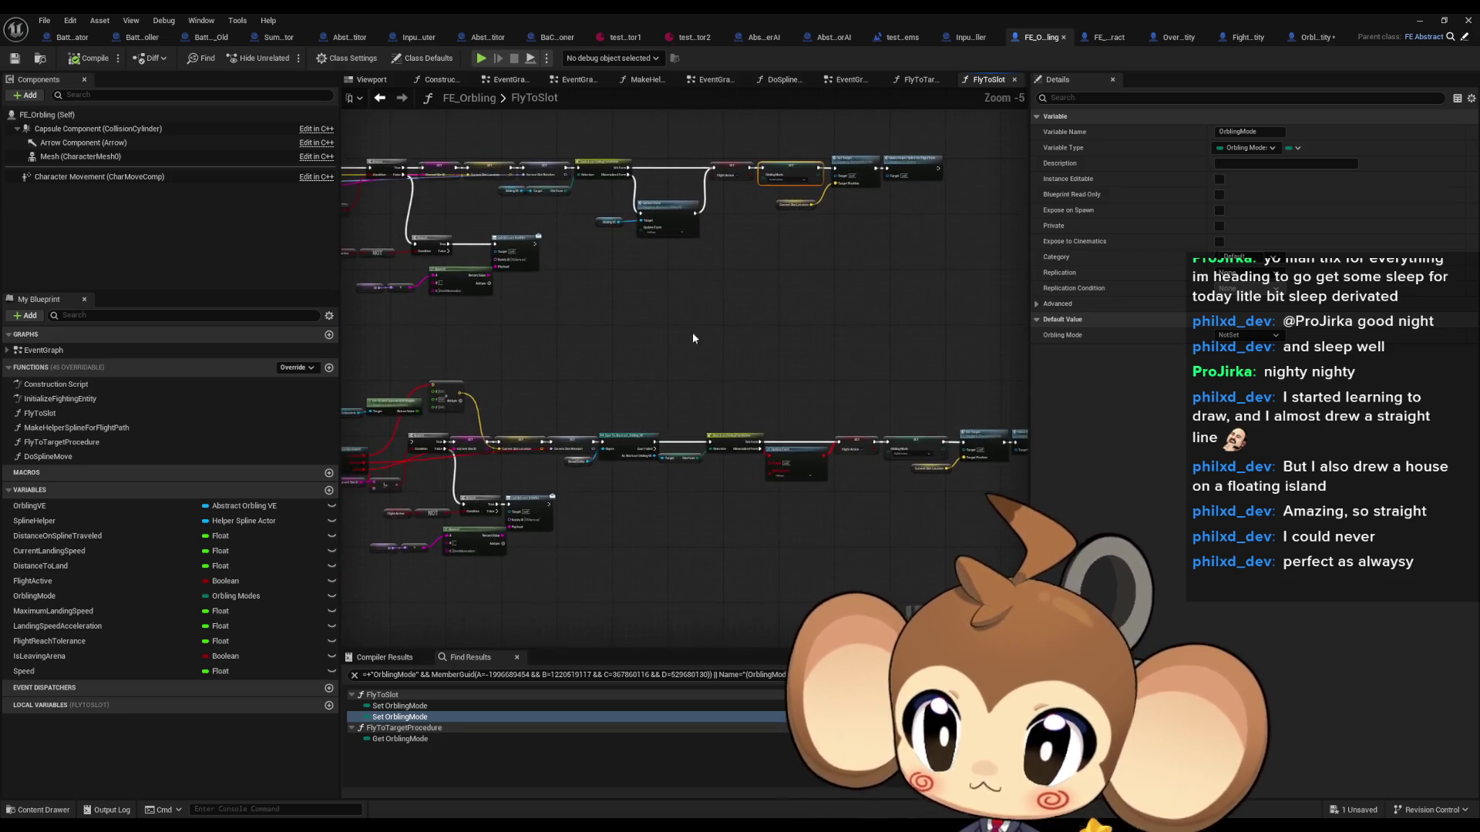
pyautogui.scroll(1, 692, 338)
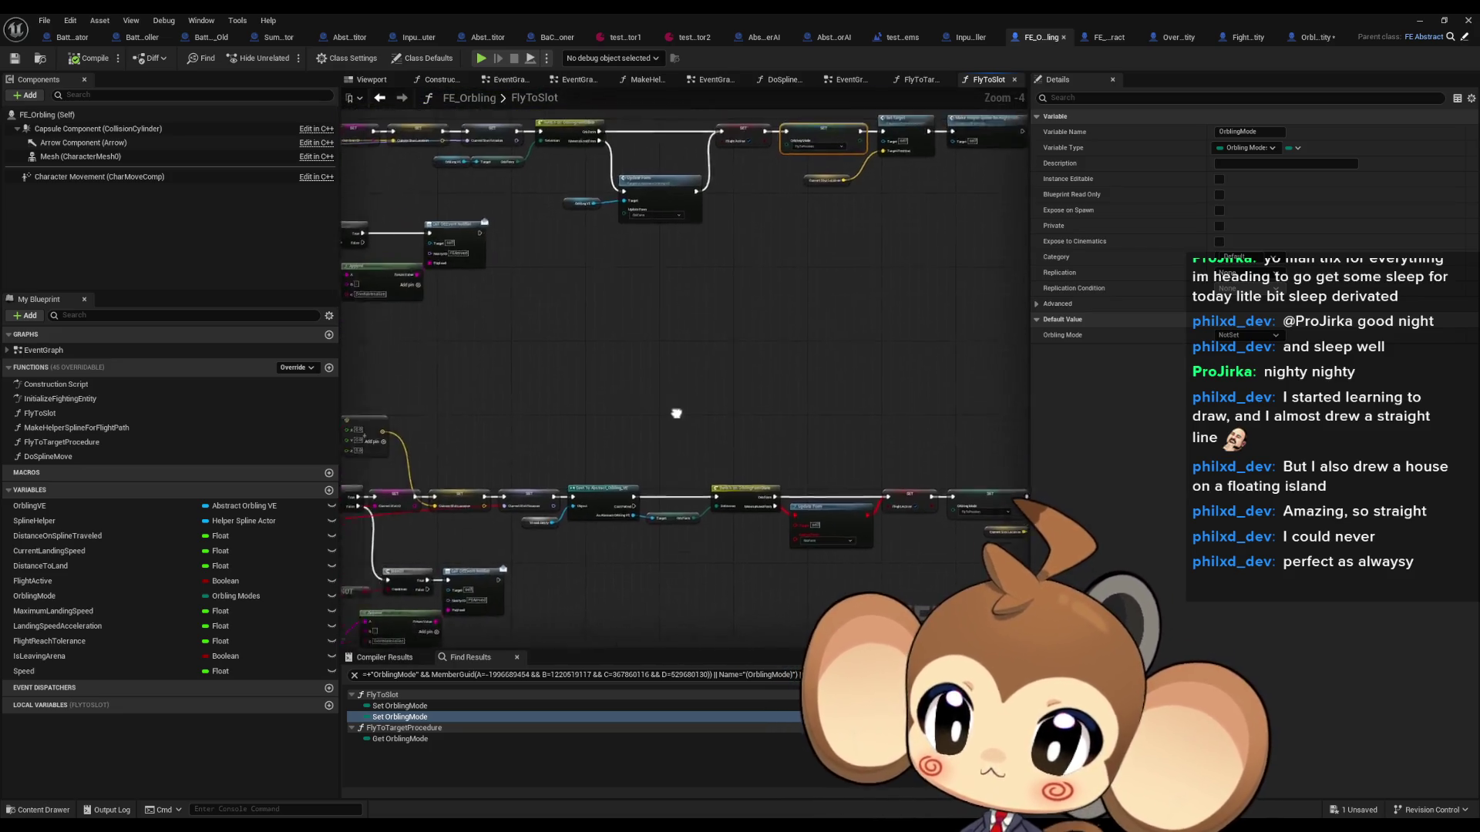
pyautogui.scroll(-1, 676, 414)
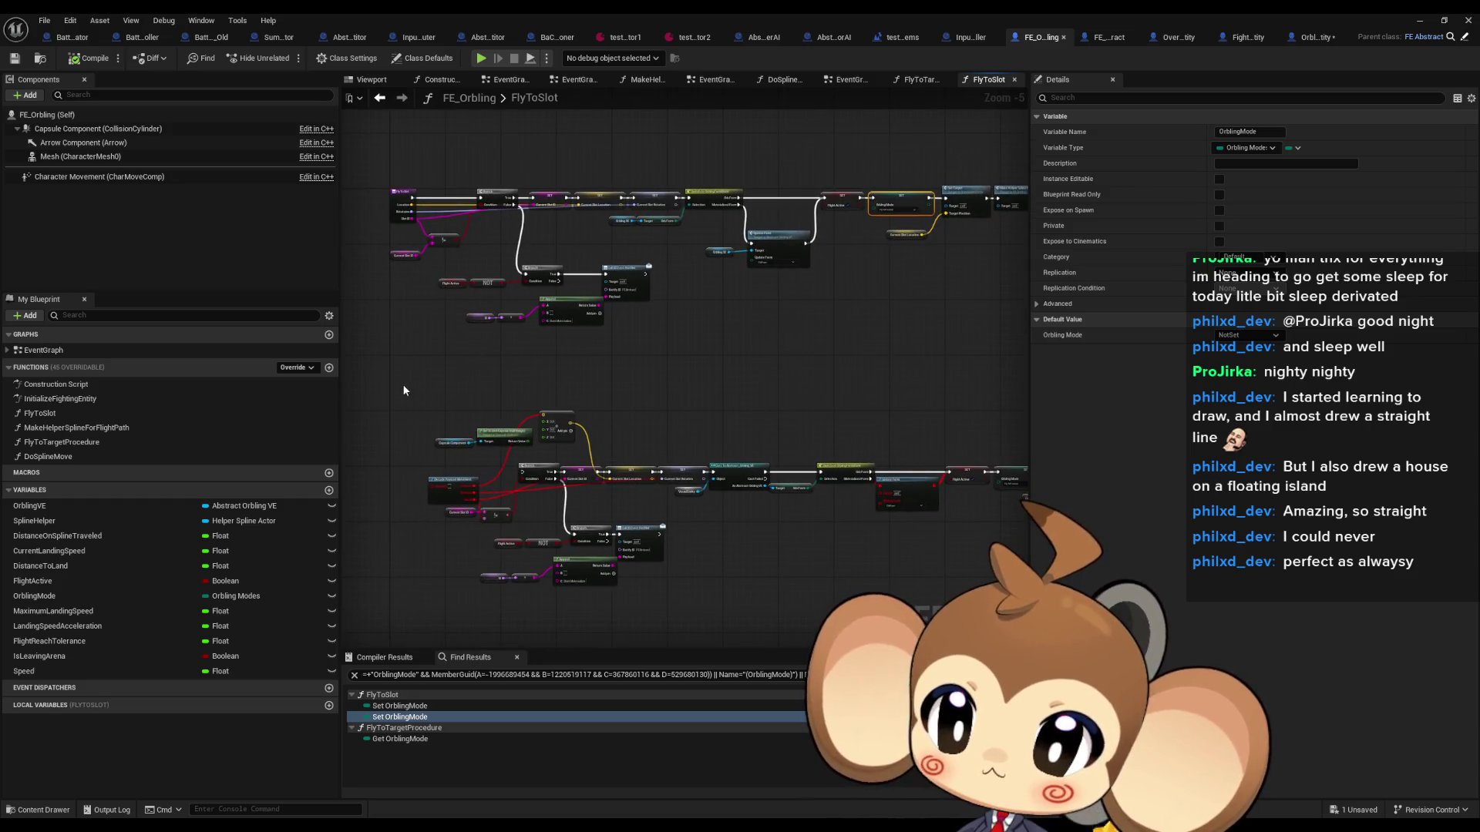
pyautogui.moveTo(403, 383); pyautogui.dragTo(877, 553)
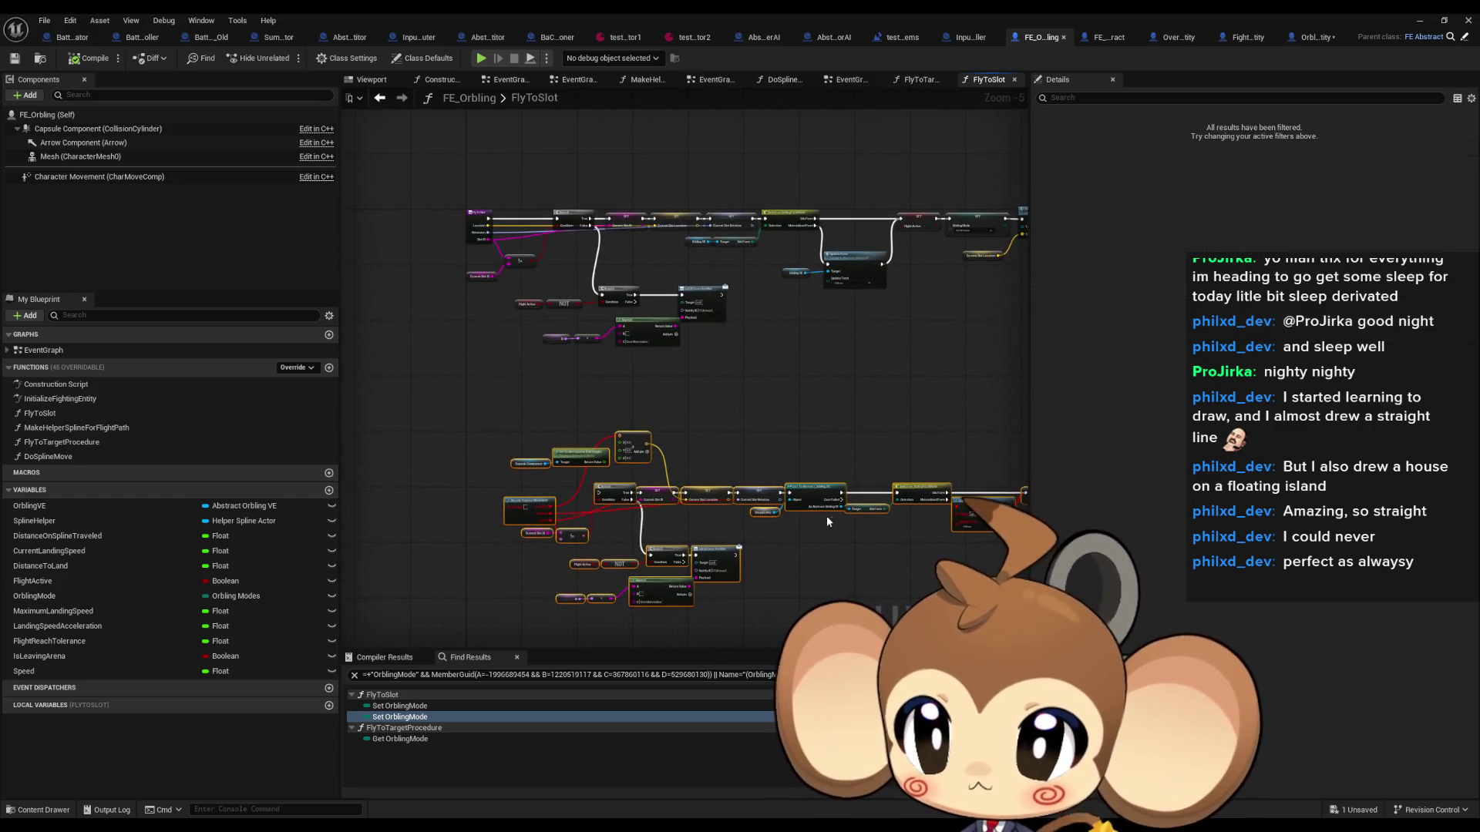
pyautogui.scroll(4, 527, 511)
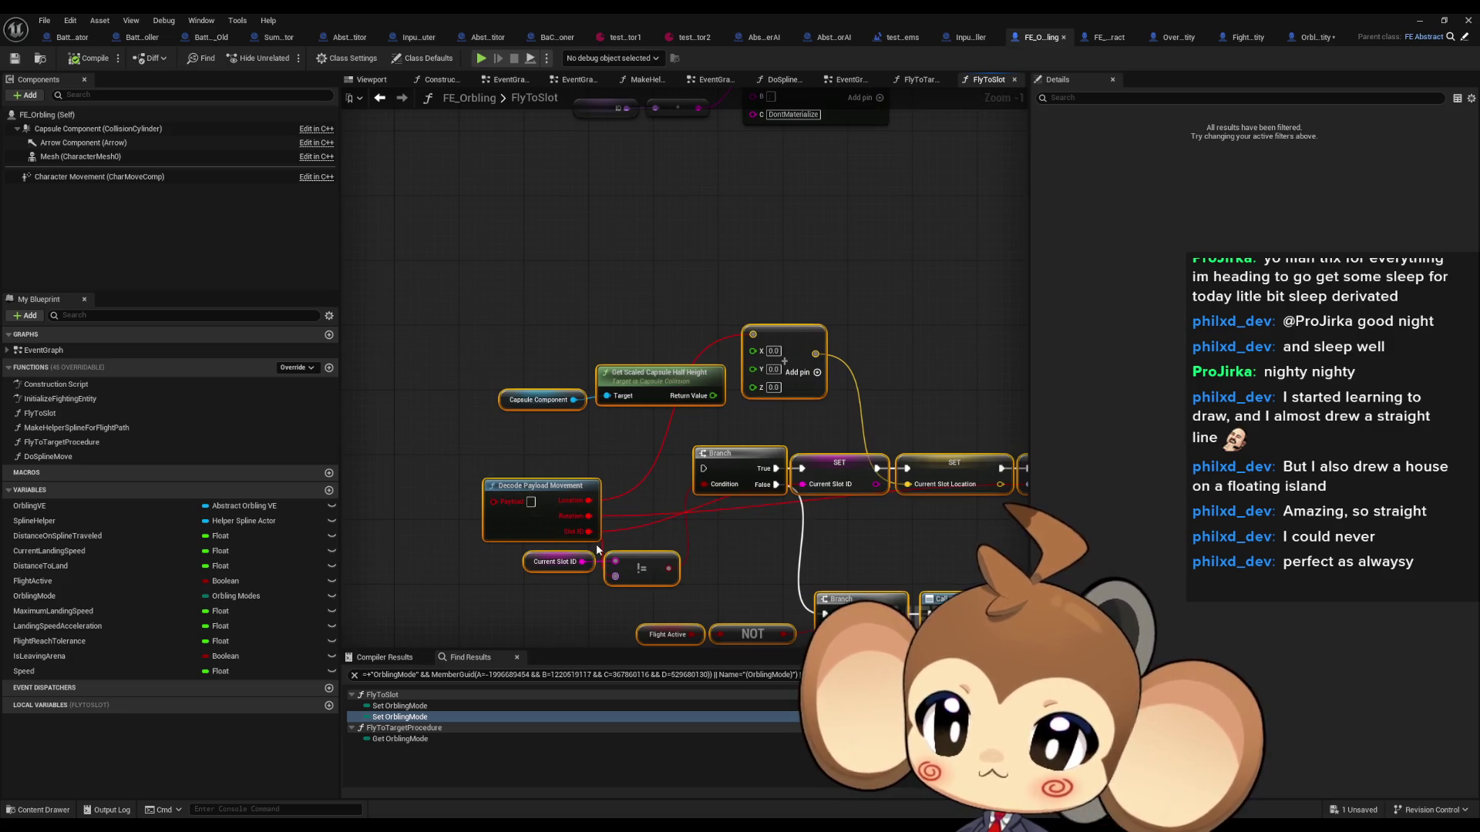
pyautogui.scroll(-2, 595, 543)
pyautogui.press('Delete')
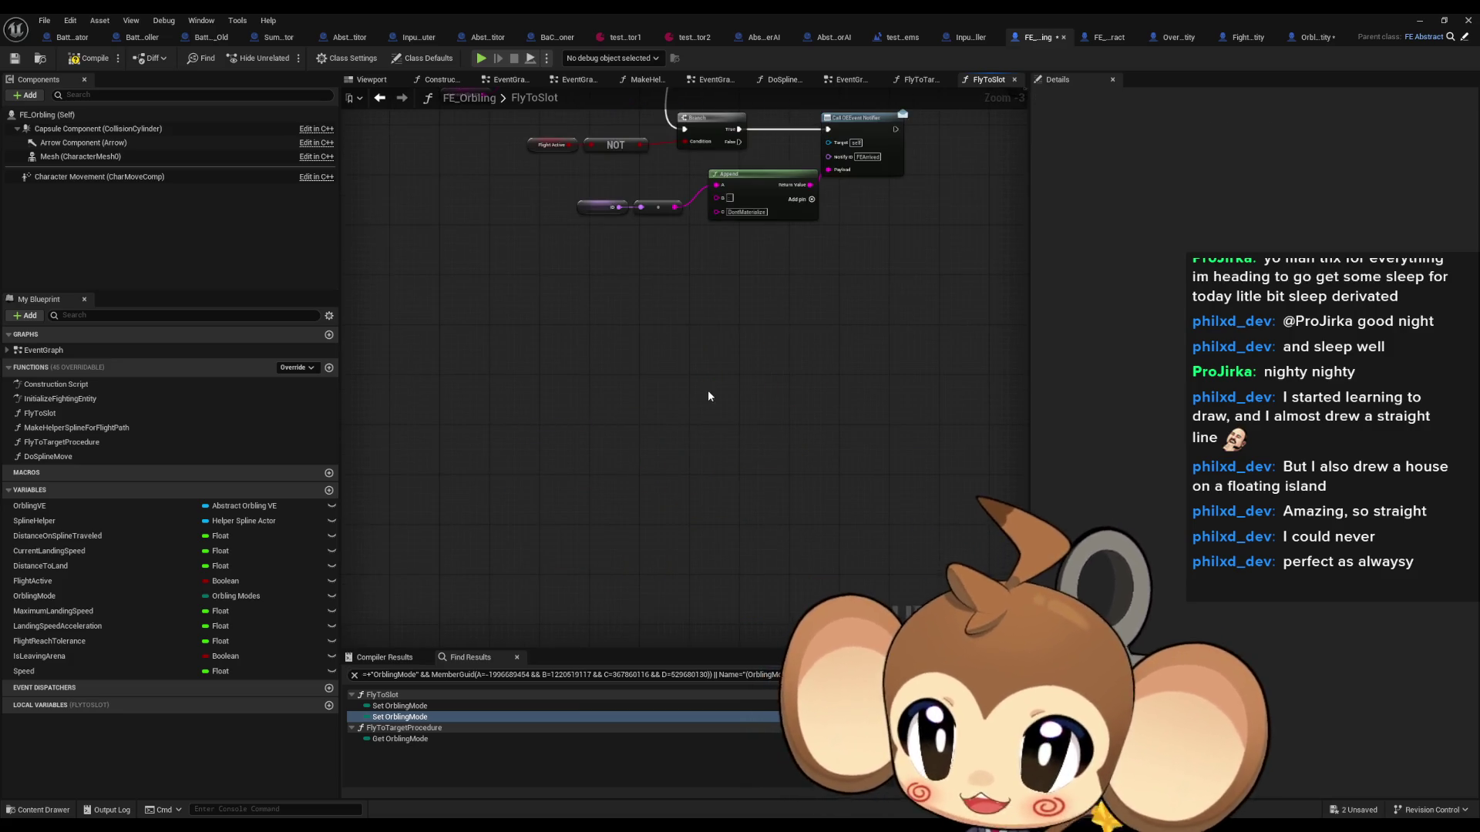
# Step: Select the SET Orbling Mode node, then open the FlyToTargetProcedure graph
pyautogui.moveTo(758, 355)
pyautogui.mouseDown()
pyautogui.moveTo(704, 403)
pyautogui.moveTo(408, 467)
pyautogui.mouseUp()
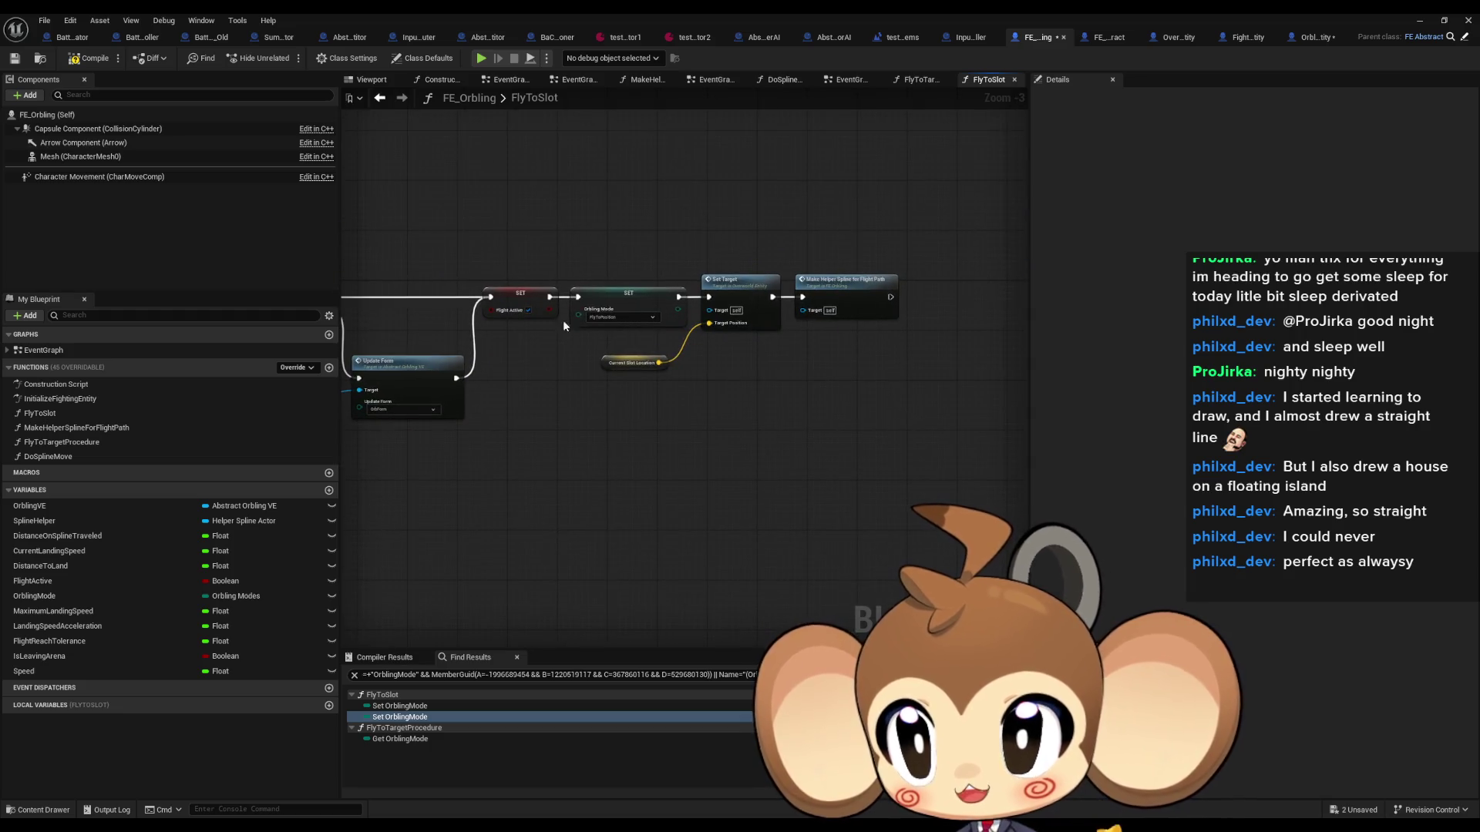
pyautogui.click(646, 324)
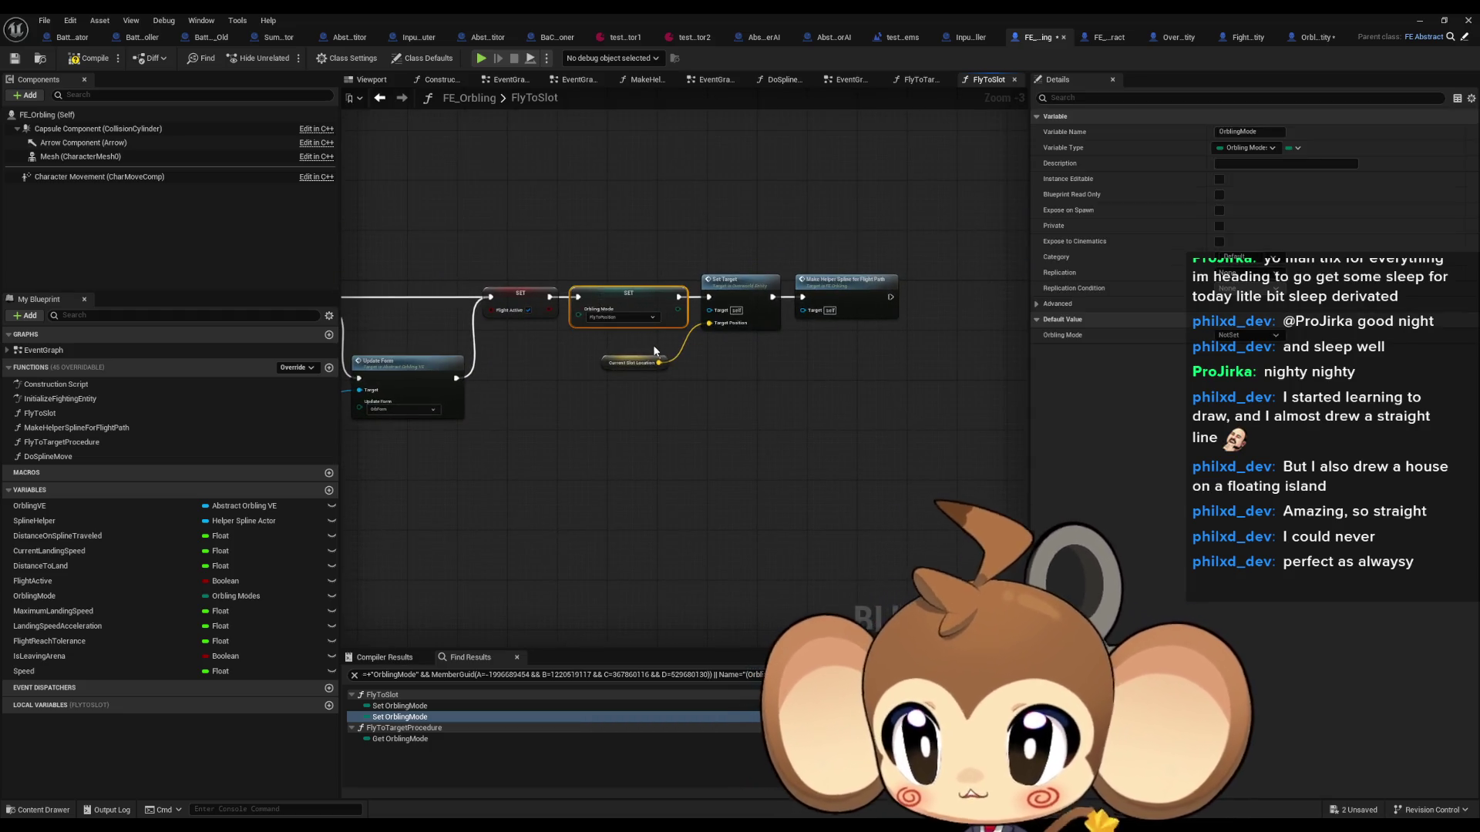
pyautogui.click(375, 100)
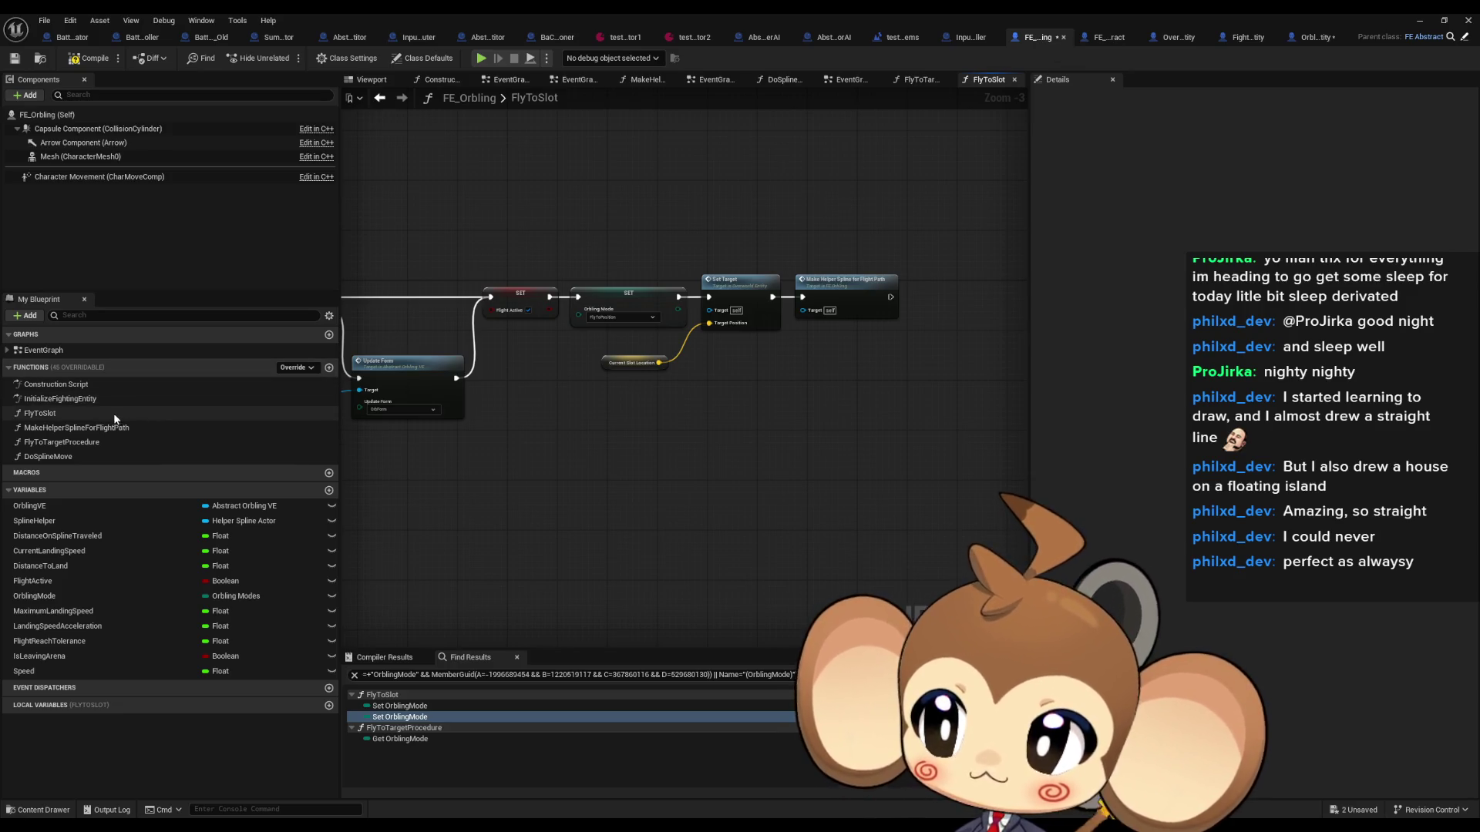
pyautogui.click(66, 442)
pyautogui.doubleClick(66, 441)
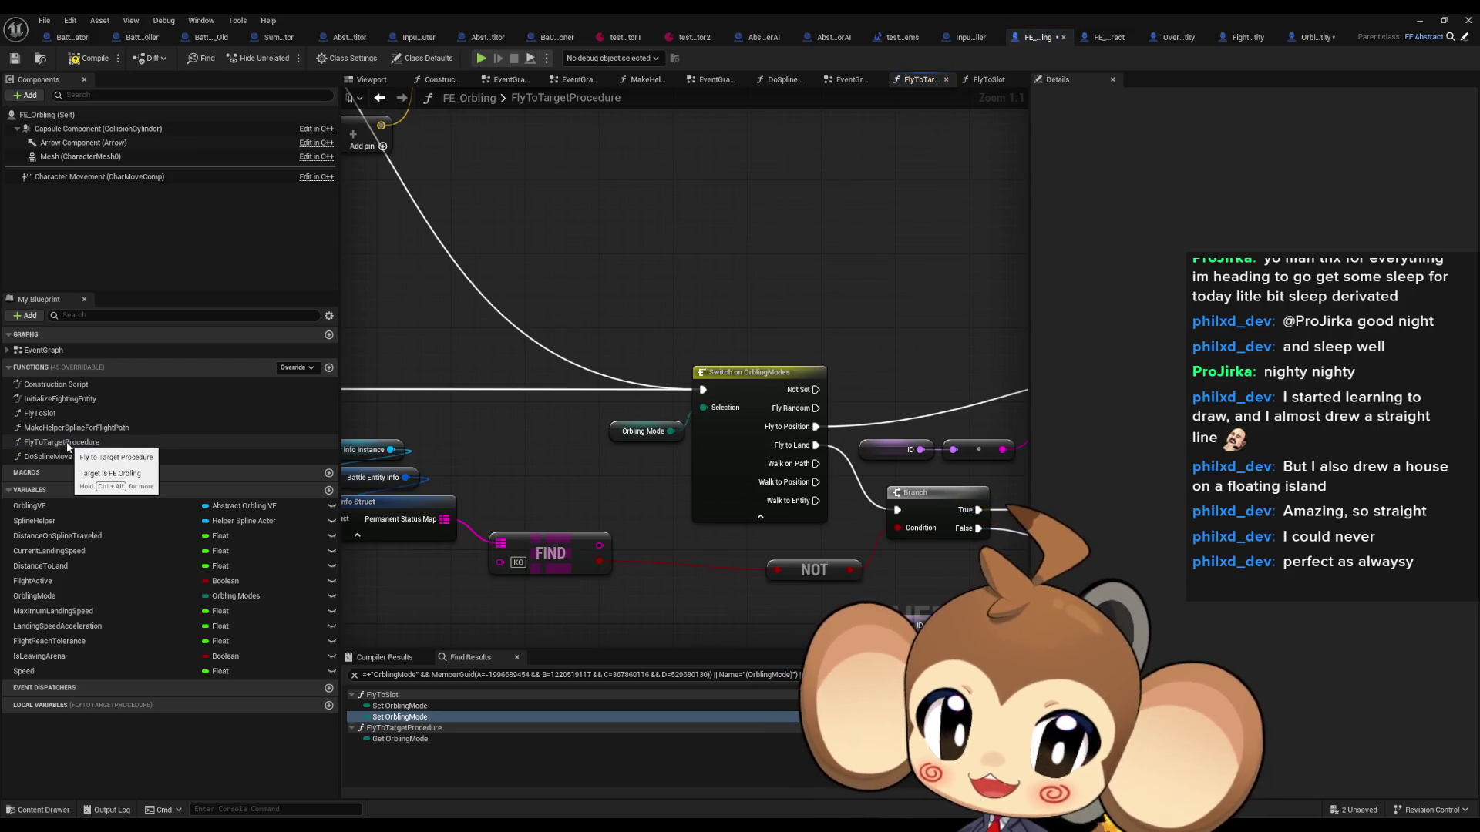
pyautogui.moveTo(566, 470); pyautogui.dragTo(423, 434)
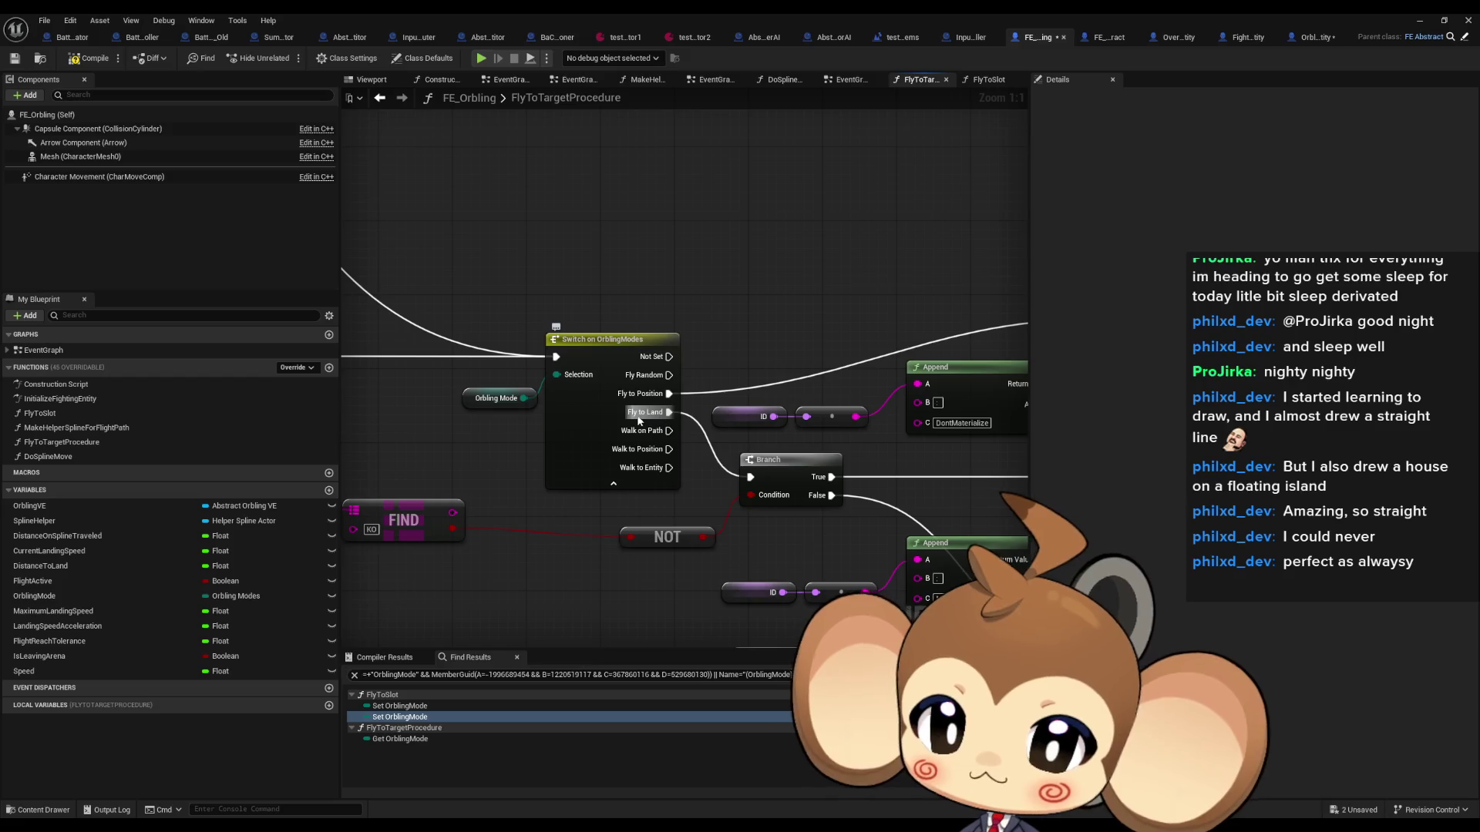
pyautogui.moveTo(833, 476); pyautogui.dragTo(711, 433)
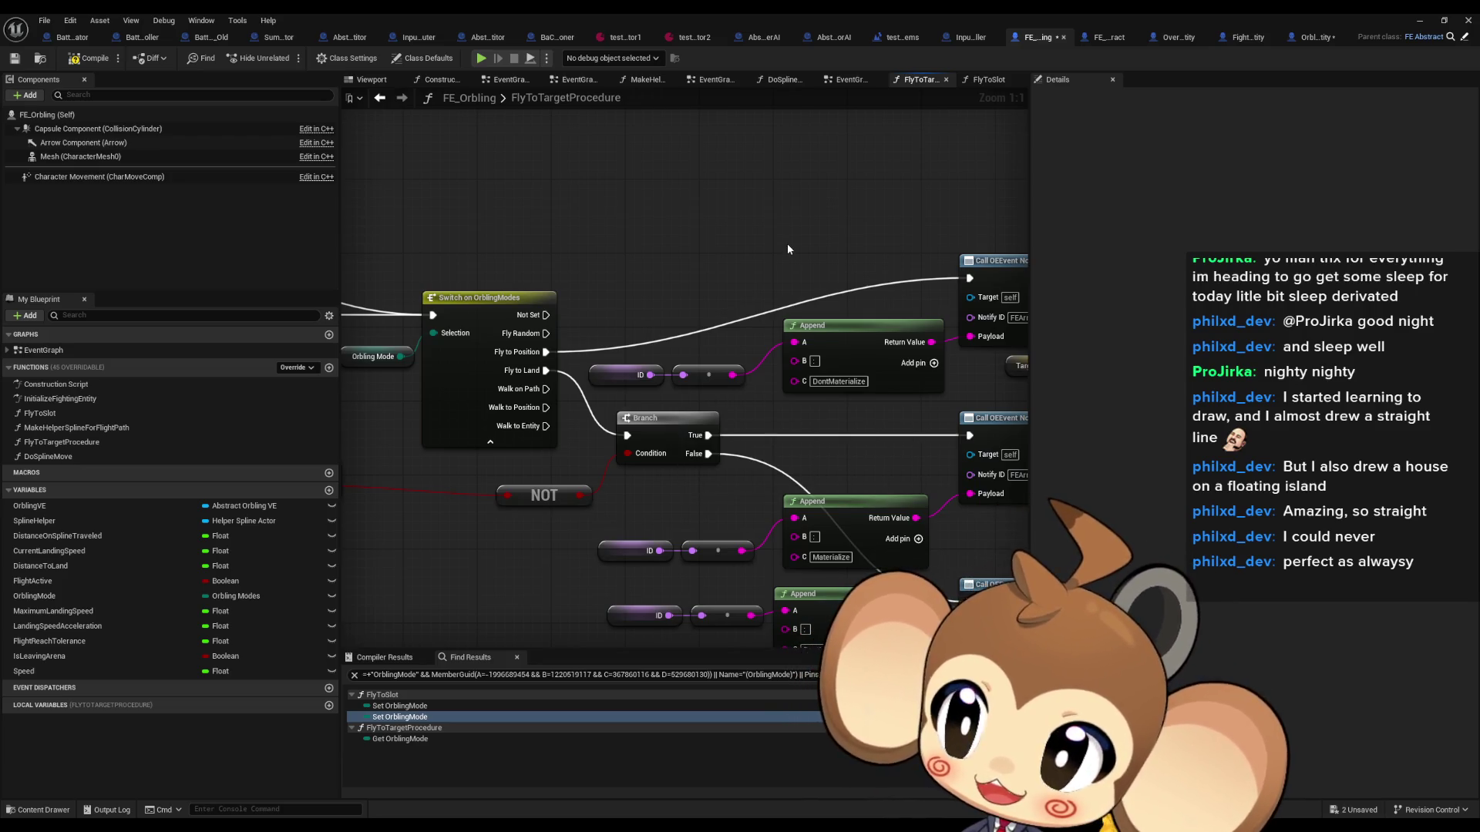
pyautogui.doubleClick(85, 414)
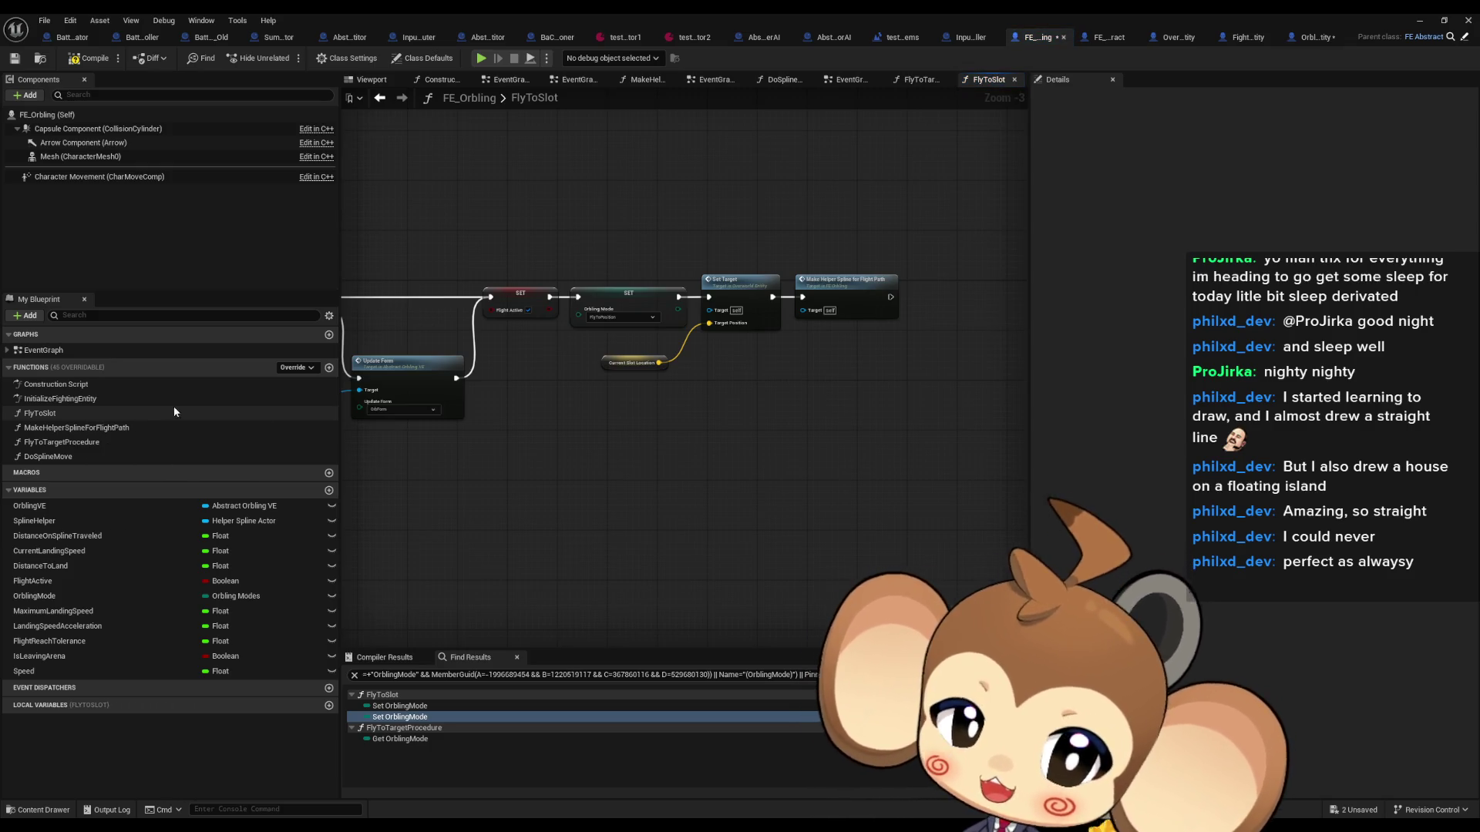
pyautogui.moveTo(586, 438); pyautogui.dragTo(1029, 440)
pyautogui.scroll(2, 644, 399)
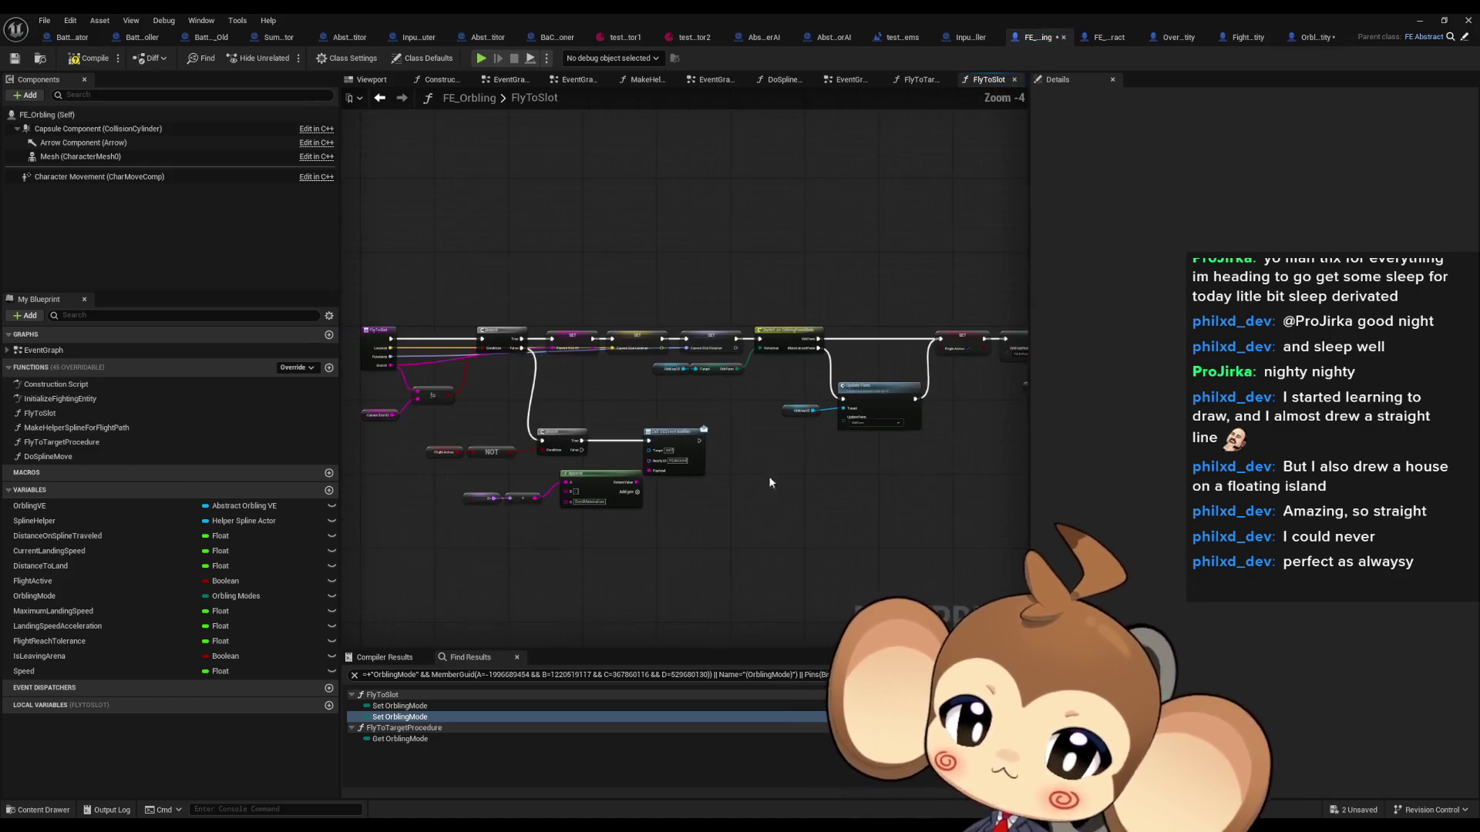
pyautogui.moveTo(689, 383); pyautogui.dragTo(725, 437)
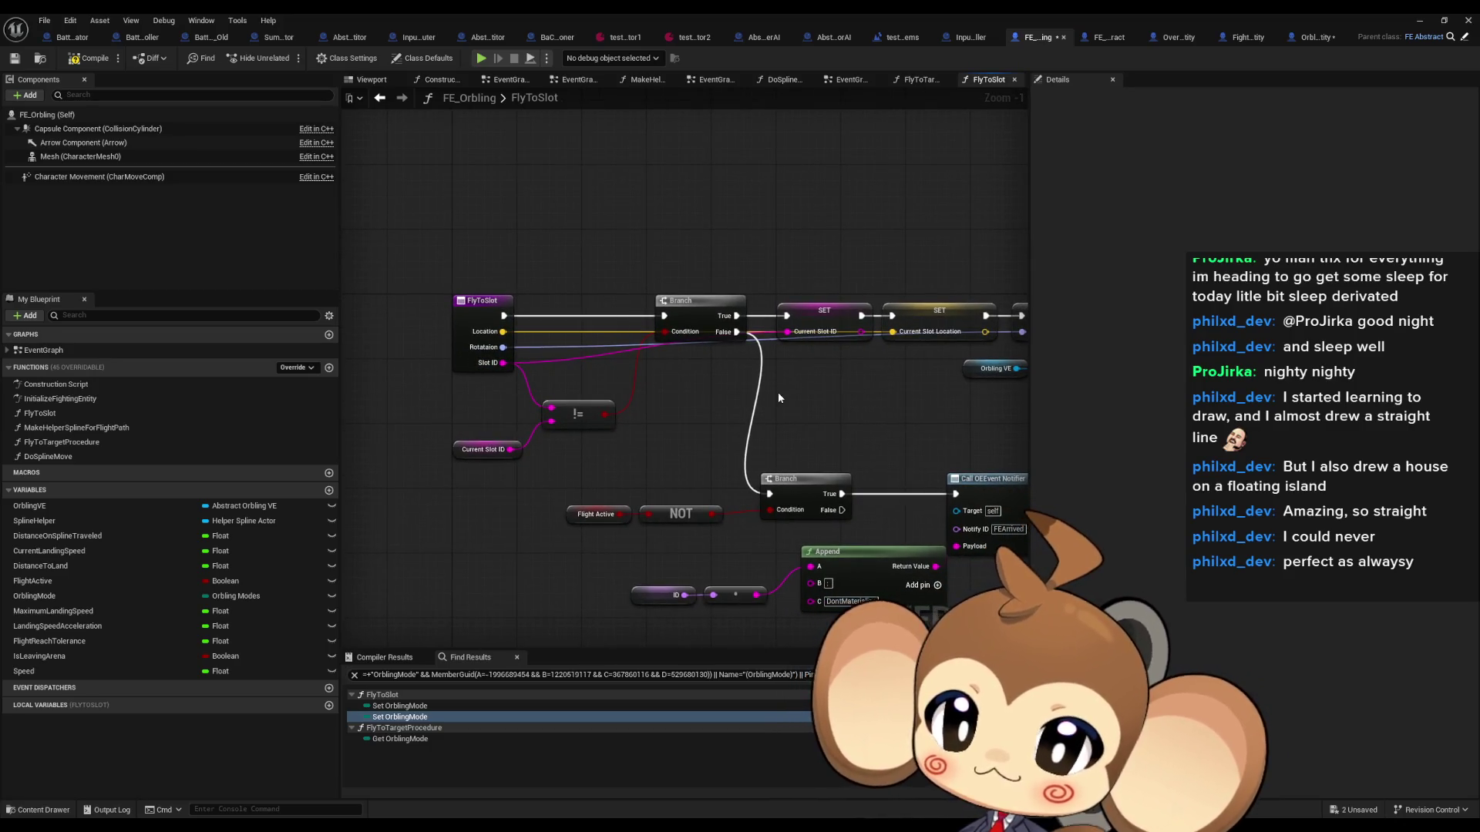
pyautogui.moveTo(779, 391); pyautogui.dragTo(345, 392)
pyautogui.moveTo(688, 381); pyautogui.dragTo(342, 365)
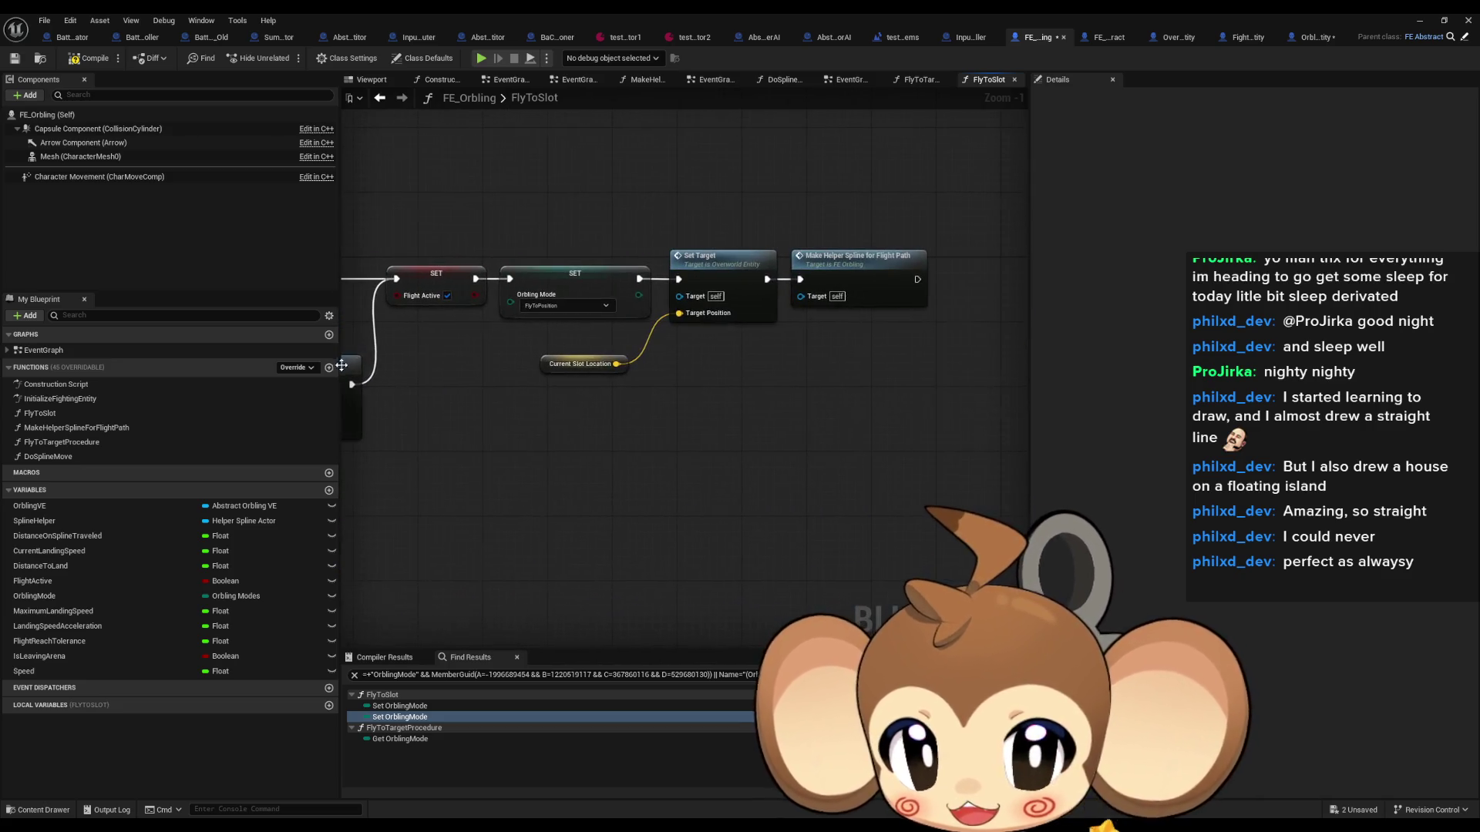
pyautogui.rightClick(556, 278)
pyautogui.moveTo(593, 393)
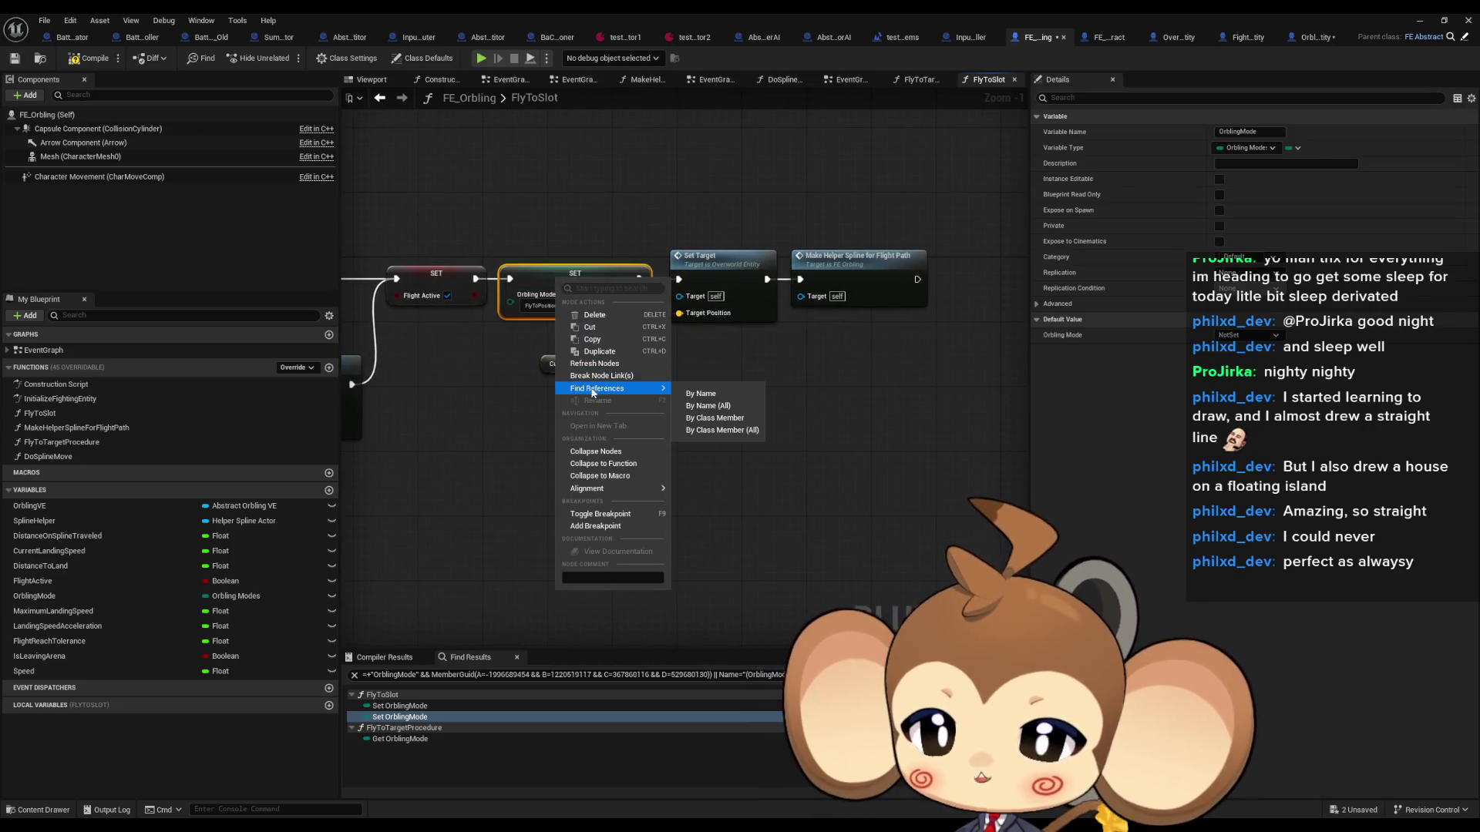
pyautogui.click(717, 420)
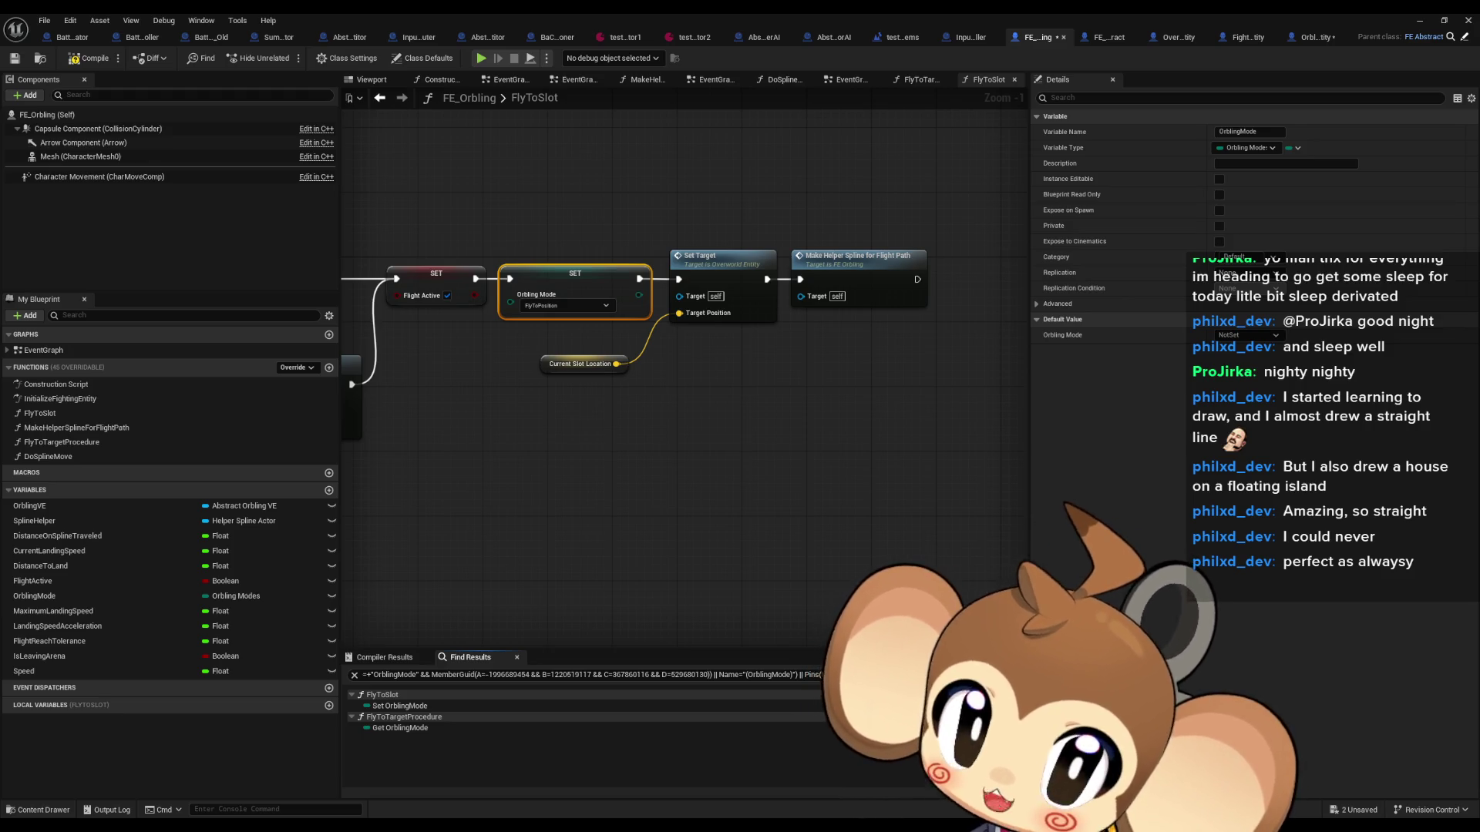
pyautogui.click(552, 309)
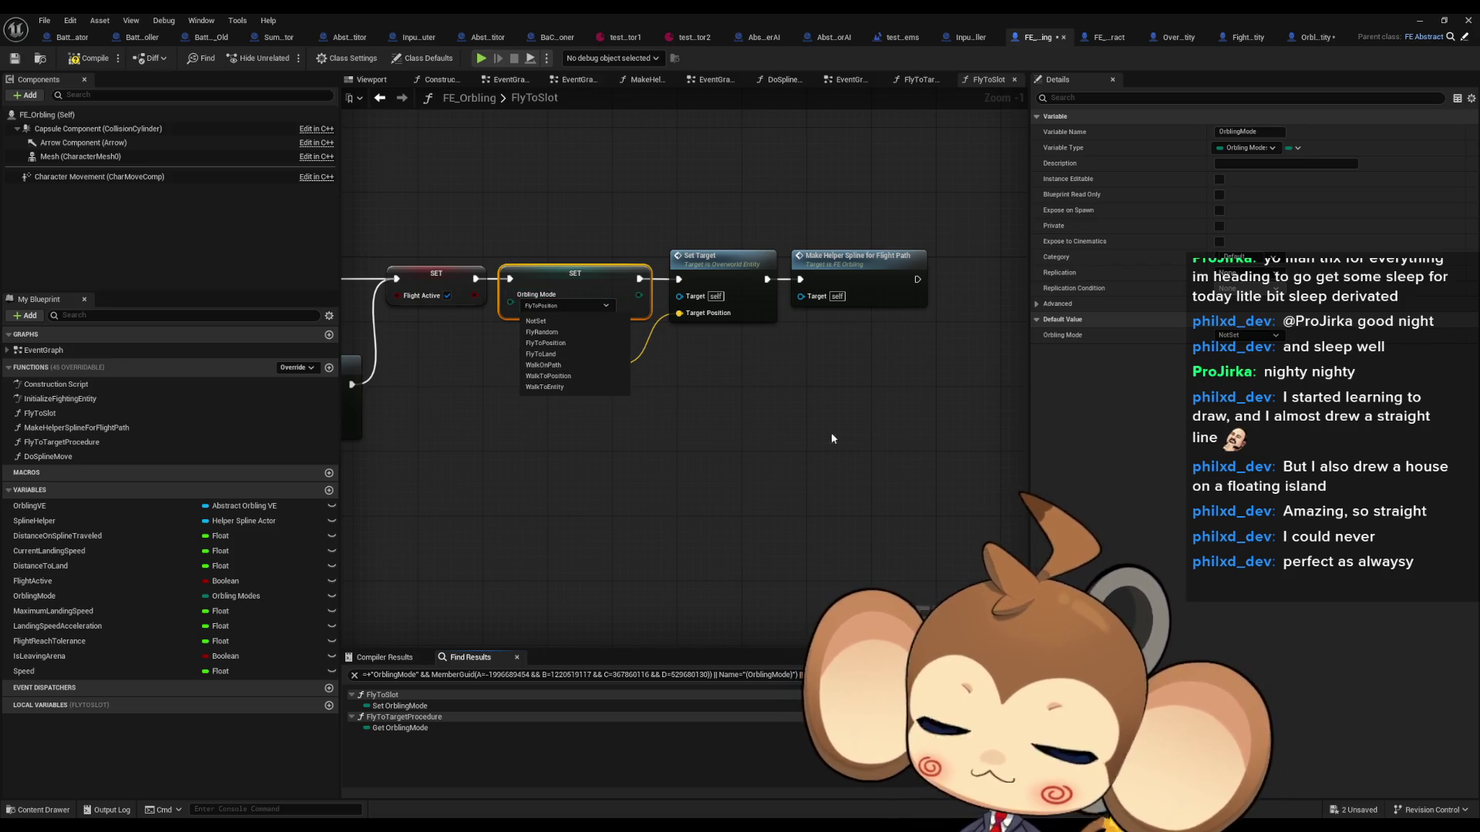
pyautogui.click(886, 516)
pyautogui.click(885, 516)
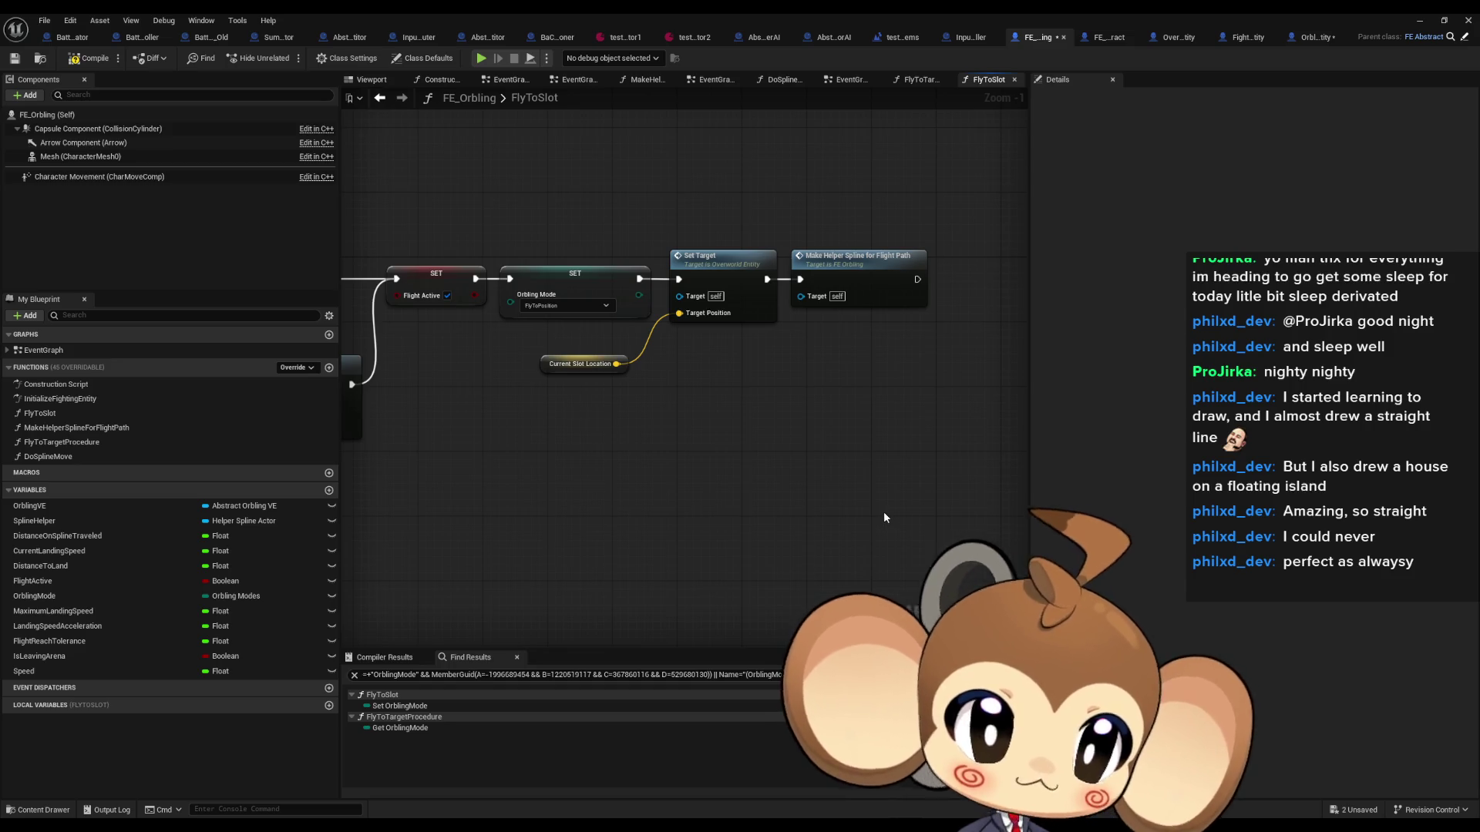
pyautogui.scroll(-4, 886, 501)
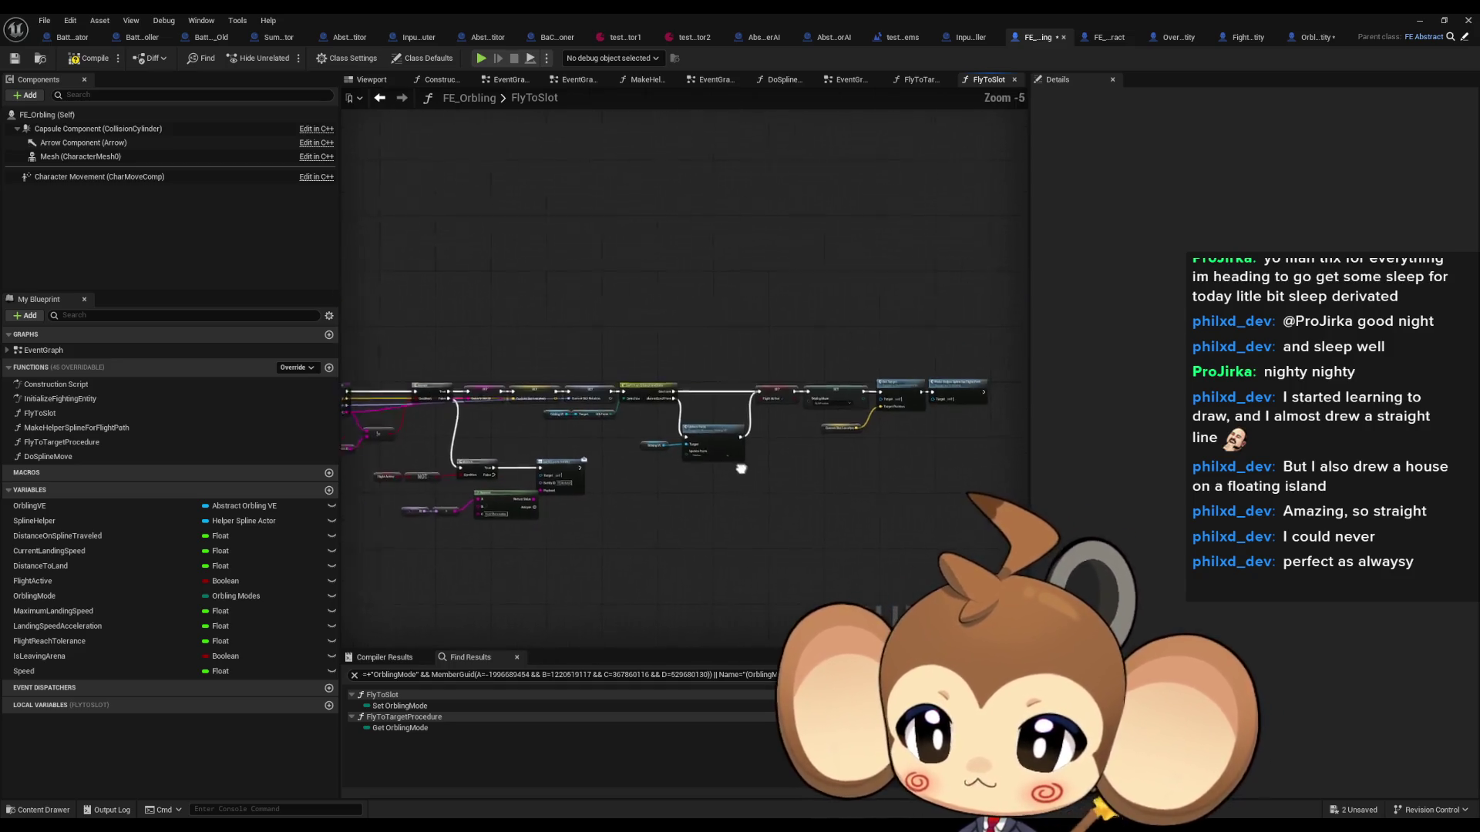
pyautogui.moveTo(741, 469); pyautogui.dragTo(976, 471)
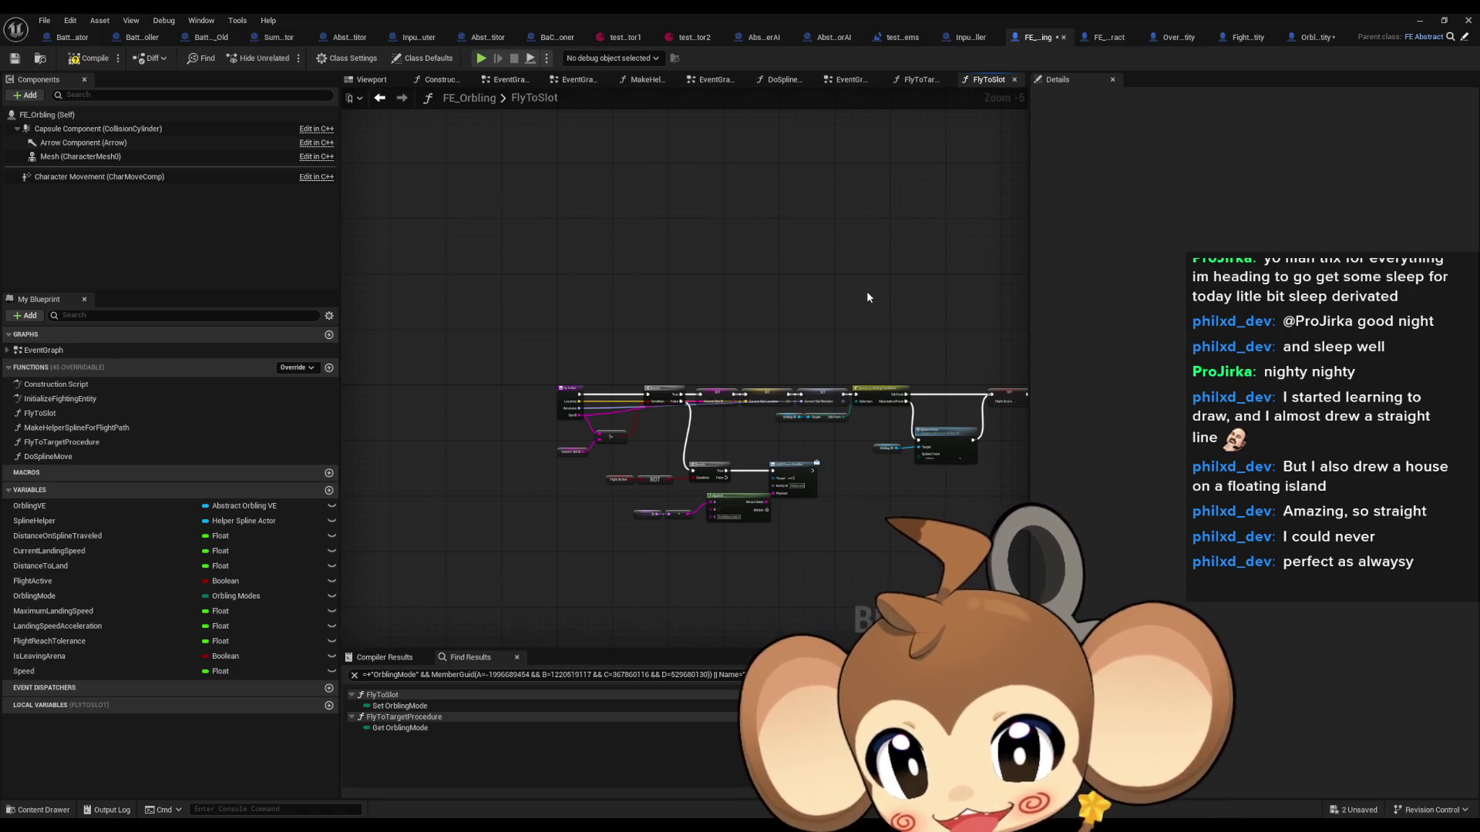
pyautogui.moveTo(866, 297); pyautogui.dragTo(414, 310)
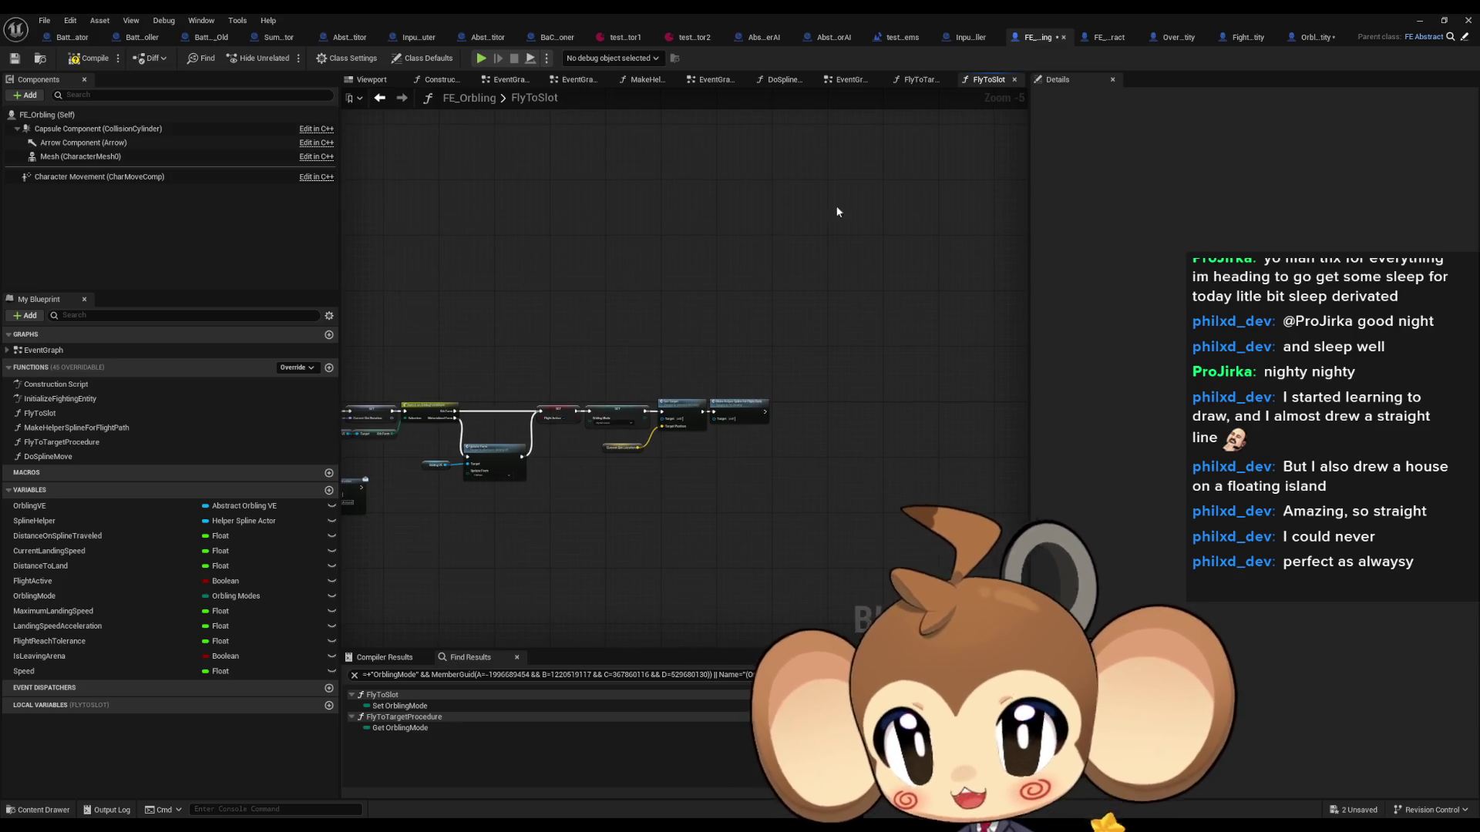
# Step: Frame FightingEntity's InitializeFightingEntity chain, then move via FE_Orbling to OrblingFightingEntity's ExecuteCommandOverworldEntity
pyautogui.click(1257, 44)
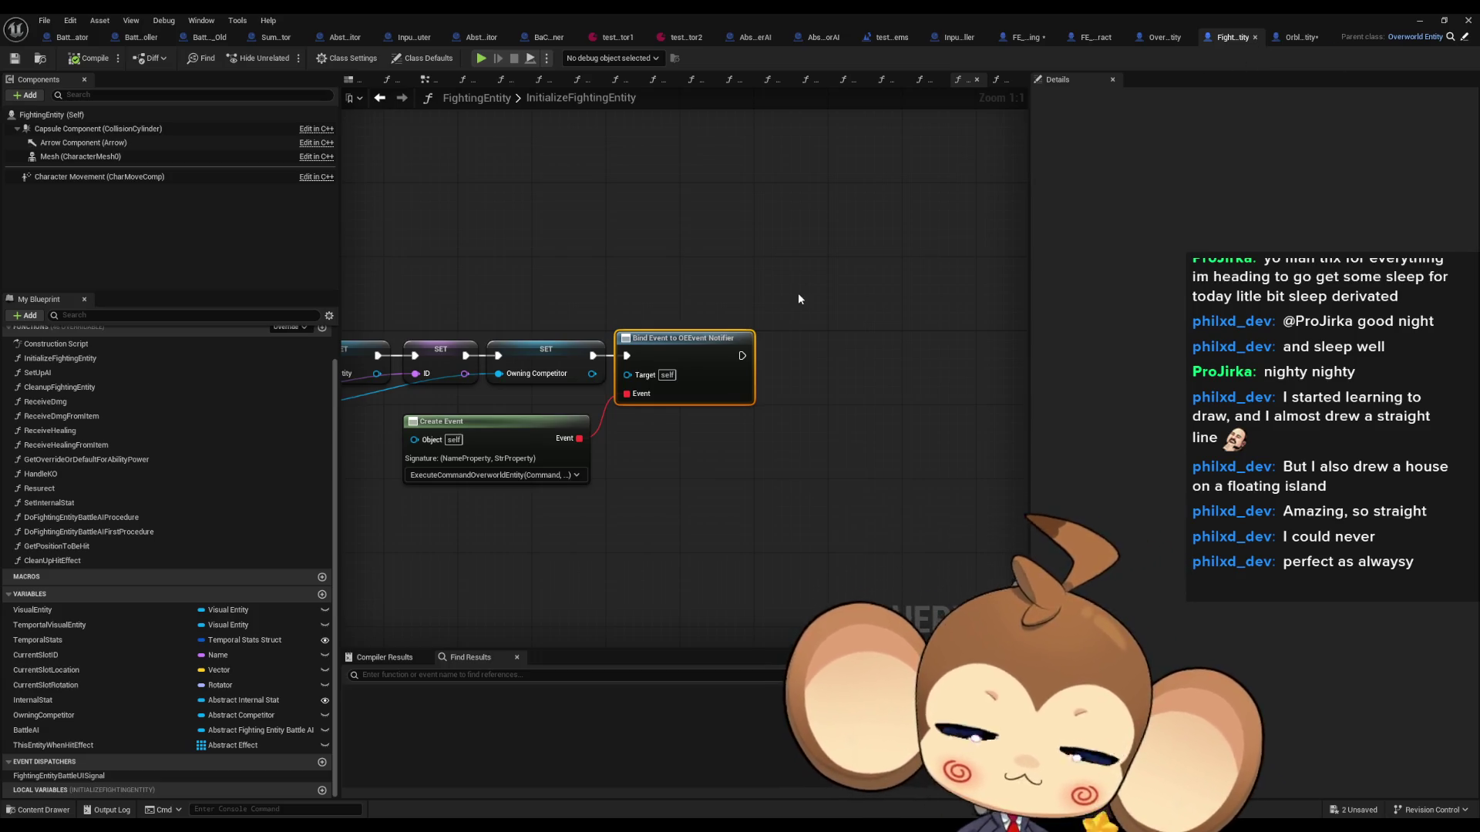
pyautogui.press('Home')
pyautogui.press('Home')
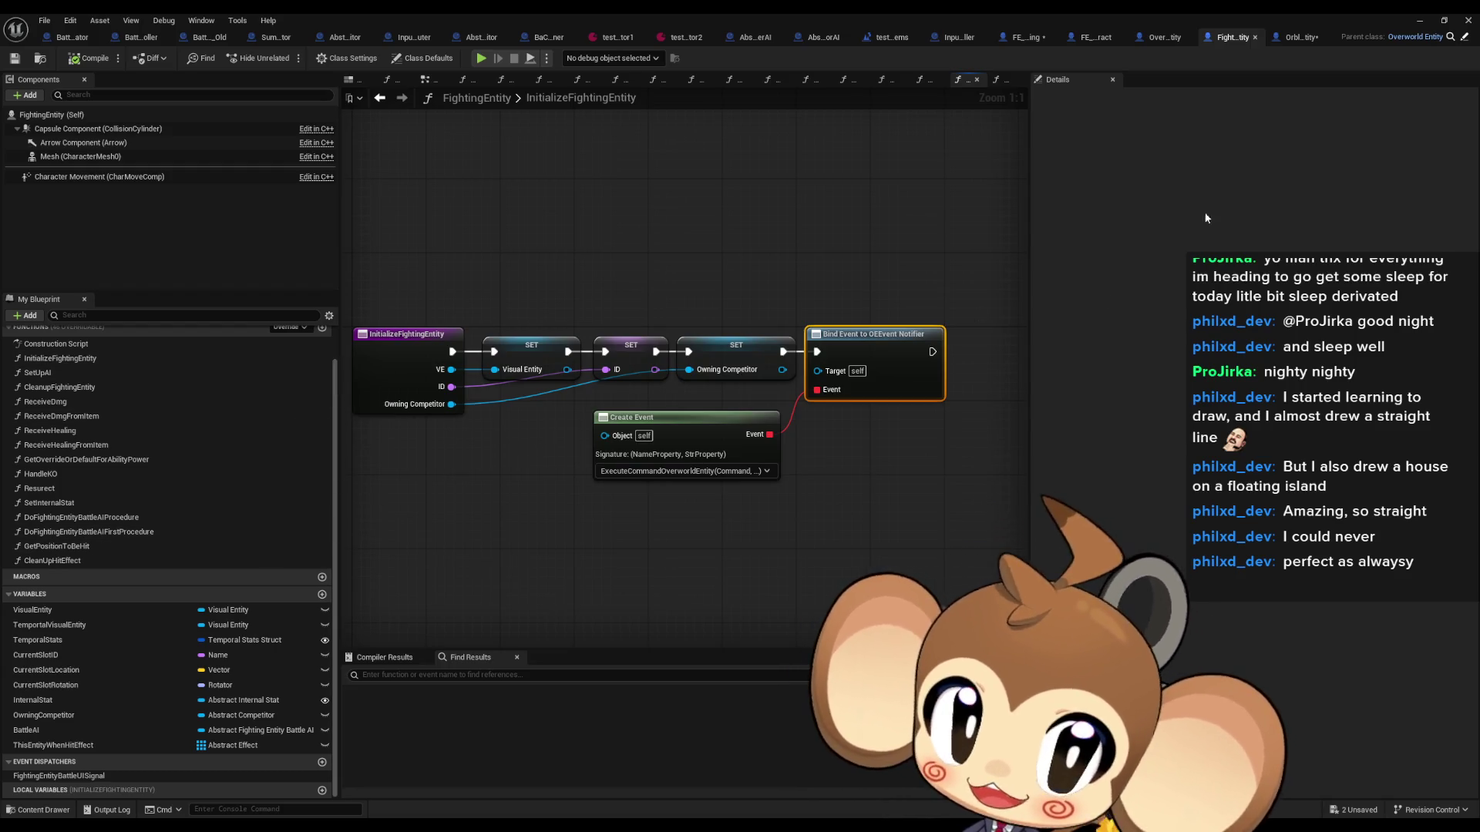
pyautogui.click(1021, 39)
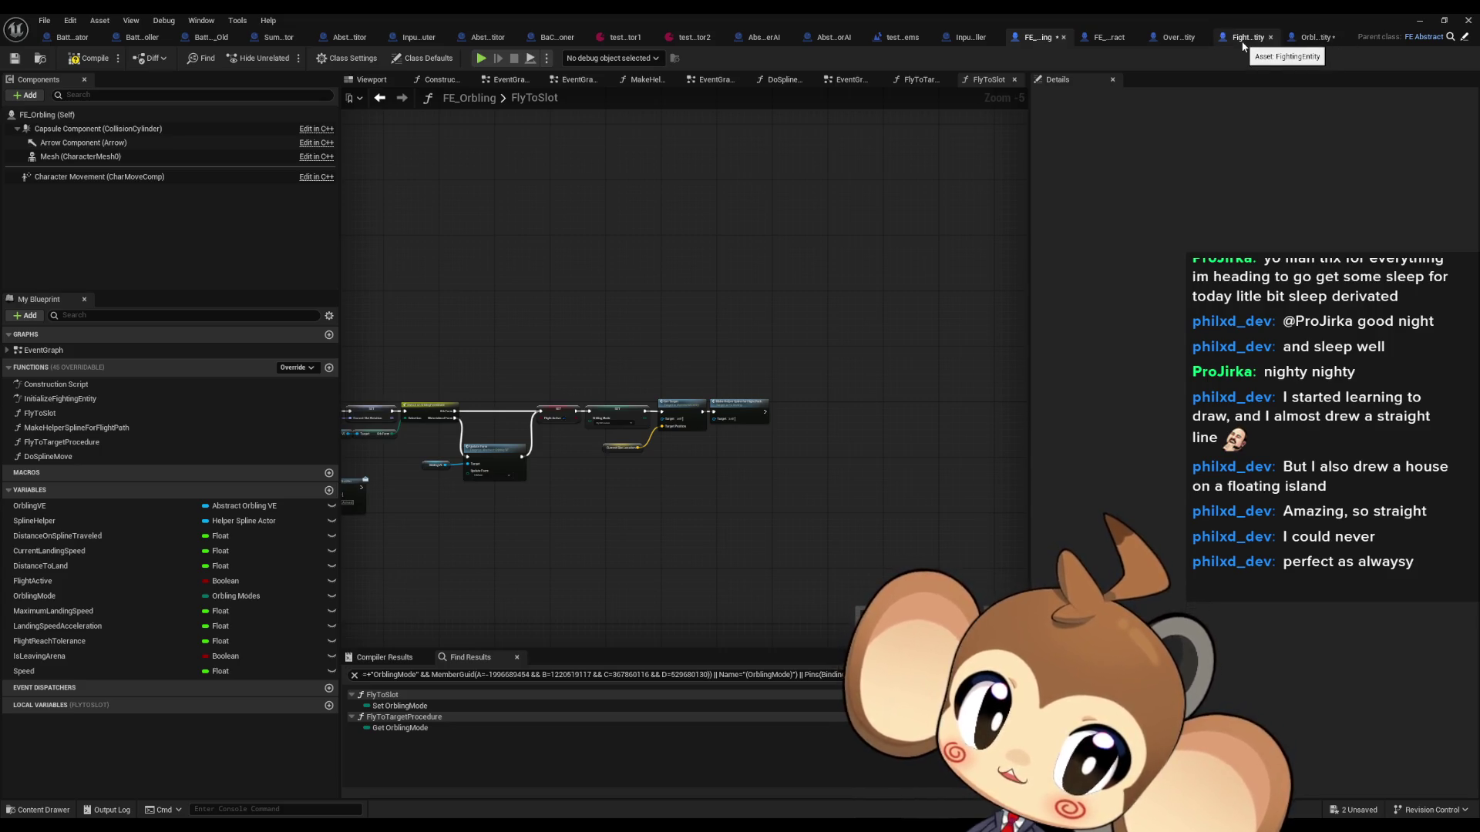
pyautogui.click(1308, 39)
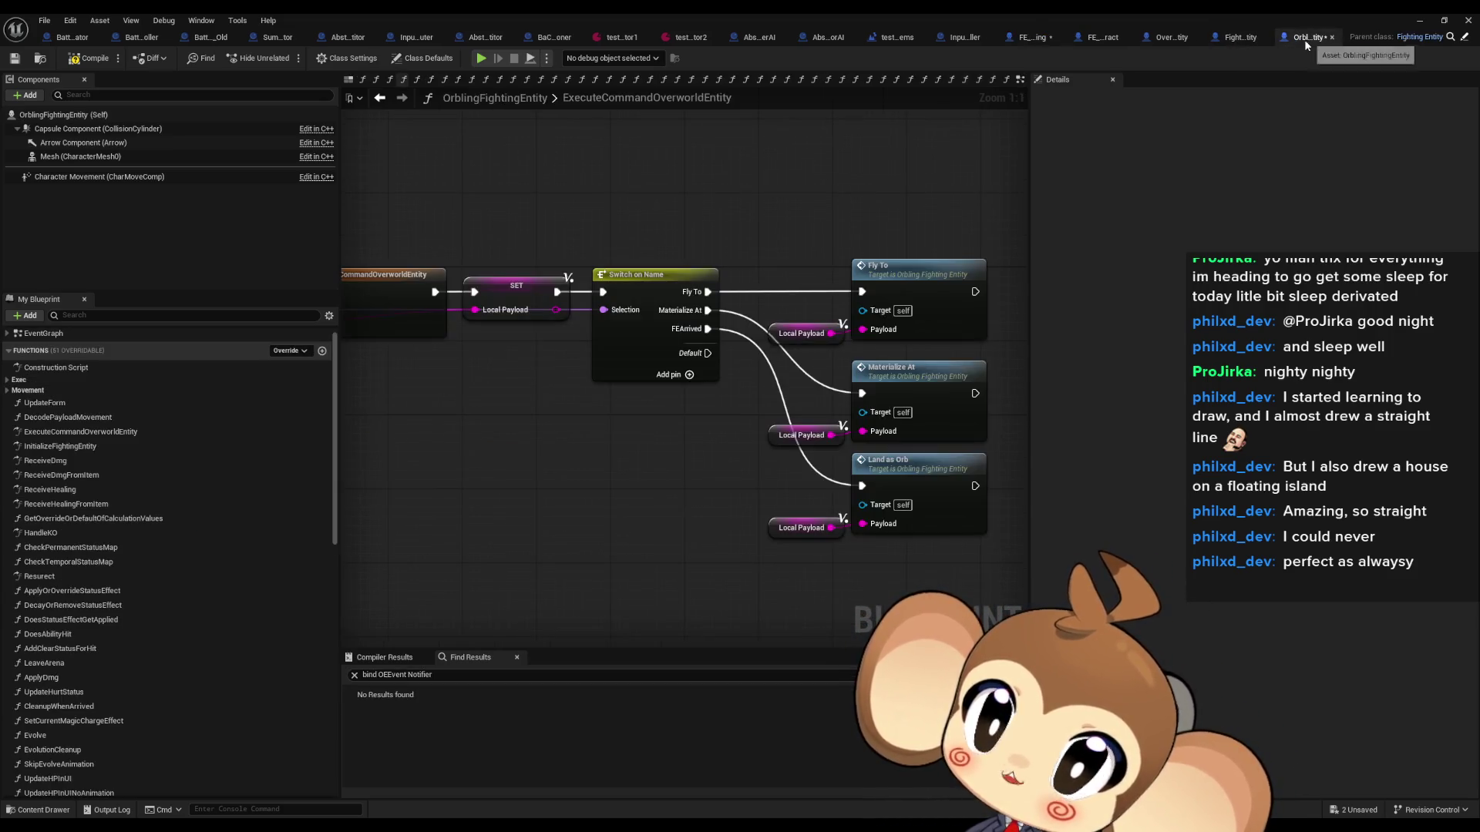
# Step: Find every reference to OrblingFightingEntity's OrblingMode variable by name
pyautogui.scroll(-10, 267, 580)
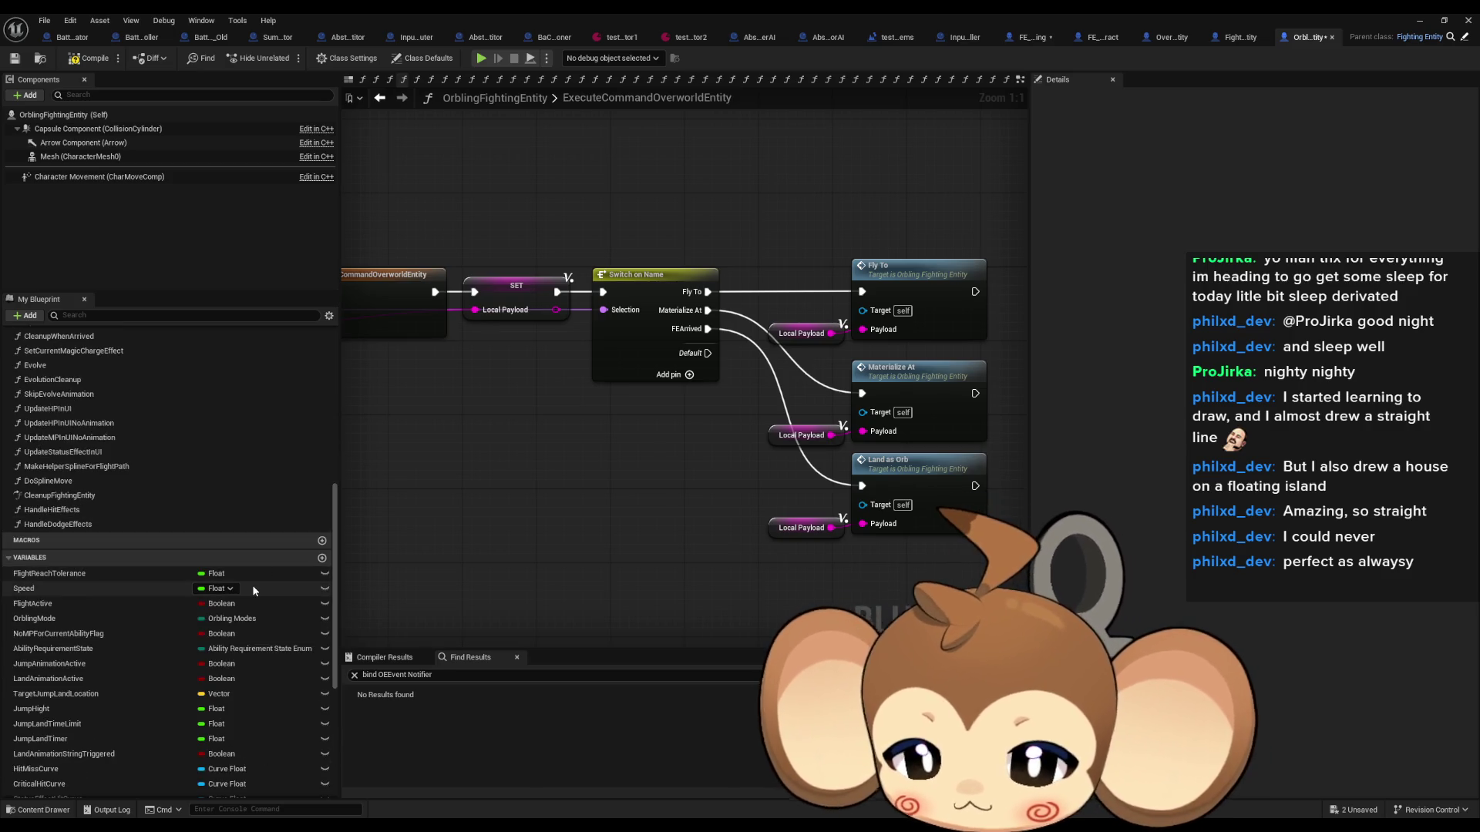
pyautogui.rightClick(96, 621)
pyautogui.moveTo(155, 661)
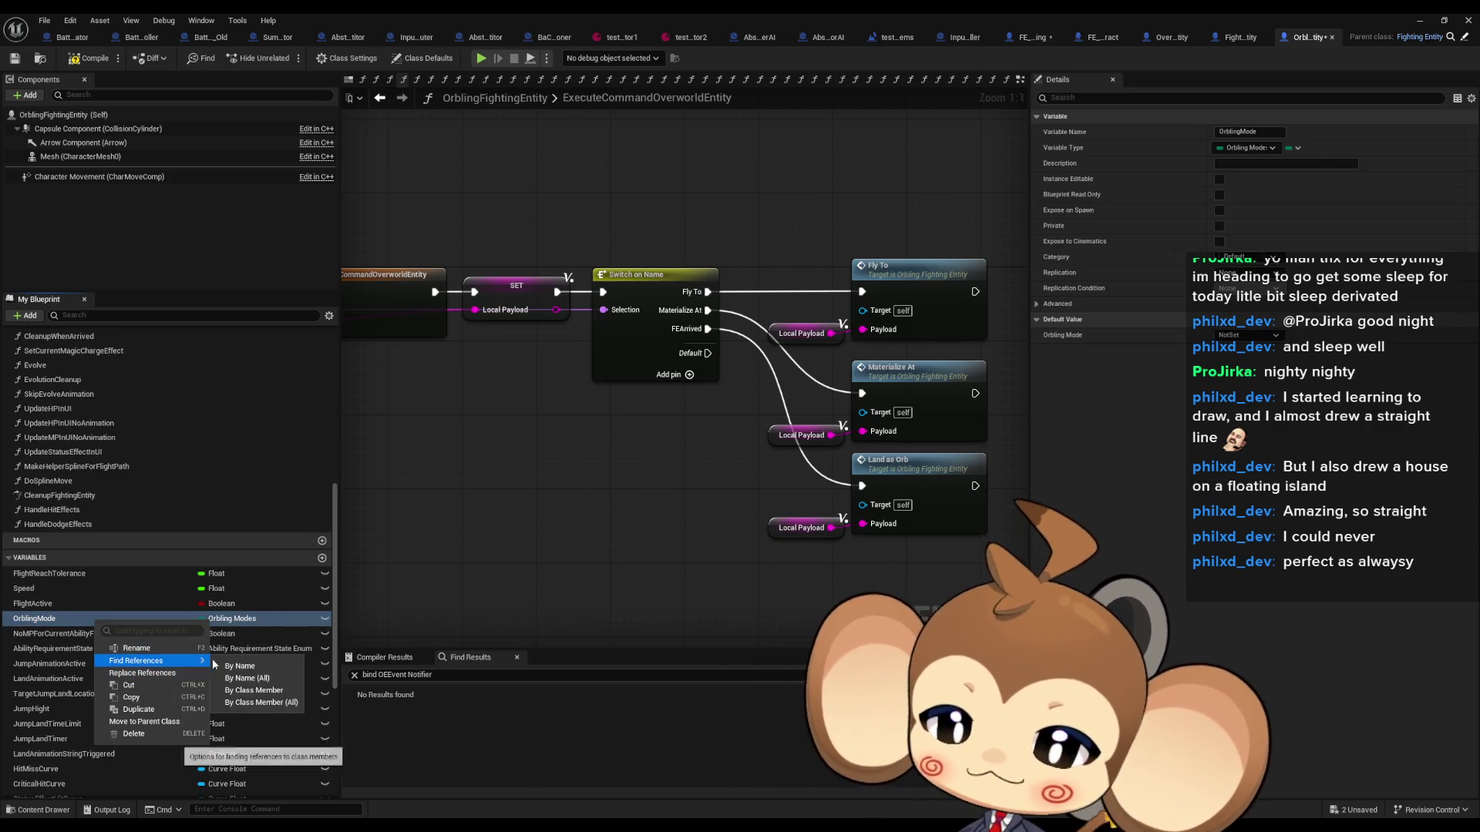
pyautogui.click(311, 691)
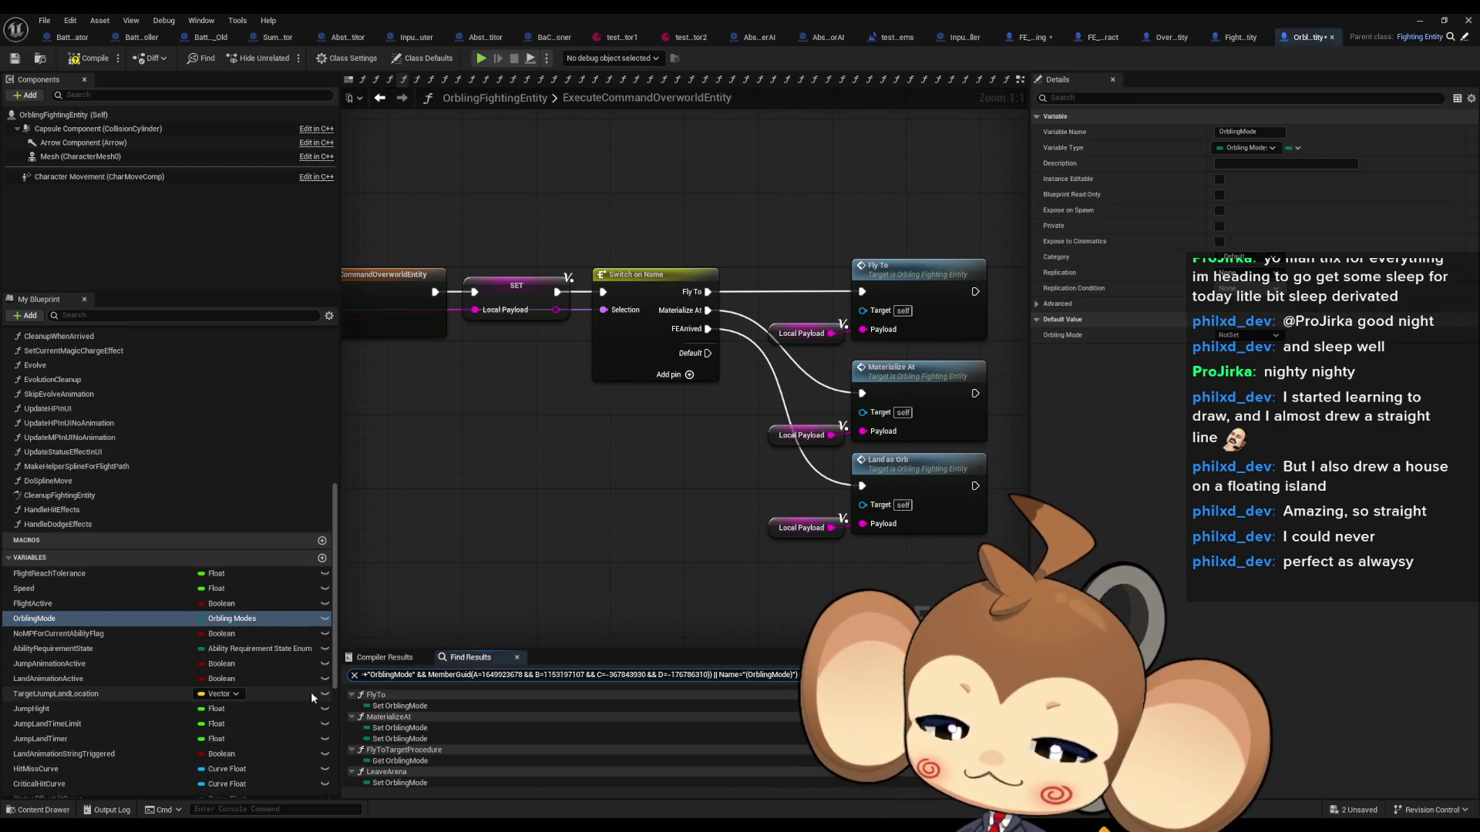
# Step: Inspect the FlyTo and MaterializeAt Set OrblingMode uses, panning MaterializeAt to its Cast To node
pyautogui.click(422, 707)
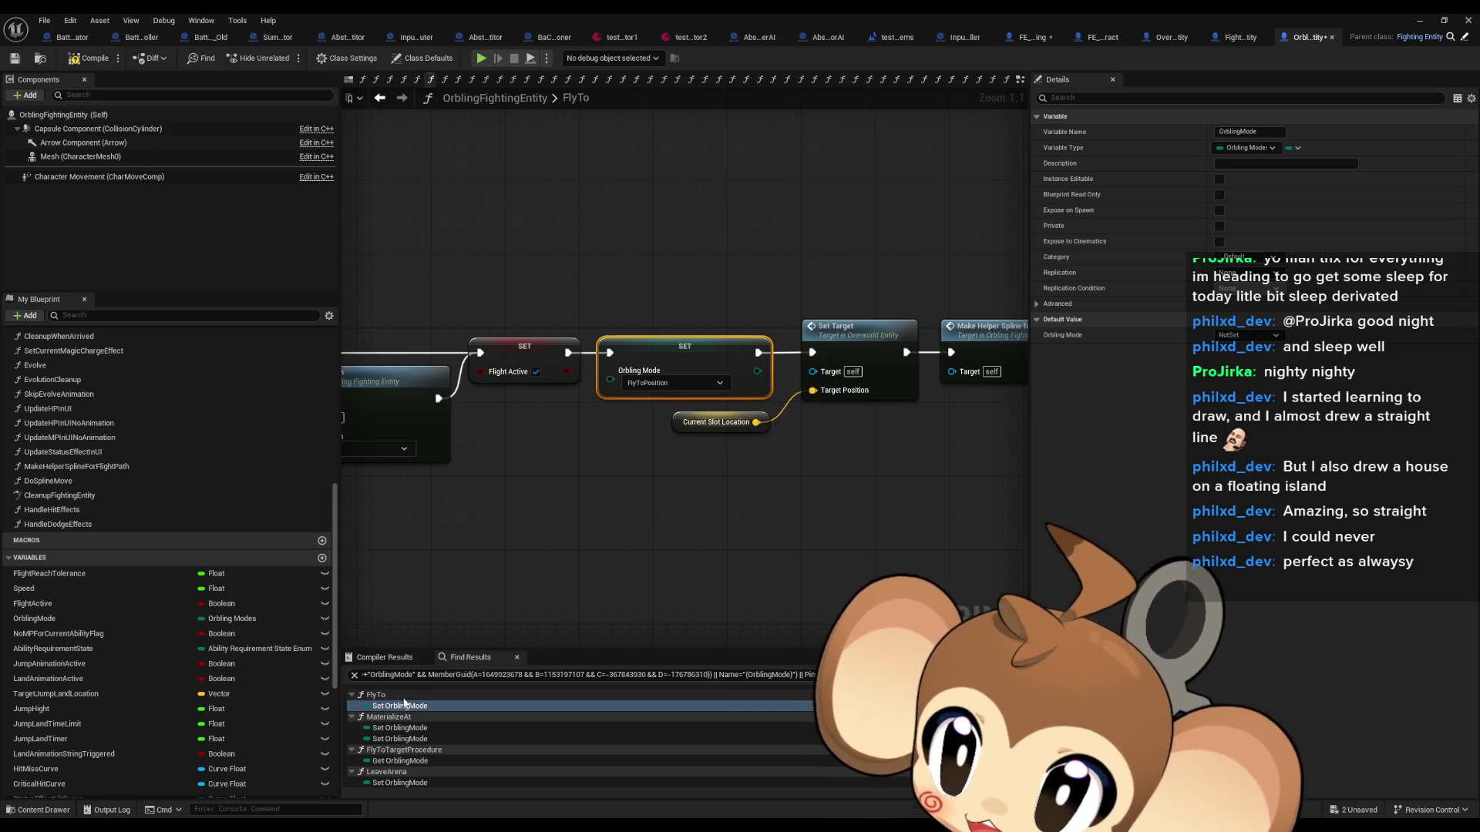
pyautogui.click(390, 727)
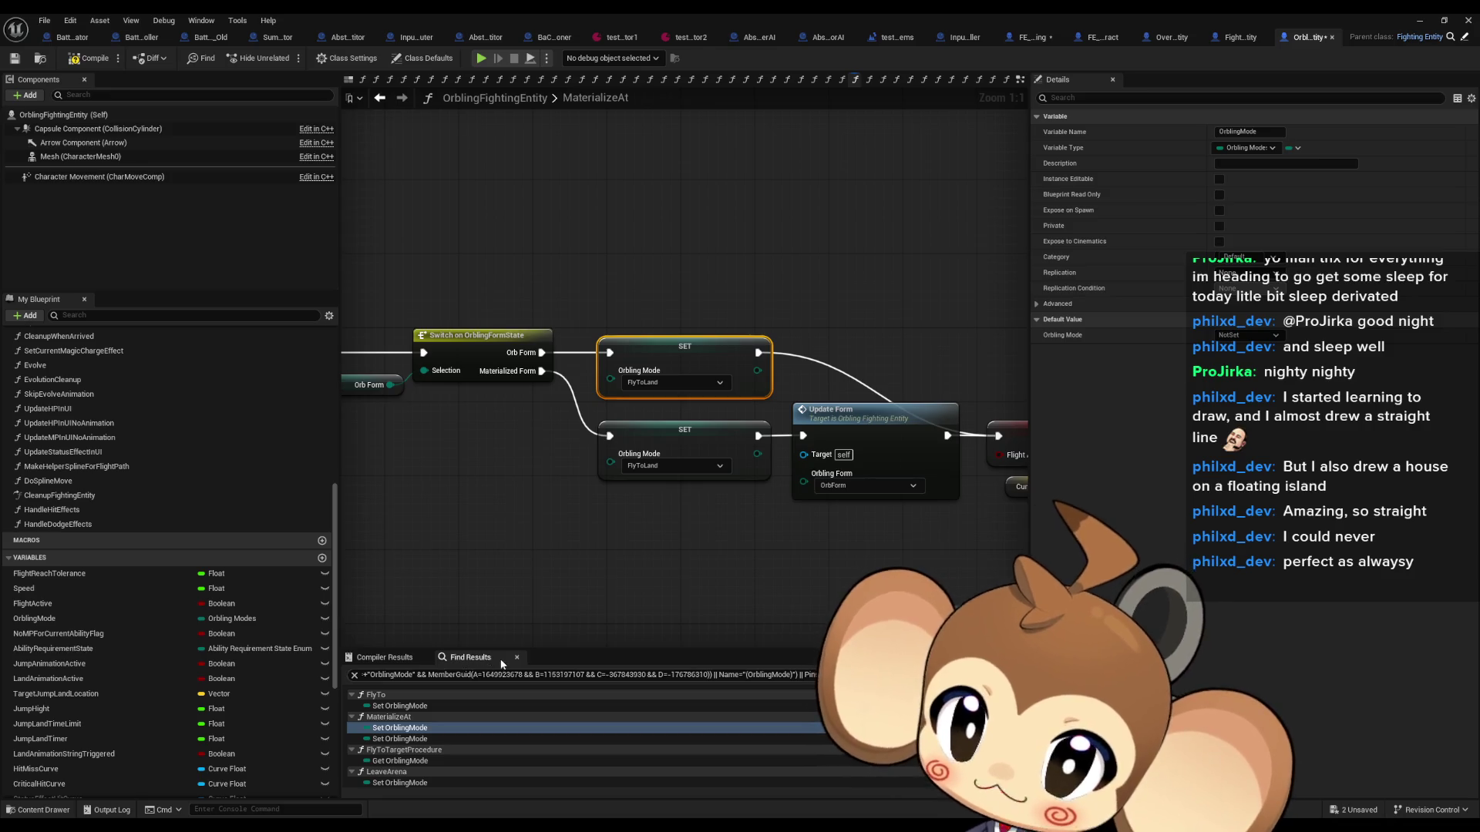
pyautogui.moveTo(540, 606)
pyautogui.mouseDown()
pyautogui.moveTo(635, 589)
pyautogui.moveTo(762, 595)
pyautogui.moveTo(891, 564)
pyautogui.mouseUp()
pyautogui.scroll(-6, 891, 563)
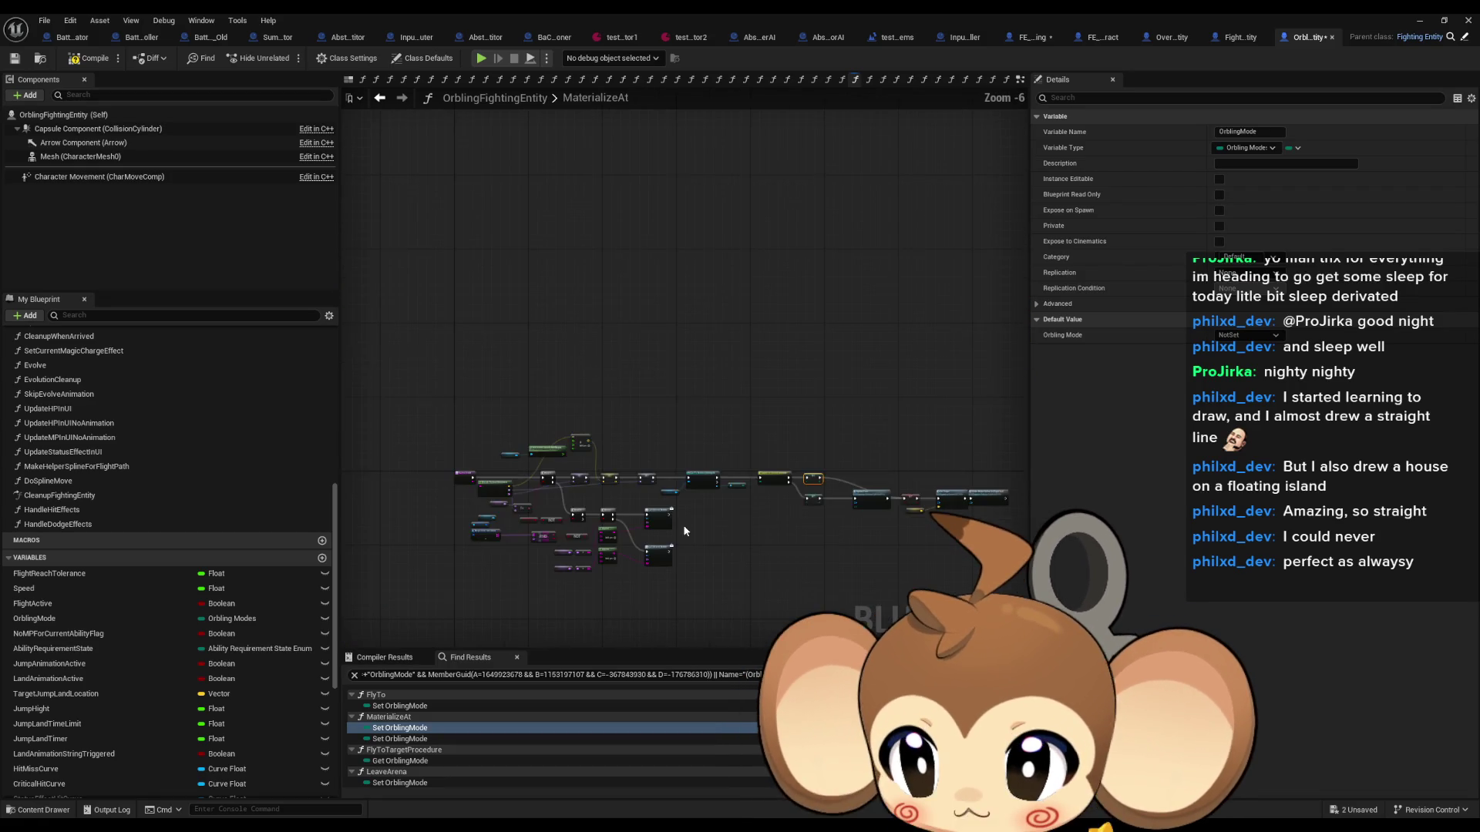
pyautogui.scroll(5, 732, 487)
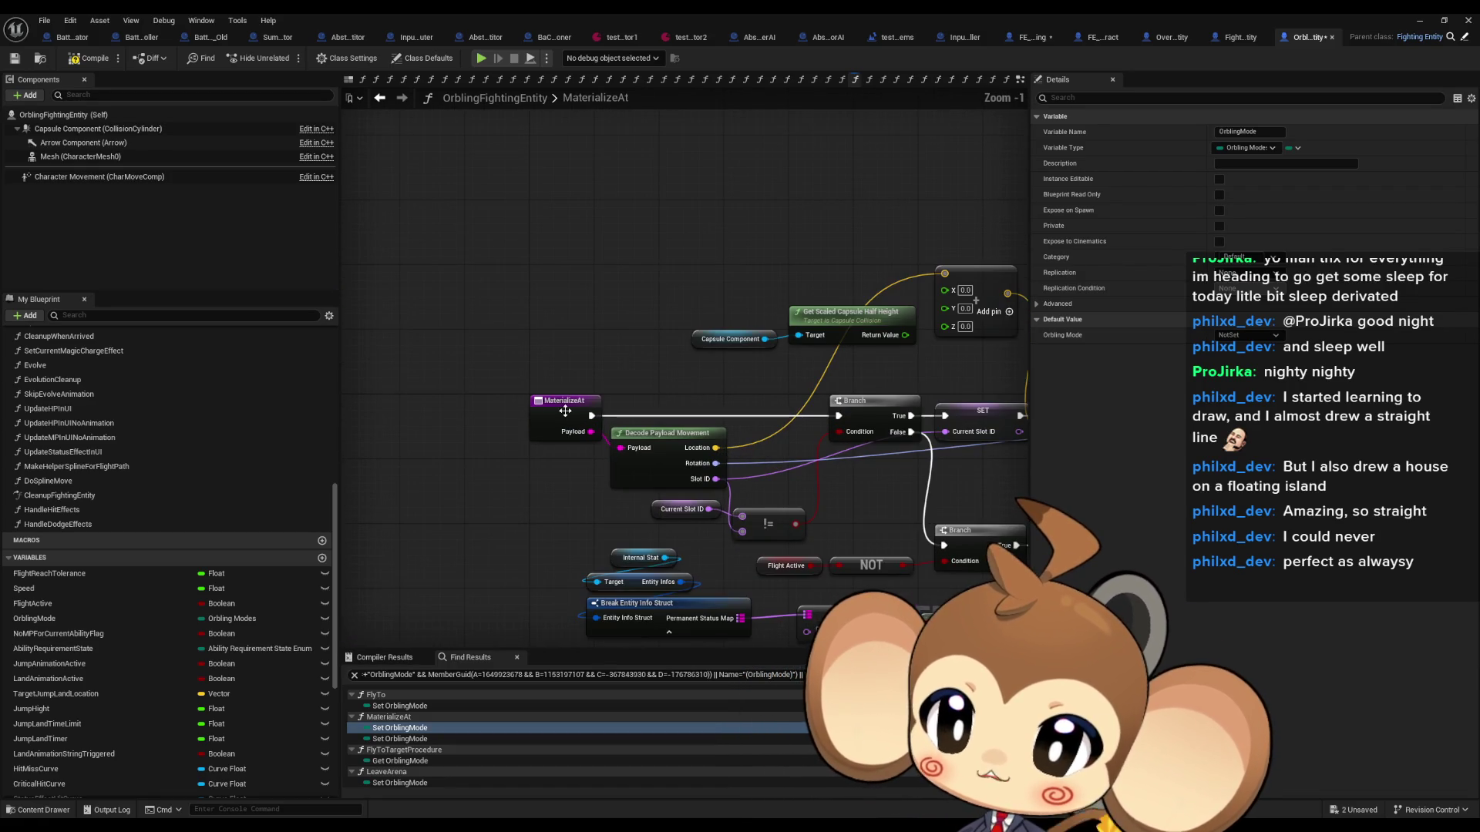
pyautogui.rightClick(565, 411)
pyautogui.moveTo(609, 533)
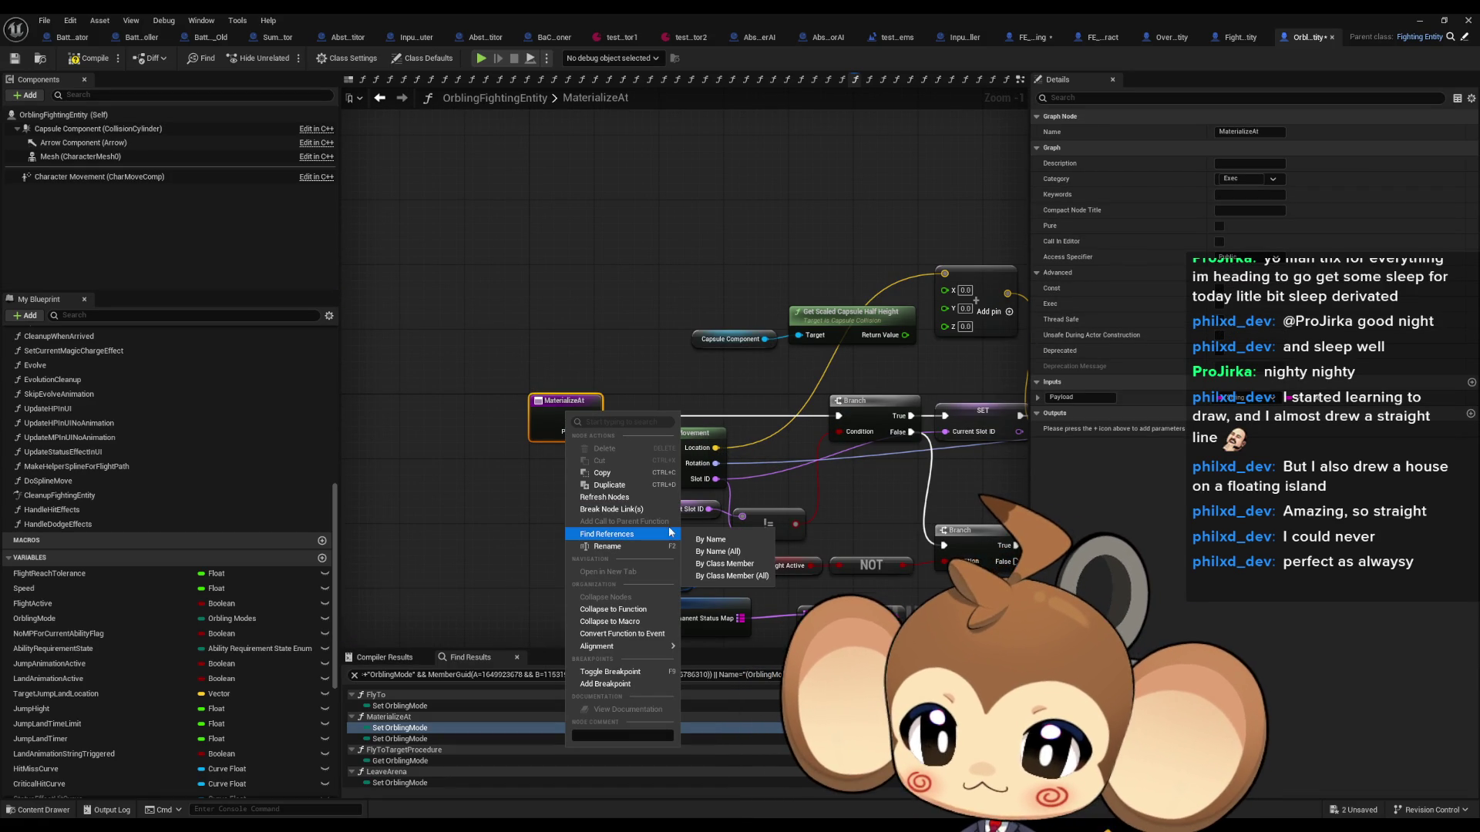
pyautogui.click(472, 546)
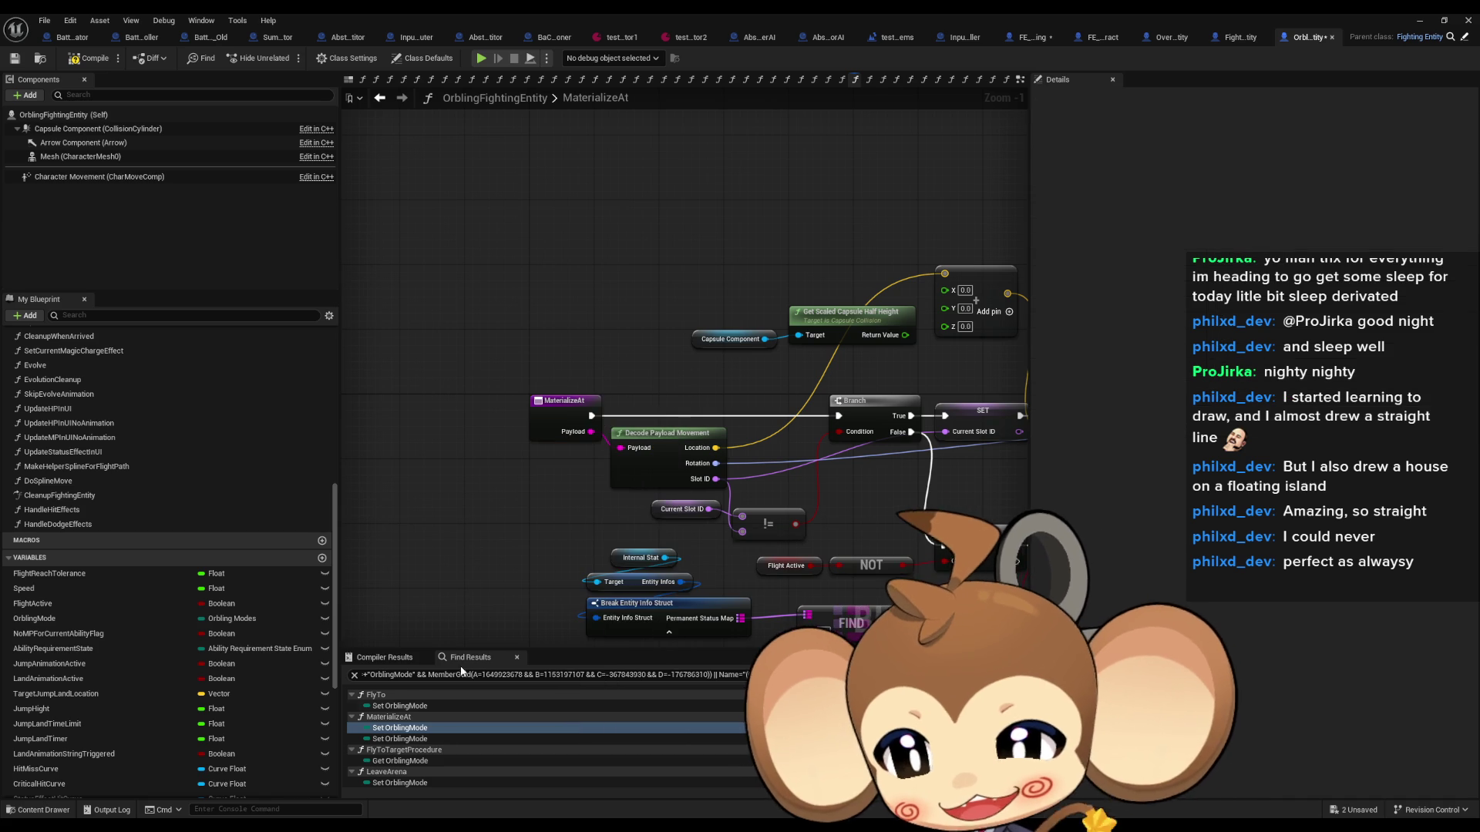
pyautogui.click(423, 782)
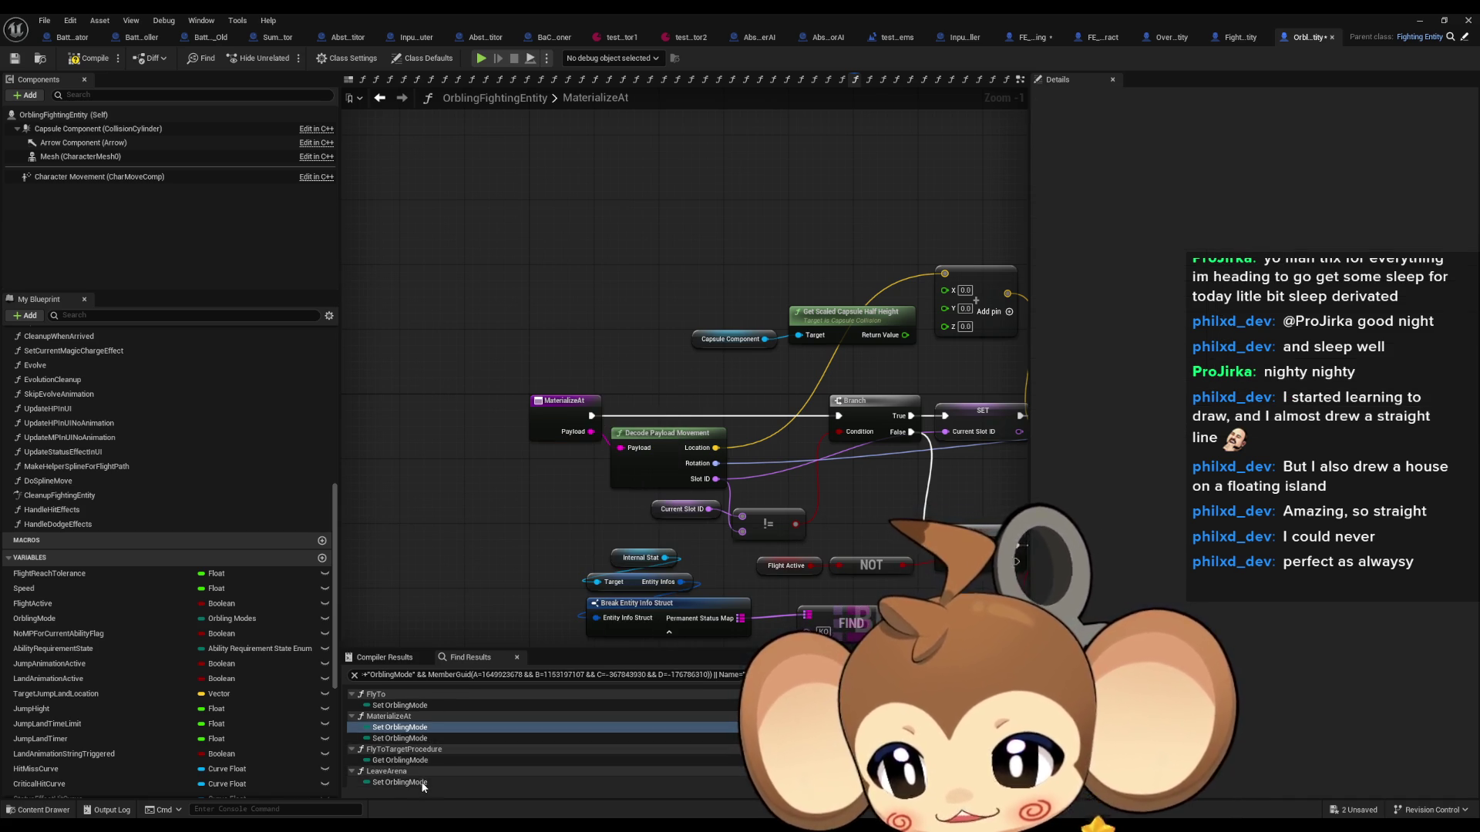
pyautogui.scroll(-4, 760, 531)
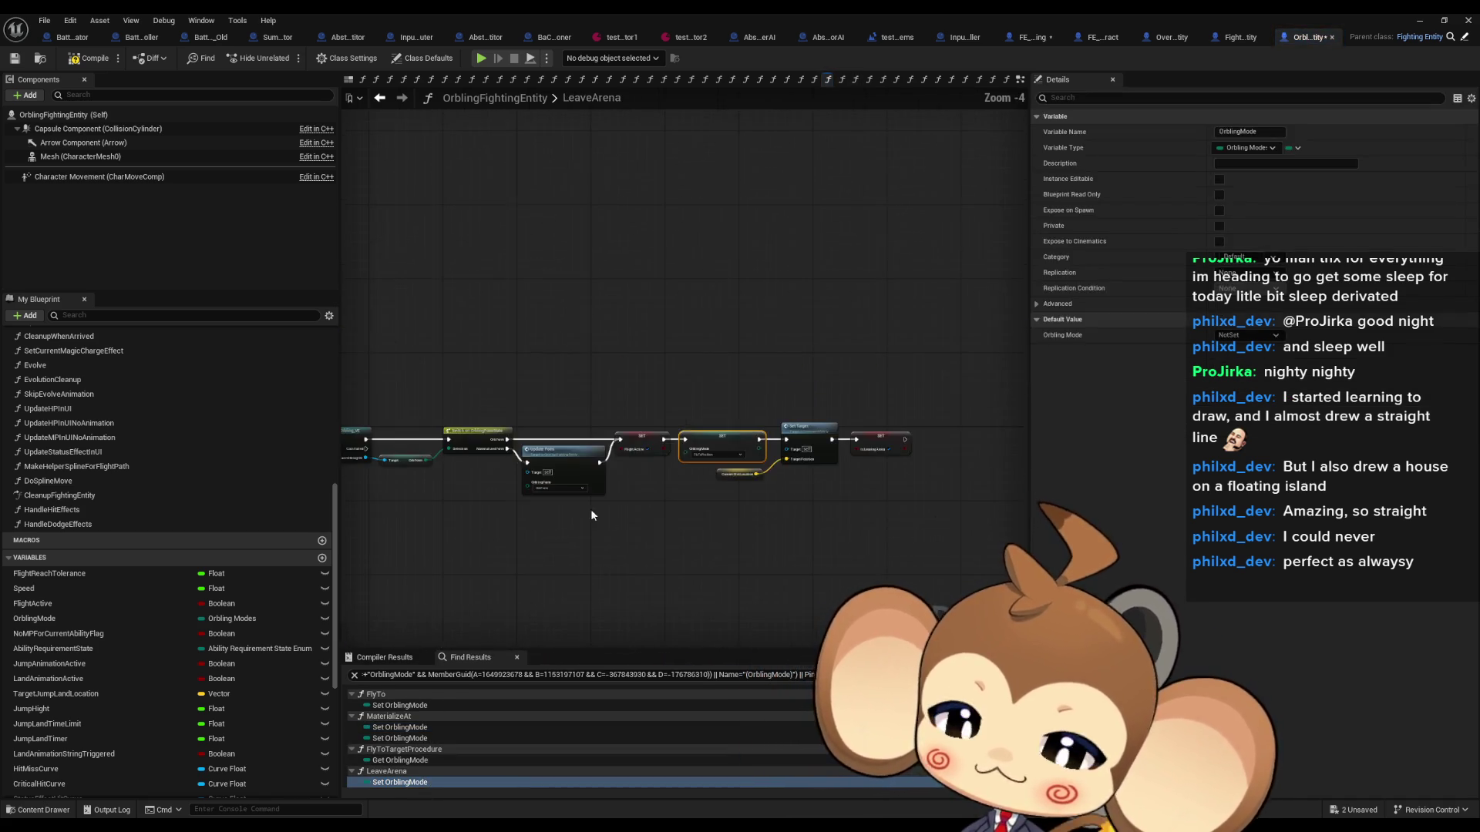
pyautogui.click(415, 728)
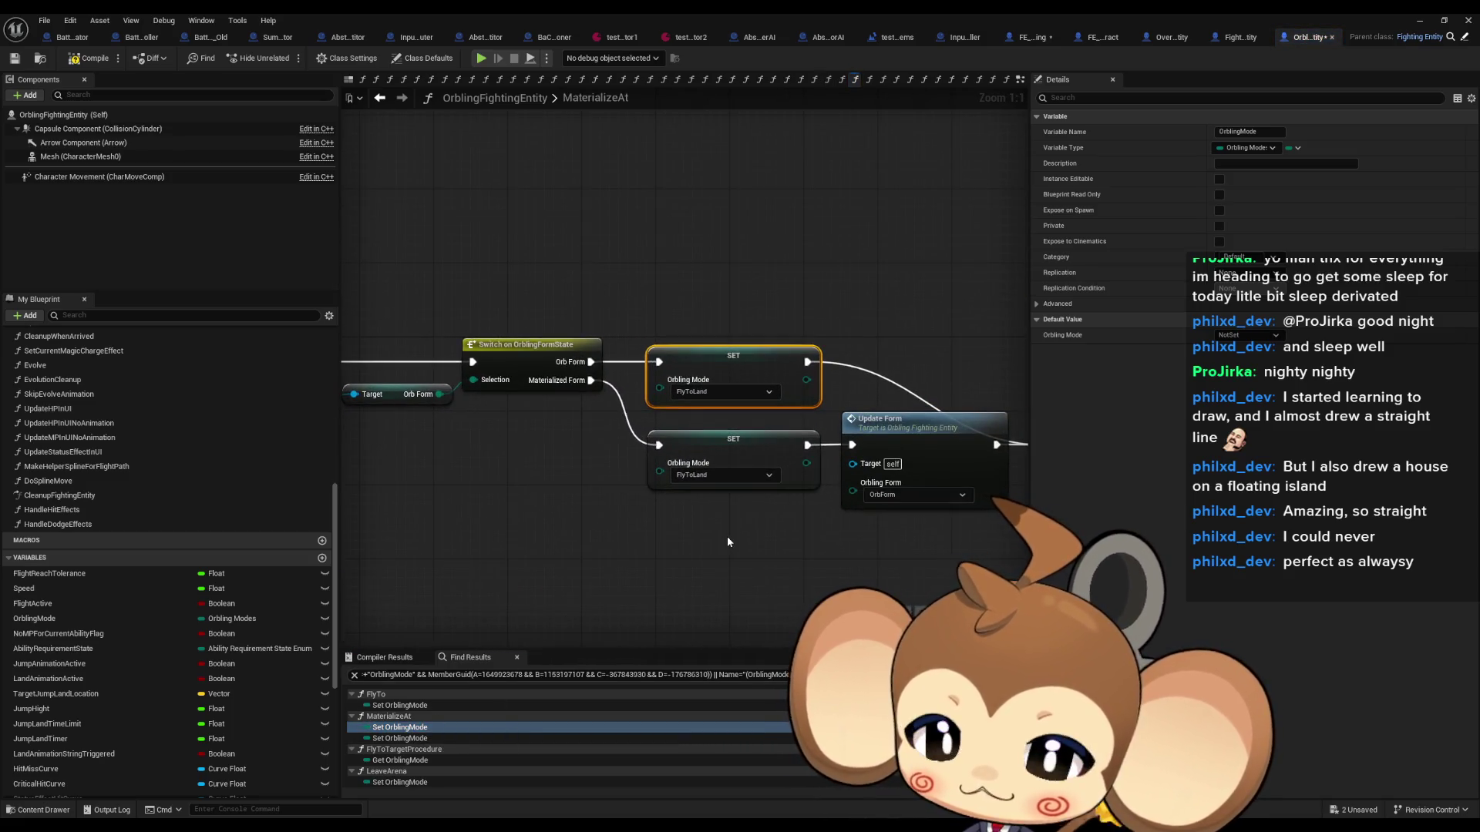
pyautogui.scroll(-1, 738, 538)
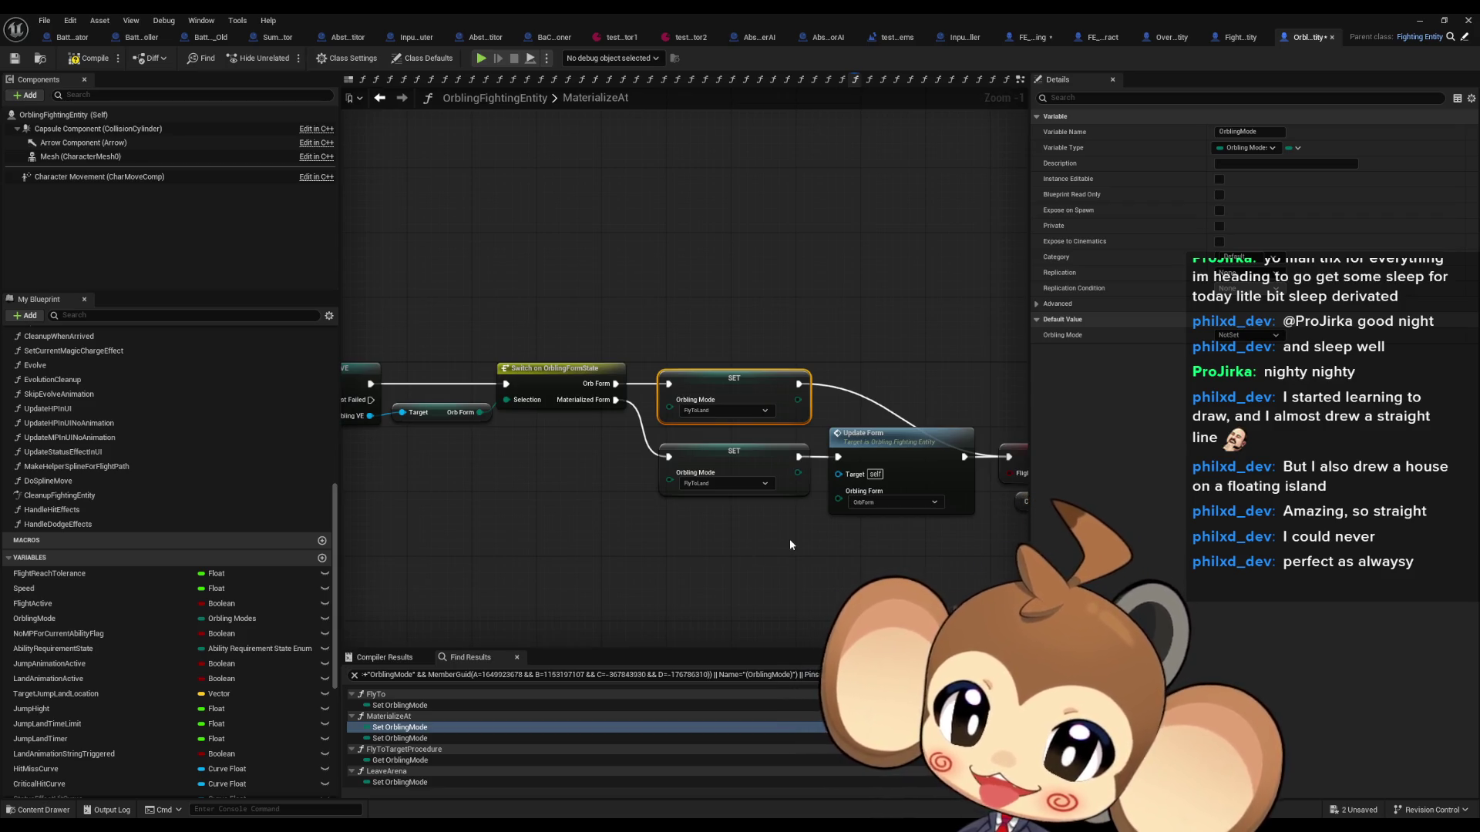
pyautogui.moveTo(789, 539); pyautogui.dragTo(712, 532)
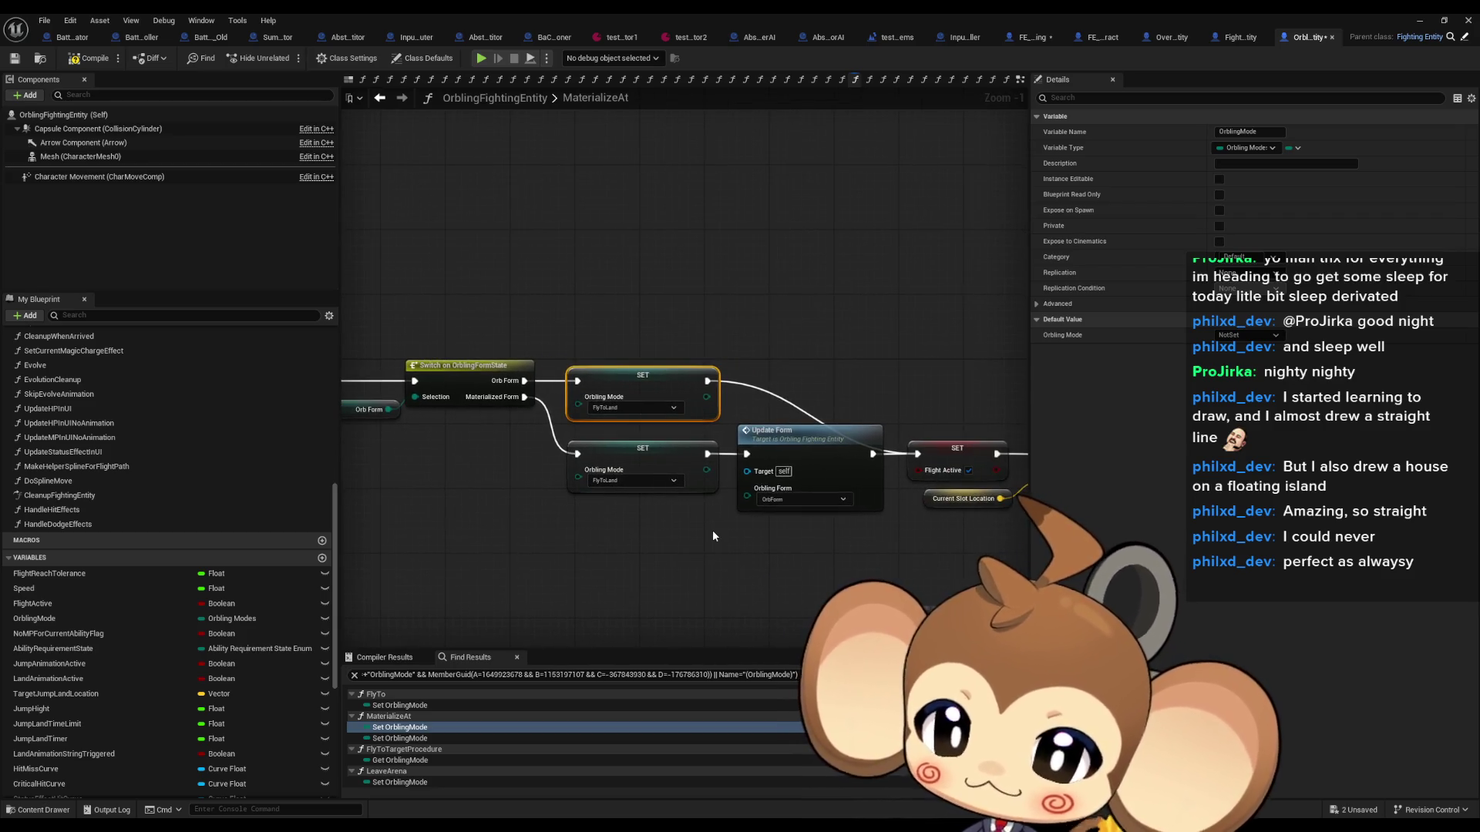
pyautogui.scroll(-2, 712, 525)
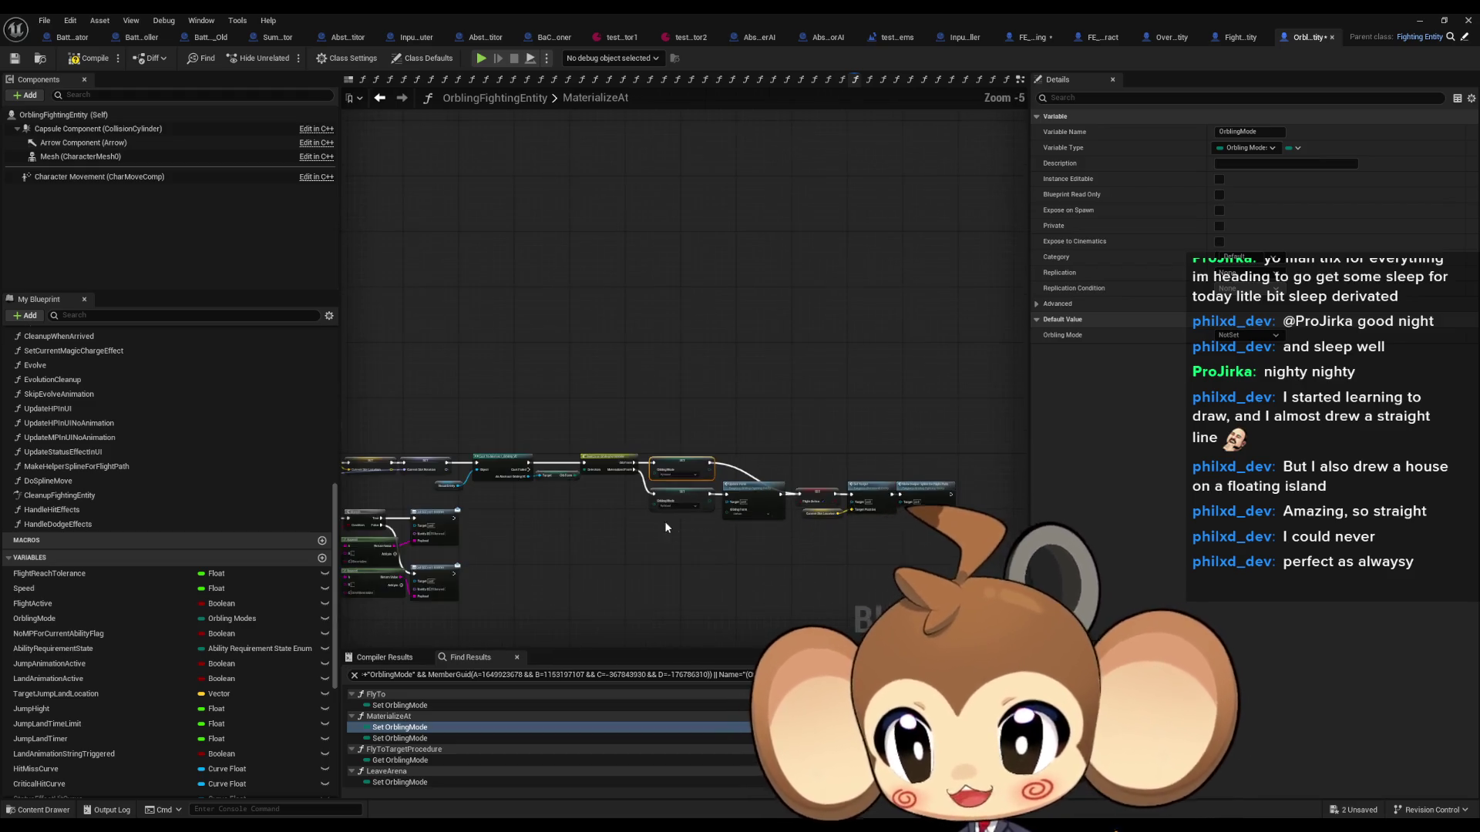
pyautogui.scroll(-2, 664, 521)
pyautogui.scroll(4, 588, 445)
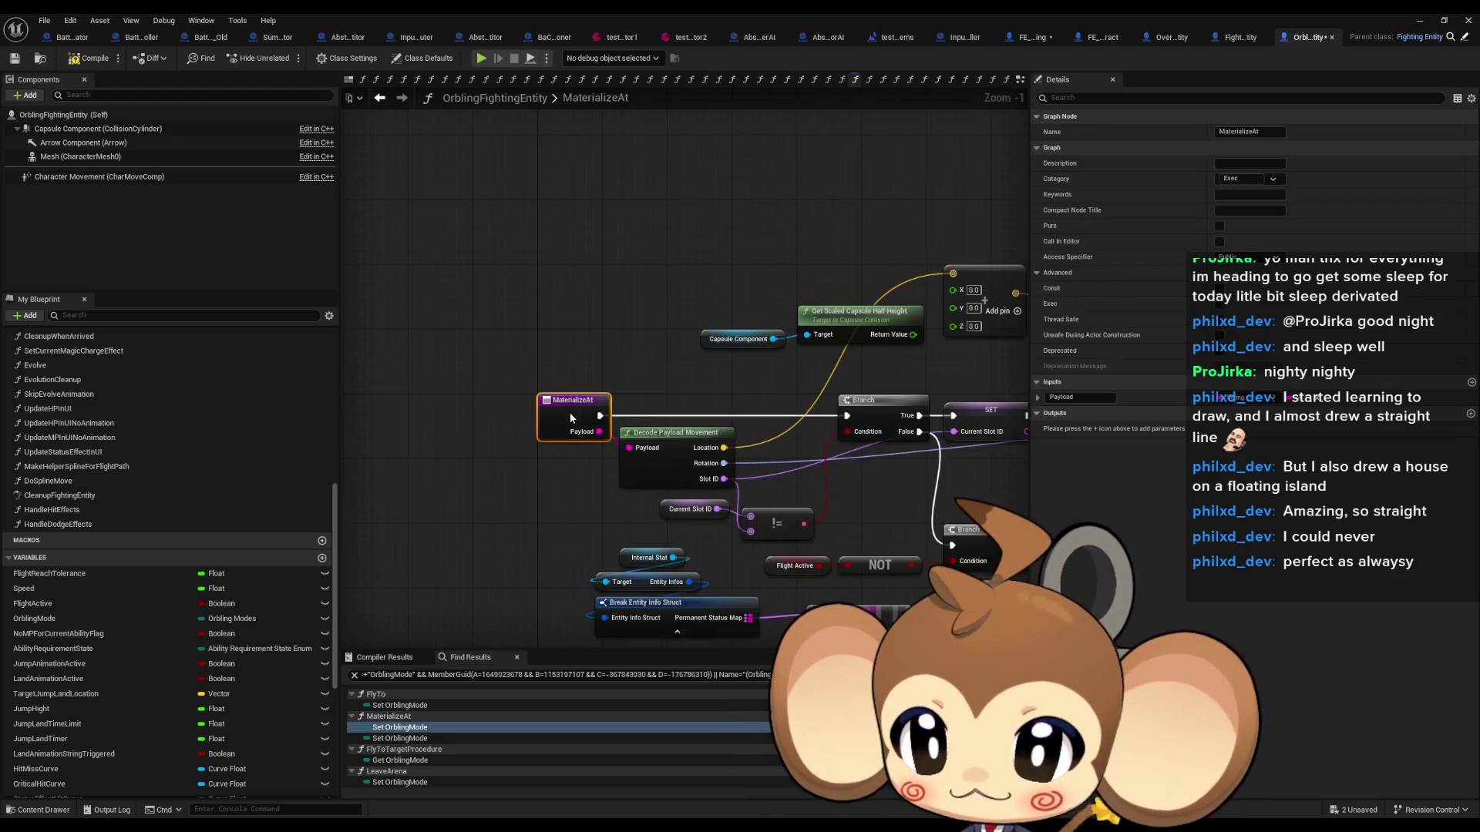
# Step: Find MaterializeAt's class-member references and jump to its call in ExecuteCommandOverworldEntity
pyautogui.rightClick(570, 413)
pyautogui.moveTo(620, 536)
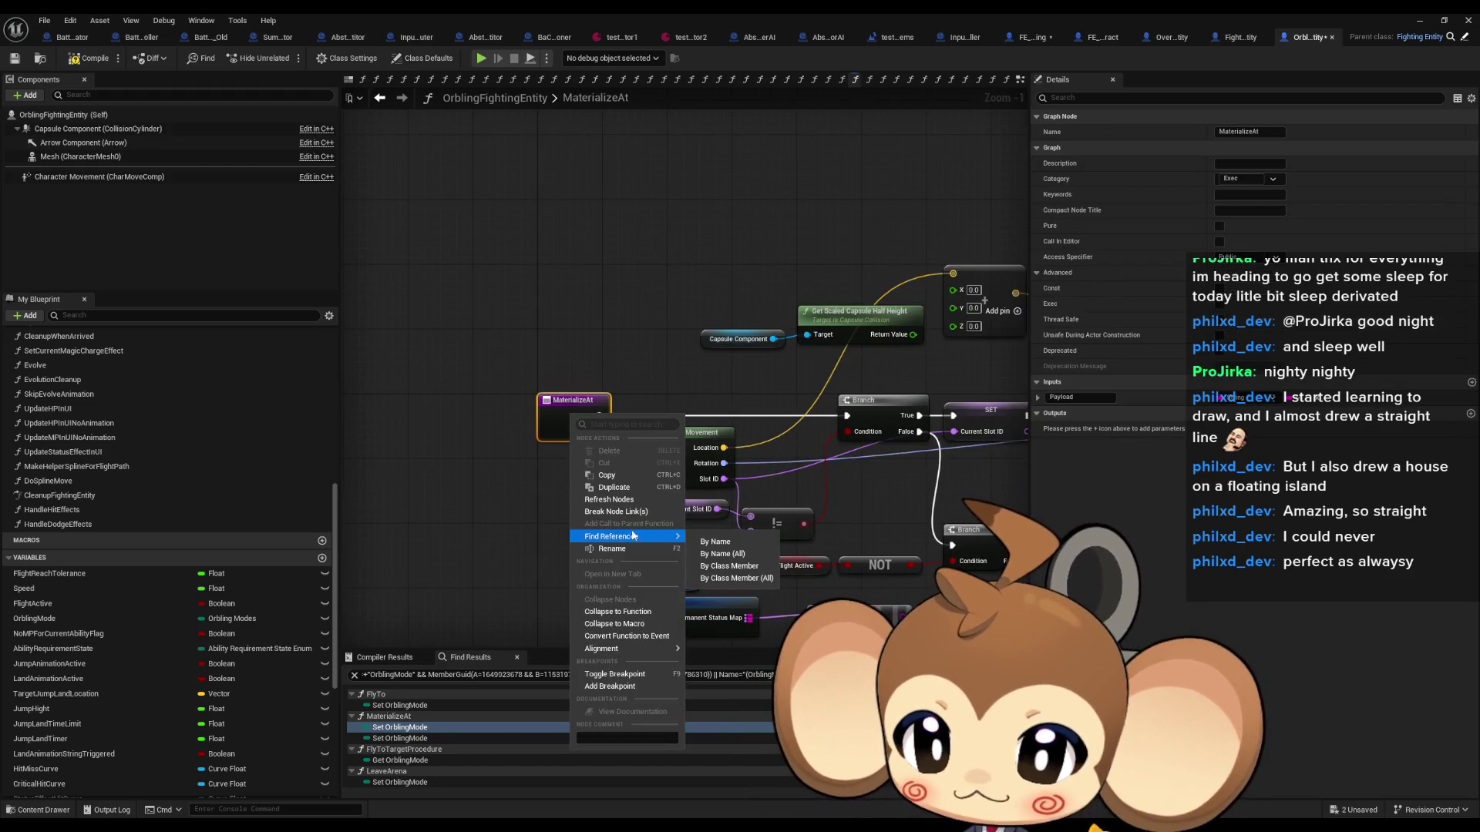
pyautogui.click(723, 555)
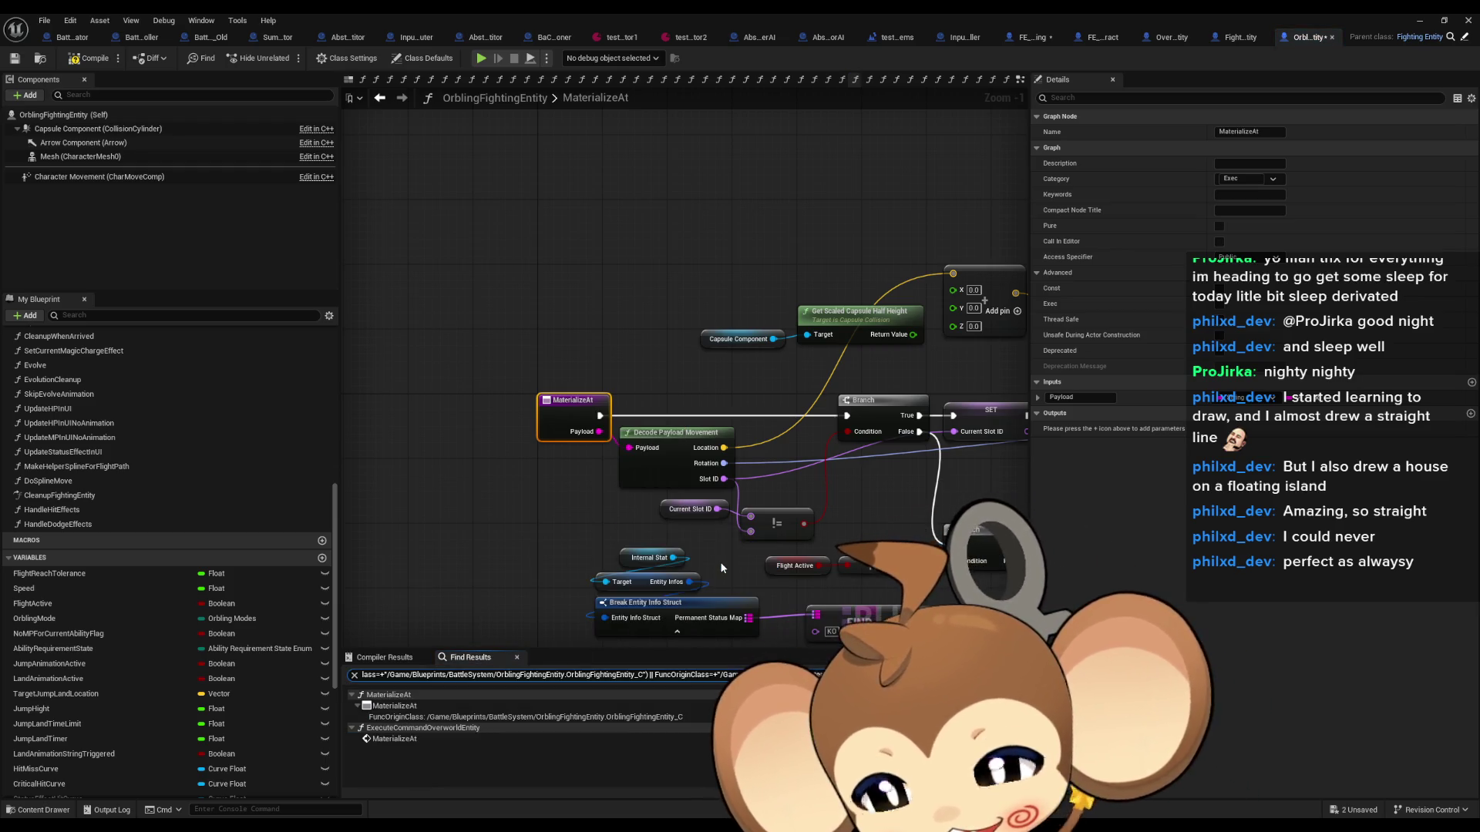
pyautogui.click(414, 740)
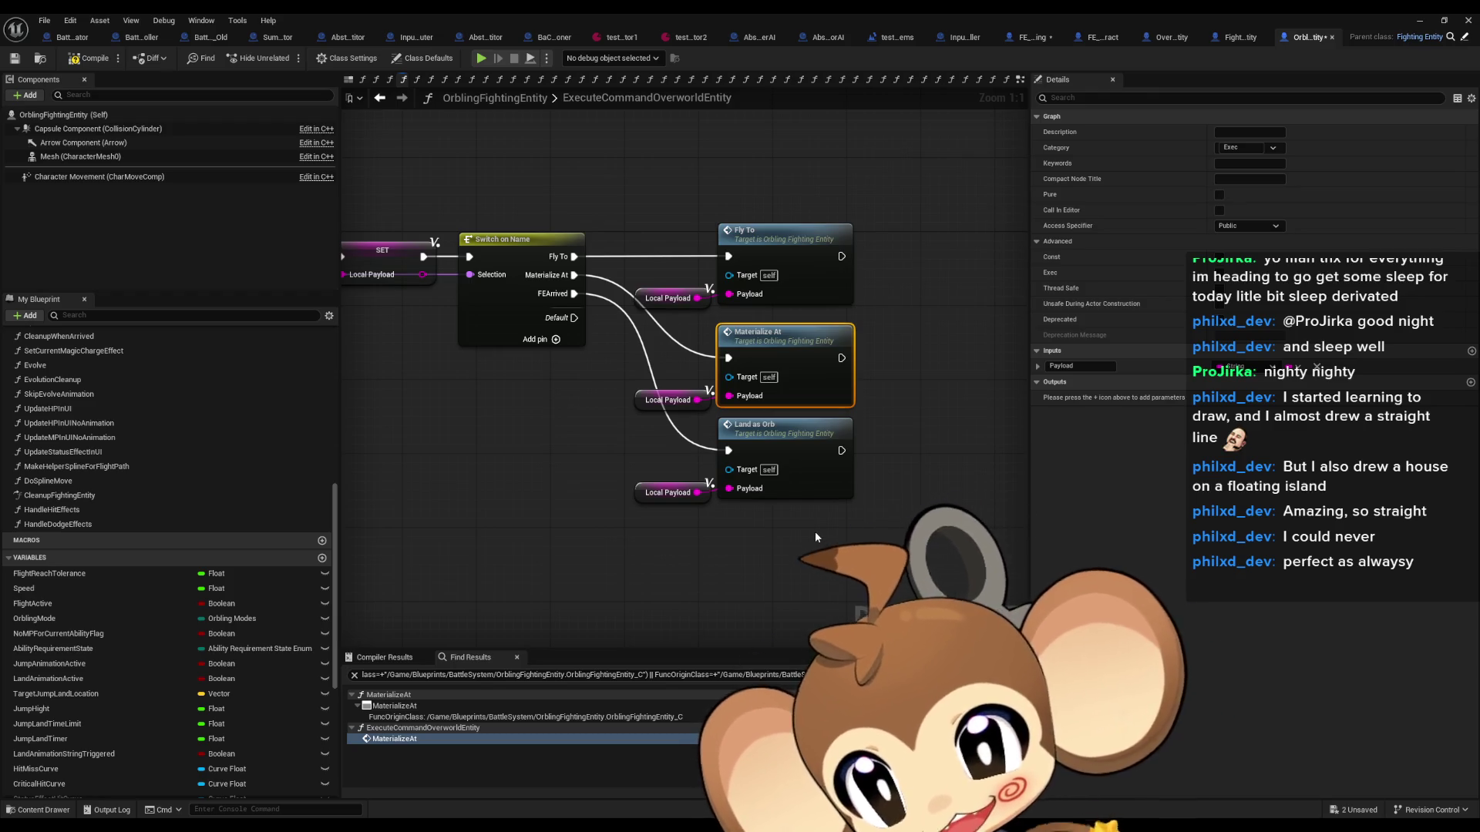
pyautogui.scroll(-3, 618, 431)
pyautogui.moveTo(659, 416); pyautogui.dragTo(876, 442)
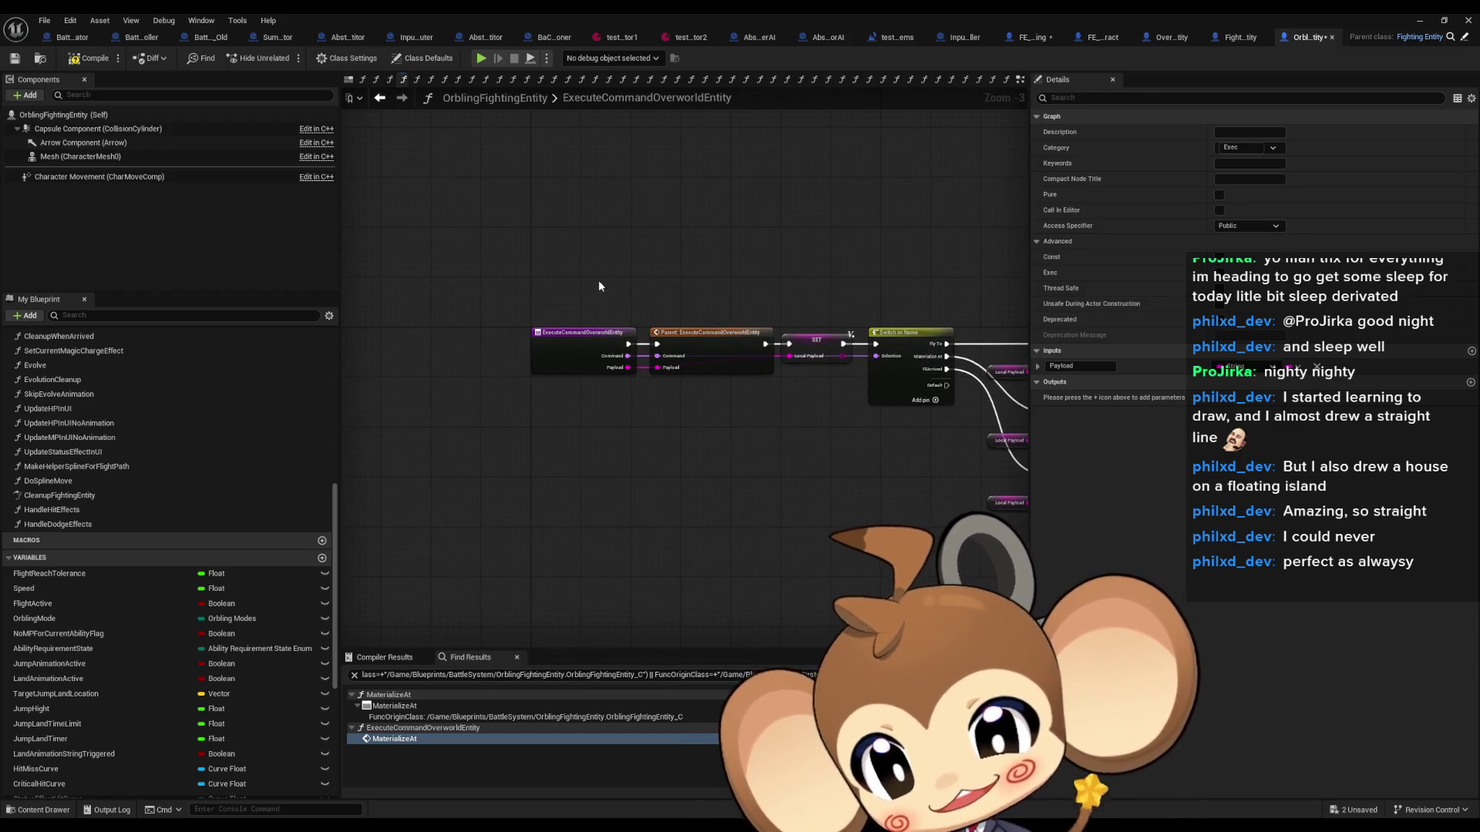
pyautogui.moveTo(598, 280)
pyautogui.mouseDown()
pyautogui.moveTo(589, 390)
pyautogui.moveTo(604, 418)
pyautogui.mouseUp()
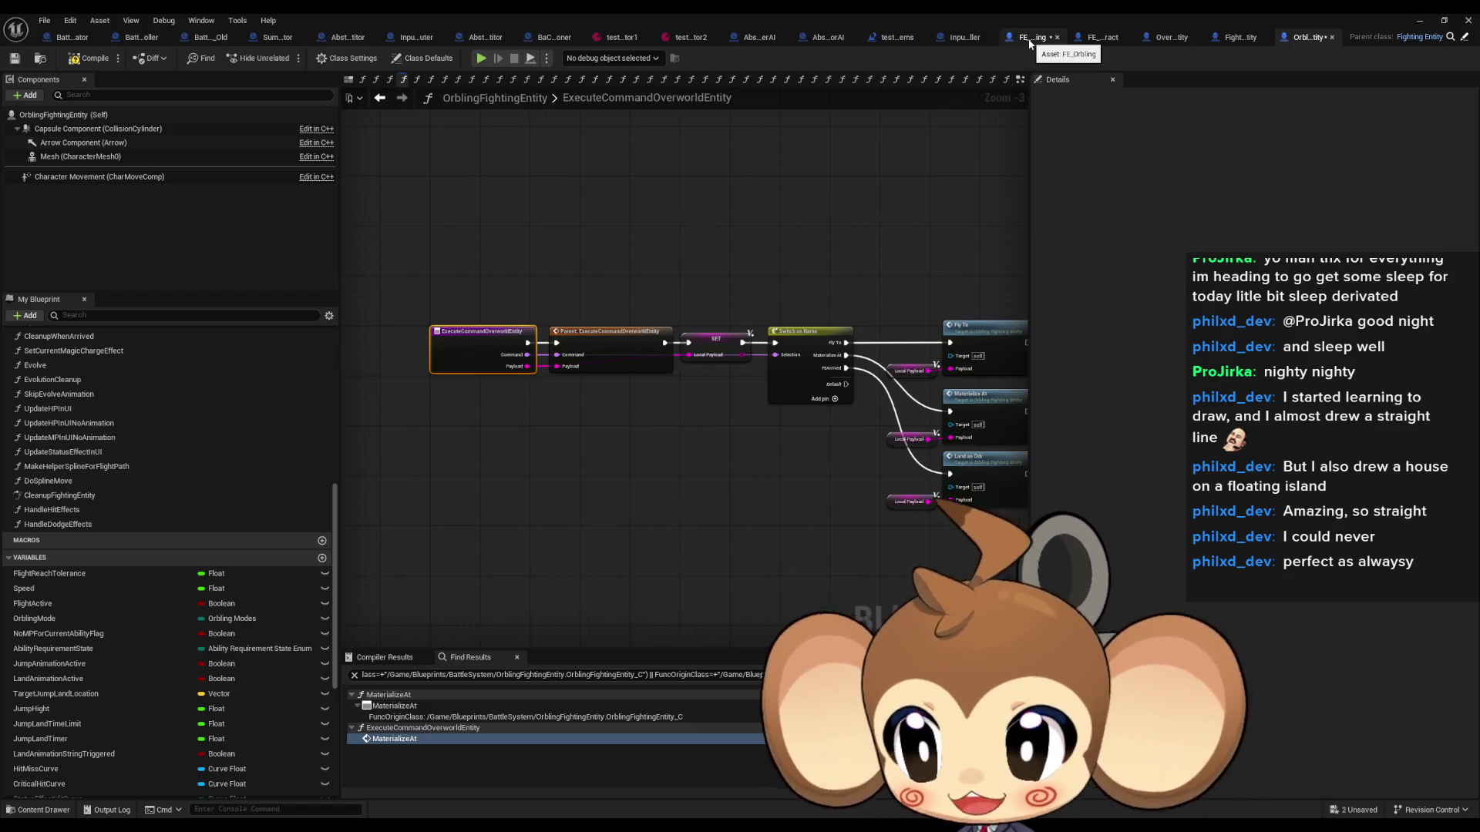
# Step: Search FE_Orbling's FlyToSlot references and view the FrontLeft/TopLeft Fly to Slot call in BaCo_Summoner
pyautogui.click(1029, 40)
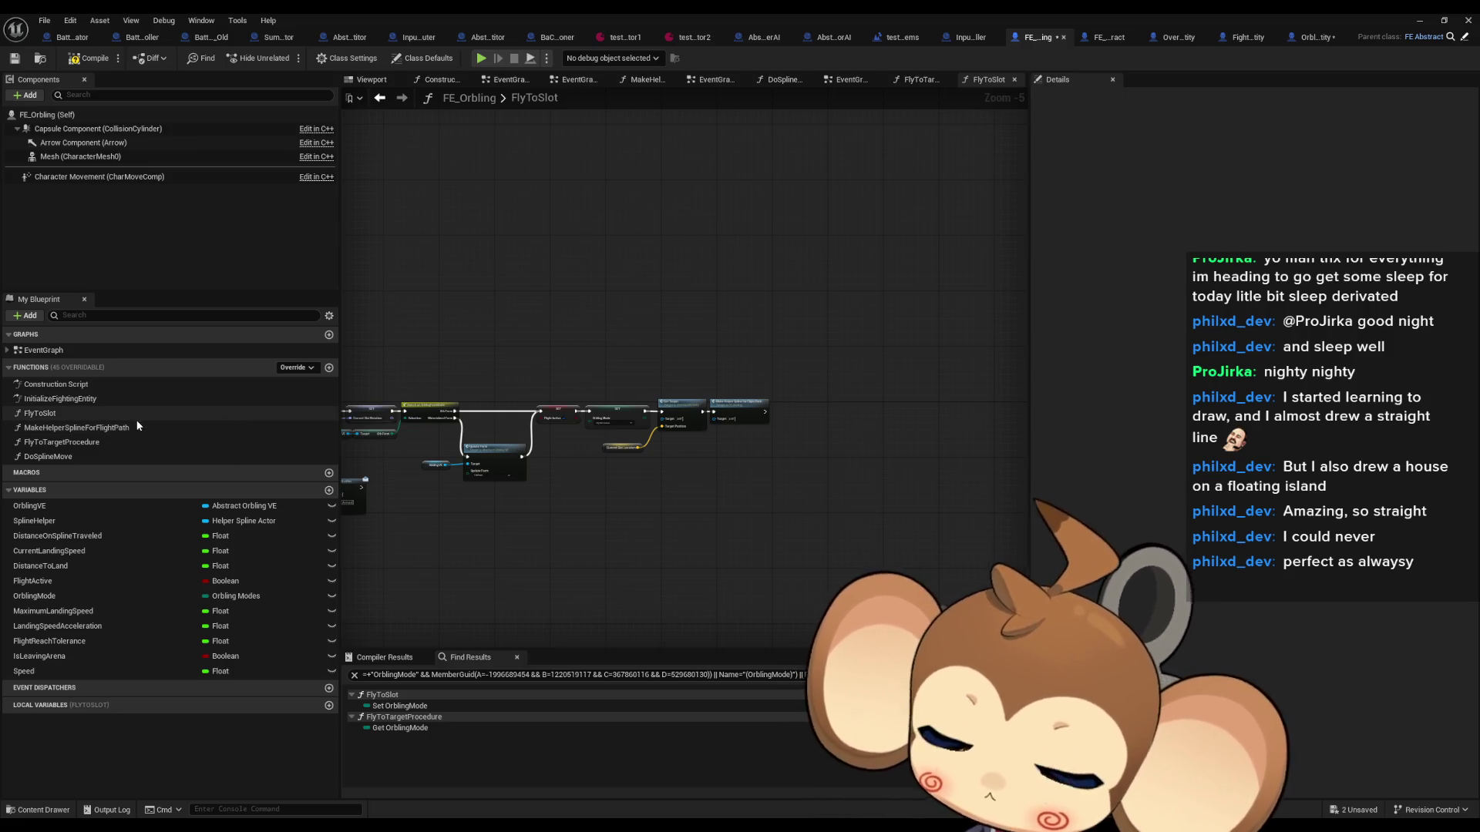
pyautogui.rightClick(88, 417)
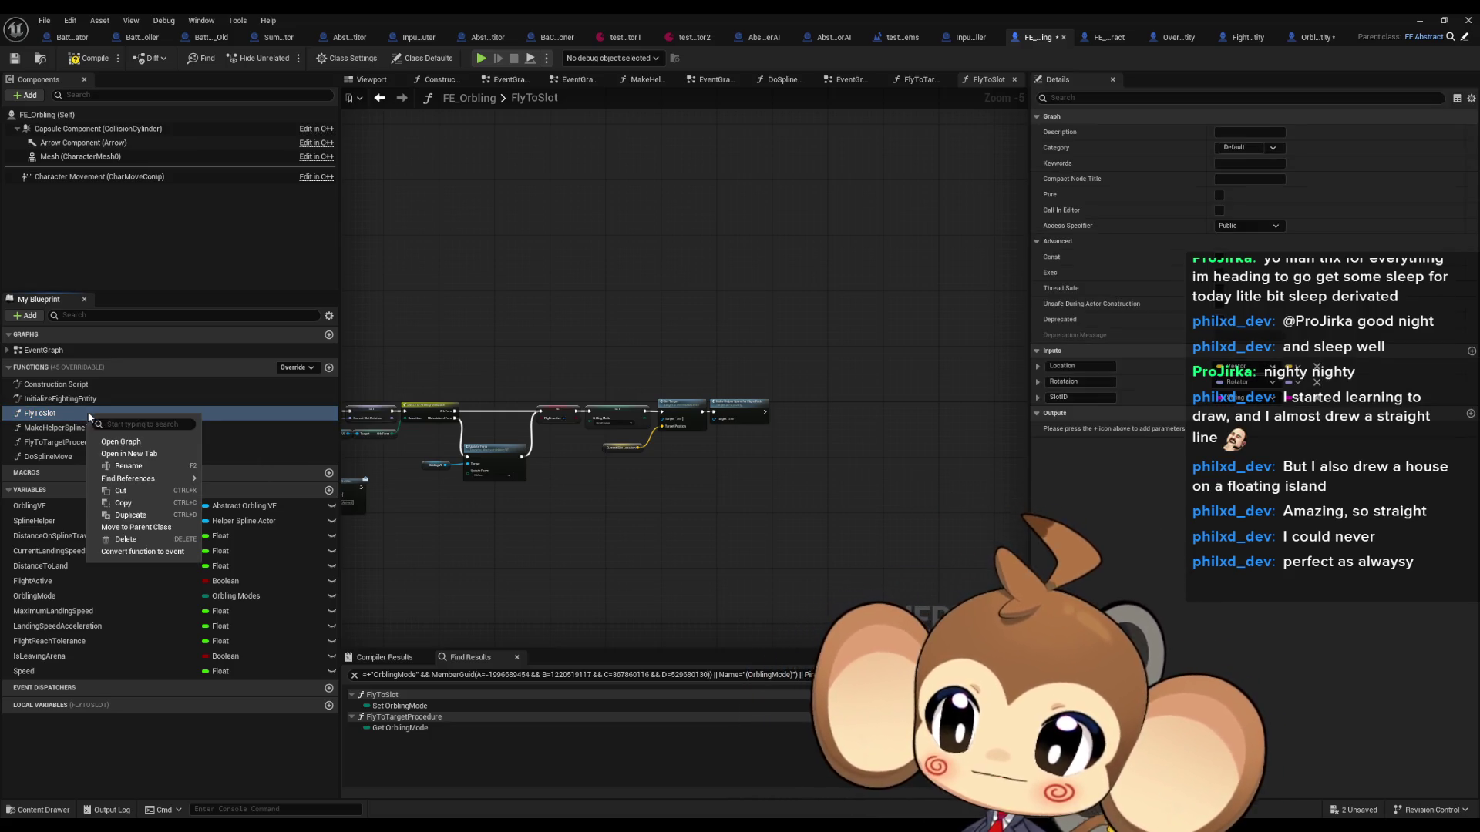
pyautogui.moveTo(127, 478)
pyautogui.click(269, 510)
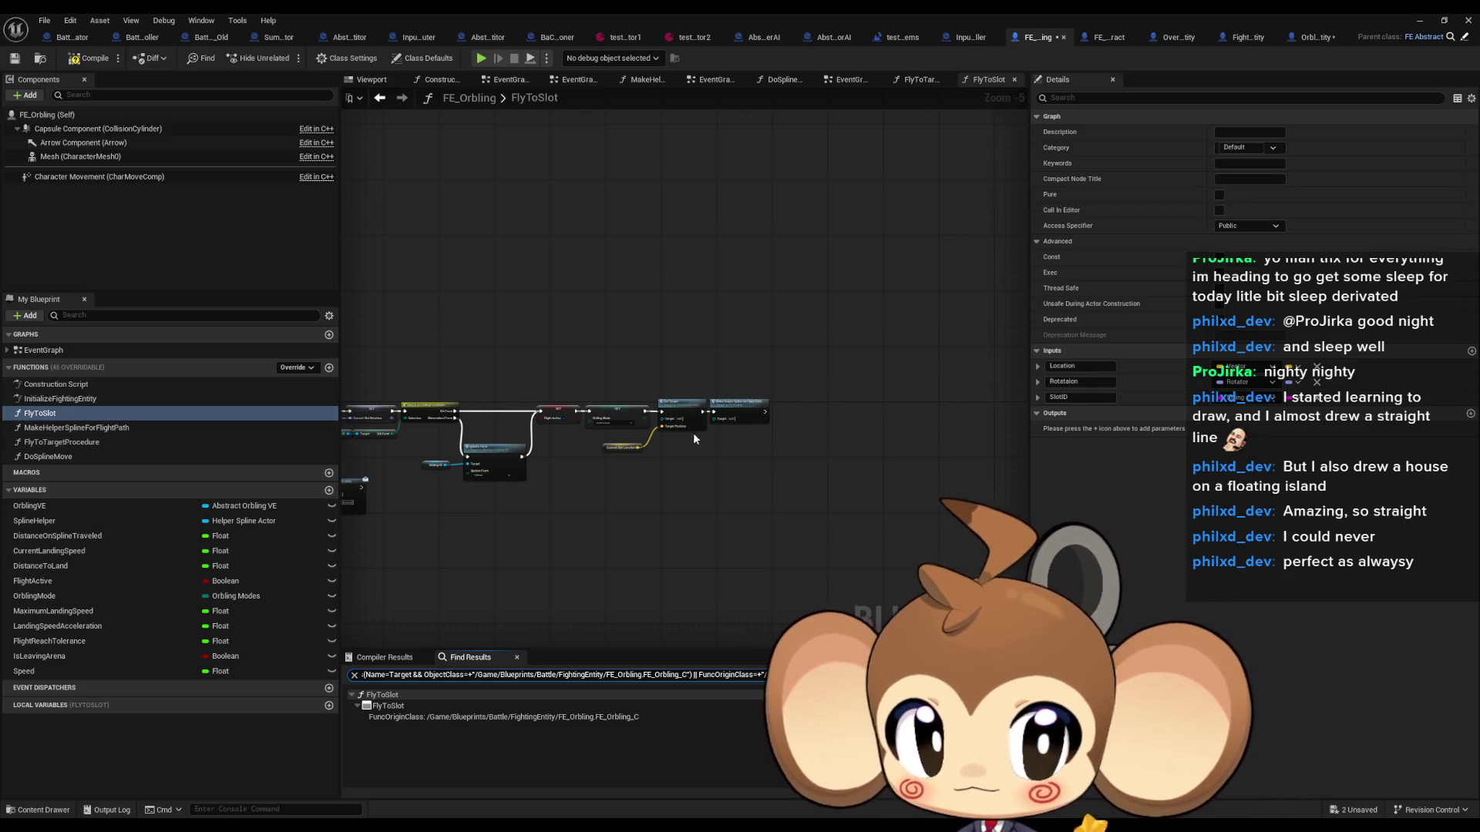
pyautogui.scroll(2, 692, 438)
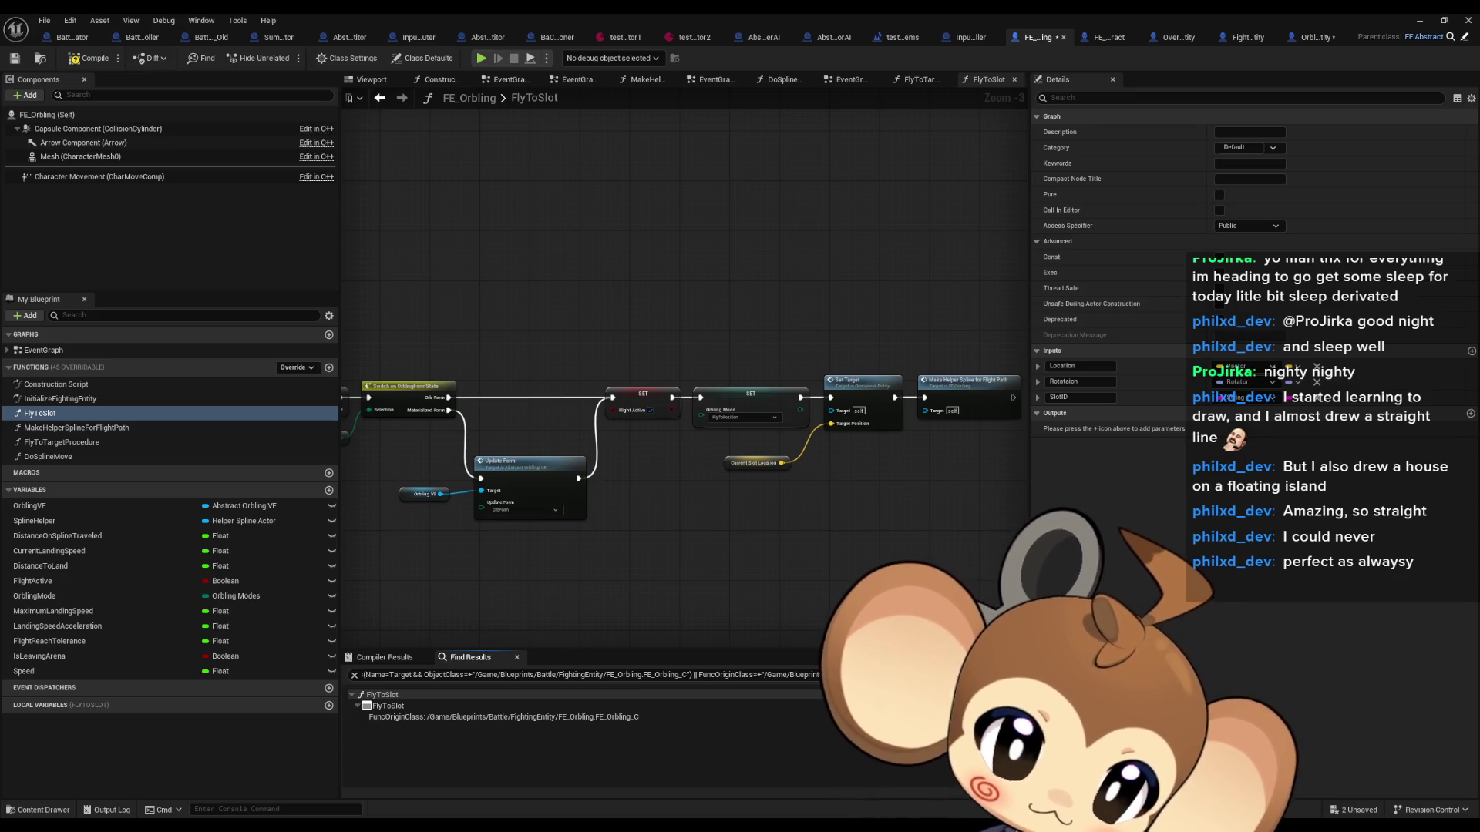
pyautogui.scroll(5, 685, 365)
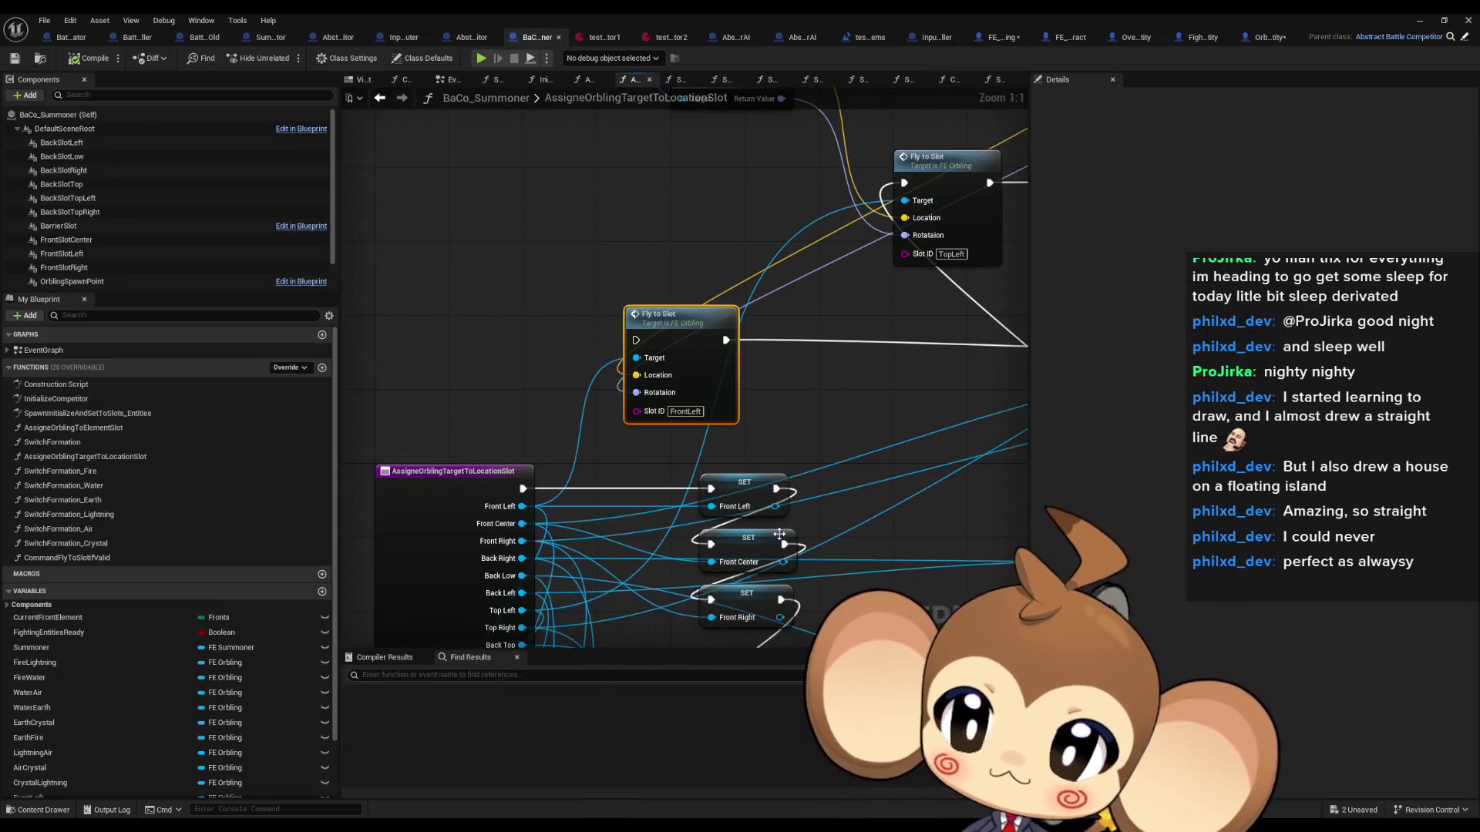
pyautogui.scroll(-4, 957, 469)
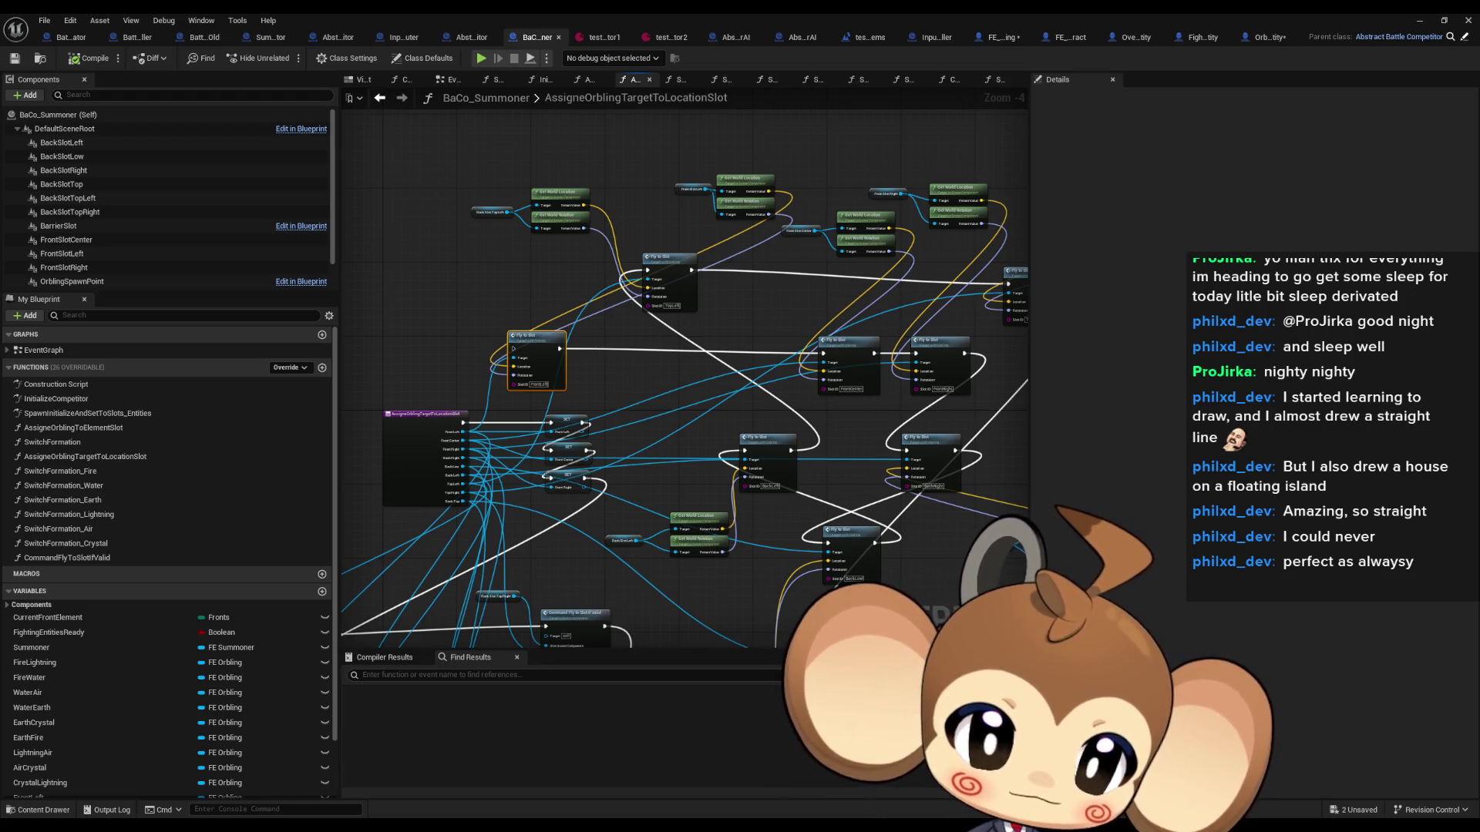
pyautogui.moveTo(585, 401); pyautogui.dragTo(583, 316)
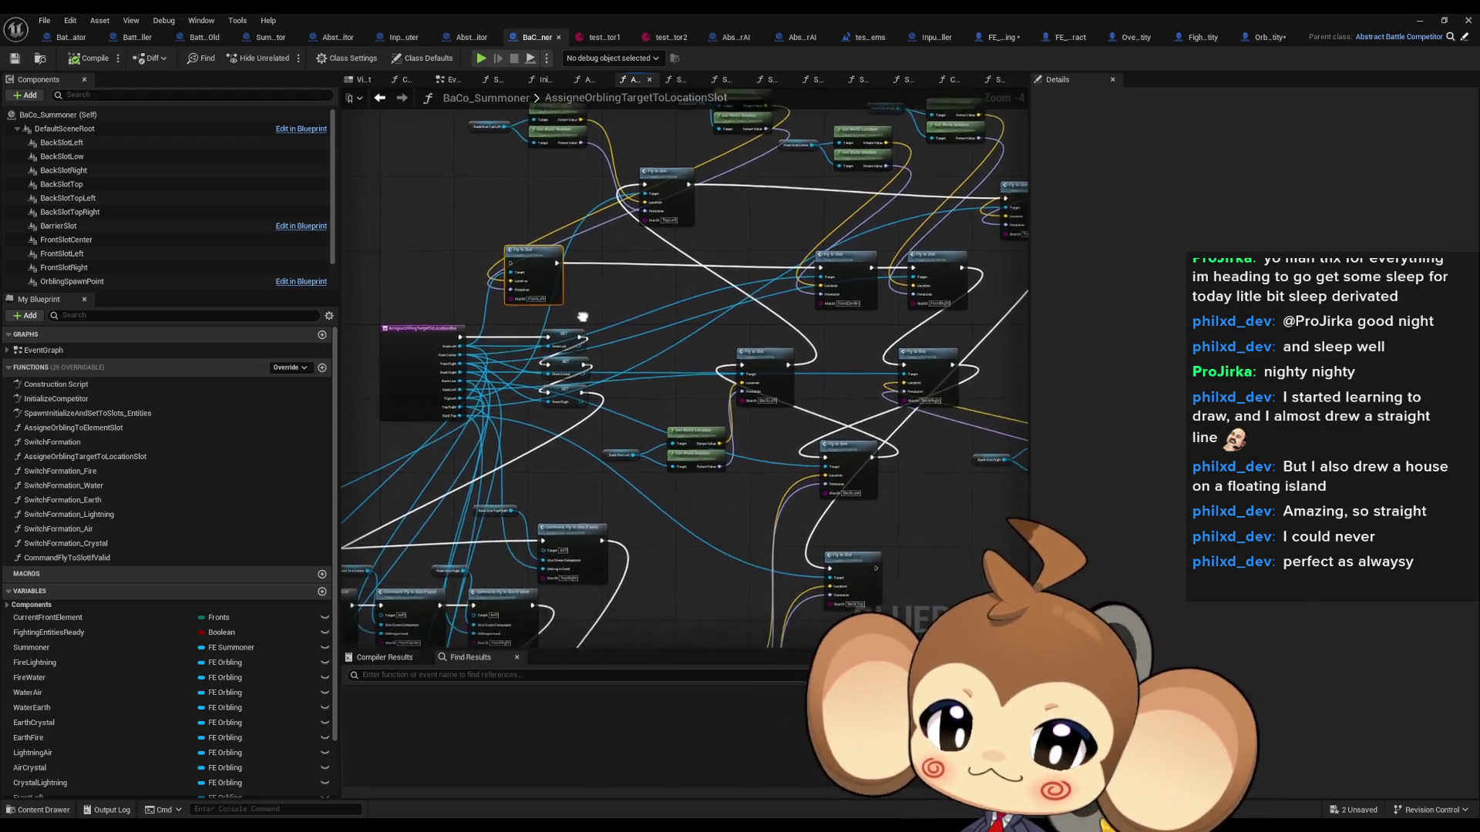
pyautogui.scroll(3, 602, 463)
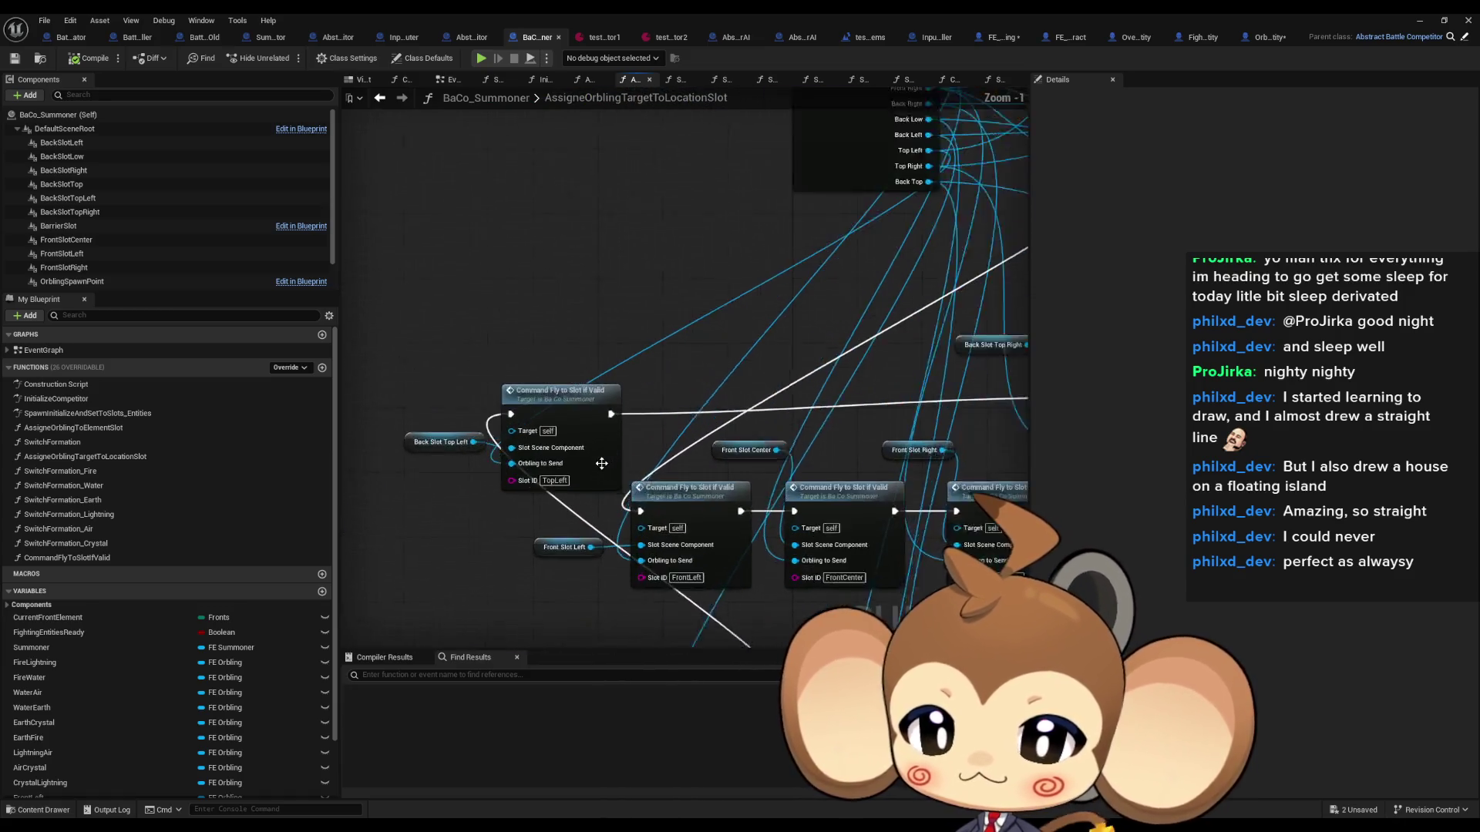
pyautogui.scroll(1, 601, 463)
pyautogui.click(602, 461)
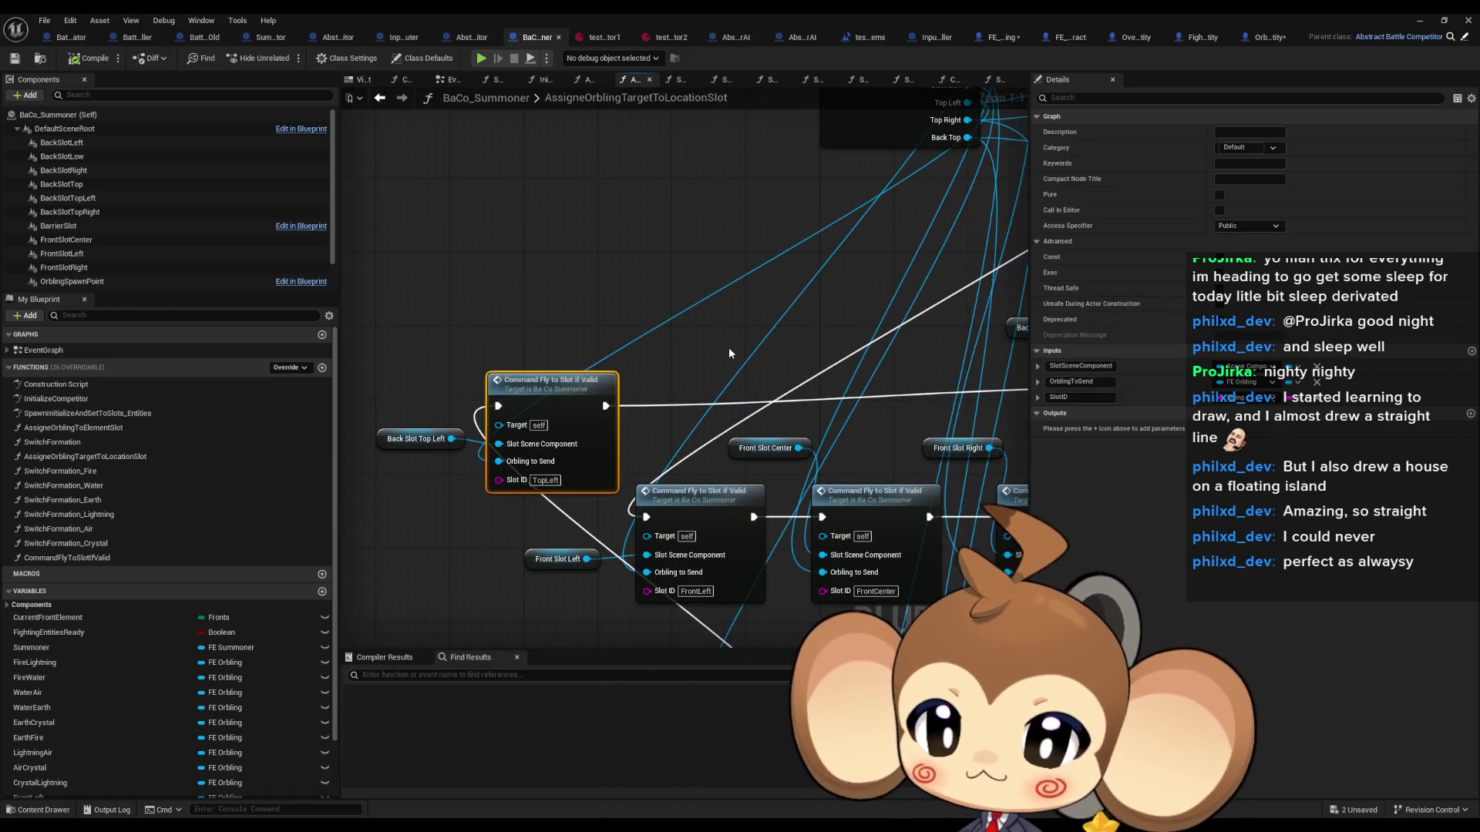
pyautogui.moveTo(729, 352); pyautogui.dragTo(647, 257)
pyautogui.scroll(-5, 654, 262)
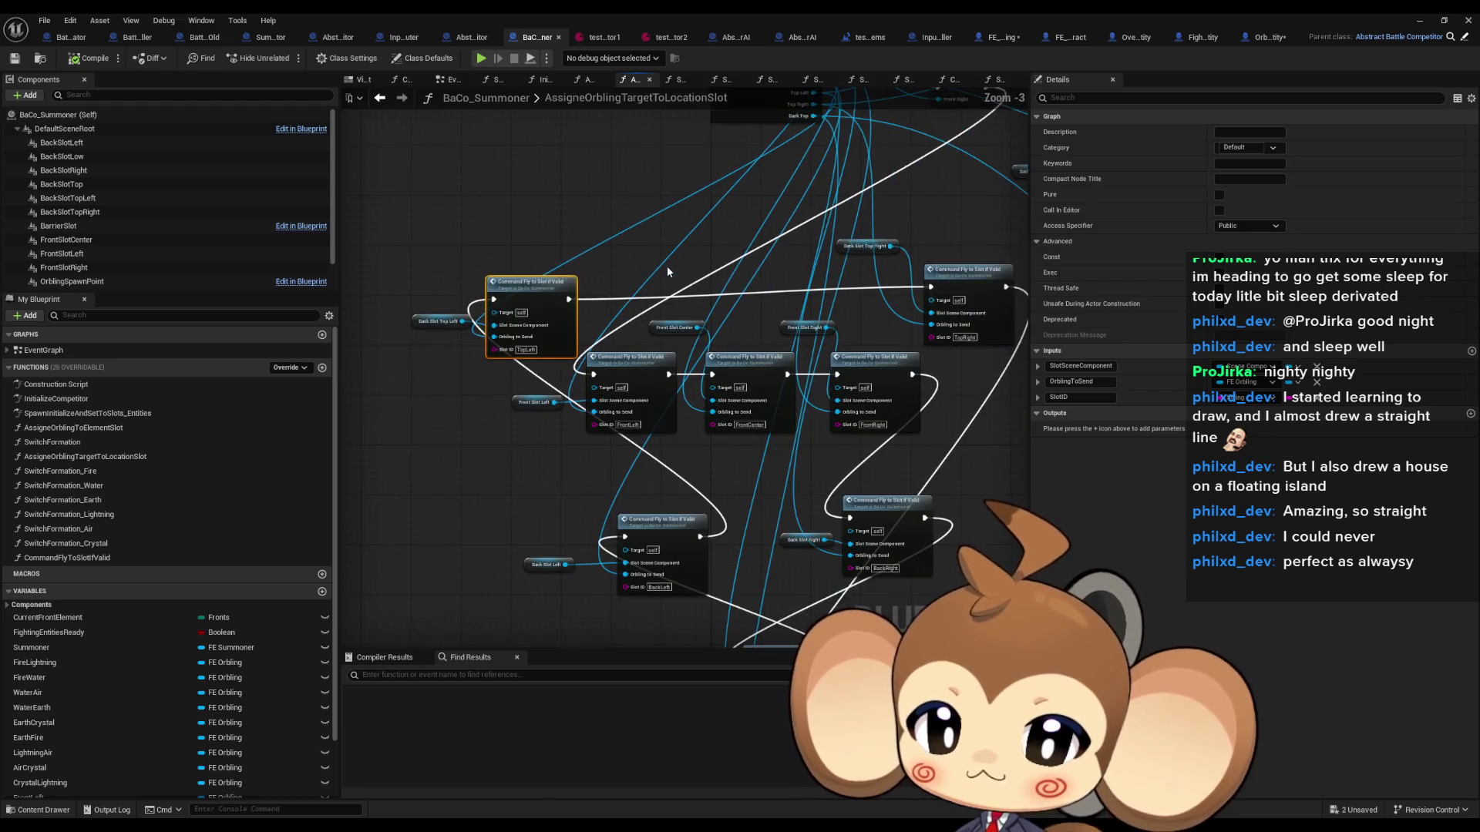
pyautogui.scroll(2, 548, 505)
pyautogui.moveTo(547, 505)
pyautogui.mouseDown()
pyautogui.moveTo(478, 547)
pyautogui.moveTo(486, 497)
pyautogui.moveTo(411, 346)
pyautogui.moveTo(727, 283)
pyautogui.moveTo(736, 442)
pyautogui.moveTo(794, 267)
pyautogui.moveTo(729, 349)
pyautogui.moveTo(655, 348)
pyautogui.mouseUp()
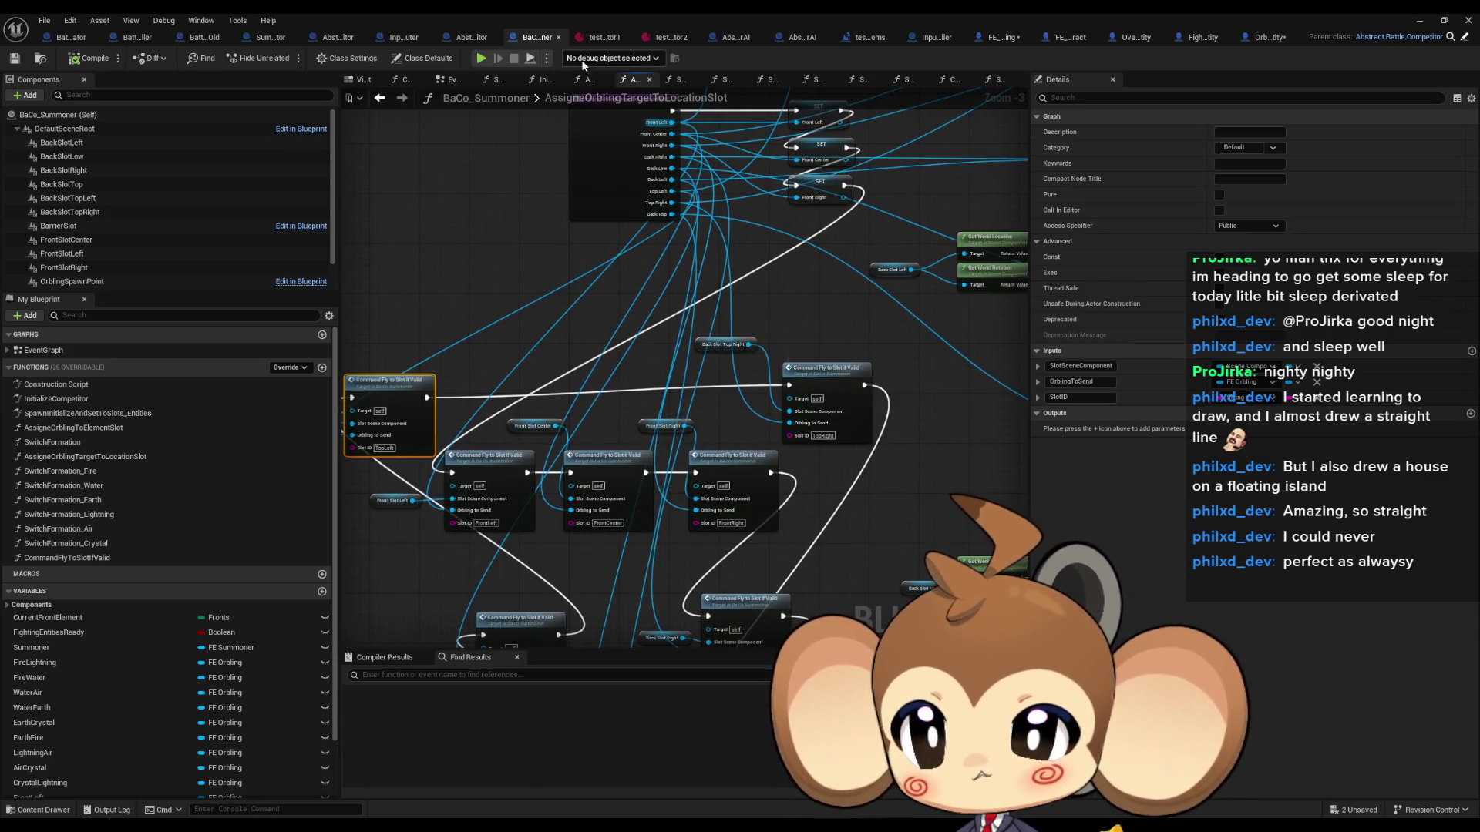
pyautogui.click(271, 38)
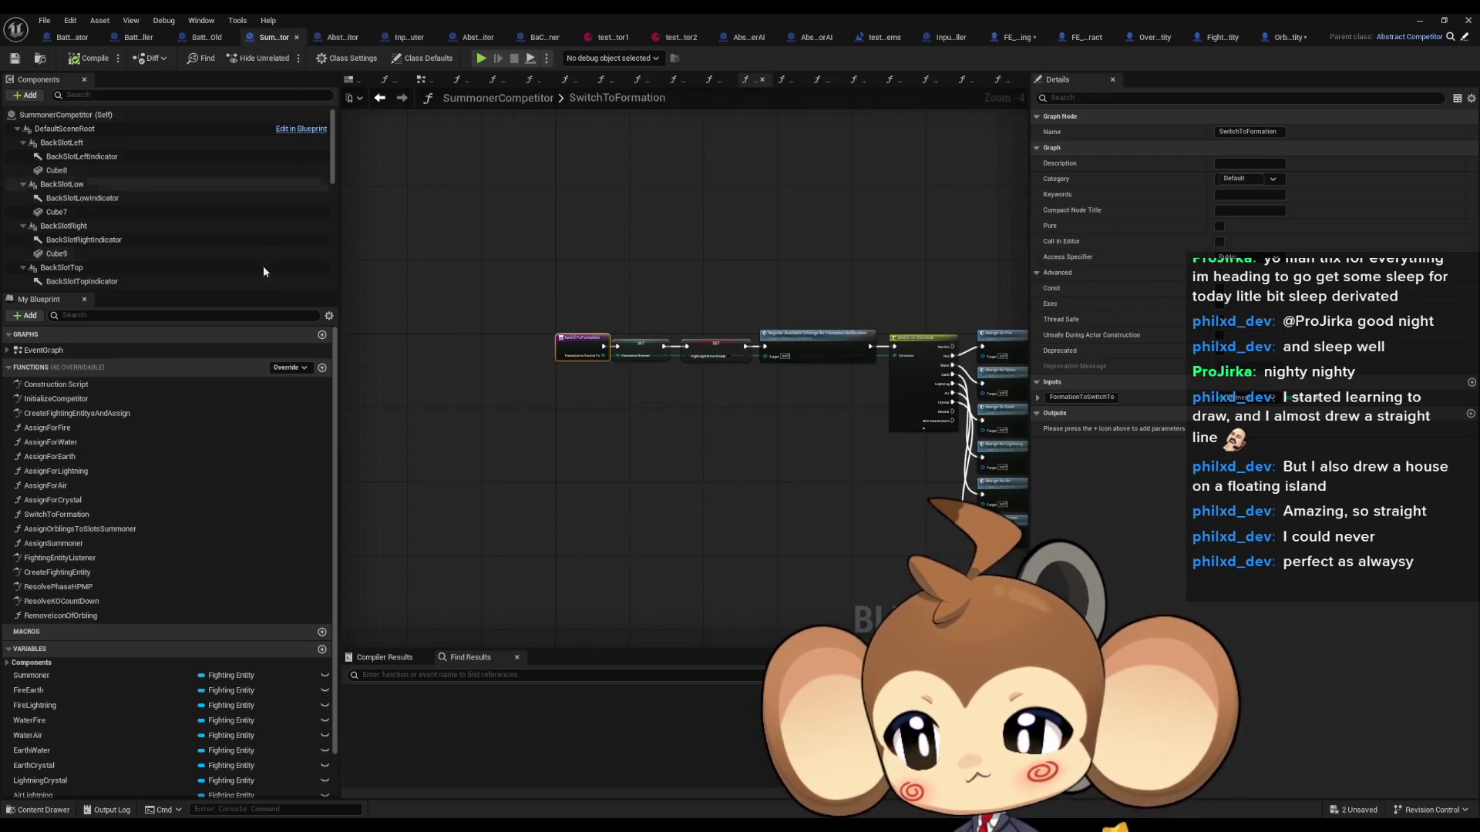
# Step: Open AssignForFire and its AssignOrblingsToSlotsSummoner function, then return to FE_Orbling's FlyToSlot graph
pyautogui.doubleClick(82, 427)
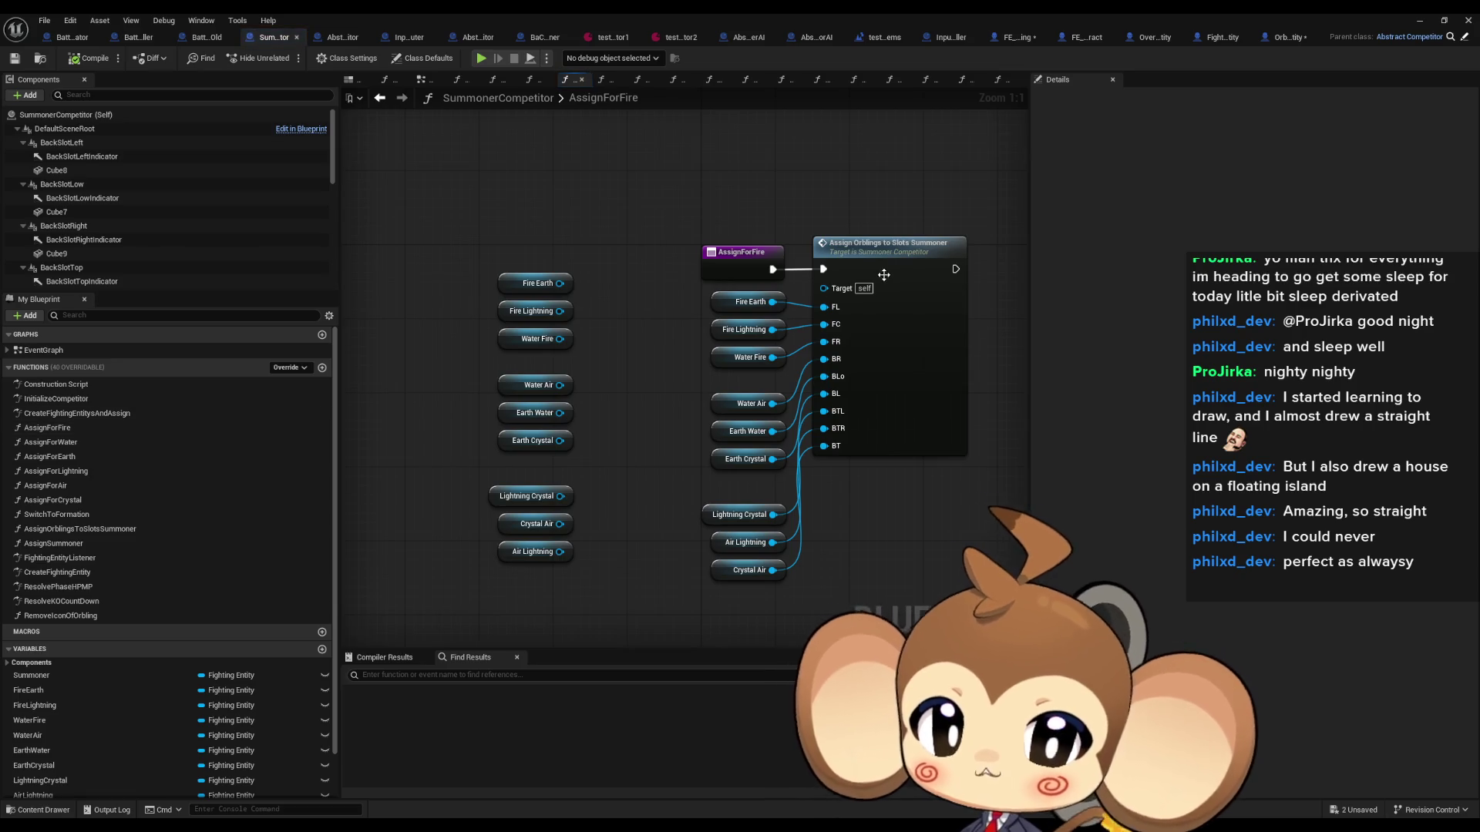
pyautogui.doubleClick(889, 270)
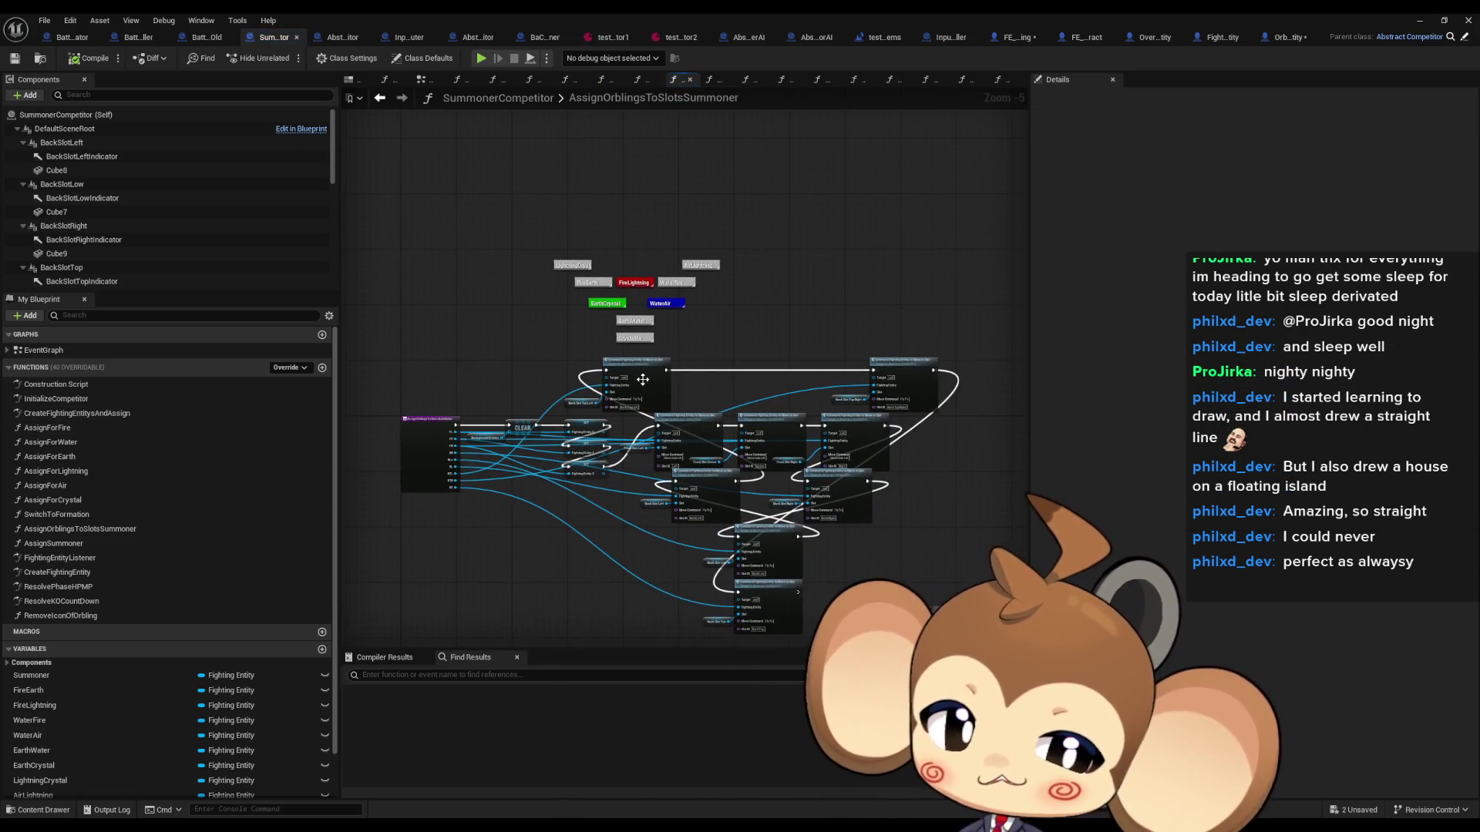
pyautogui.scroll(3, 636, 362)
pyautogui.scroll(2, 638, 382)
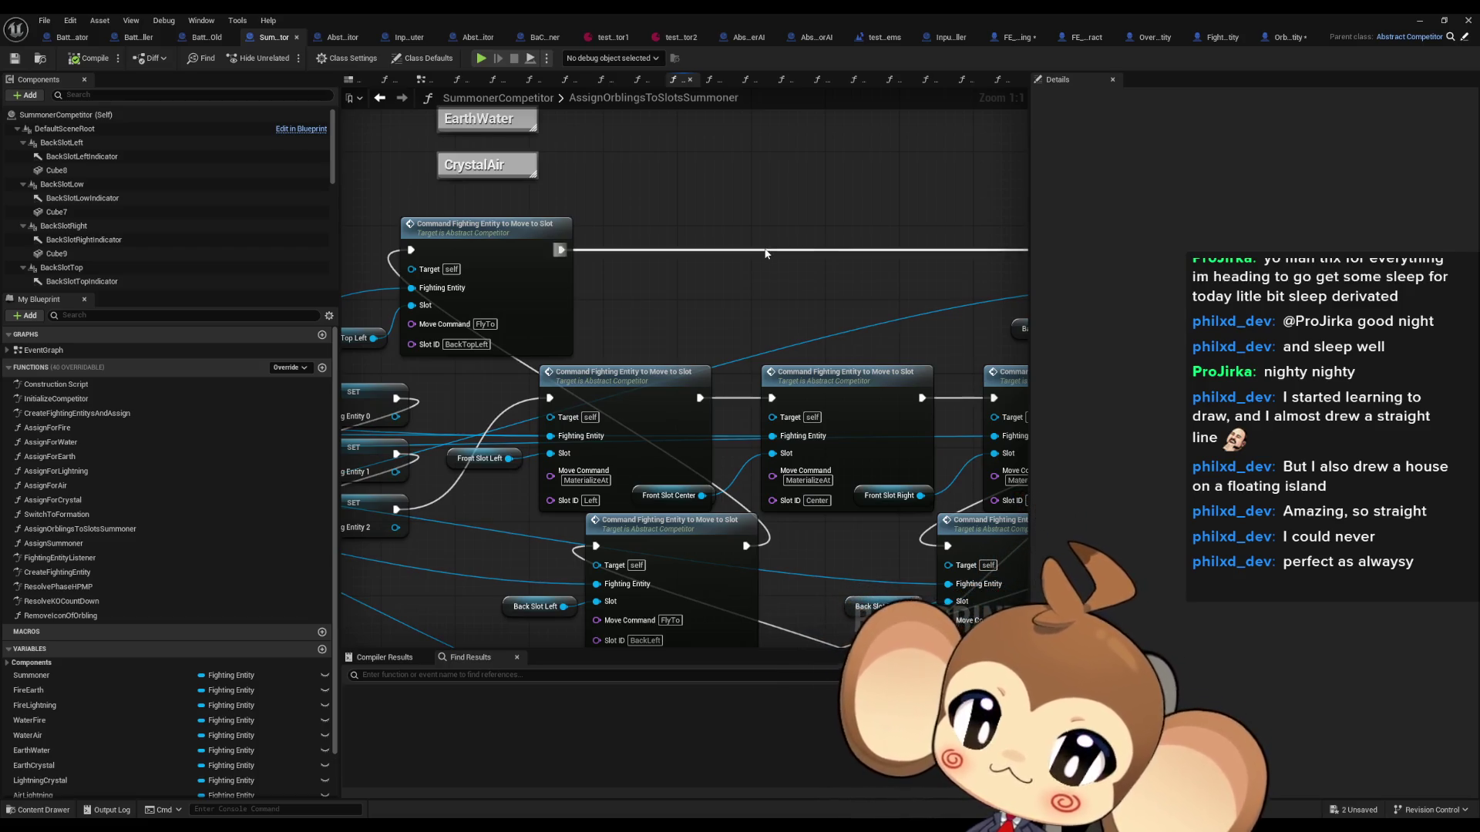
pyautogui.click(1026, 46)
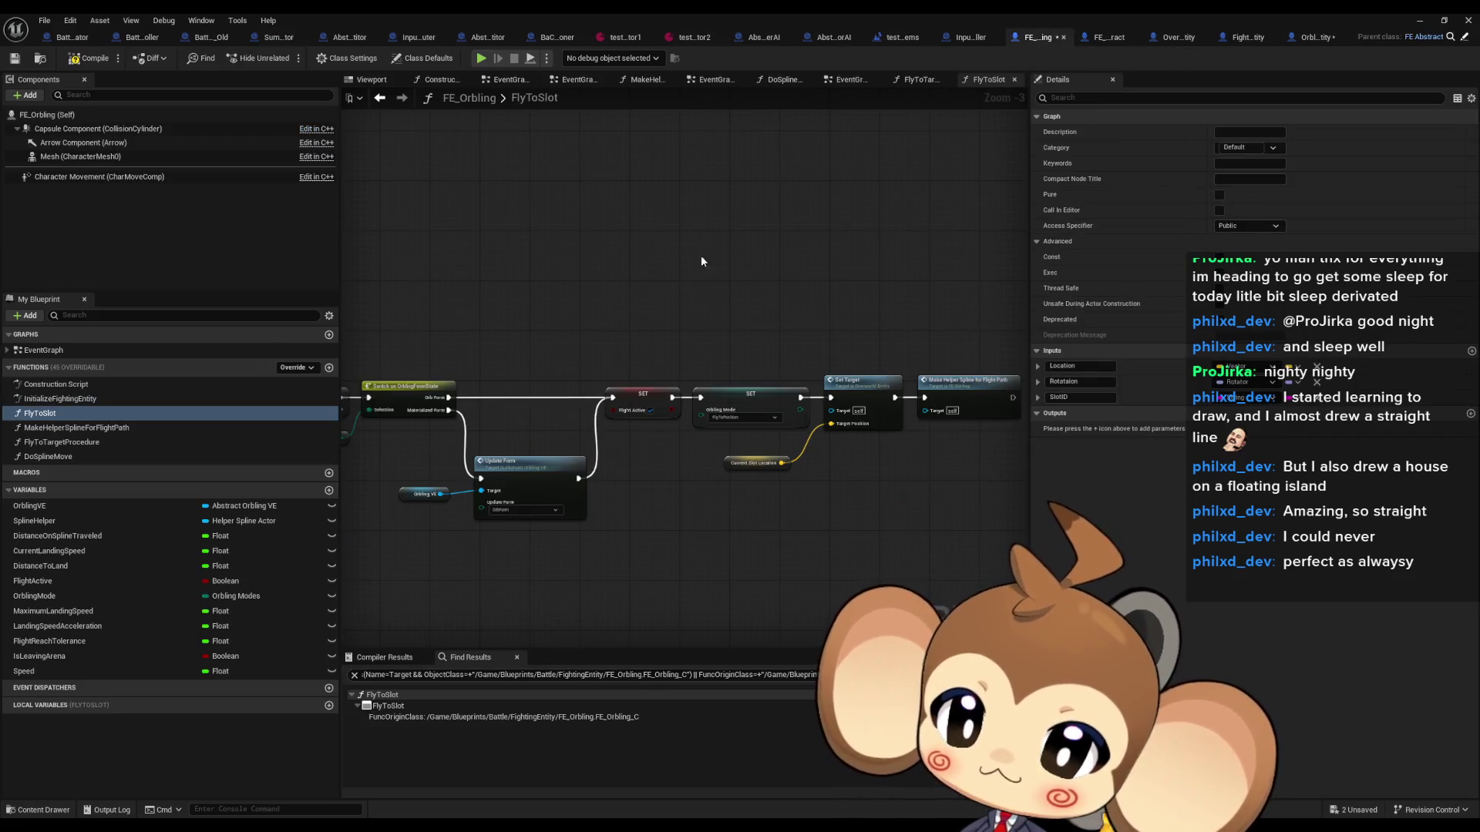
# Step: Review MakeHelperSplineForFlightPath and FlyToTargetProcedure's OrblingModes switch, then jump to FlyToSlot's BaCo_Summoner call
pyautogui.doubleClick(92, 429)
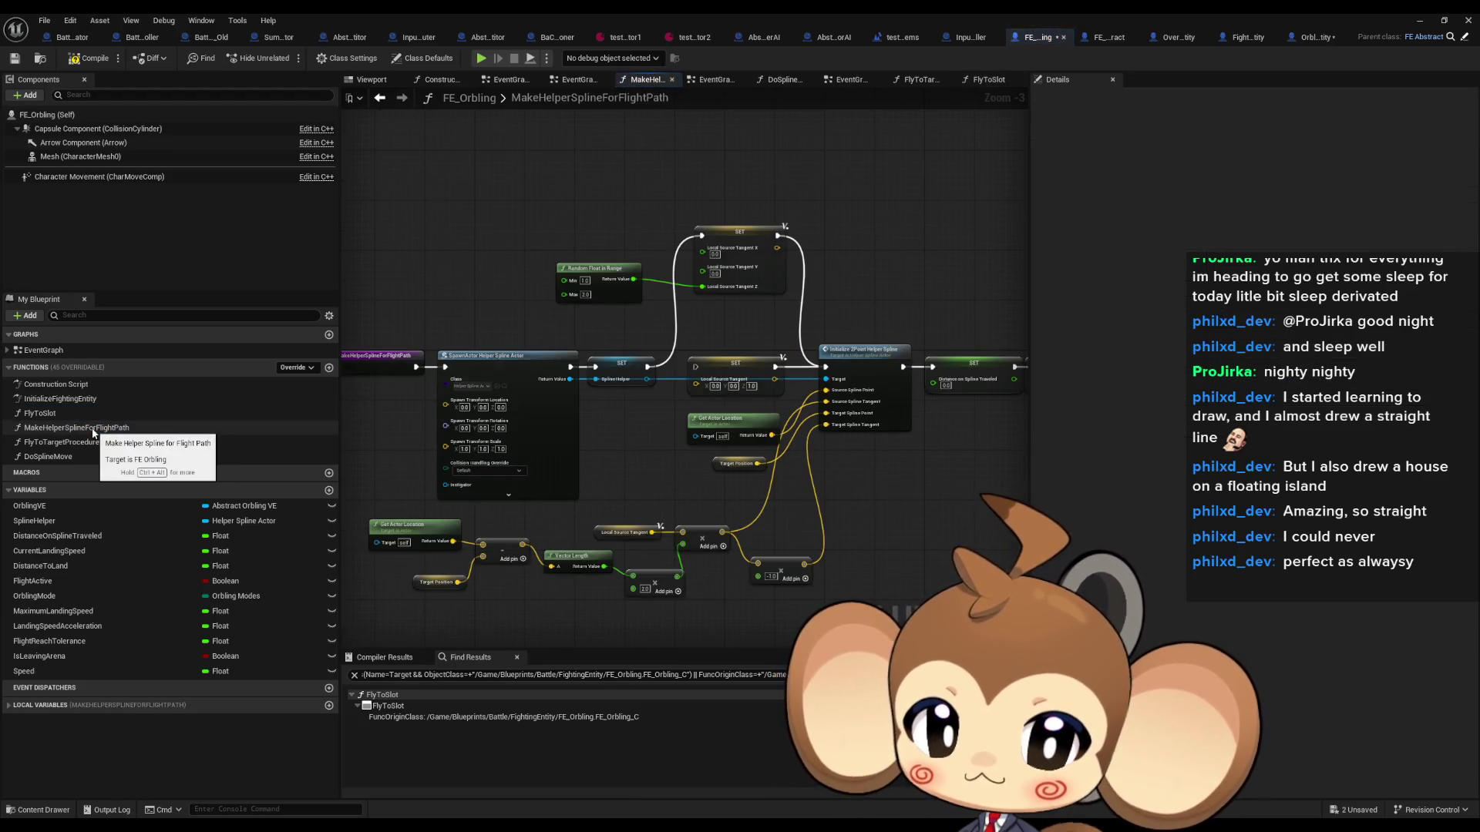
pyautogui.doubleClick(74, 443)
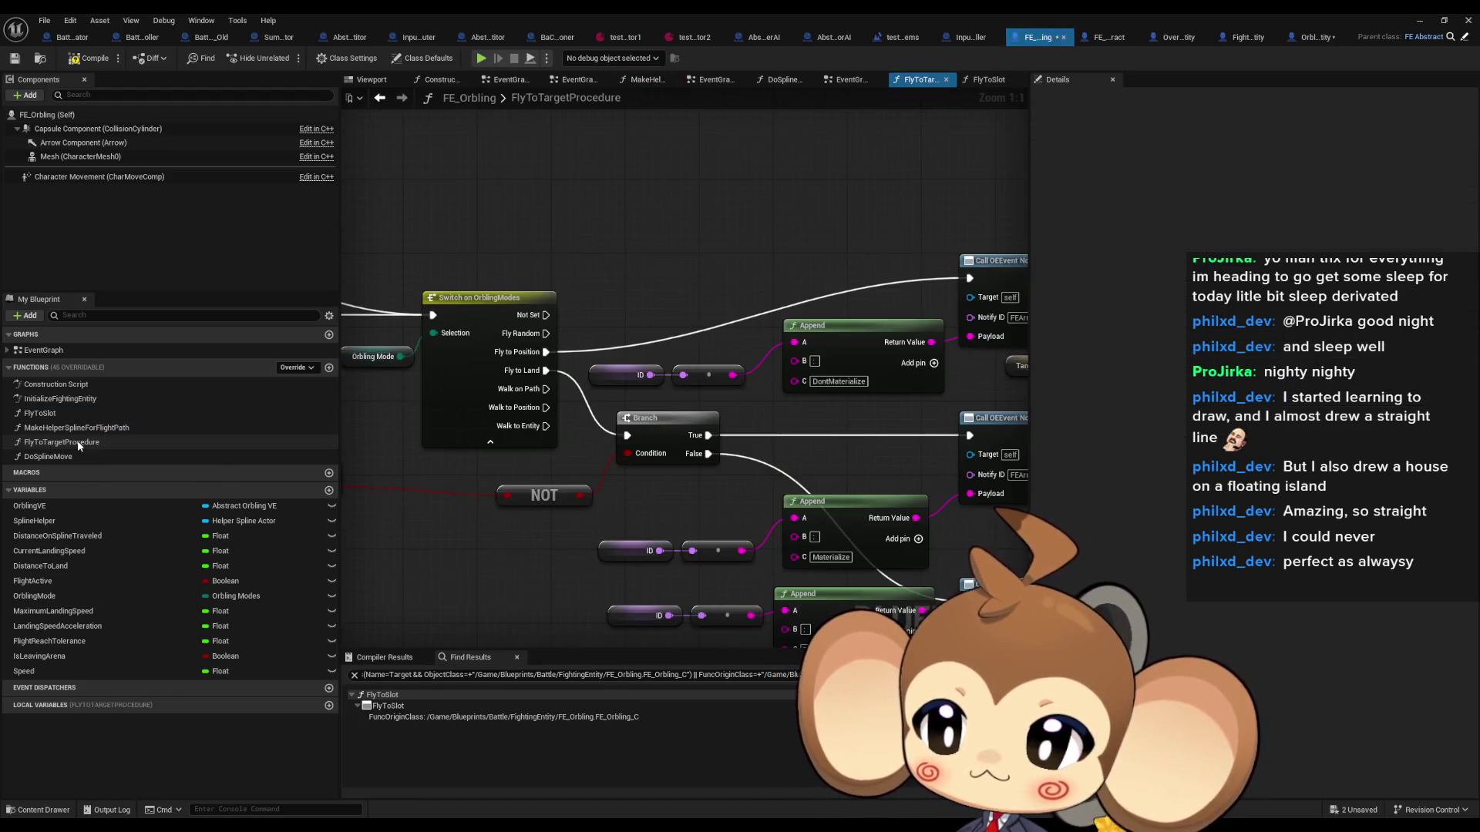
pyautogui.scroll(-1, 742, 501)
pyautogui.moveTo(741, 500); pyautogui.dragTo(662, 488)
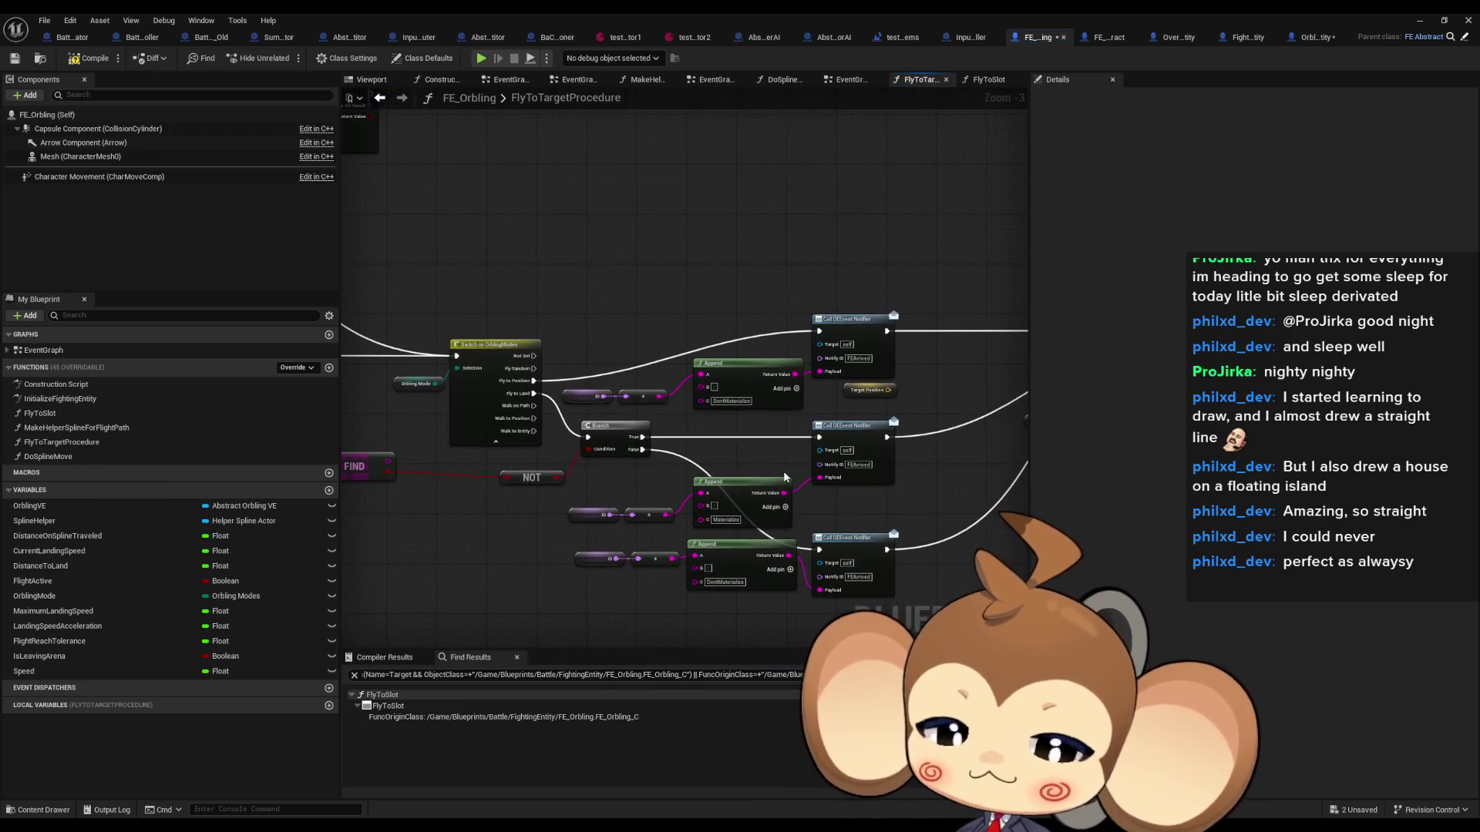
pyautogui.moveTo(798, 460)
pyautogui.mouseDown()
pyautogui.moveTo(679, 421)
pyautogui.moveTo(687, 401)
pyautogui.mouseUp()
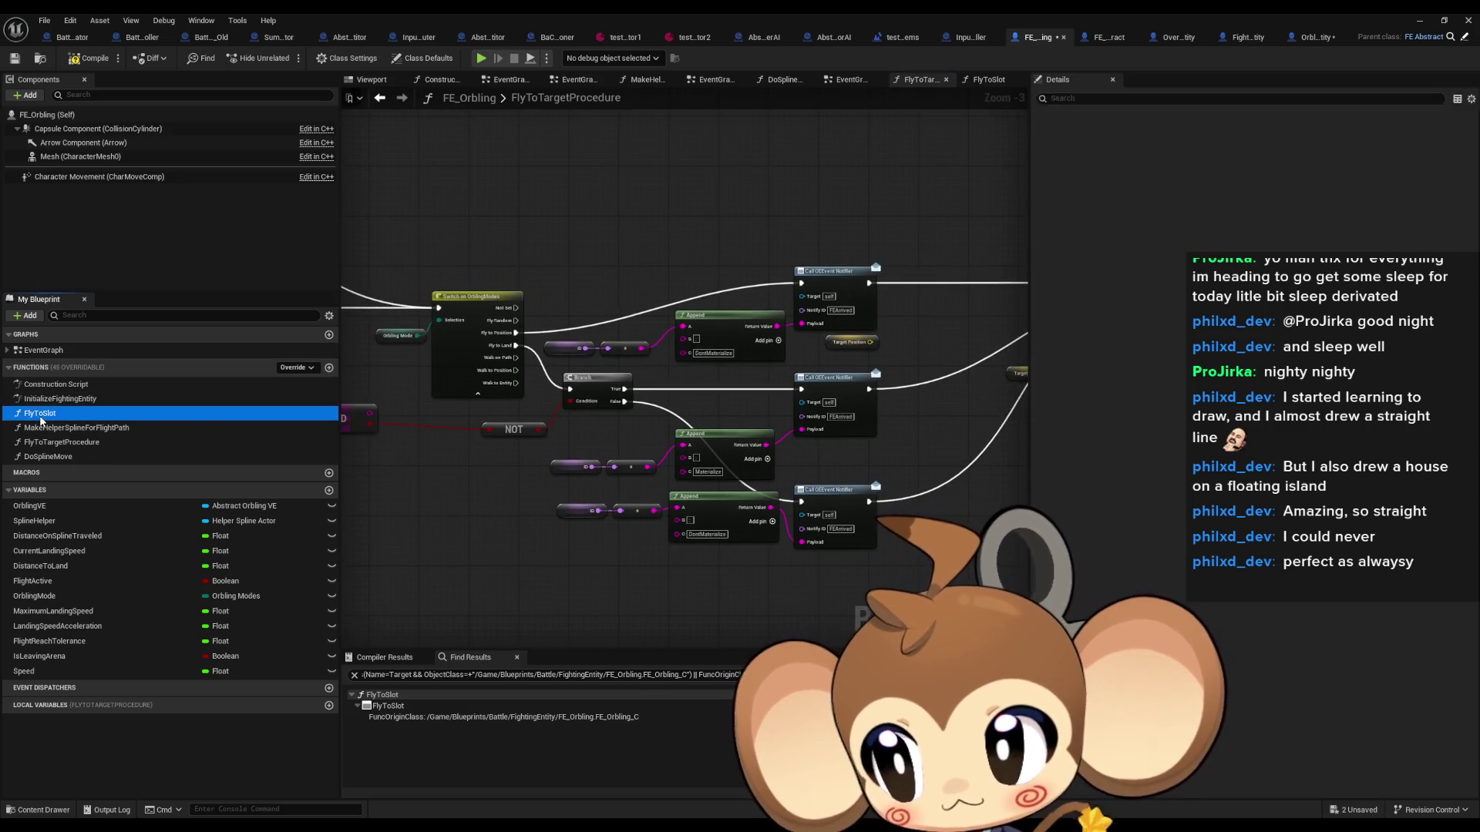
pyautogui.doubleClick(40, 416)
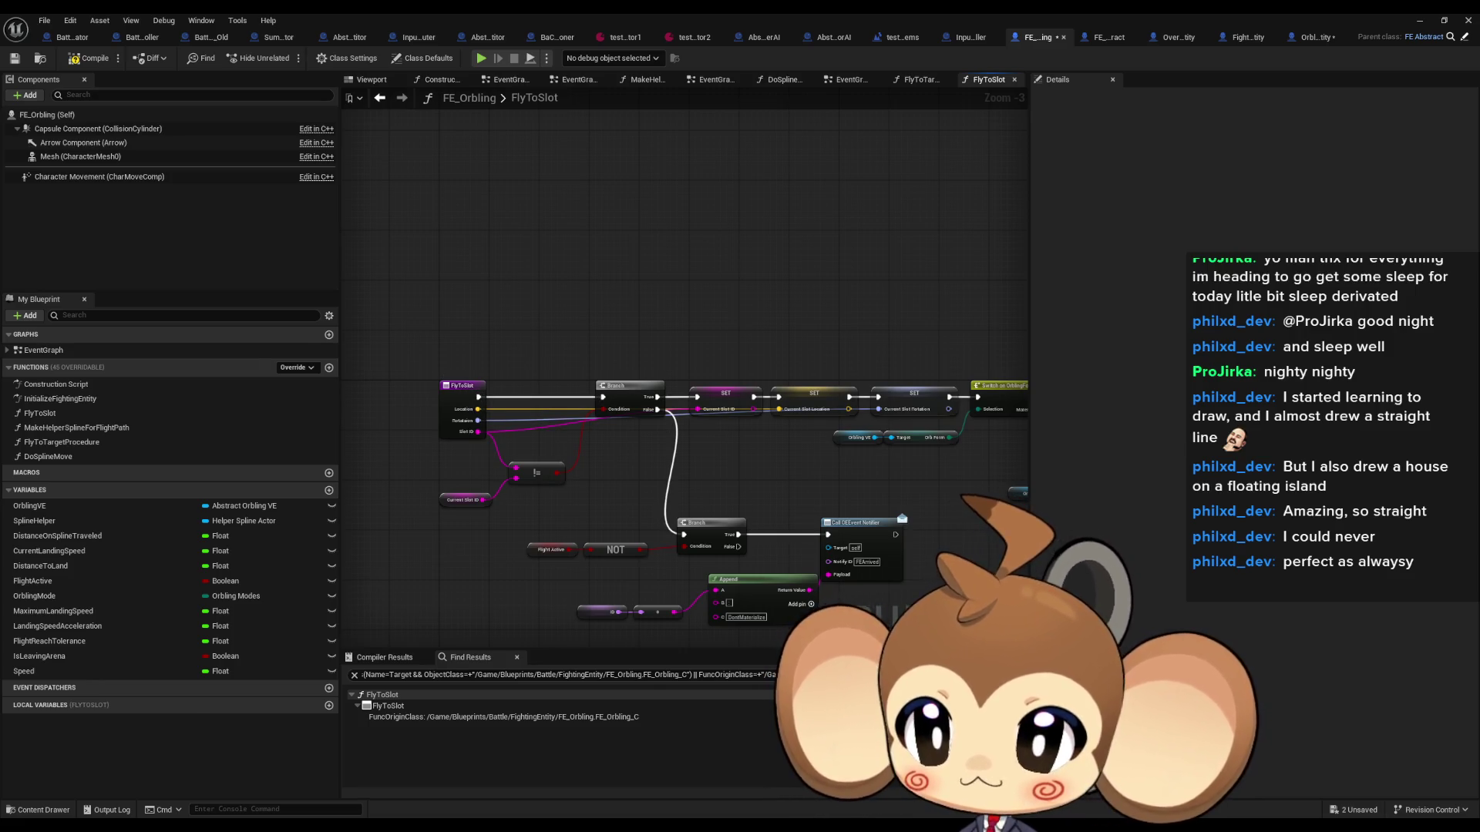
pyautogui.doubleClick(1376, 503)
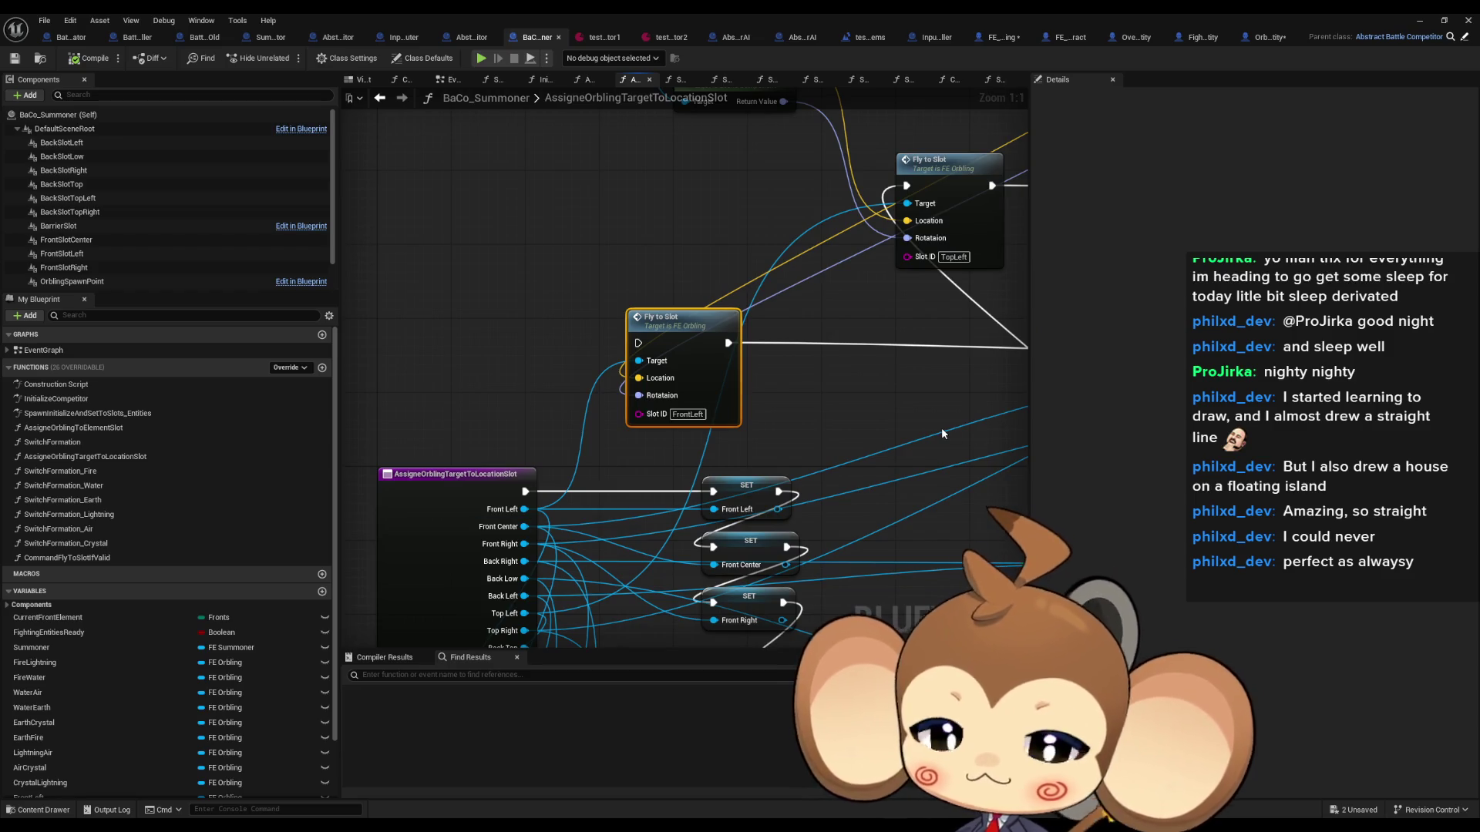
# Step: Open BaCo_Summoner's CommandFlyToSlotIfValid and follow its Fly to Slot call into FE_Orbling
pyautogui.scroll(-3, 936, 426)
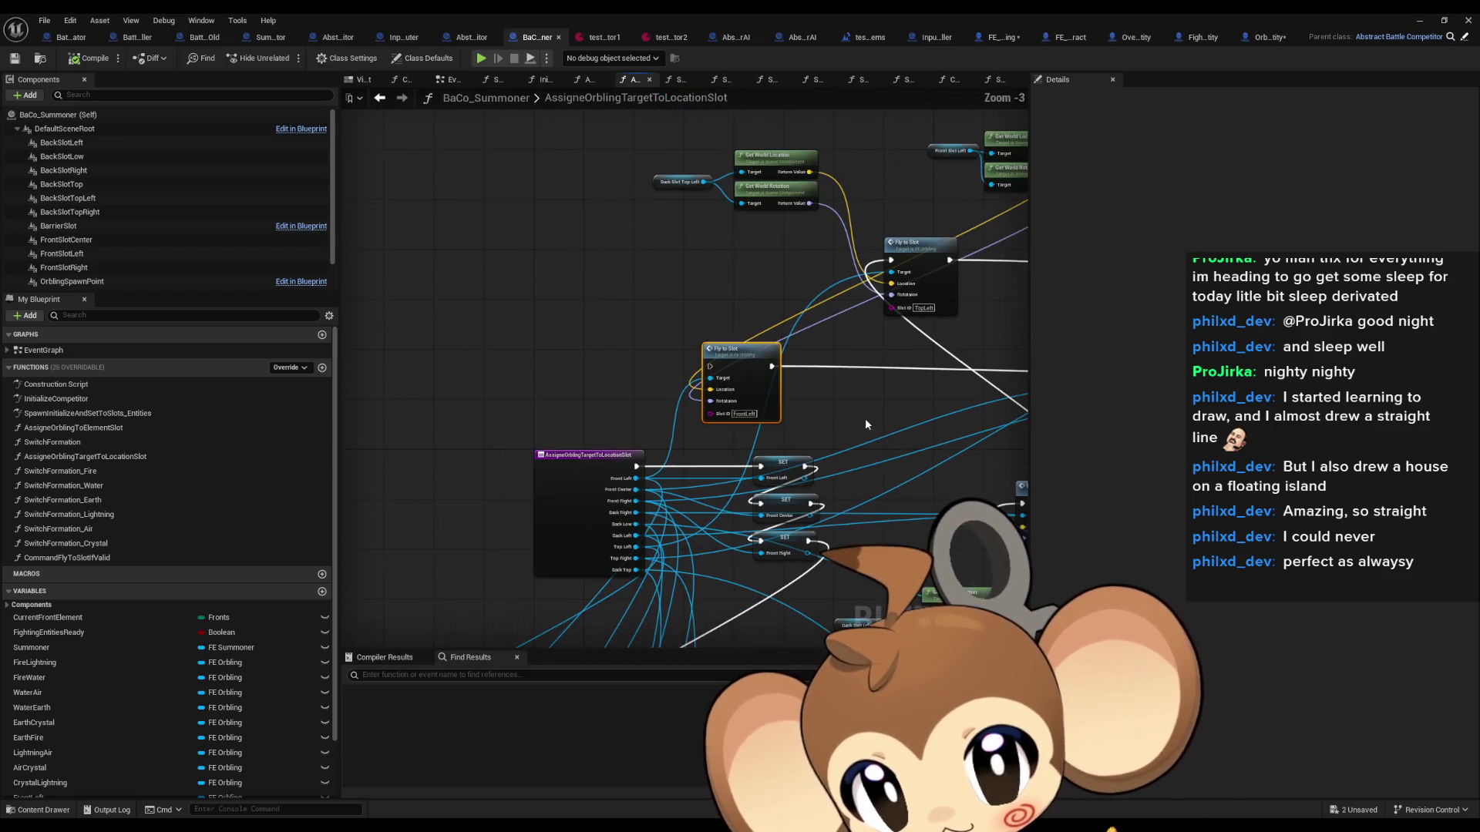
pyautogui.scroll(-1, 837, 419)
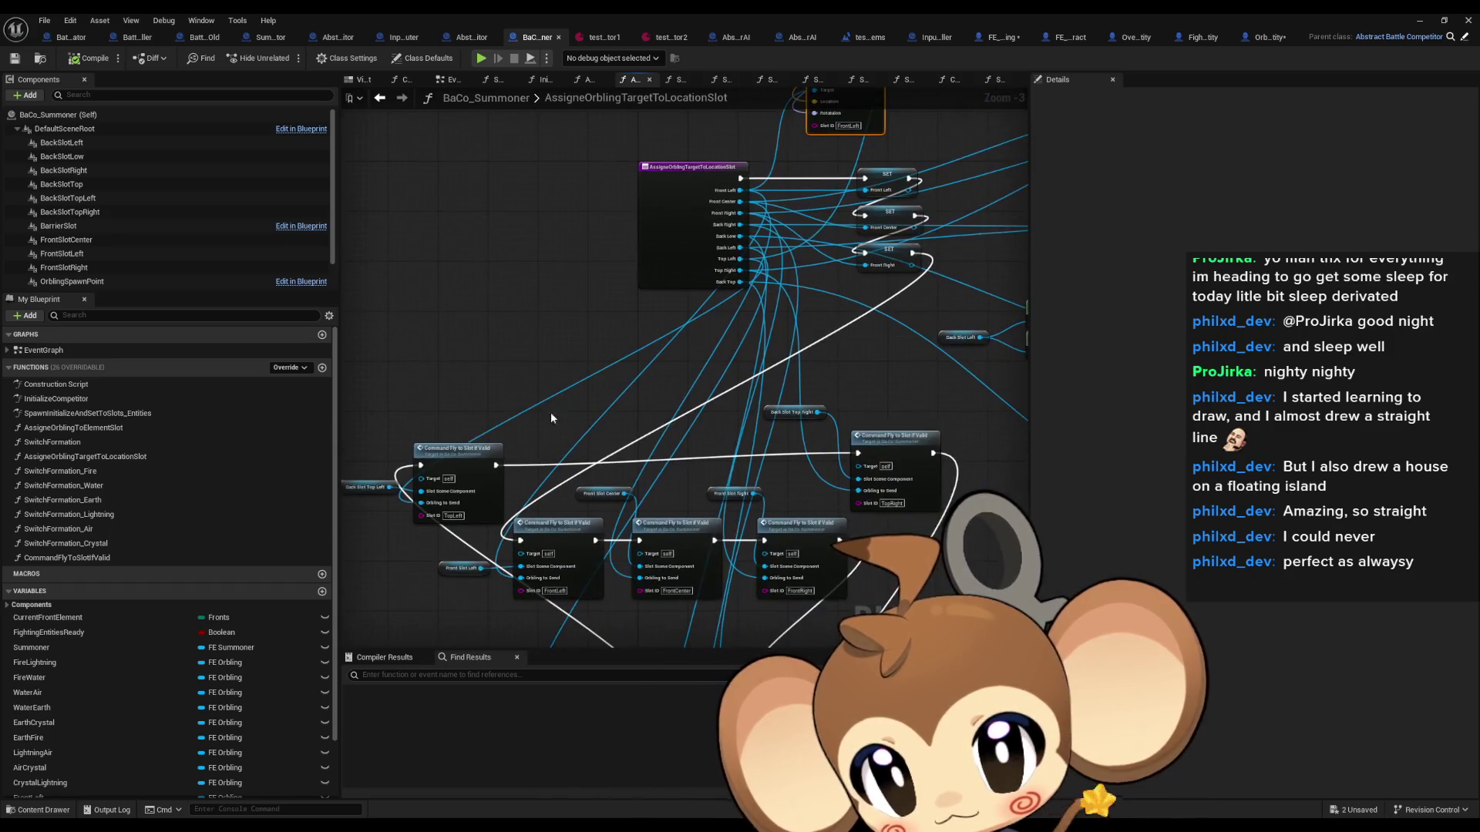
pyautogui.moveTo(551, 411); pyautogui.dragTo(494, 407)
pyautogui.doubleClick(494, 406)
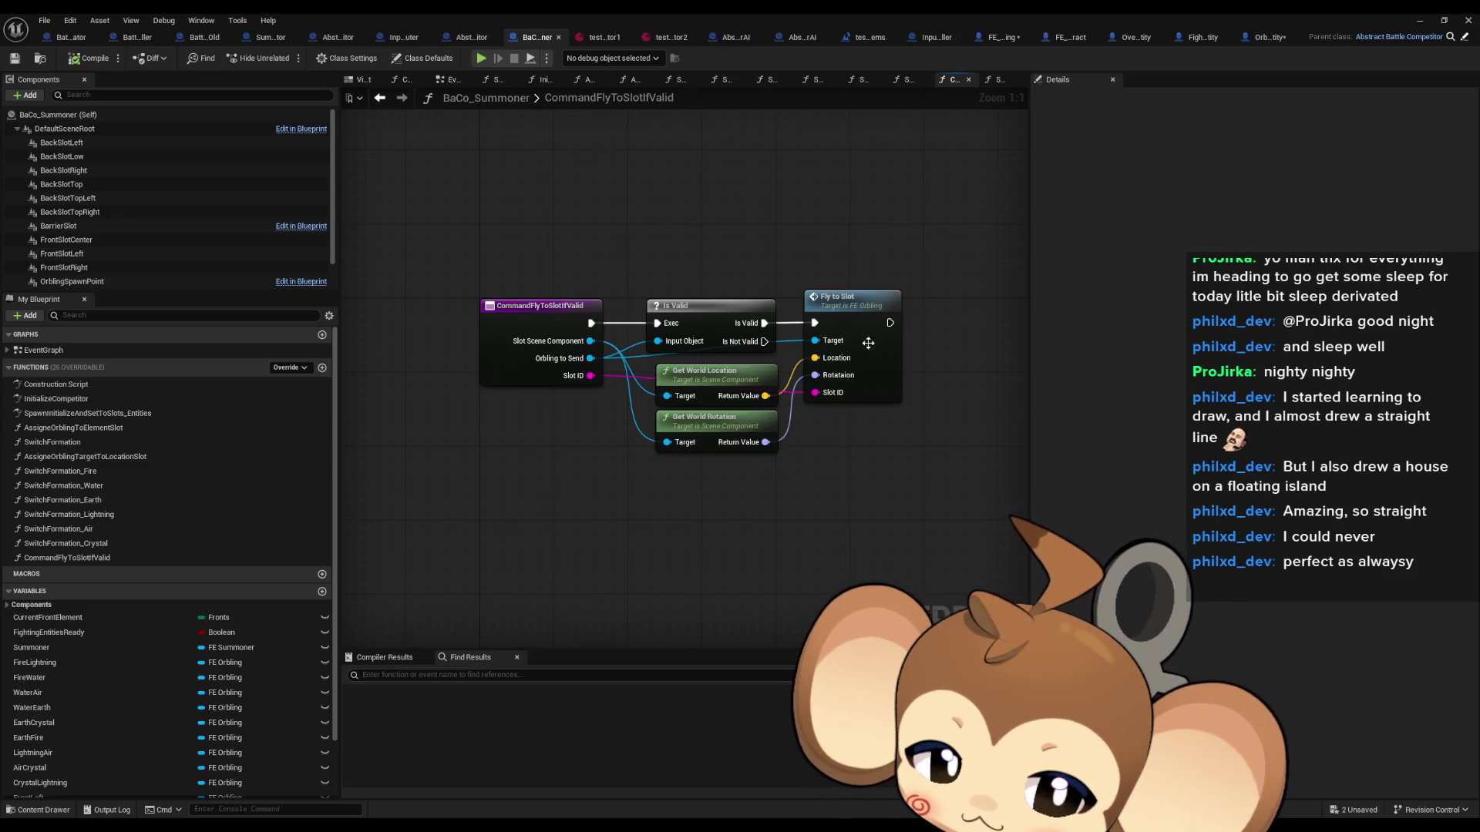
pyautogui.doubleClick(846, 304)
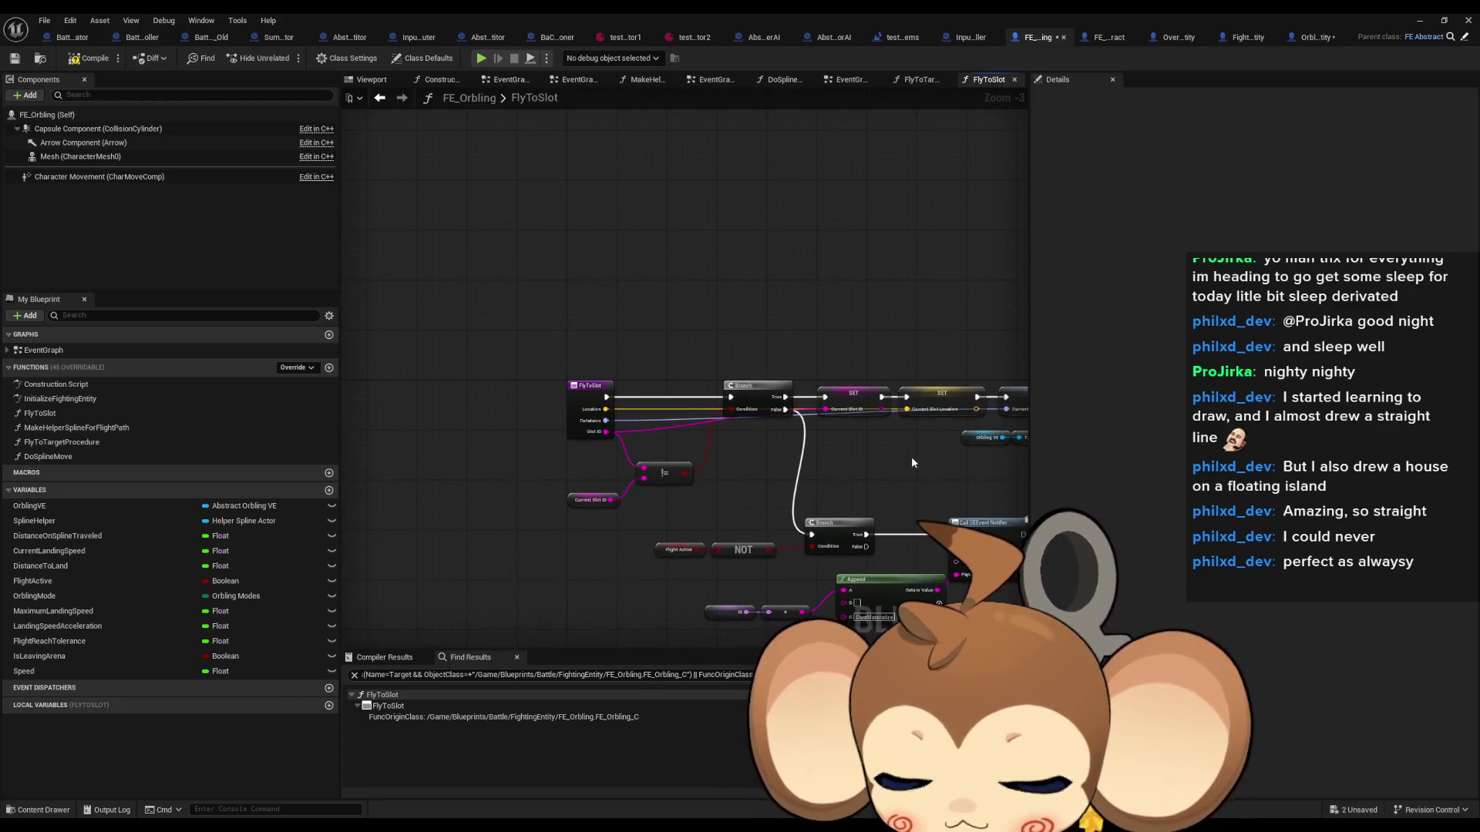
# Step: Check the Orbling Mode values on FlyToSlot's SET nodes without changing them, then switch to OrblingFightingEntity
pyautogui.moveTo(911, 456); pyautogui.dragTo(771, 446)
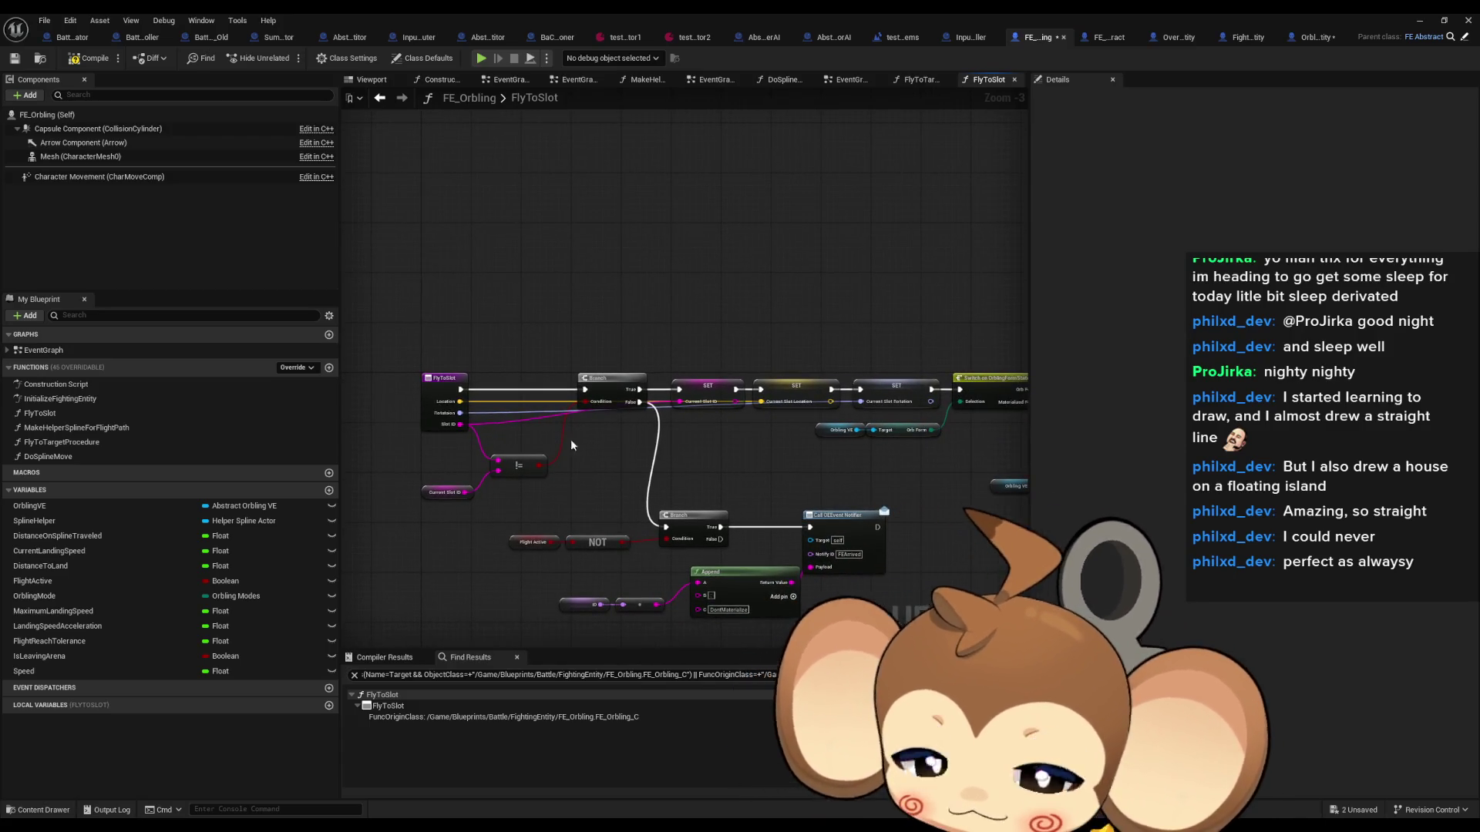
pyautogui.moveTo(570, 437)
pyautogui.mouseDown()
pyautogui.moveTo(713, 427)
pyautogui.moveTo(230, 392)
pyautogui.mouseUp()
pyautogui.moveTo(943, 379); pyautogui.dragTo(909, 376)
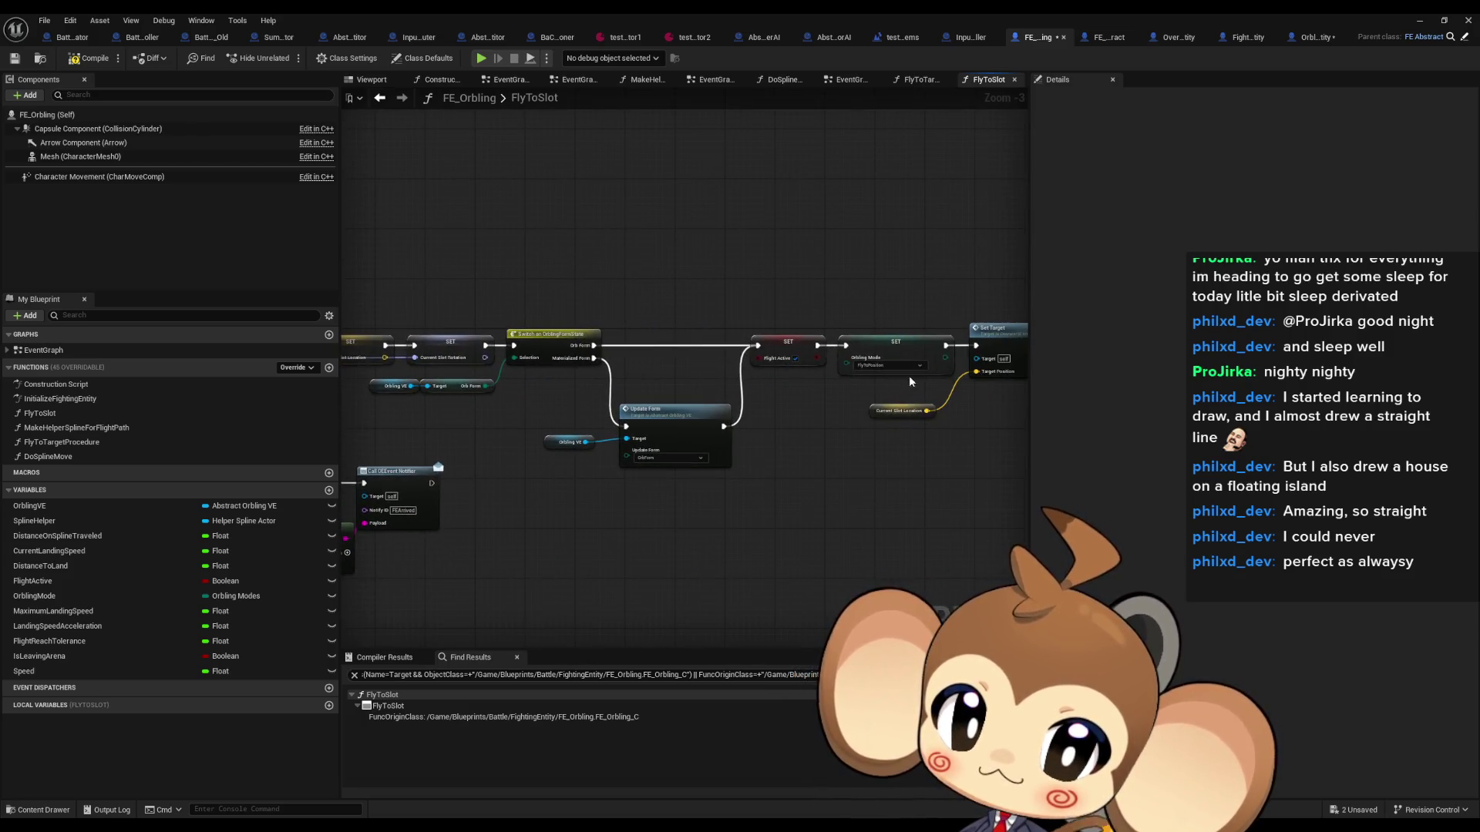
pyautogui.click(901, 367)
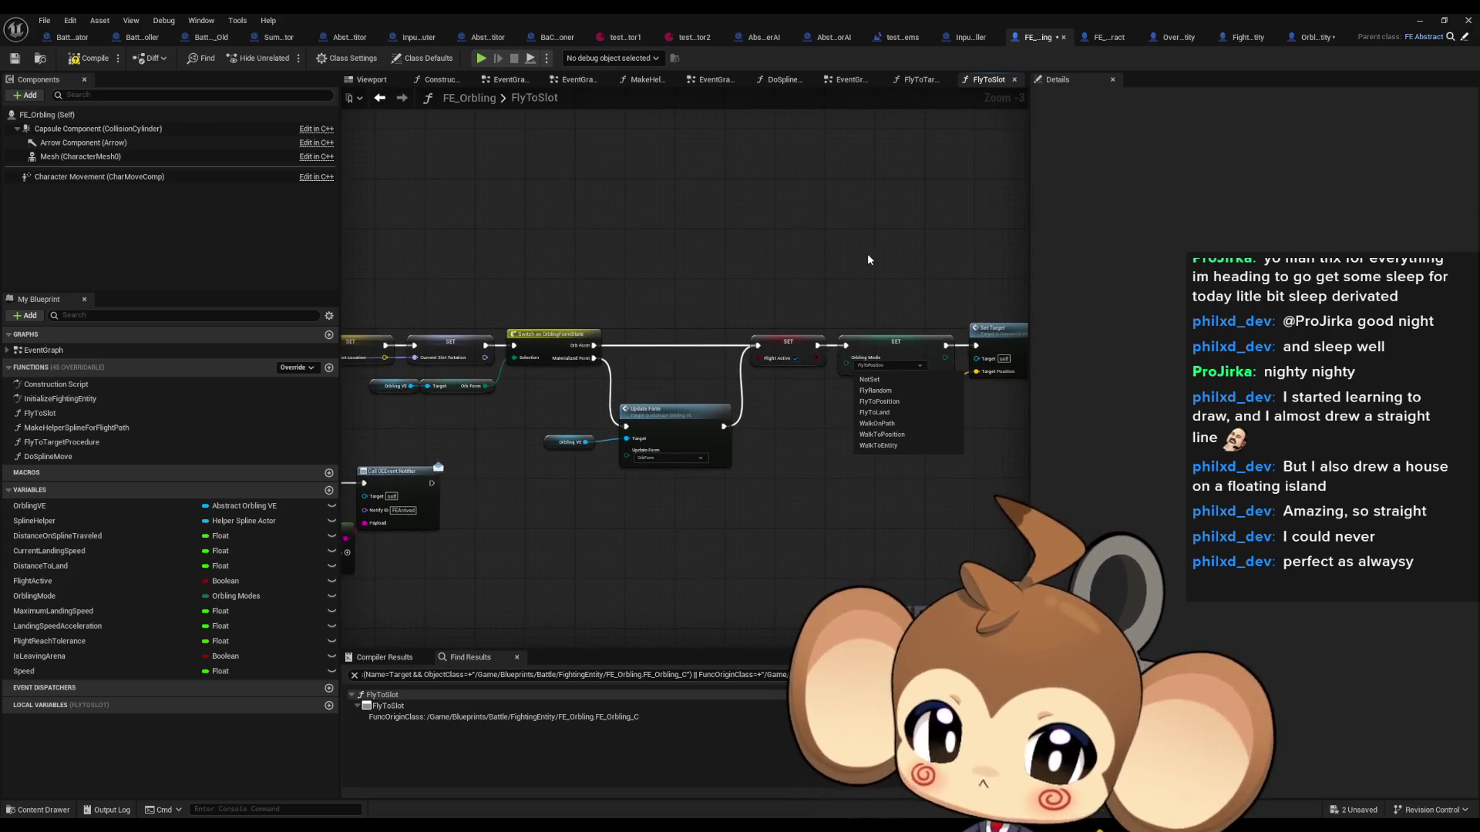
pyautogui.hotkey('ctrl', 'z')
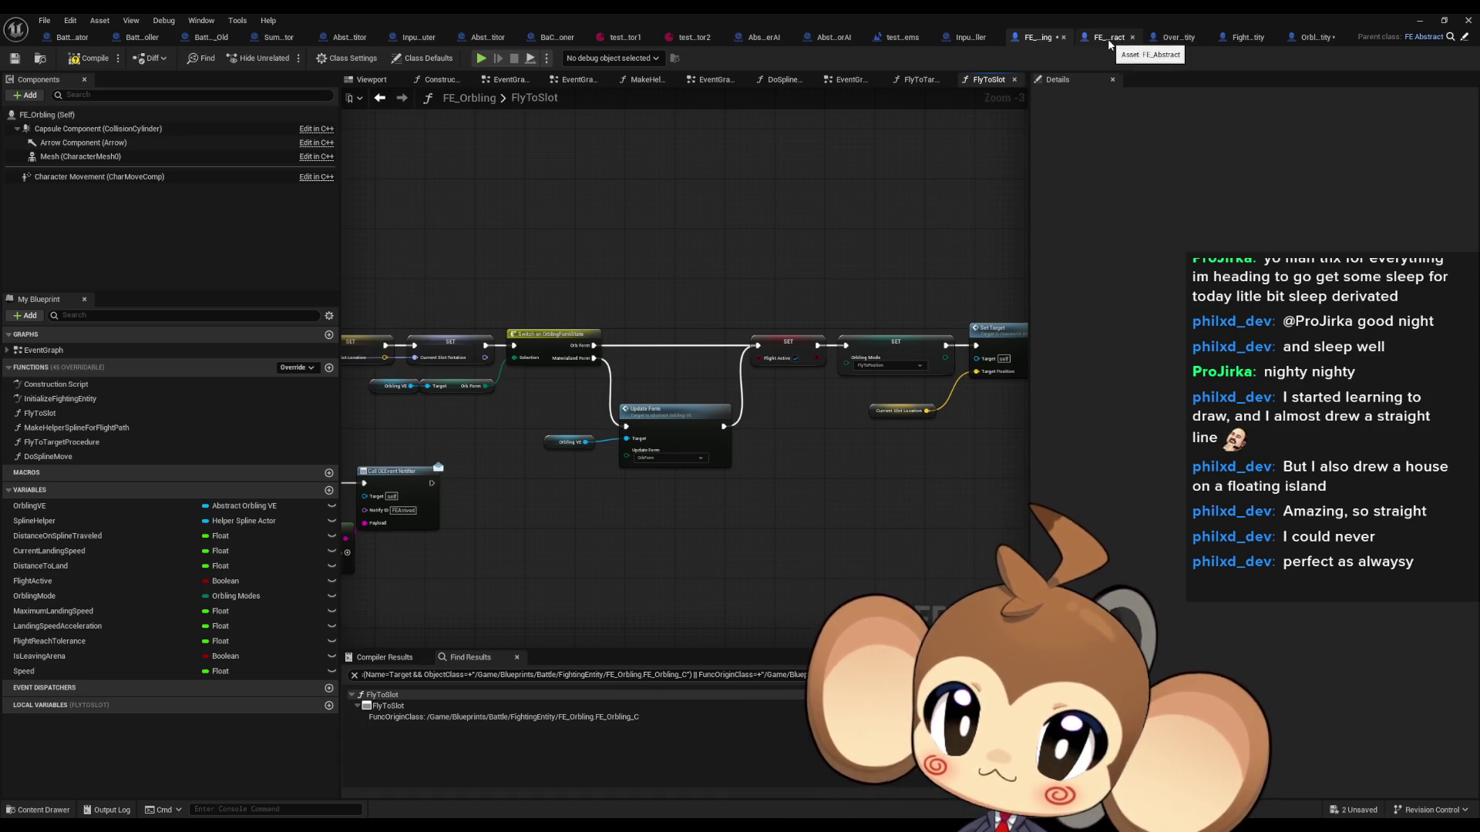
pyautogui.click(1322, 38)
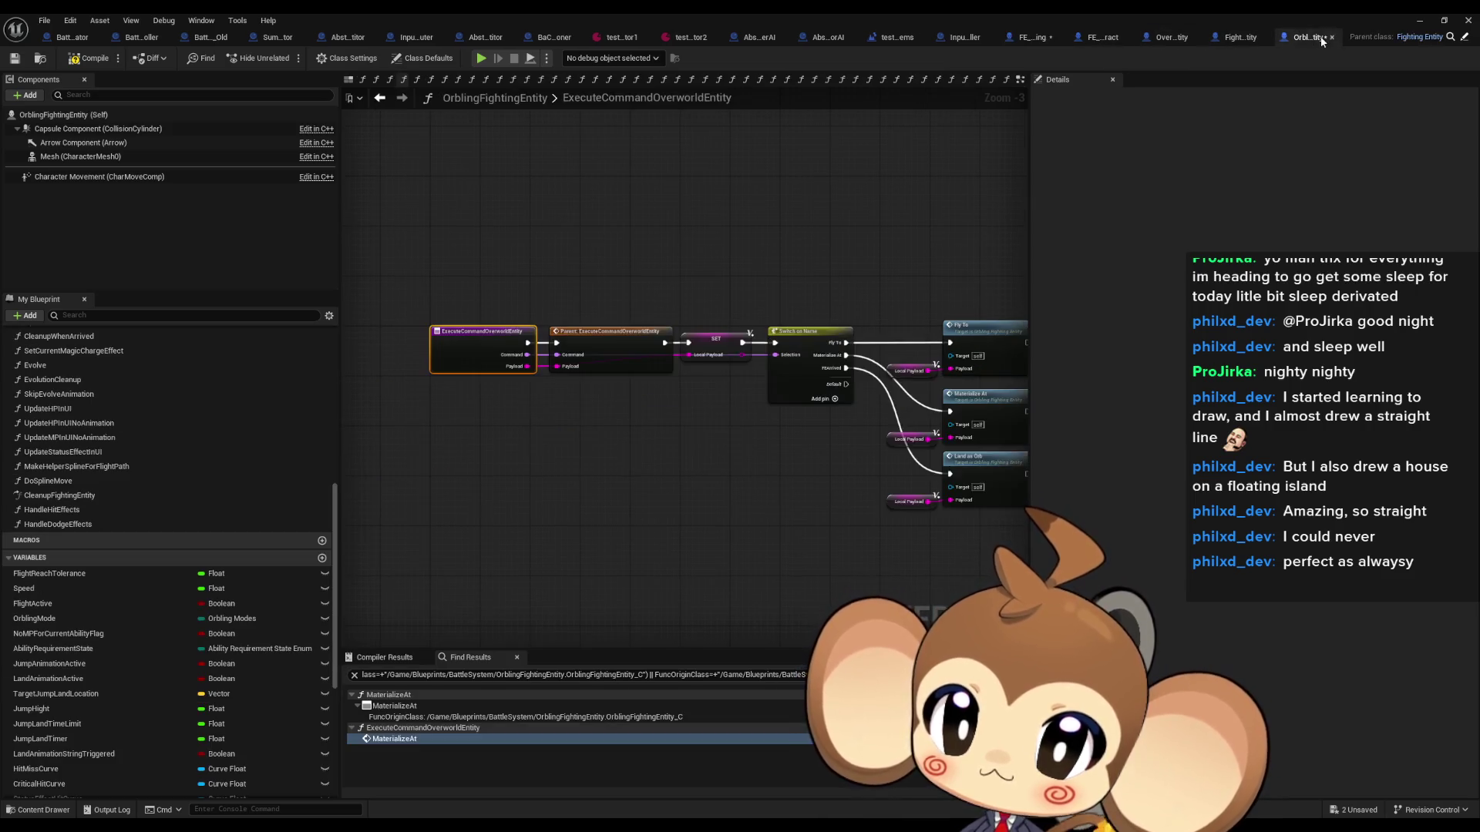
# Step: Open the FlyTo function and list every reference to OrblingMode from its SET node
pyautogui.moveTo(845, 363); pyautogui.dragTo(509, 378)
pyautogui.doubleClick(649, 351)
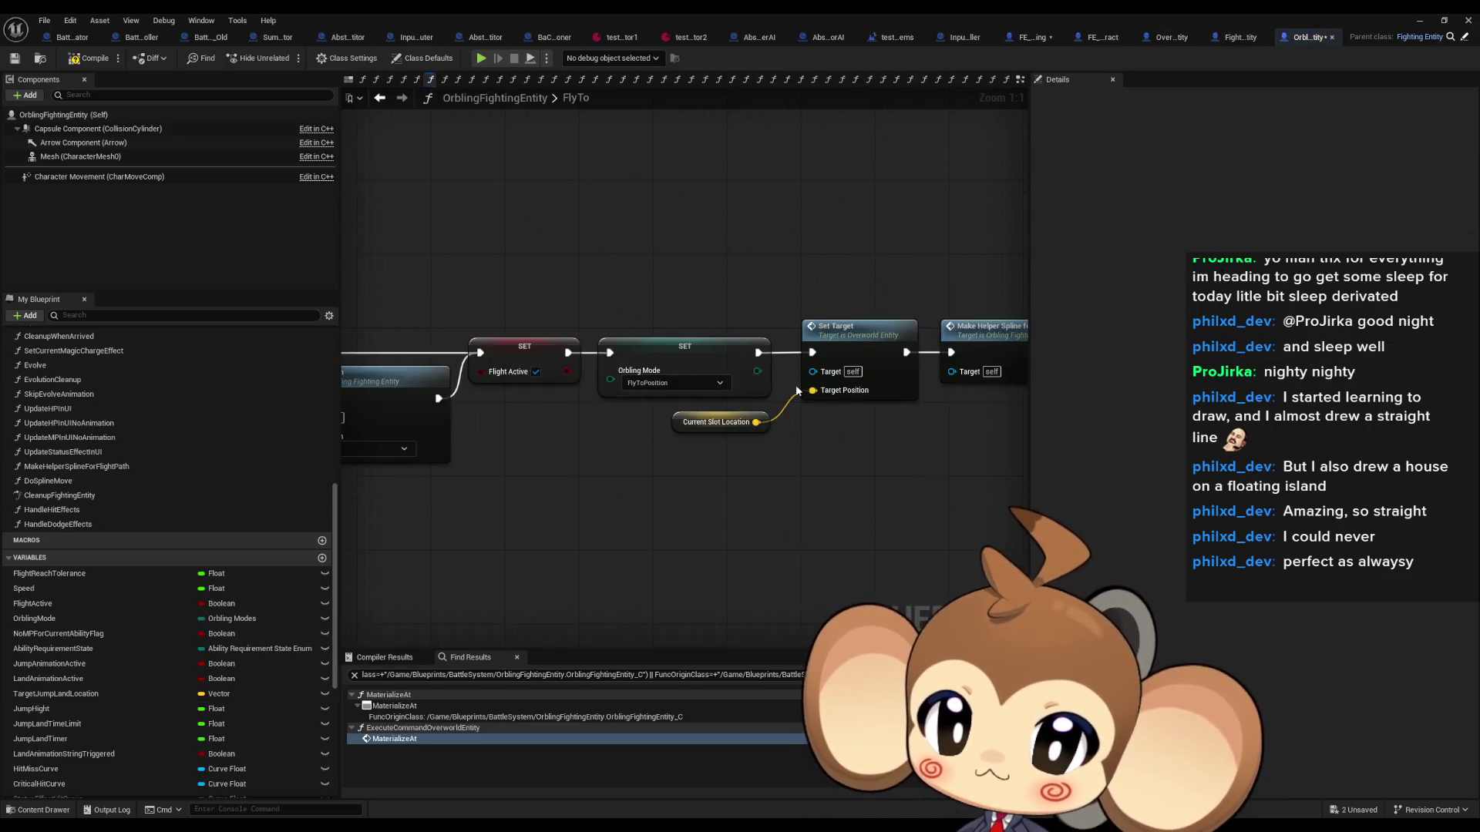
pyautogui.rightClick(688, 359)
pyautogui.moveTo(722, 466)
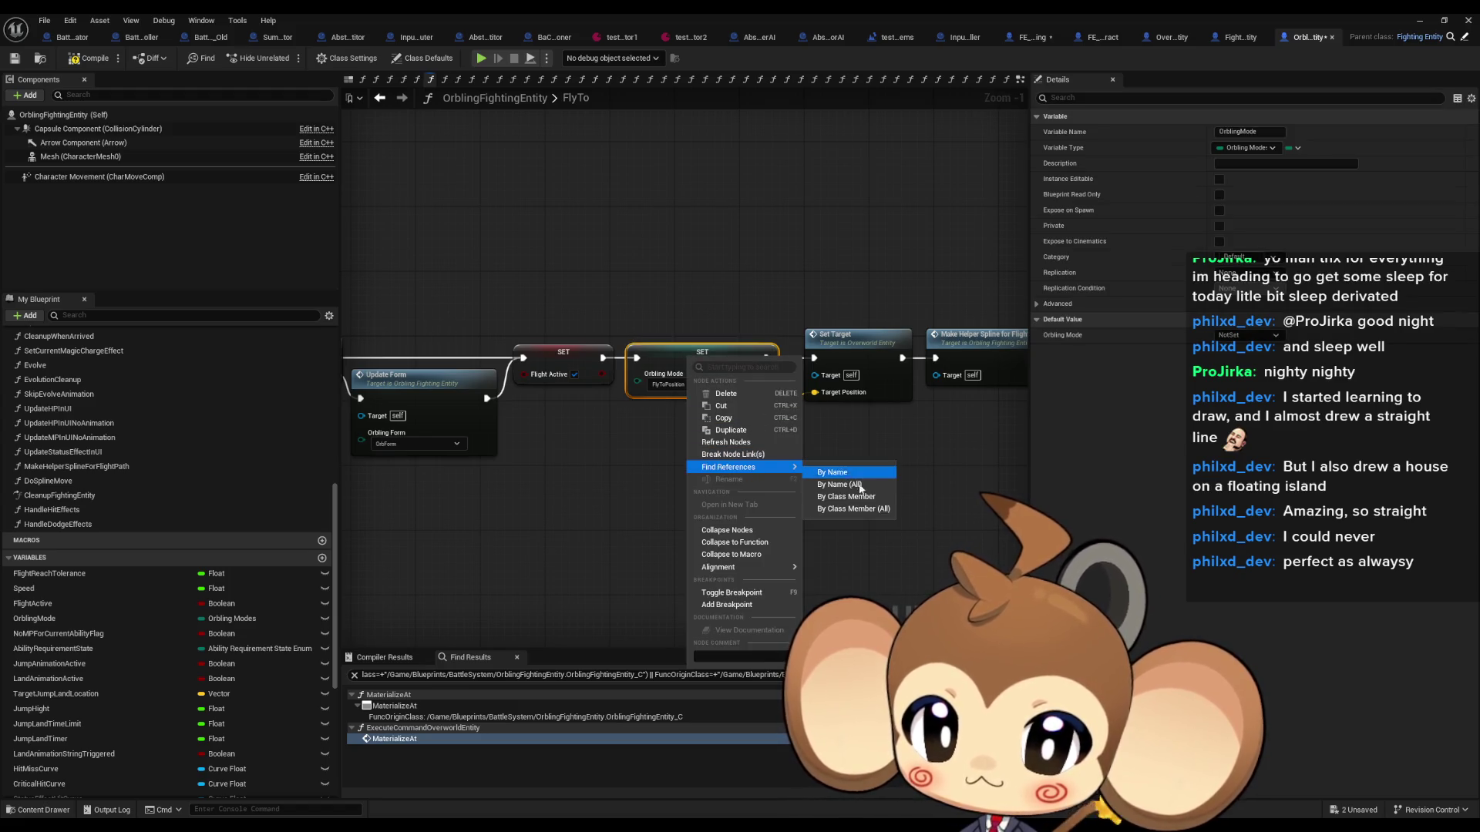
pyautogui.click(852, 491)
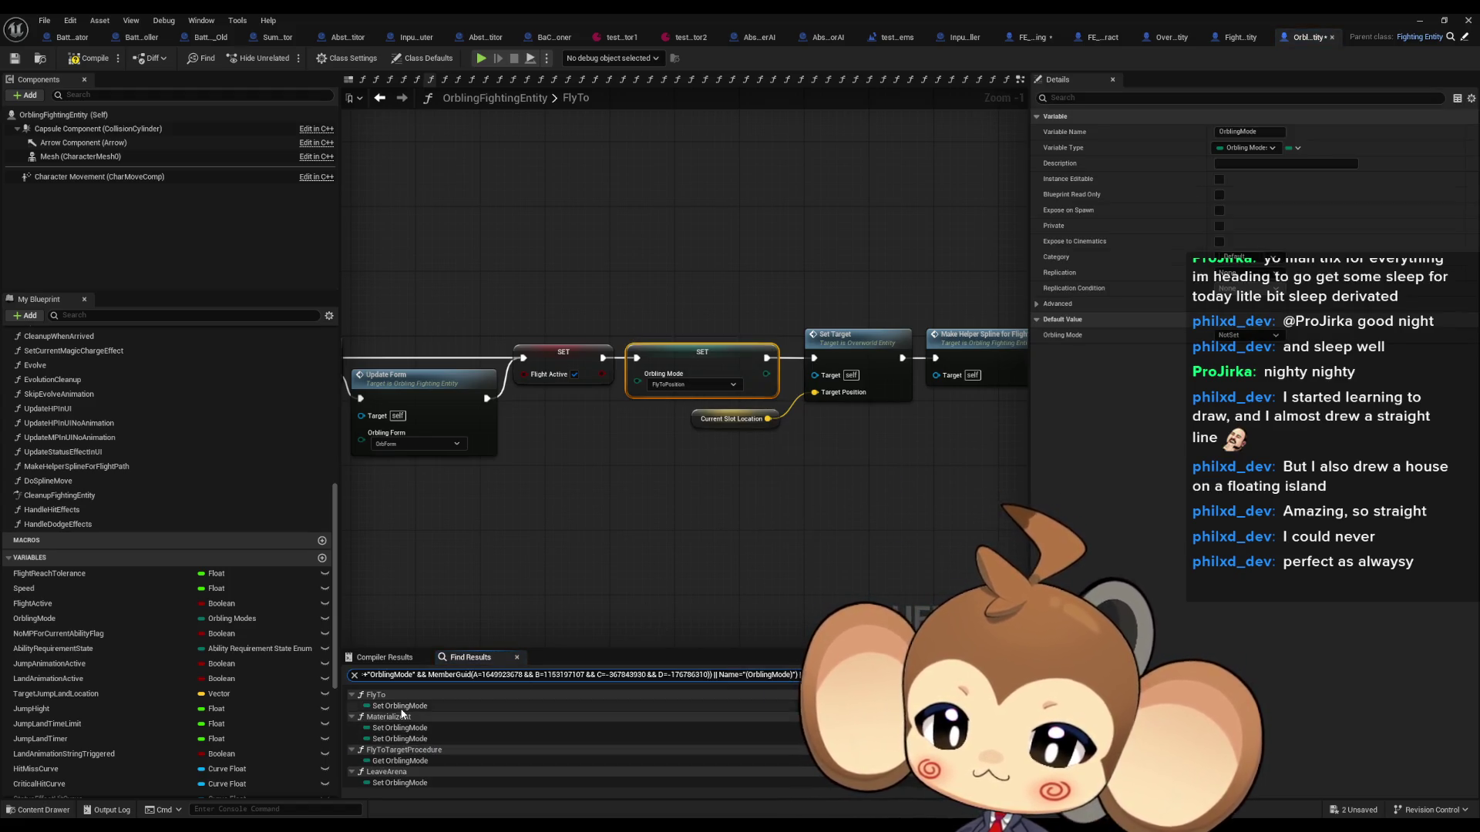
# Step: Visit each OrblingMode reference in MaterializeAt, FlyToTargetProcedure and LeaveArena, then glance at FightingEntity
pyautogui.click(400, 706)
pyautogui.click(400, 729)
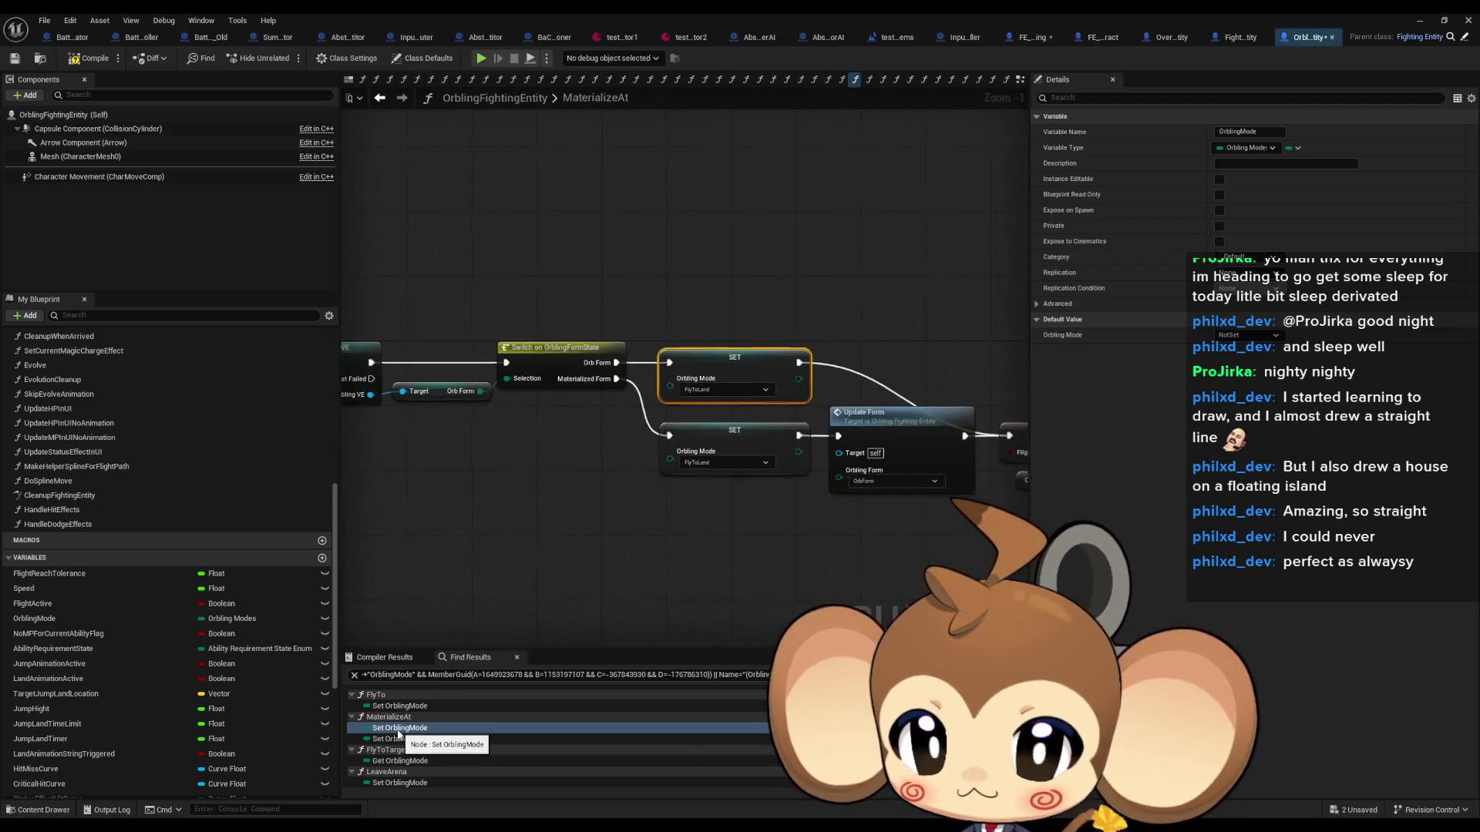
pyautogui.click(399, 739)
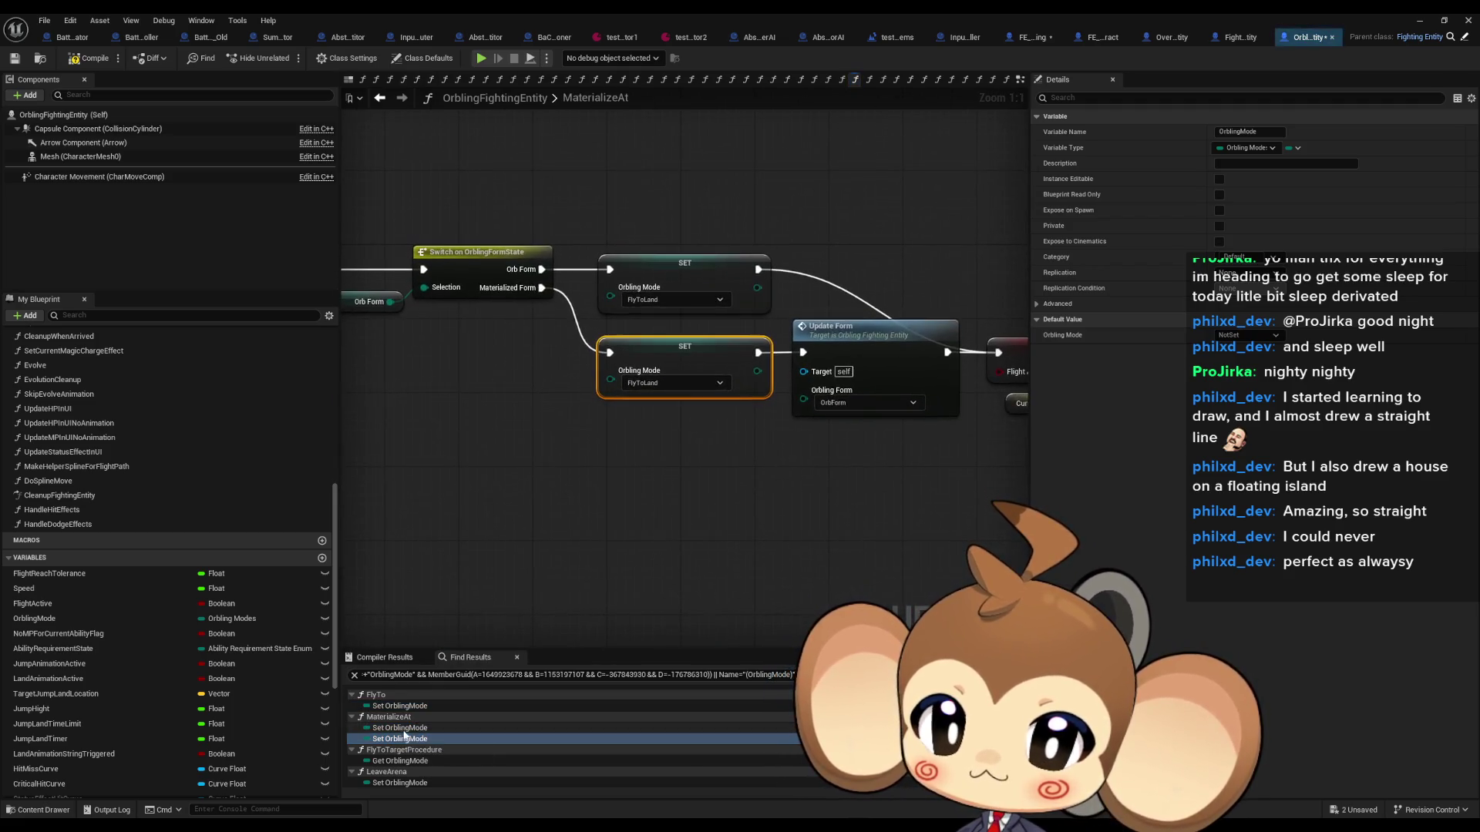
pyautogui.click(388, 761)
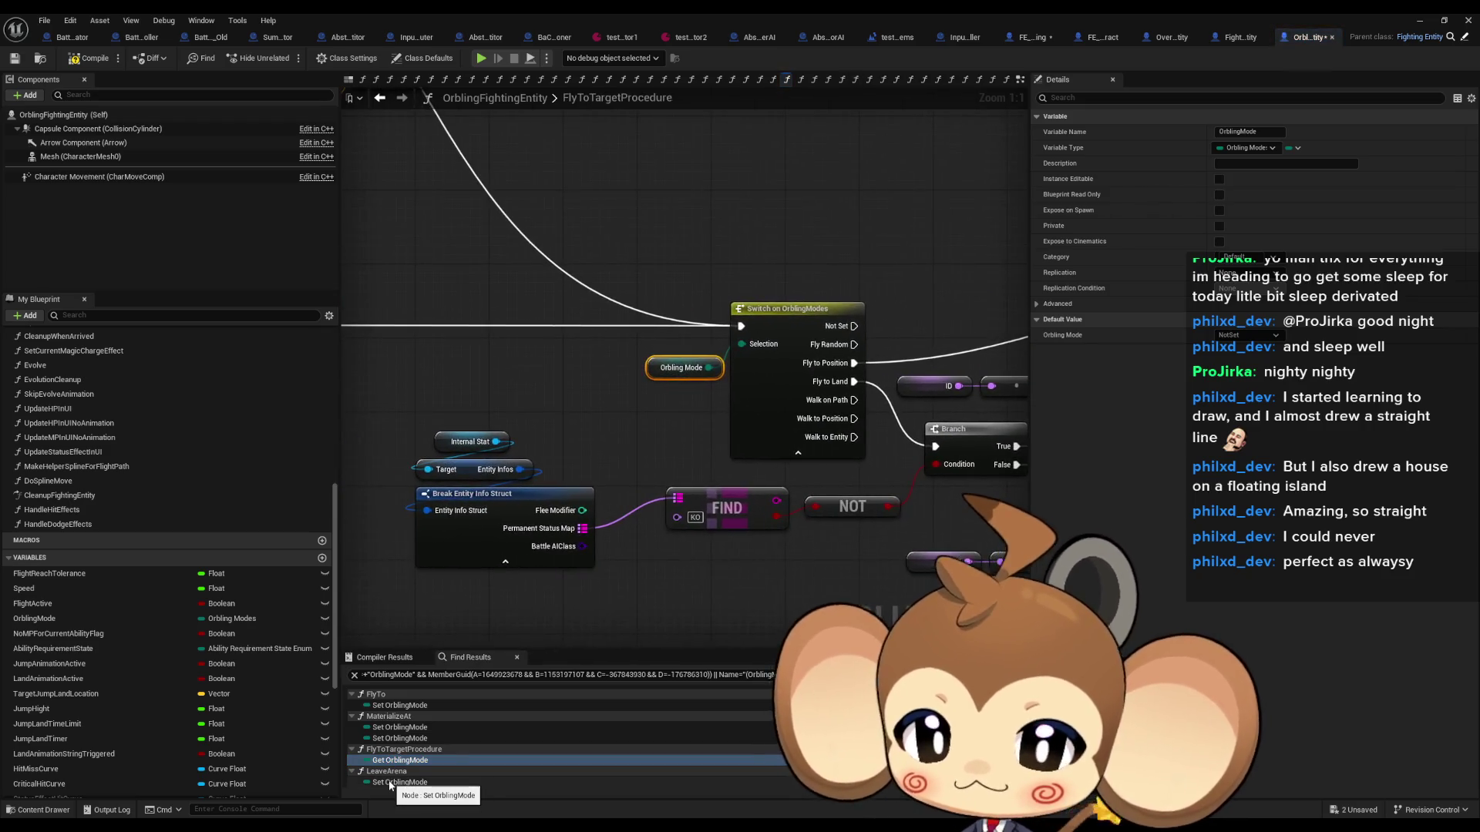
pyautogui.click(390, 783)
pyautogui.click(394, 761)
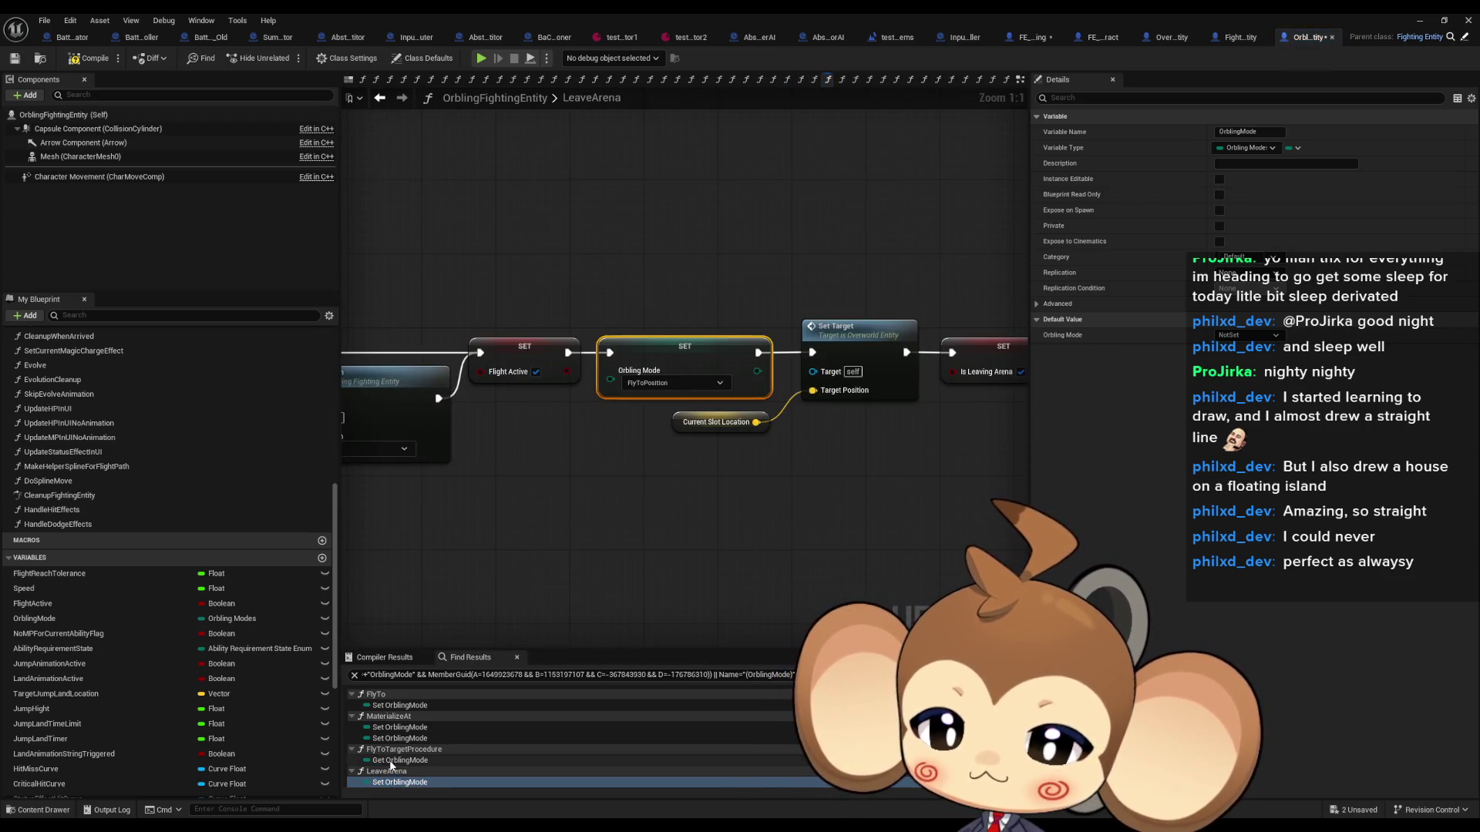
pyautogui.moveTo(719, 478); pyautogui.dragTo(476, 471)
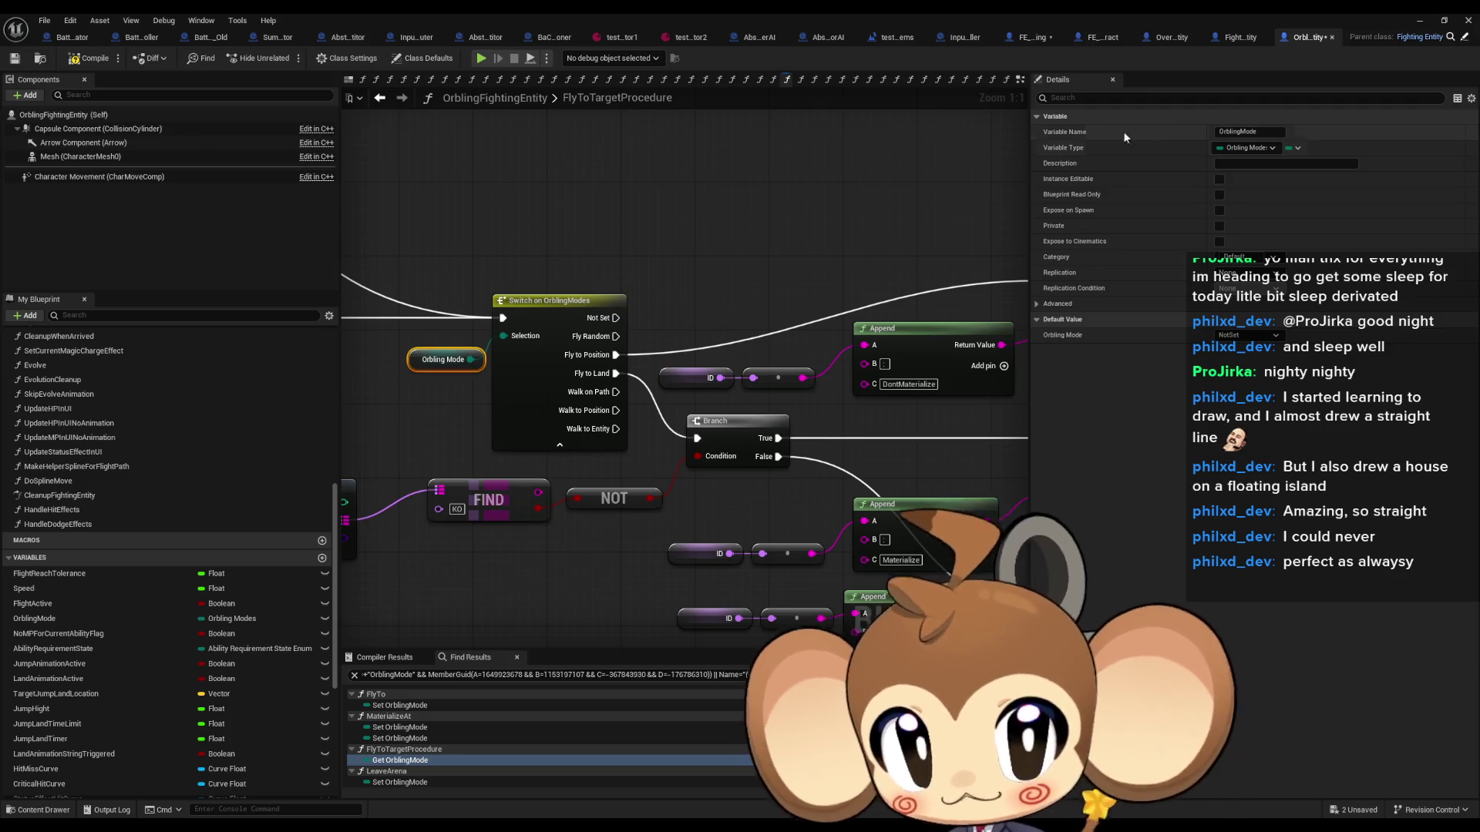
pyautogui.click(1234, 40)
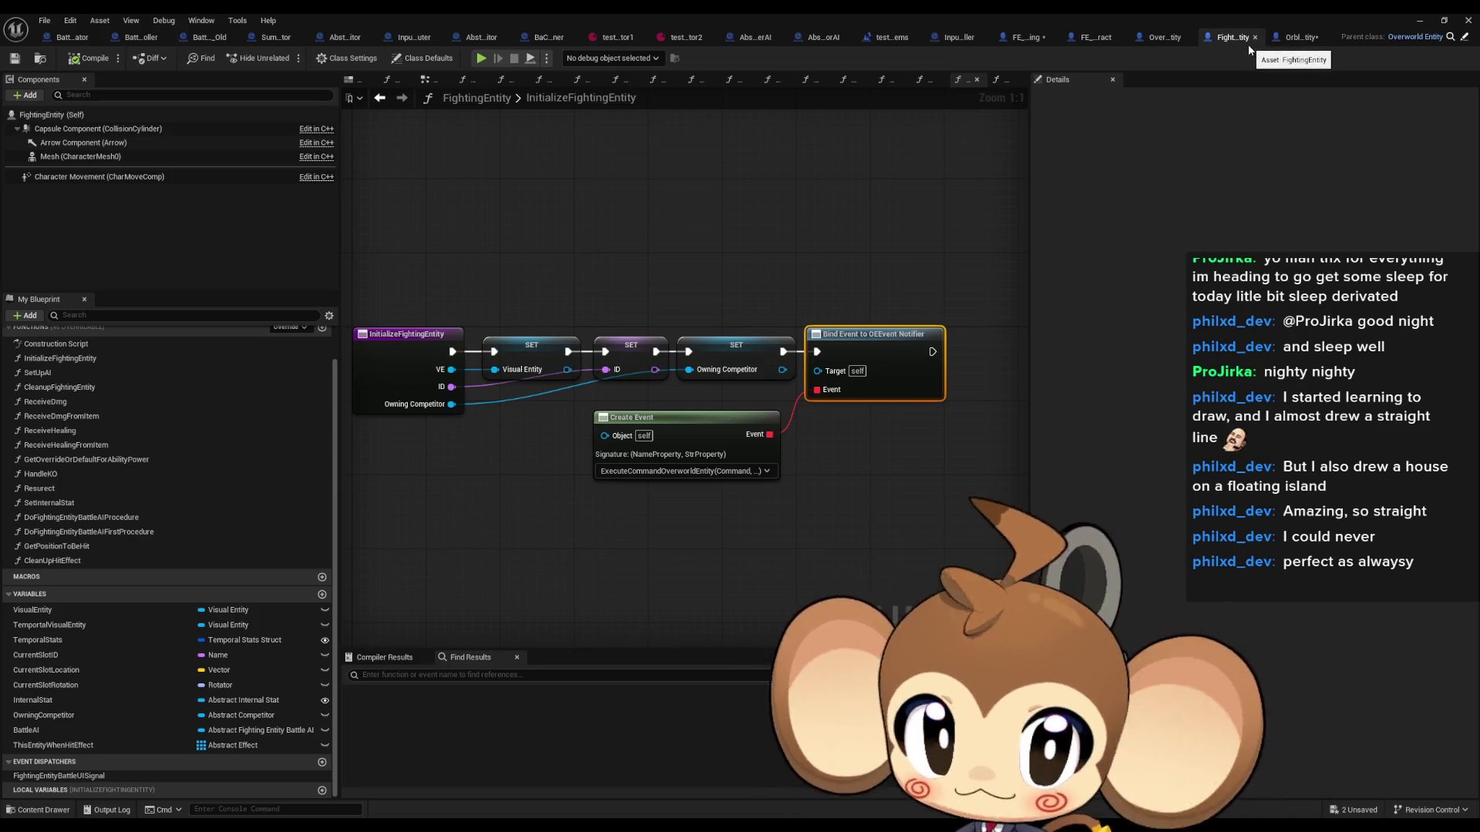
pyautogui.click(1033, 38)
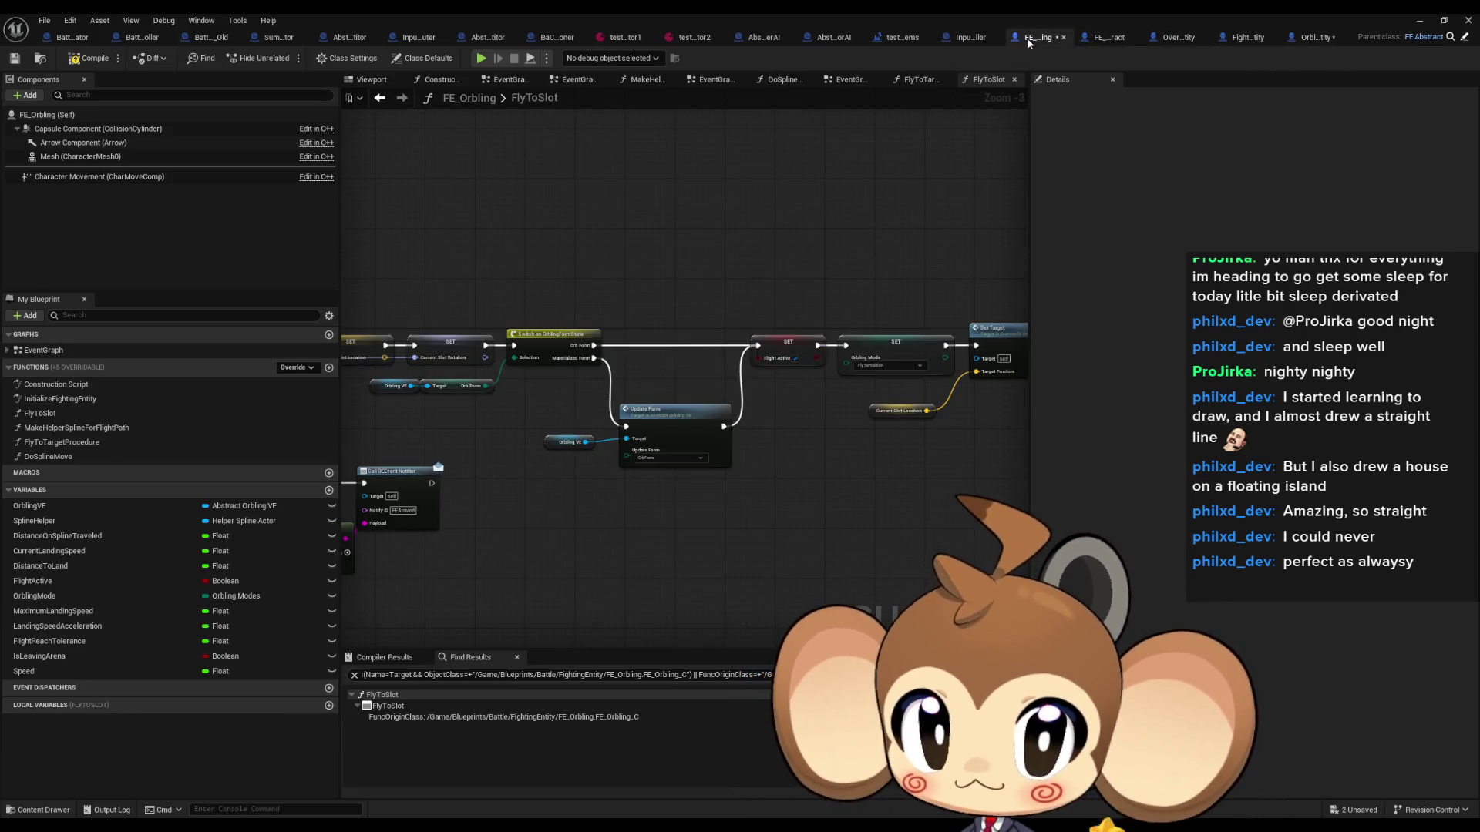
# Step: Add a new input parameter named 'Materialize' to the FlyToSlot function
pyautogui.moveTo(518, 506); pyautogui.dragTo(959, 466)
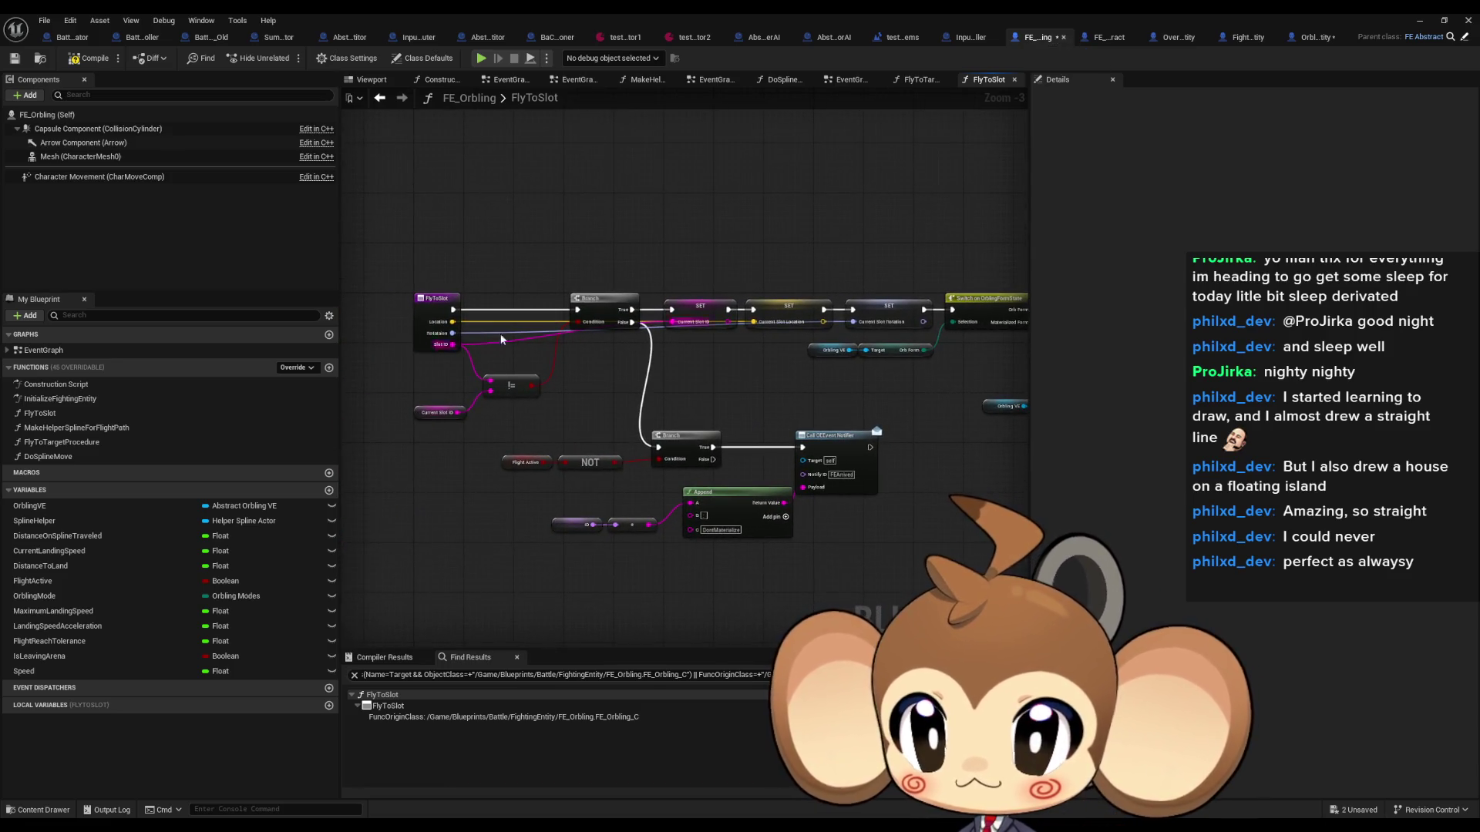
pyautogui.click(429, 300)
pyautogui.scroll(4, 614, 349)
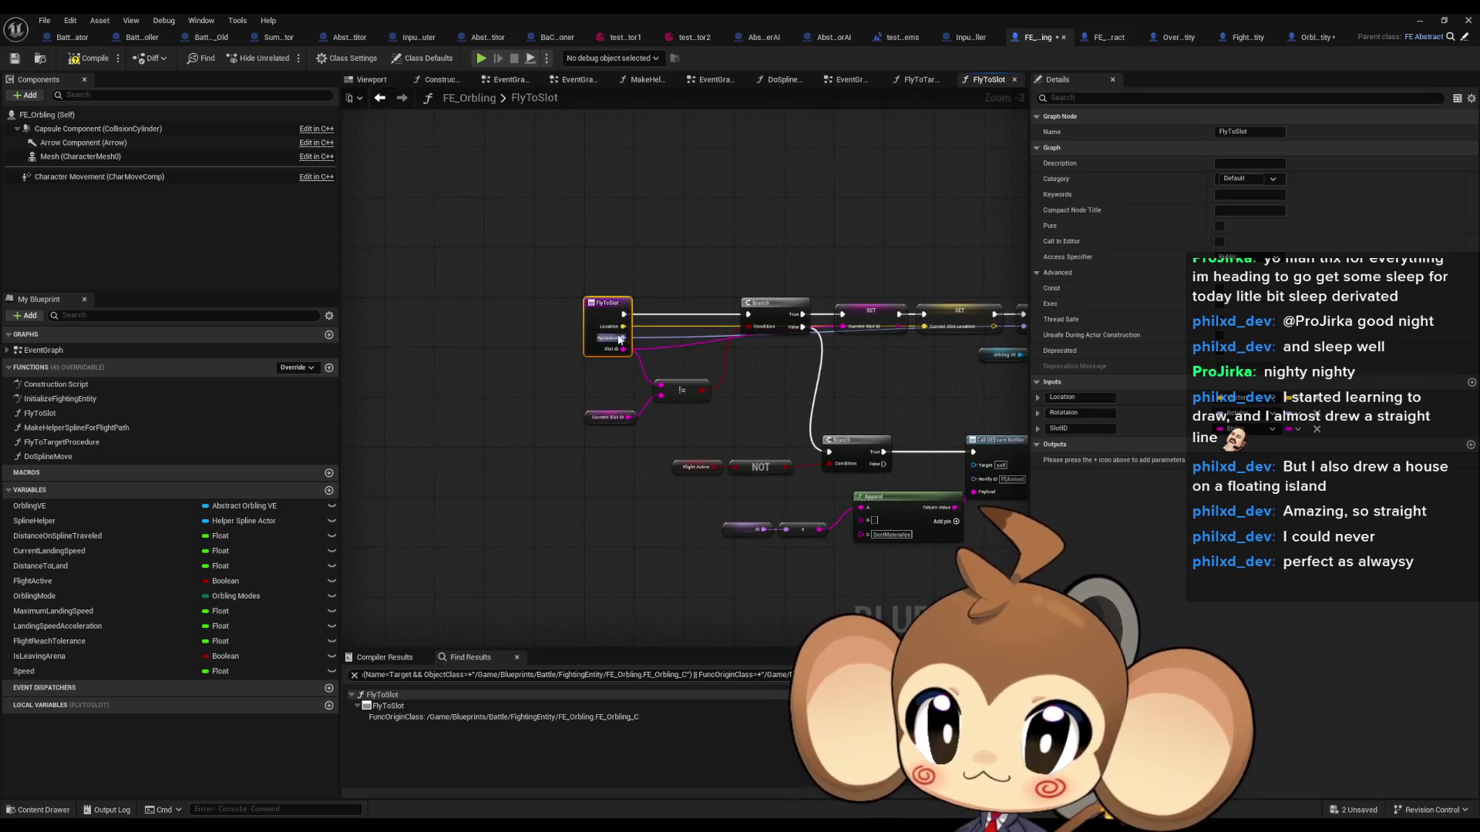
pyautogui.moveTo(665, 364)
pyautogui.mouseDown()
pyautogui.moveTo(627, 330)
pyautogui.moveTo(932, 336)
pyautogui.mouseUp()
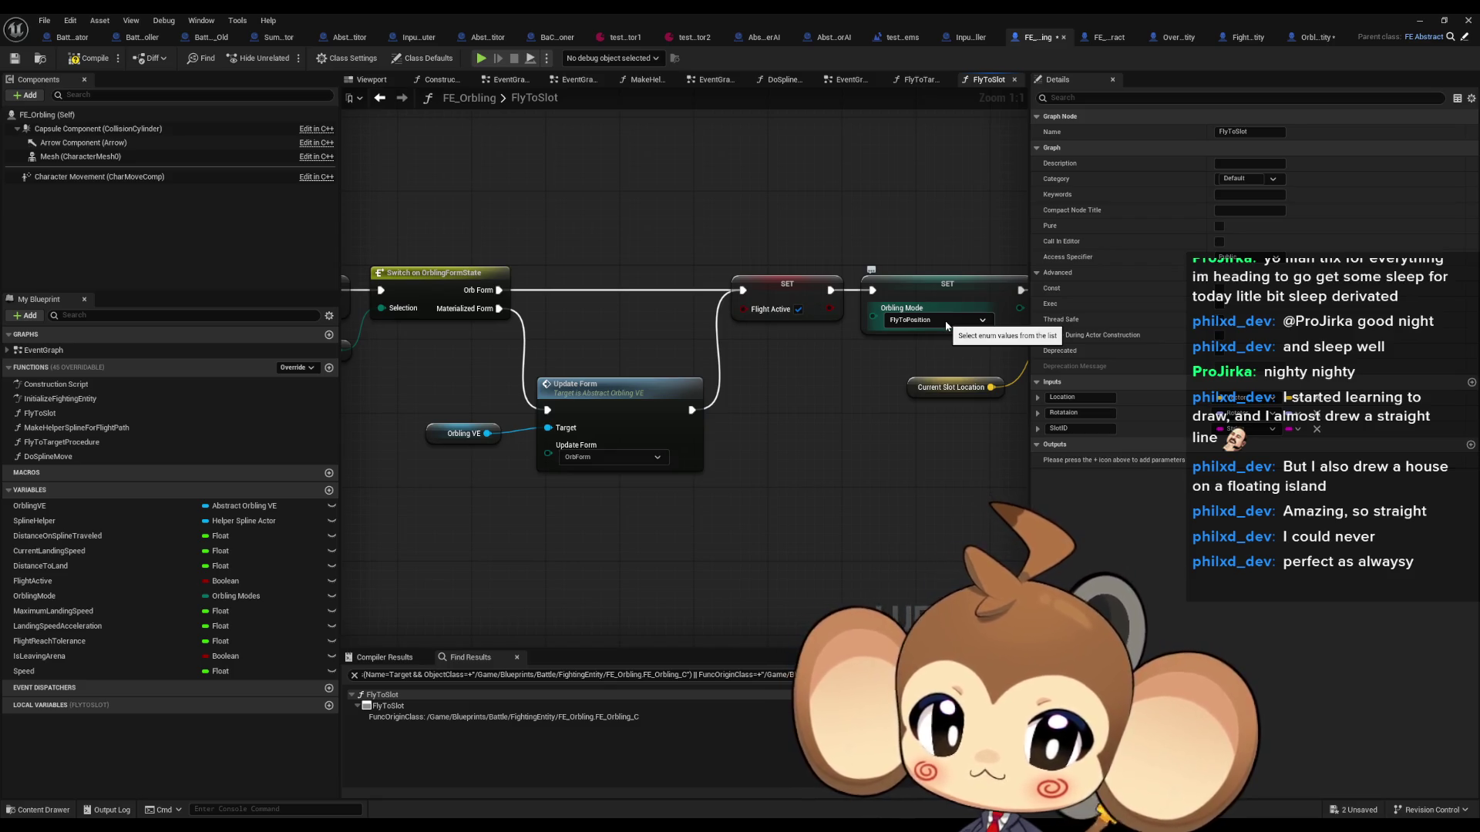
pyautogui.moveTo(925, 347); pyautogui.dragTo(1465, 316)
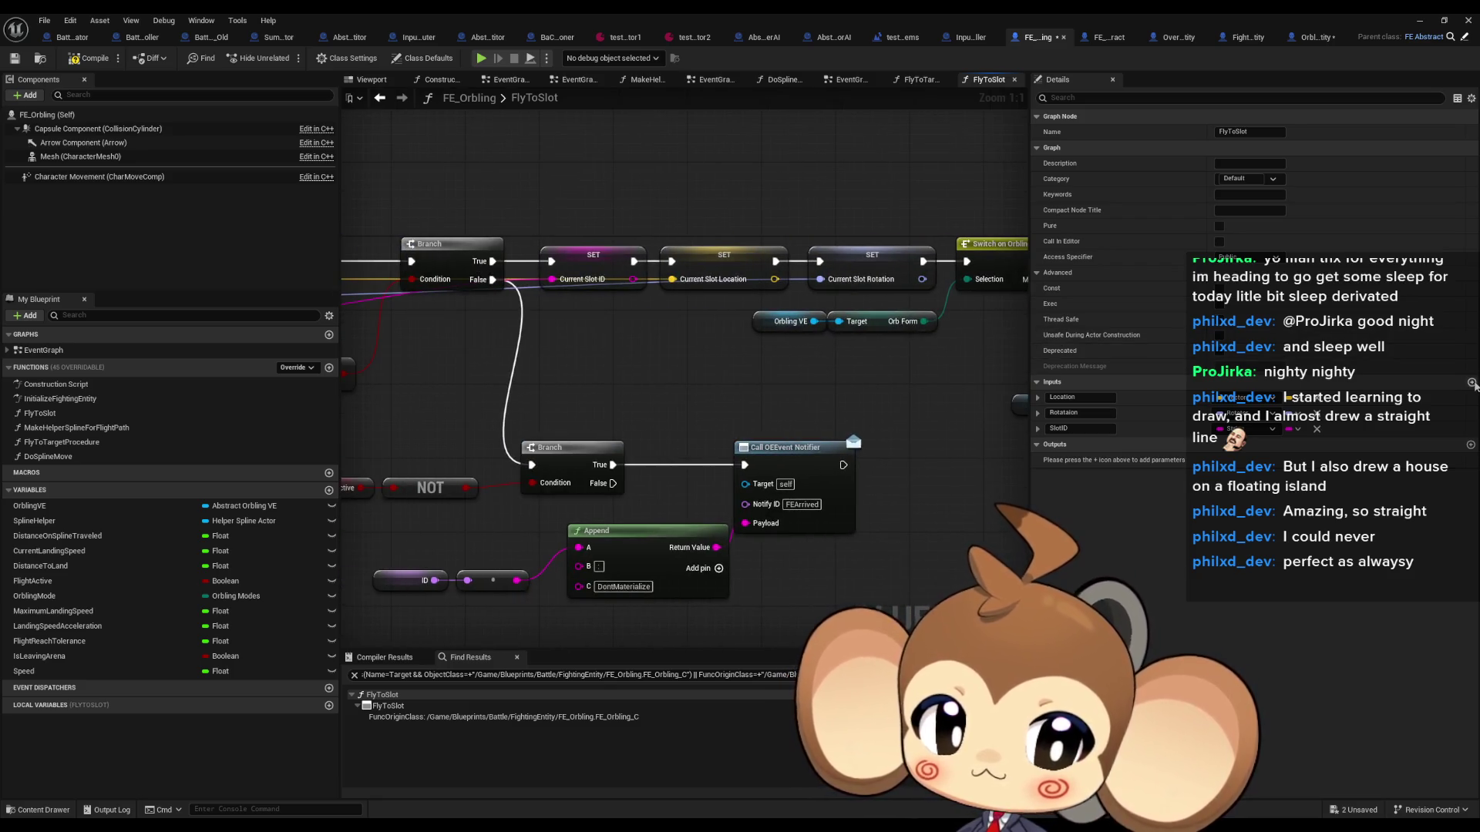
pyautogui.click(1469, 383)
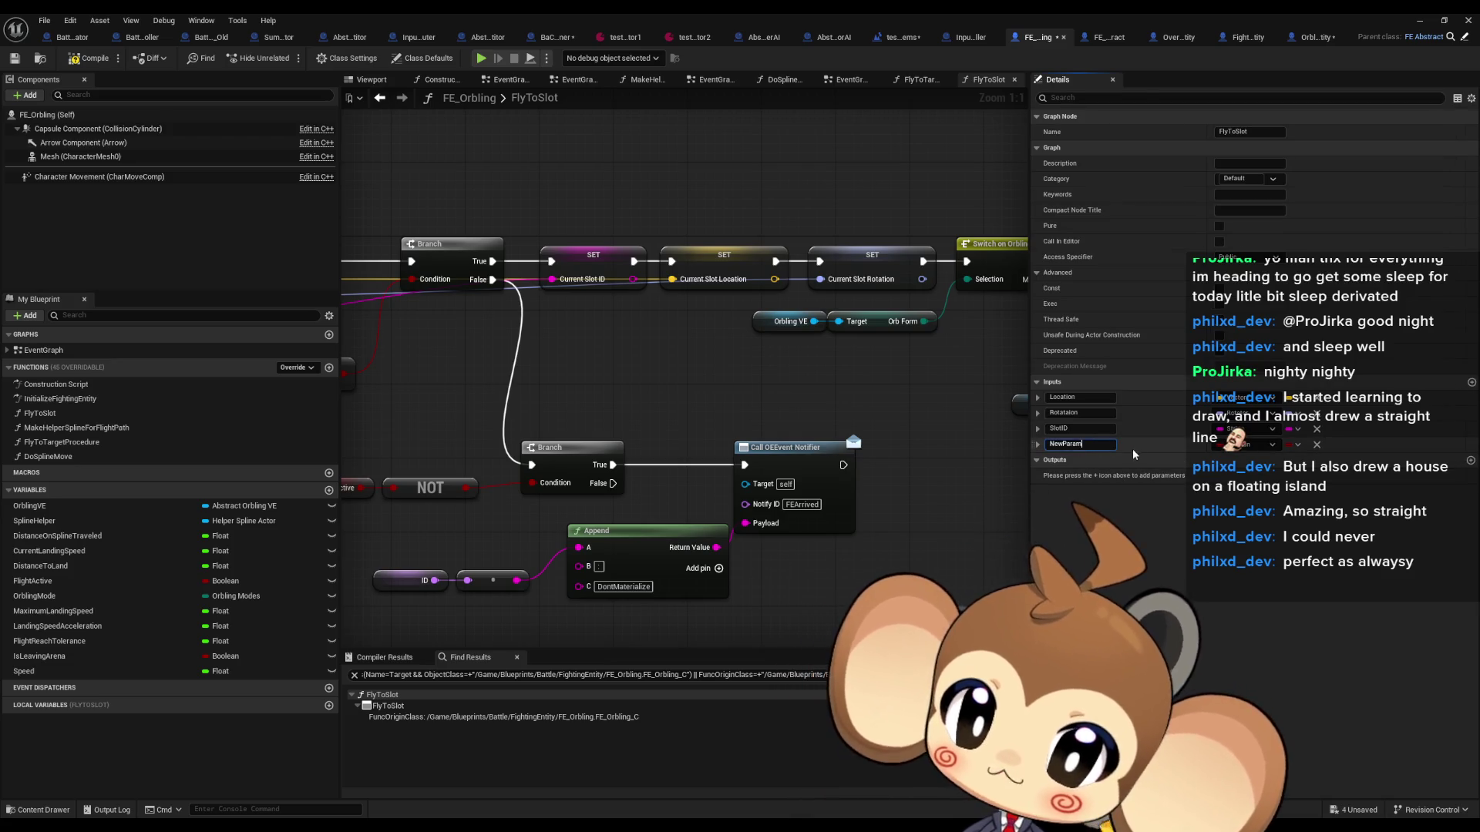
pyautogui.write('Mat')
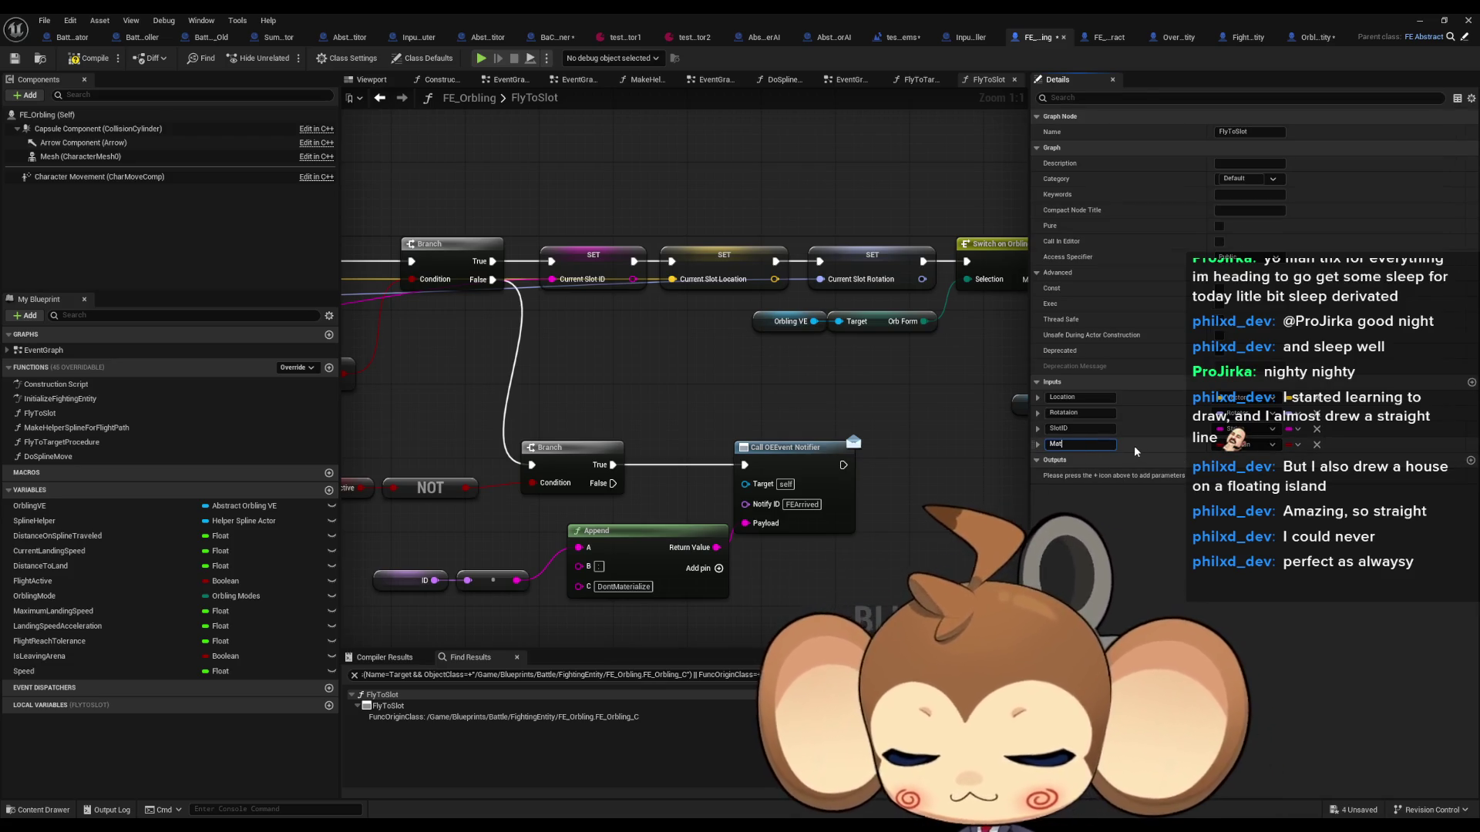
pyautogui.write('erialize')
pyautogui.press('Return')
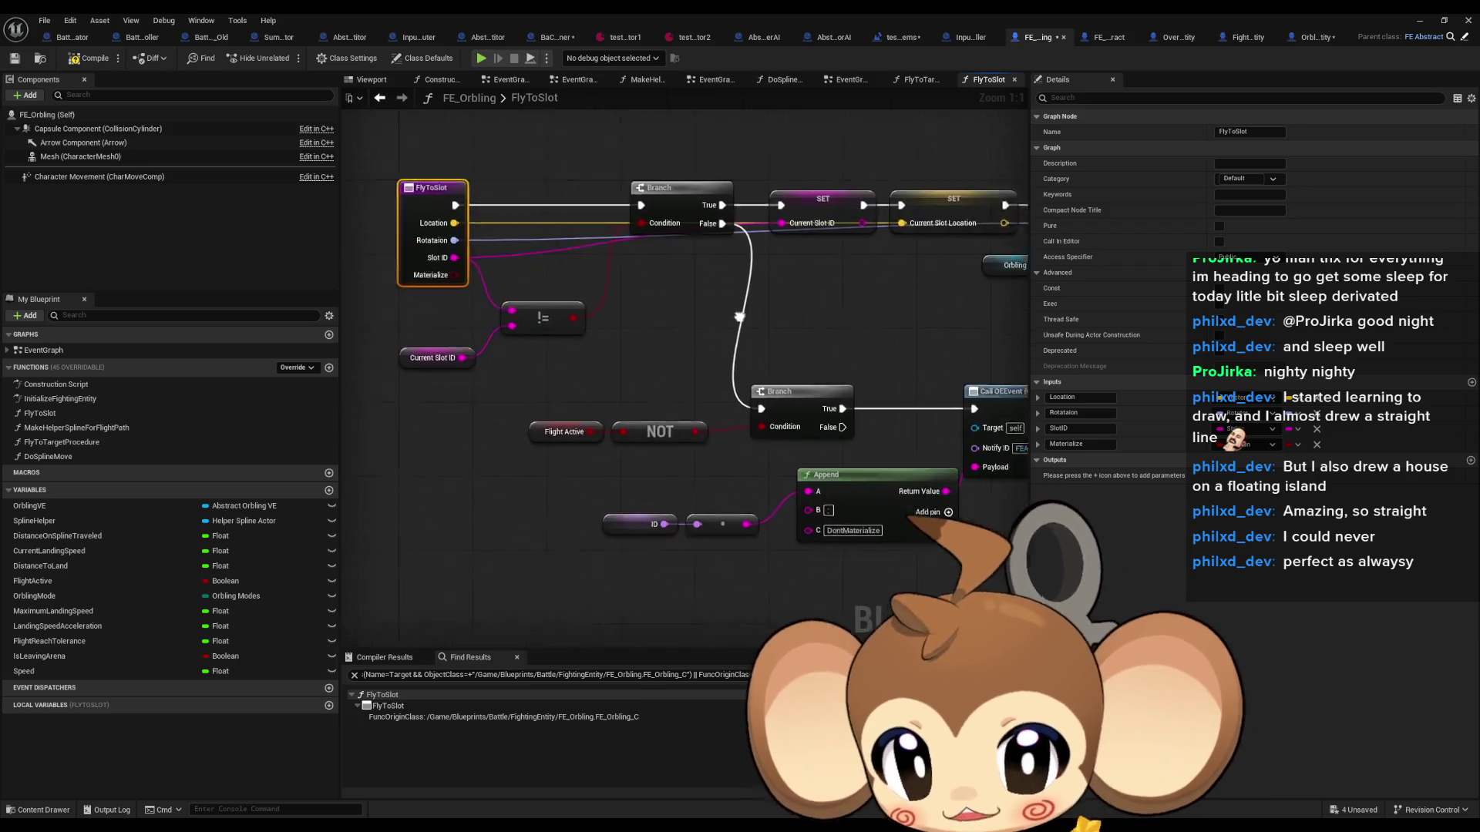
# Step: Create a Branch from Materialize, insert it after SET Current Slot Rotation, with False feeding the Switch
pyautogui.moveTo(739, 317)
pyautogui.mouseDown()
pyautogui.moveTo(658, 331)
pyautogui.moveTo(775, 373)
pyautogui.mouseUp()
pyautogui.moveTo(488, 319)
pyautogui.mouseDown()
pyautogui.moveTo(750, 342)
pyautogui.moveTo(492, 365)
pyautogui.moveTo(877, 391)
pyautogui.moveTo(510, 395)
pyautogui.moveTo(510, 254)
pyautogui.moveTo(936, 483)
pyautogui.mouseUp()
pyautogui.write('branch')
pyautogui.press('Return')
pyautogui.scroll(-1, 493, 364)
pyautogui.click(533, 354)
pyautogui.scroll(-1, 510, 254)
pyautogui.scroll(2, 734, 410)
pyautogui.moveTo(601, 262); pyautogui.dragTo(993, 267)
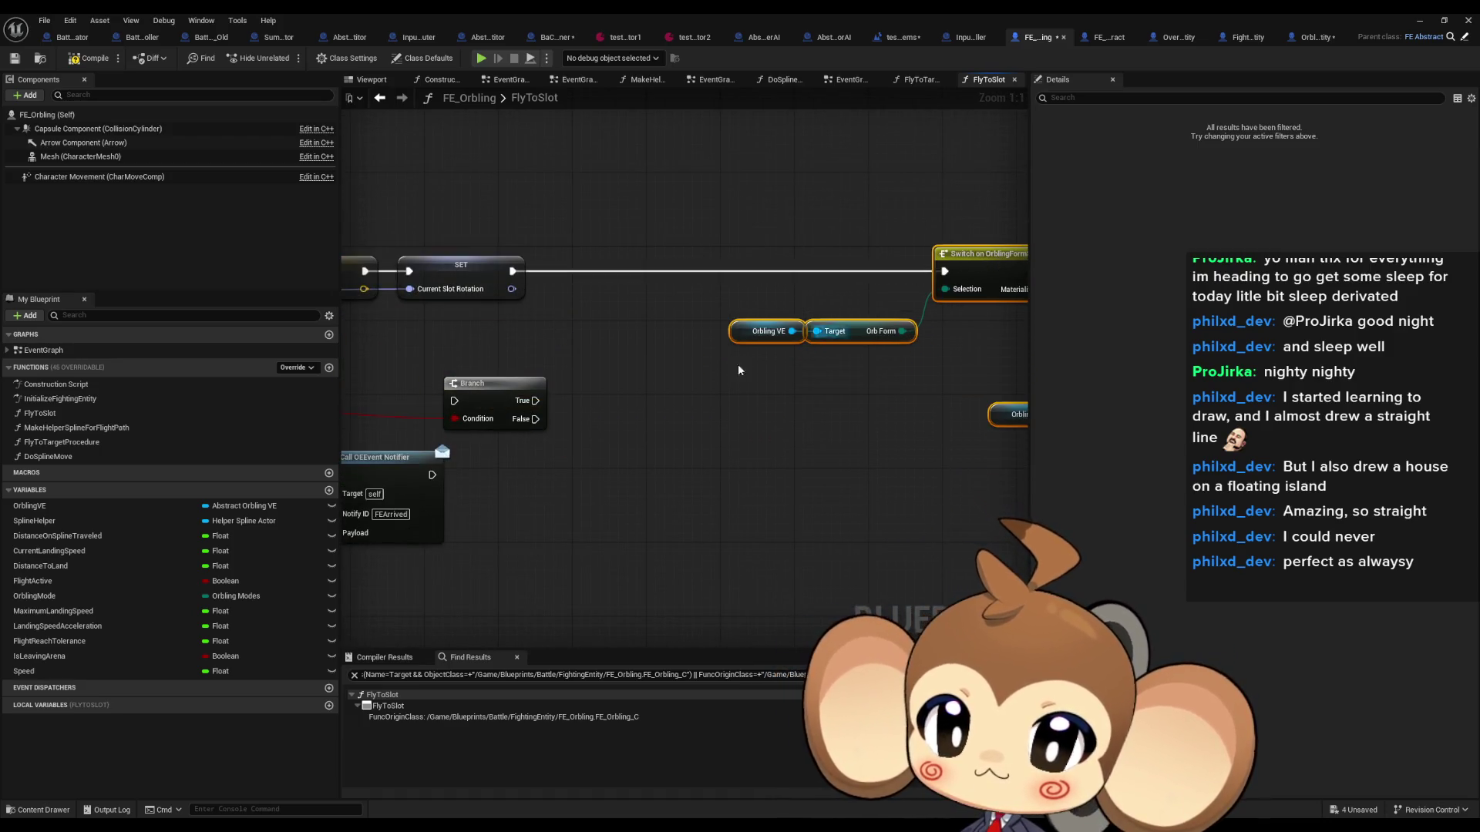
pyautogui.moveTo(456, 397); pyautogui.dragTo(613, 271)
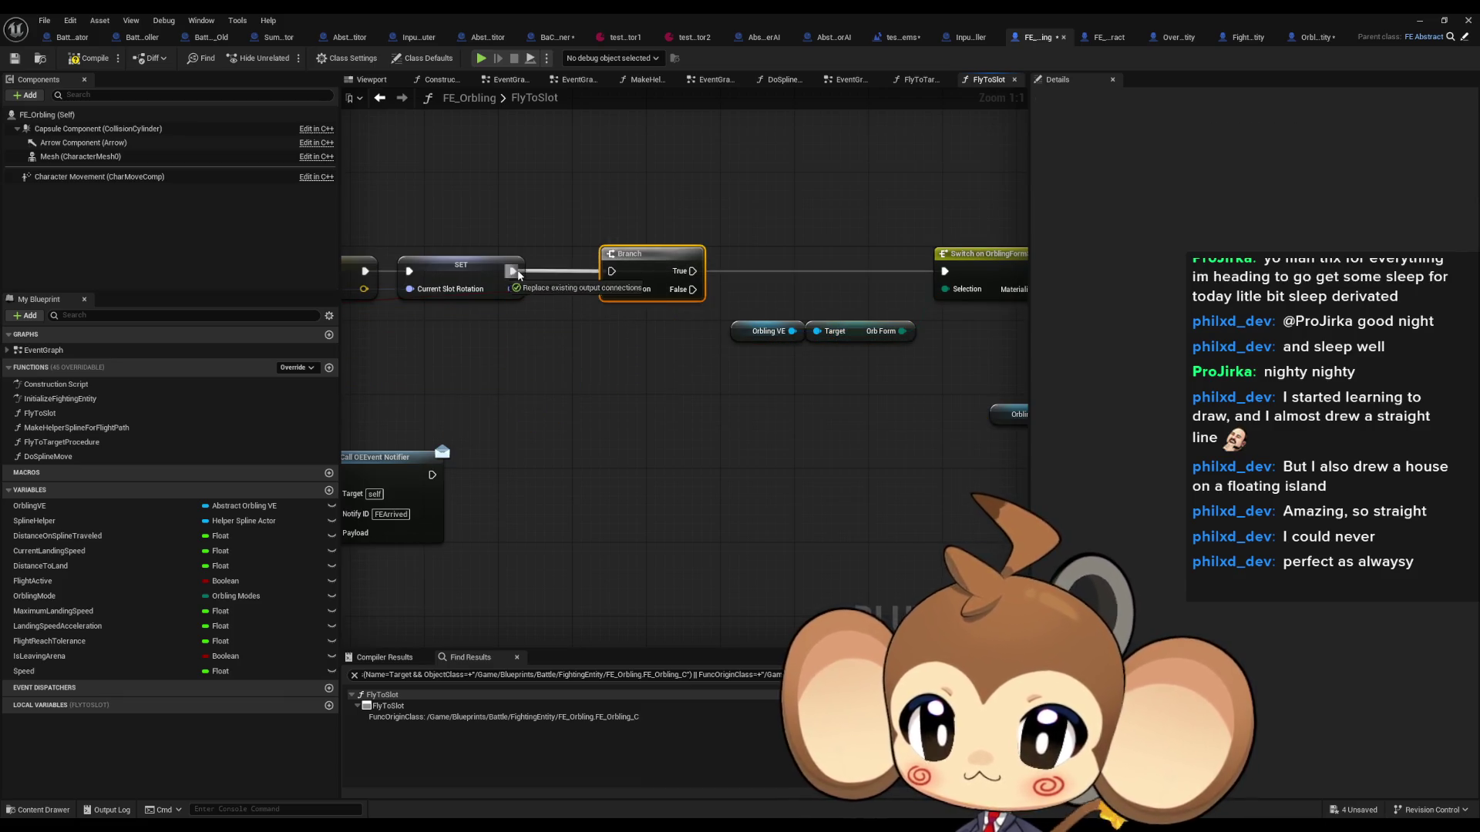
pyautogui.moveTo(693, 291)
pyautogui.mouseDown()
pyautogui.moveTo(794, 309)
pyautogui.moveTo(944, 271)
pyautogui.mouseUp()
# Step: Move the Switch on OrblingFormState and its downstream node chain down and left to tidy the layout
pyautogui.scroll(-2, 771, 324)
pyautogui.moveTo(595, 255); pyautogui.dragTo(981, 410)
pyautogui.scroll(-3, 1002, 462)
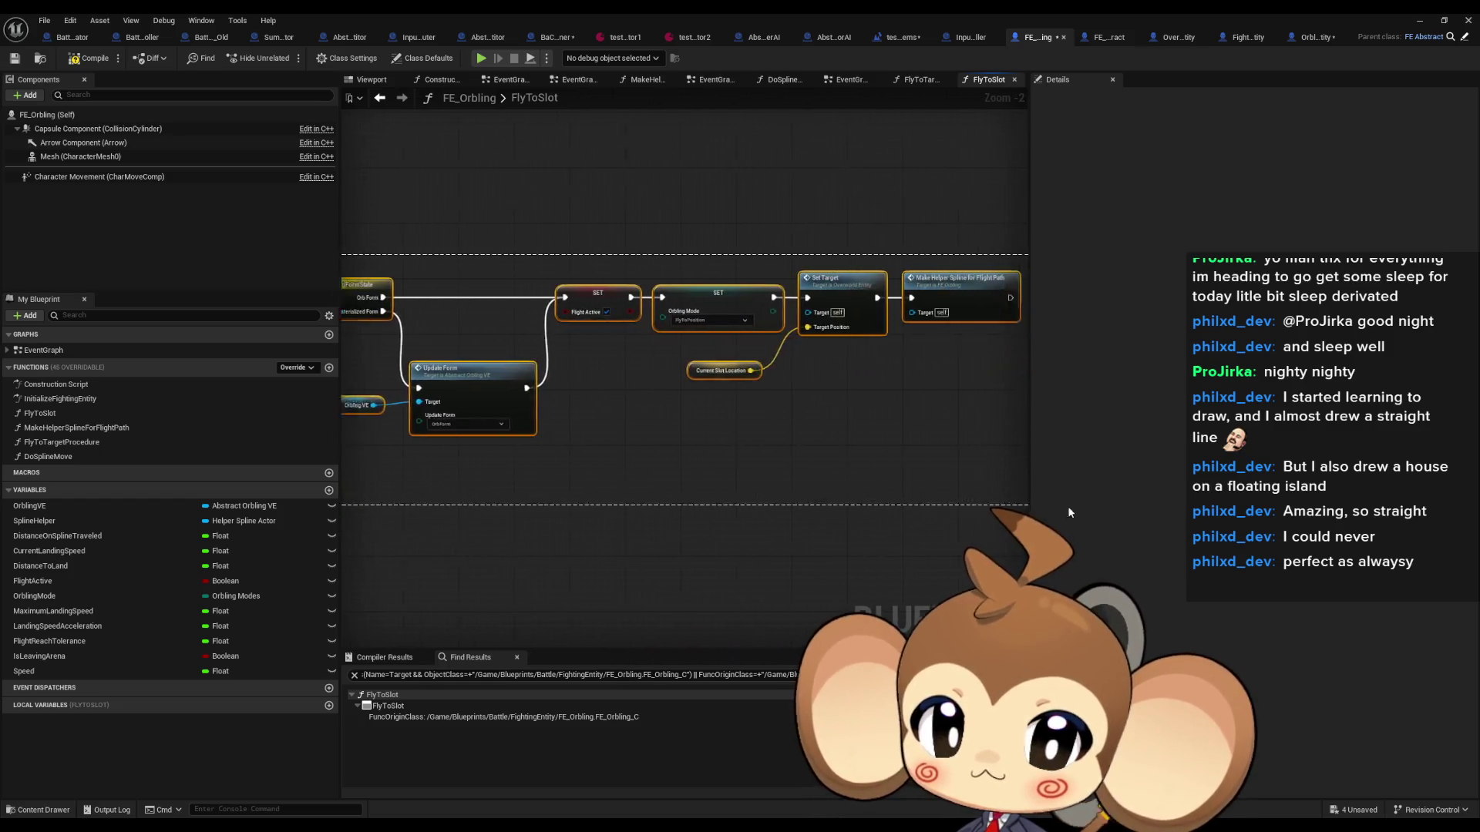
pyautogui.moveTo(567, 456); pyautogui.dragTo(983, 362)
pyautogui.moveTo(635, 379); pyautogui.dragTo(625, 483)
pyautogui.click(986, 319)
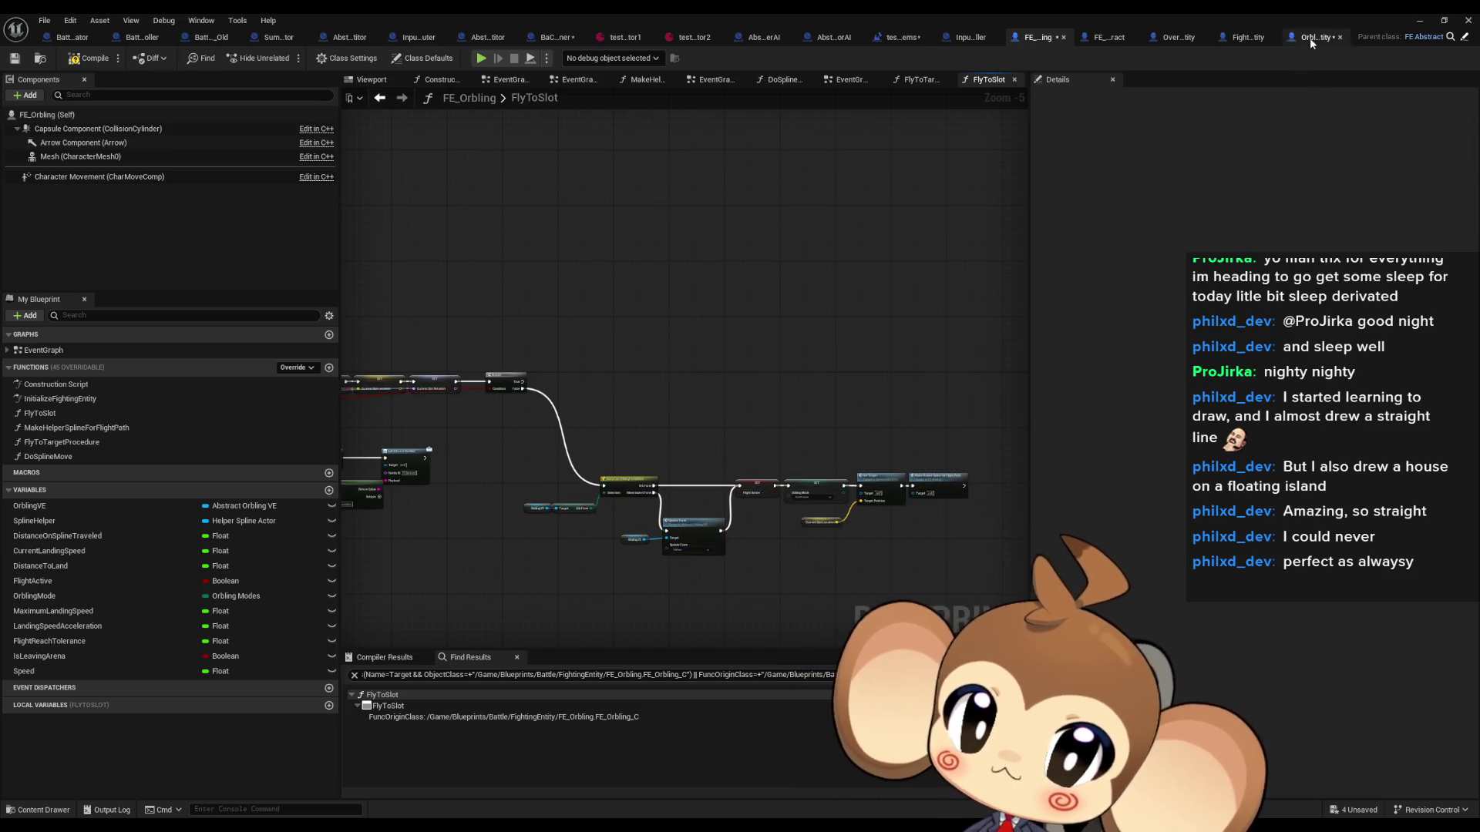
# Step: Browse the OverworldEntity and FightingEntity parents, ending on FlyToTargetProcedure with Movement functions expanded
pyautogui.click(1310, 38)
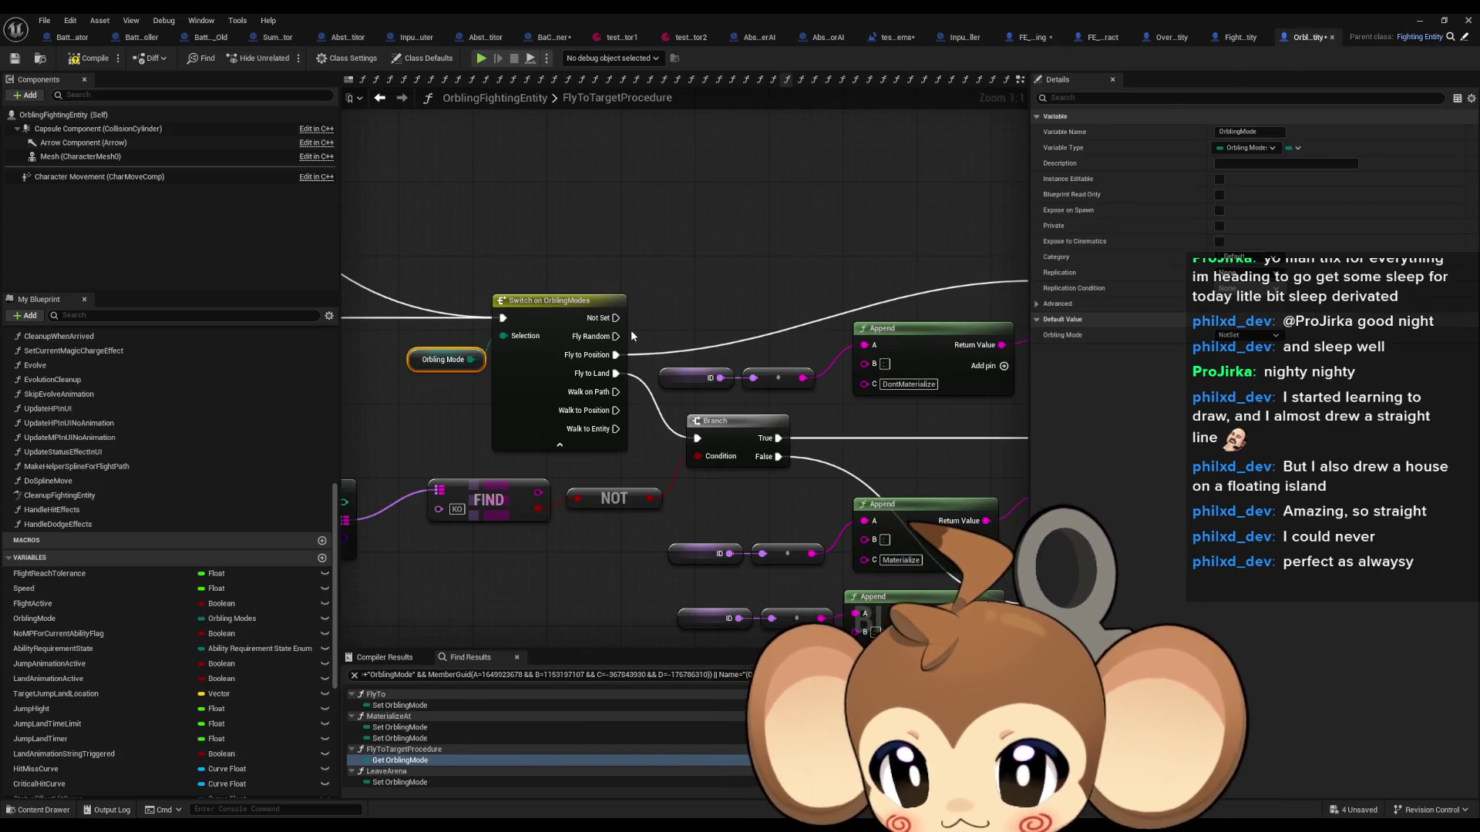
pyautogui.click(1169, 35)
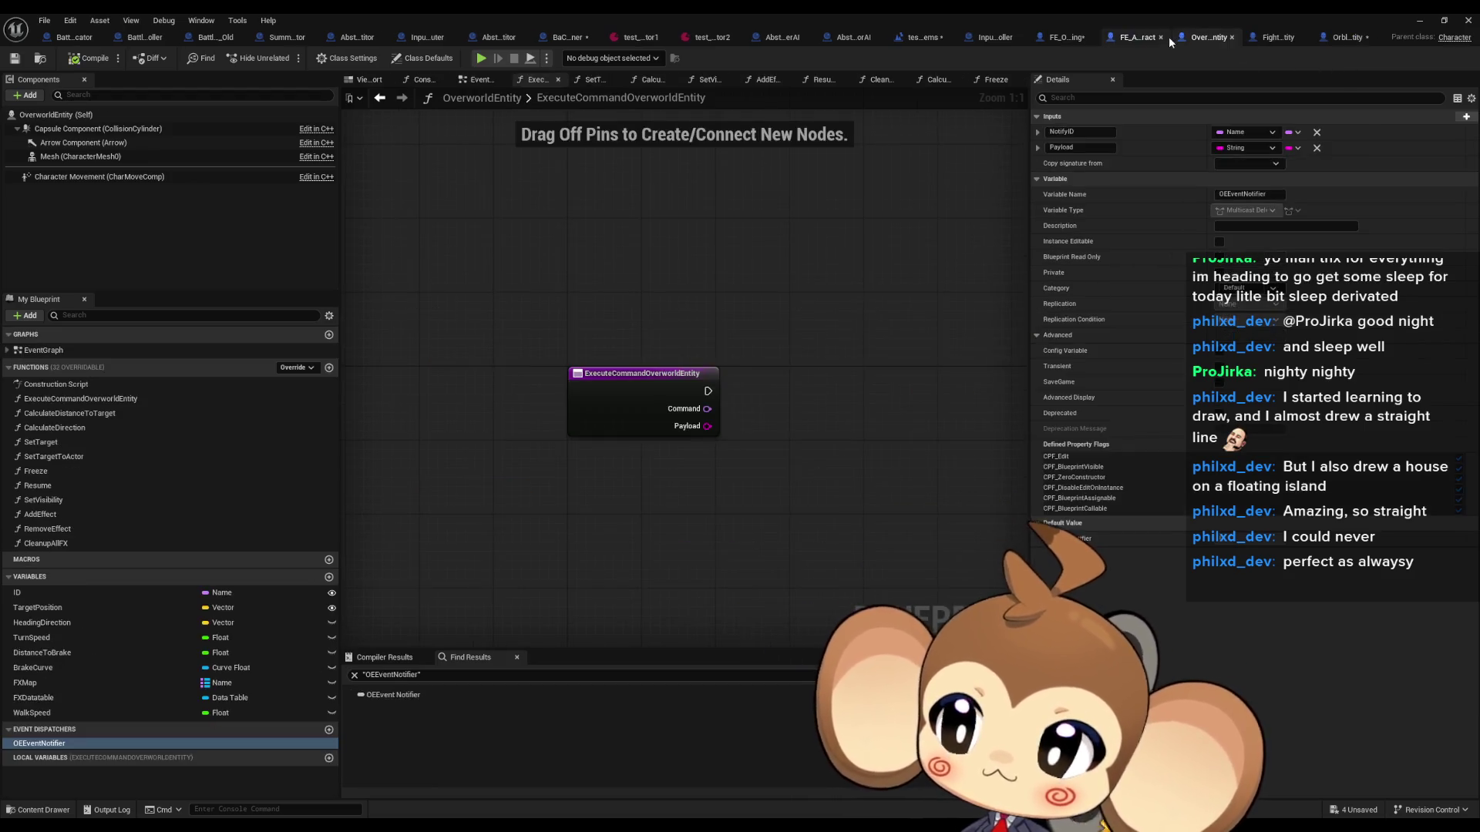
pyautogui.click(1328, 37)
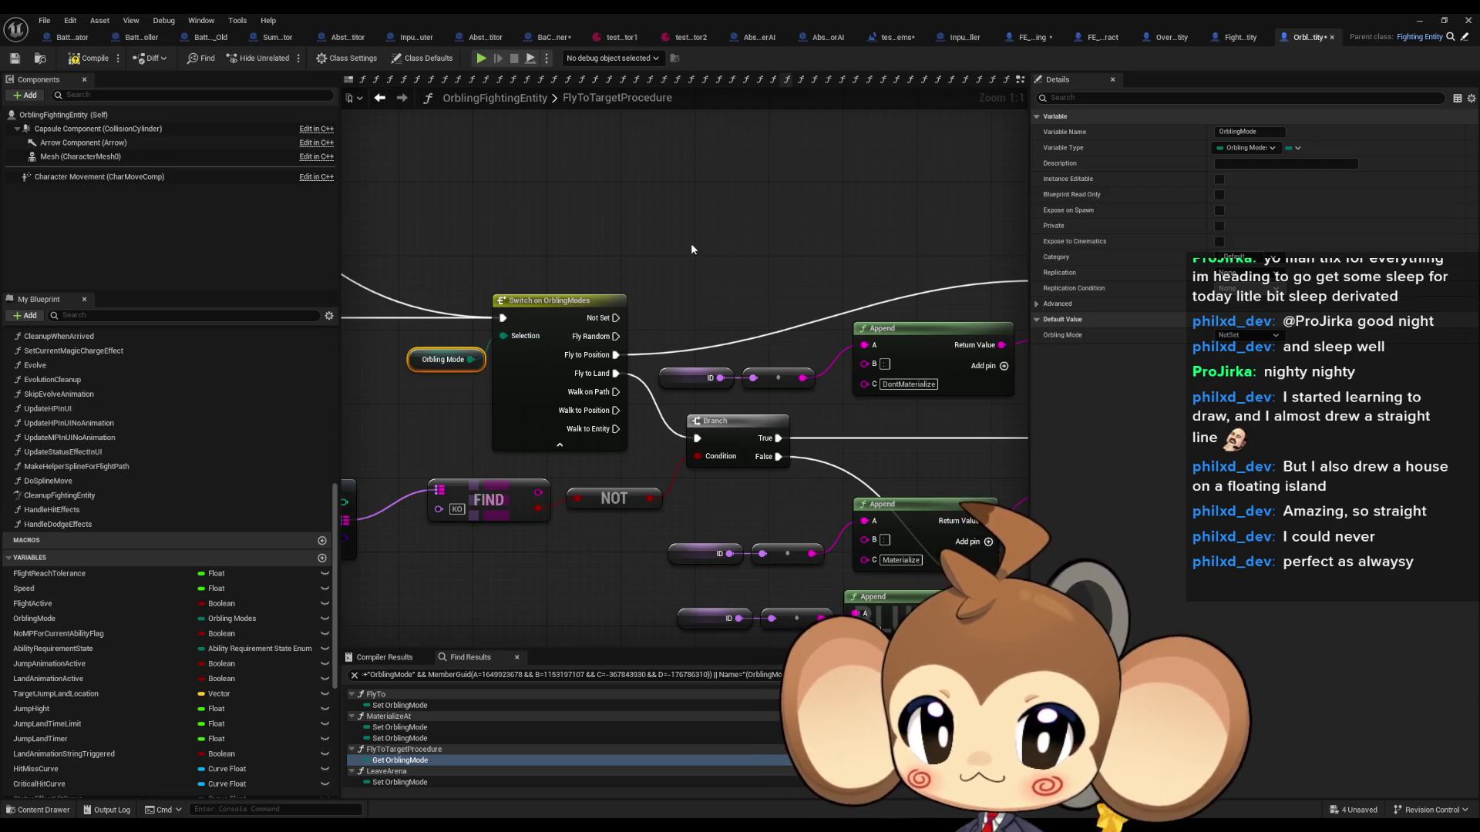
pyautogui.scroll(-5, 690, 248)
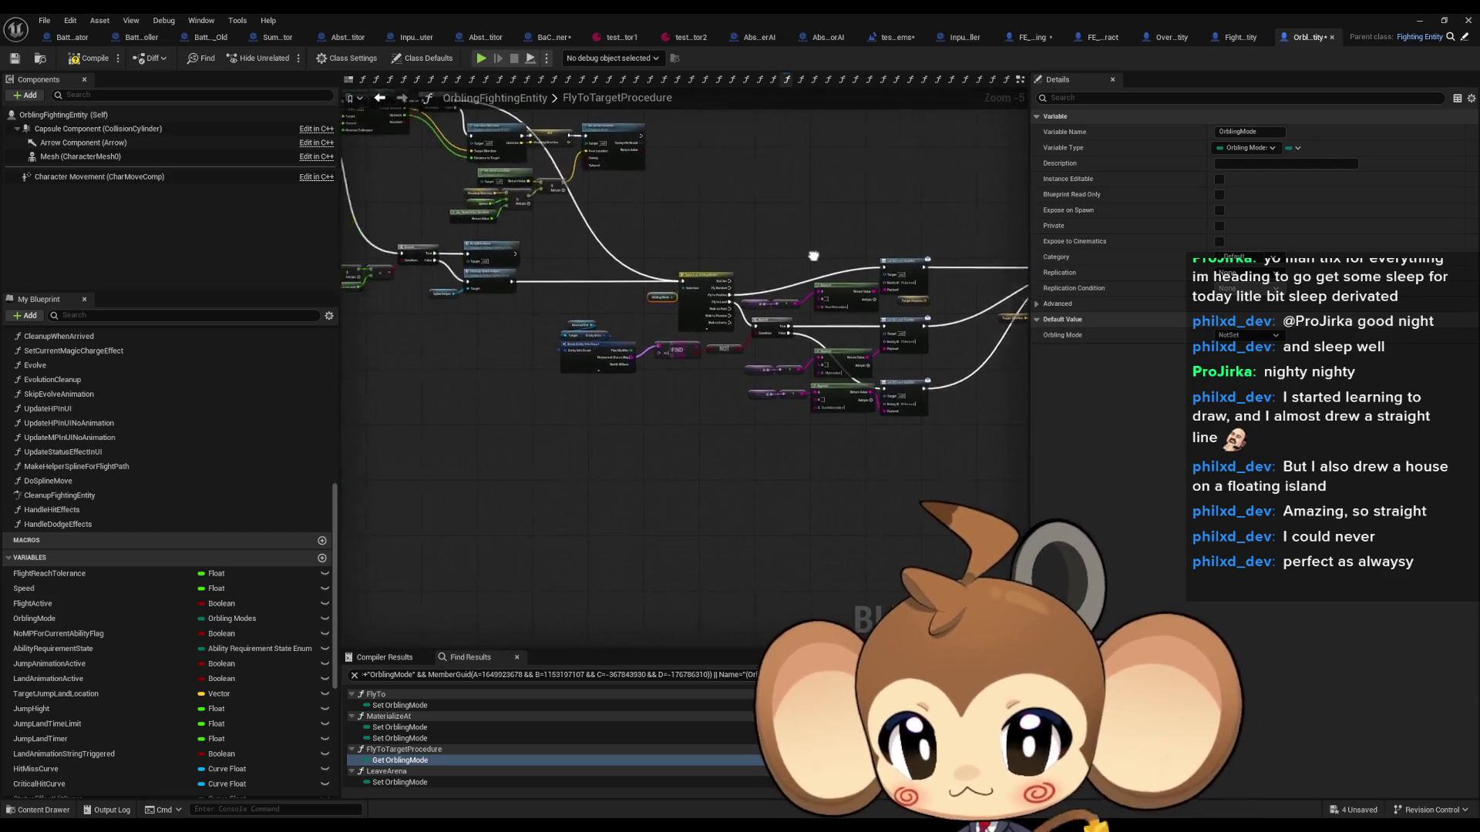
pyautogui.moveTo(814, 256); pyautogui.dragTo(778, 366)
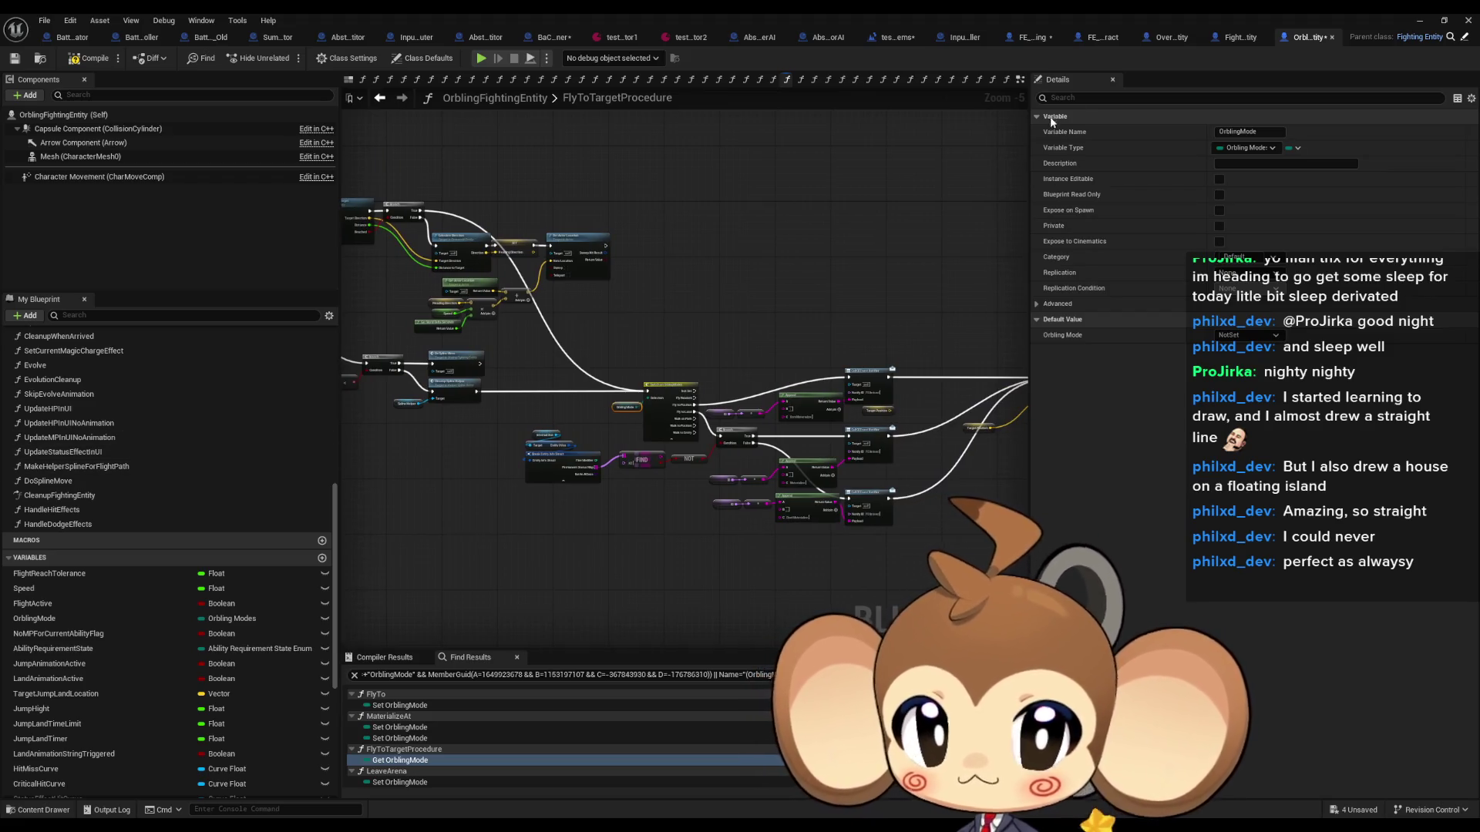
pyautogui.click(1237, 37)
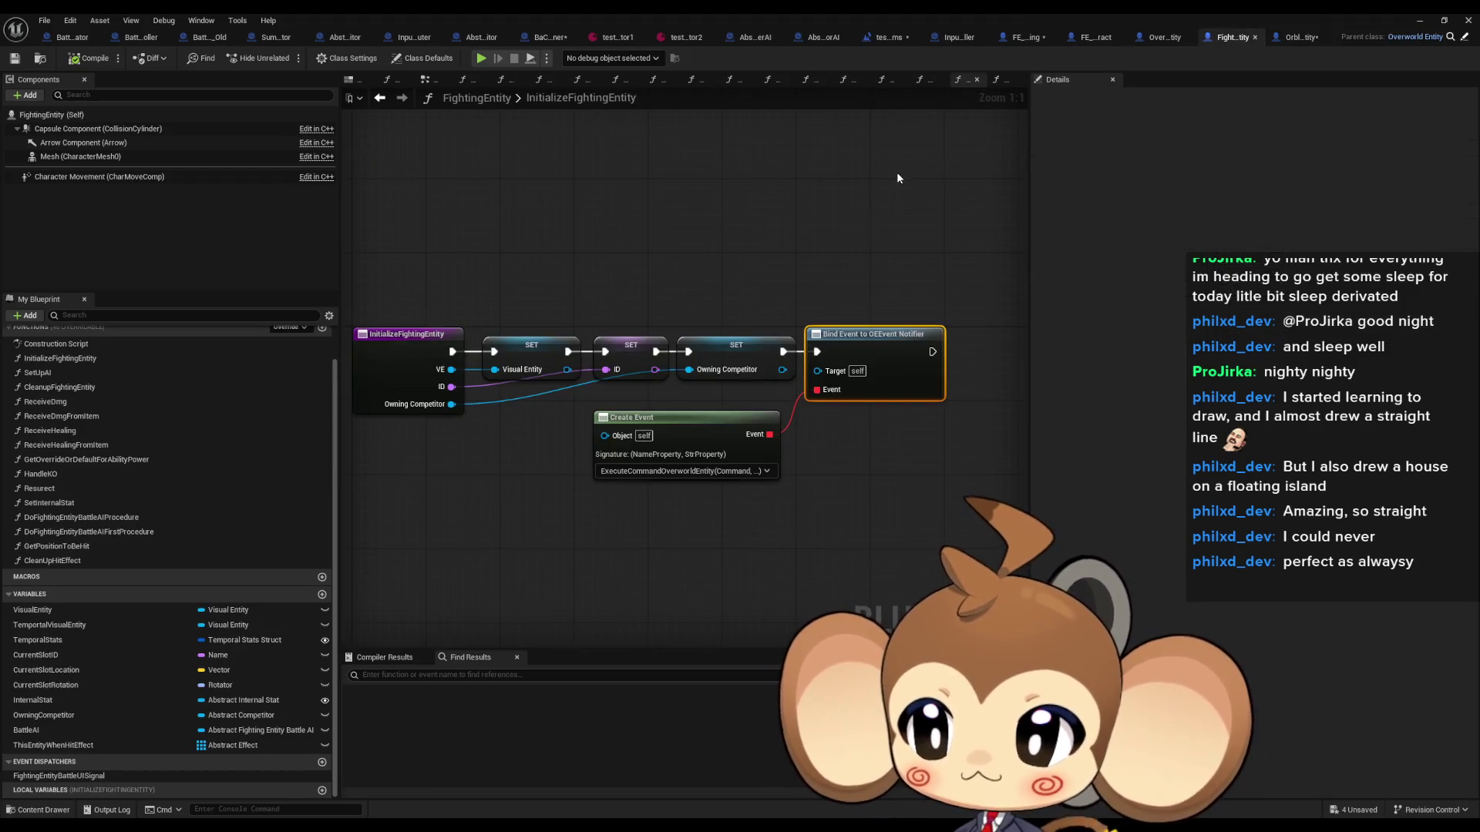
pyautogui.click(1462, 38)
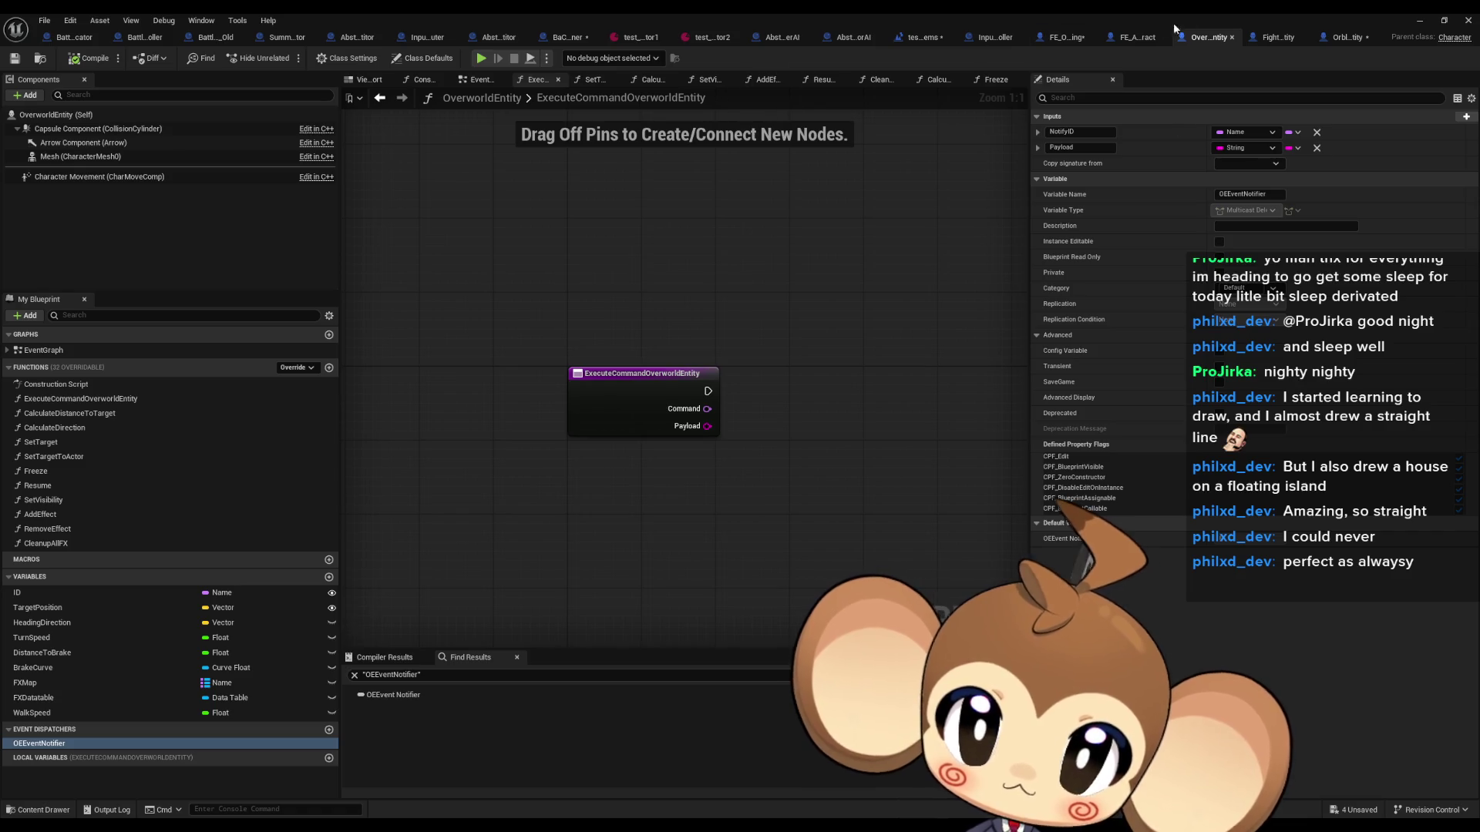
pyautogui.click(1339, 39)
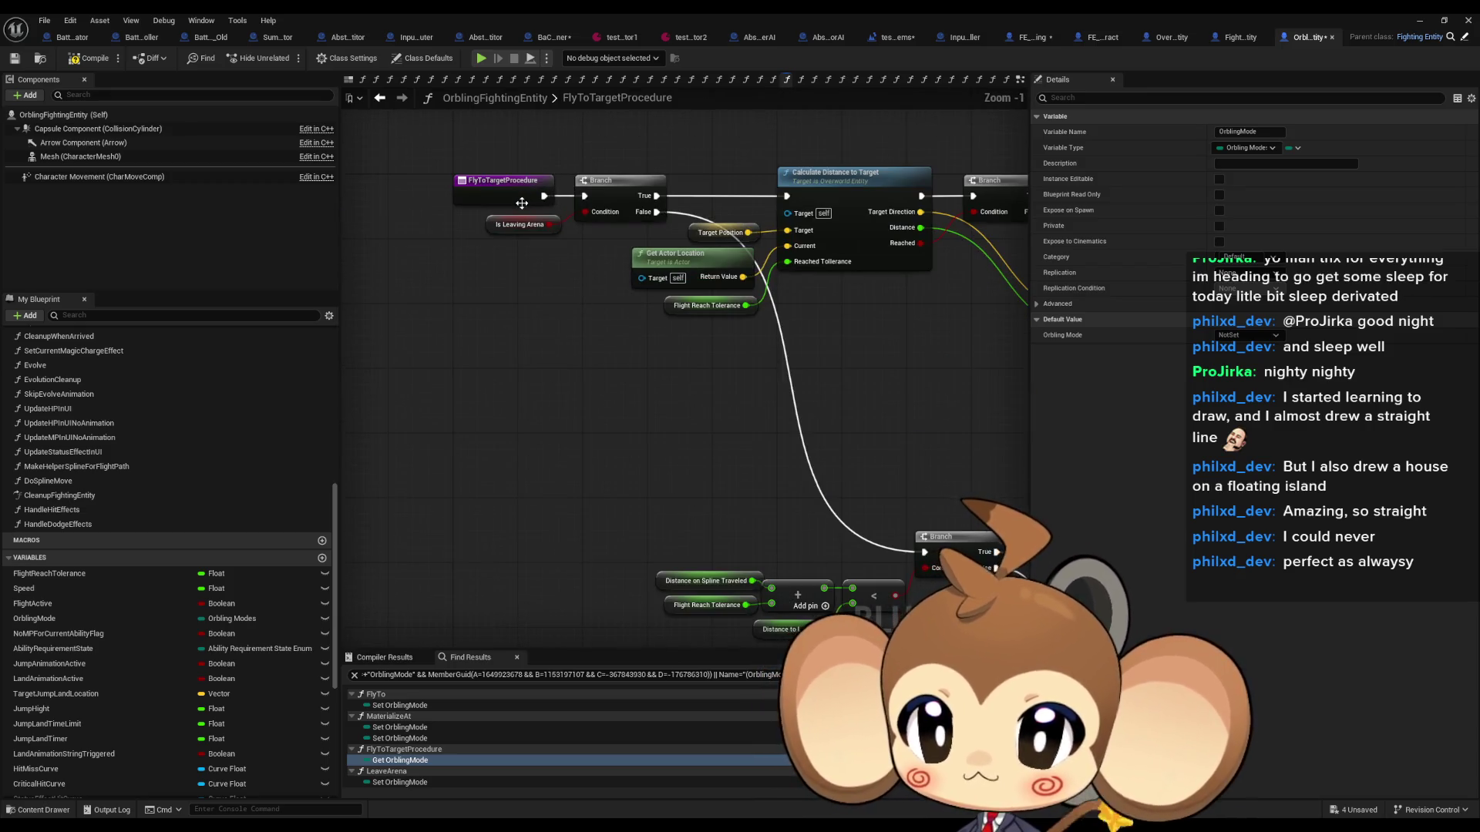
pyautogui.scroll(2, 106, 386)
pyautogui.scroll(10, 106, 385)
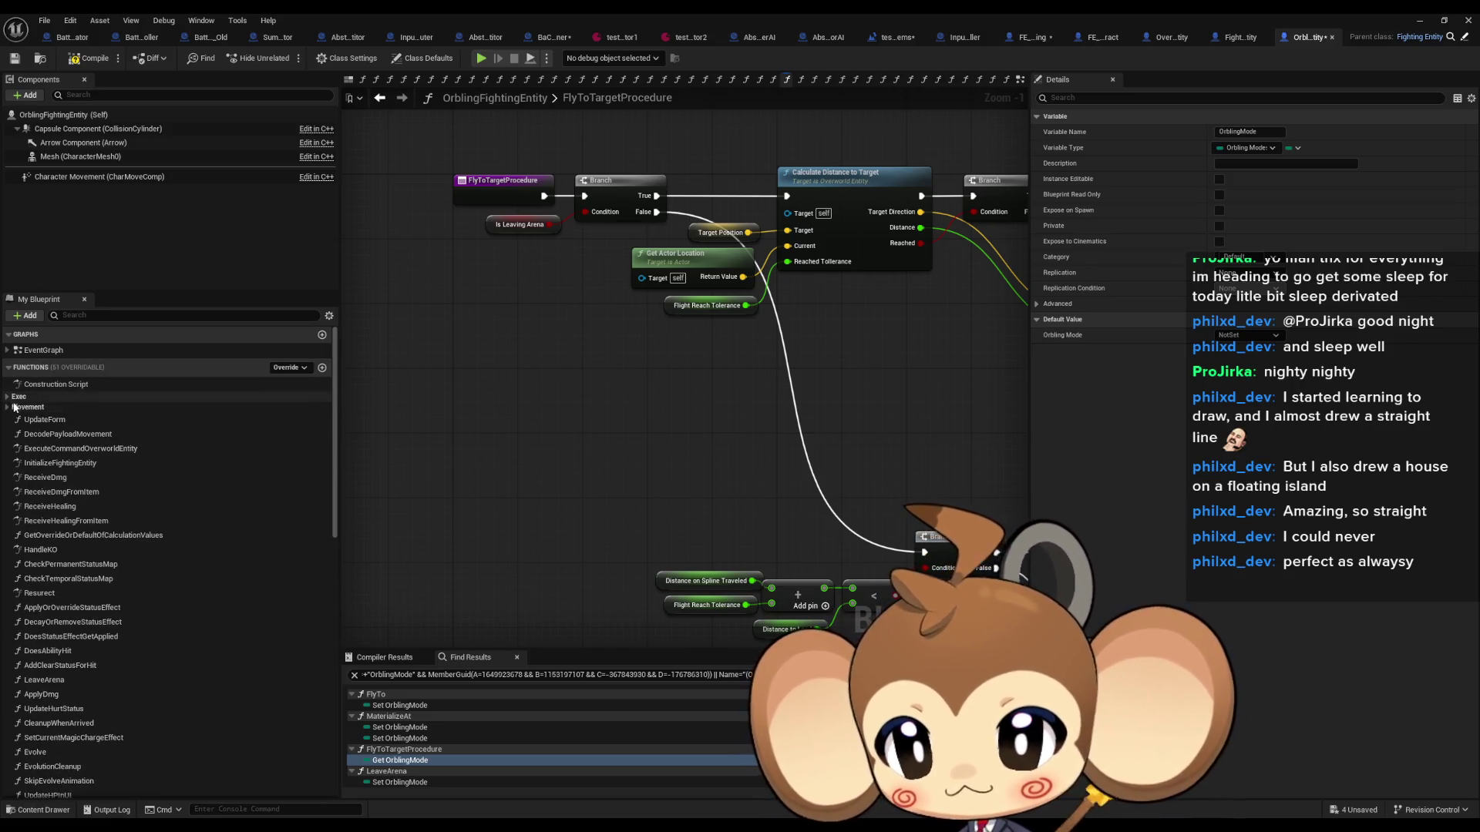
pyautogui.click(31, 407)
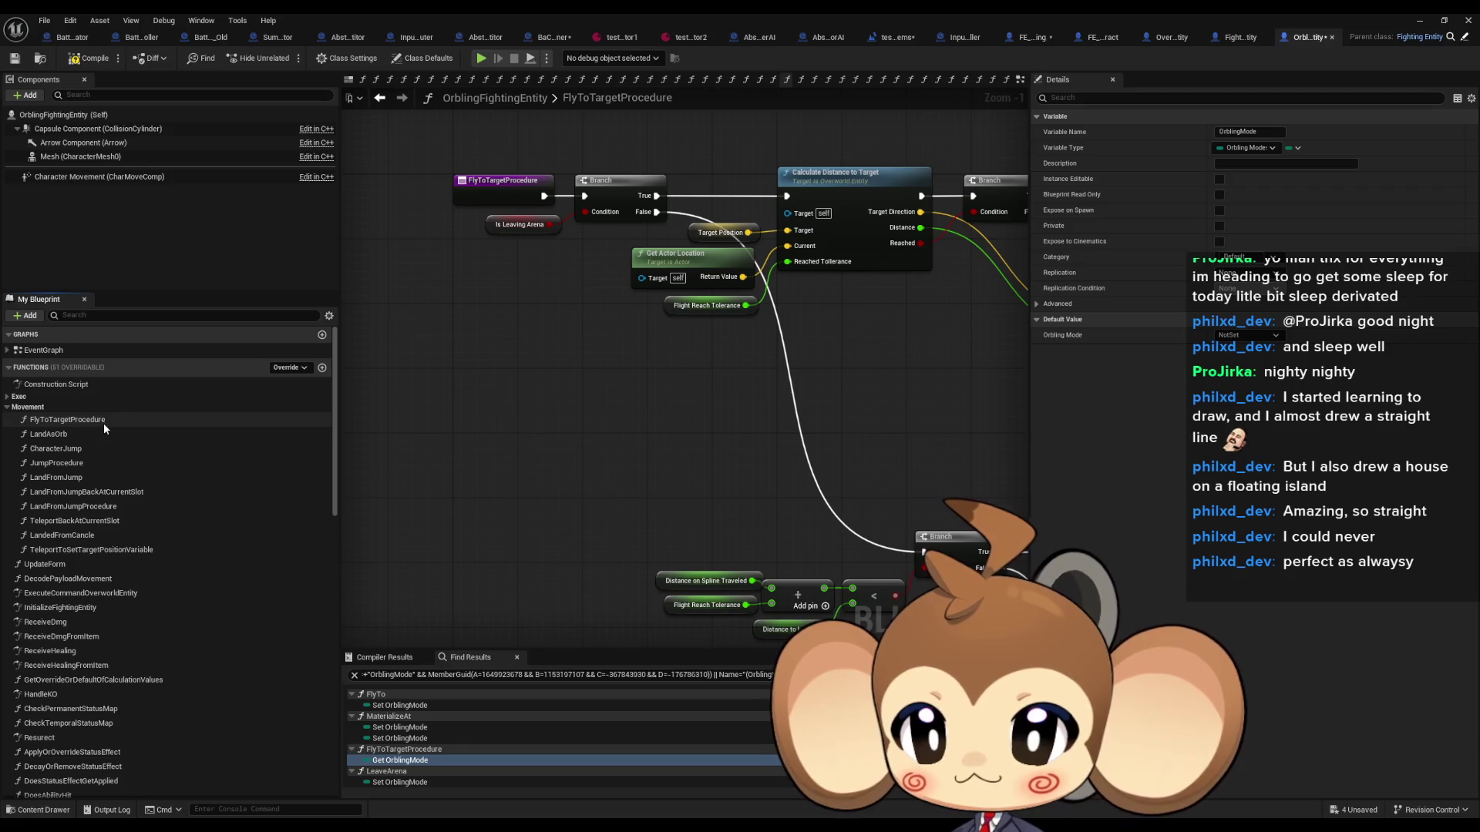
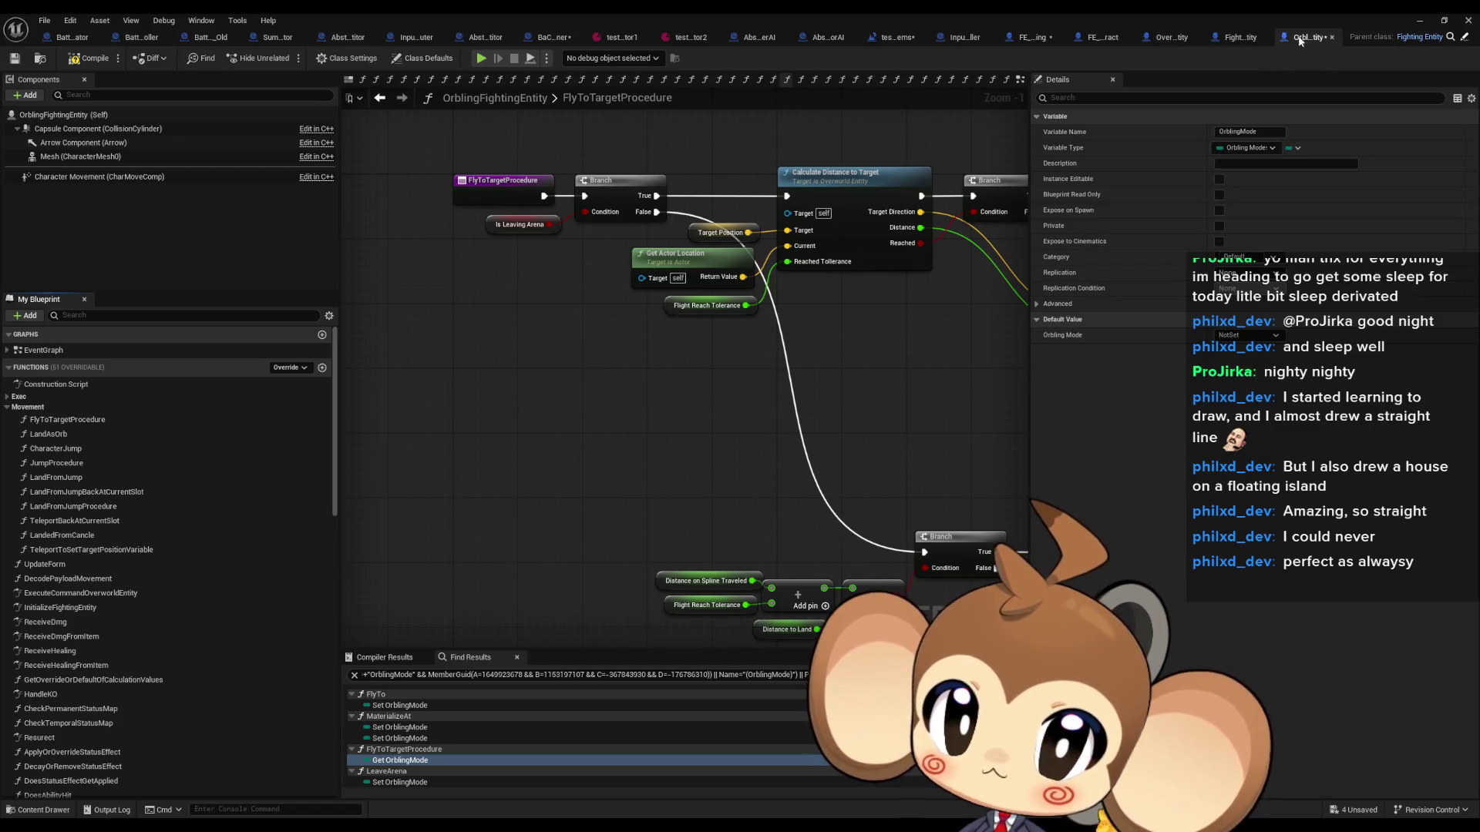
# Step: Open OrblingFightingEntity's MaterializeAt function from the Exec group
pyautogui.click(1241, 37)
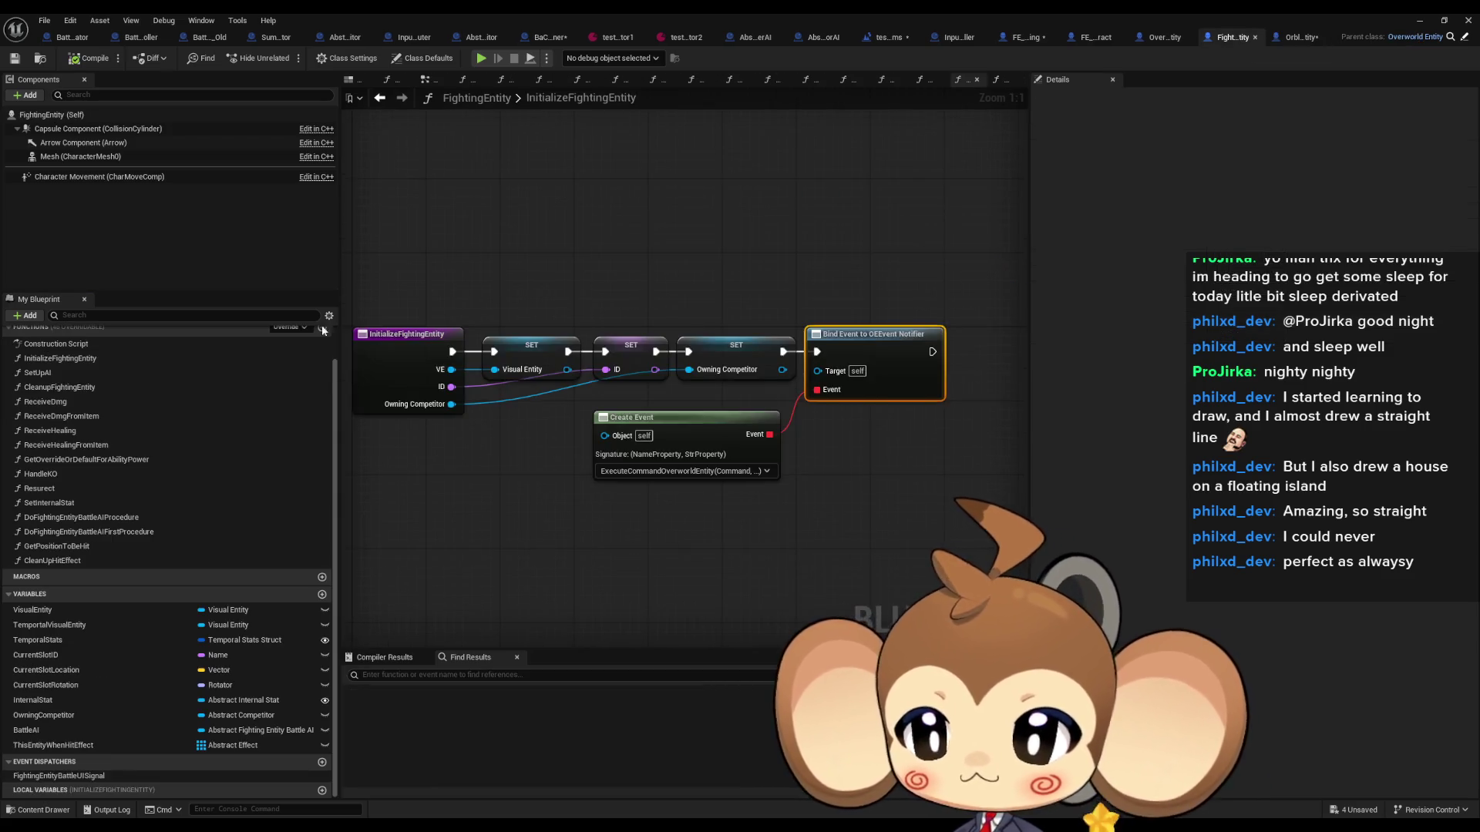
pyautogui.scroll(1, 129, 418)
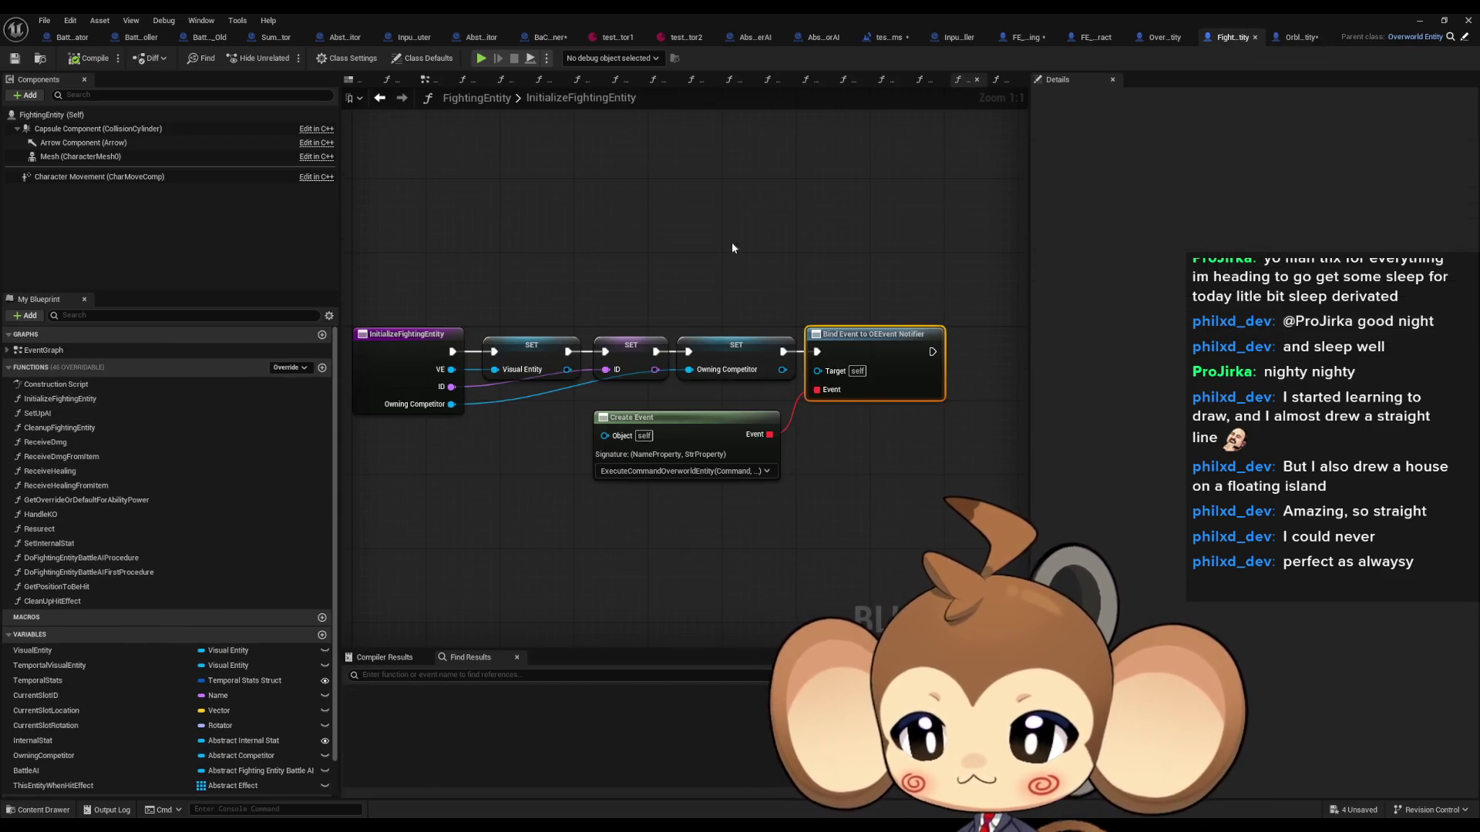
pyautogui.click(1278, 39)
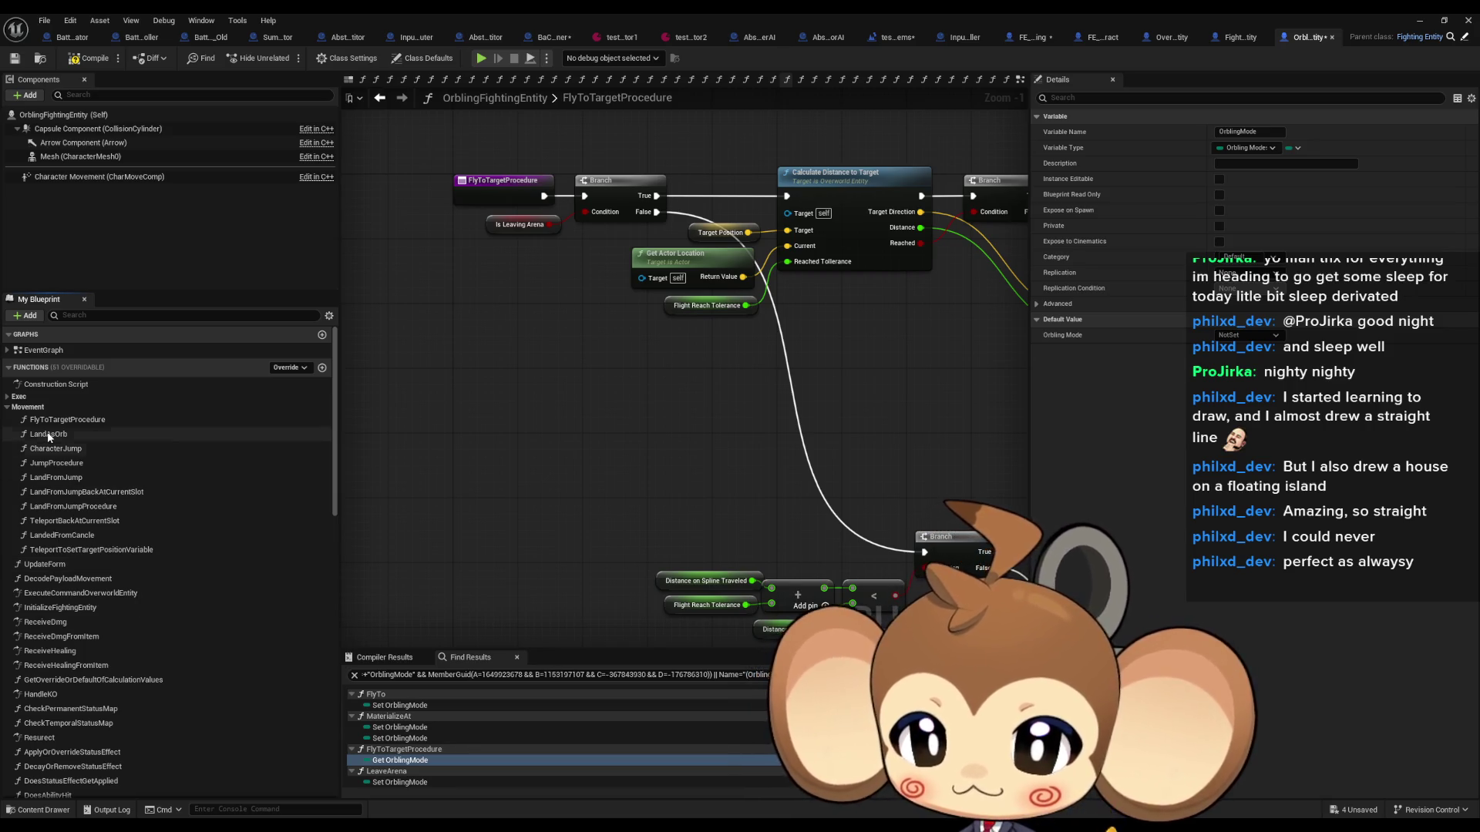
pyautogui.click(58, 396)
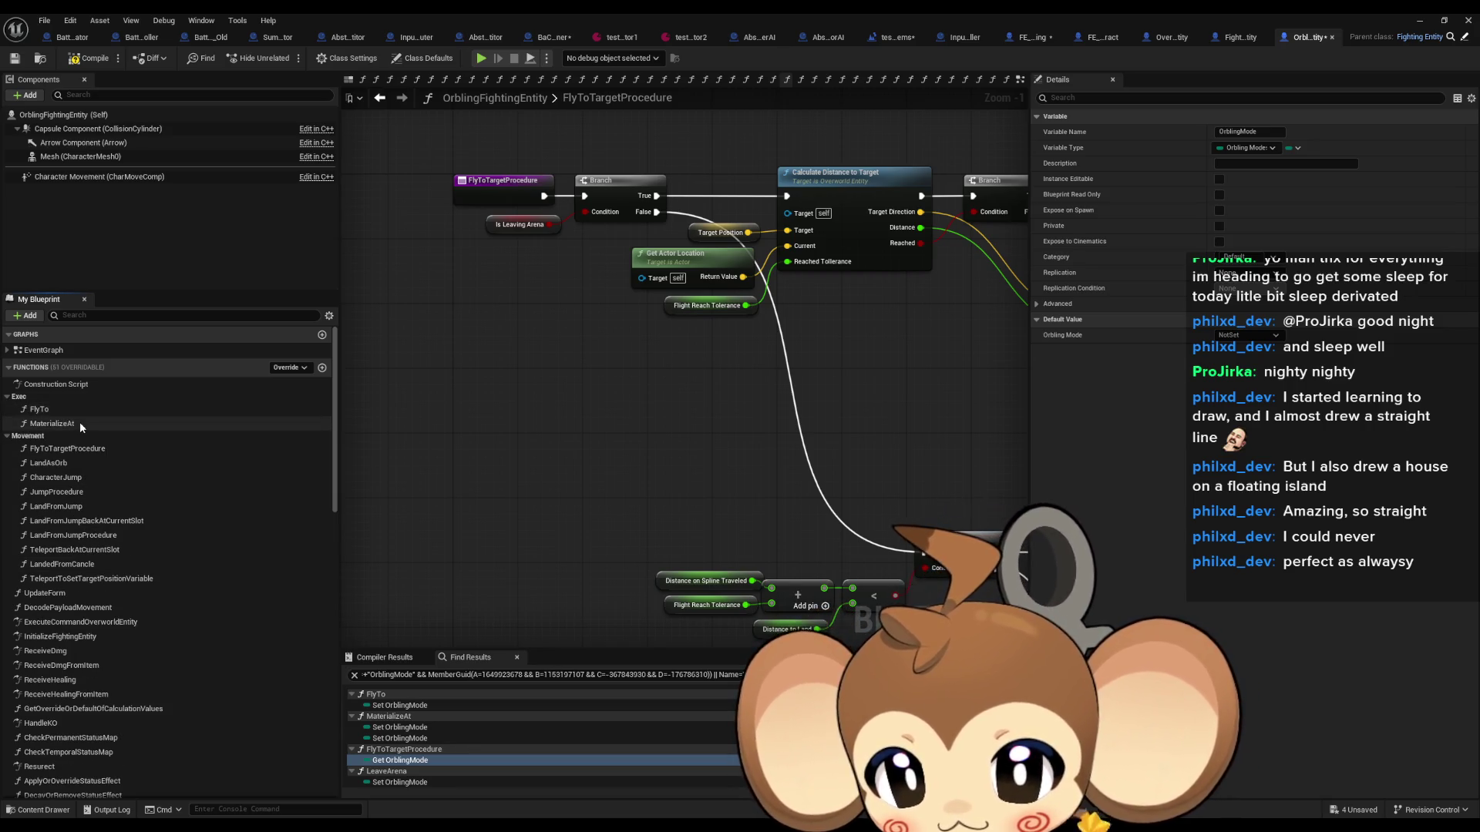
pyautogui.doubleClick(81, 423)
# Step: Marquee-select every node in the MaterializeAt graph, then switch to FE_Orbling's FlyToSlot graph
pyautogui.scroll(-2, 697, 418)
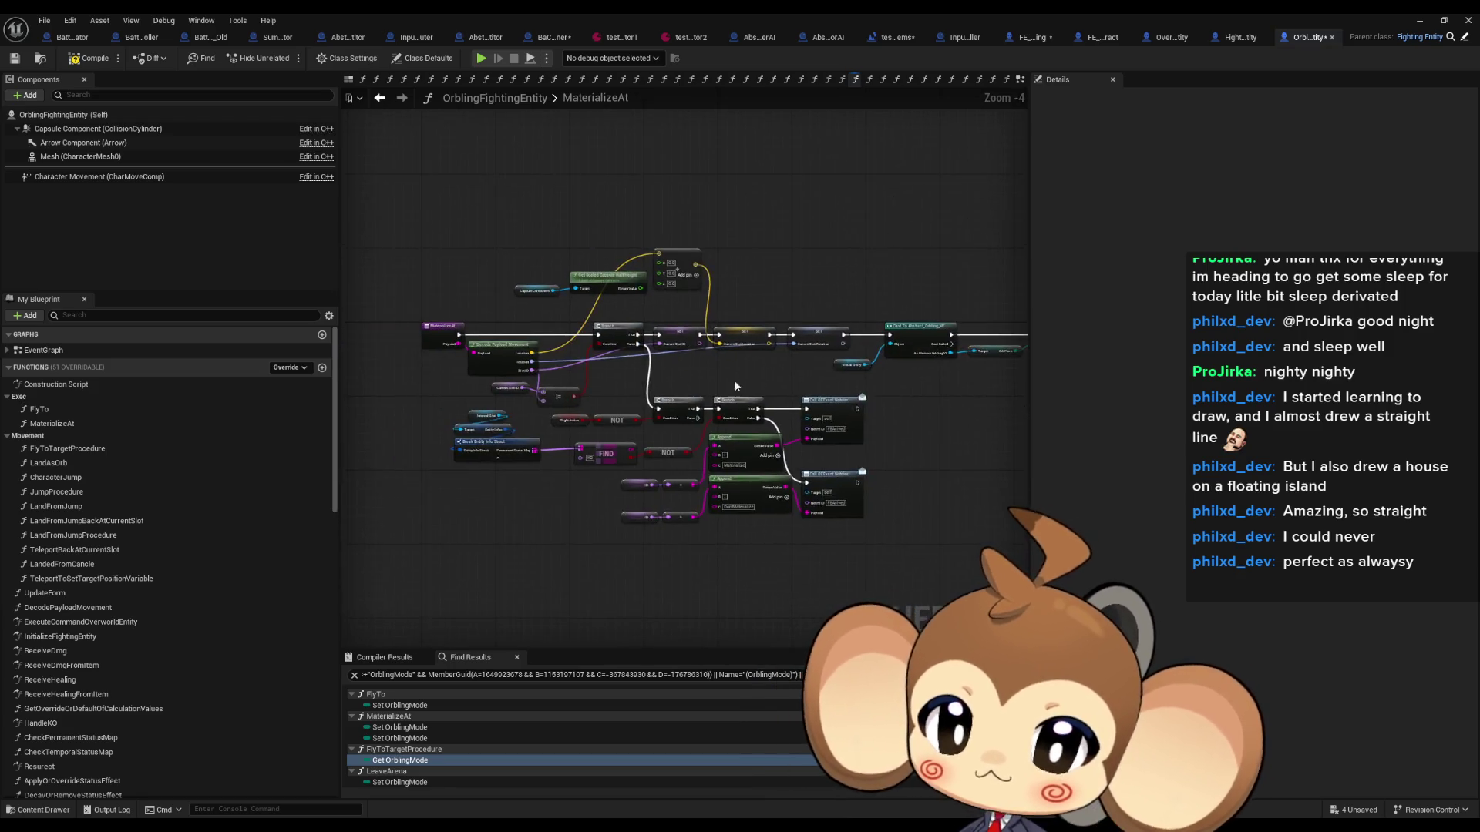
pyautogui.scroll(3, 543, 363)
pyautogui.scroll(-3, 534, 372)
pyautogui.scroll(-1, 524, 357)
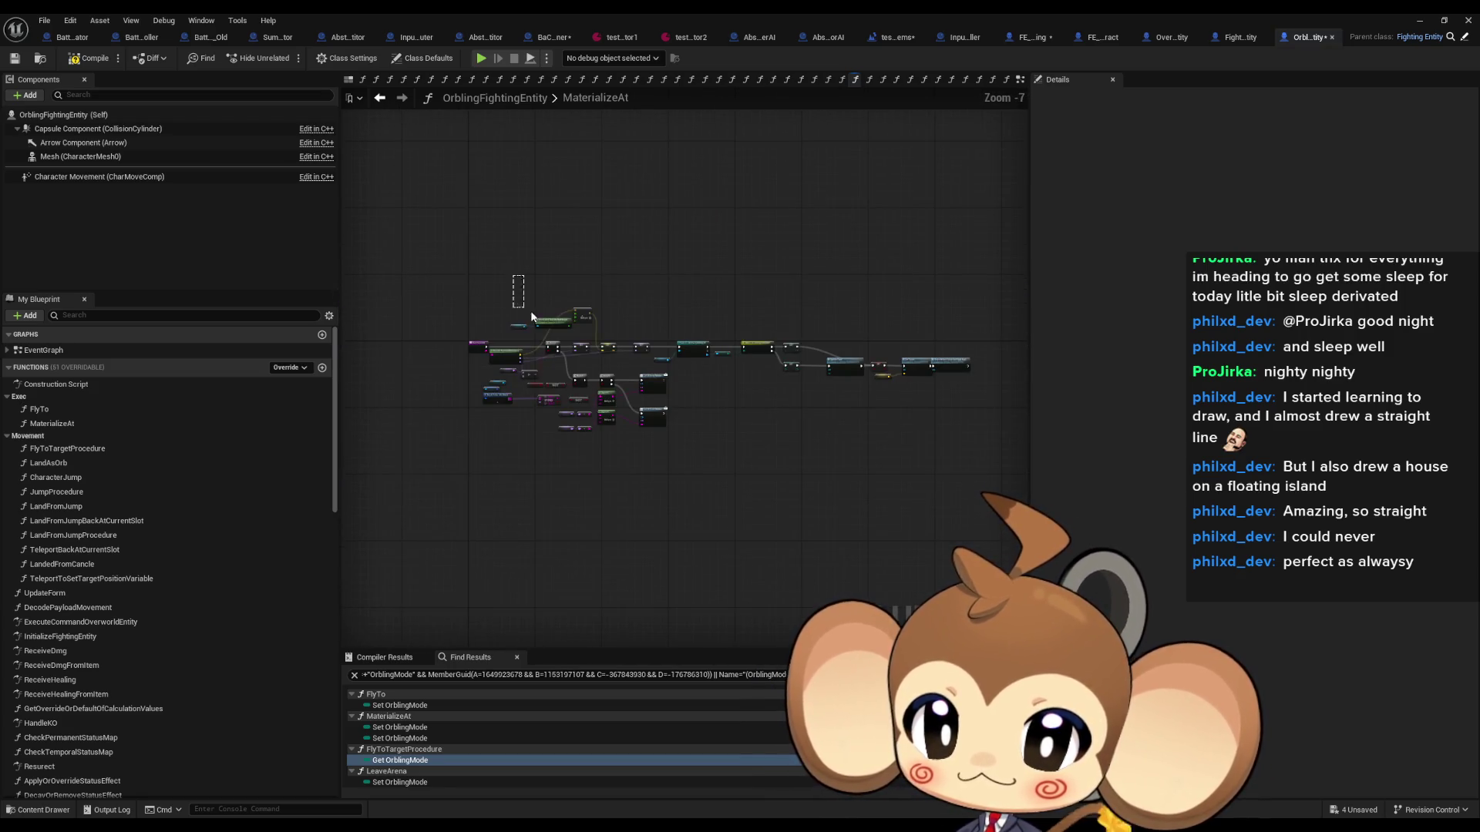
pyautogui.moveTo(495, 271)
pyautogui.mouseDown()
pyautogui.moveTo(937, 493)
pyautogui.moveTo(997, 460)
pyautogui.mouseUp()
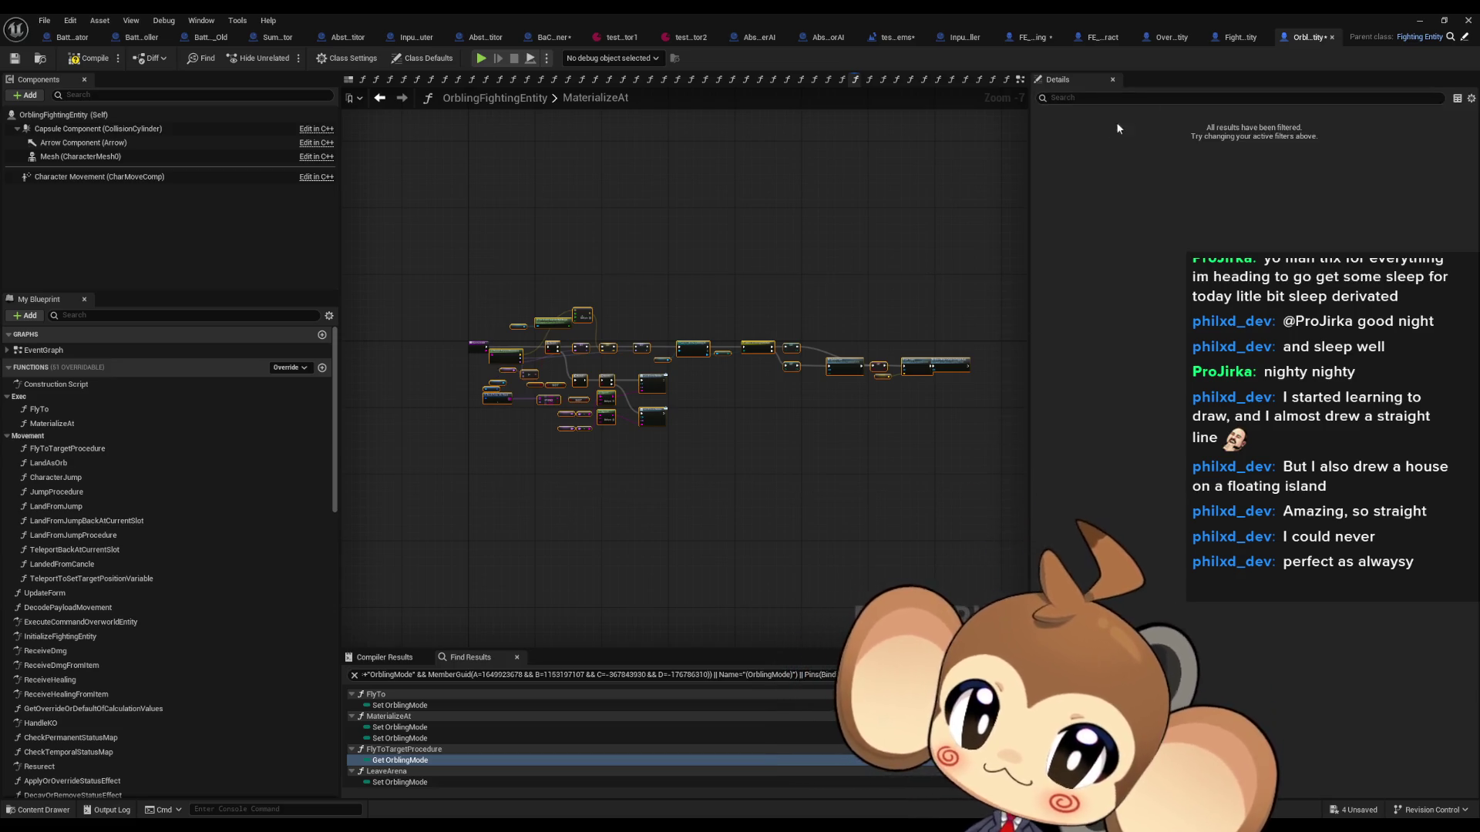
pyautogui.click(1031, 40)
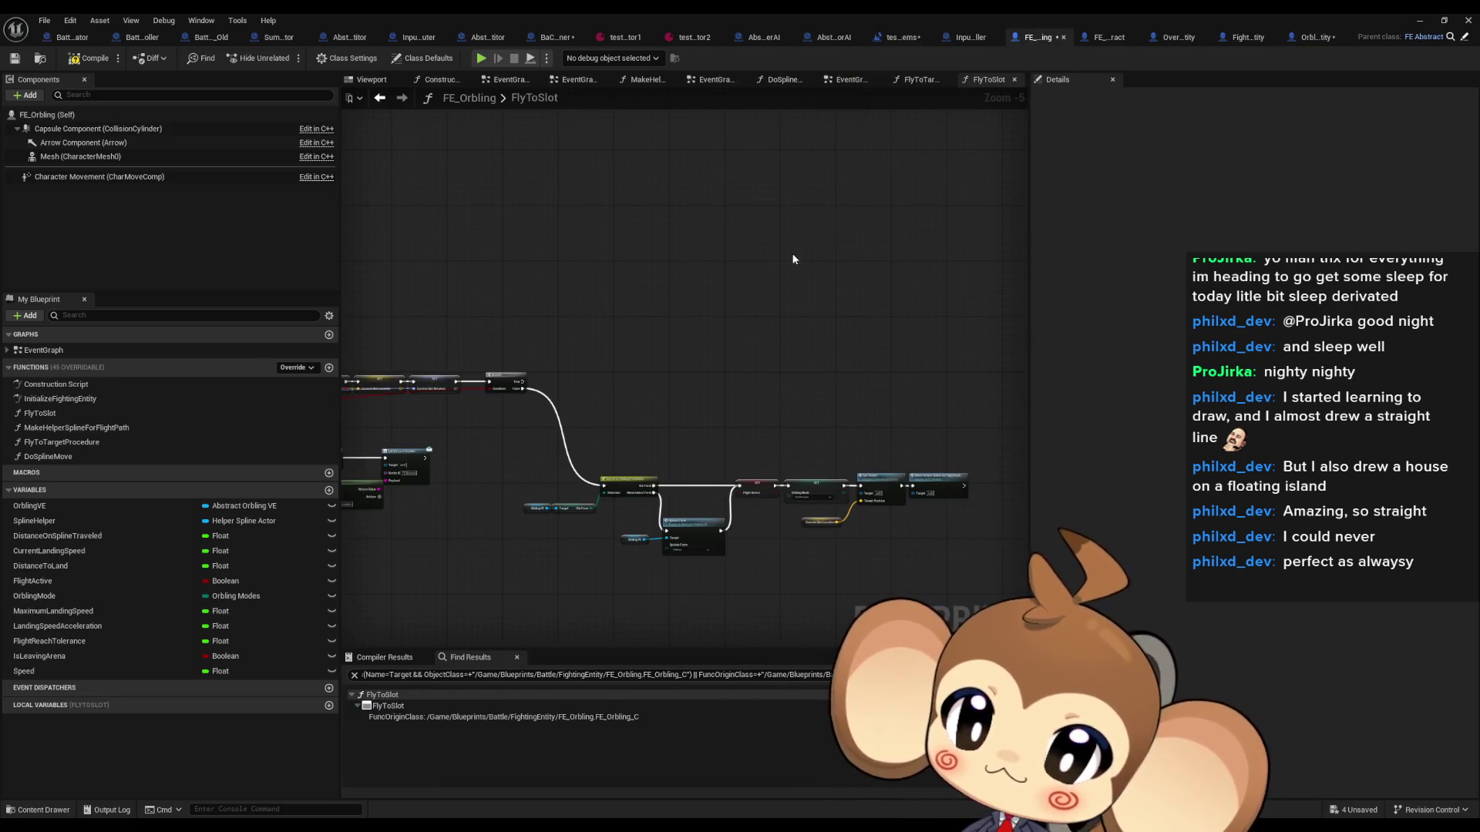
# Step: Paste the MaterializeAt nodes into FlyToSlot, confirming the self-context fix dialog
pyautogui.scroll(-1, 770, 359)
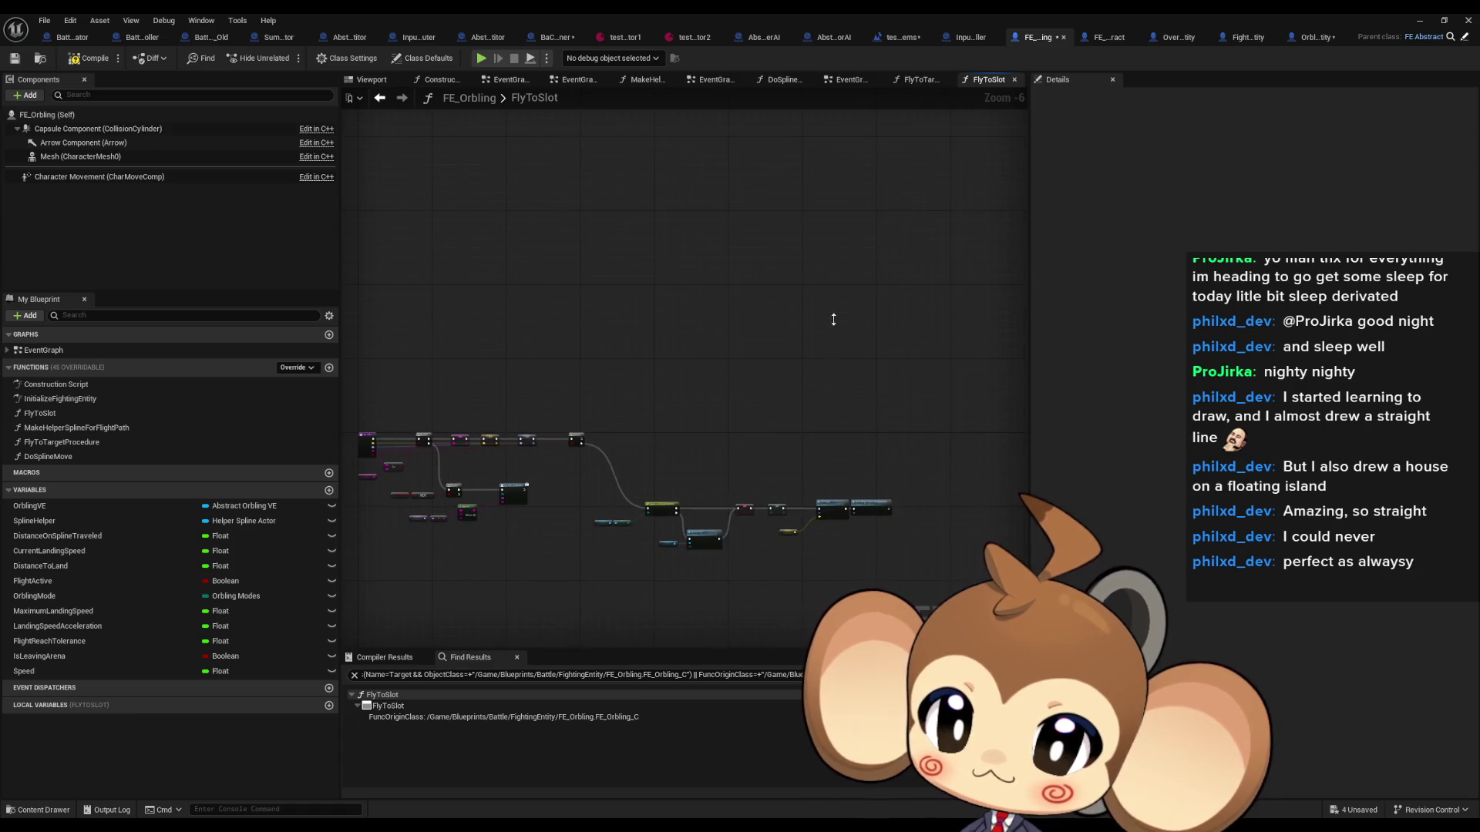
pyautogui.hotkey('ctrl', 'v')
pyautogui.click(827, 503)
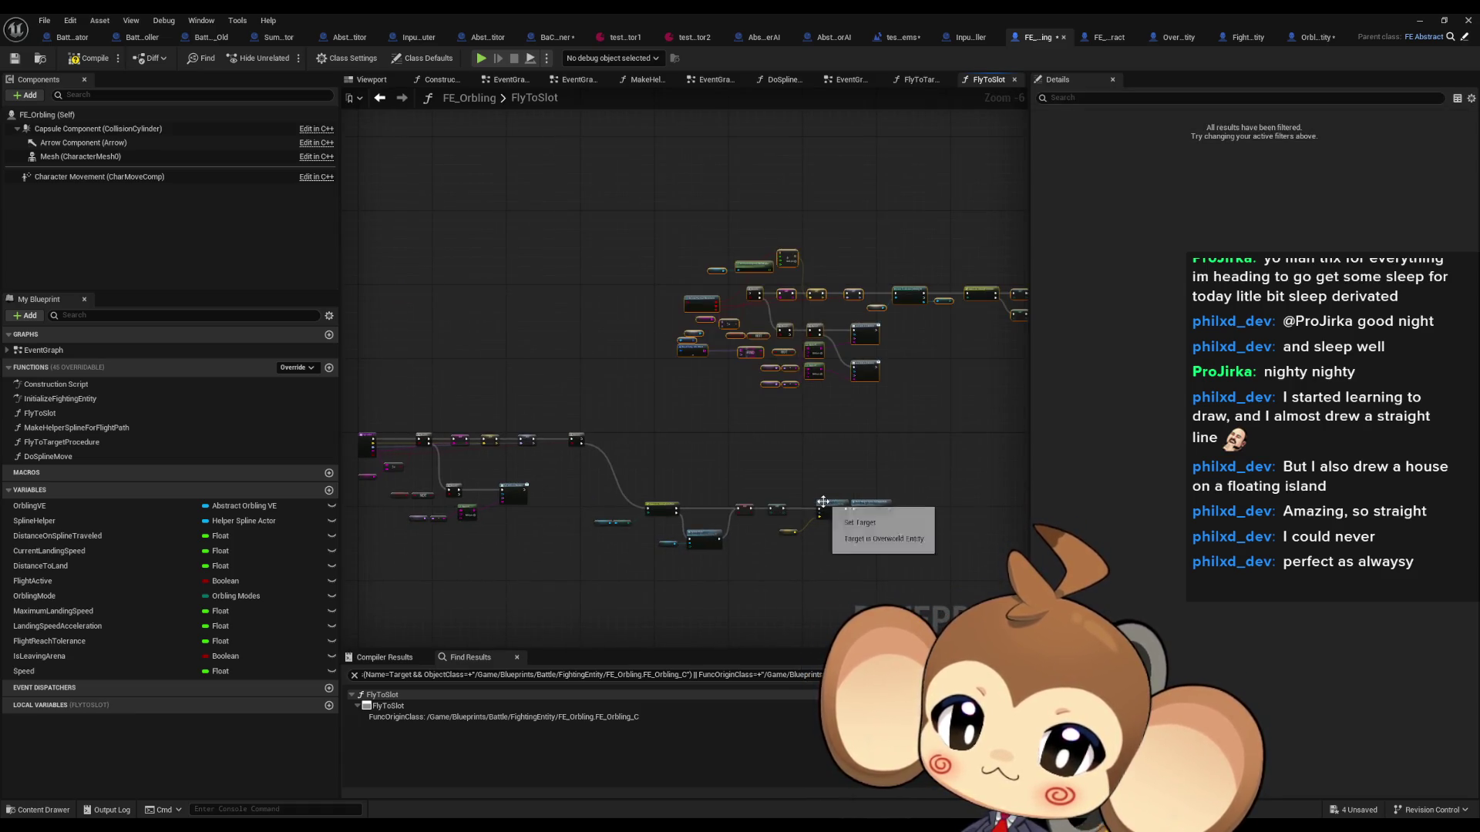
pyautogui.scroll(2, 709, 462)
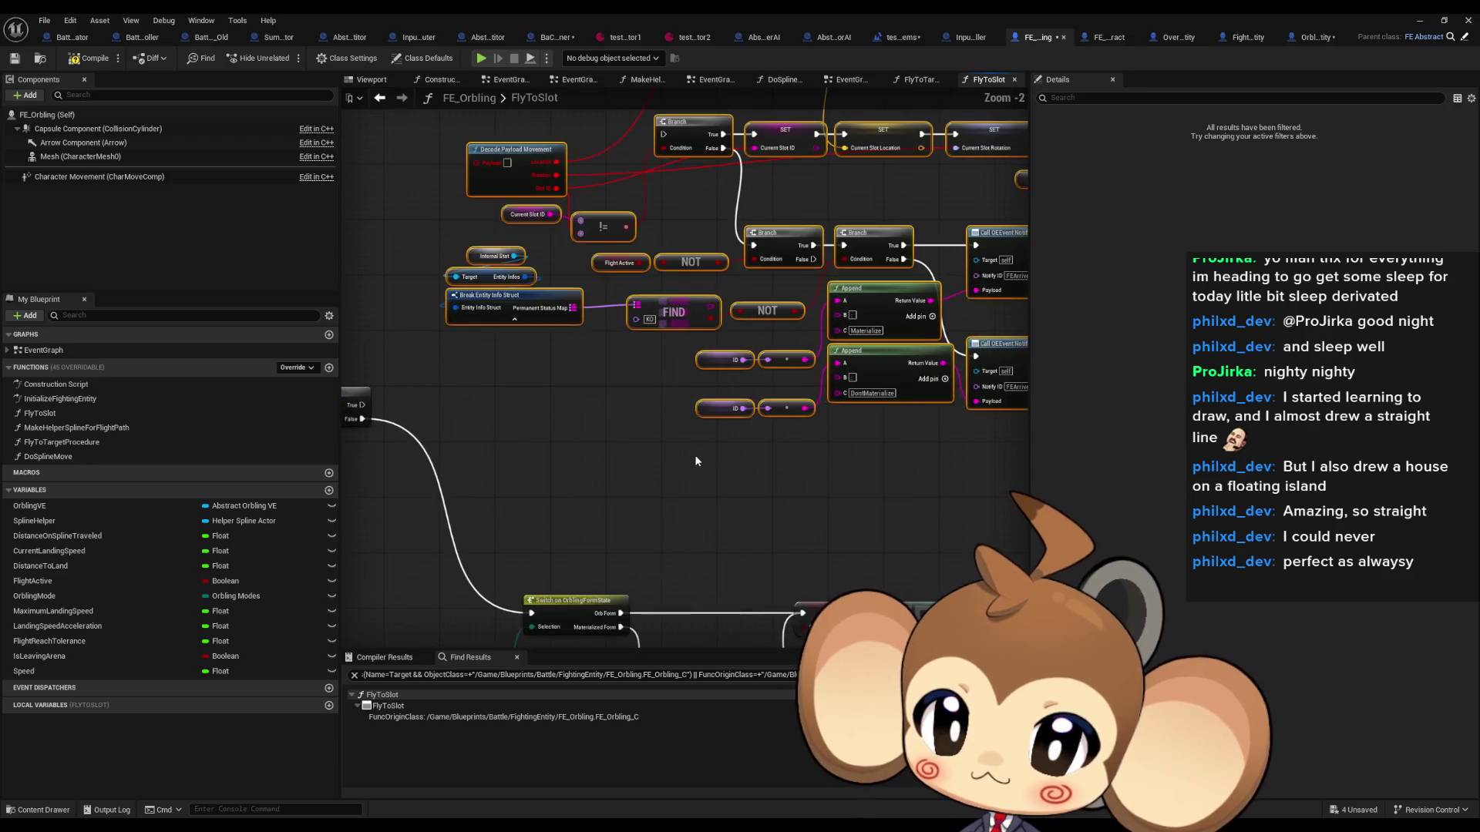
pyautogui.scroll(3, 774, 486)
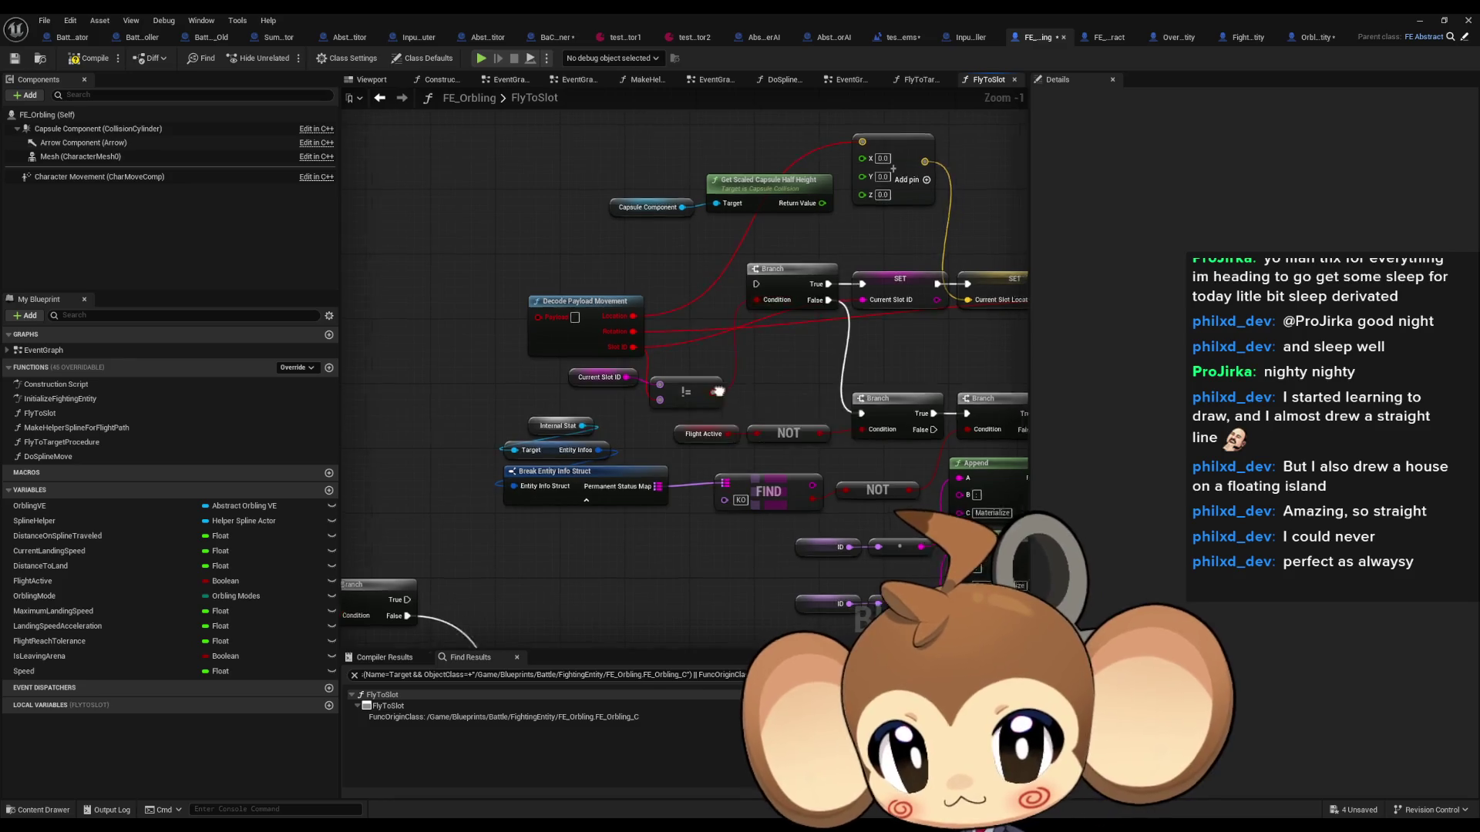
pyautogui.scroll(-2, 771, 339)
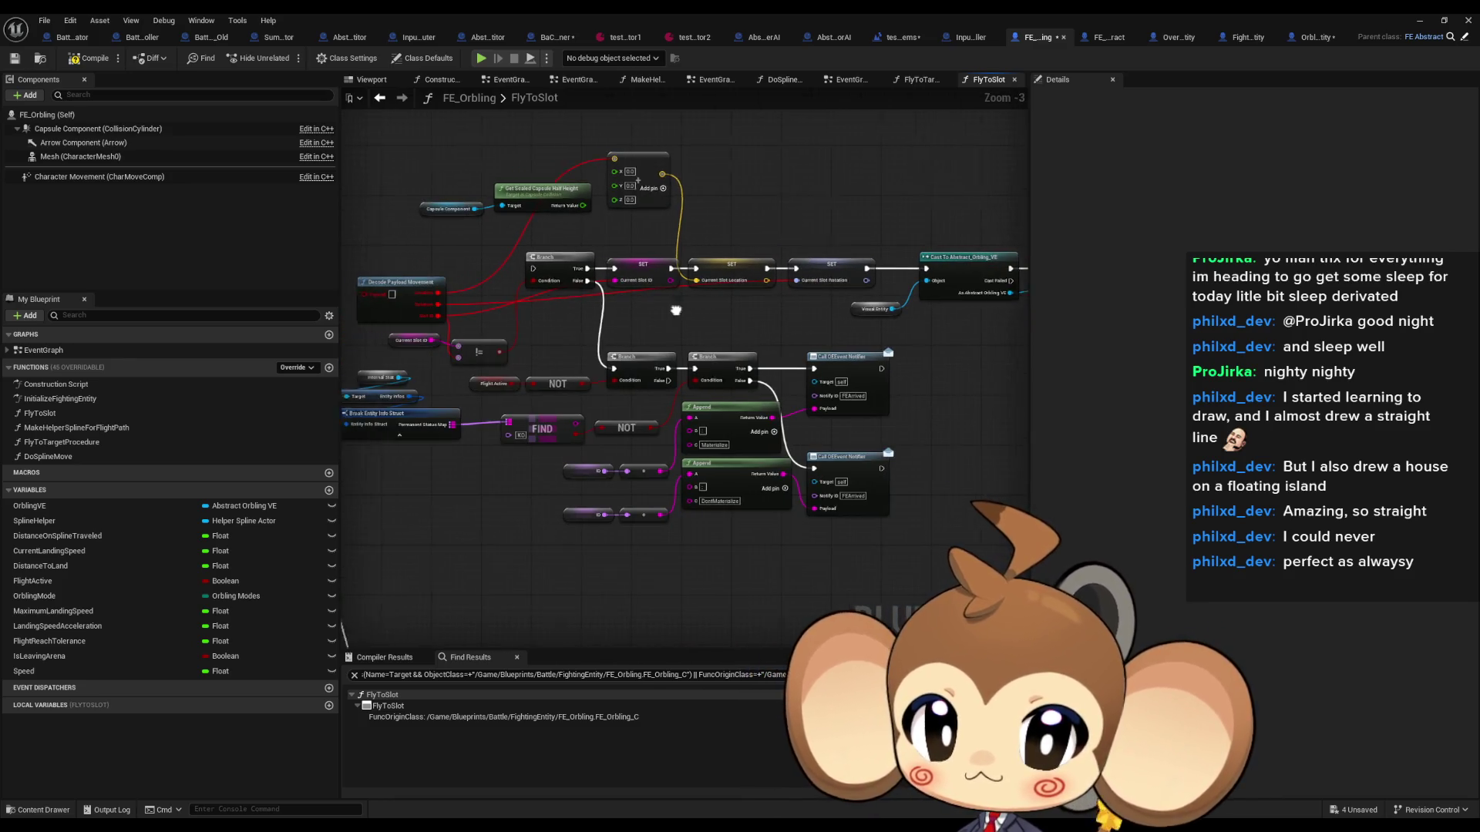
# Step: Select the capsule height, vector, Branch and SET nodes and paste them into the graph
pyautogui.moveTo(425, 364)
pyautogui.mouseDown()
pyautogui.moveTo(578, 378)
pyautogui.moveTo(952, 529)
pyautogui.mouseUp()
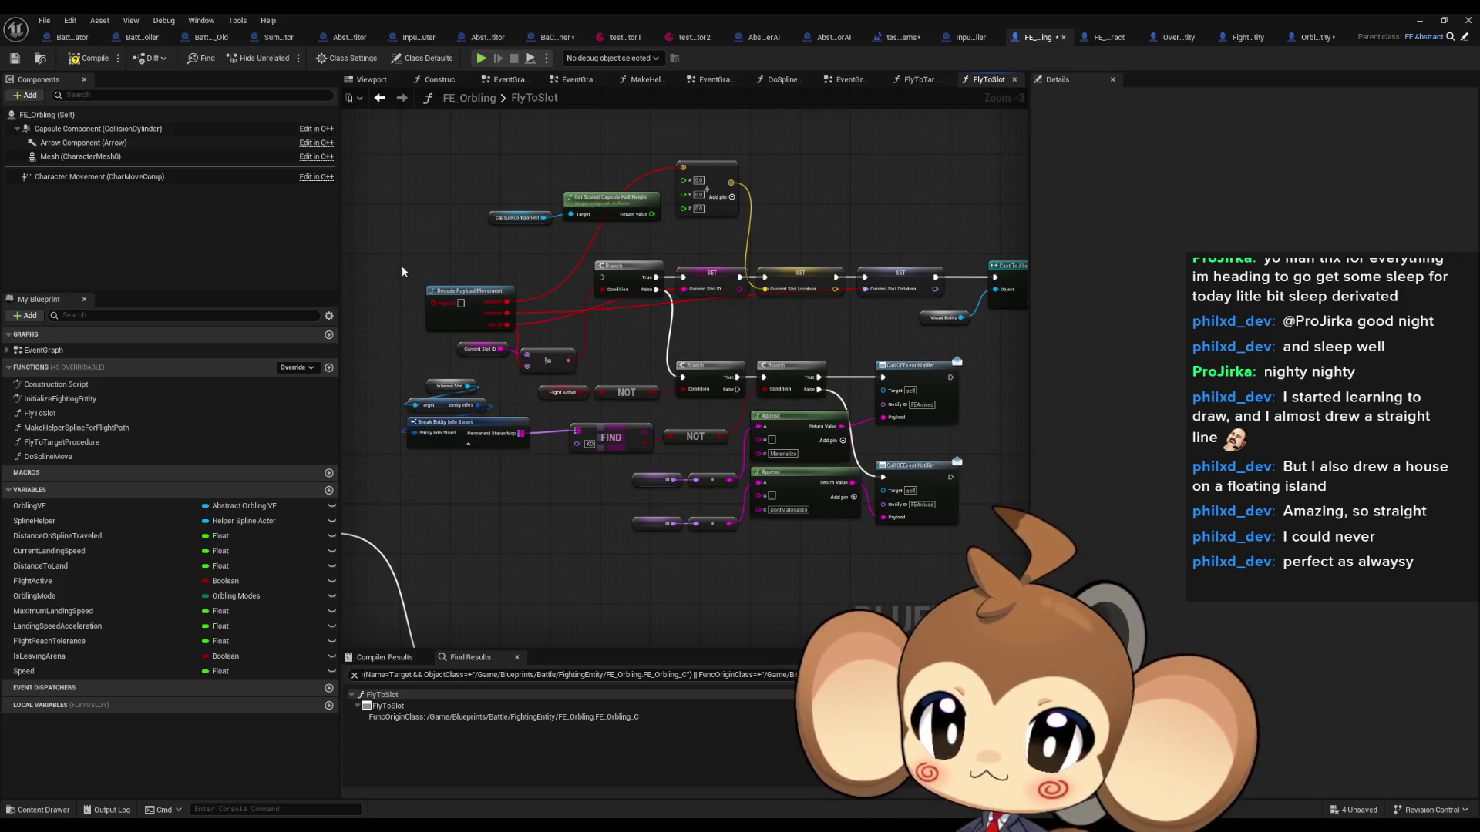
pyautogui.moveTo(401, 265)
pyautogui.mouseDown()
pyautogui.moveTo(545, 340)
pyautogui.moveTo(533, 359)
pyautogui.mouseUp()
pyautogui.moveTo(430, 147); pyautogui.dragTo(874, 369)
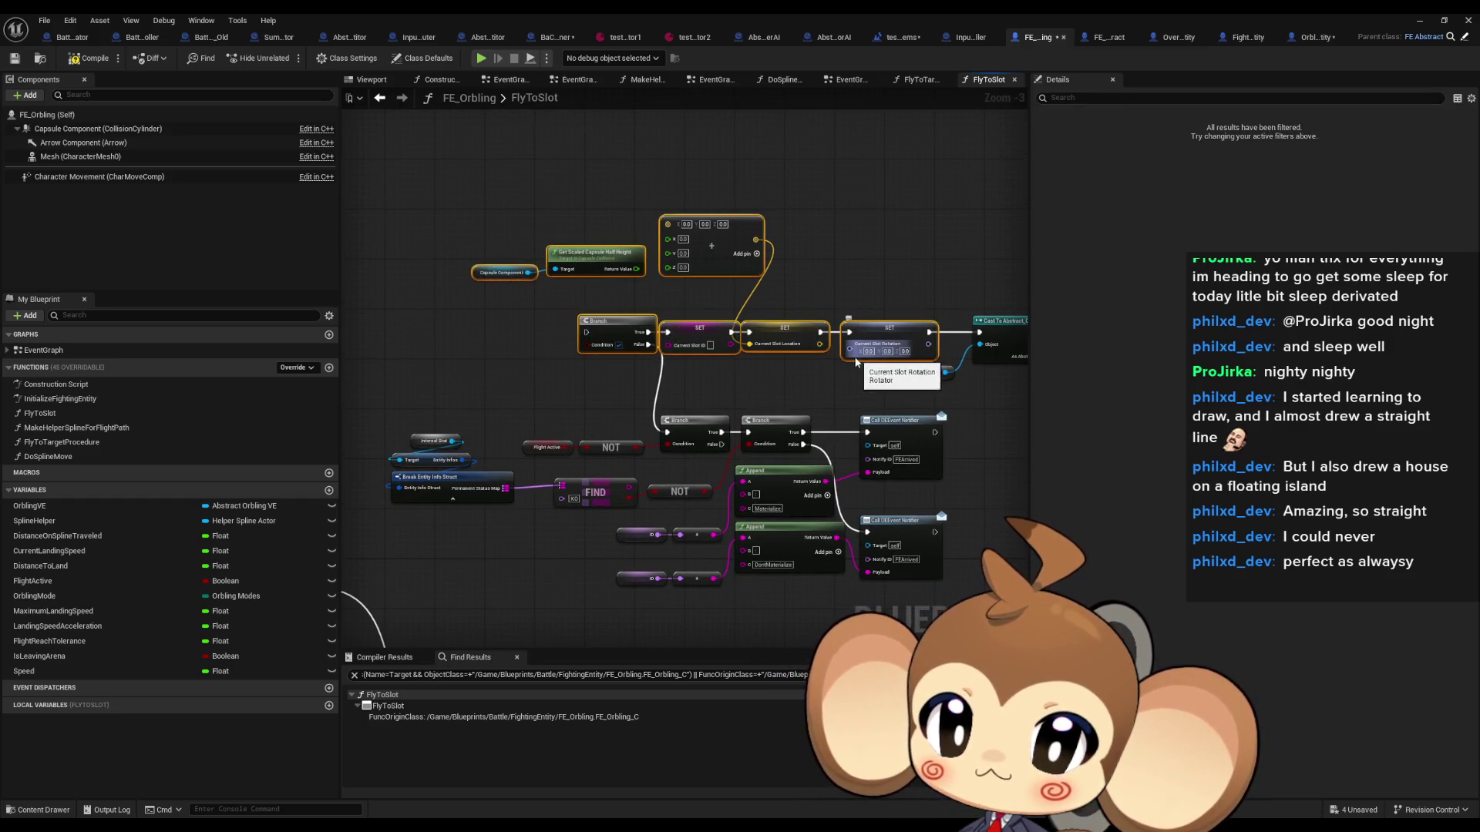
pyautogui.scroll(-4, 856, 362)
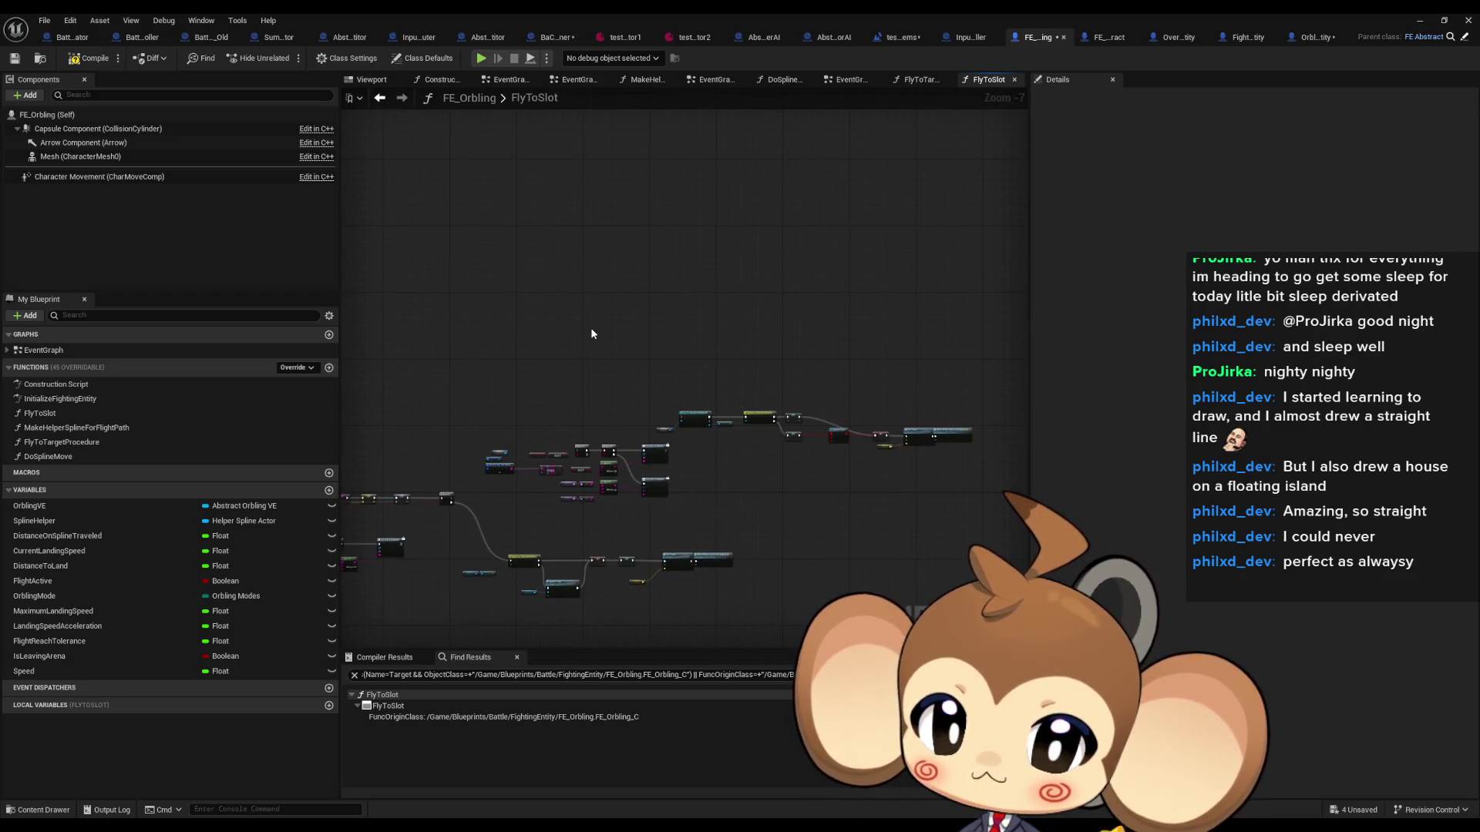
pyautogui.hotkey('ctrl', 'v')
pyautogui.scroll(7, 636, 423)
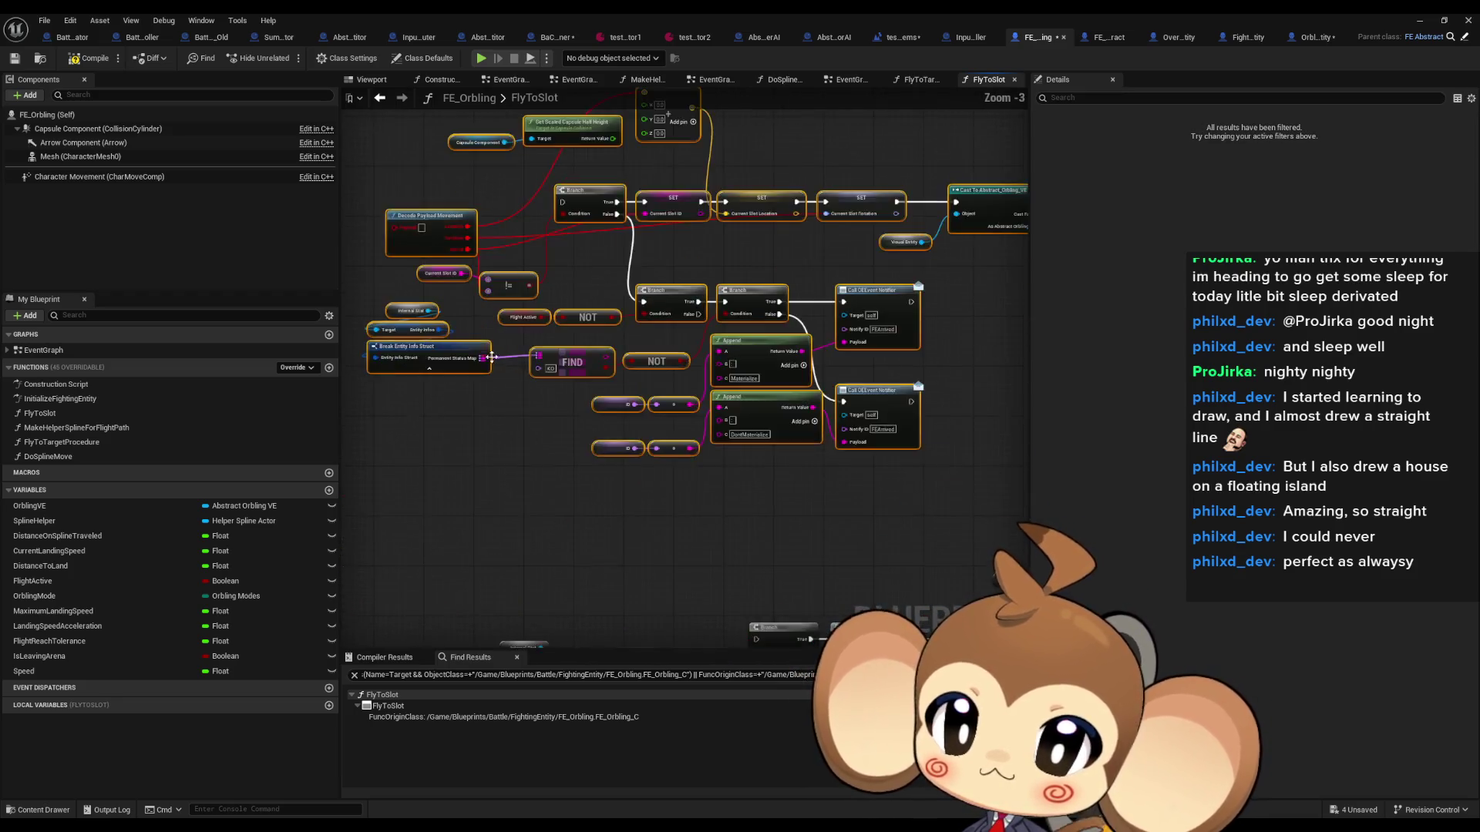
pyautogui.moveTo(580, 337); pyautogui.dragTo(249, 413)
pyautogui.scroll(-3, 628, 489)
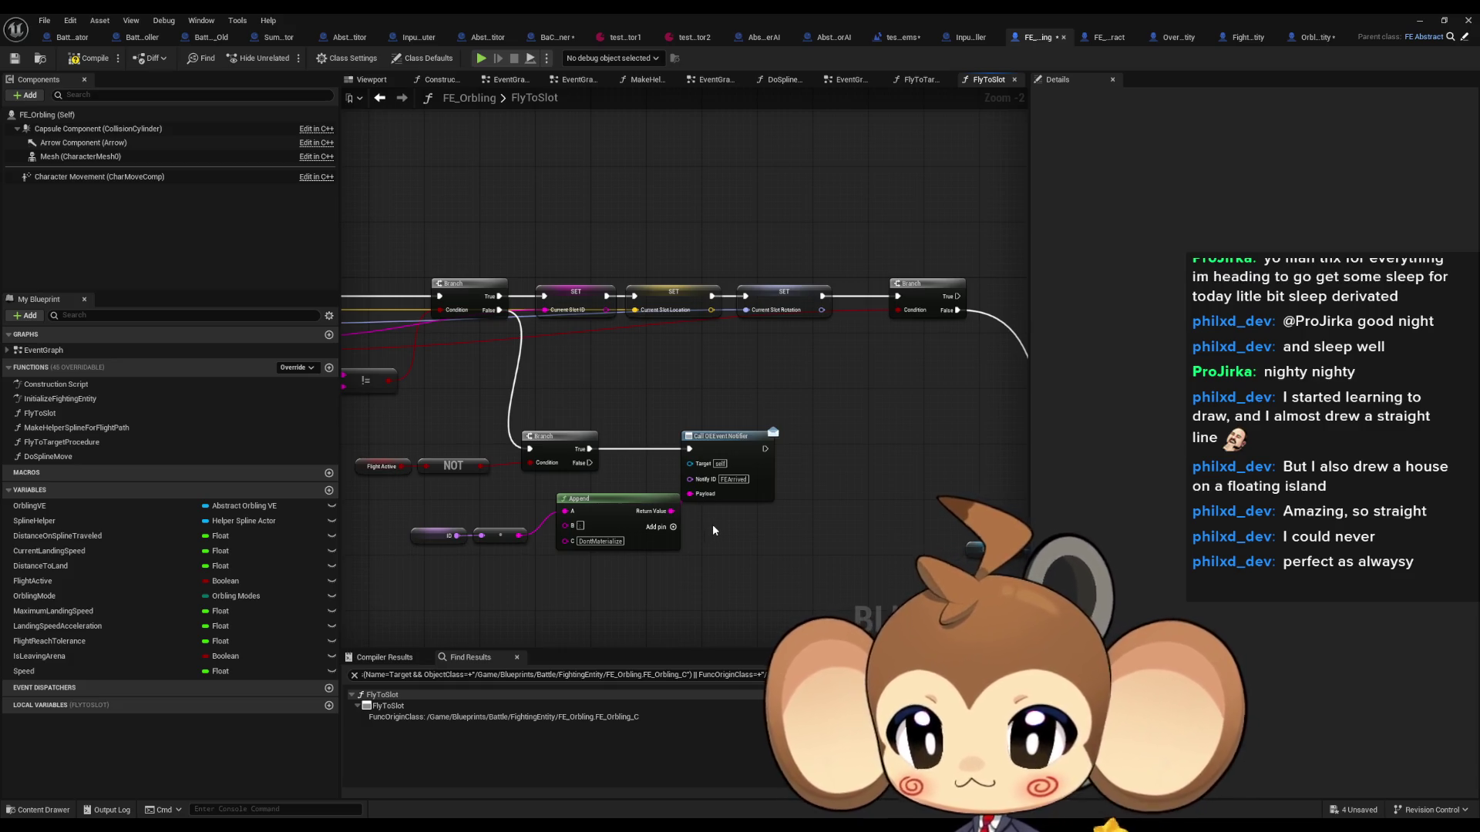
# Step: Select the Break Entity Info Struct, FIND, NOT, Branch, Append and notifier nodes
pyautogui.scroll(-4, 712, 524)
pyautogui.scroll(4, 632, 326)
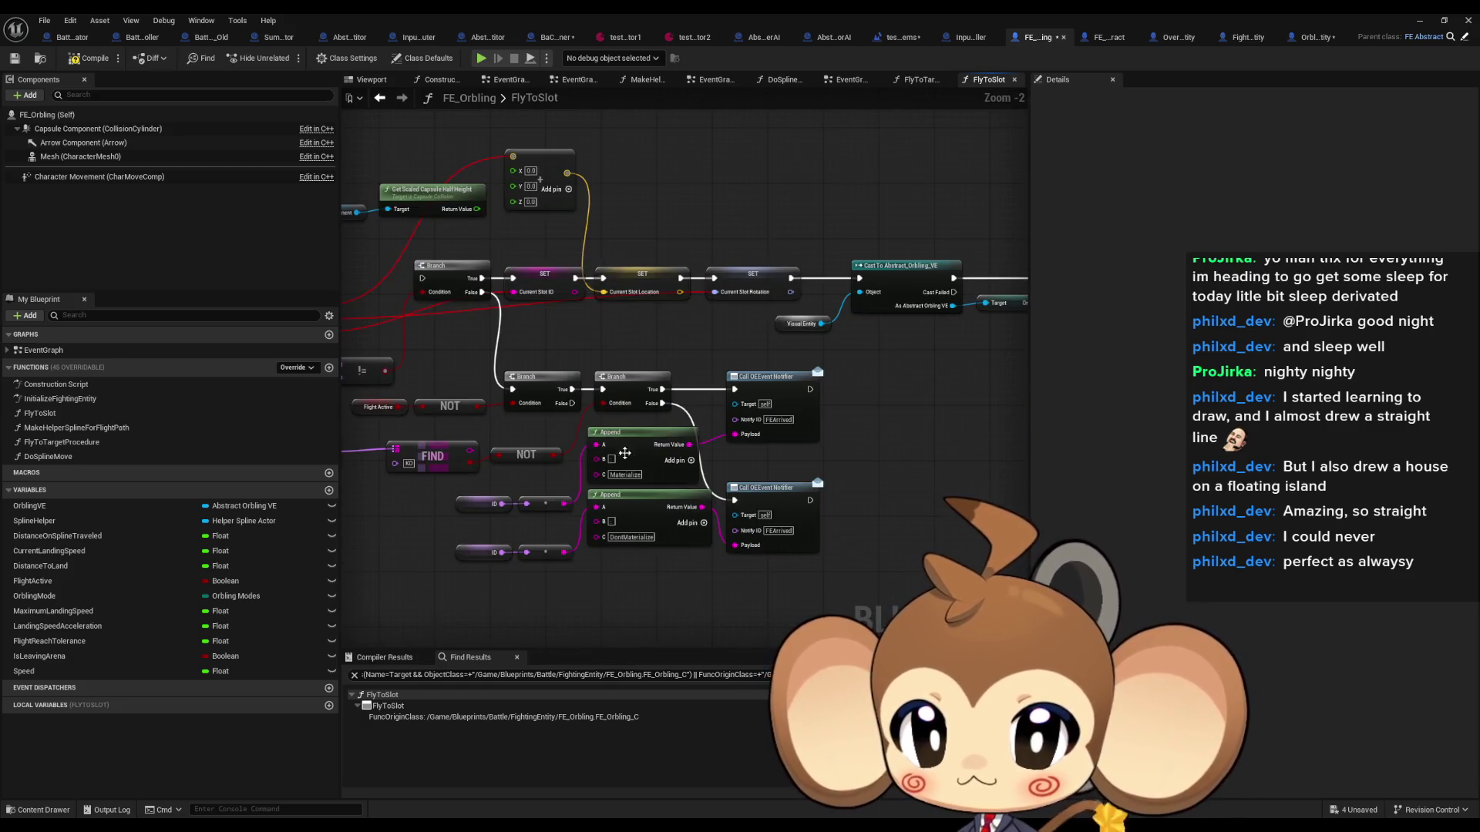
pyautogui.moveTo(480, 436); pyautogui.dragTo(657, 438)
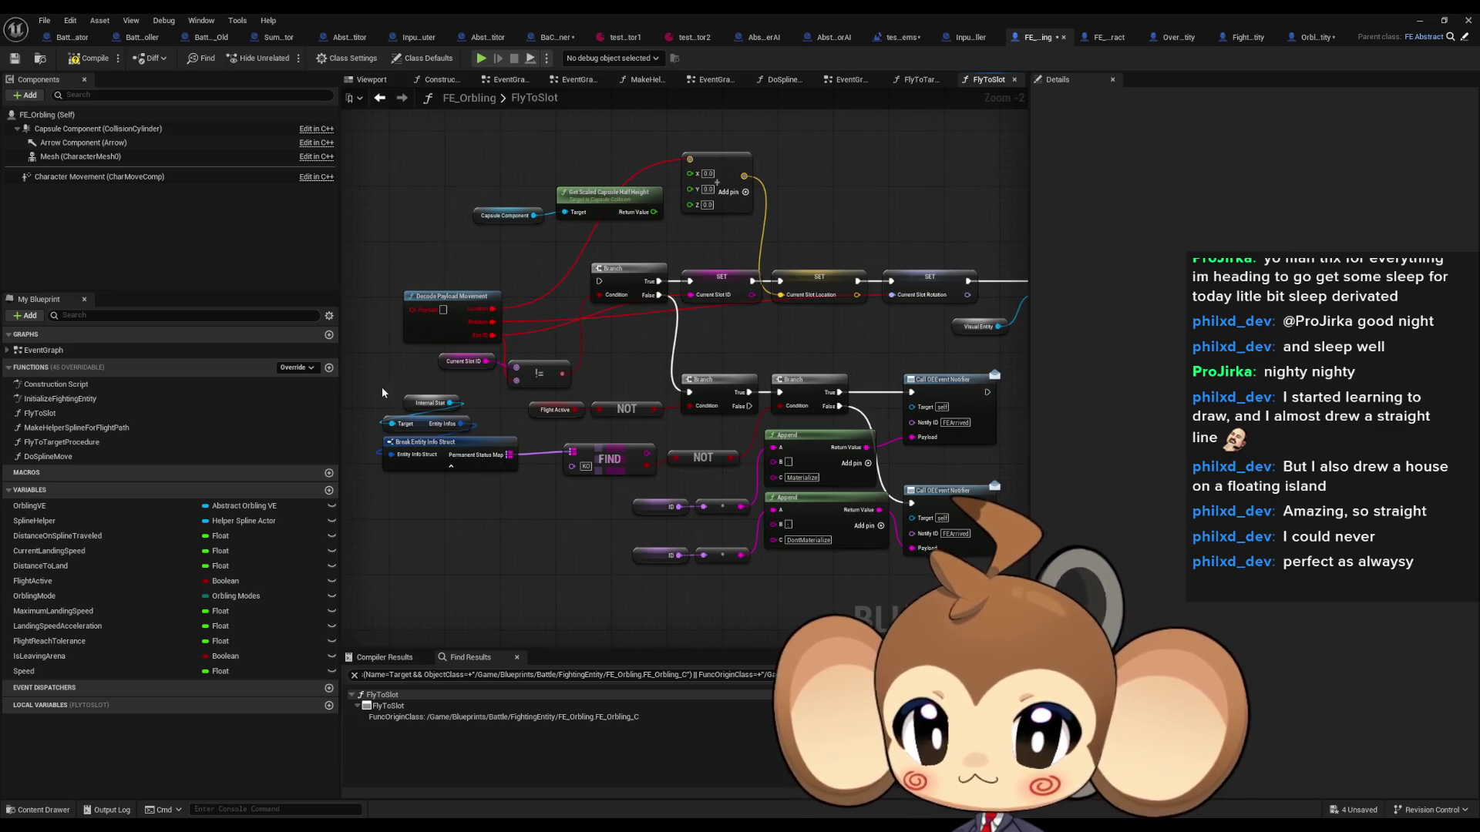
pyautogui.moveTo(382, 387); pyautogui.dragTo(465, 464)
pyautogui.moveTo(570, 432); pyautogui.dragTo(723, 474)
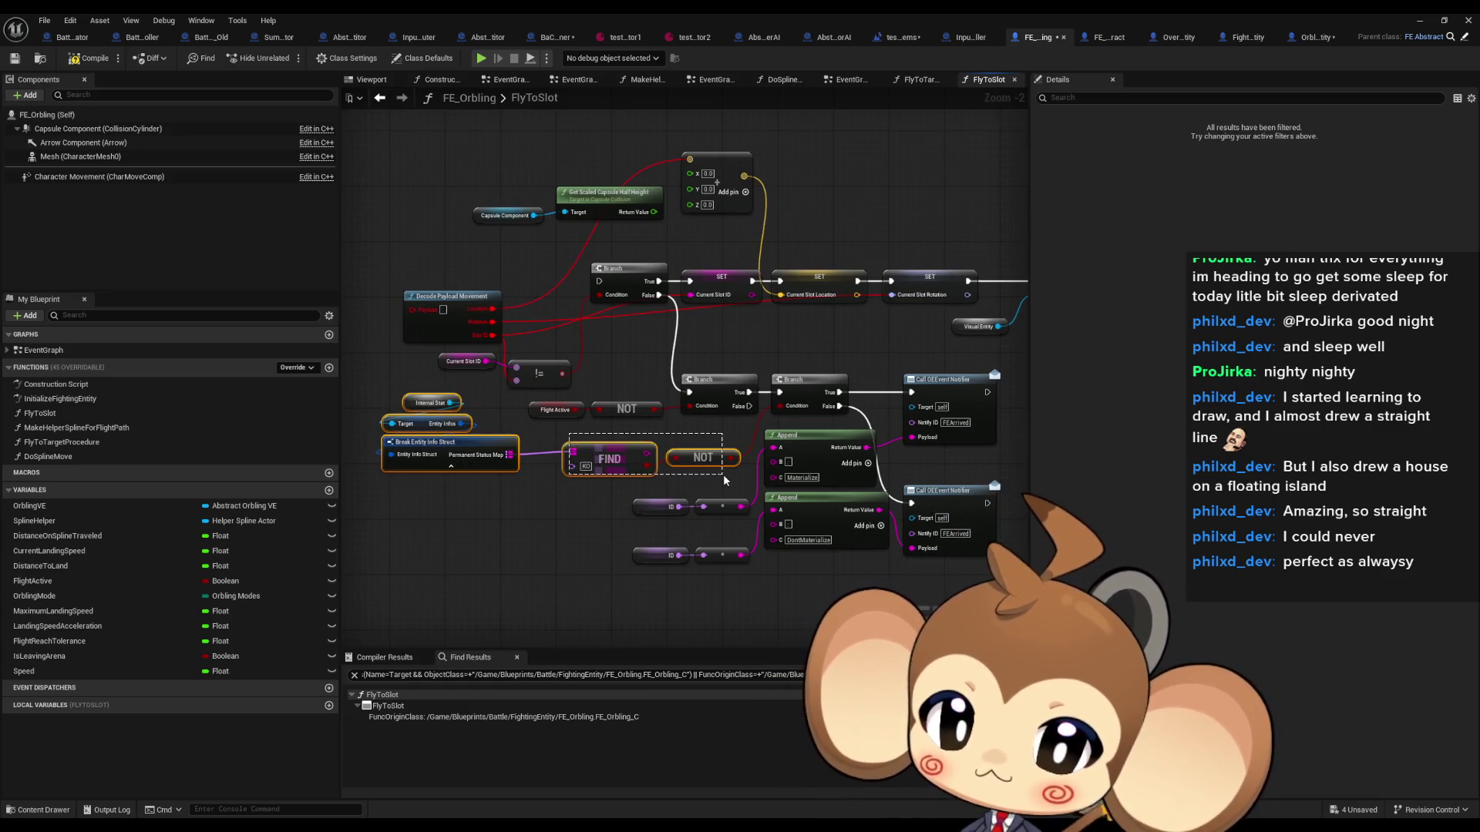
pyautogui.moveTo(784, 366); pyautogui.dragTo(913, 540)
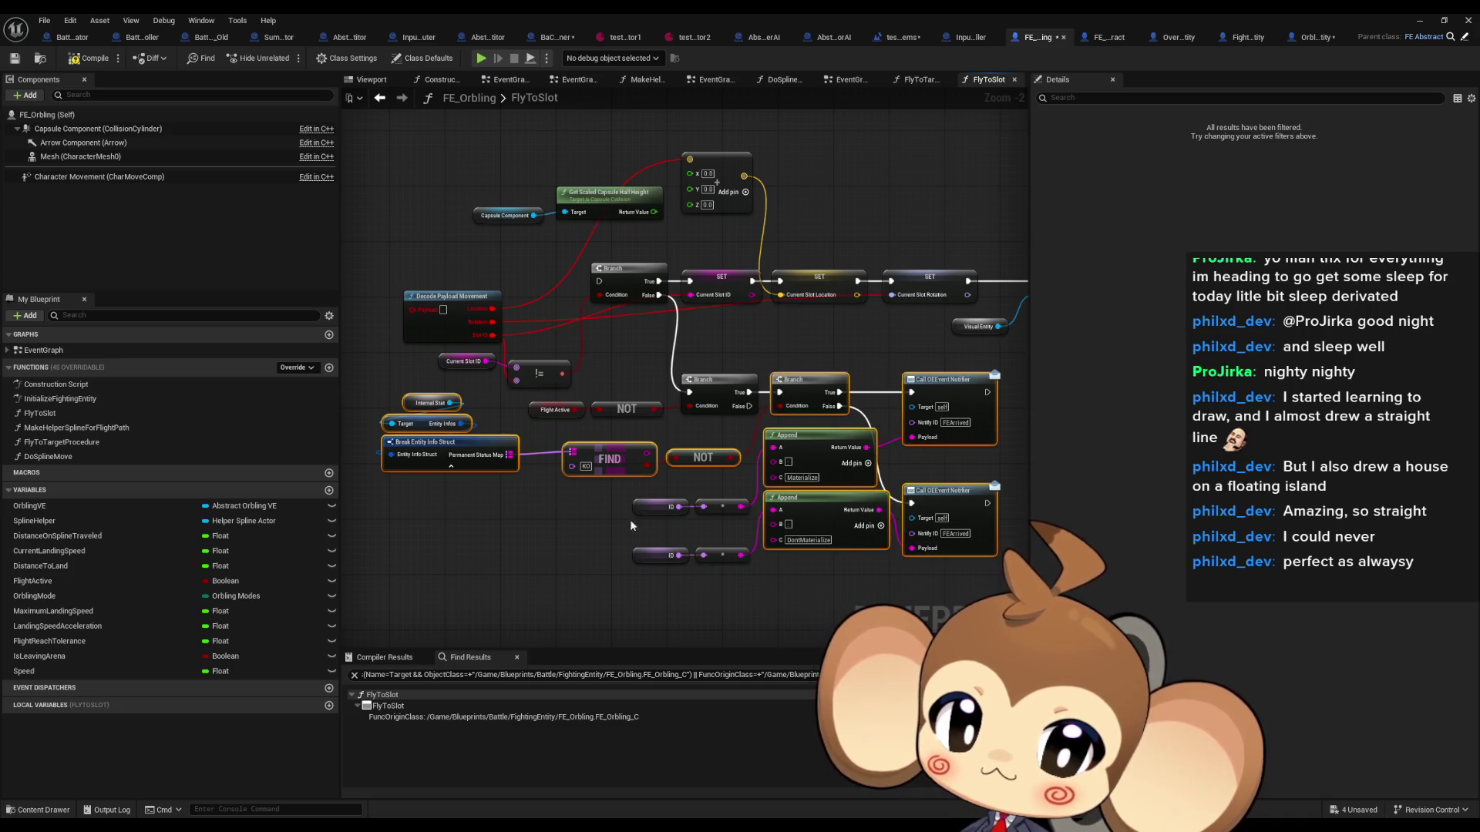
# Step: Move the selected node group up and left, then review the entry chain and DontMaterialize branch
pyautogui.scroll(-4, 742, 555)
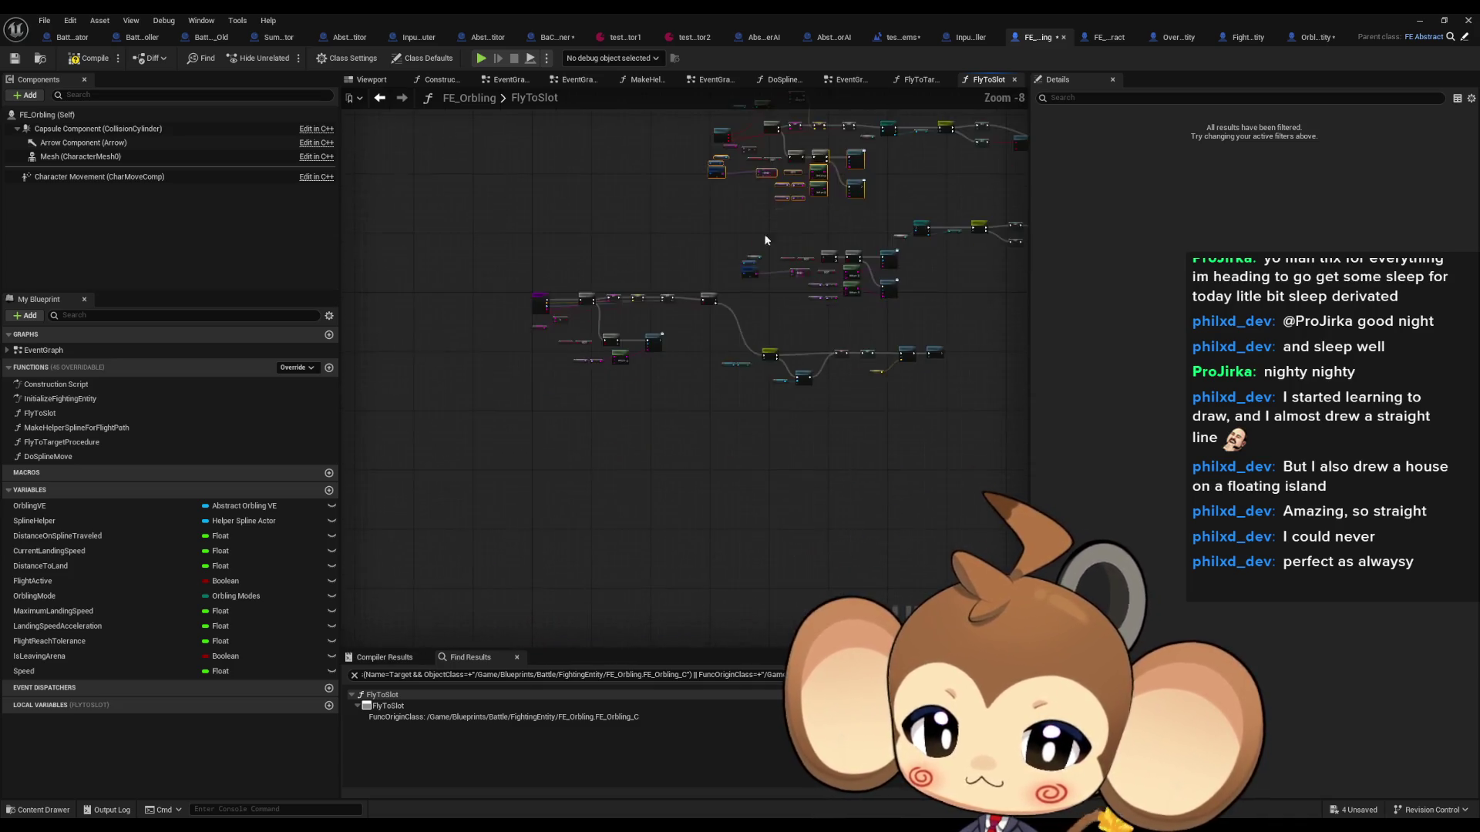
pyautogui.scroll(3, 634, 412)
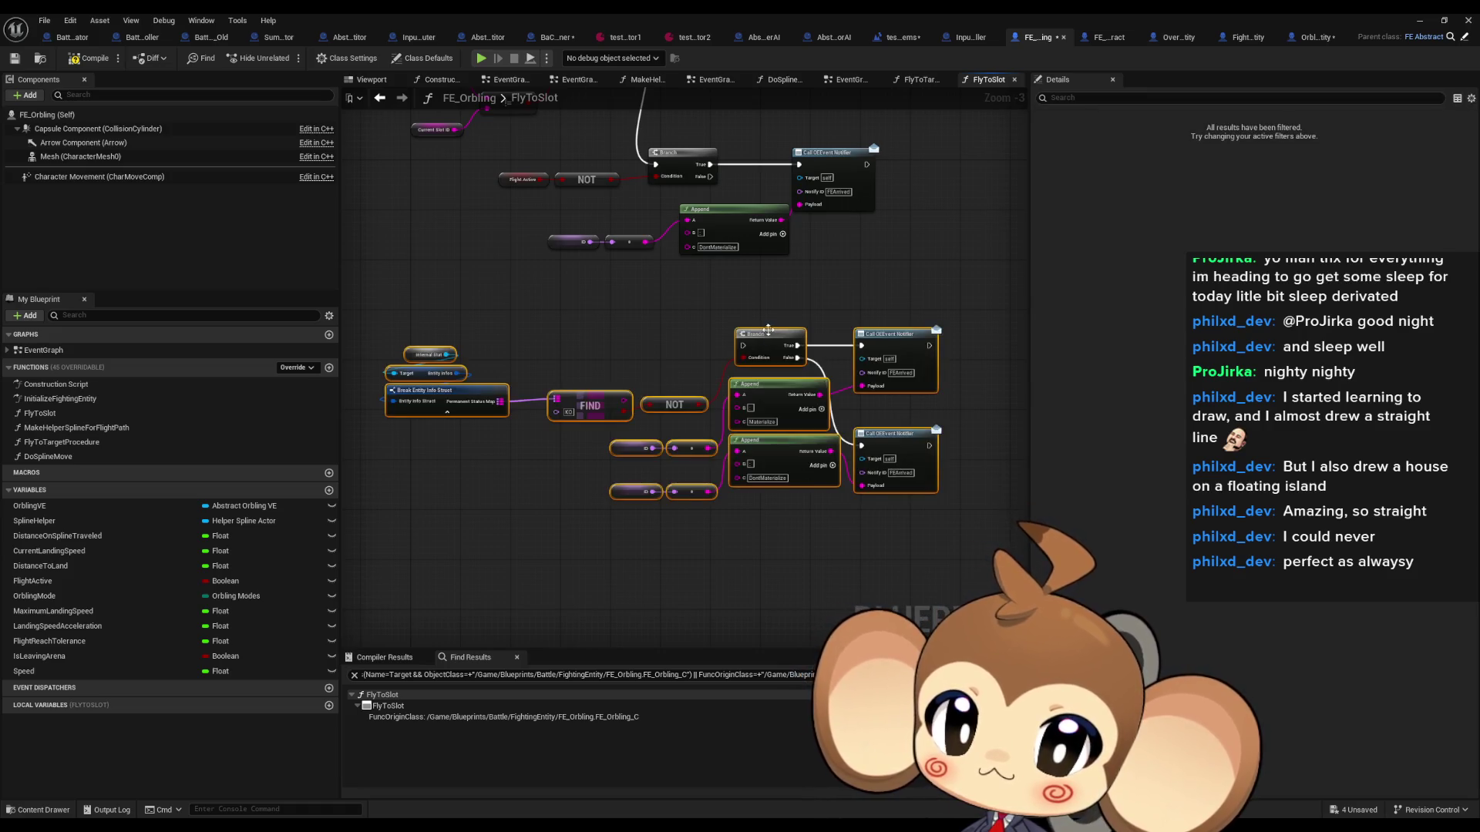
pyautogui.moveTo(769, 330); pyautogui.dragTo(740, 321)
pyautogui.click(880, 284)
pyautogui.scroll(-1, 880, 283)
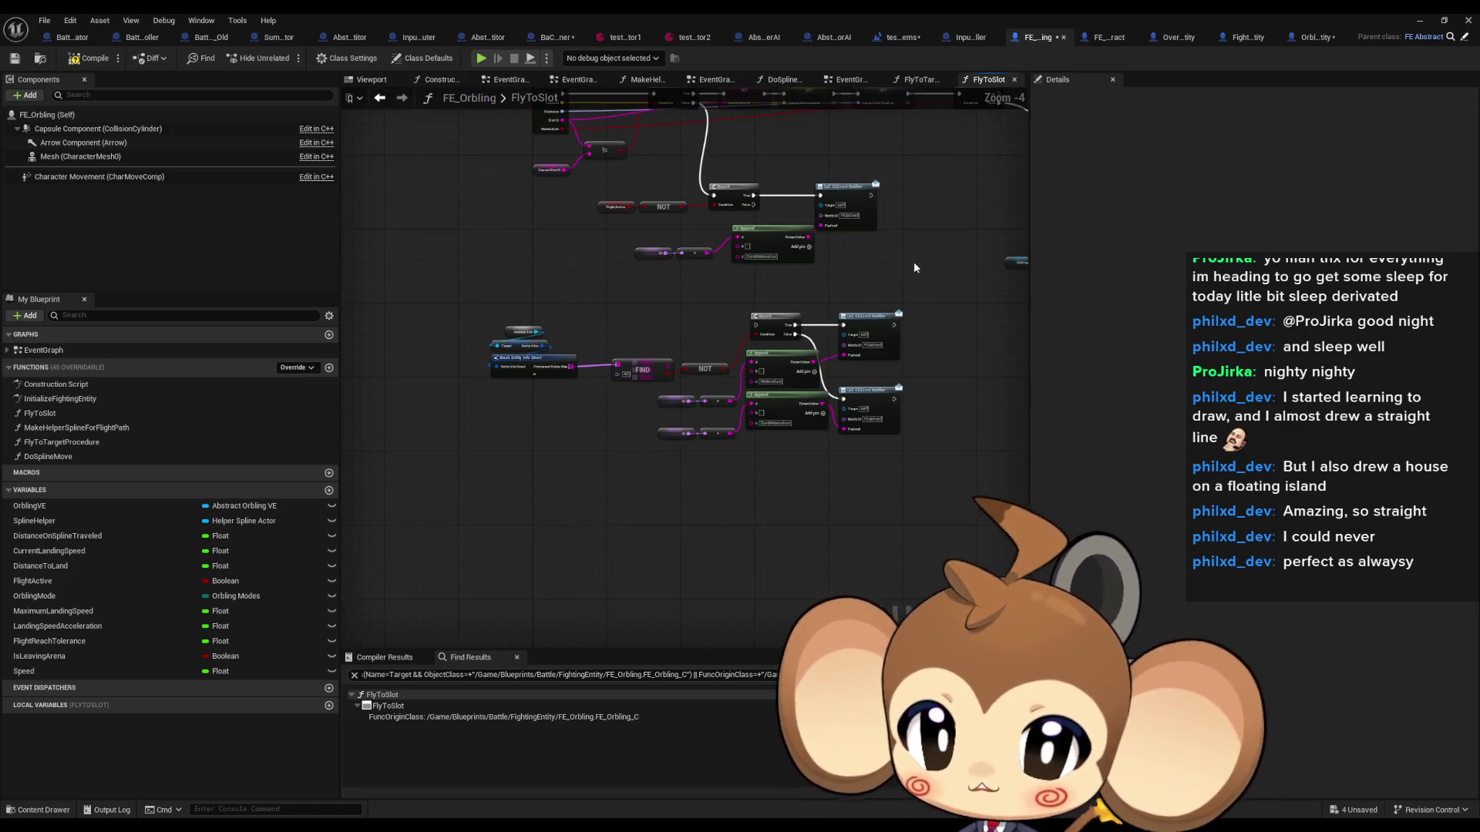
pyautogui.moveTo(915, 268); pyautogui.dragTo(765, 335)
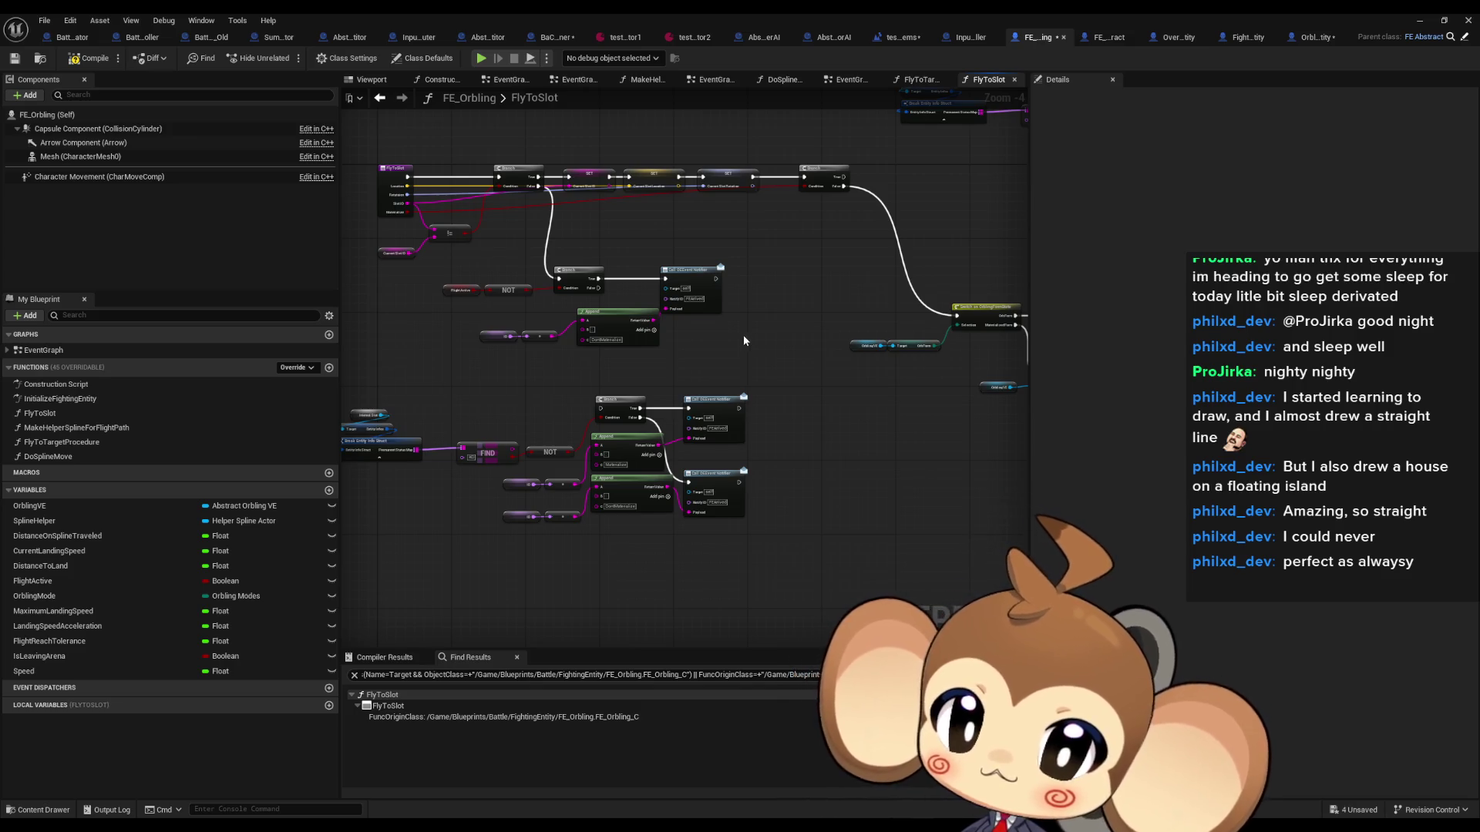
pyautogui.scroll(2, 690, 346)
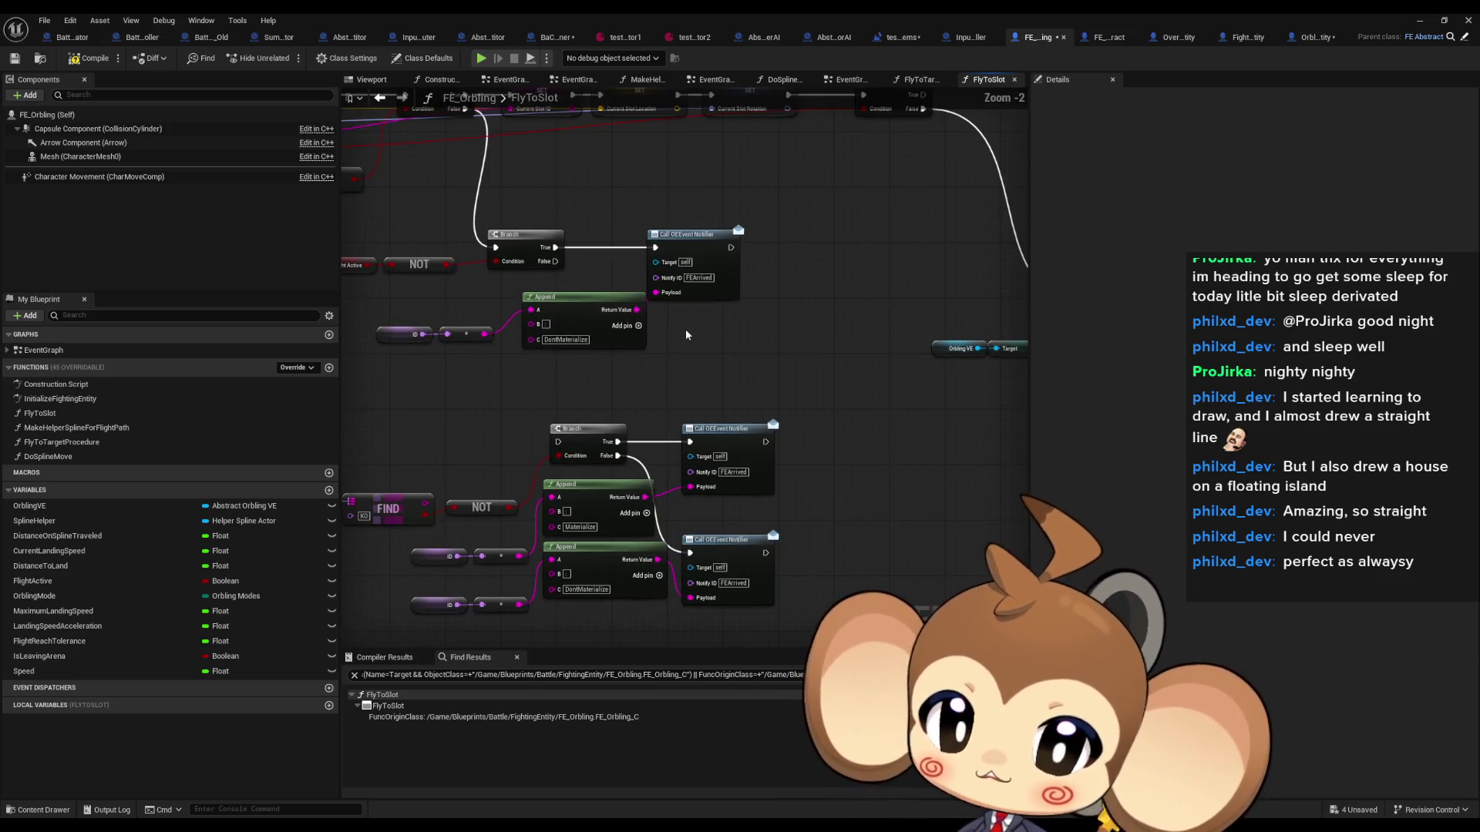
pyautogui.moveTo(675, 318)
pyautogui.mouseDown()
pyautogui.moveTo(761, 313)
pyautogui.moveTo(780, 378)
pyautogui.mouseUp()
pyautogui.scroll(-1, 760, 308)
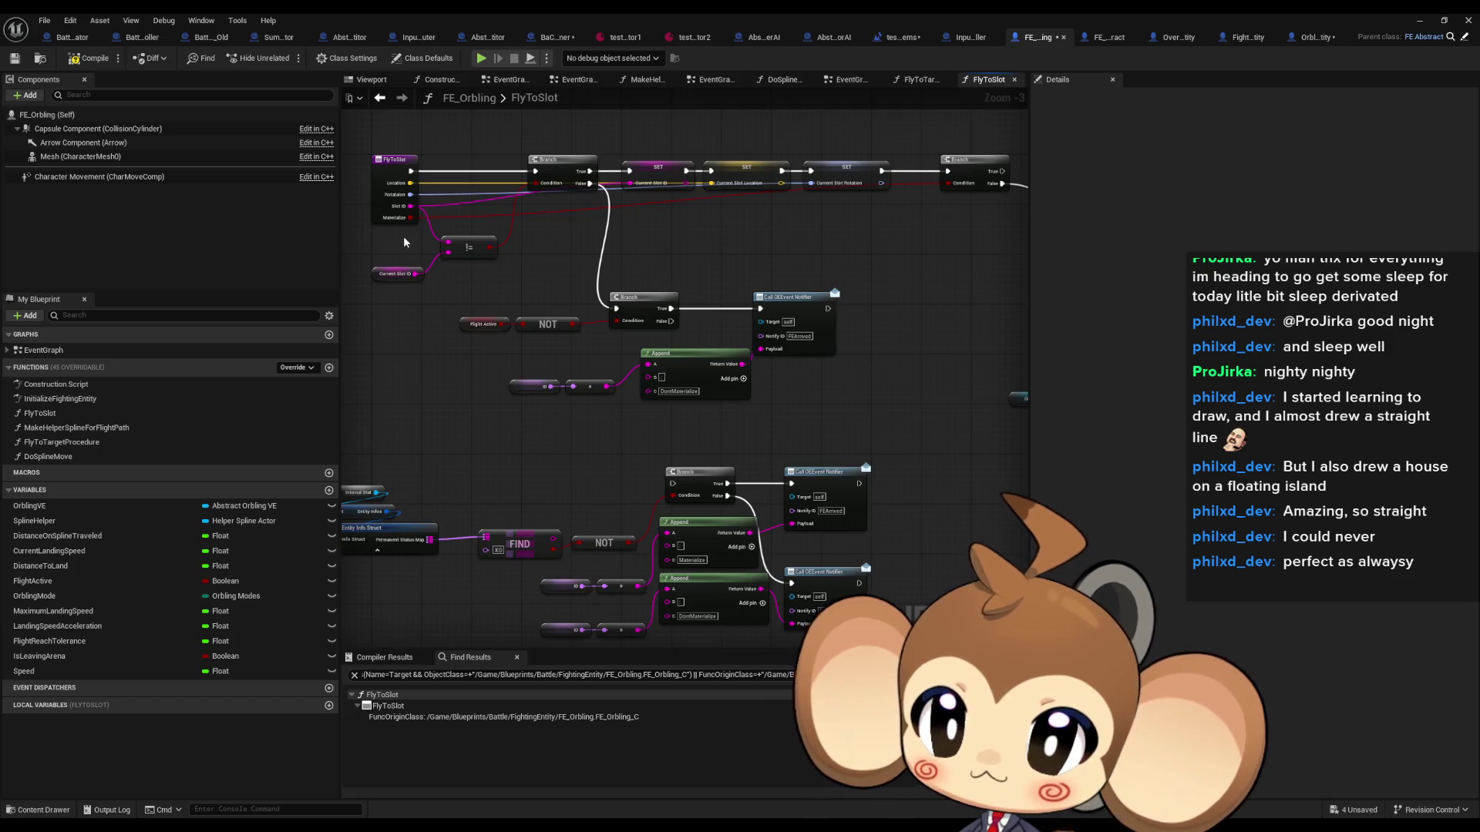
pyautogui.rightClick(496, 451)
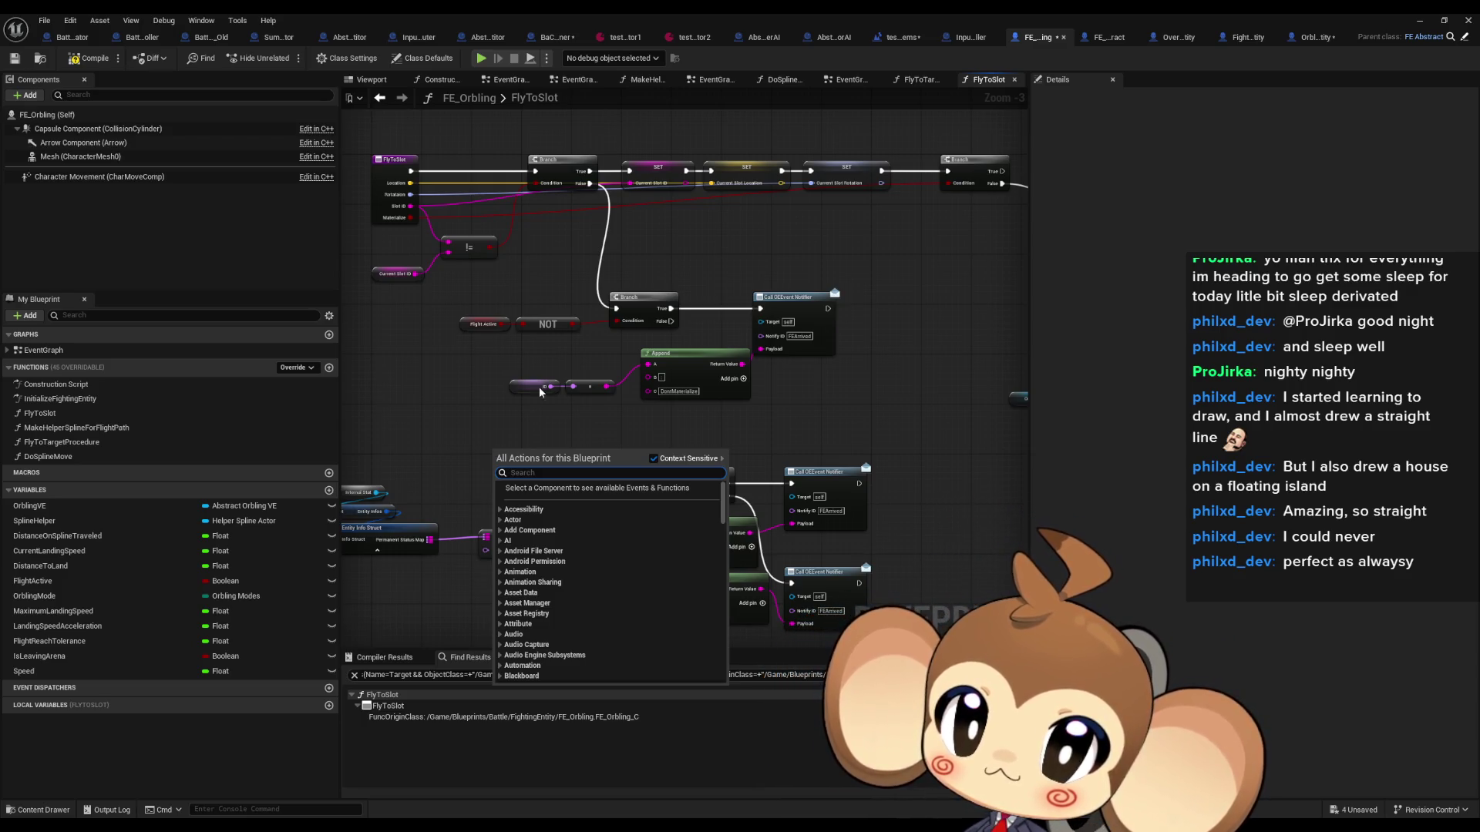
# Step: Add a Materialize variable getter to the FlyToSlot graph
pyautogui.press('Escape')
pyautogui.scroll(2, 678, 200)
pyautogui.click(754, 165)
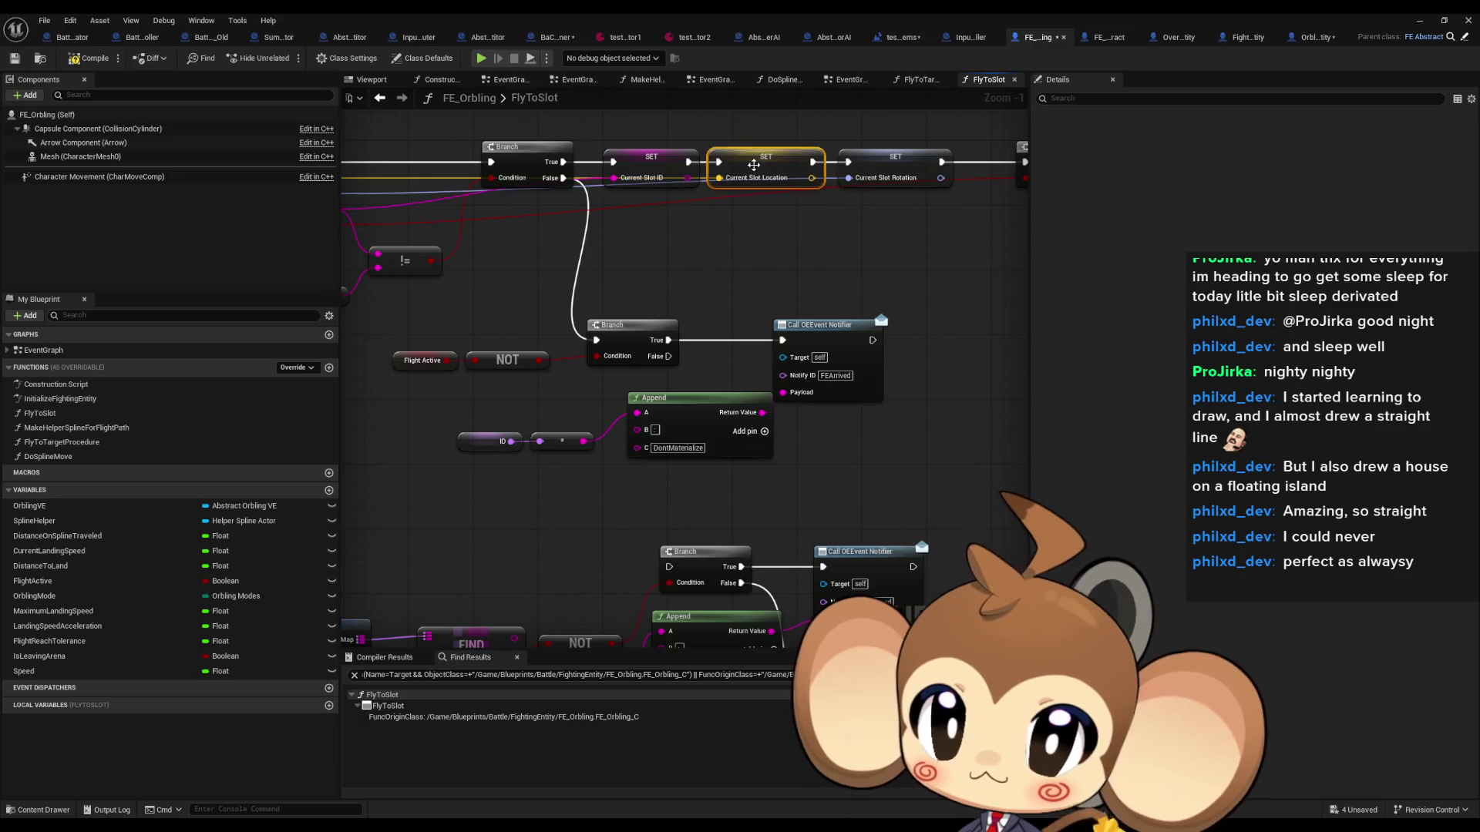
pyautogui.moveTo(754, 165); pyautogui.dragTo(925, 180)
pyautogui.rightClick(541, 534)
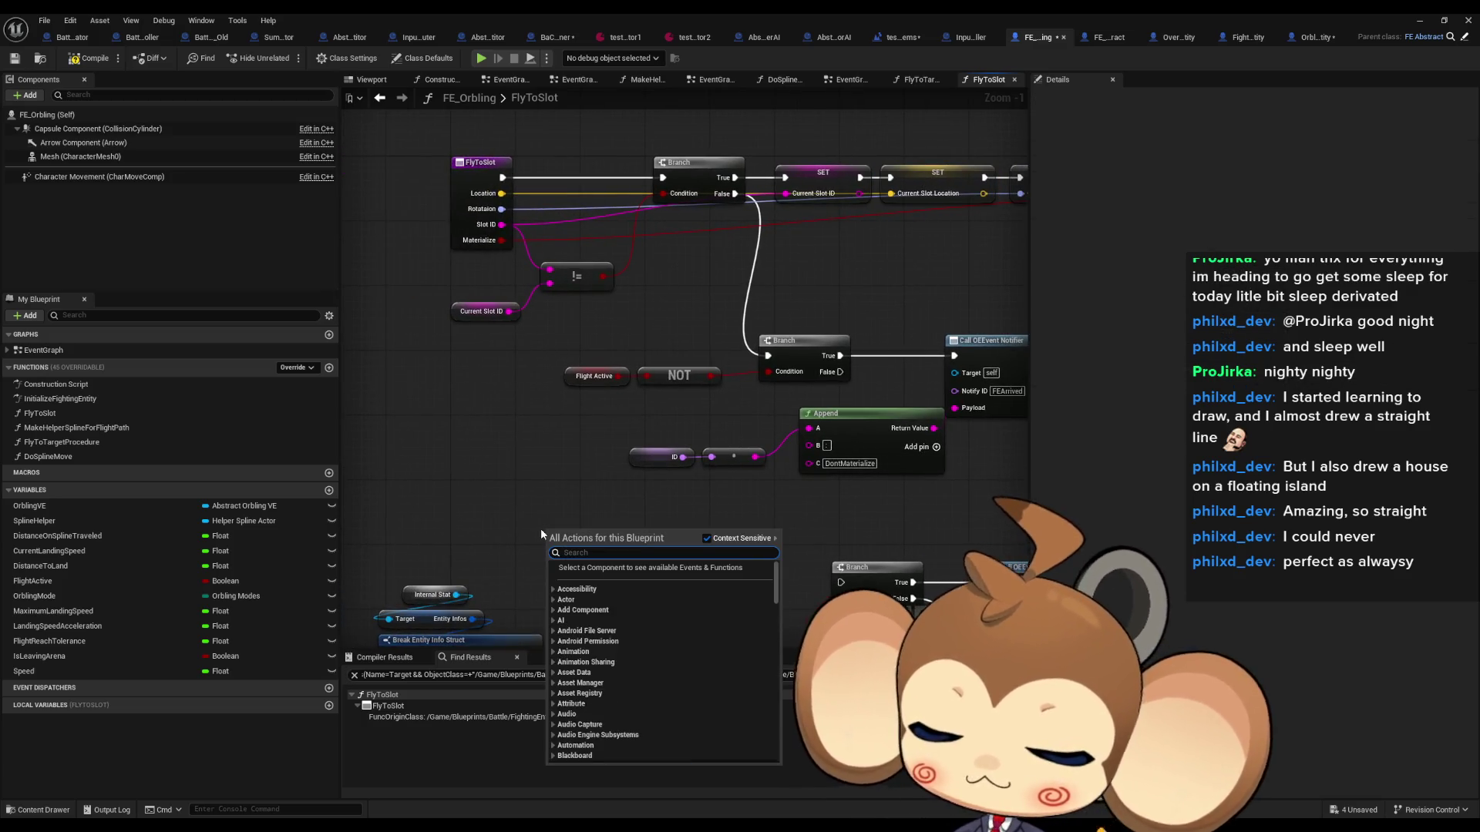
pyautogui.write('materi')
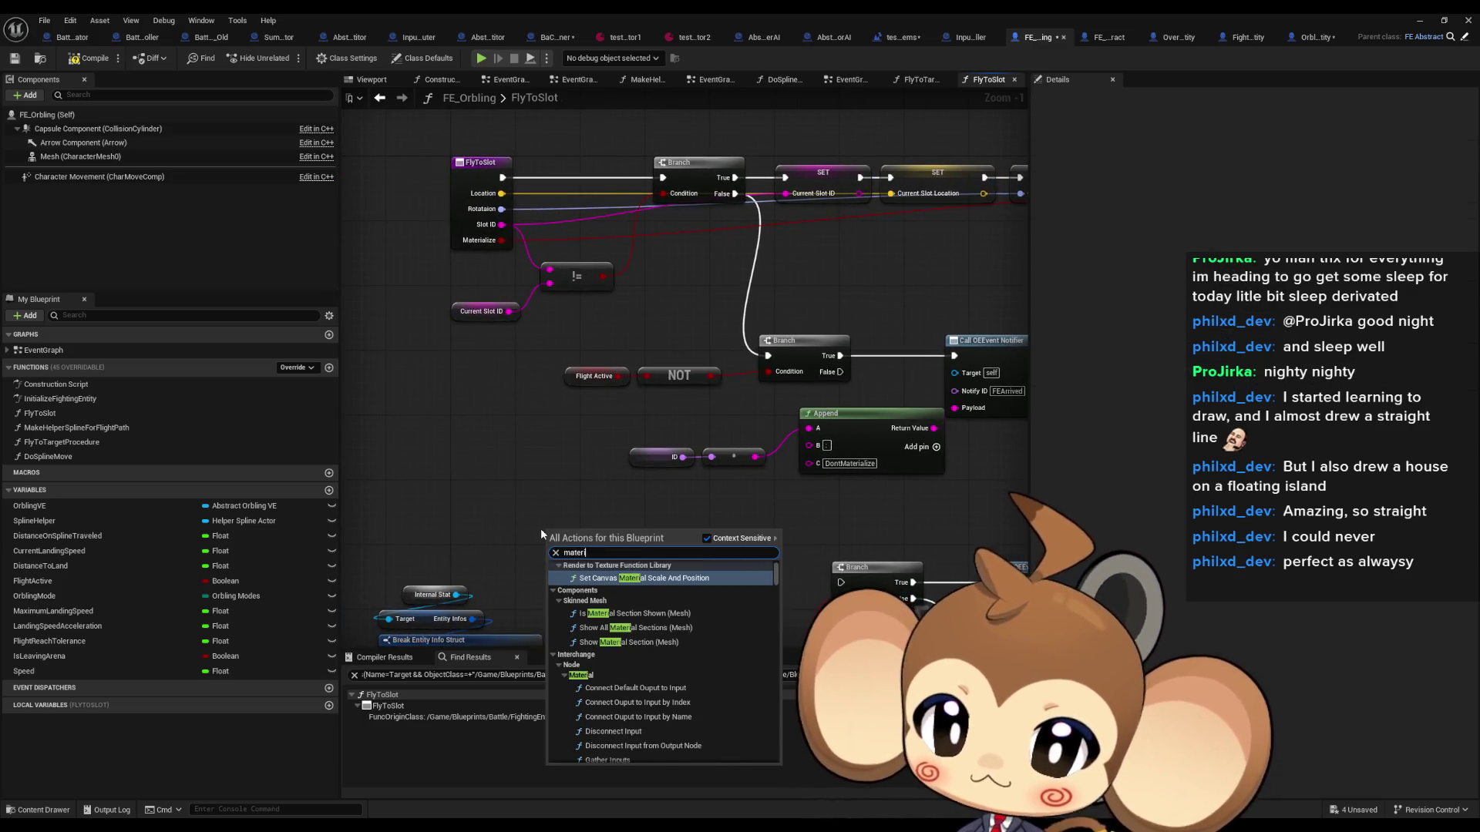
pyautogui.write('ali')
pyautogui.write('ze')
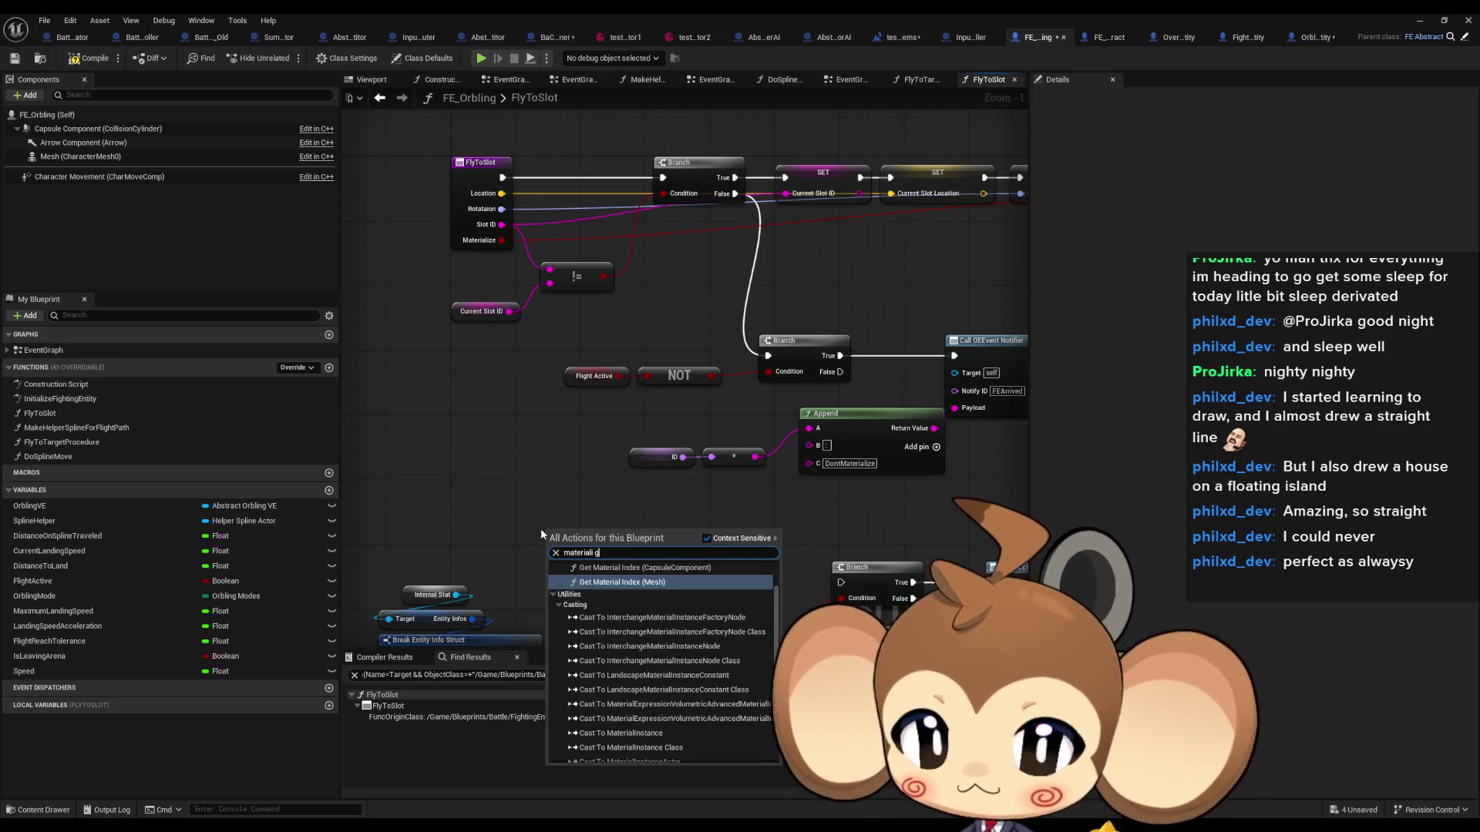
pyautogui.press('Return')
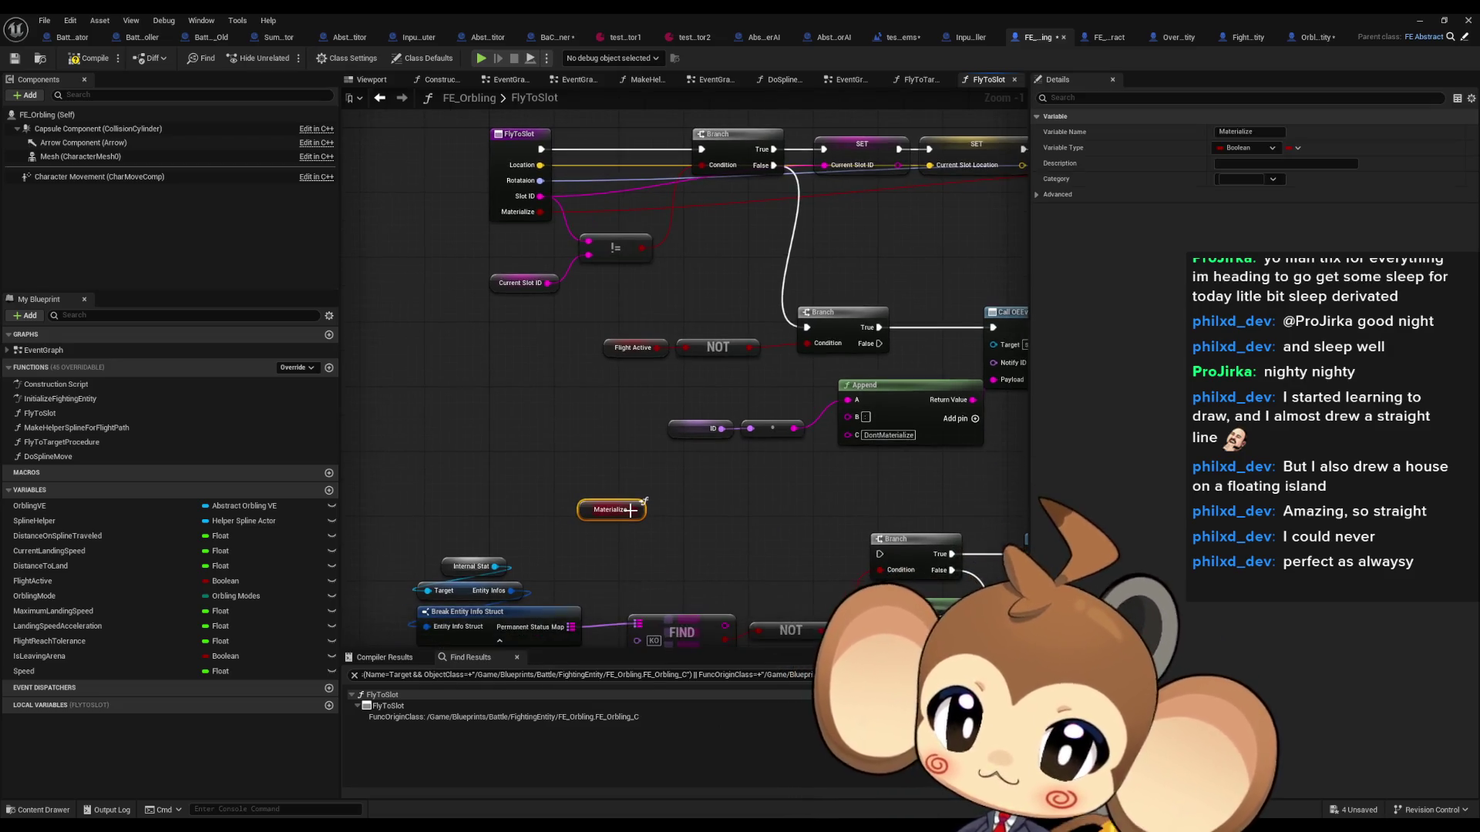
# Step: Add a Branch node and place it with the Materialize getter lower right
pyautogui.rightClick(673, 507)
pyautogui.write('branch')
pyautogui.press('Return')
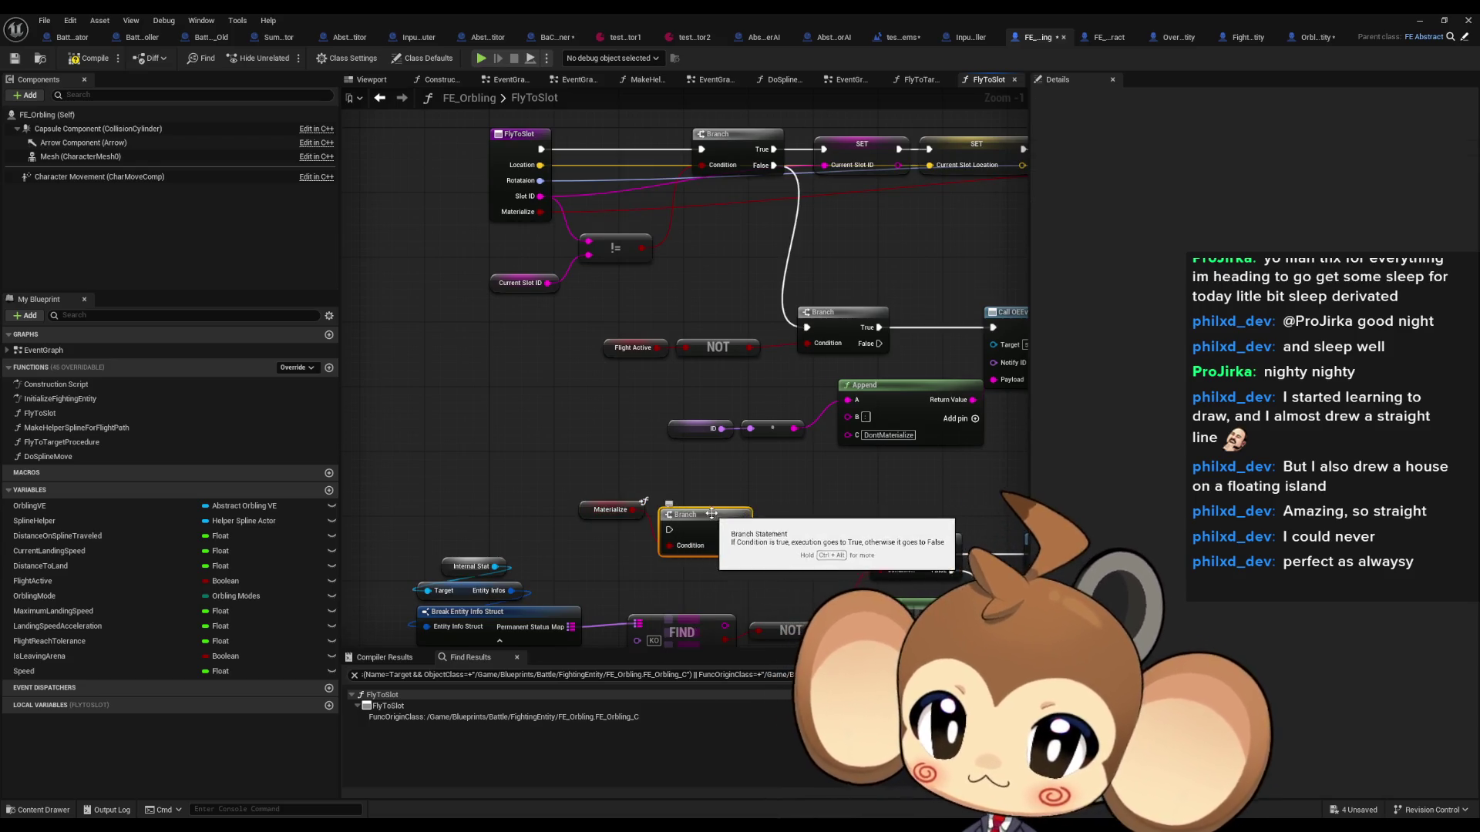
pyautogui.moveTo(672, 507)
pyautogui.mouseDown()
pyautogui.moveTo(703, 500)
pyautogui.moveTo(794, 561)
pyautogui.mouseUp()
pyautogui.keyDown('ctrl'); pyautogui.click(613, 510); pyautogui.keyUp('ctrl')
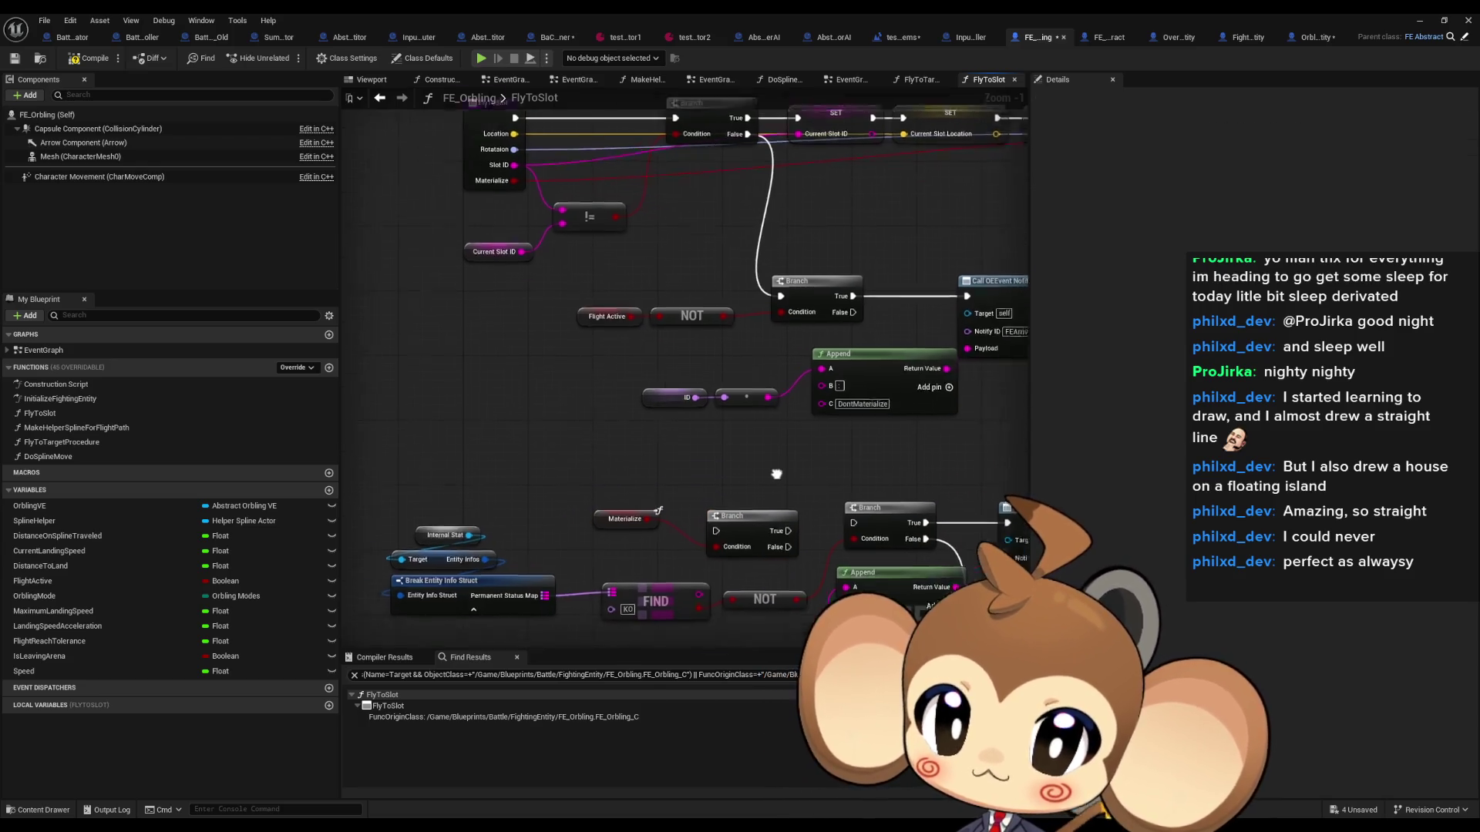
pyautogui.click(685, 430)
pyautogui.scroll(-5, 710, 416)
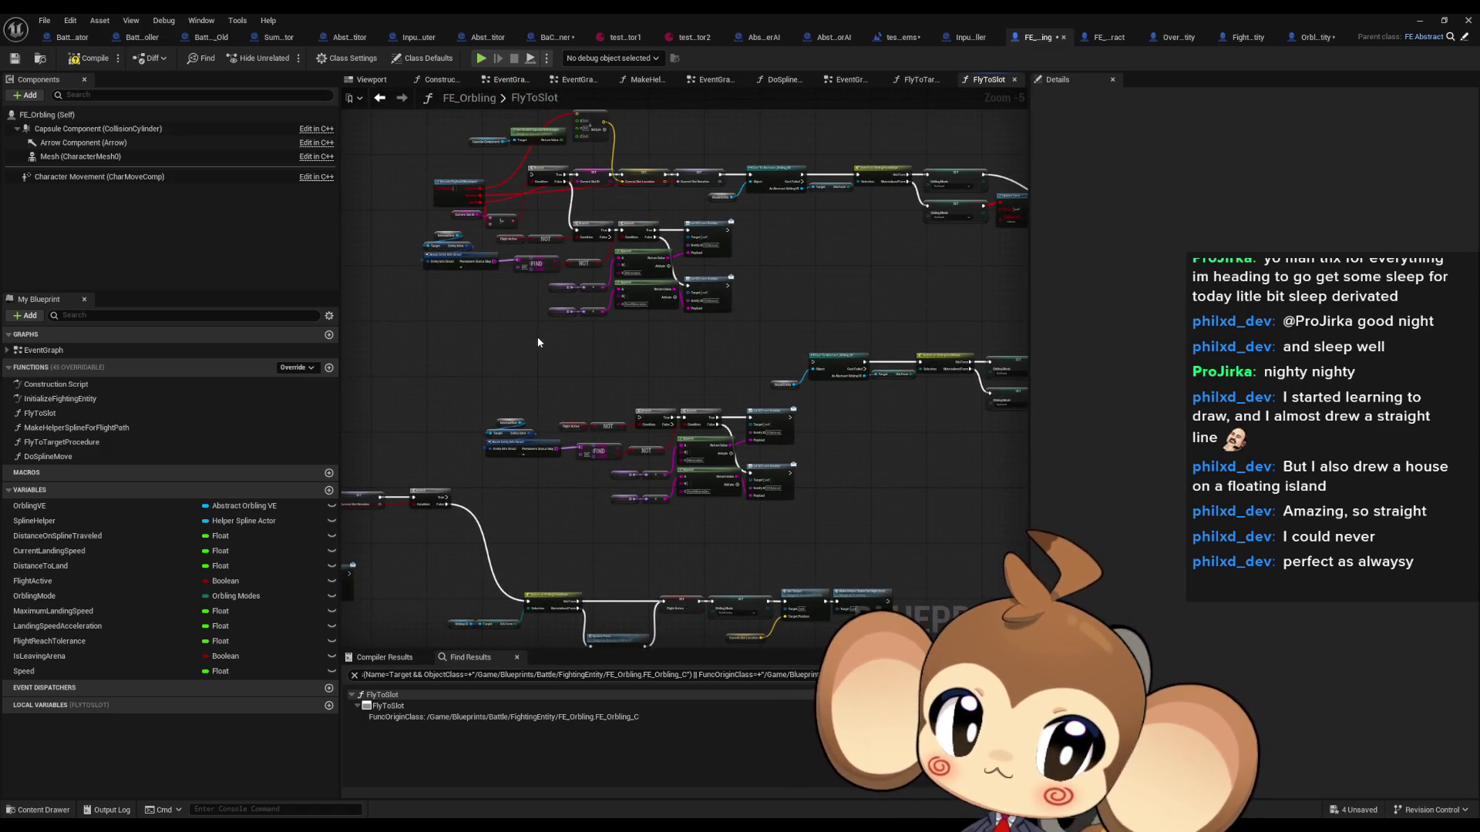
pyautogui.scroll(3, 557, 281)
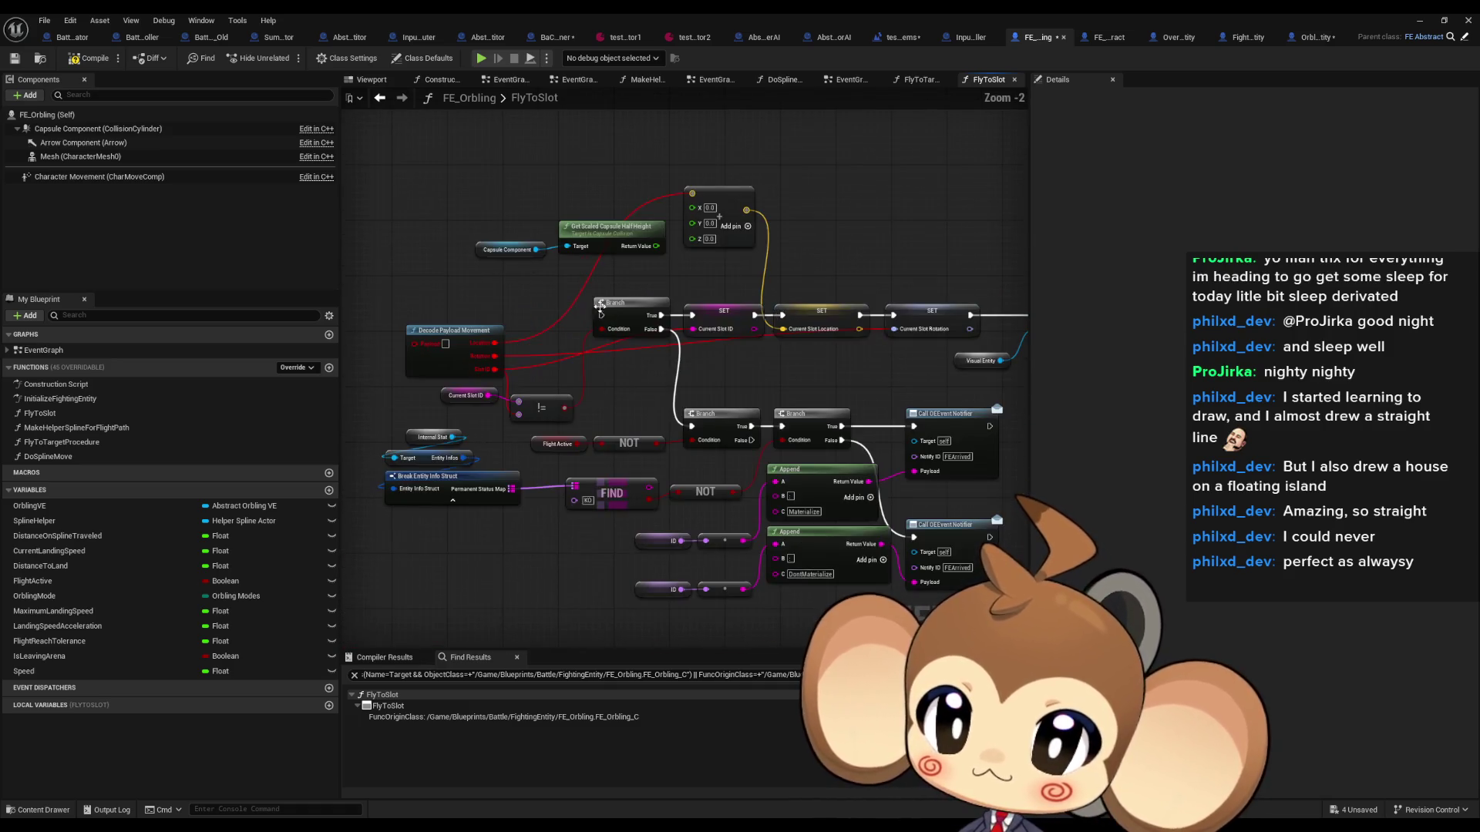
# Step: Select the Cast and Switch nodes and nudge Update Form slightly lower
pyautogui.moveTo(728, 320); pyautogui.dragTo(501, 322)
pyautogui.moveTo(787, 324); pyautogui.dragTo(567, 322)
pyautogui.moveTo(638, 271)
pyautogui.mouseDown()
pyautogui.moveTo(813, 354)
pyautogui.moveTo(499, 374)
pyautogui.mouseUp()
pyautogui.scroll(-2, 852, 367)
pyautogui.scroll(3, 646, 362)
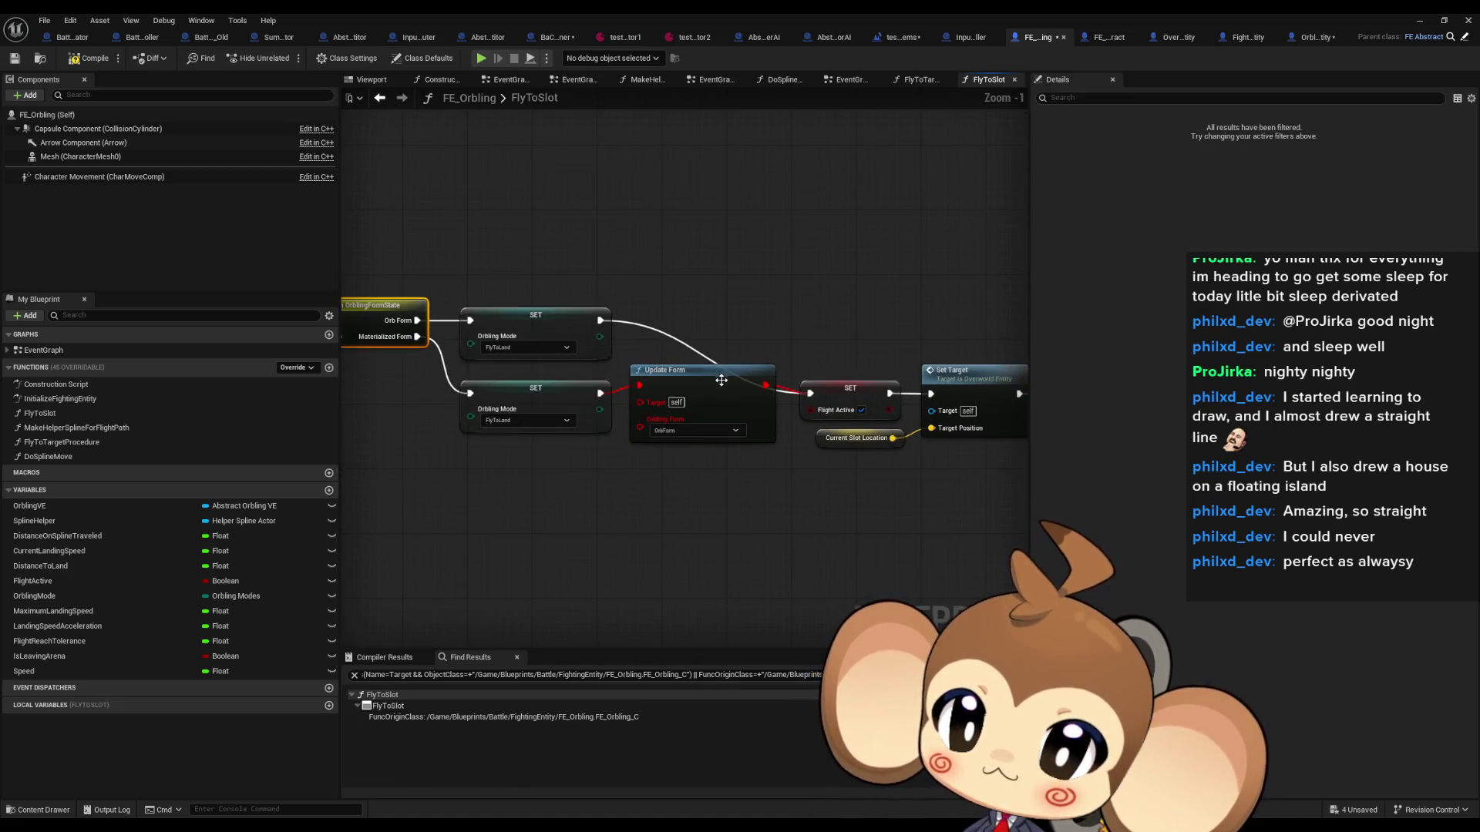
pyautogui.moveTo(721, 380); pyautogui.dragTo(706, 412)
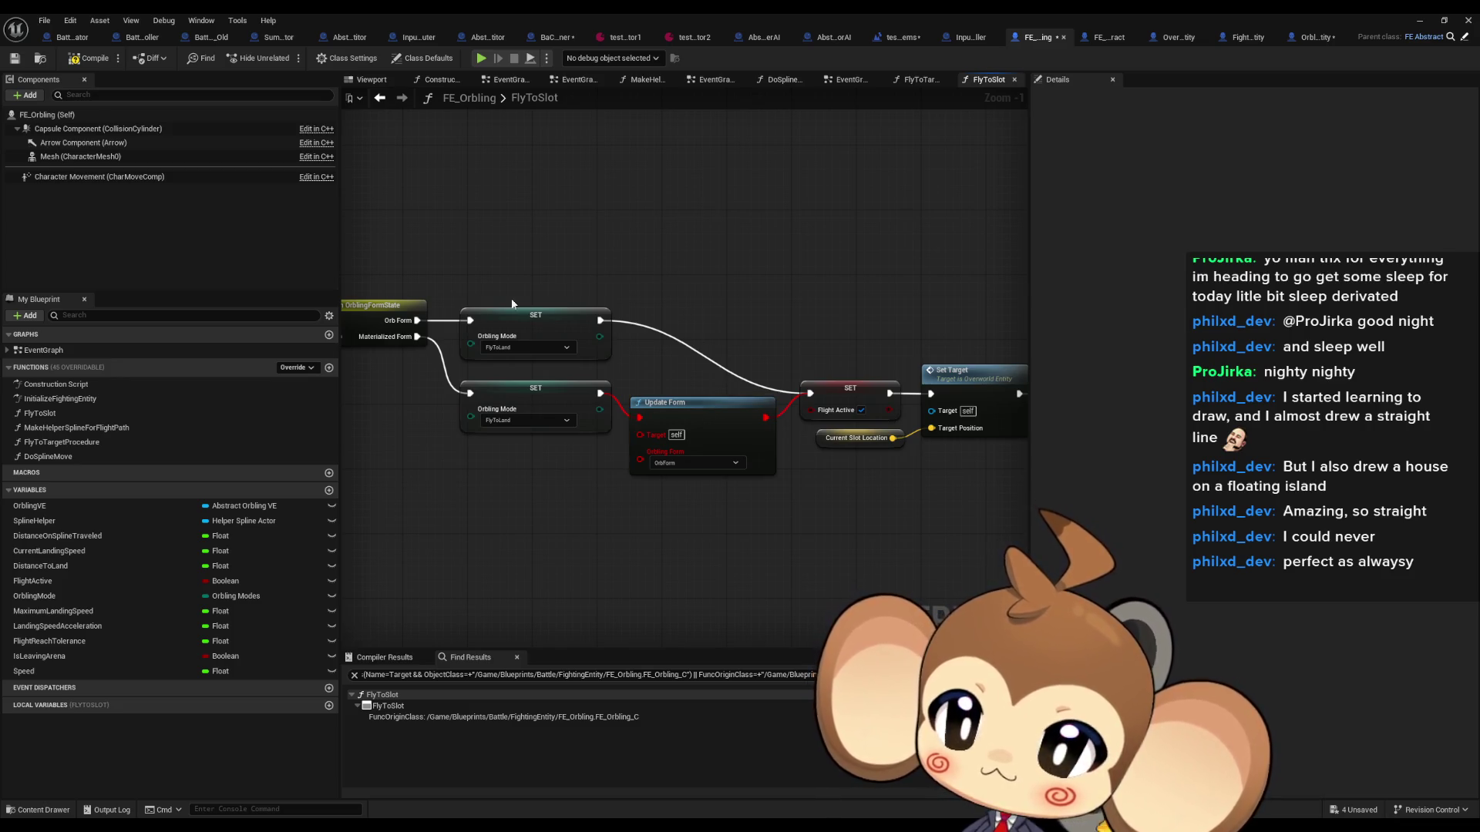
pyautogui.moveTo(511, 299); pyautogui.dragTo(562, 455)
pyautogui.scroll(-5, 701, 431)
pyautogui.scroll(1, 702, 432)
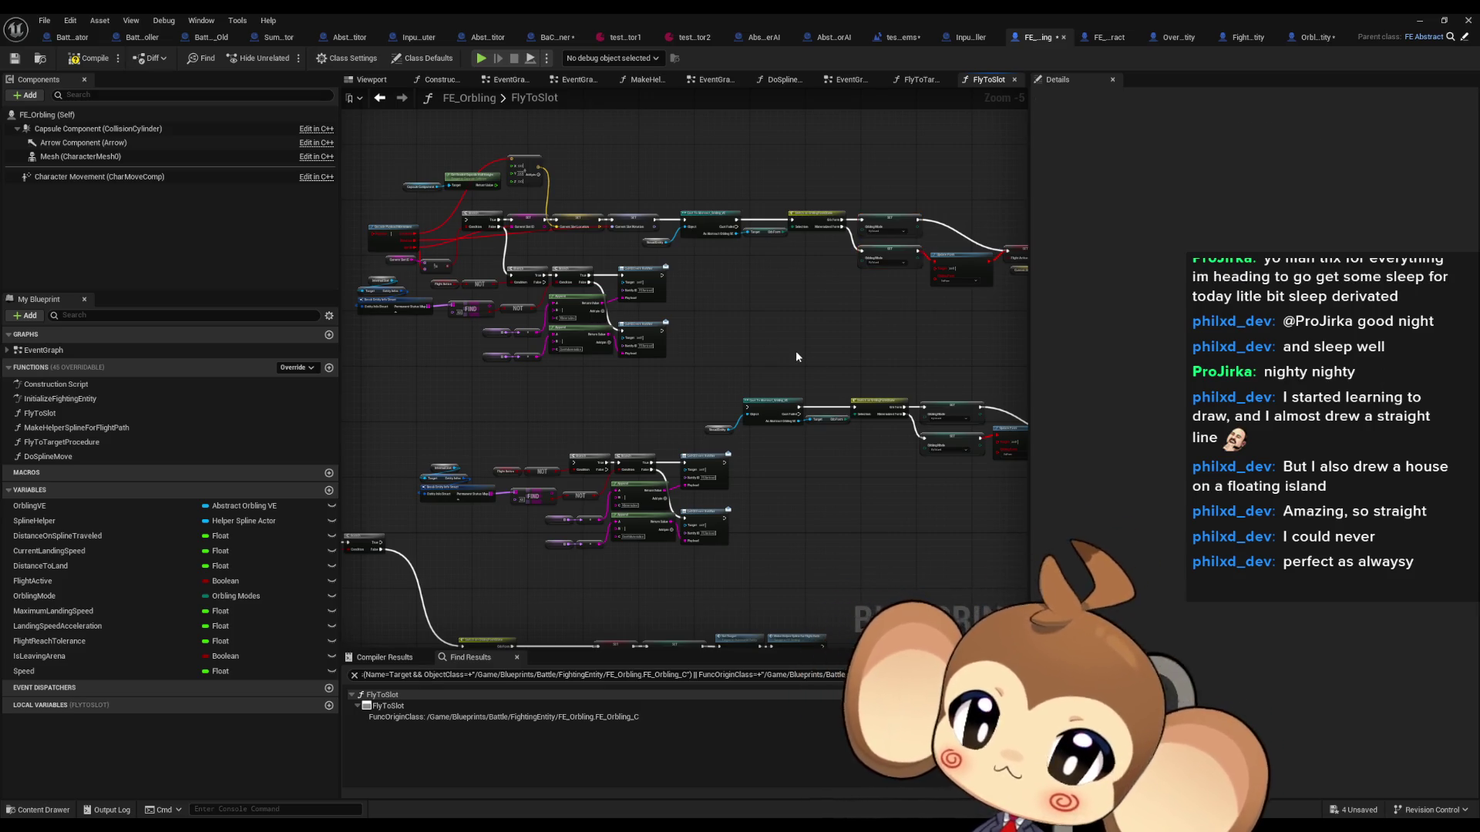
# Step: Select the upper node groups and move them up and left
pyautogui.moveTo(795, 350); pyautogui.dragTo(794, 393)
pyautogui.scroll(2, 737, 367)
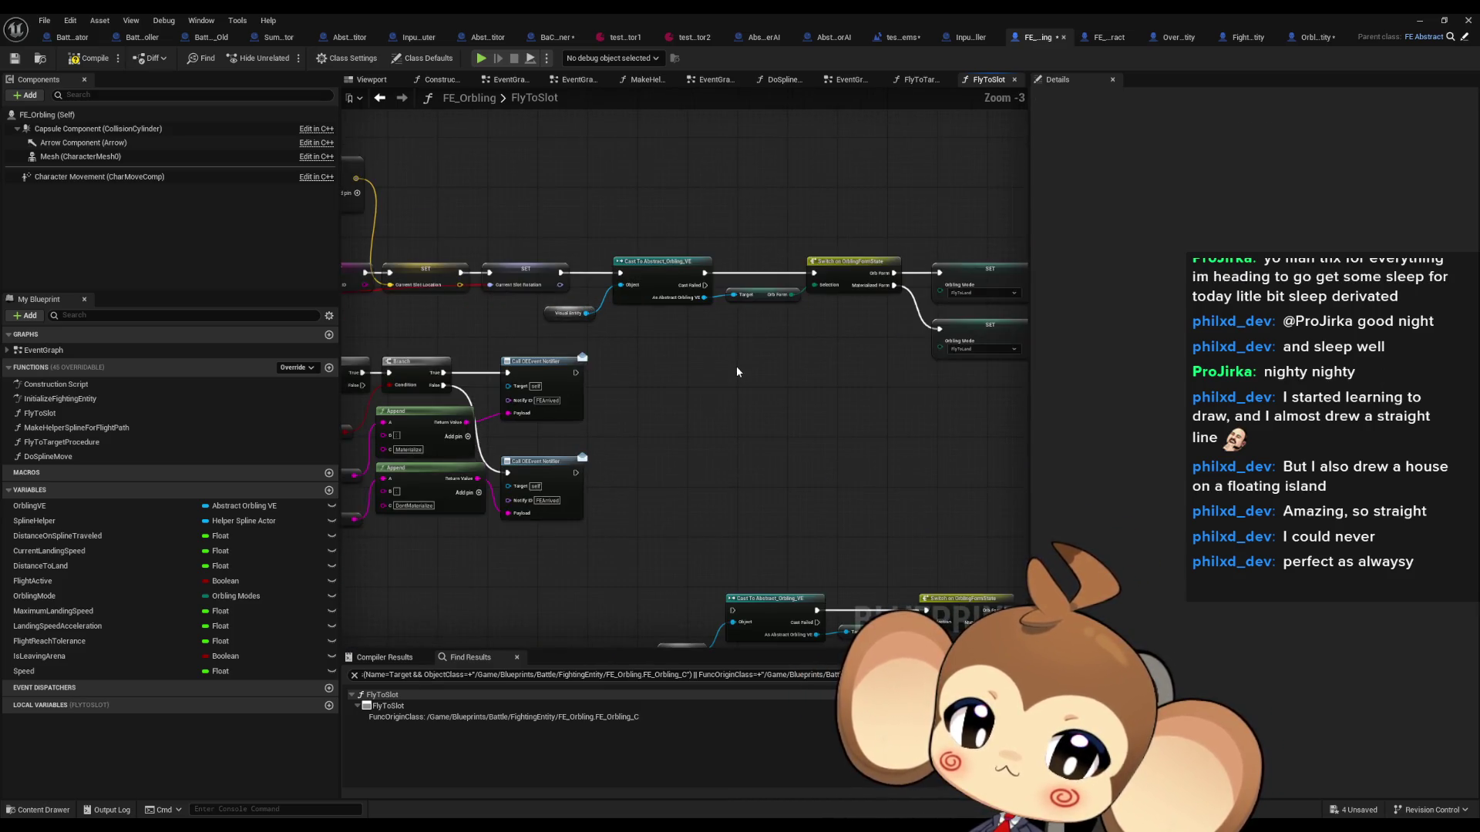
pyautogui.click(766, 298)
pyautogui.scroll(-3, 771, 336)
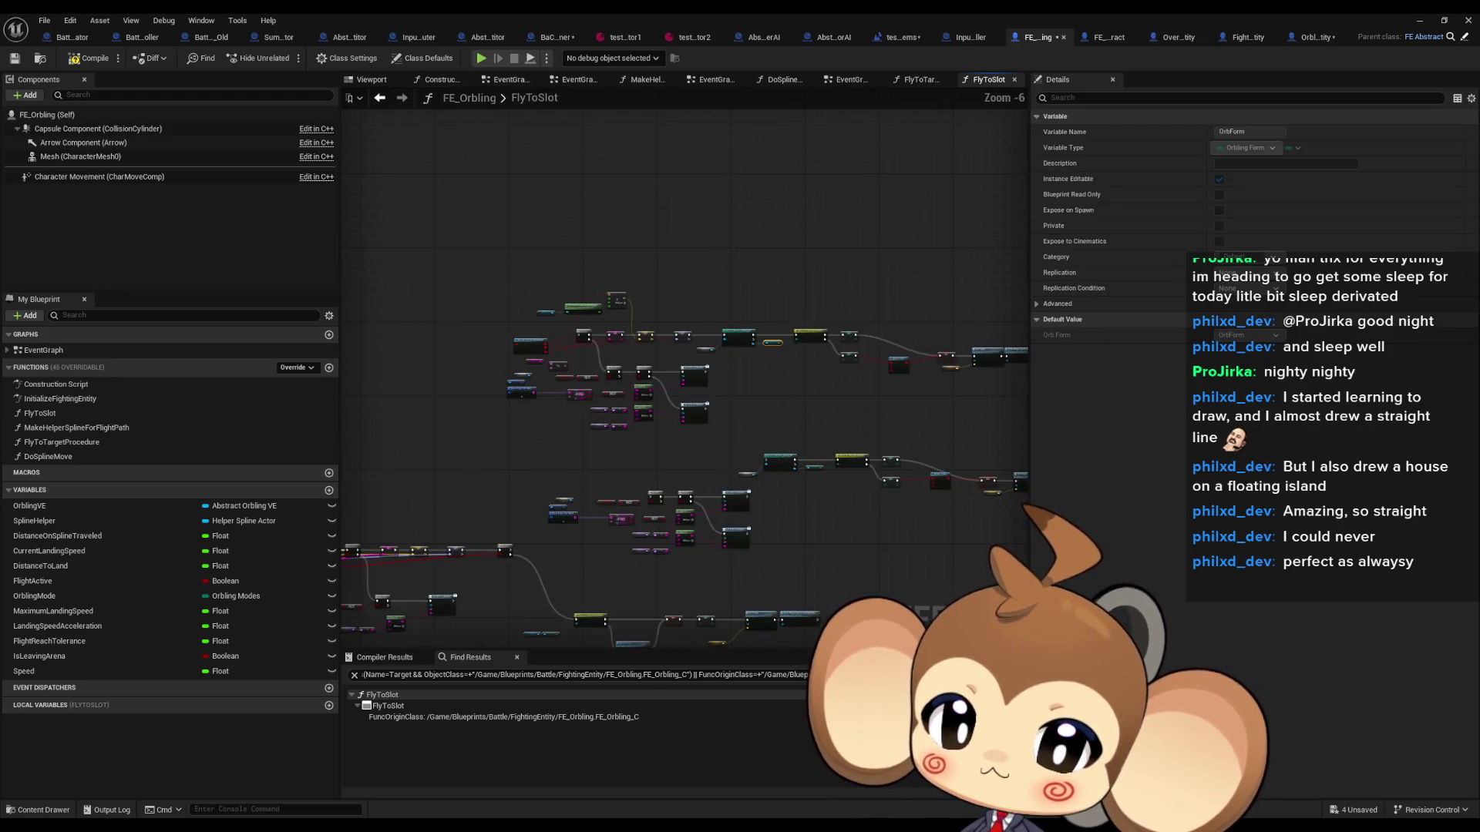
pyautogui.moveTo(810, 362); pyautogui.dragTo(860, 320)
pyautogui.scroll(4, 669, 518)
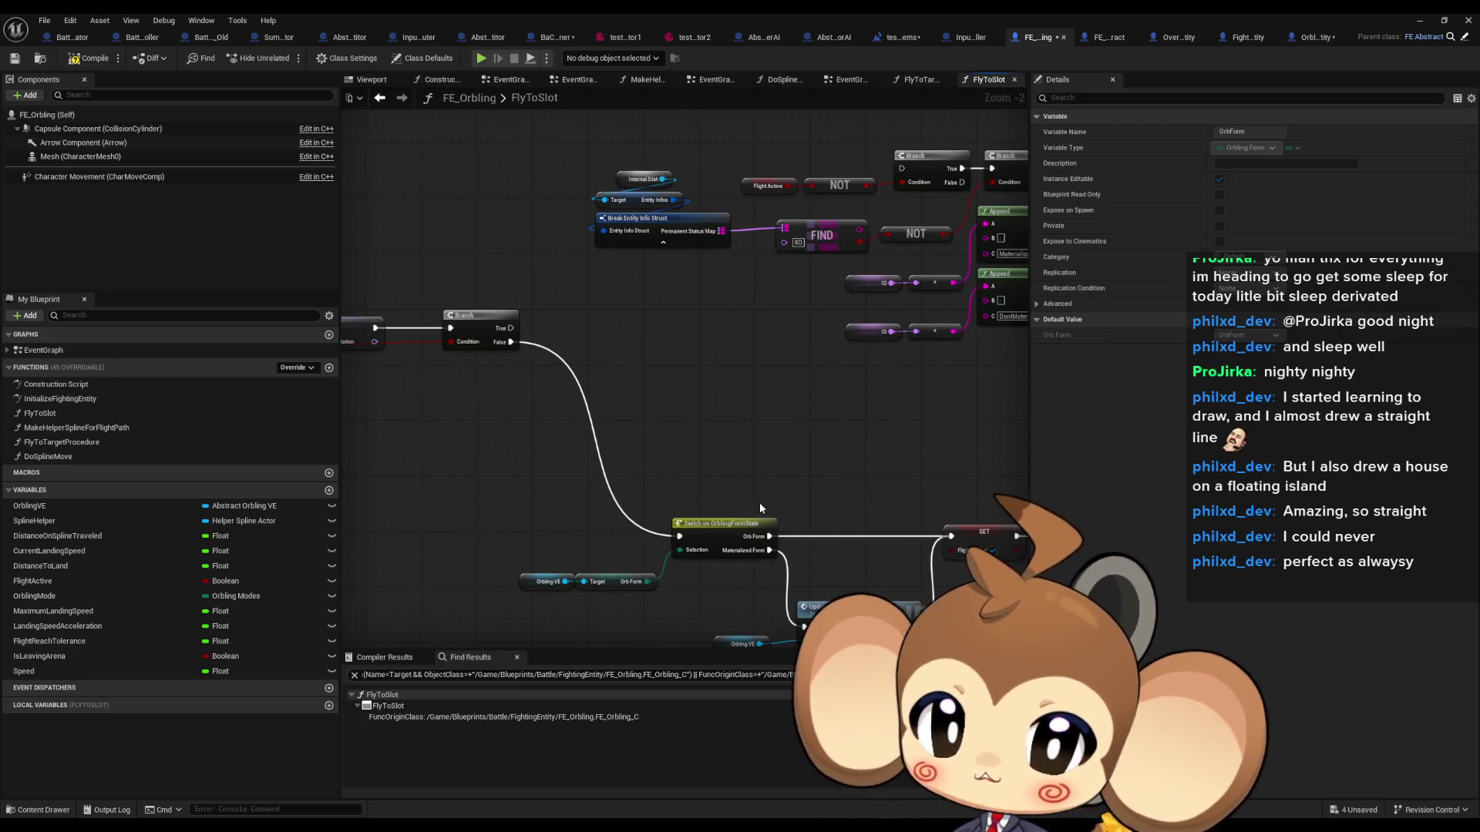
pyautogui.scroll(-2, 577, 475)
pyautogui.moveTo(577, 475); pyautogui.dragTo(479, 545)
pyautogui.scroll(-2, 480, 545)
pyautogui.moveTo(447, 432)
pyautogui.mouseDown()
pyautogui.moveTo(528, 495)
pyautogui.moveTo(990, 624)
pyautogui.mouseUp()
pyautogui.moveTo(429, 235); pyautogui.dragTo(843, 330)
pyautogui.moveTo(630, 317); pyautogui.dragTo(563, 198)
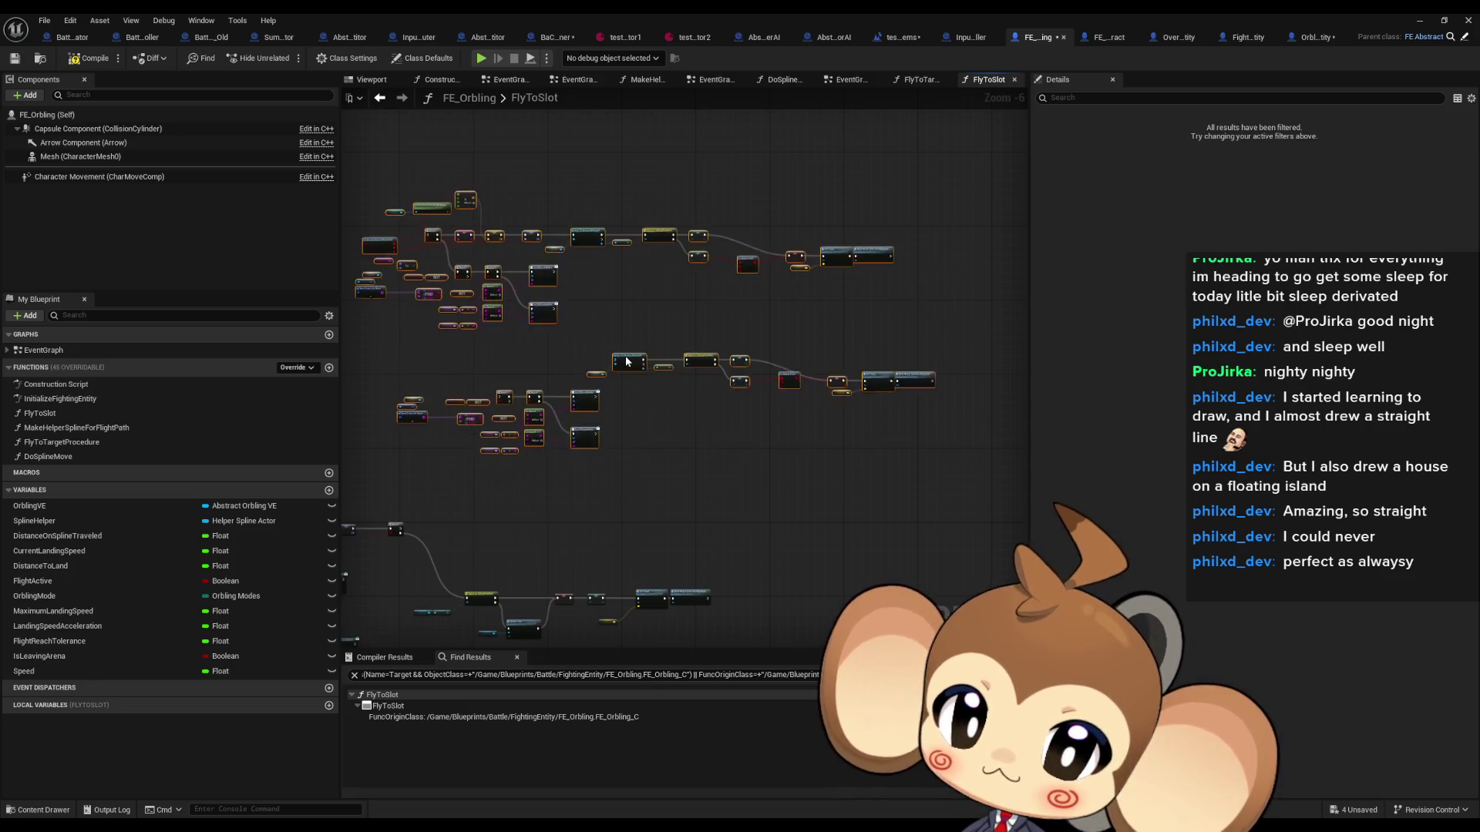
pyautogui.scroll(3, 626, 423)
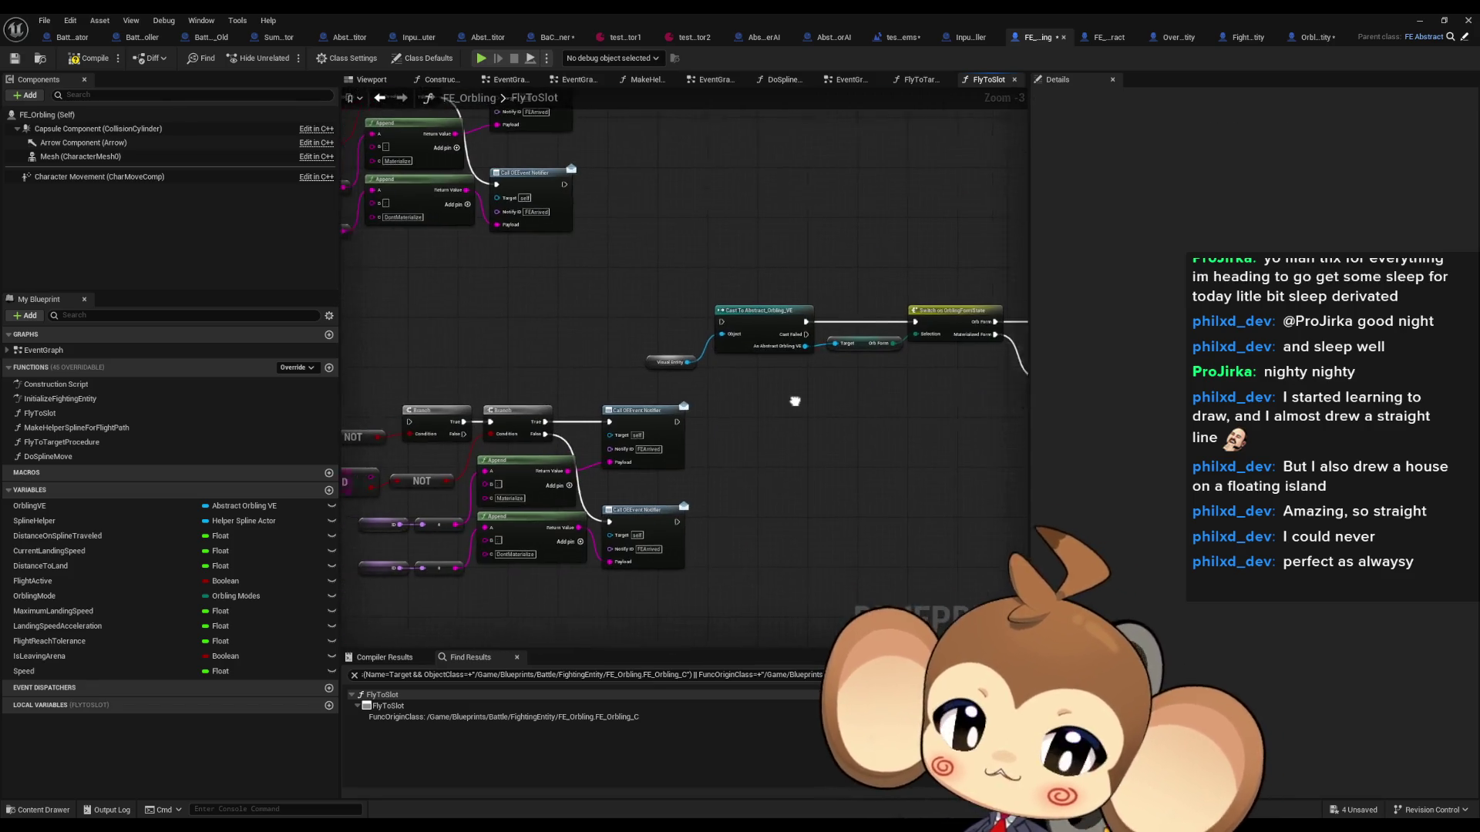
# Step: Delete the lower group of nodes from the graph
pyautogui.moveTo(746, 394)
pyautogui.mouseDown()
pyautogui.moveTo(700, 461)
pyautogui.moveTo(390, 559)
pyautogui.moveTo(578, 495)
pyautogui.moveTo(496, 470)
pyautogui.mouseUp()
pyautogui.press('Delete')
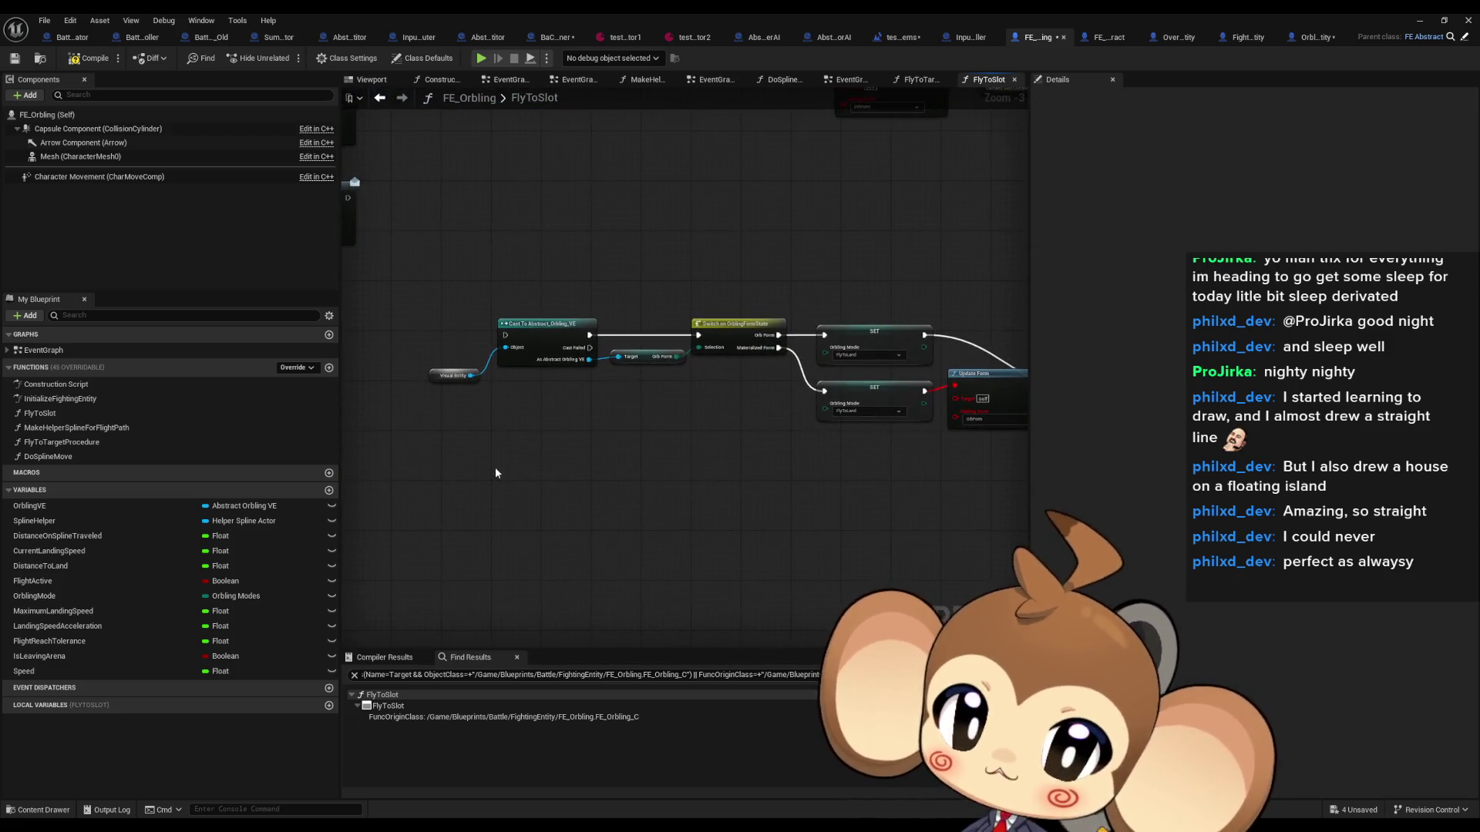
pyautogui.scroll(2, 543, 373)
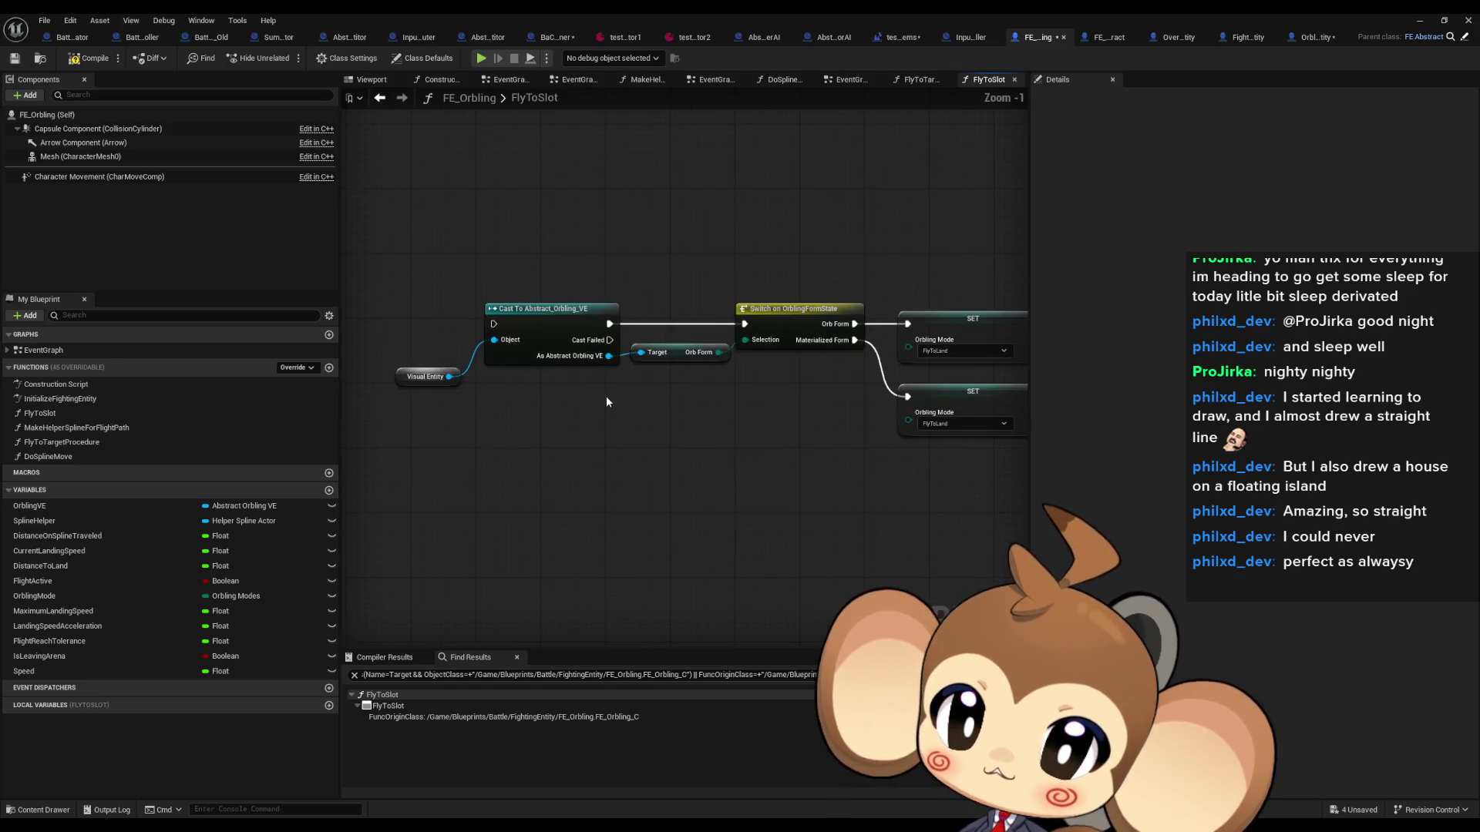
pyautogui.moveTo(637, 393); pyautogui.dragTo(391, 371)
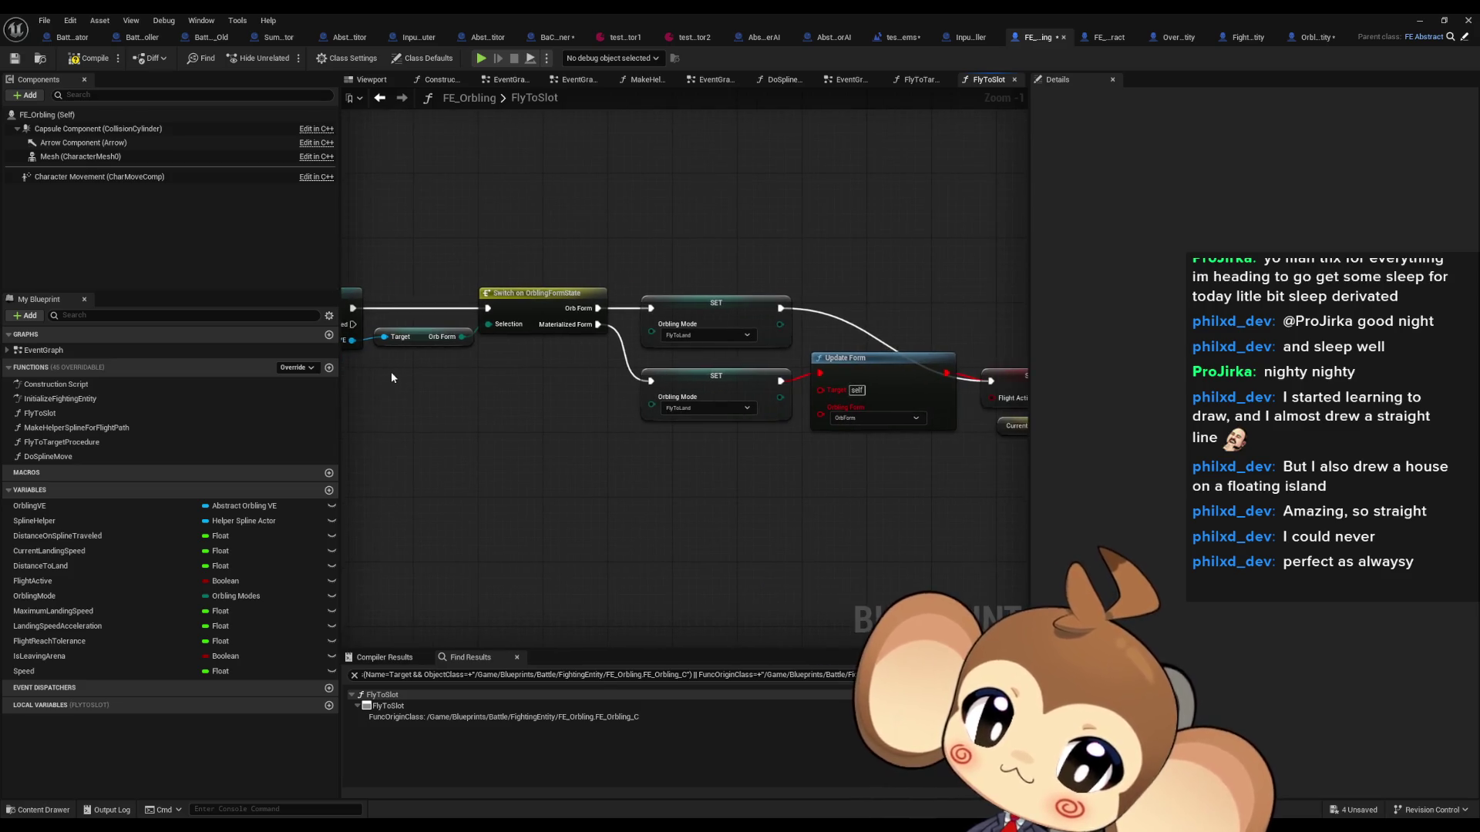
pyautogui.scroll(-3, 609, 407)
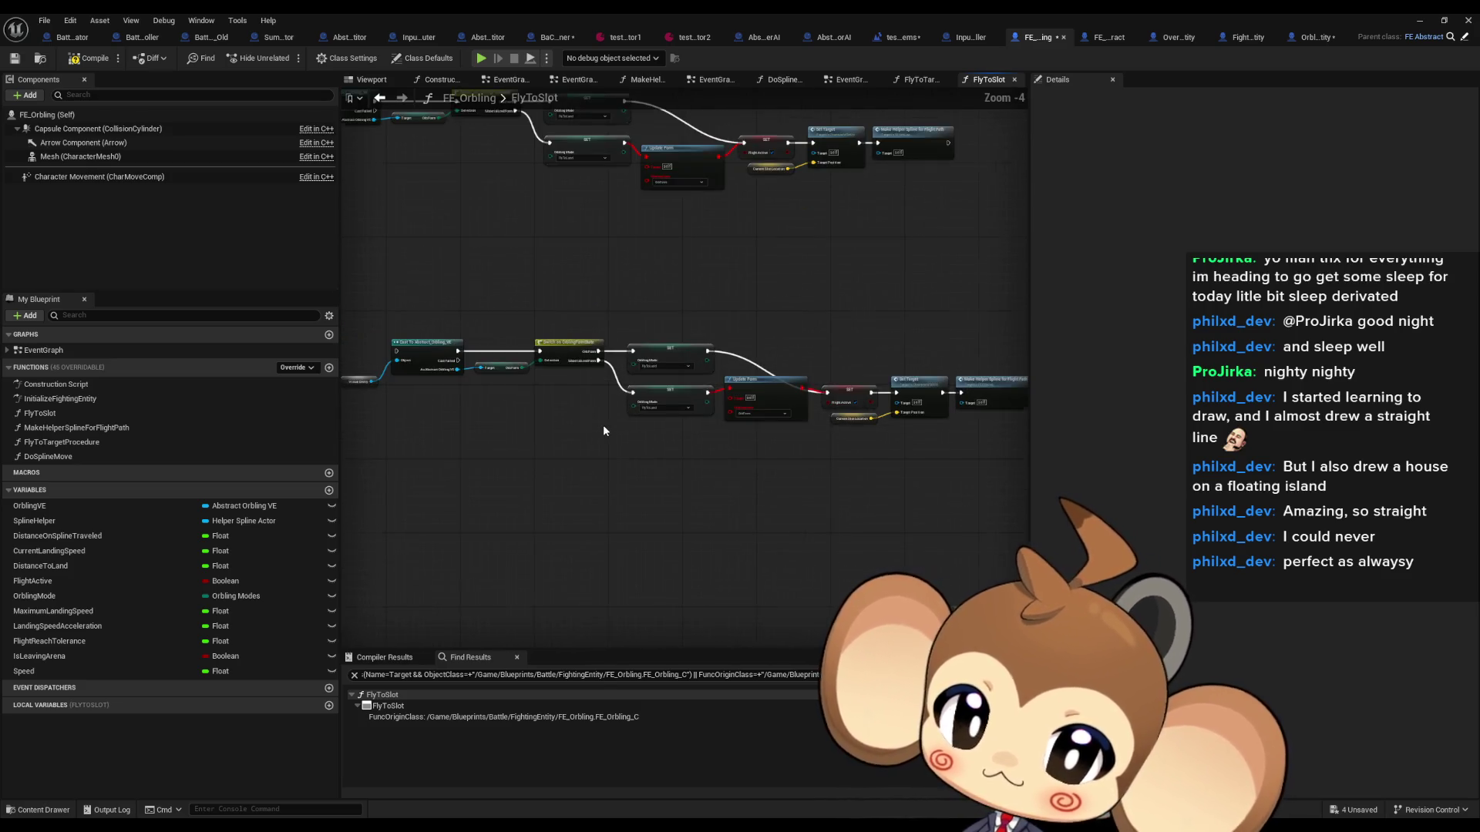
pyautogui.scroll(-4, 603, 430)
pyautogui.scroll(5, 528, 527)
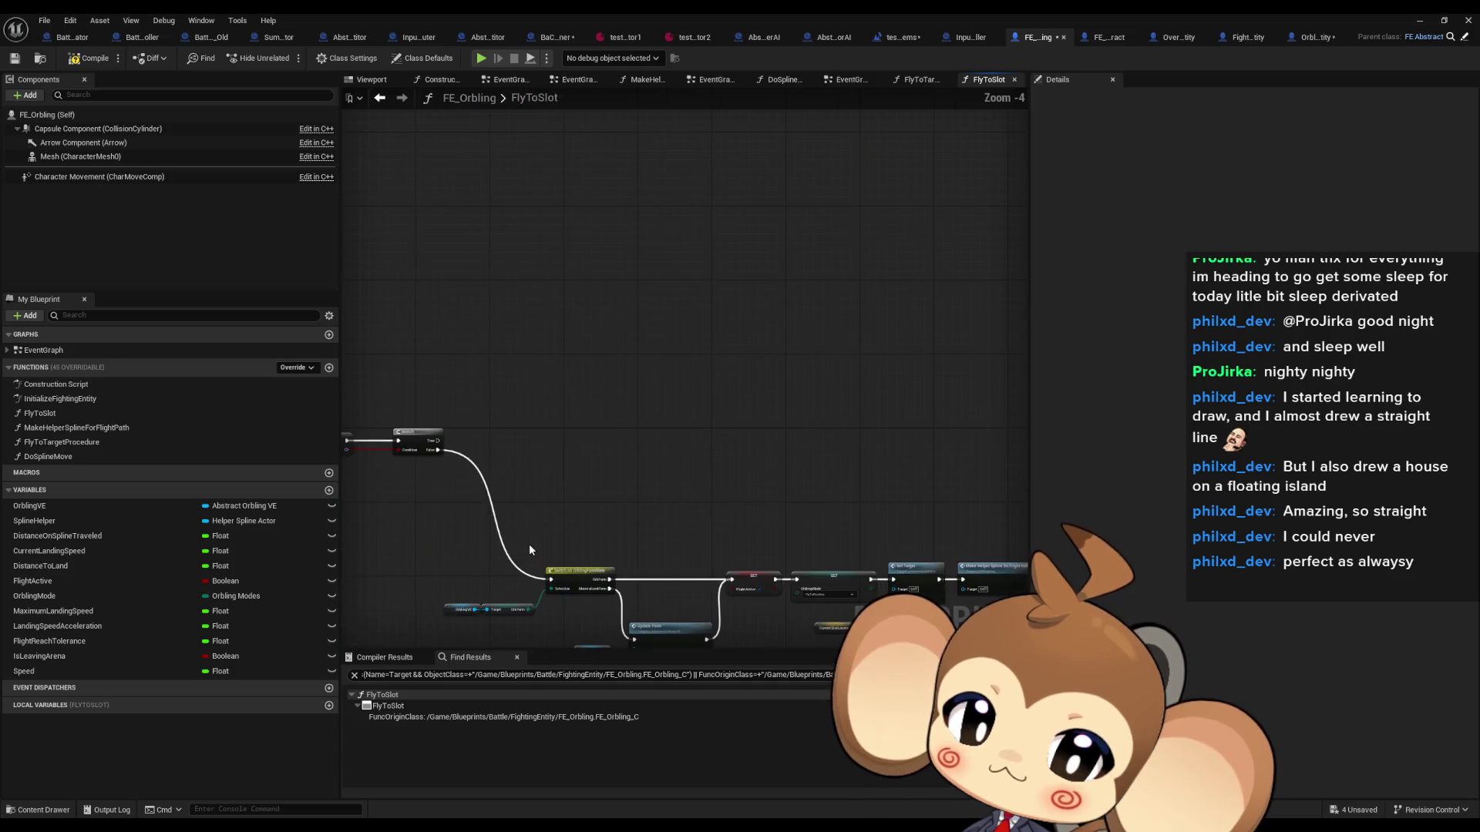
# Step: Move one Orbling Mode setter to the left of the Switch on OrblingFormState
pyautogui.moveTo(448, 574); pyautogui.dragTo(663, 628)
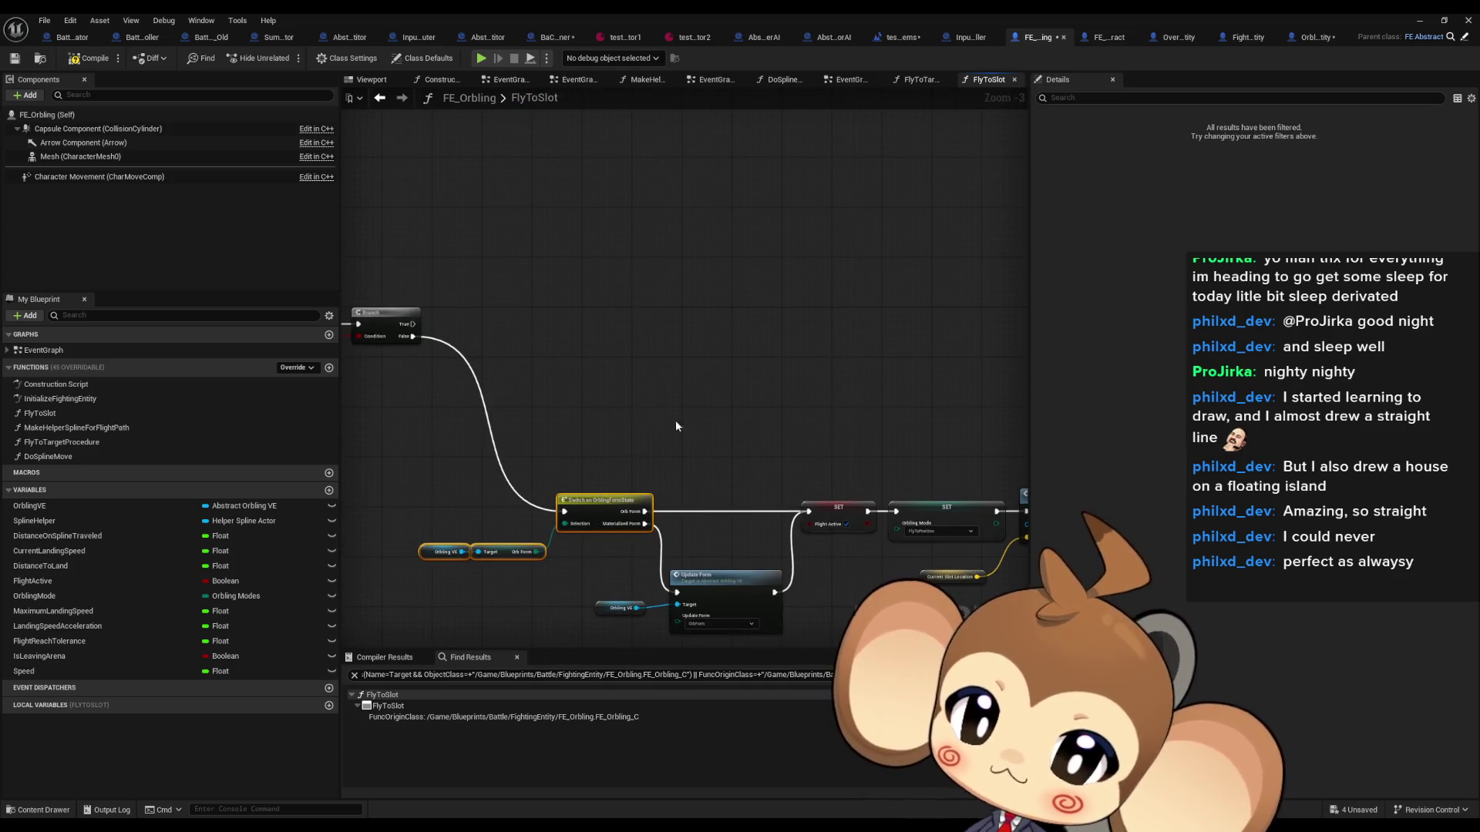
pyautogui.scroll(-5, 569, 191)
pyautogui.scroll(5, 694, 308)
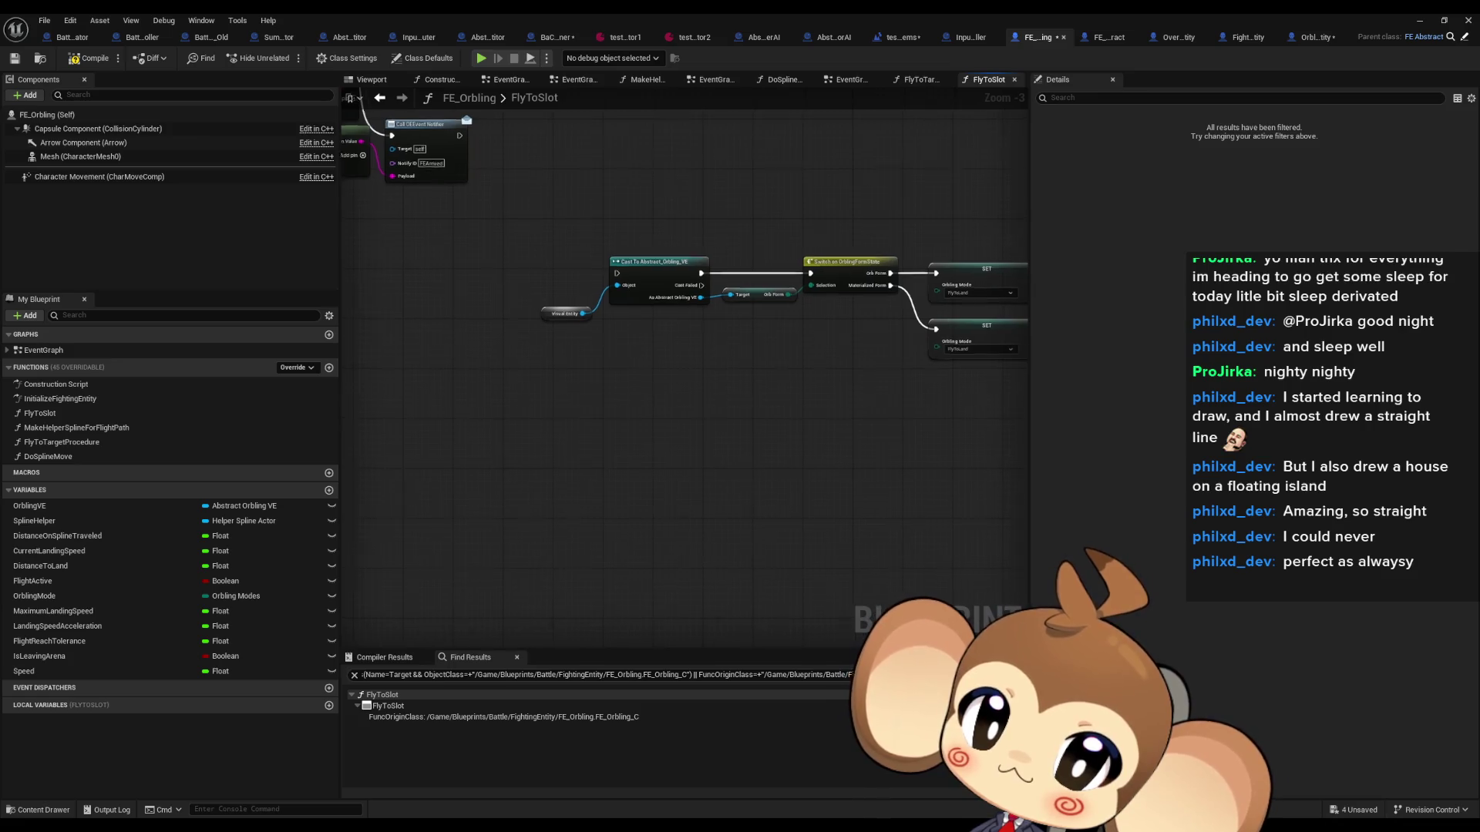
pyautogui.moveTo(693, 385); pyautogui.dragTo(586, 380)
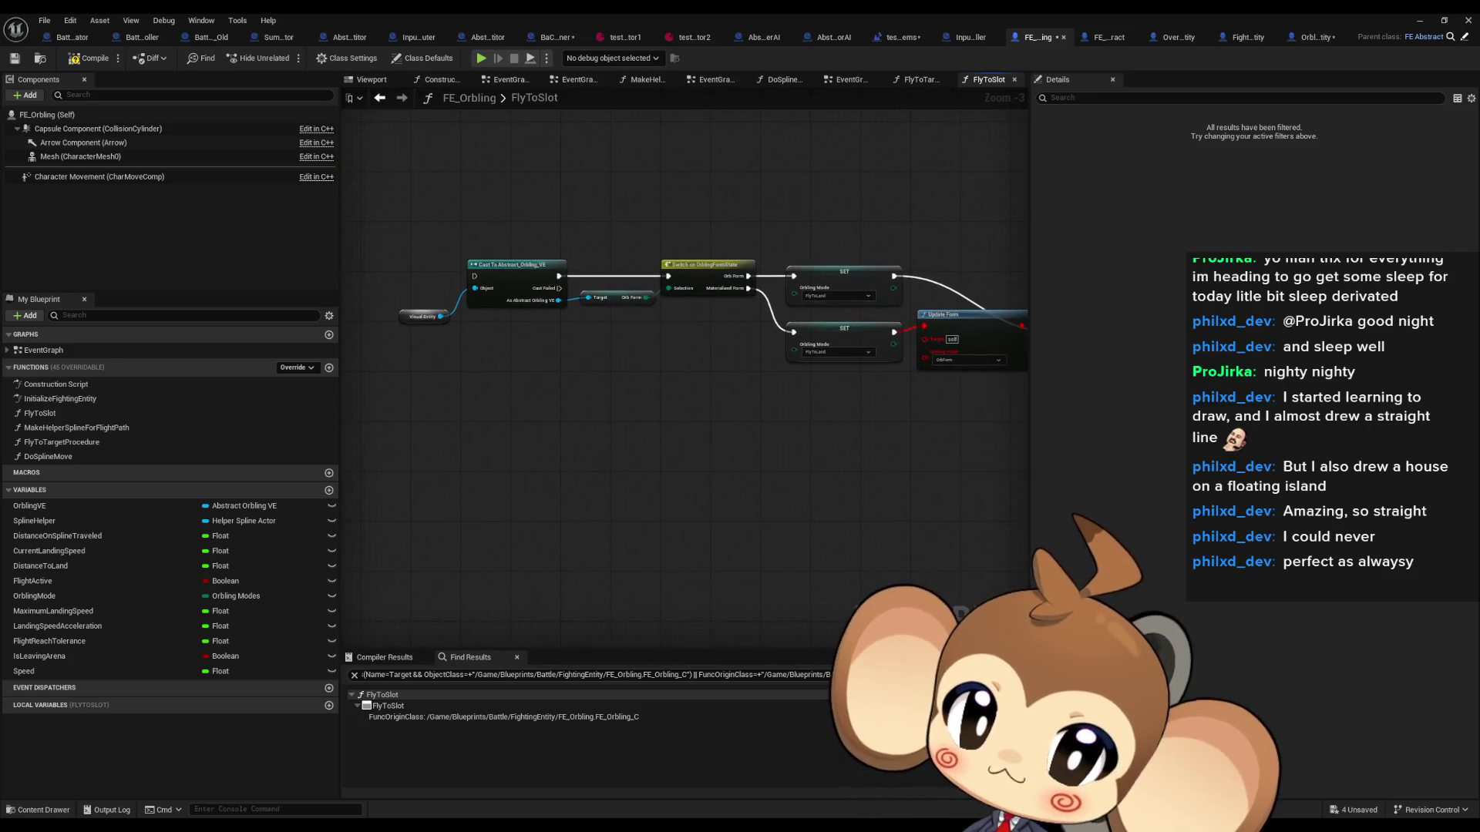
pyautogui.moveTo(770, 231); pyautogui.dragTo(778, 359)
pyautogui.scroll(3, 645, 442)
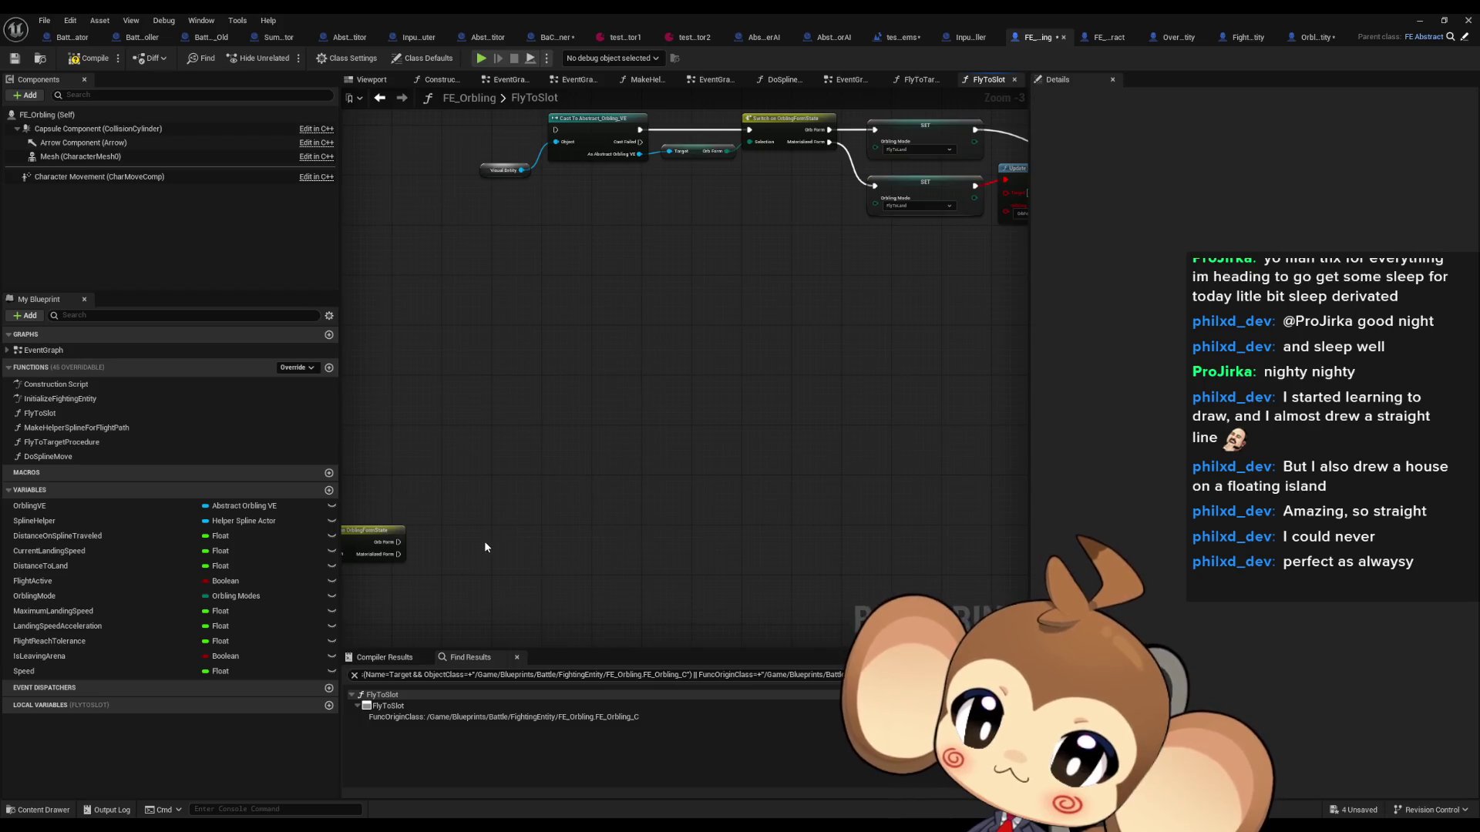
pyautogui.moveTo(483, 534)
pyautogui.mouseDown()
pyautogui.moveTo(755, 397)
pyautogui.moveTo(358, 385)
pyautogui.moveTo(377, 391)
pyautogui.mouseUp()
# Step: Paste Update Form and wire the Materialized Form output into it
pyautogui.click(752, 396)
pyautogui.scroll(-3, 512, 347)
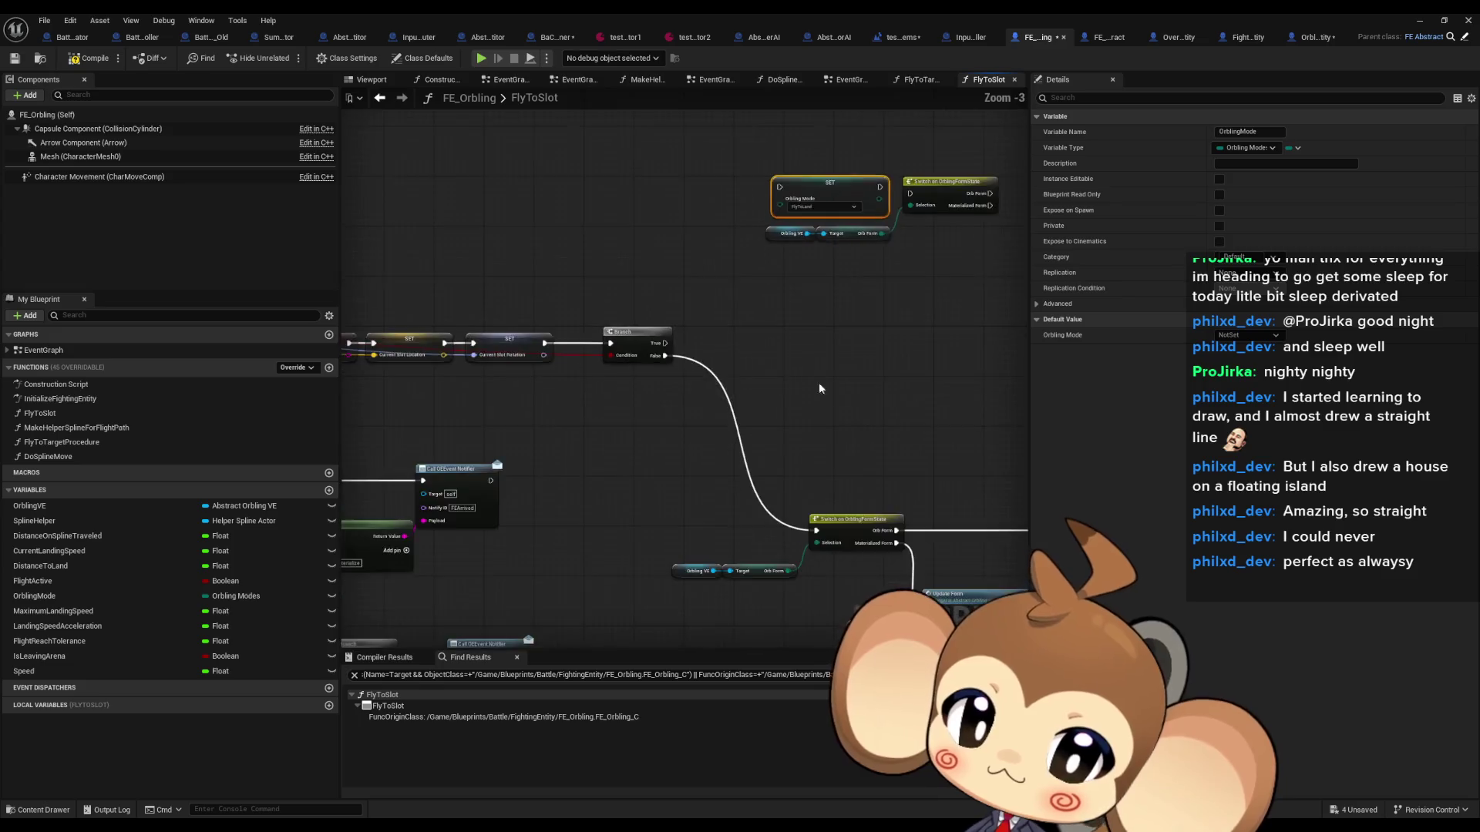
pyautogui.moveTo(512, 288)
pyautogui.mouseDown()
pyautogui.moveTo(420, 270)
pyautogui.moveTo(581, 456)
pyautogui.moveTo(541, 343)
pyautogui.mouseUp()
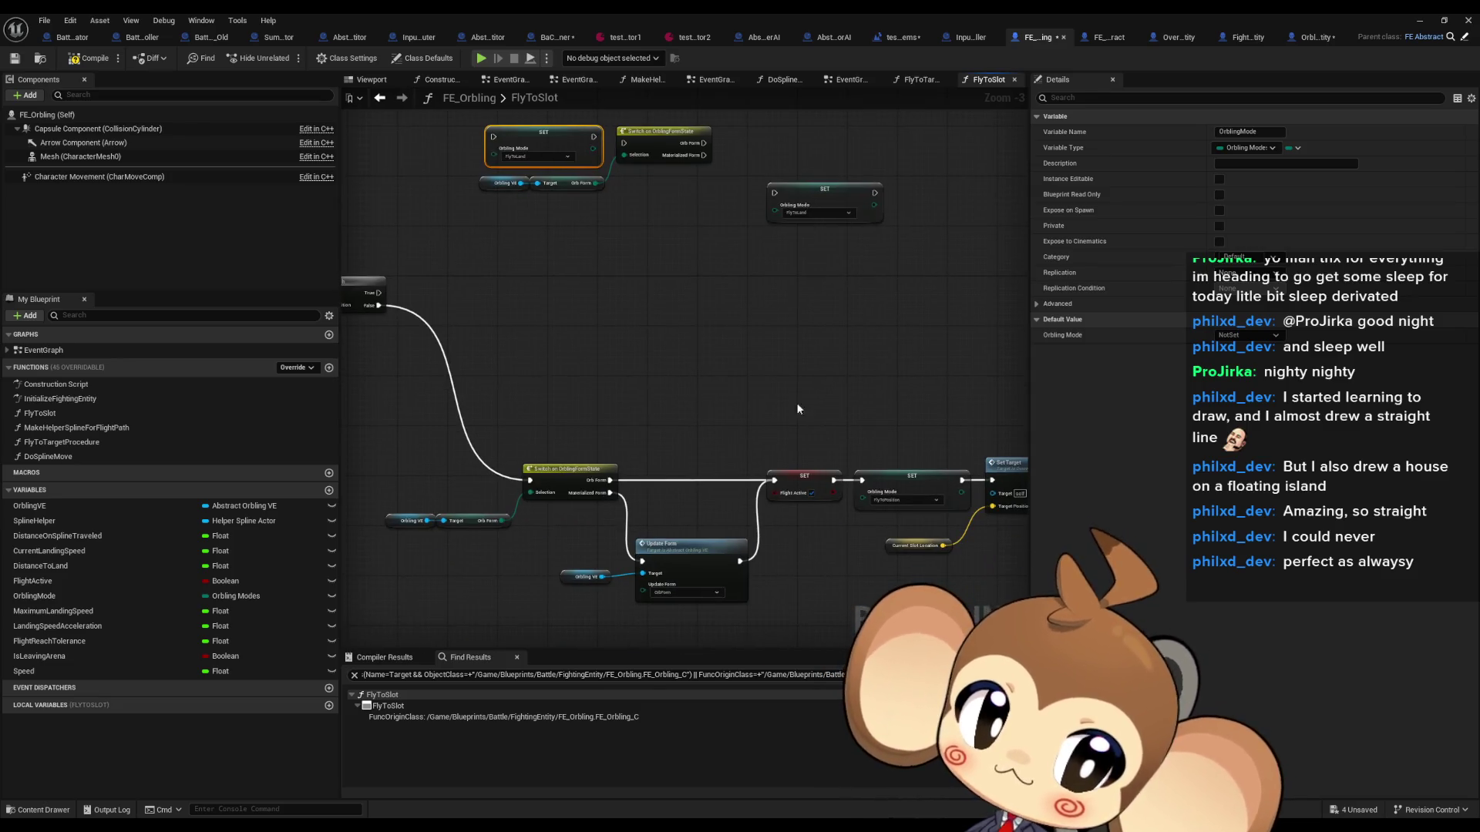
pyautogui.click(686, 584)
pyautogui.moveTo(686, 584)
pyautogui.mouseDown()
pyautogui.moveTo(655, 309)
pyautogui.moveTo(570, 92)
pyautogui.moveTo(593, 496)
pyautogui.mouseUp()
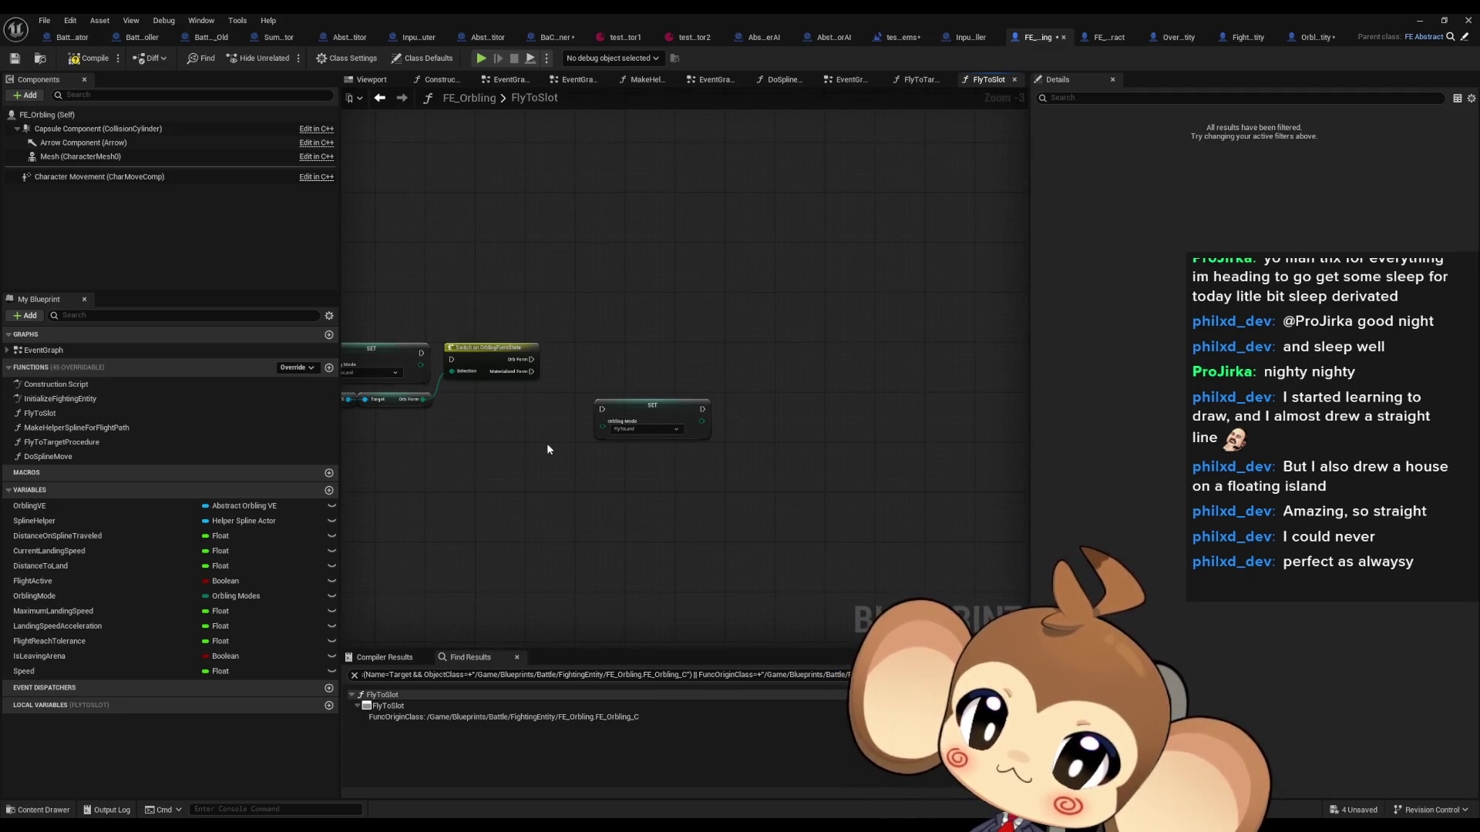
pyautogui.hotkey('ctrl', 'v')
pyautogui.moveTo(532, 371)
pyautogui.mouseDown()
pyautogui.moveTo(609, 397)
pyautogui.moveTo(572, 474)
pyautogui.moveTo(589, 483)
pyautogui.mouseUp()
pyautogui.moveTo(687, 326); pyautogui.dragTo(801, 337)
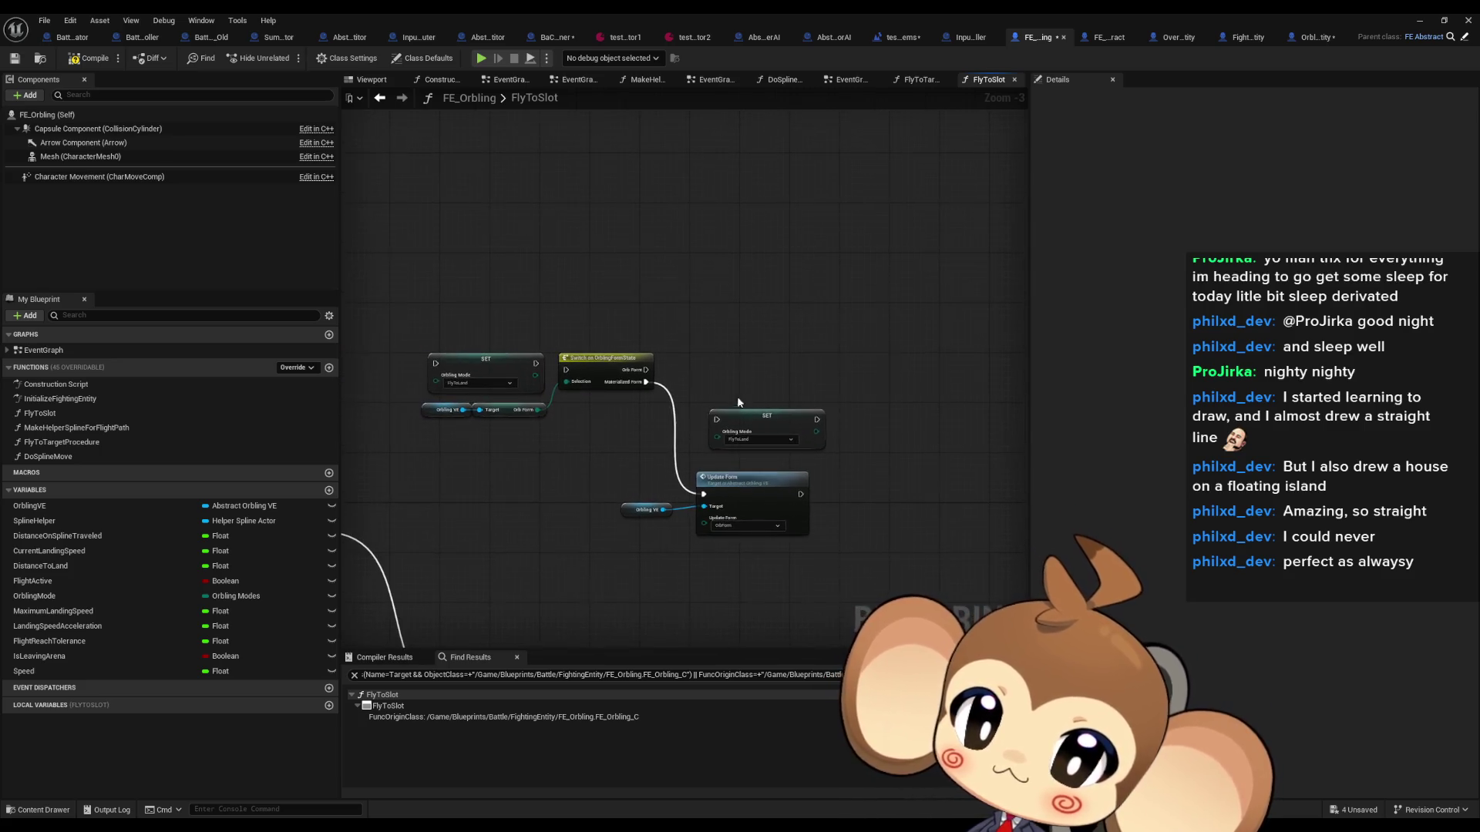
# Step: Delete the leftover SET node and wire Update Form into the Orbling Mode SET
pyautogui.click(777, 438)
pyautogui.press('Delete')
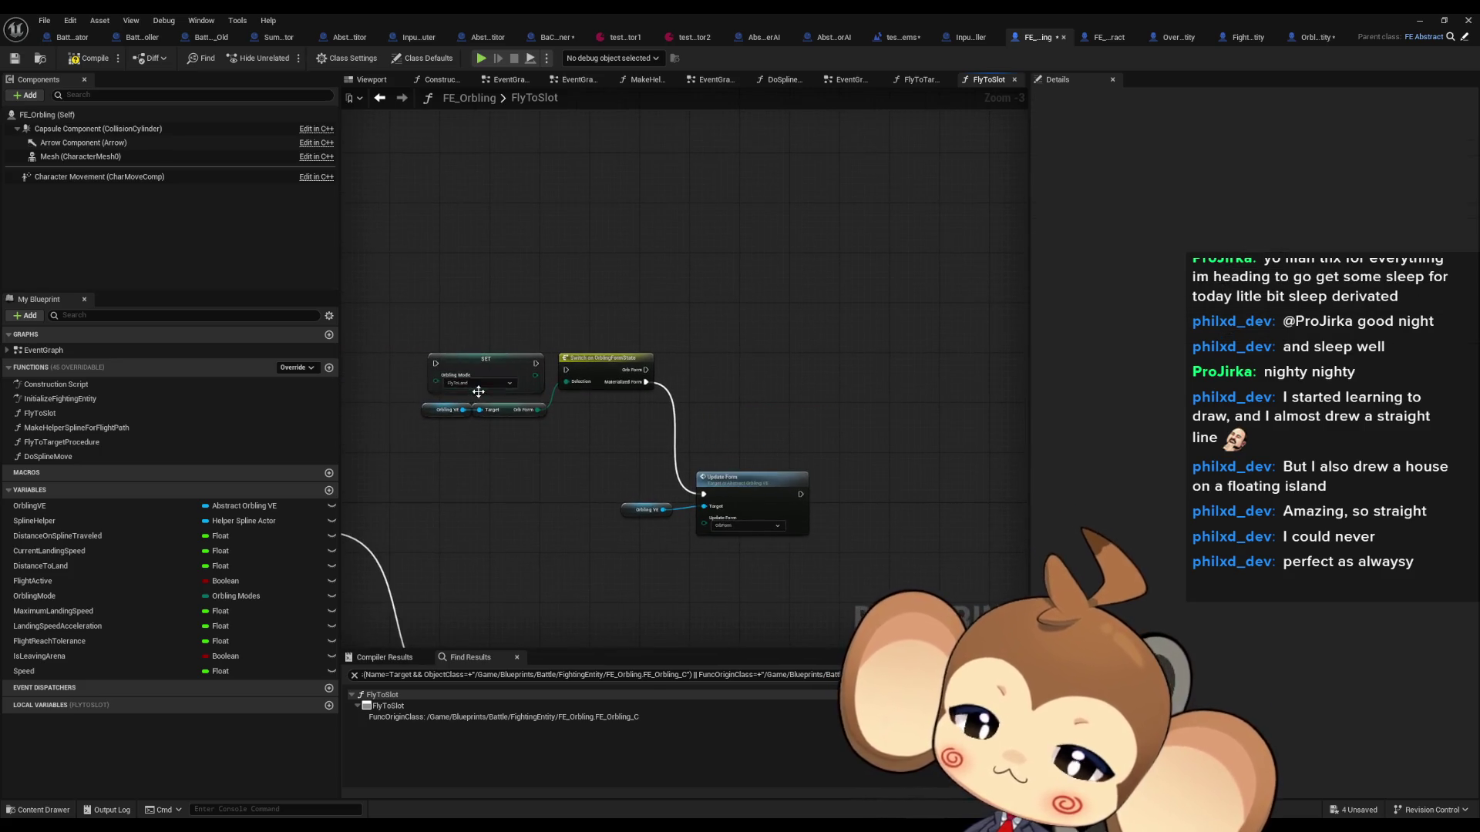
pyautogui.moveTo(478, 391)
pyautogui.mouseDown()
pyautogui.moveTo(662, 362)
pyautogui.moveTo(947, 395)
pyautogui.moveTo(834, 437)
pyautogui.moveTo(801, 494)
pyautogui.mouseUp()
pyautogui.moveTo(904, 369); pyautogui.dragTo(648, 373)
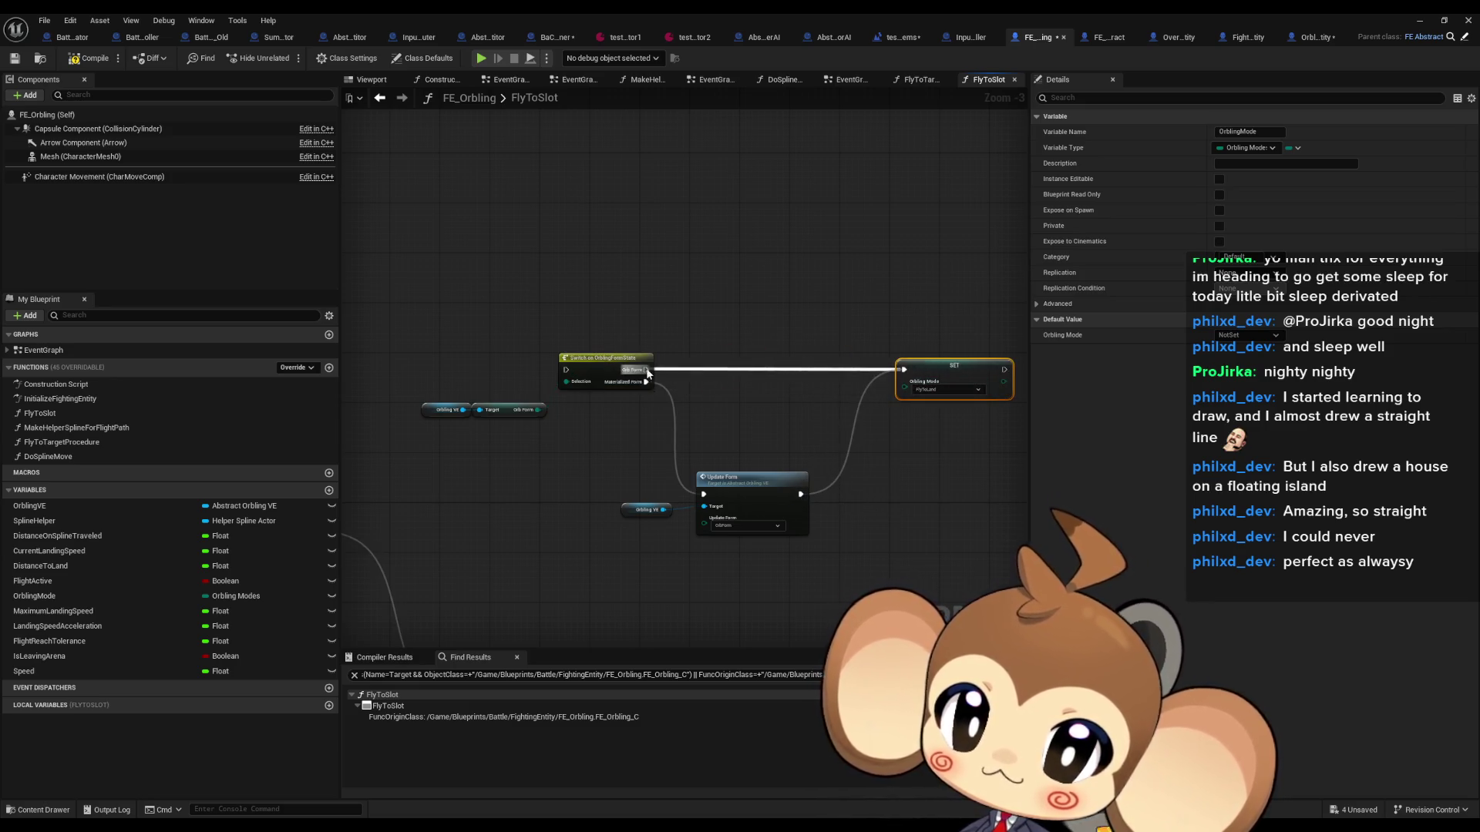
# Step: Copy the SET, Set Target and Make Helper Spline nodes into the upper chain
pyautogui.moveTo(792, 423); pyautogui.dragTo(799, 261)
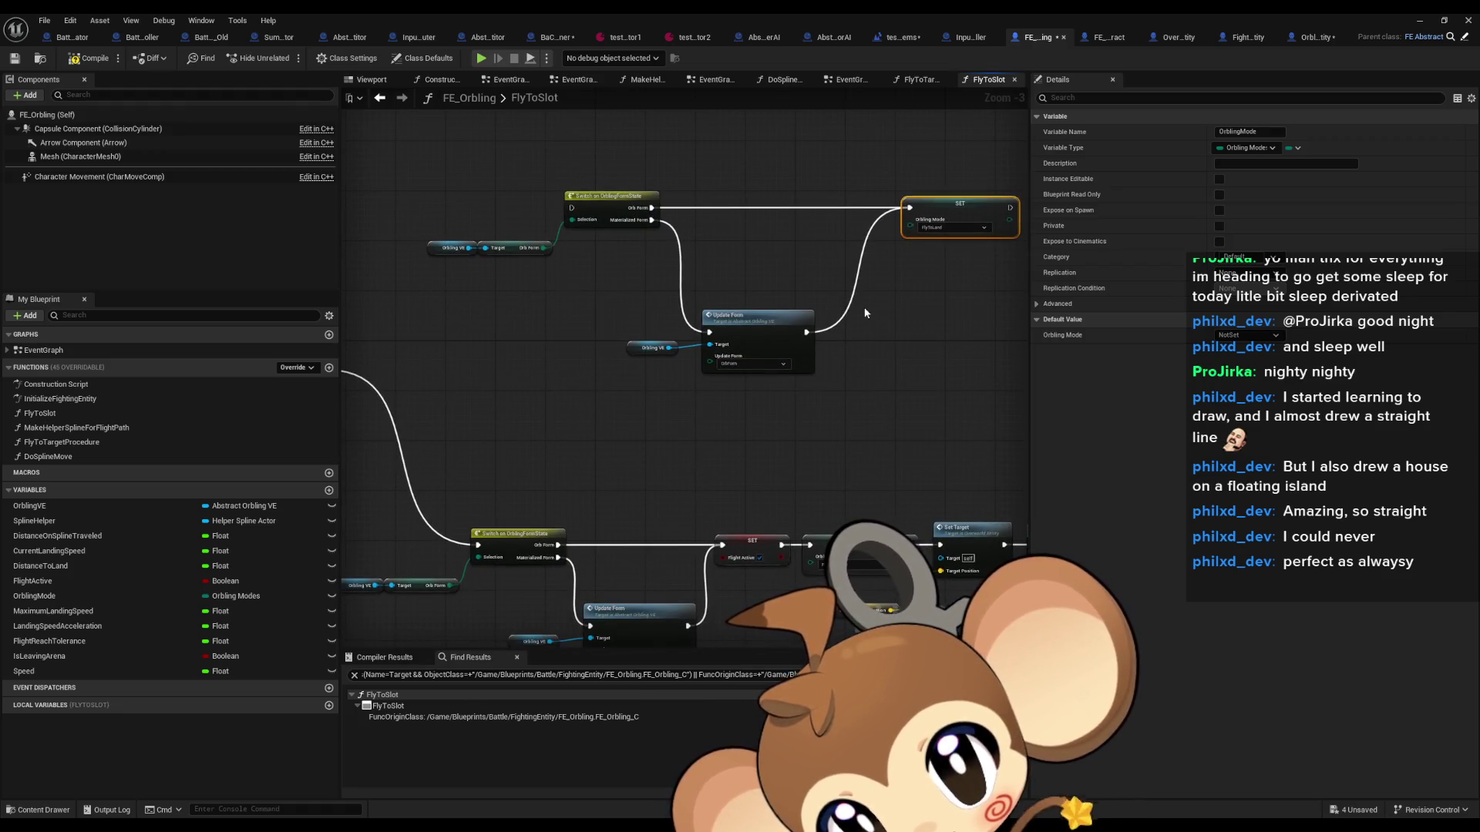
pyautogui.moveTo(865, 312); pyautogui.dragTo(764, 311)
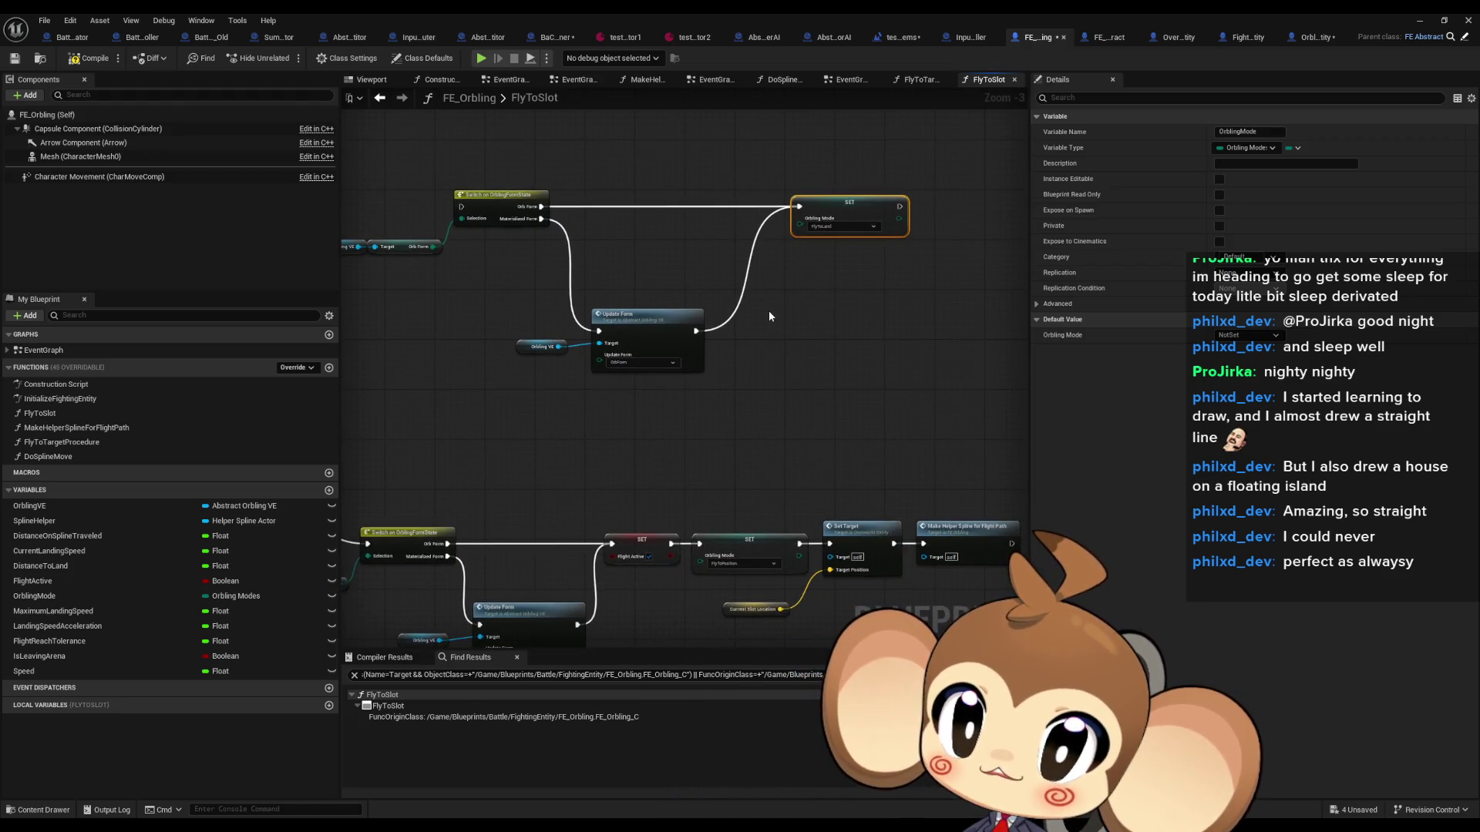
pyautogui.scroll(-2, 769, 311)
pyautogui.moveTo(863, 209)
pyautogui.mouseDown()
pyautogui.moveTo(692, 475)
pyautogui.moveTo(802, 384)
pyautogui.mouseUp()
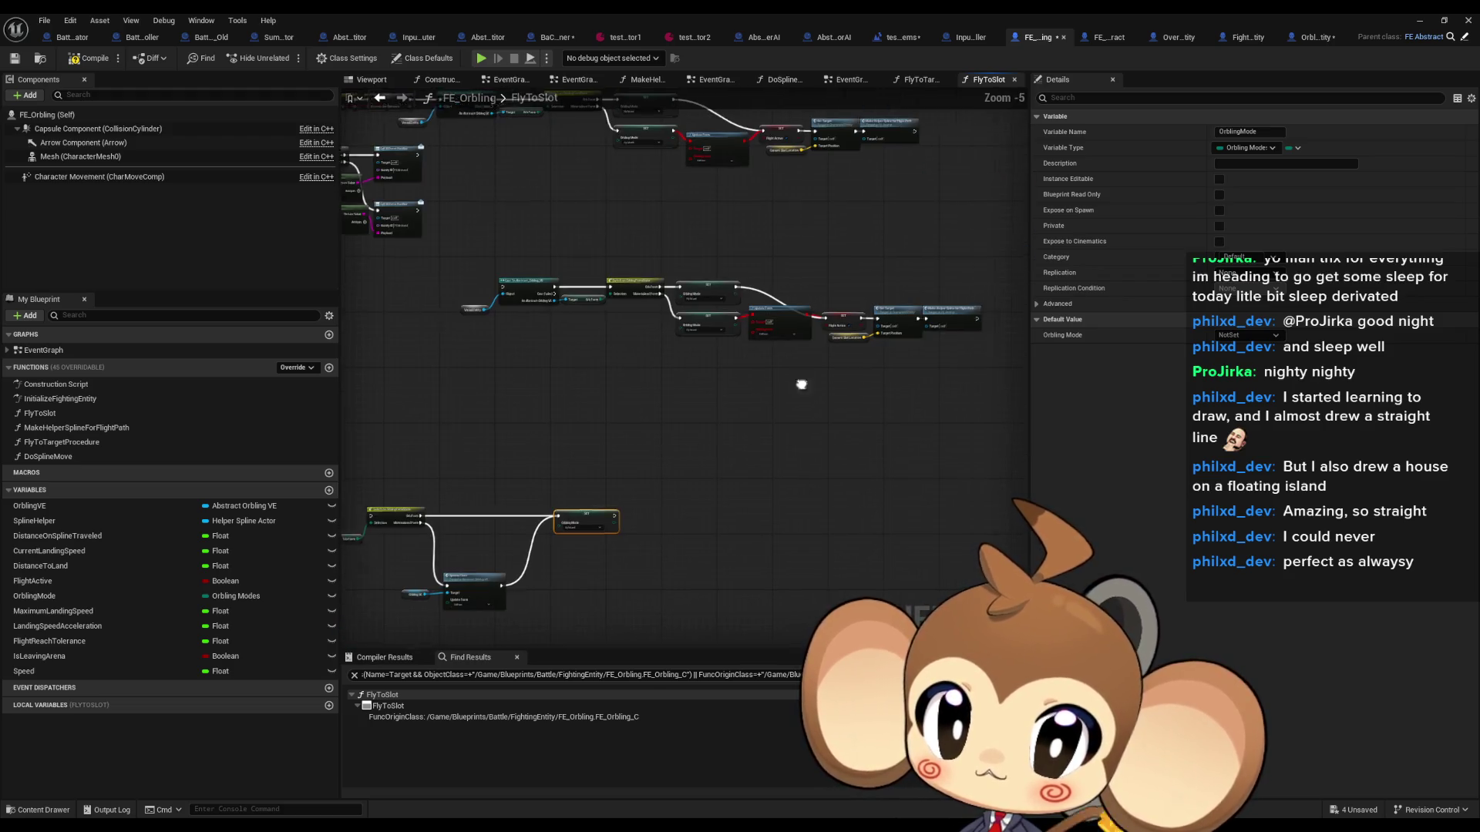
pyautogui.scroll(3, 686, 364)
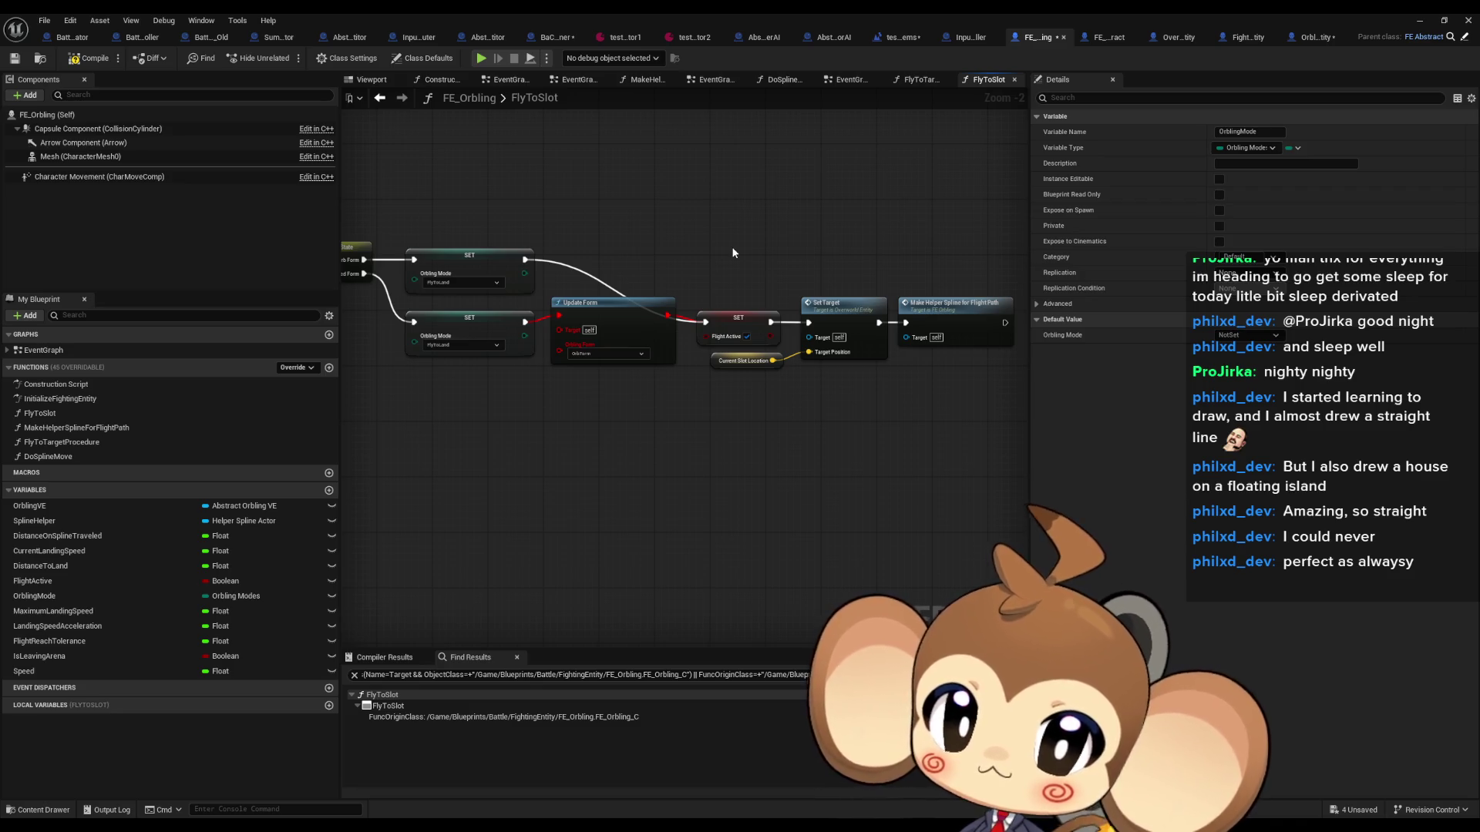
pyautogui.moveTo(734, 263); pyautogui.dragTo(973, 401)
pyautogui.hotkey('ctrl', 'c')
pyautogui.scroll(-3, 925, 416)
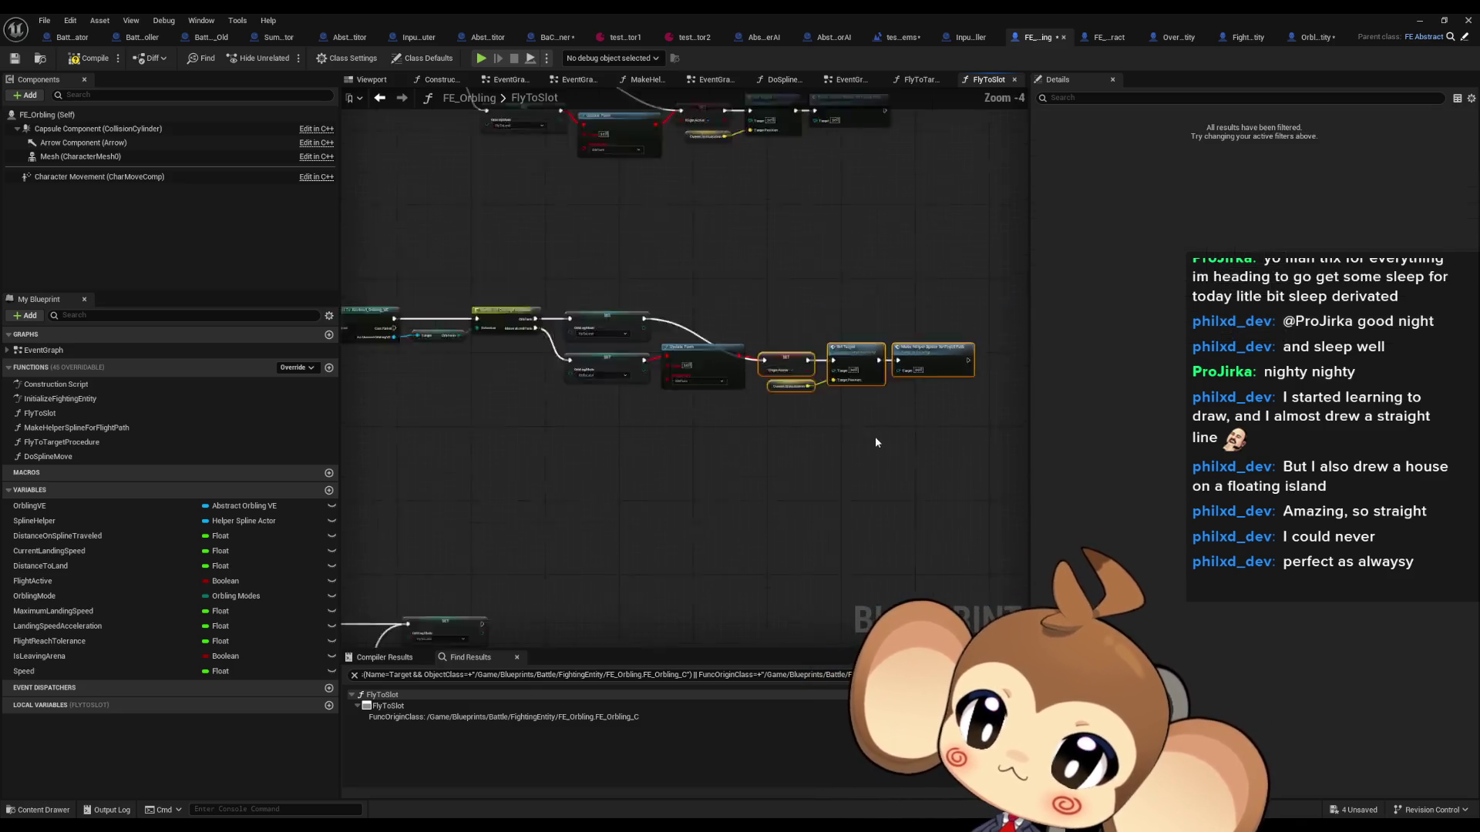
pyautogui.hotkey('ctrl', 'v')
pyautogui.scroll(3, 710, 484)
pyautogui.moveTo(711, 484); pyautogui.dragTo(640, 472)
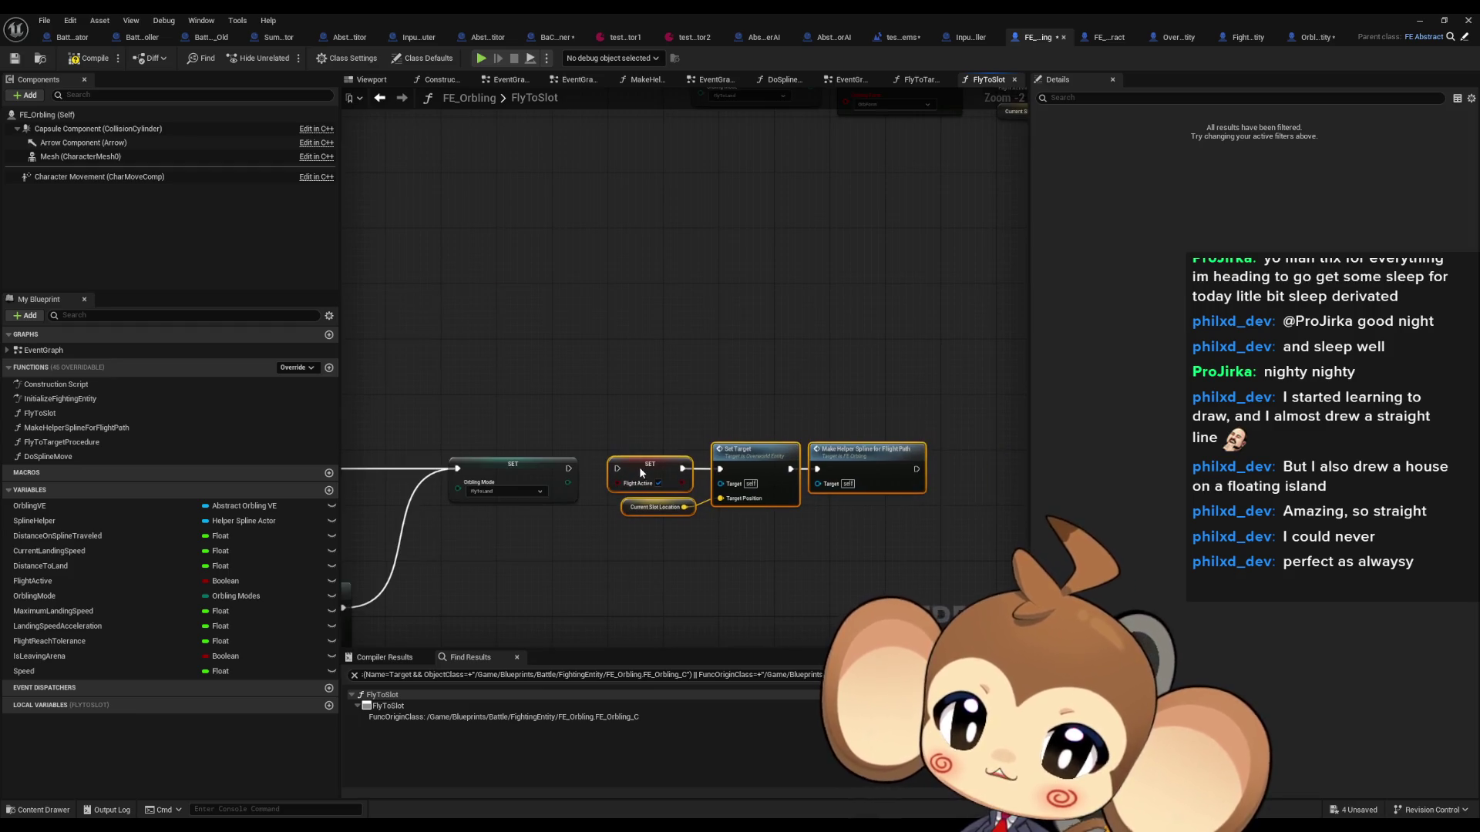
pyautogui.scroll(-1, 678, 386)
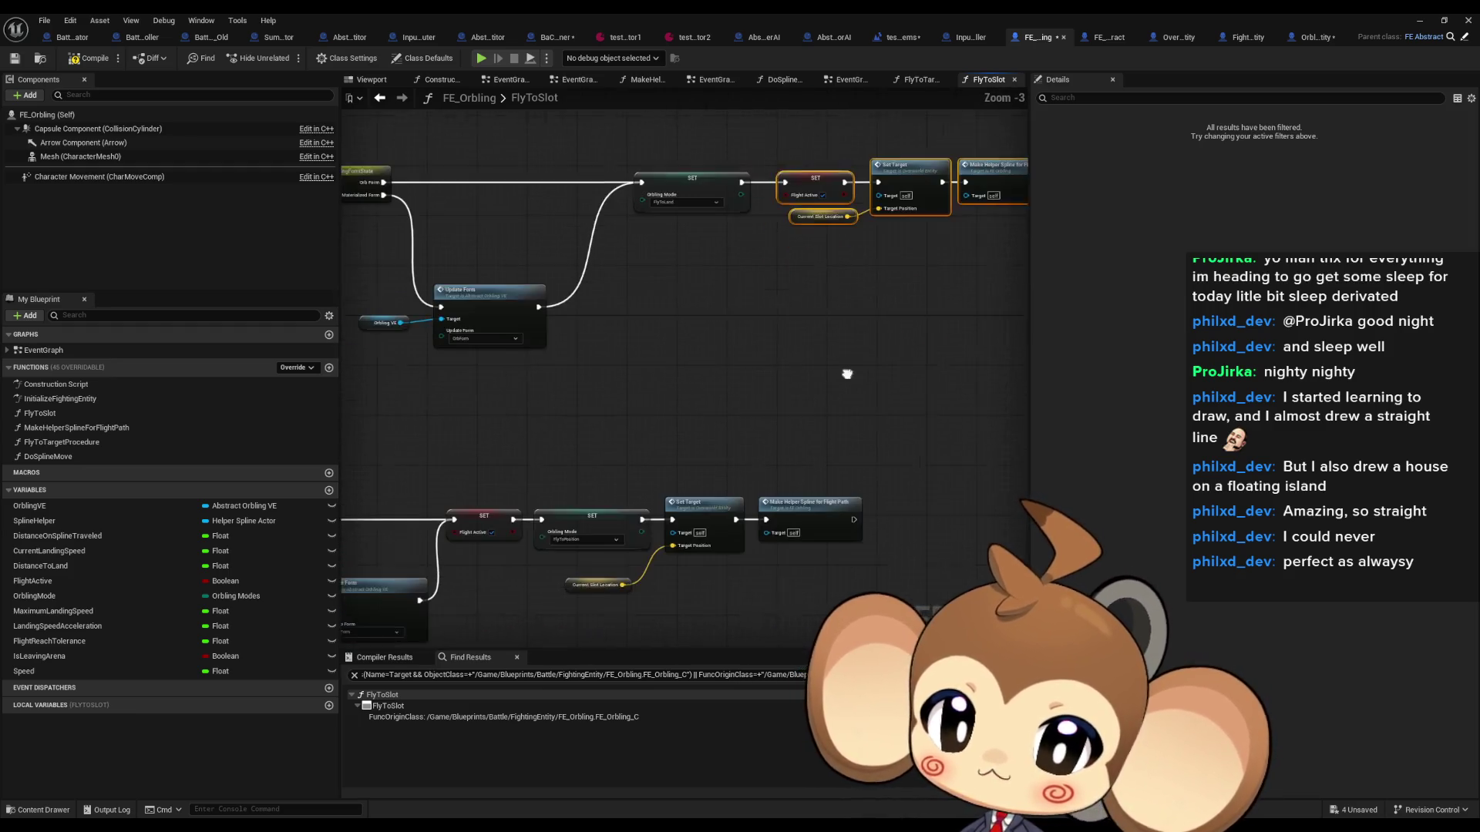
pyautogui.click(819, 486)
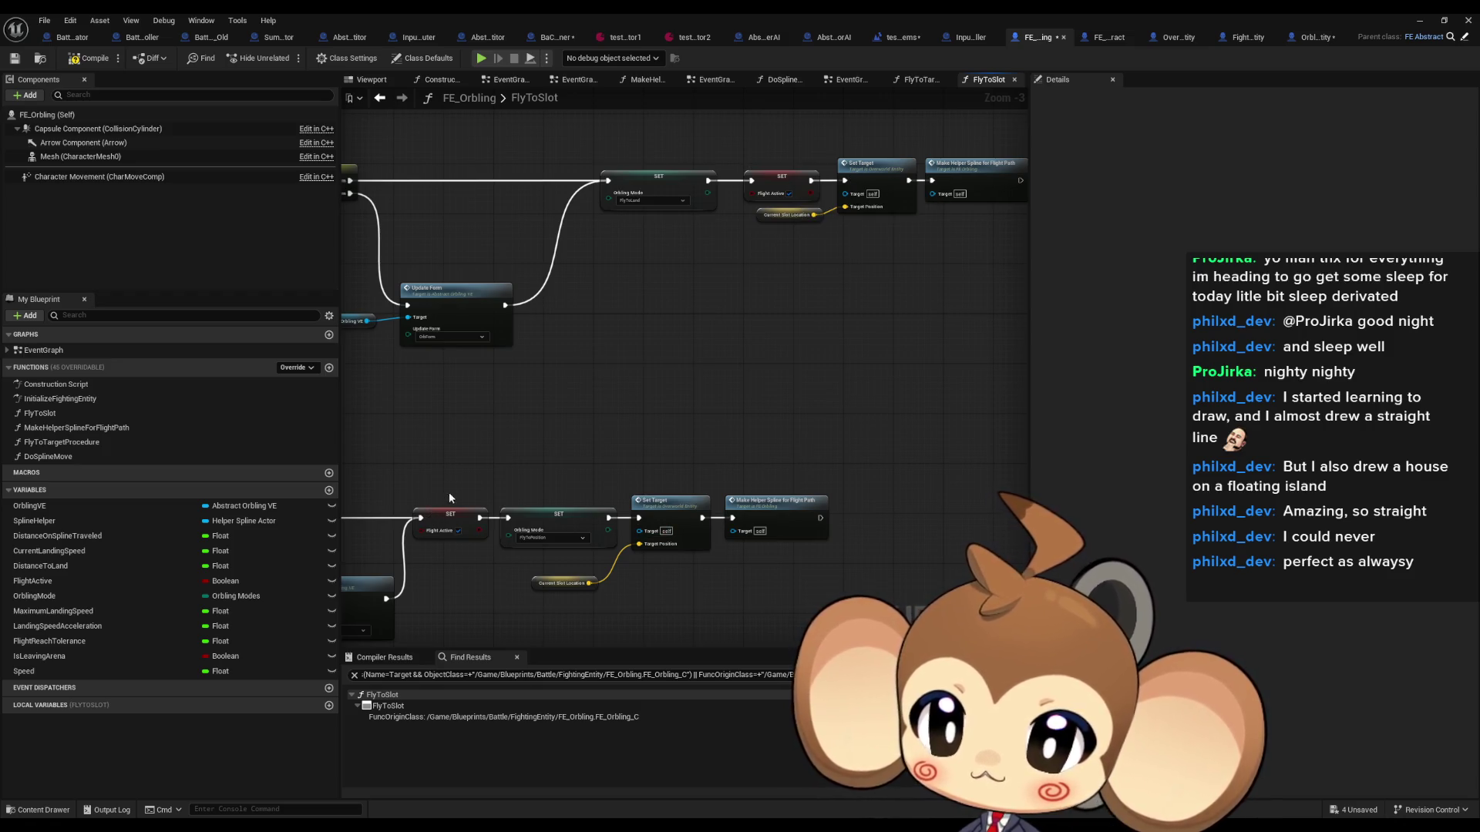
# Step: Pull the Branch out of the chain so the SET feeds the Switch directly
pyautogui.moveTo(444, 501); pyautogui.dragTo(726, 503)
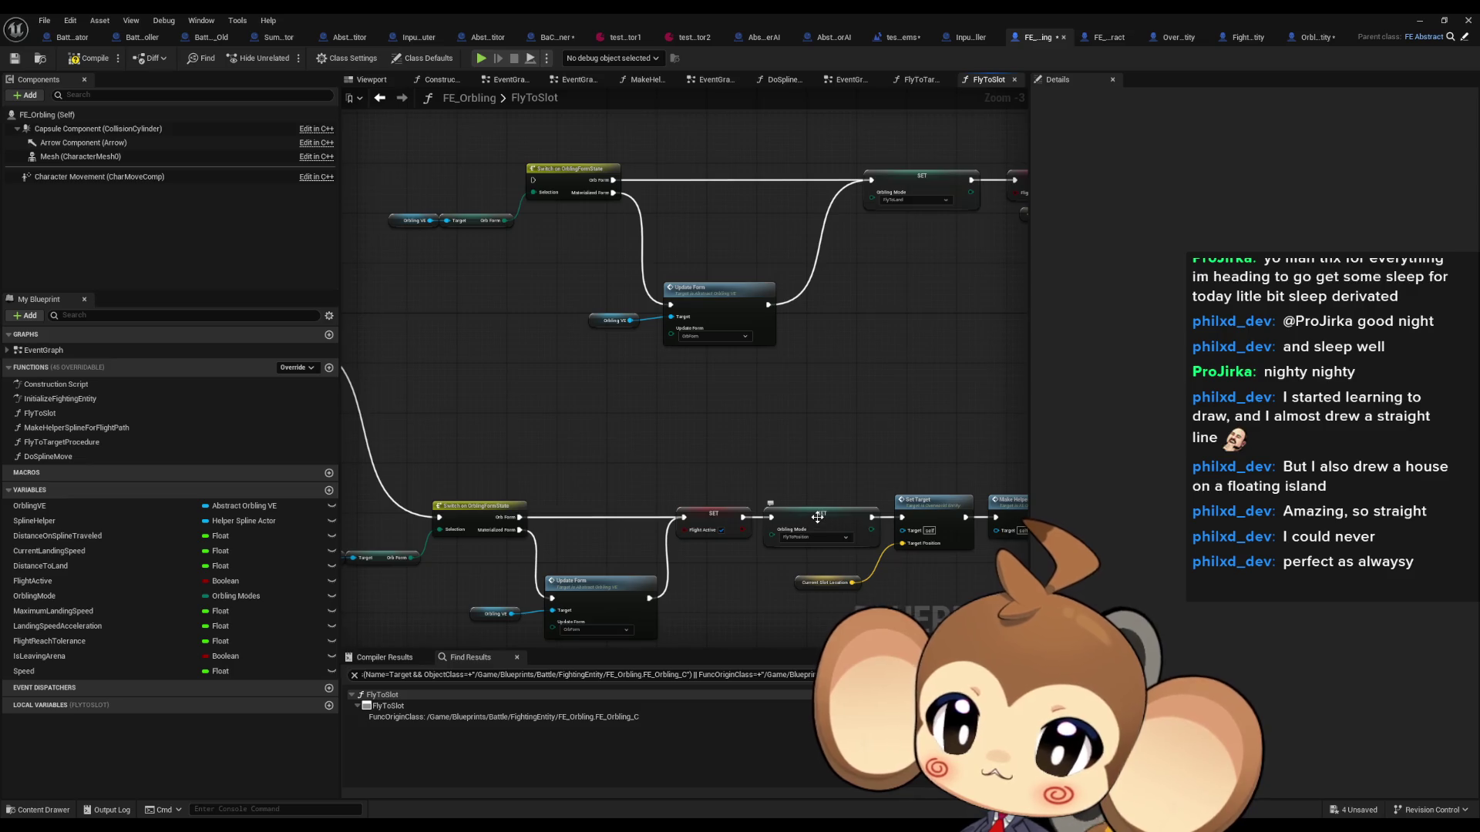
pyautogui.moveTo(504, 483); pyautogui.dragTo(772, 417)
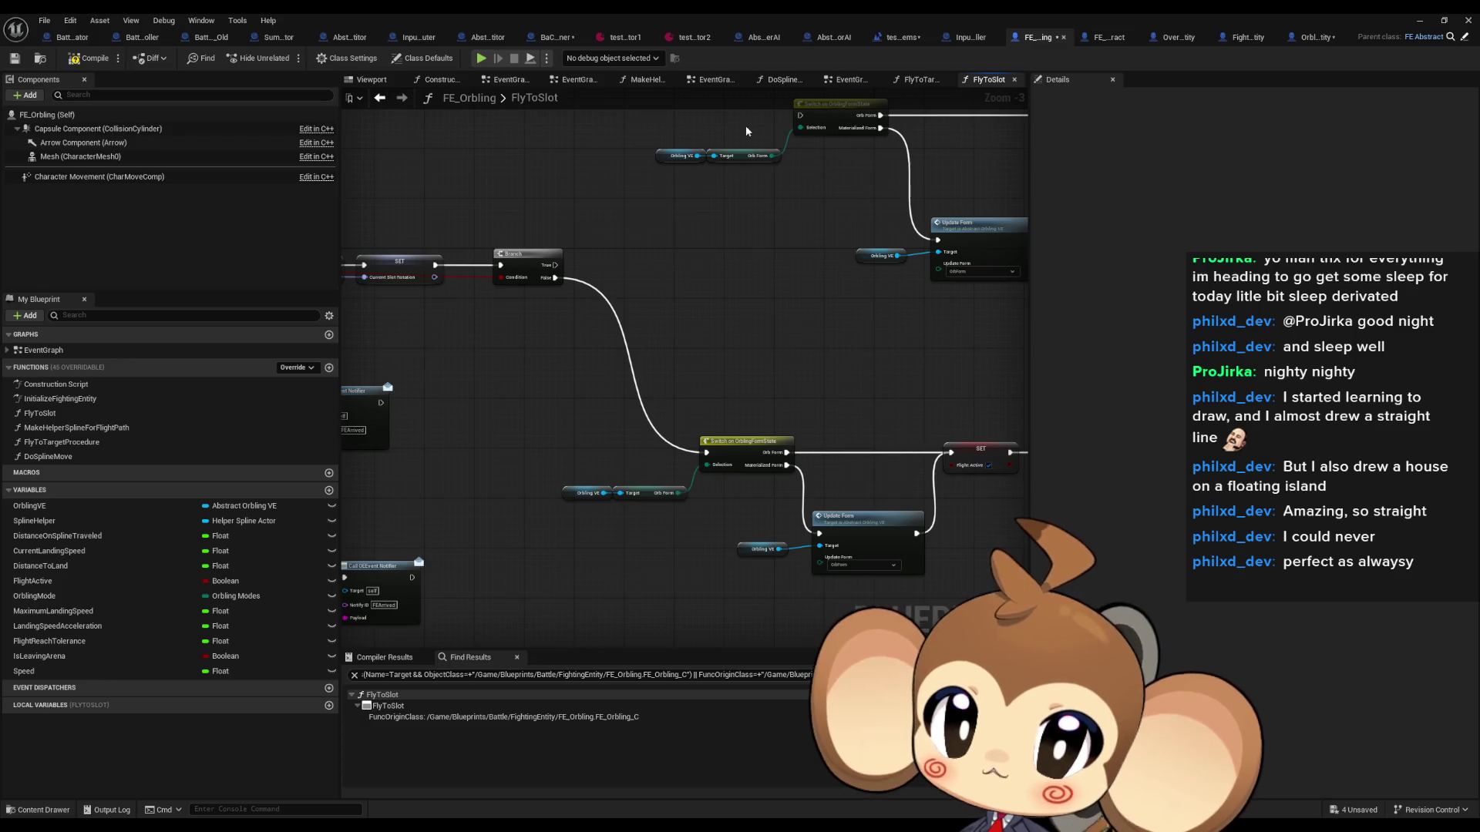
pyautogui.moveTo(850, 292)
pyautogui.mouseDown()
pyautogui.moveTo(803, 324)
pyautogui.moveTo(861, 299)
pyautogui.moveTo(500, 211)
pyautogui.mouseUp()
pyautogui.moveTo(673, 206); pyautogui.dragTo(493, 369)
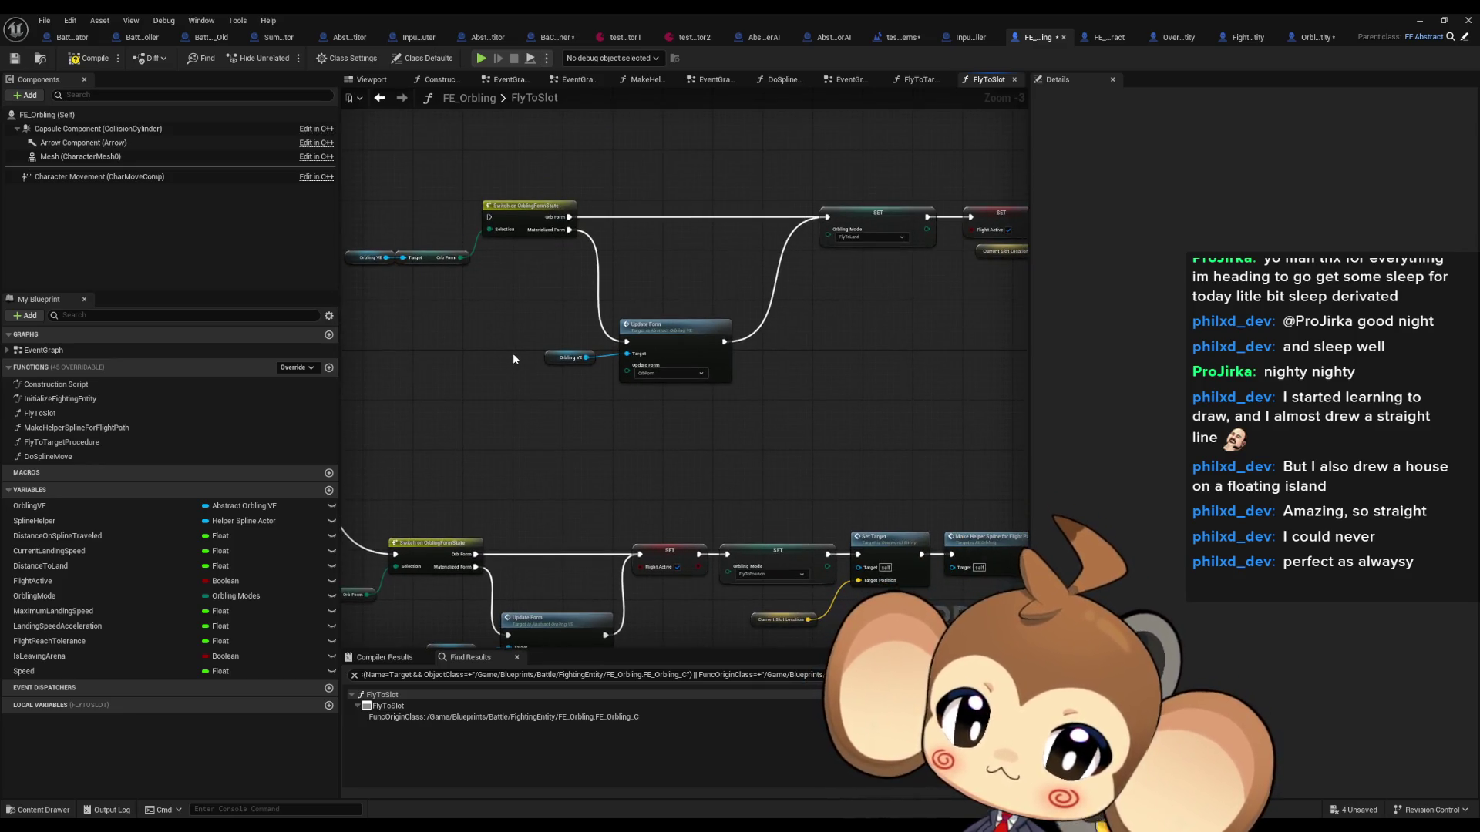
pyautogui.moveTo(512, 353)
pyautogui.mouseDown()
pyautogui.moveTo(1029, 305)
pyautogui.moveTo(381, 306)
pyautogui.moveTo(641, 390)
pyautogui.moveTo(697, 481)
pyautogui.mouseUp()
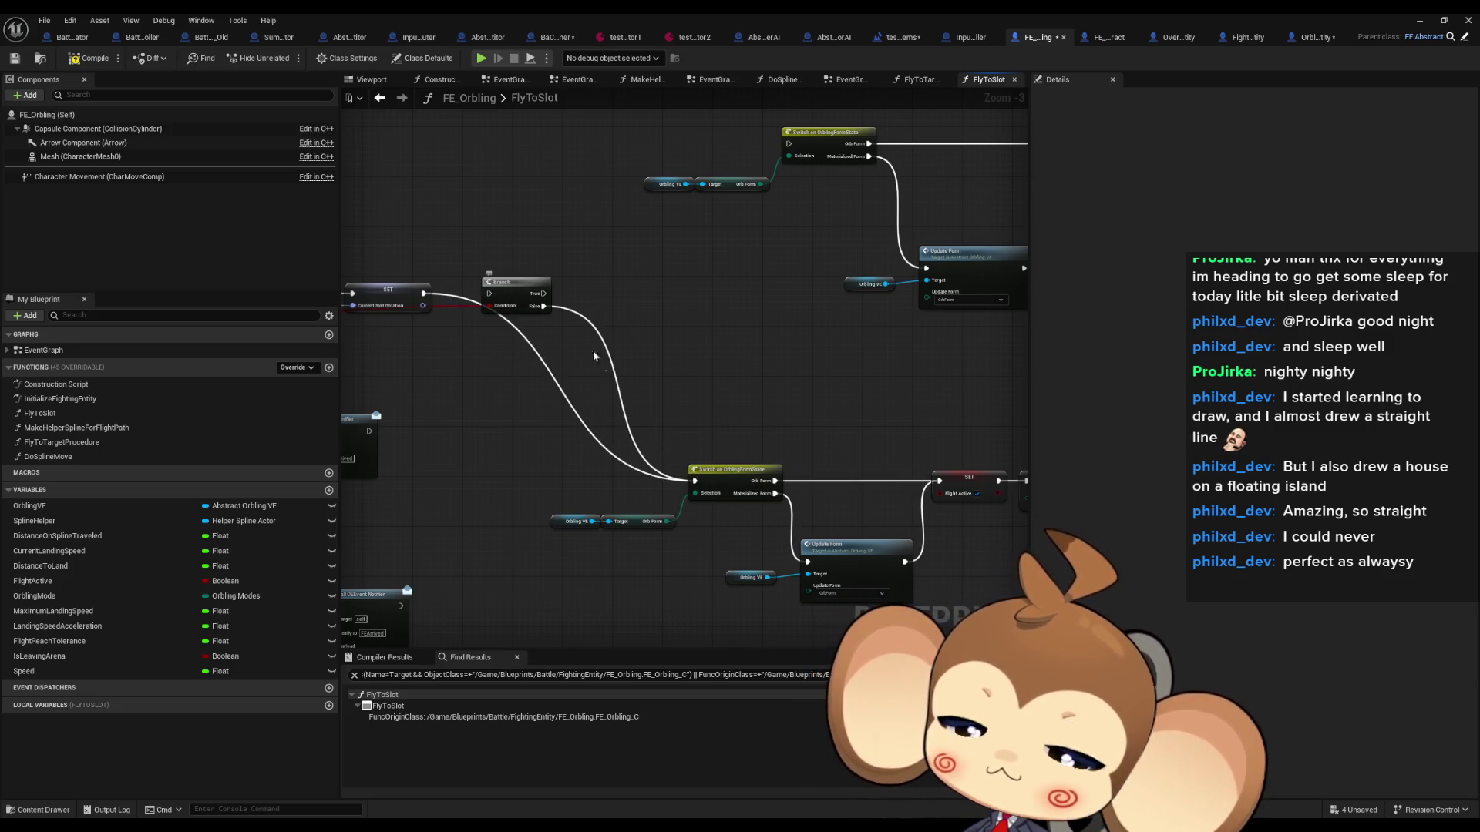
pyautogui.moveTo(514, 294); pyautogui.dragTo(661, 351)
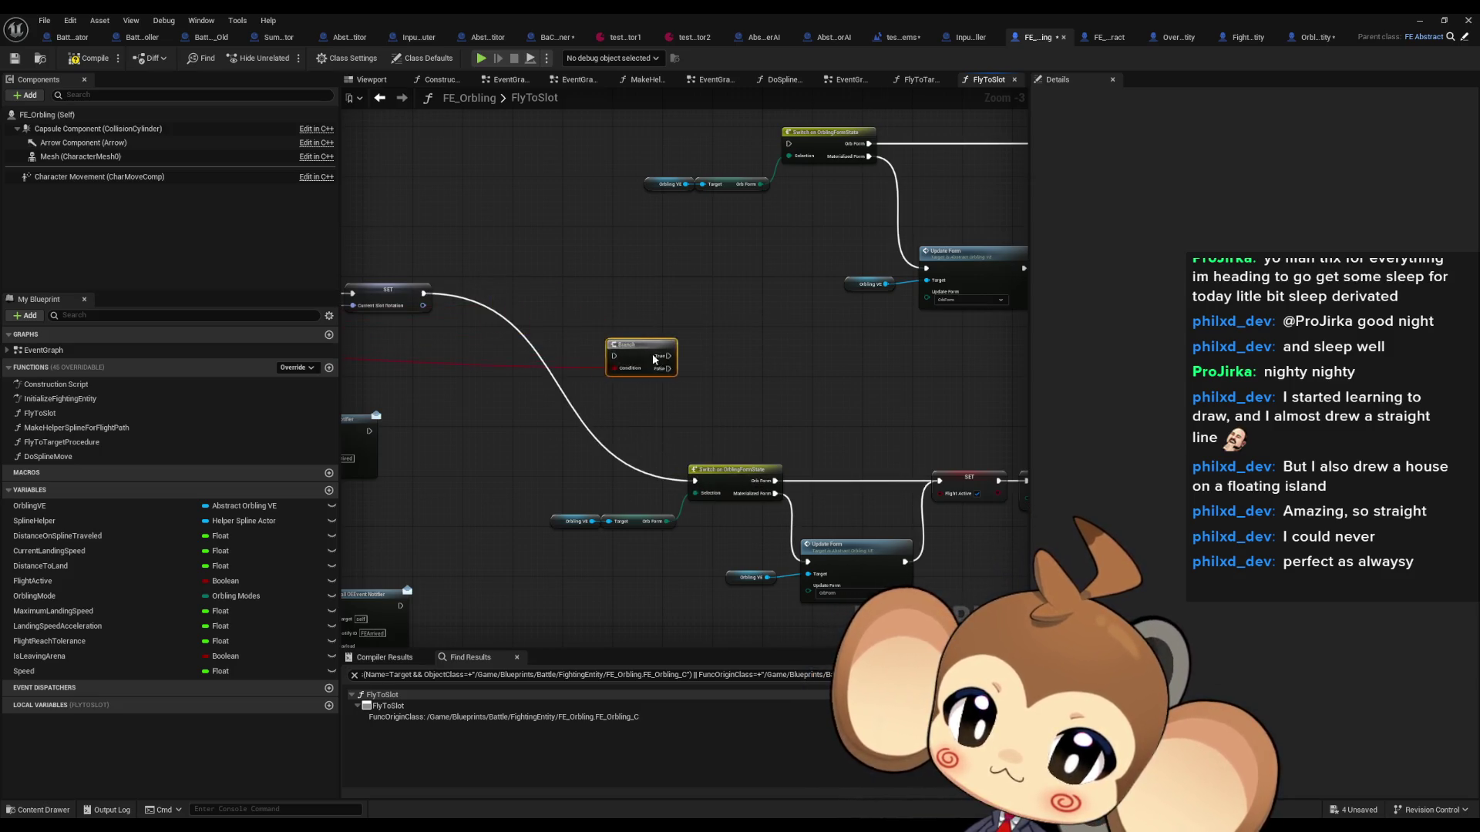
# Step: Plug the Materialize getter into the Branch's Condition pin
pyautogui.scroll(2, 594, 480)
pyautogui.moveTo(594, 480)
pyautogui.mouseDown()
pyautogui.moveTo(568, 344)
pyautogui.moveTo(608, 328)
pyautogui.mouseUp()
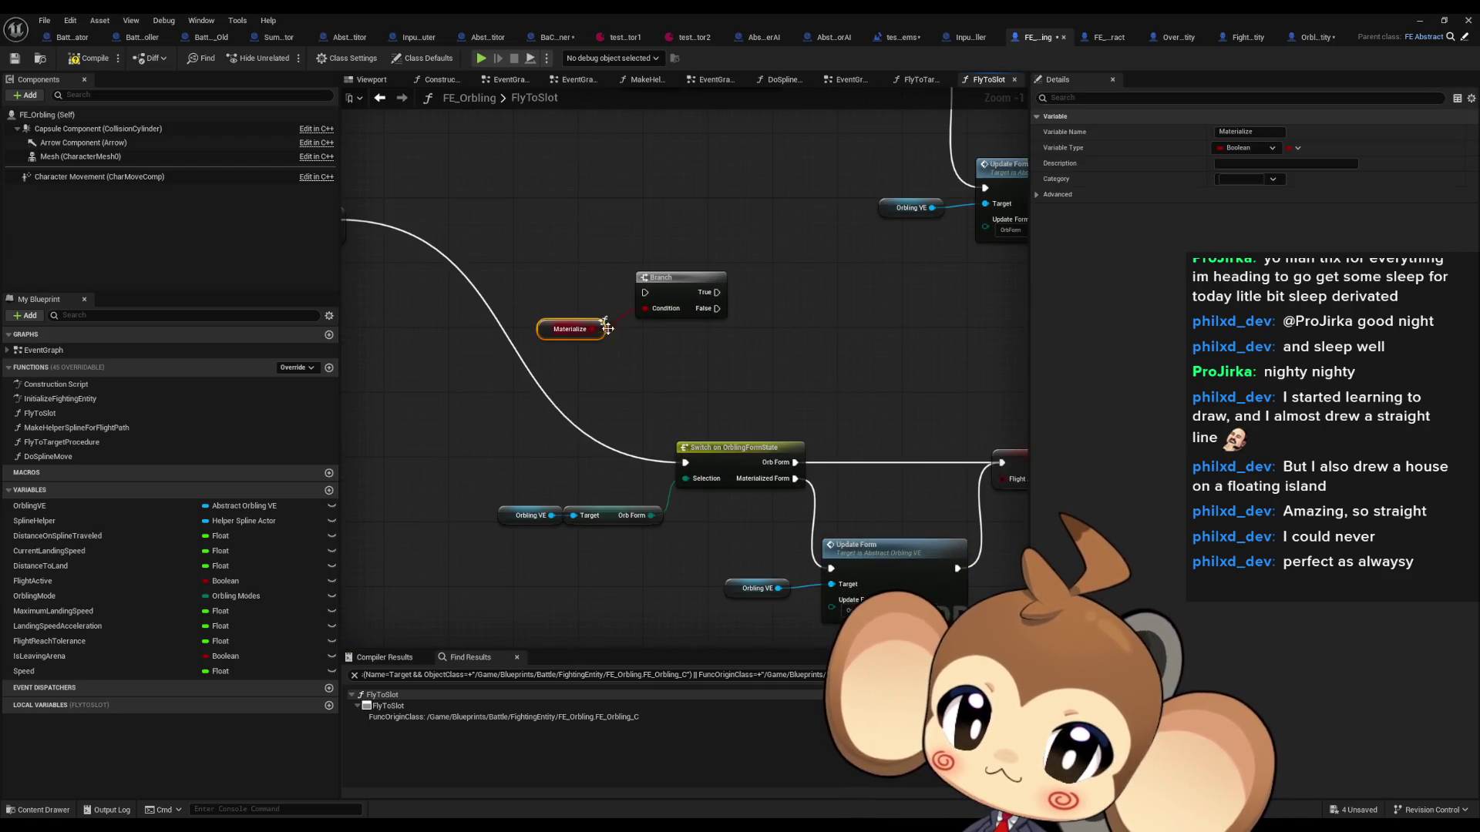
pyautogui.scroll(-3, 685, 336)
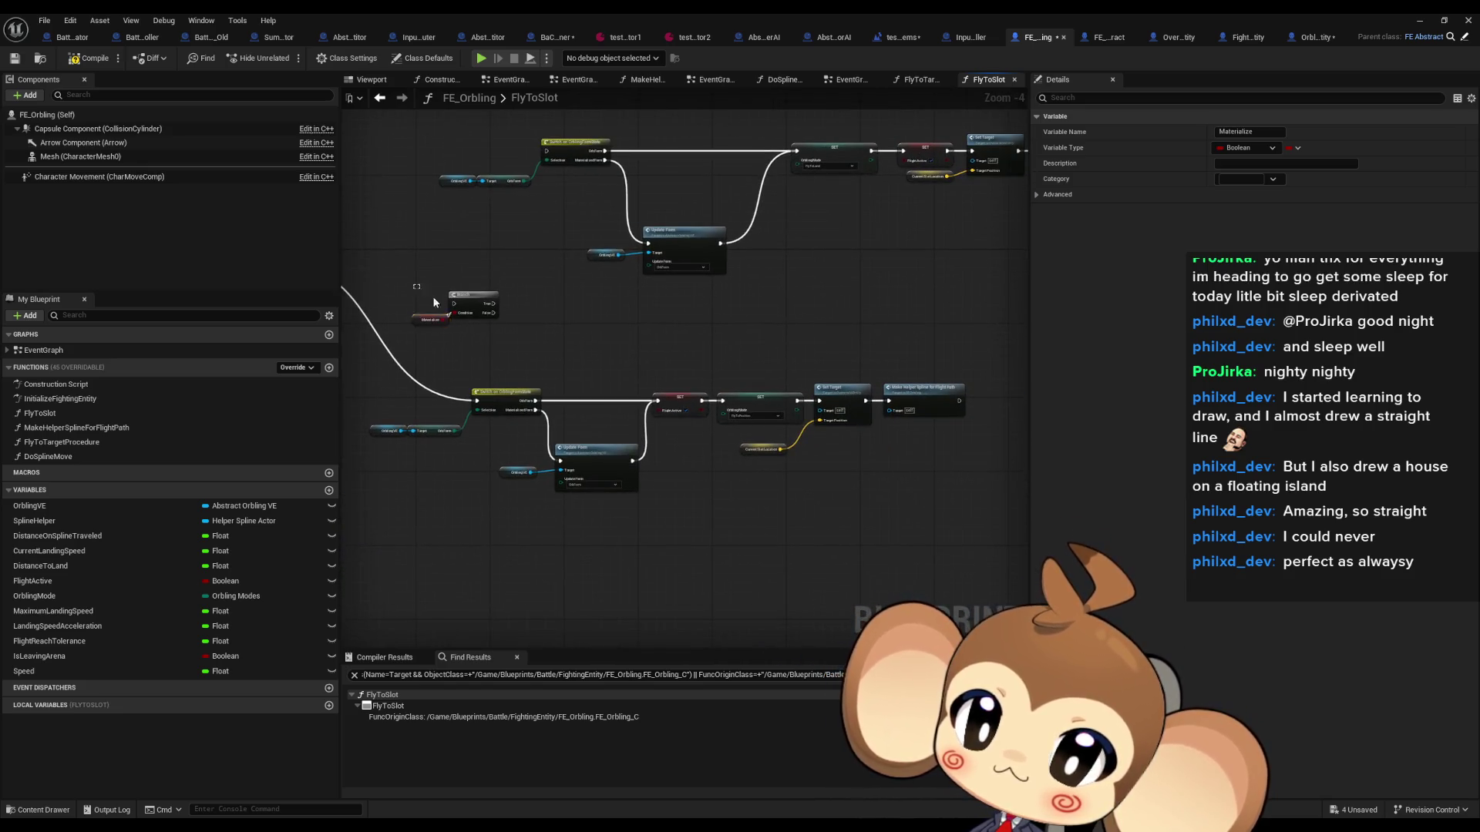
pyautogui.click(736, 462)
pyautogui.scroll(3, 736, 462)
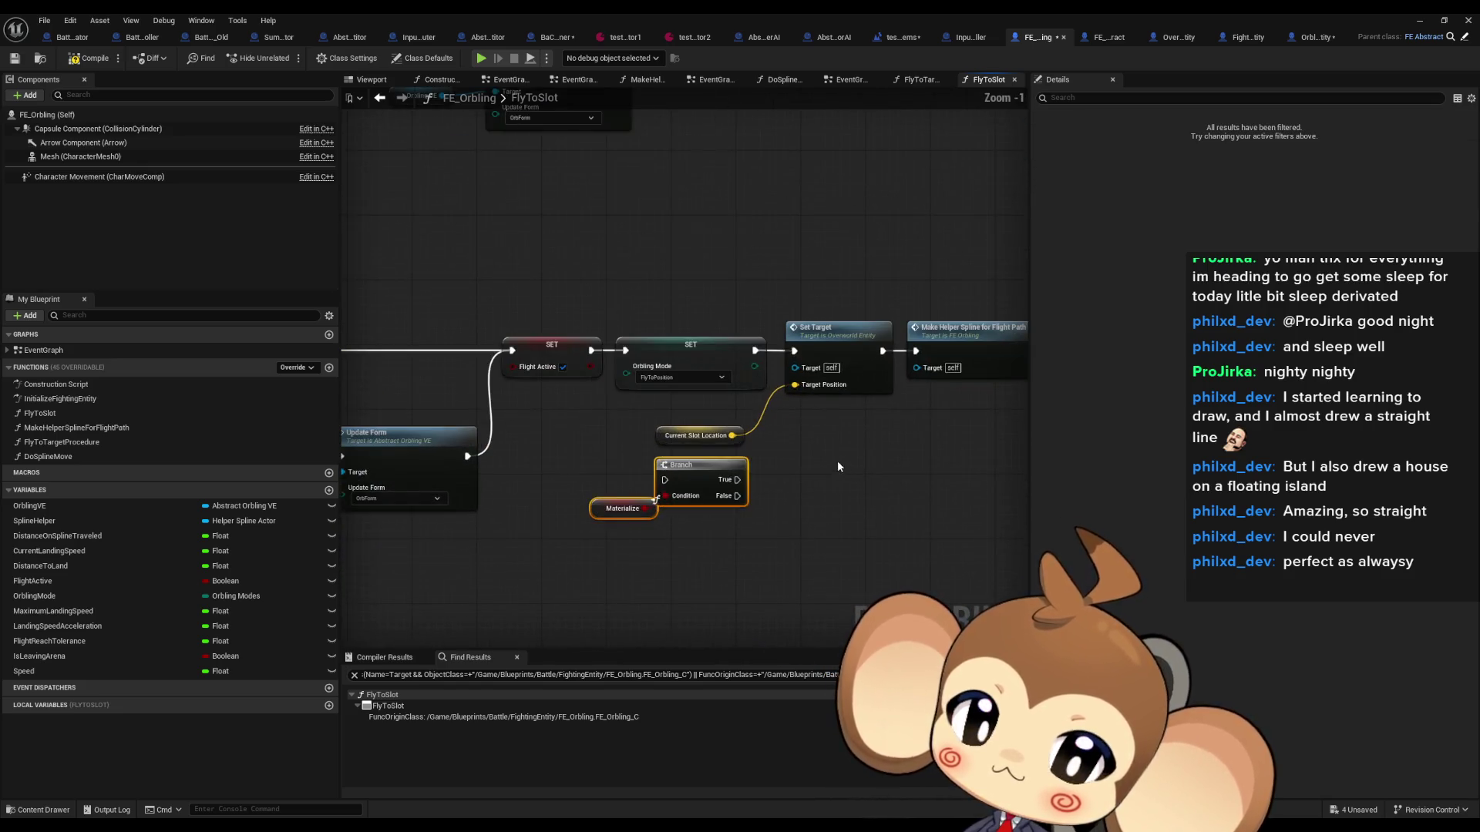
# Step: Wire the Flight Active SET's exec into the FlyToPosition Orbling Mode SET
pyautogui.moveTo(821, 447); pyautogui.dragTo(988, 446)
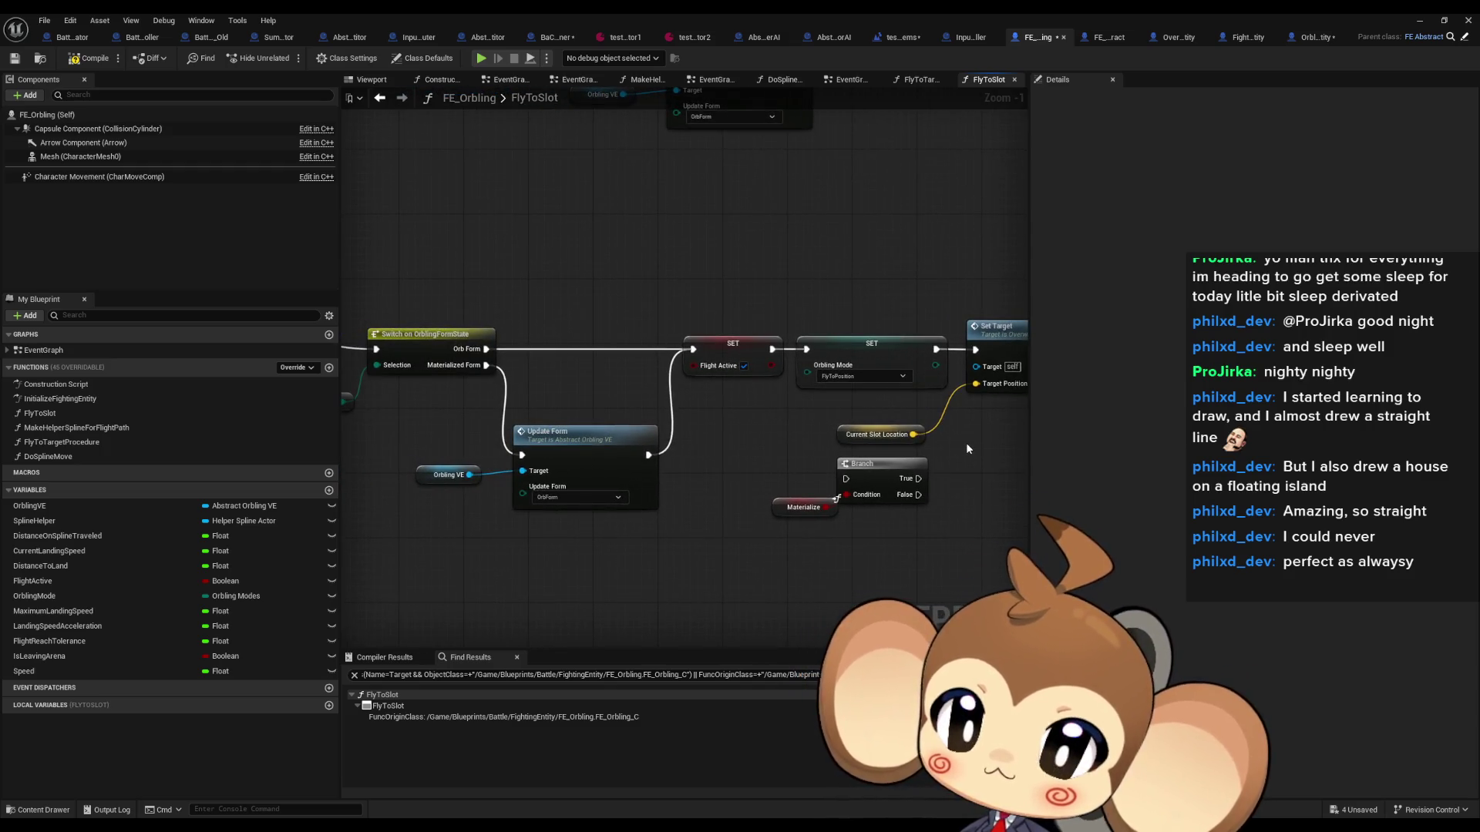
pyautogui.moveTo(966, 442)
pyautogui.mouseDown()
pyautogui.moveTo(571, 427)
pyautogui.moveTo(710, 439)
pyautogui.mouseUp()
pyautogui.moveTo(518, 344); pyautogui.dragTo(729, 346)
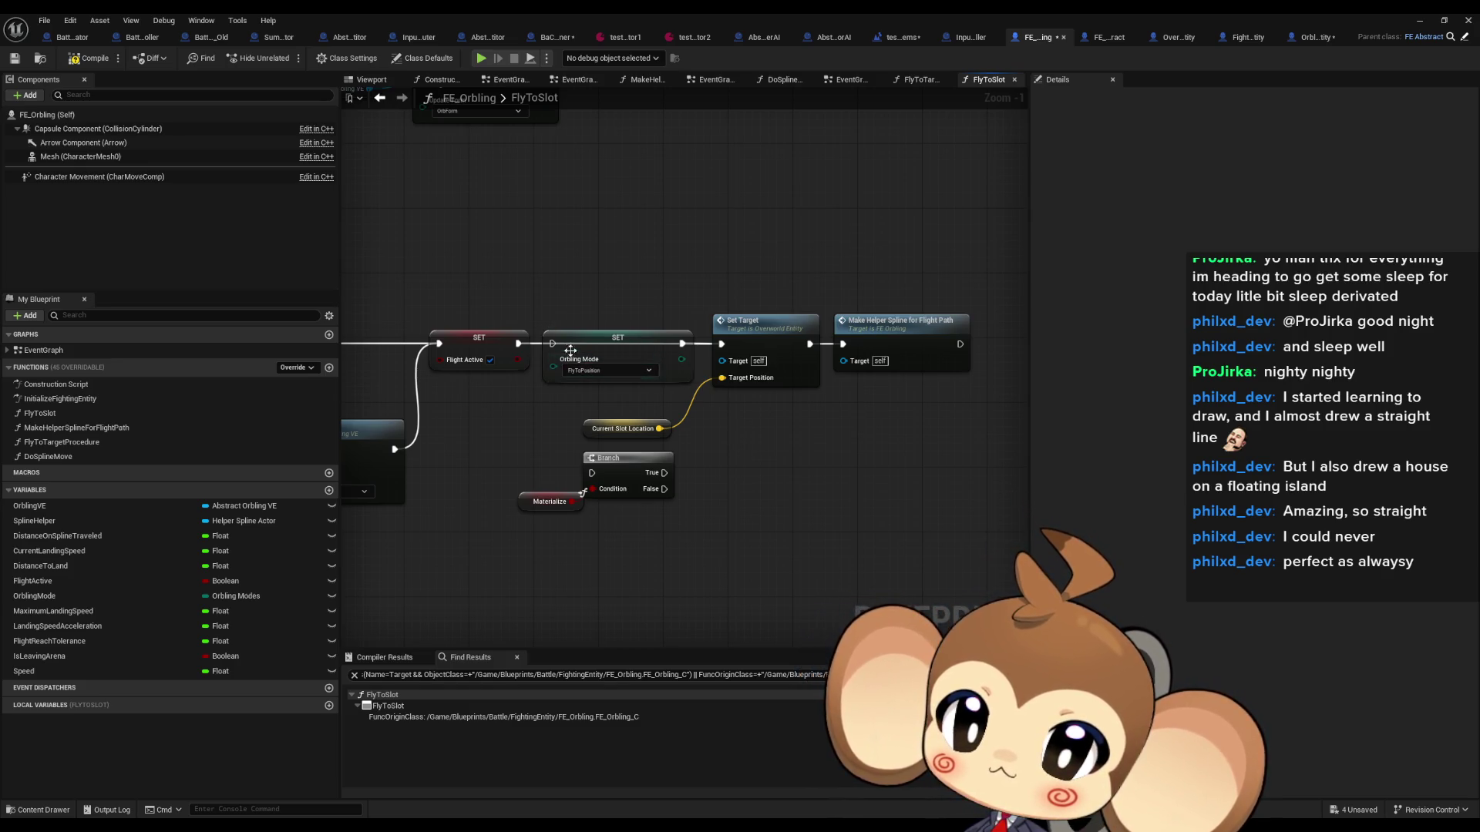
pyautogui.moveTo(522, 348)
pyautogui.mouseDown()
pyautogui.moveTo(559, 343)
pyautogui.moveTo(580, 284)
pyautogui.mouseUp()
# Step: Add a Sequence node after the Flight Active SET and wire its Then 1 output to Set Target
pyautogui.write('switch')
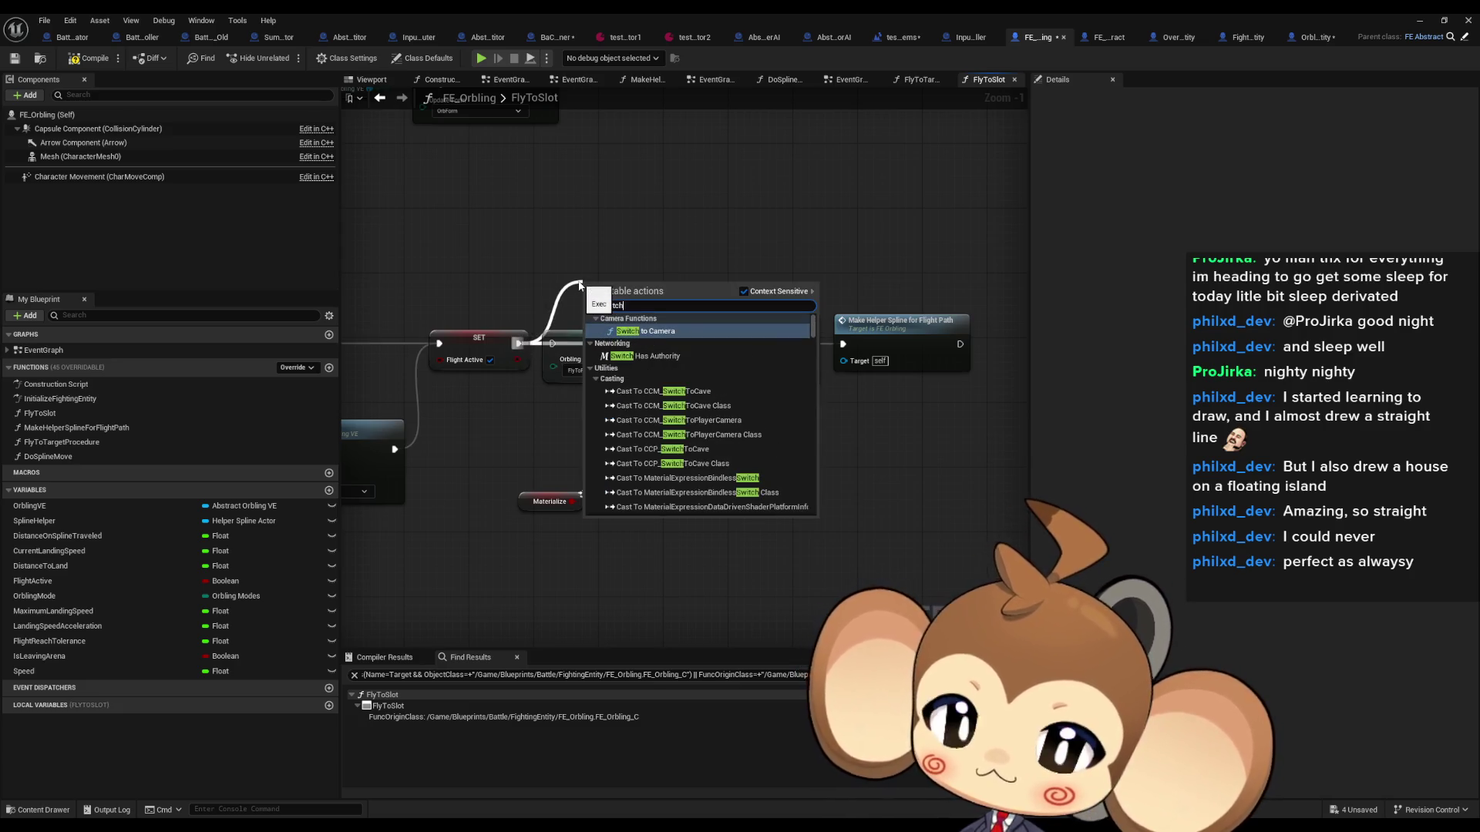
pyautogui.write('sequence')
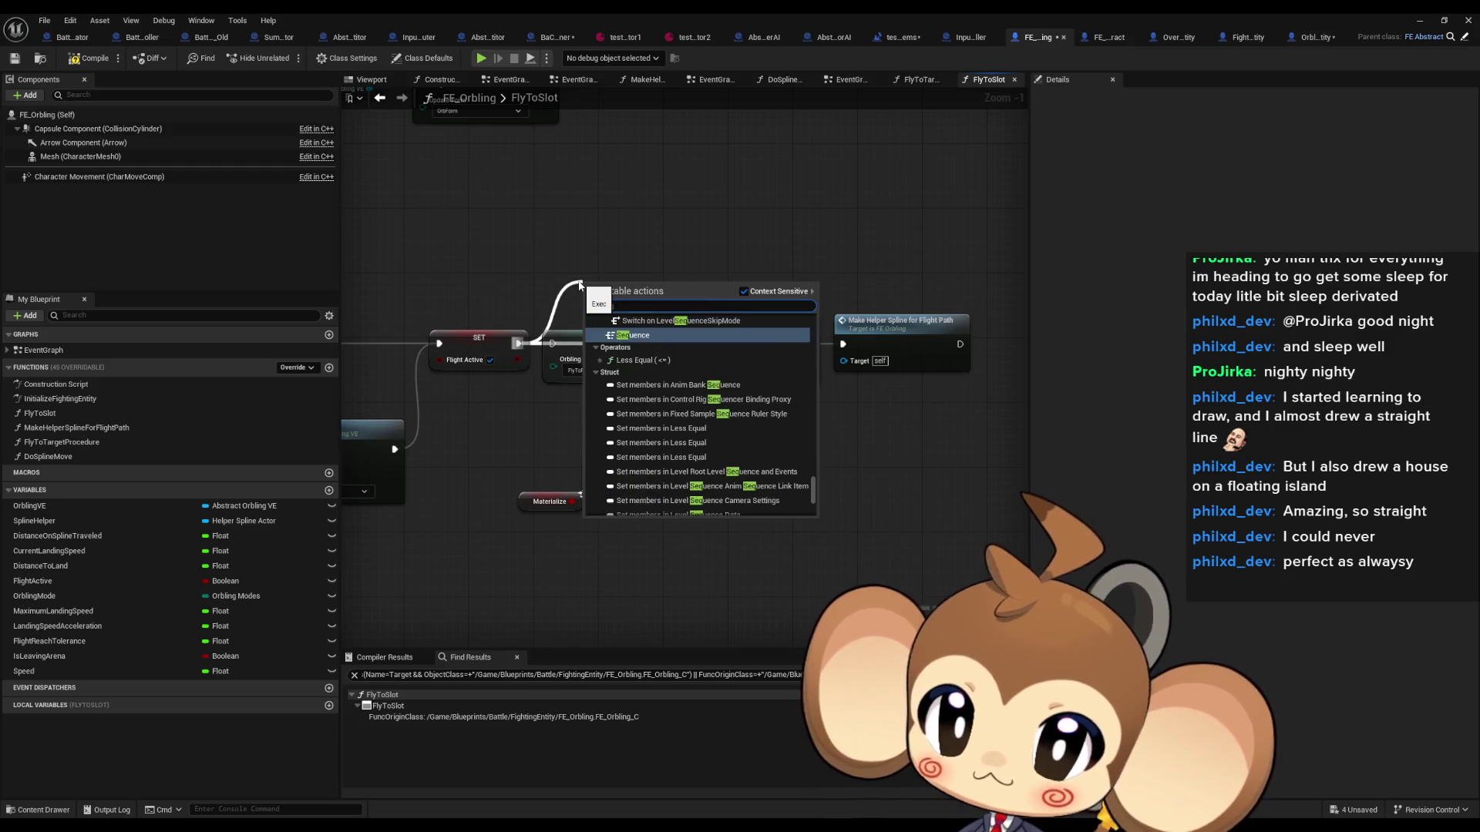
pyautogui.press('Return')
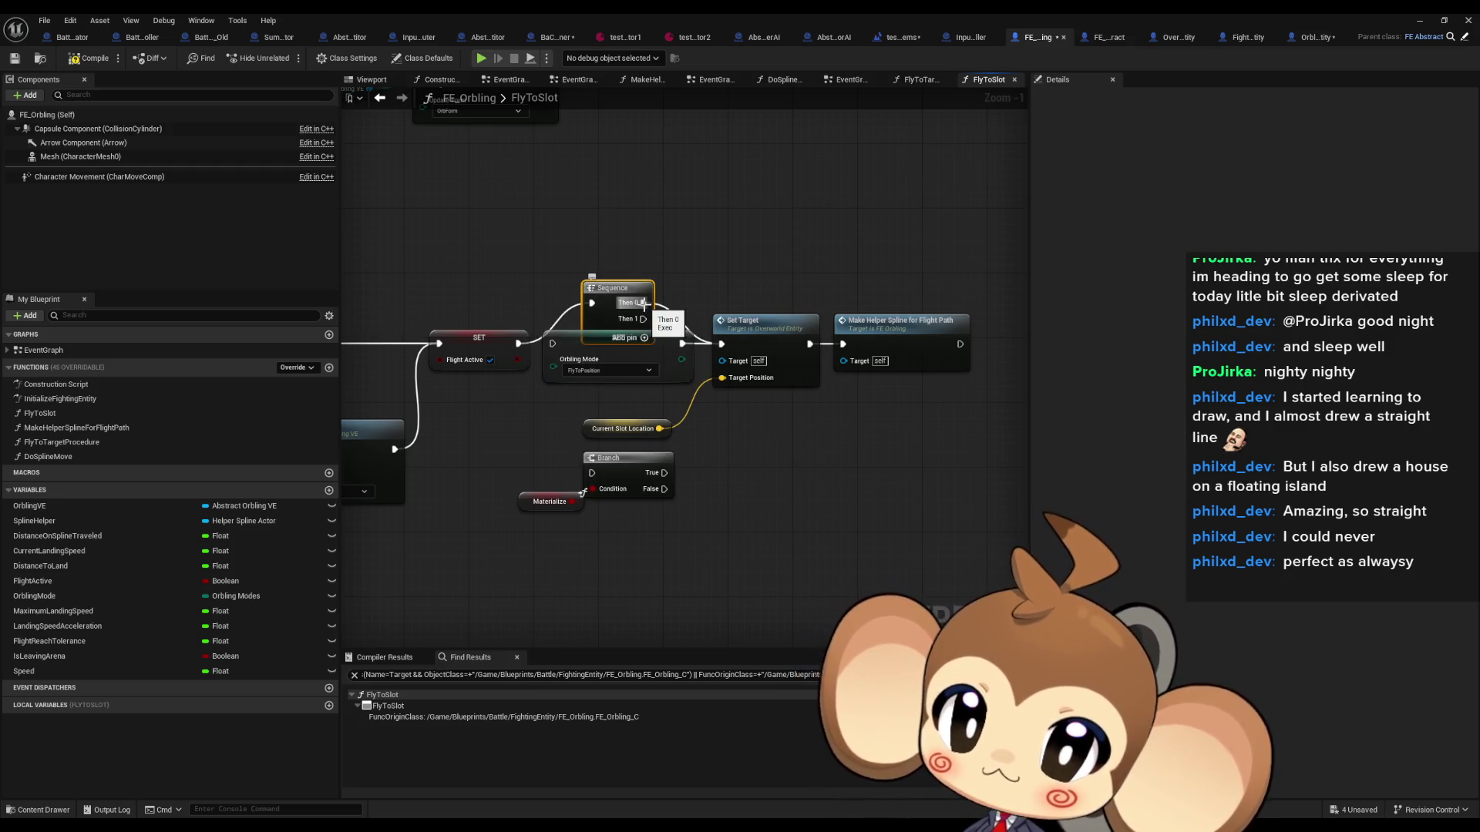
pyautogui.moveTo(643, 318)
pyautogui.mouseDown()
pyautogui.moveTo(722, 347)
pyautogui.moveTo(807, 231)
pyautogui.mouseUp()
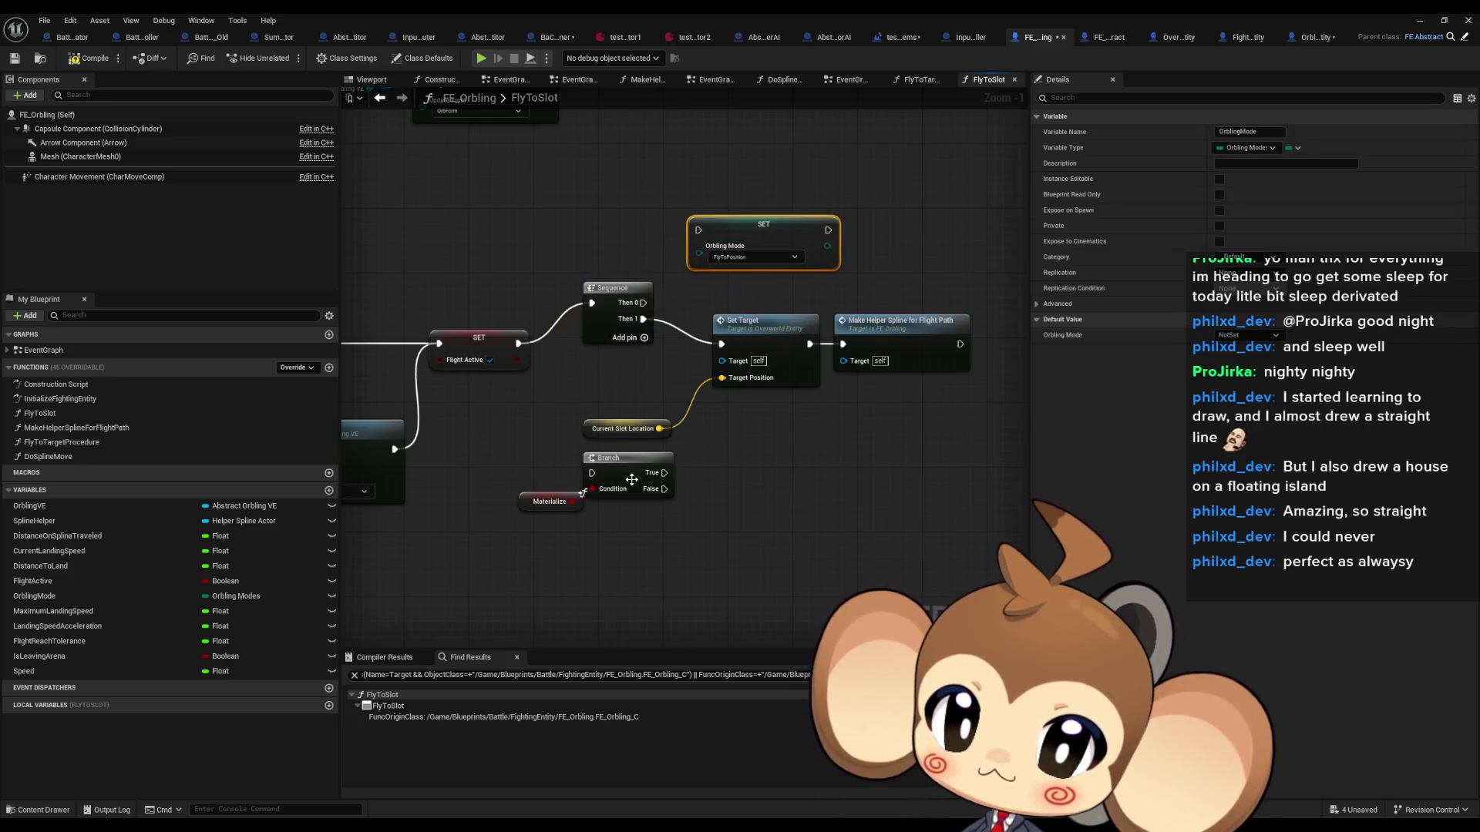
pyautogui.moveTo(618, 307); pyautogui.dragTo(603, 340)
# Step: Move the target-setting nodes down and place the Materialize Branch beside the Sequence, with the Orbling Mode SET to its right
pyautogui.click(612, 363)
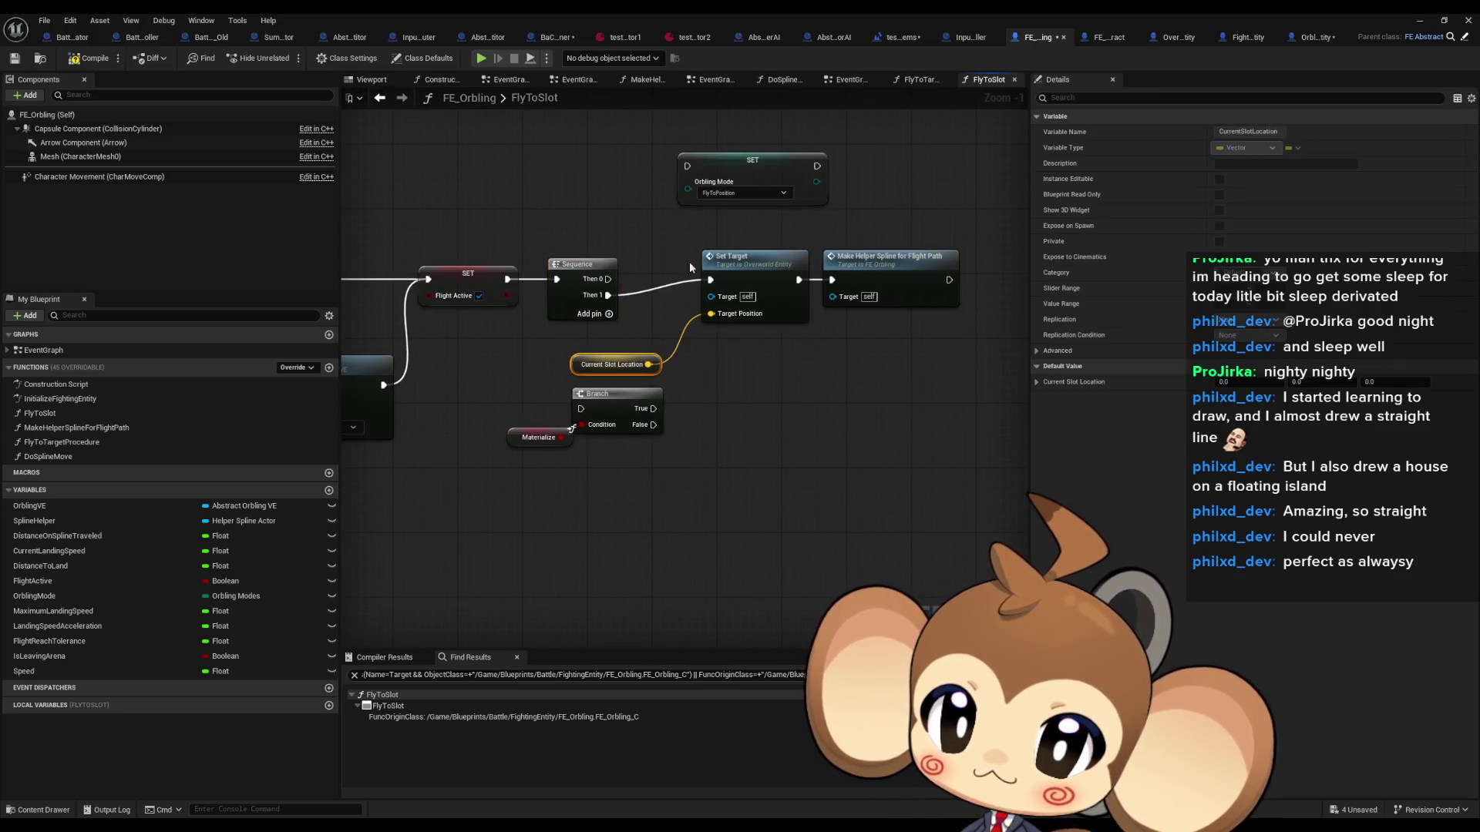
pyautogui.keyDown('ctrl'); pyautogui.click(740, 255); pyautogui.keyUp('ctrl')
pyautogui.keyDown('ctrl'); pyautogui.click(894, 255); pyautogui.keyUp('ctrl')
pyautogui.moveTo(752, 295)
pyautogui.mouseDown()
pyautogui.moveTo(769, 417)
pyautogui.moveTo(759, 501)
pyautogui.moveTo(737, 529)
pyautogui.mouseUp()
pyautogui.moveTo(724, 399); pyautogui.dragTo(509, 449)
pyautogui.moveTo(609, 400)
pyautogui.mouseDown()
pyautogui.moveTo(722, 334)
pyautogui.moveTo(734, 271)
pyautogui.moveTo(756, 271)
pyautogui.mouseUp()
pyautogui.click(688, 255)
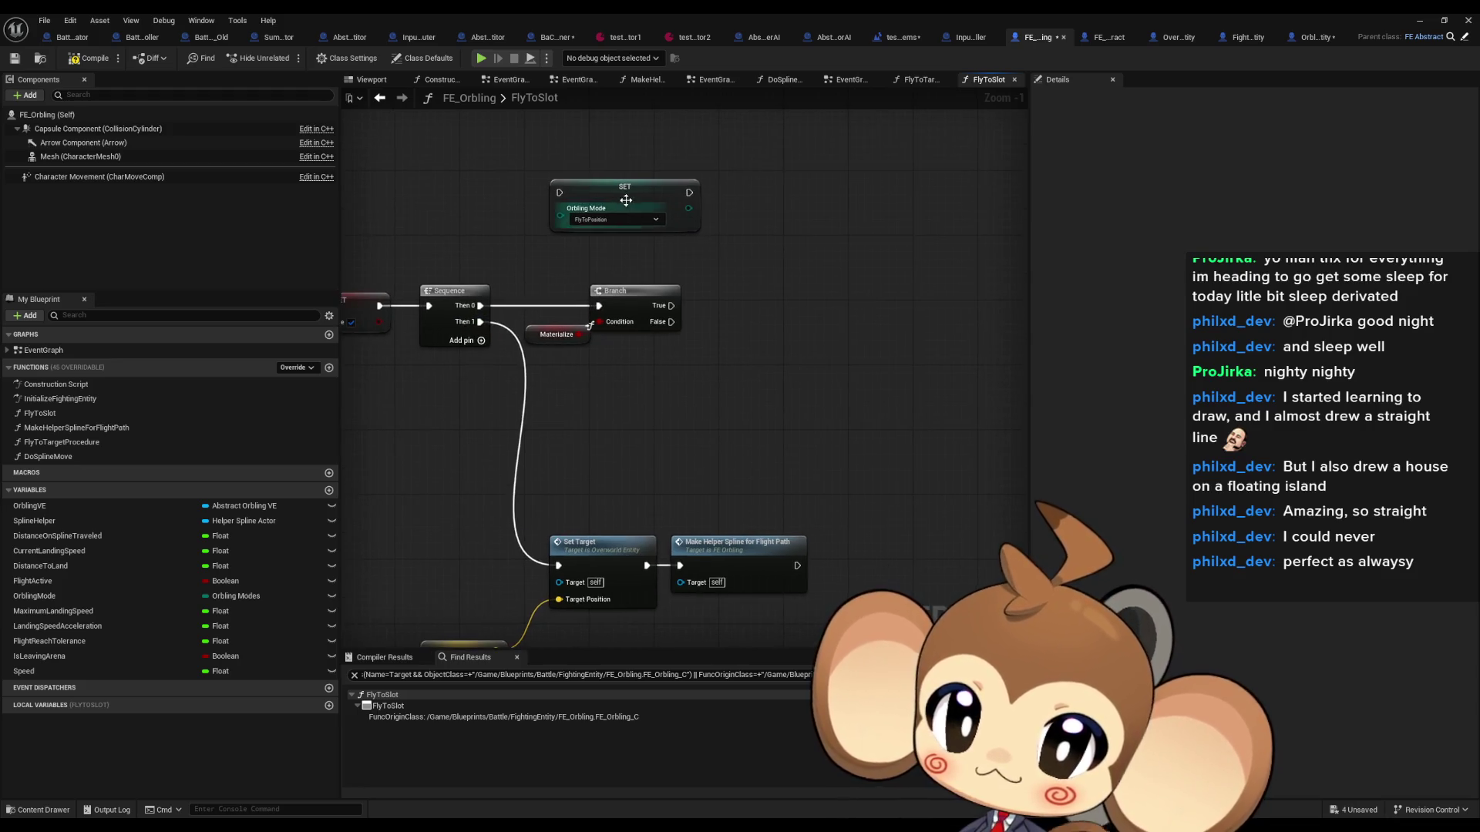
pyautogui.moveTo(626, 208)
pyautogui.mouseDown()
pyautogui.moveTo(828, 316)
pyautogui.moveTo(671, 309)
pyautogui.mouseUp()
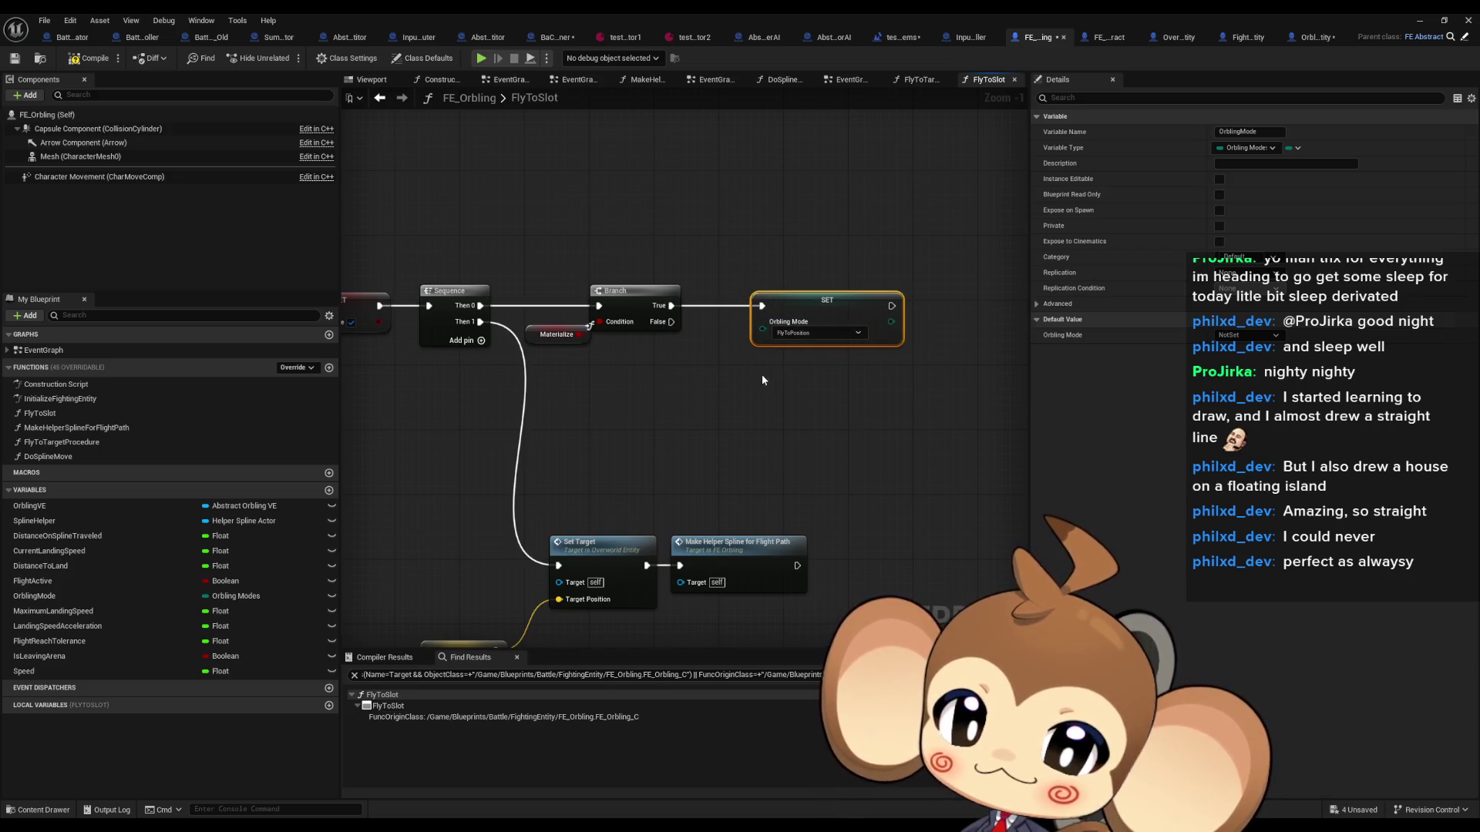
# Step: Duplicate the Orbling Mode SET, wire it to the Branch's False output, and move the Set Target chain up
pyautogui.hotkey('ctrl', 'd')
pyautogui.moveTo(762, 379); pyautogui.dragTo(670, 322)
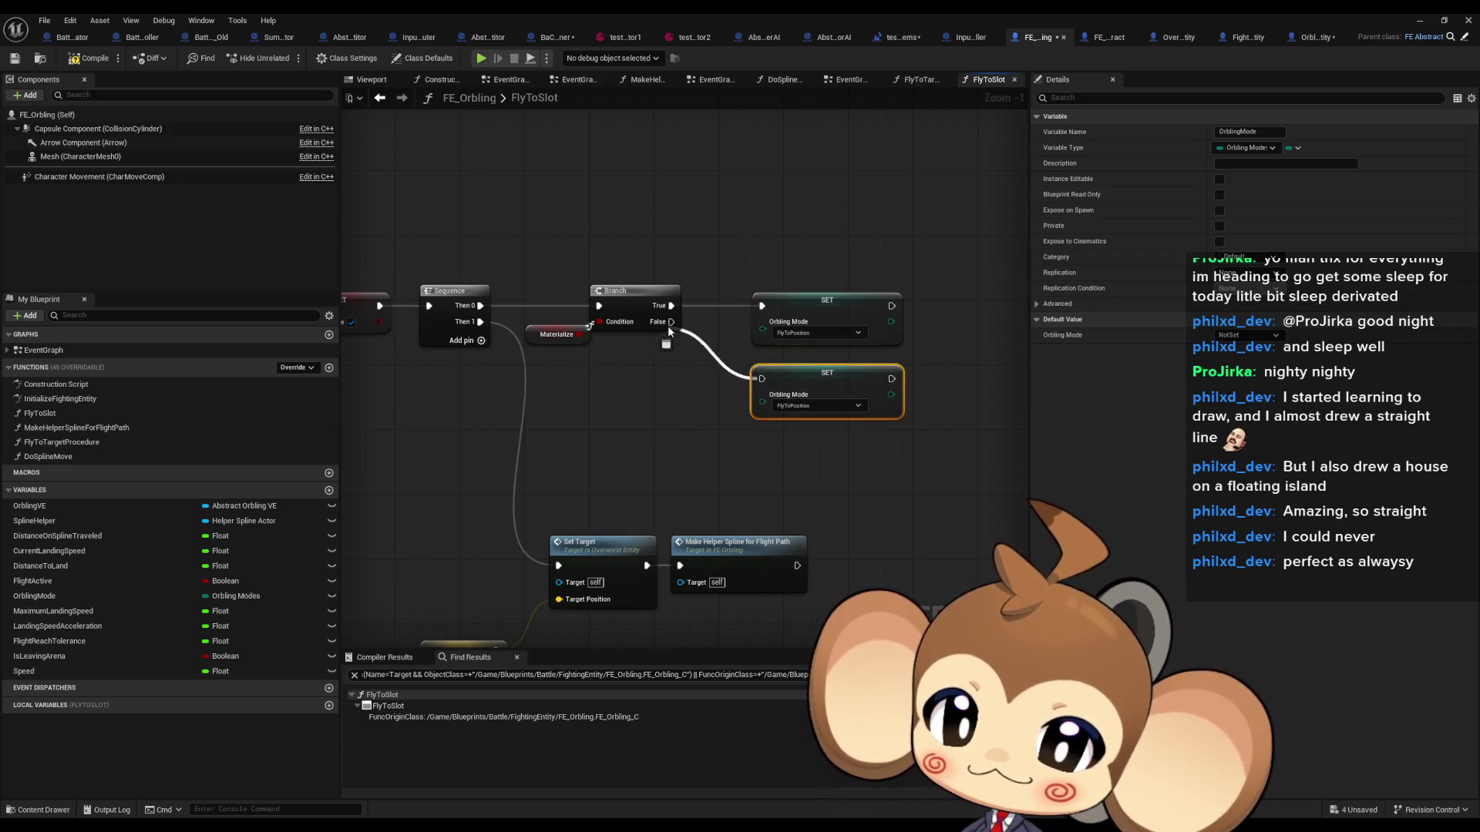
pyautogui.moveTo(817, 524); pyautogui.dragTo(494, 646)
pyautogui.moveTo(639, 474); pyautogui.dragTo(680, 377)
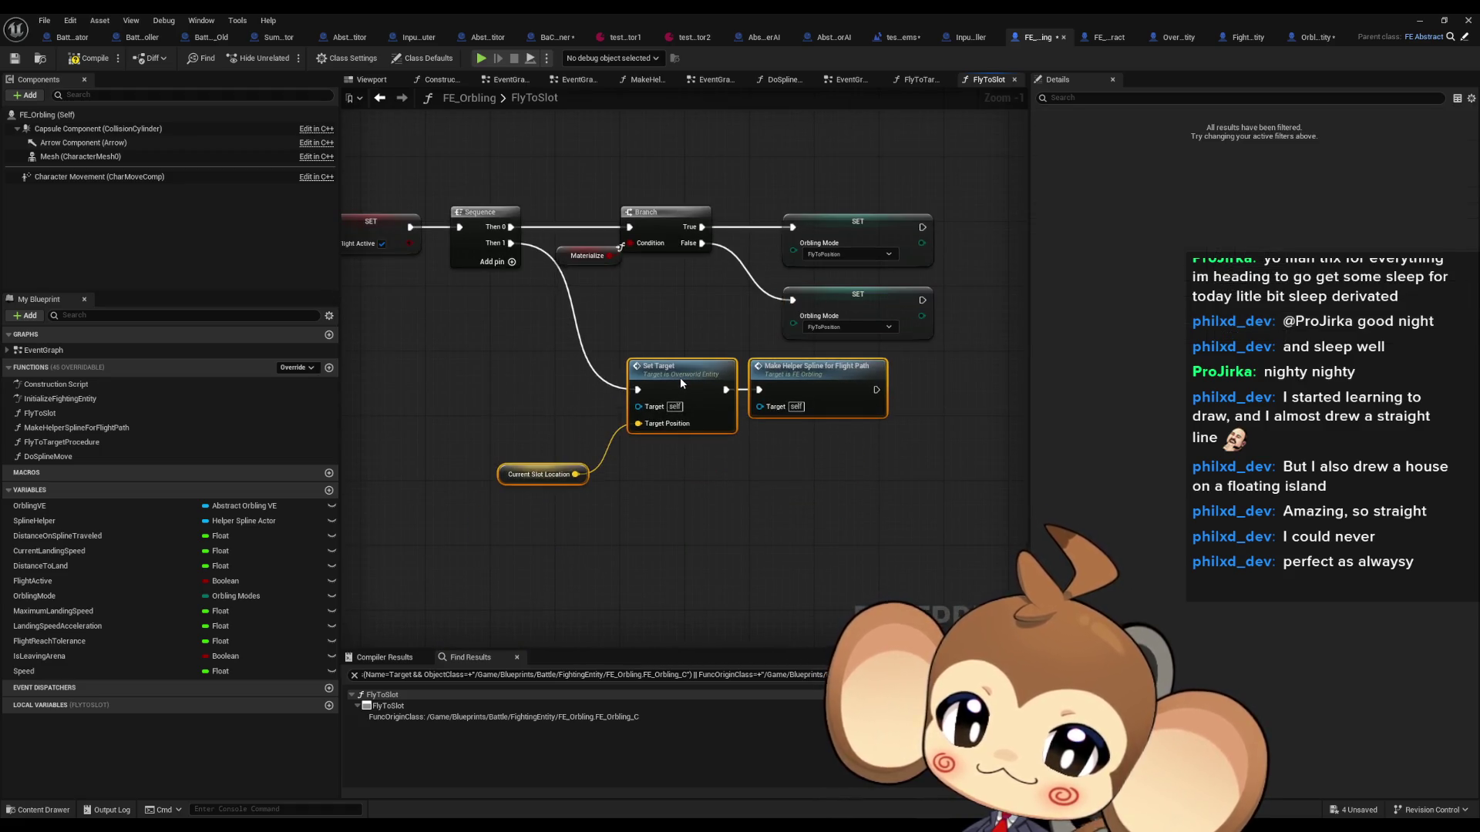
# Step: Tuck the Materialize getter beside the Branch condition, with the Branch and SET nodes in view
pyautogui.moveTo(665, 318); pyautogui.dragTo(650, 447)
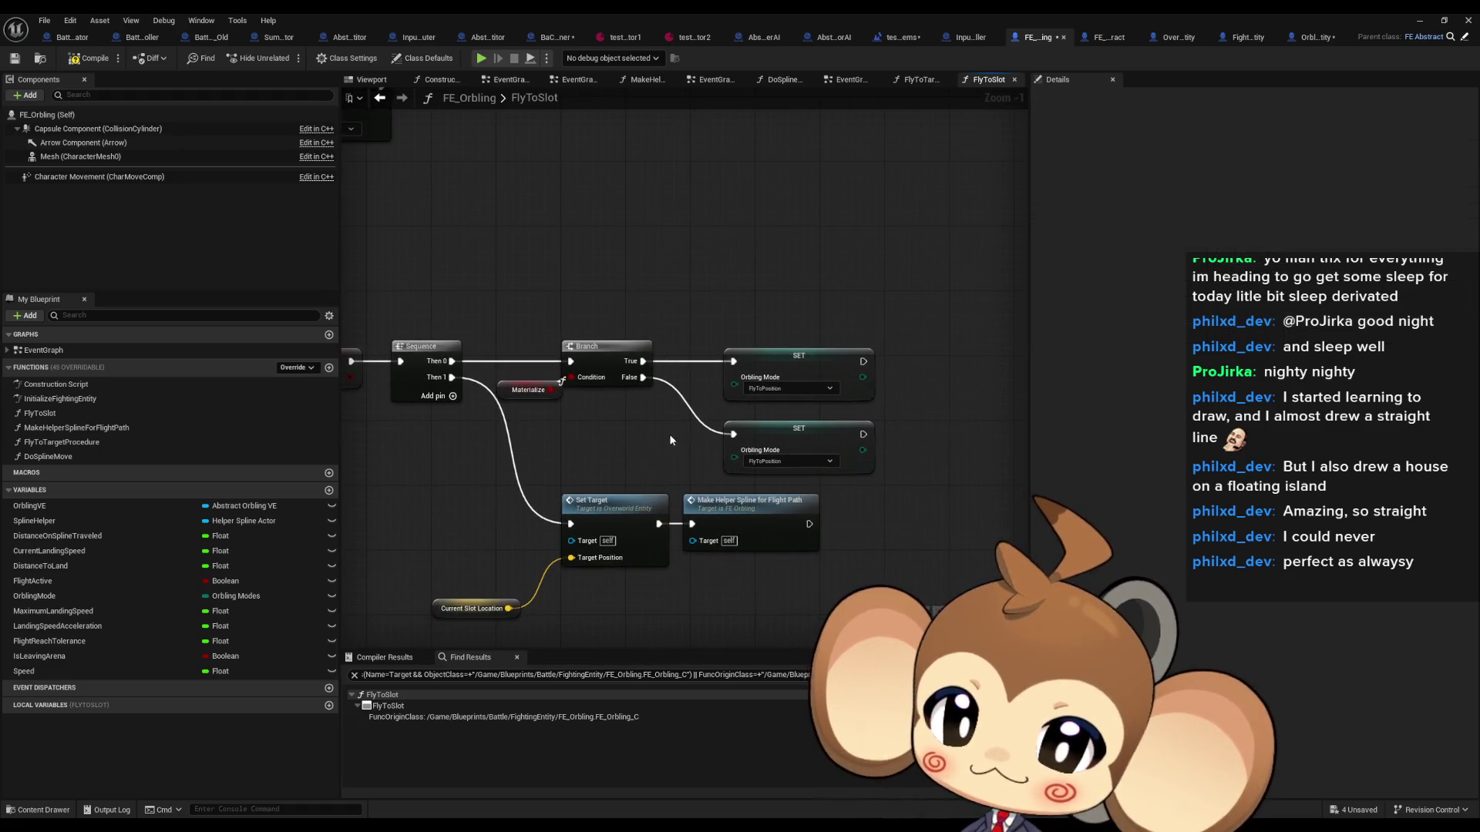
pyautogui.moveTo(742, 310)
pyautogui.mouseDown()
pyautogui.moveTo(806, 447)
pyautogui.moveTo(794, 432)
pyautogui.moveTo(753, 434)
pyautogui.mouseUp()
pyautogui.click(681, 399)
pyautogui.scroll(1, 680, 399)
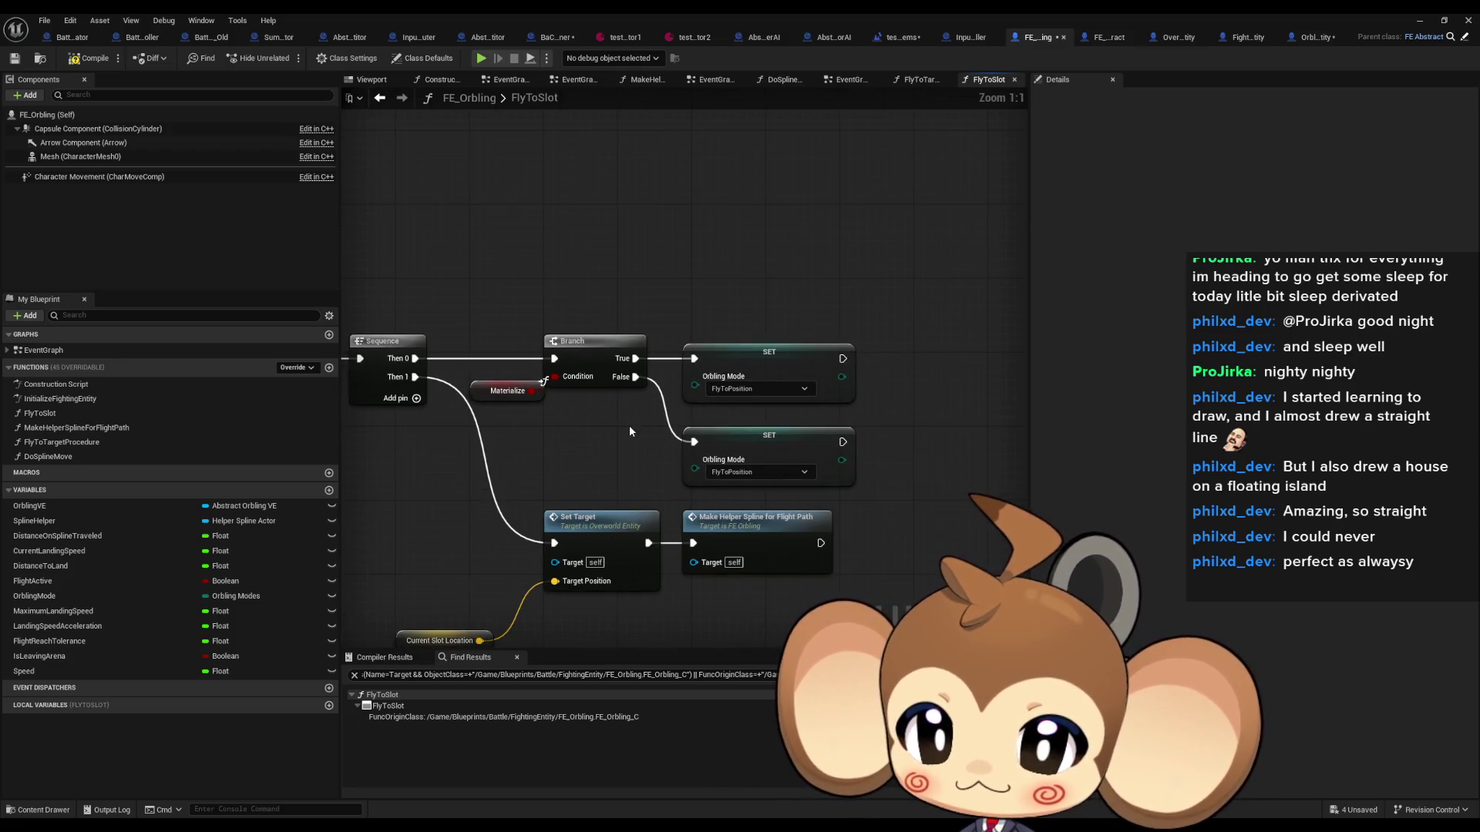
pyautogui.moveTo(479, 387)
pyautogui.mouseDown()
pyautogui.moveTo(471, 410)
pyautogui.moveTo(467, 383)
pyautogui.mouseUp()
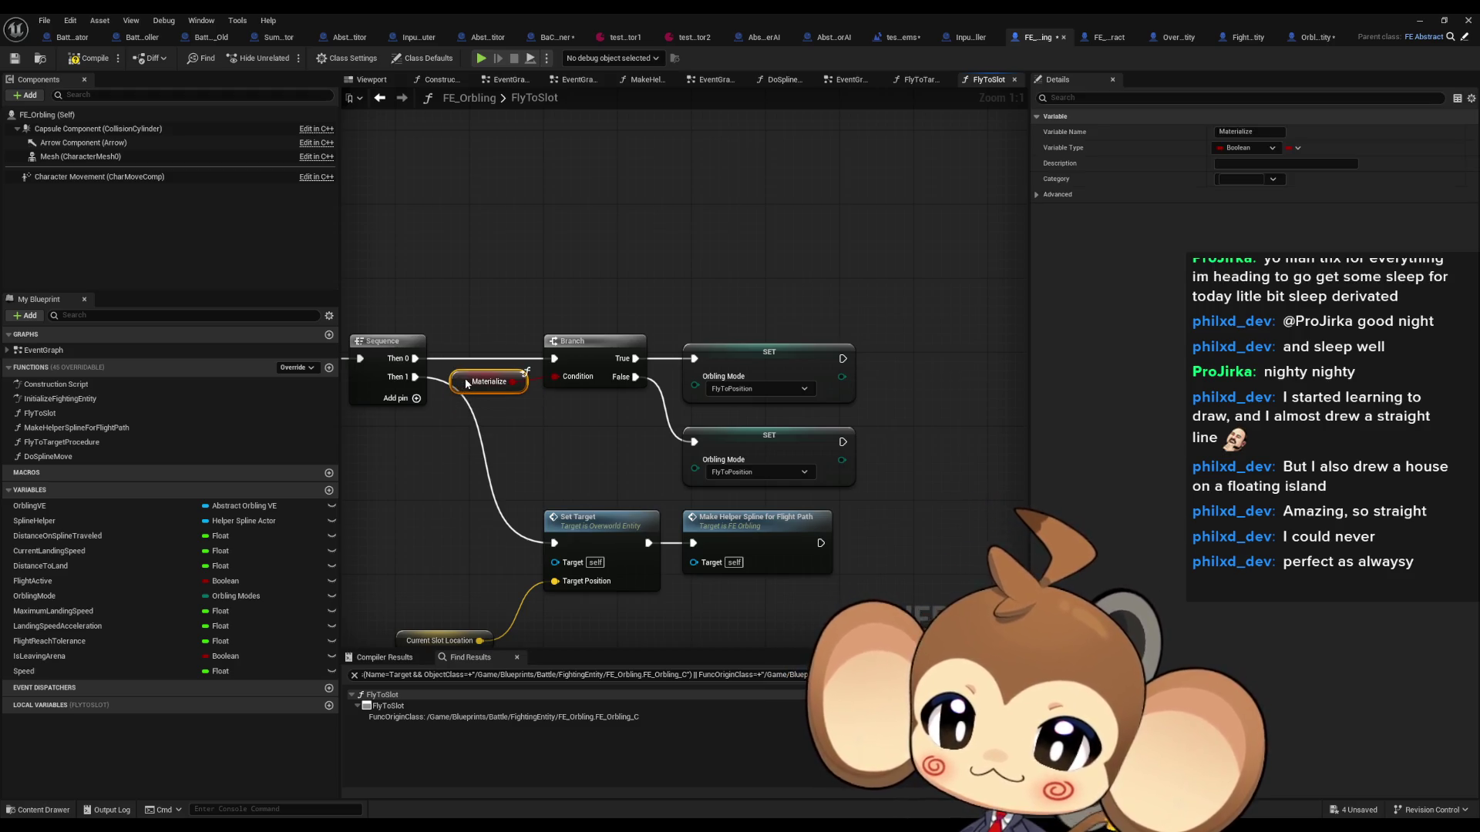
pyautogui.click(567, 428)
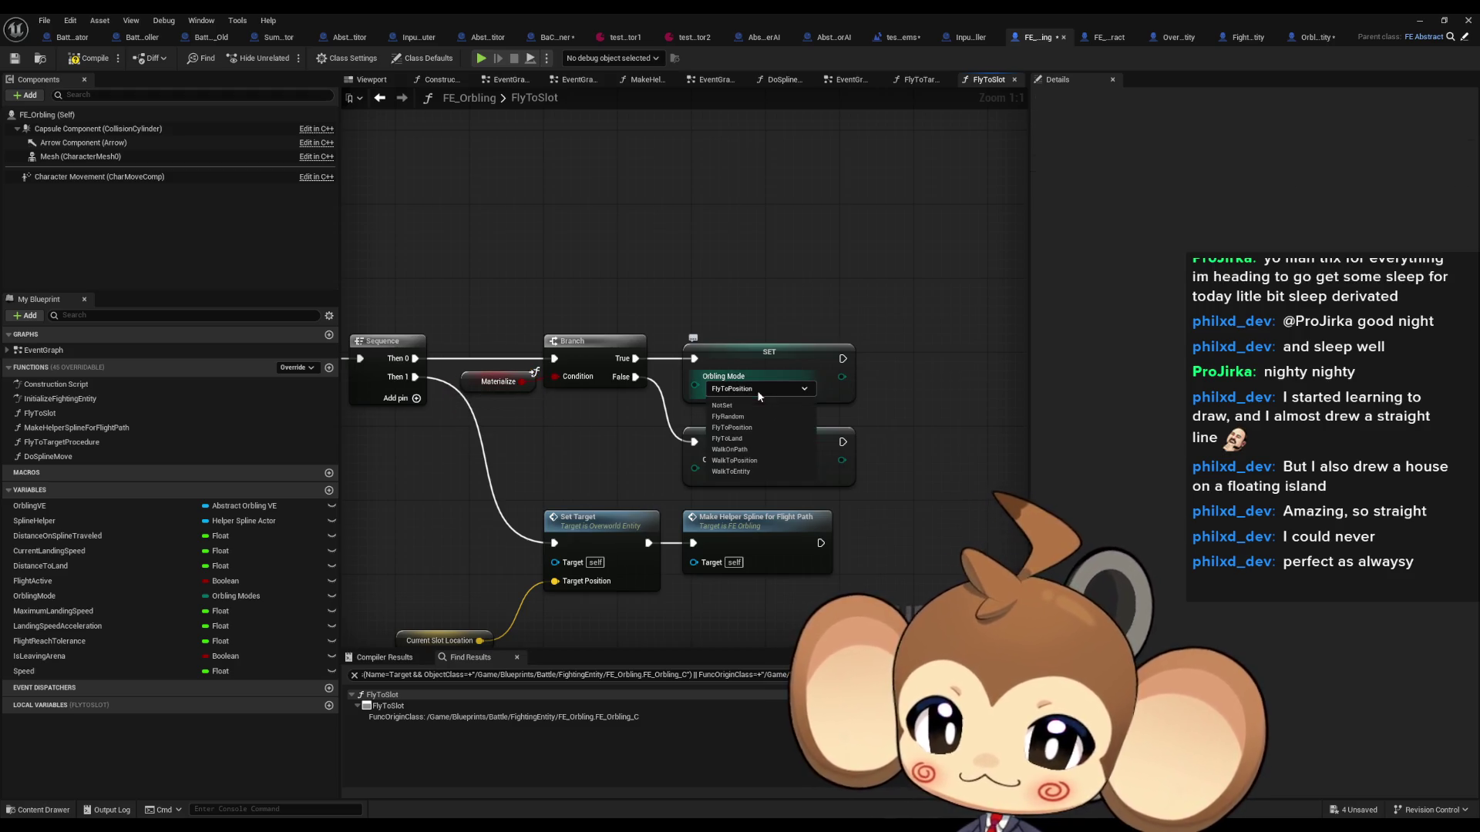
# Step: Set the True SET's Orbling Mode to FlyToLand and the False SET's to FlyToPosition
pyautogui.click(760, 470)
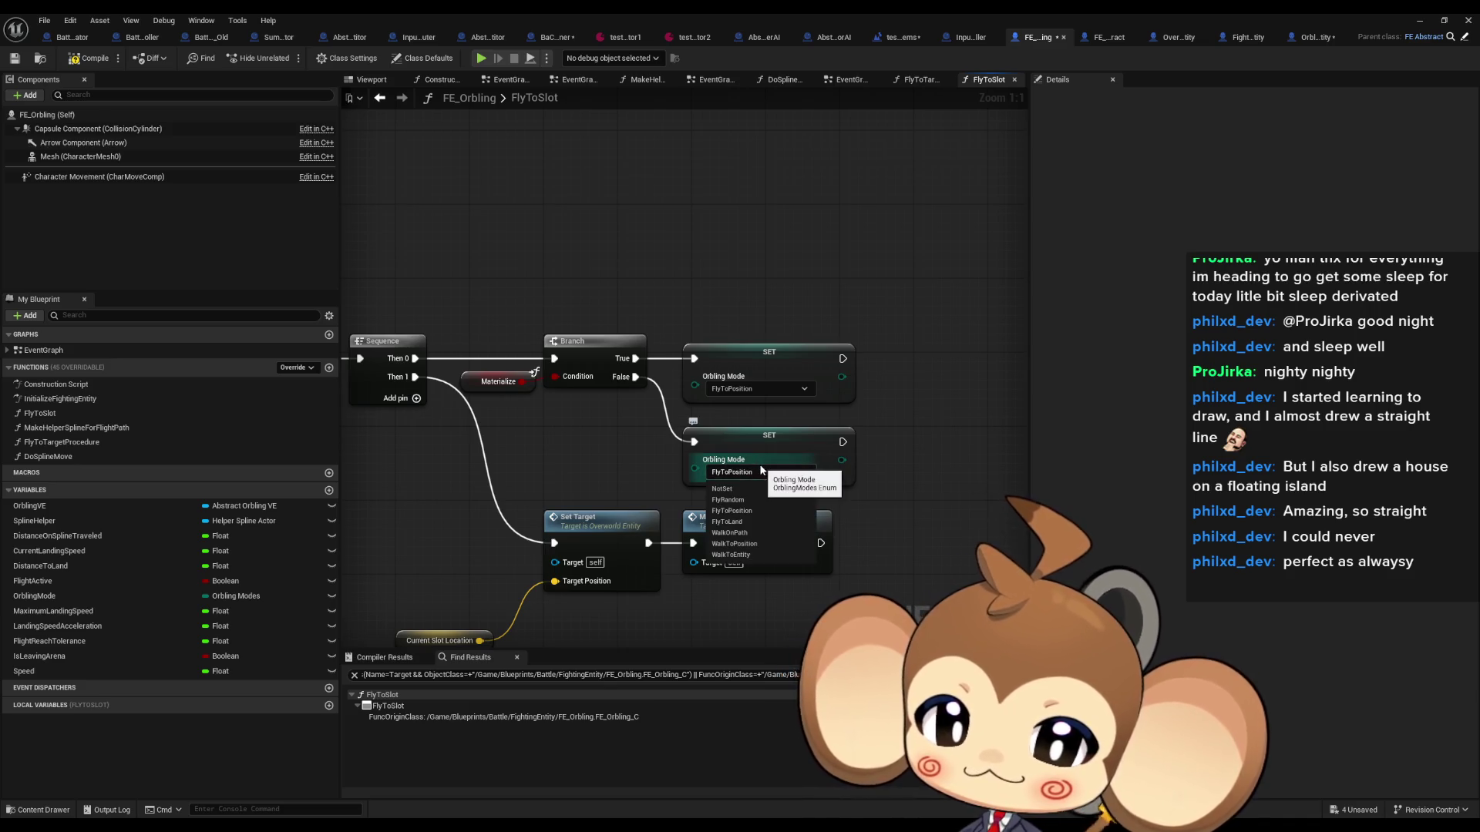
pyautogui.click(747, 522)
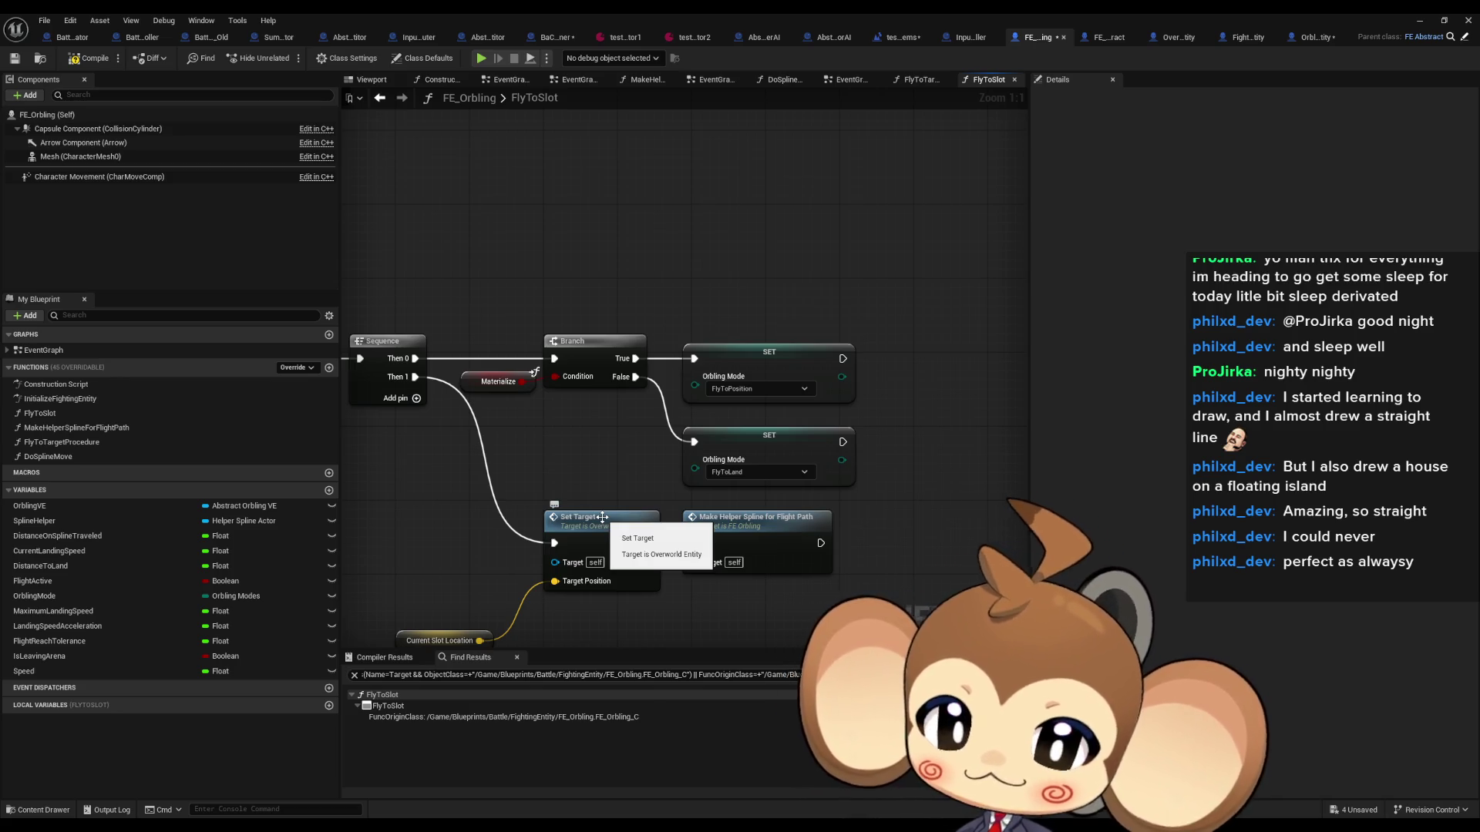
pyautogui.scroll(-5, 583, 450)
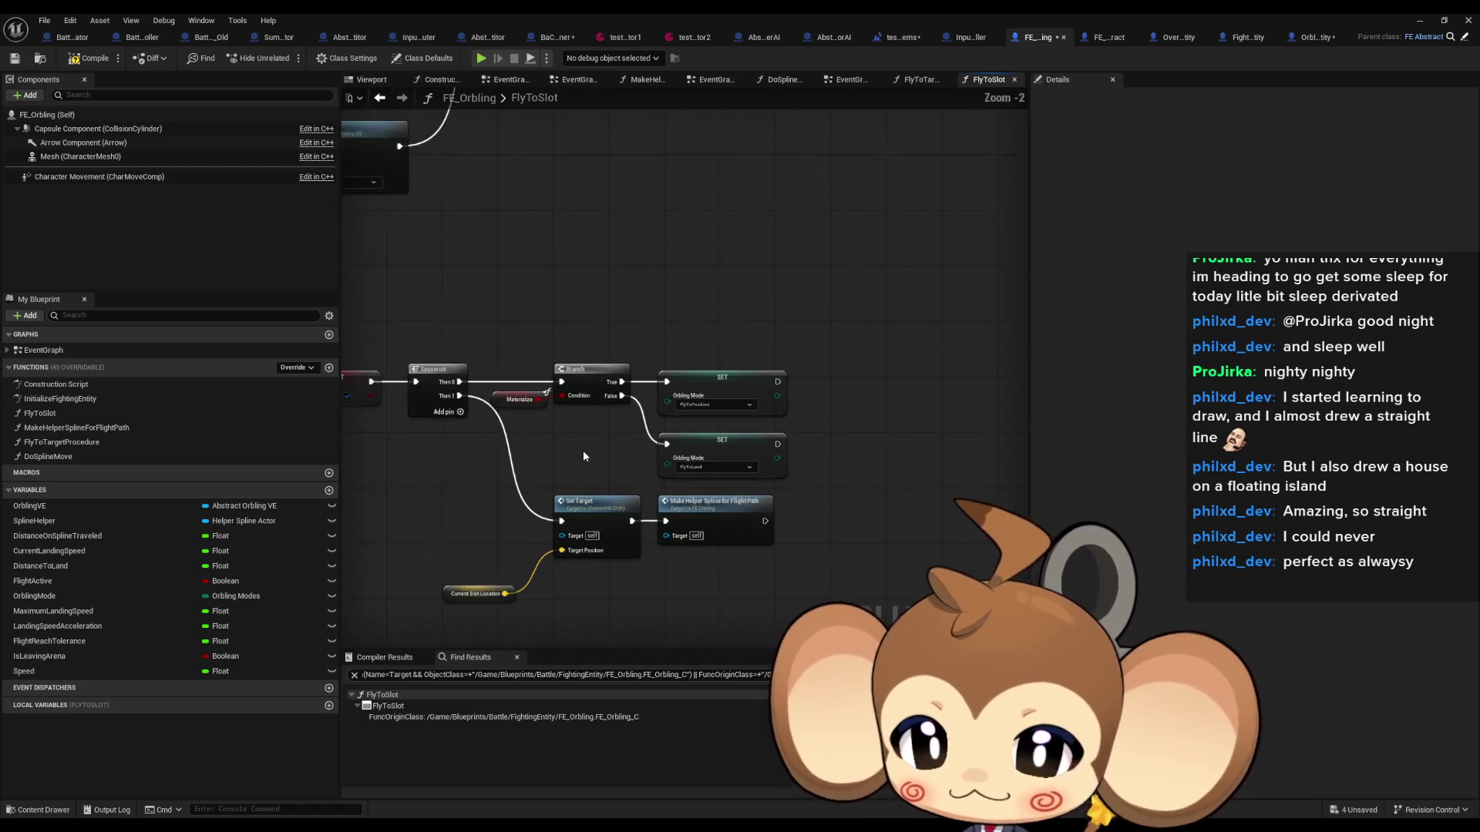
pyautogui.scroll(3, 640, 506)
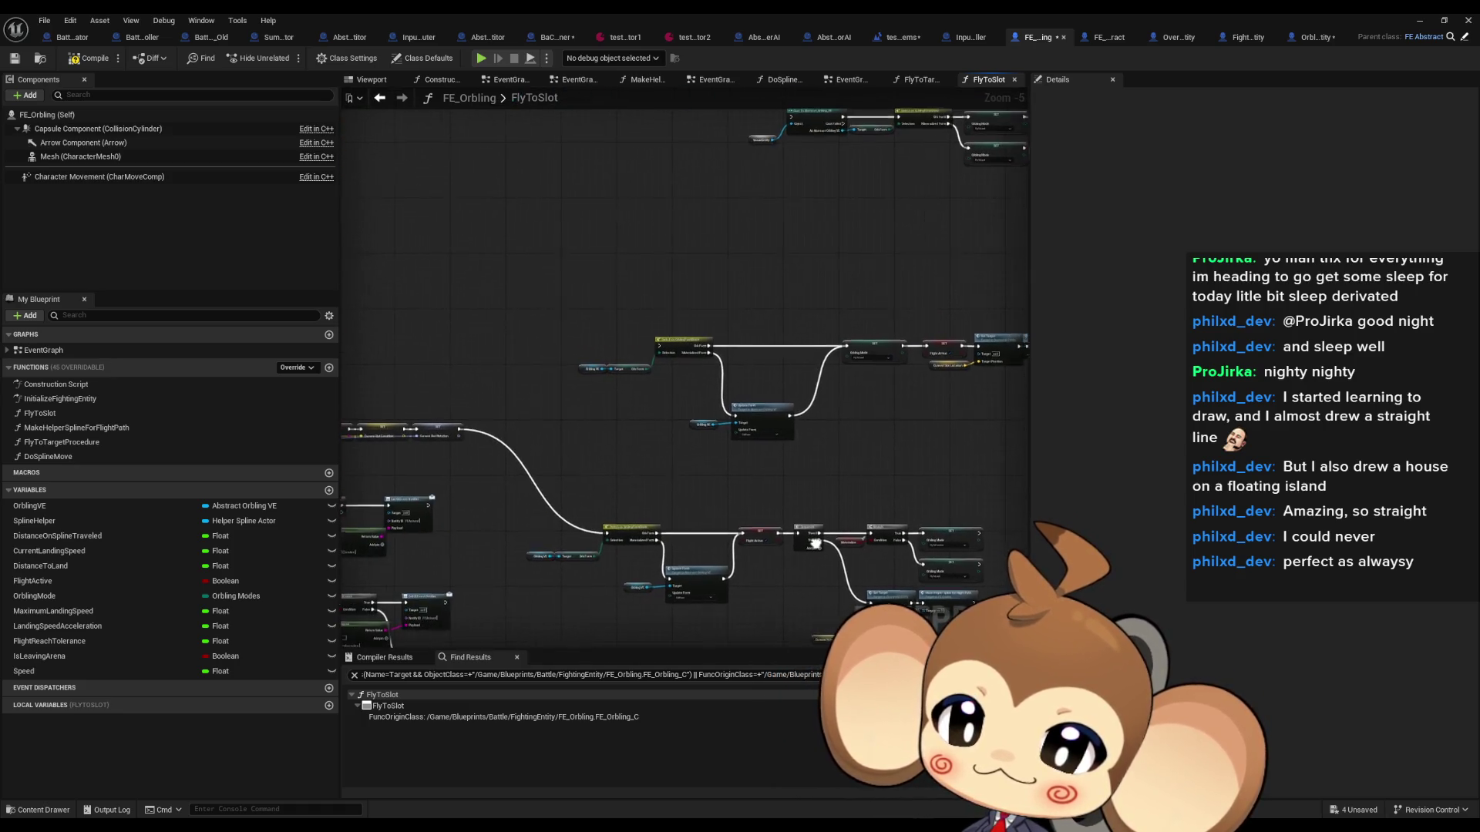
pyautogui.scroll(1, 711, 549)
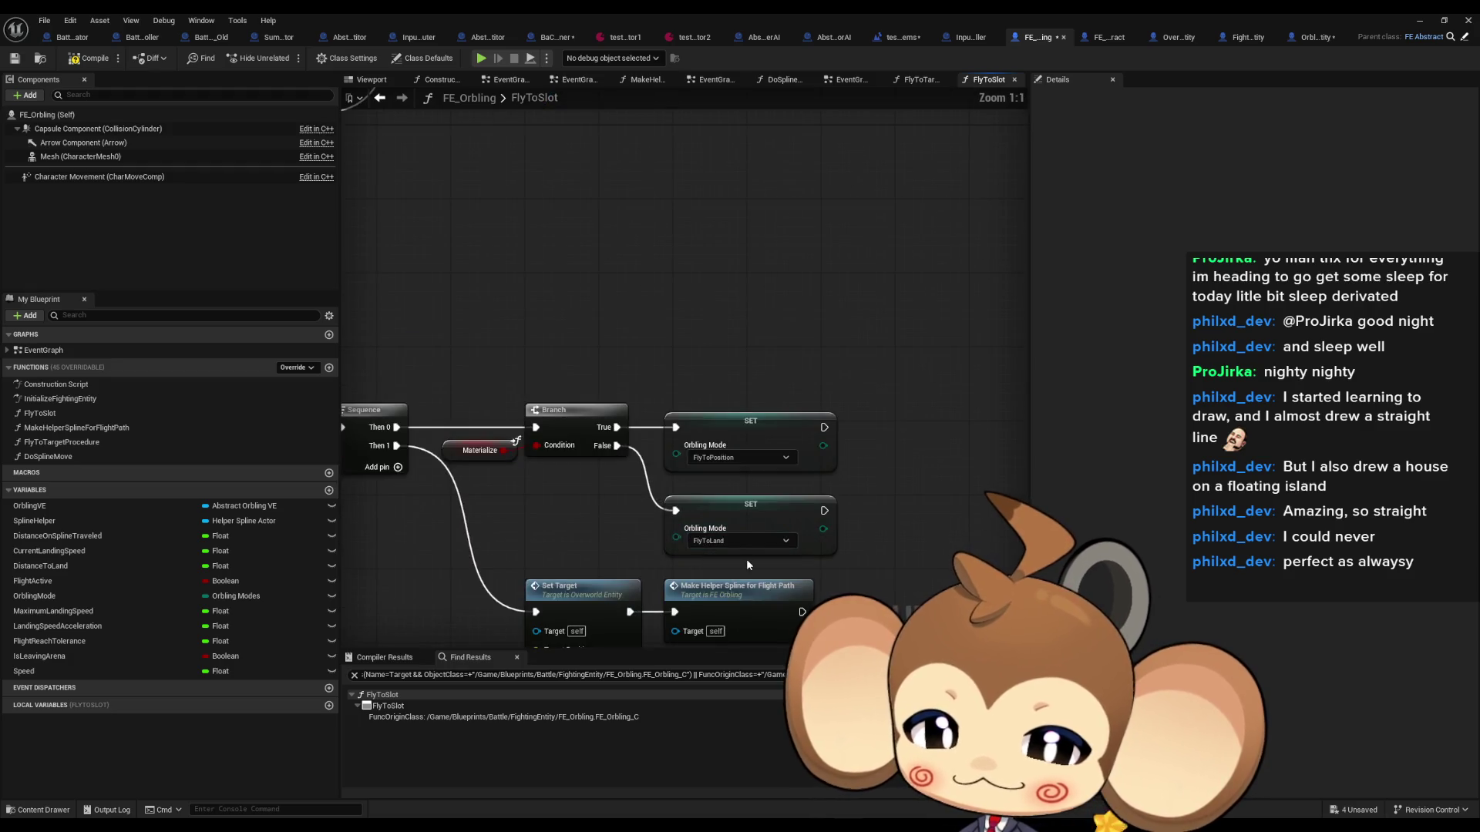
pyautogui.scroll(1, 732, 536)
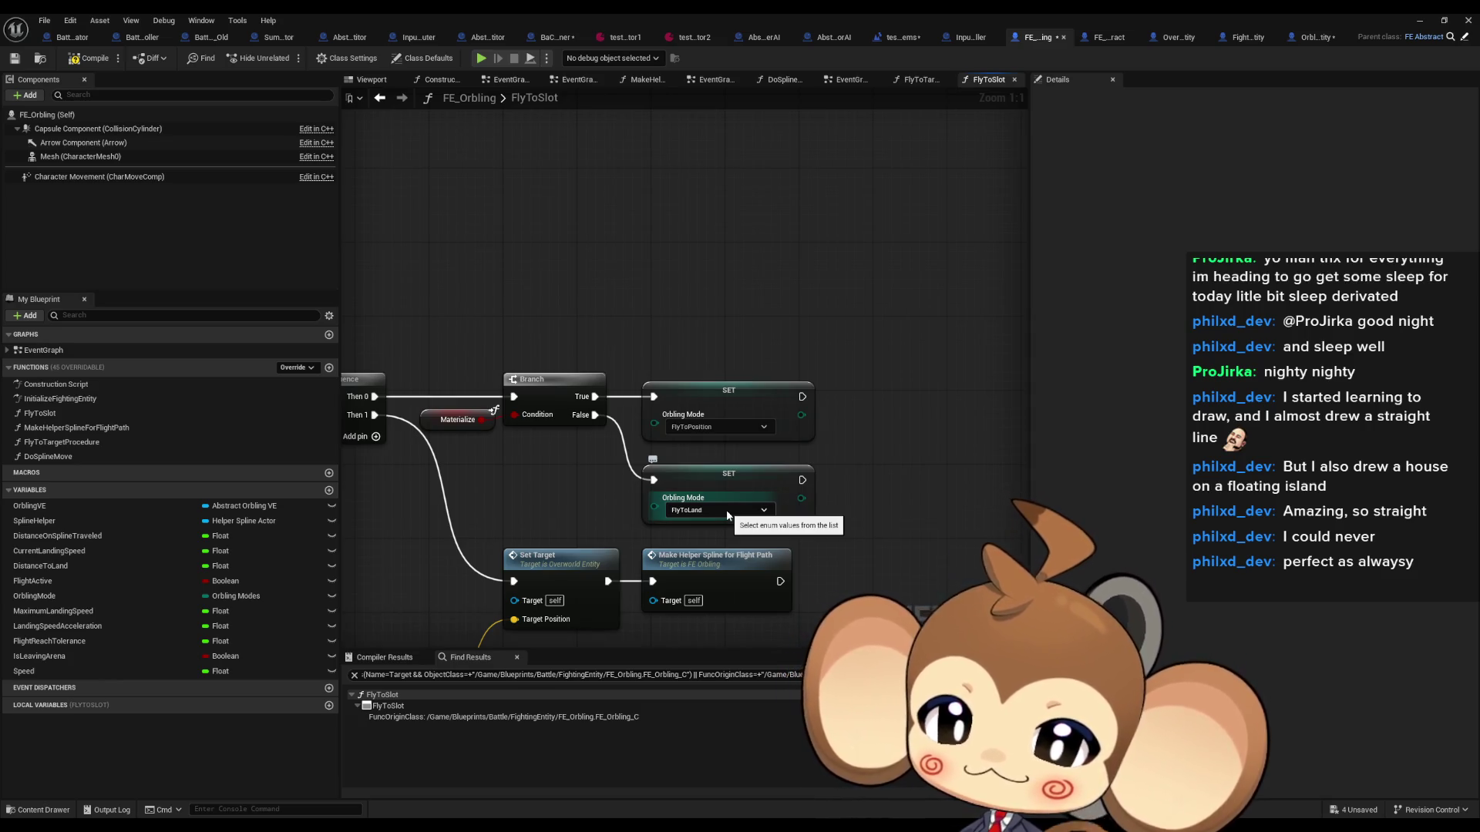
pyautogui.click(719, 427)
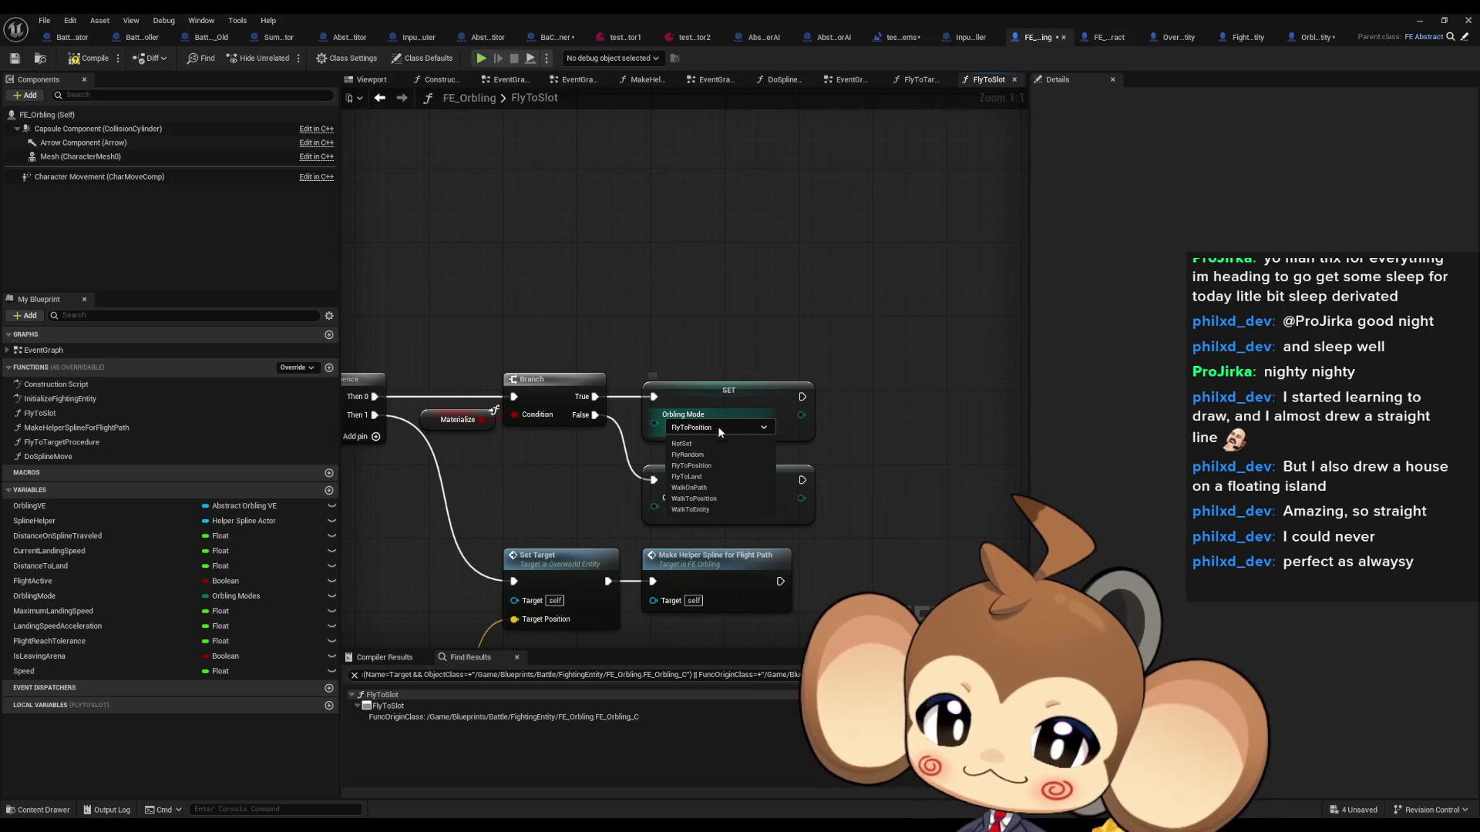
pyautogui.click(695, 478)
pyautogui.click(703, 510)
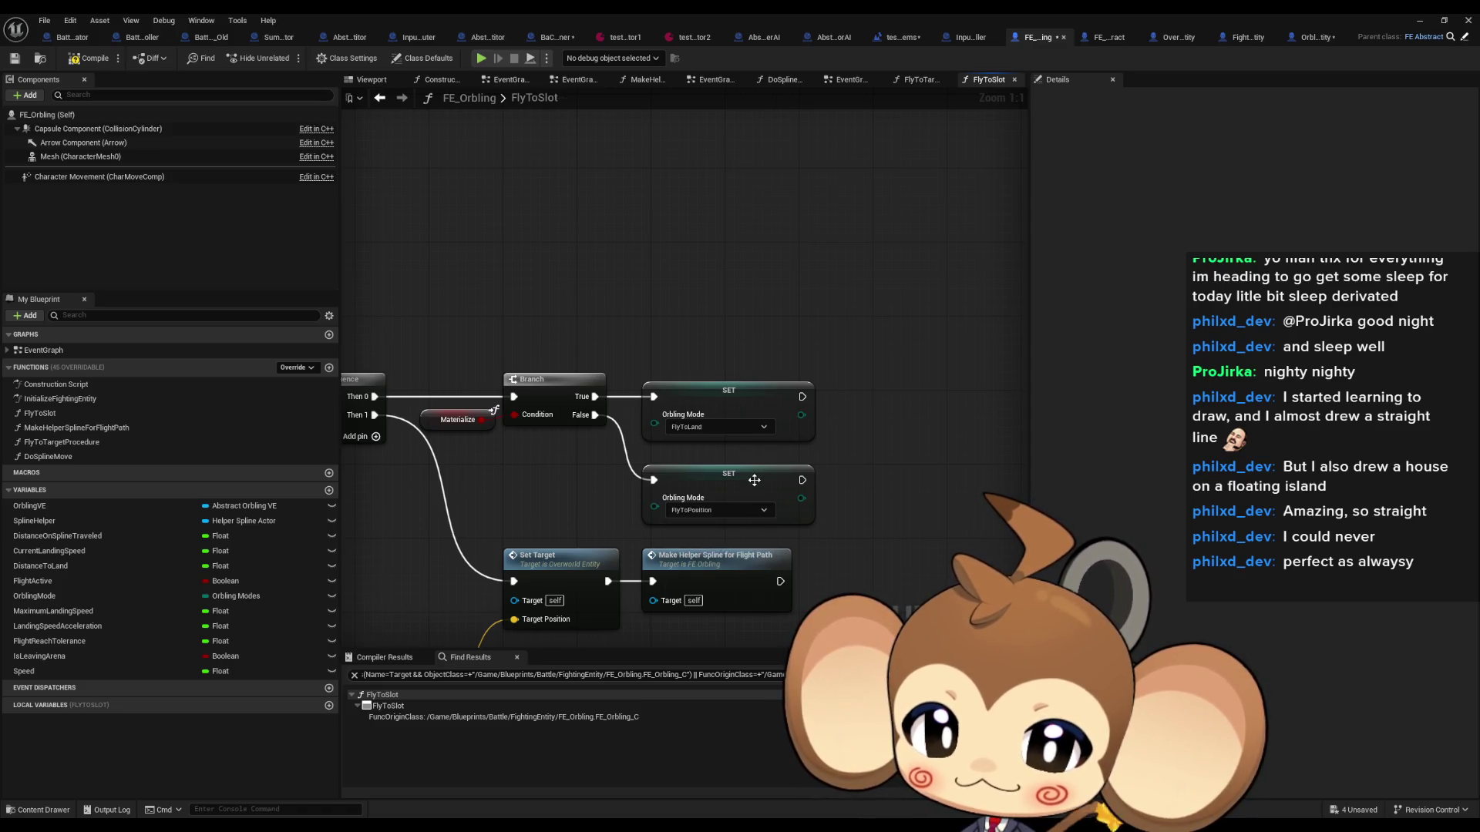
pyautogui.scroll(-7, 754, 480)
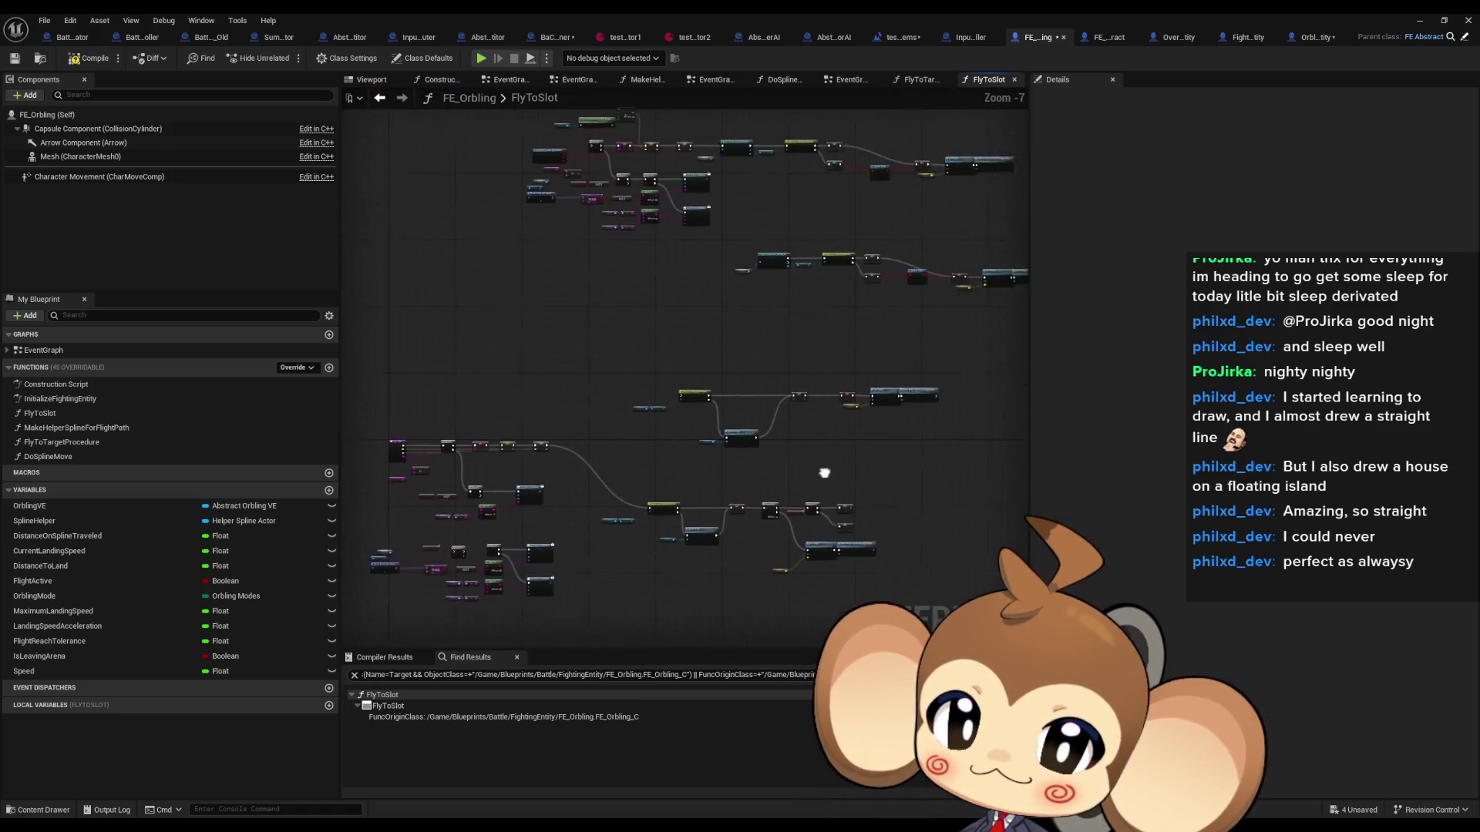
# Step: Wire the new Materialize Branch: exec from the Branch above, True to the next Branch, False onward
pyautogui.scroll(7, 813, 573)
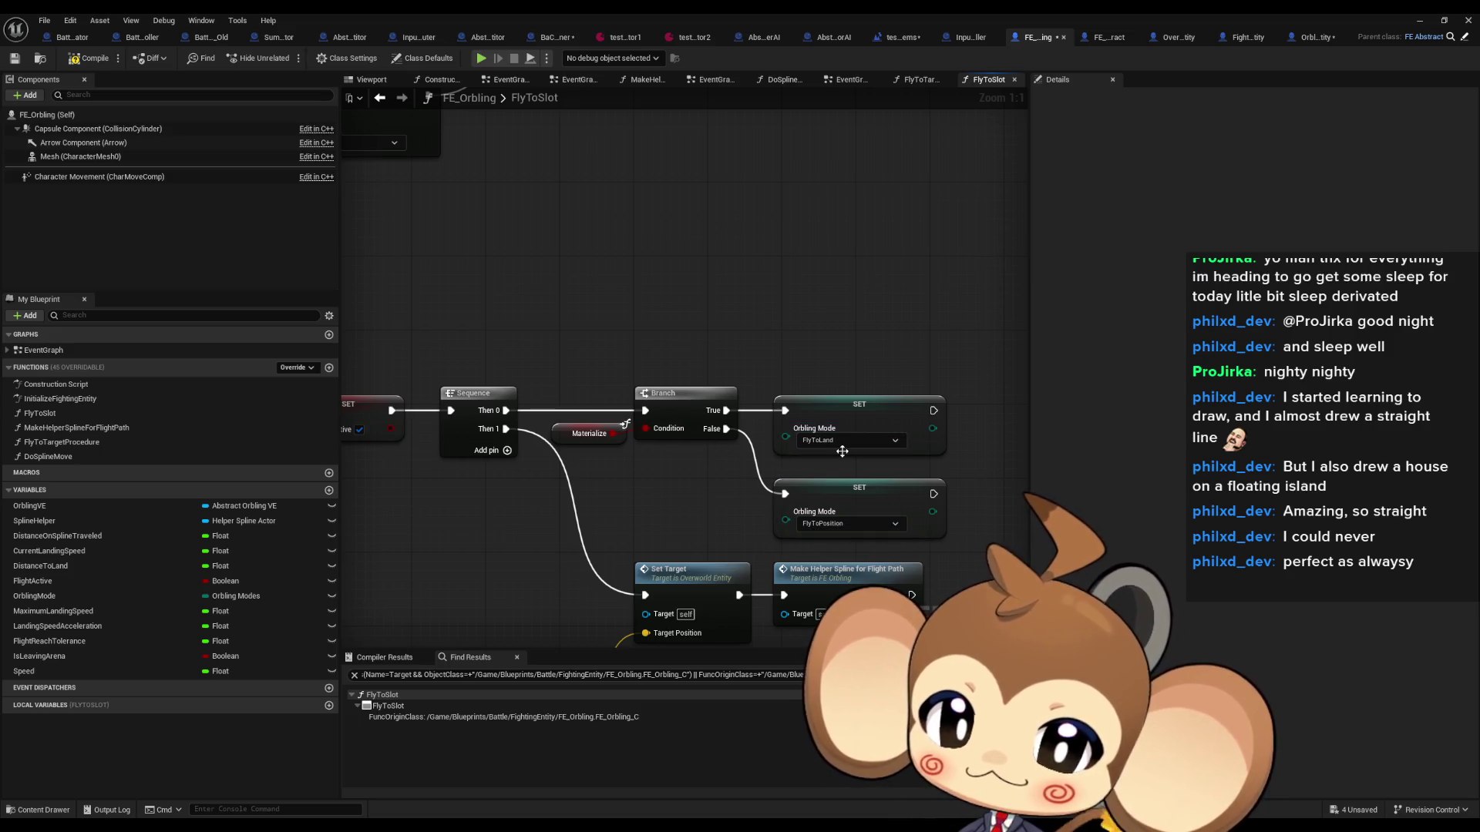
pyautogui.scroll(-2, 650, 506)
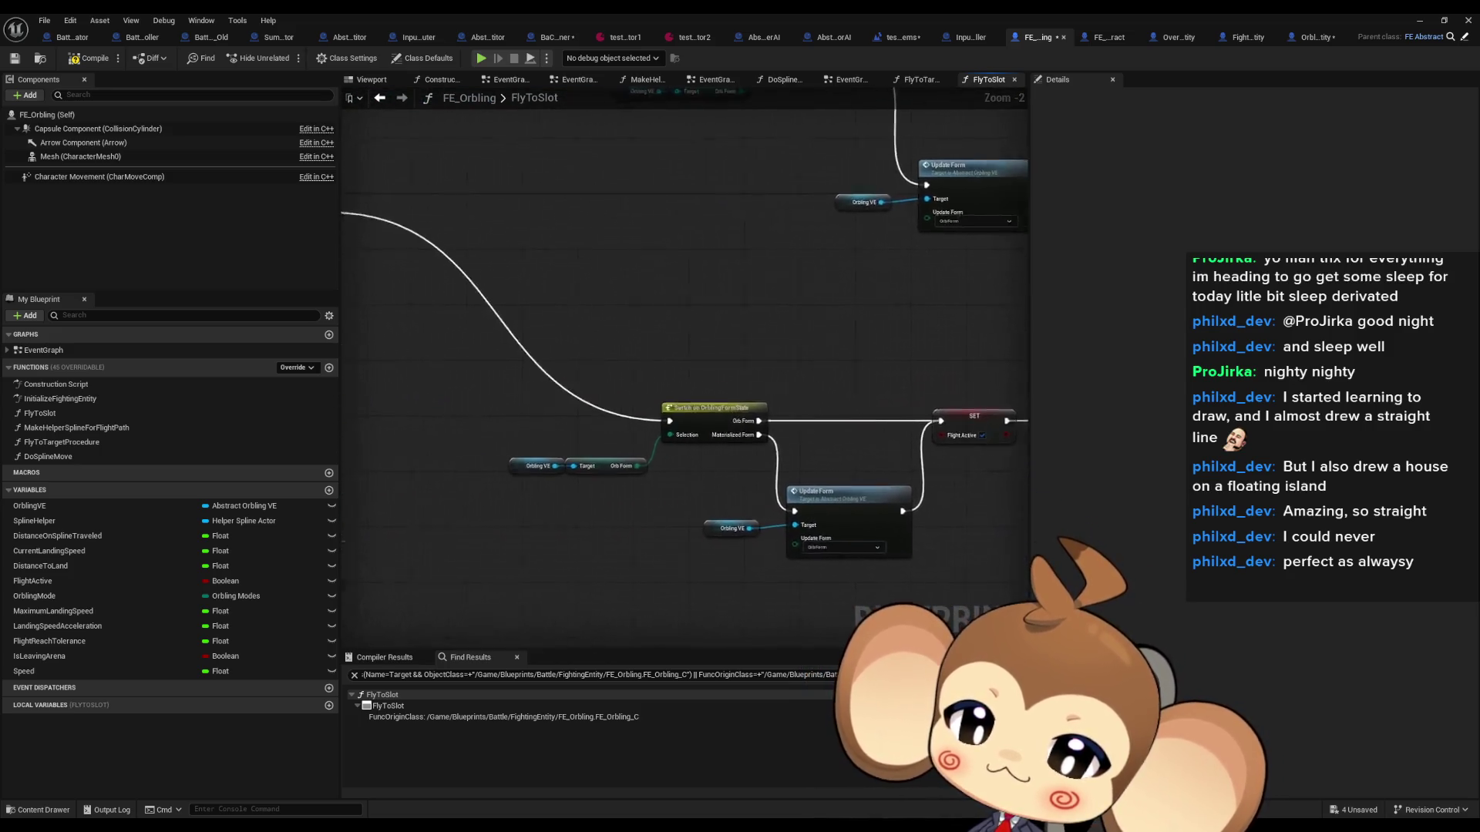
pyautogui.moveTo(686, 370); pyautogui.dragTo(840, 501)
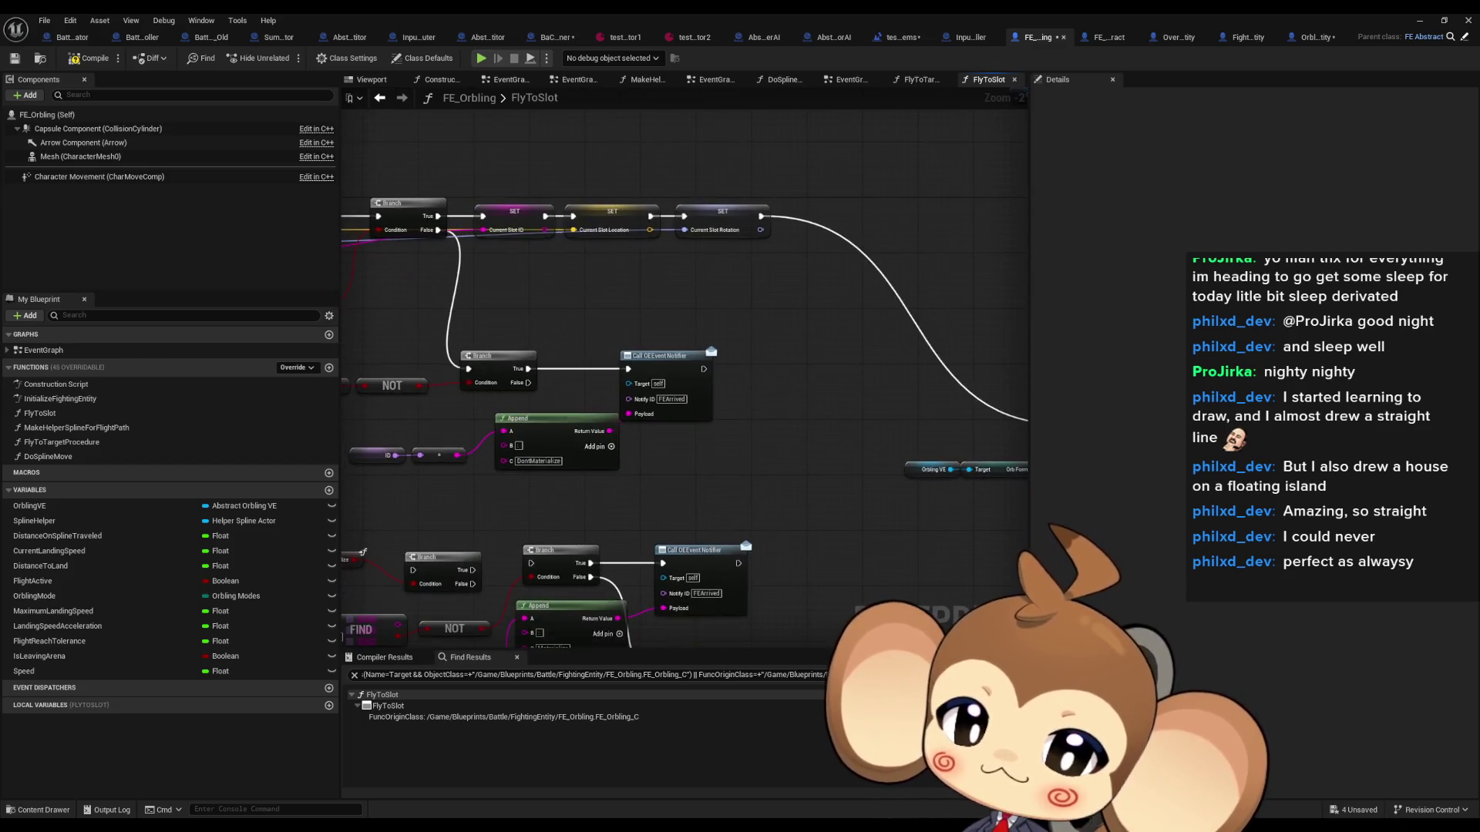
pyautogui.scroll(1, 625, 544)
pyautogui.moveTo(625, 544)
pyautogui.mouseDown()
pyautogui.moveTo(796, 415)
pyautogui.moveTo(856, 405)
pyautogui.moveTo(874, 361)
pyautogui.moveTo(810, 454)
pyautogui.mouseUp()
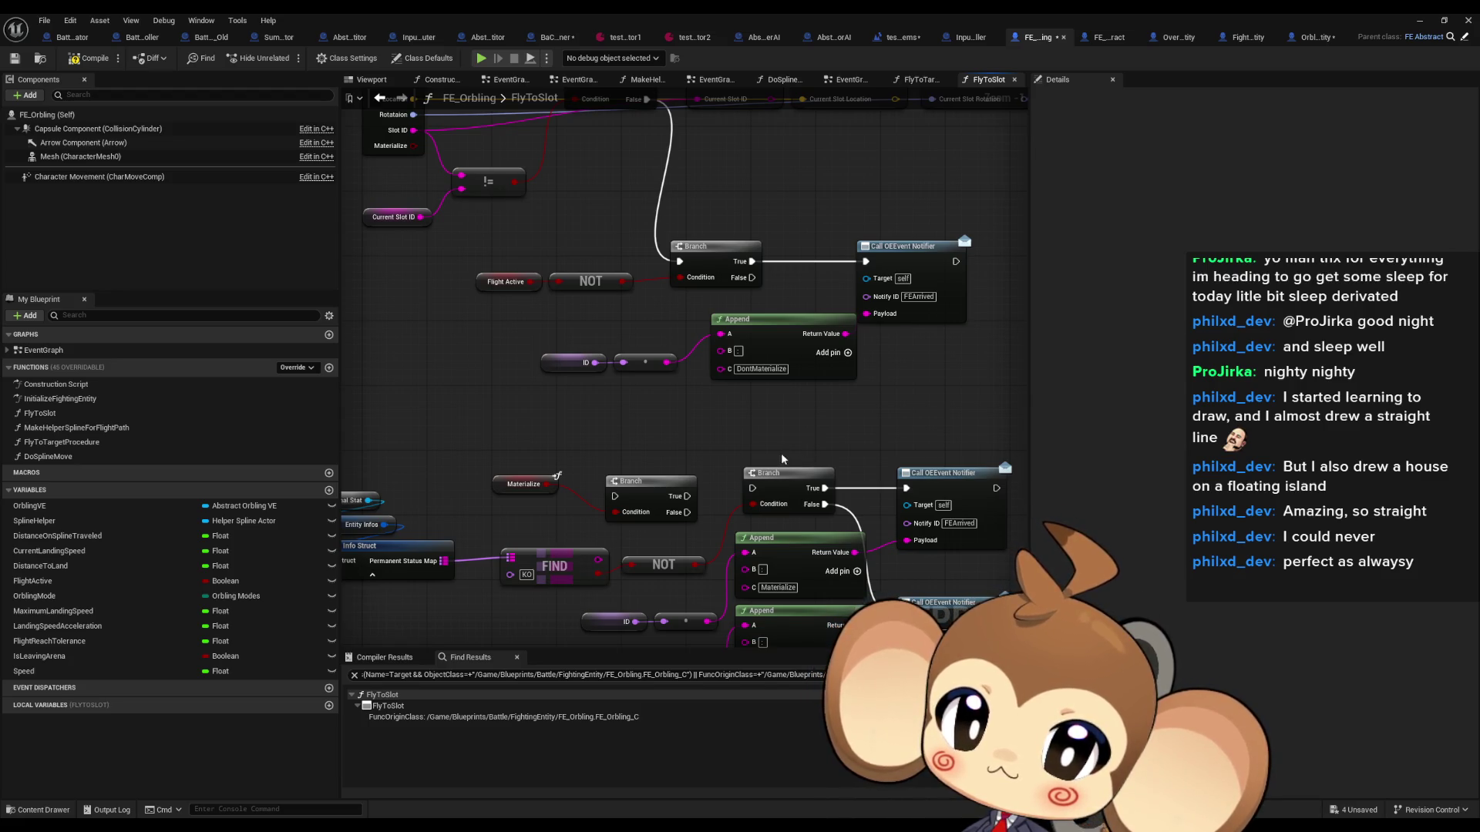
pyautogui.moveTo(687, 512)
pyautogui.mouseDown()
pyautogui.moveTo(817, 289)
pyautogui.moveTo(866, 261)
pyautogui.mouseUp()
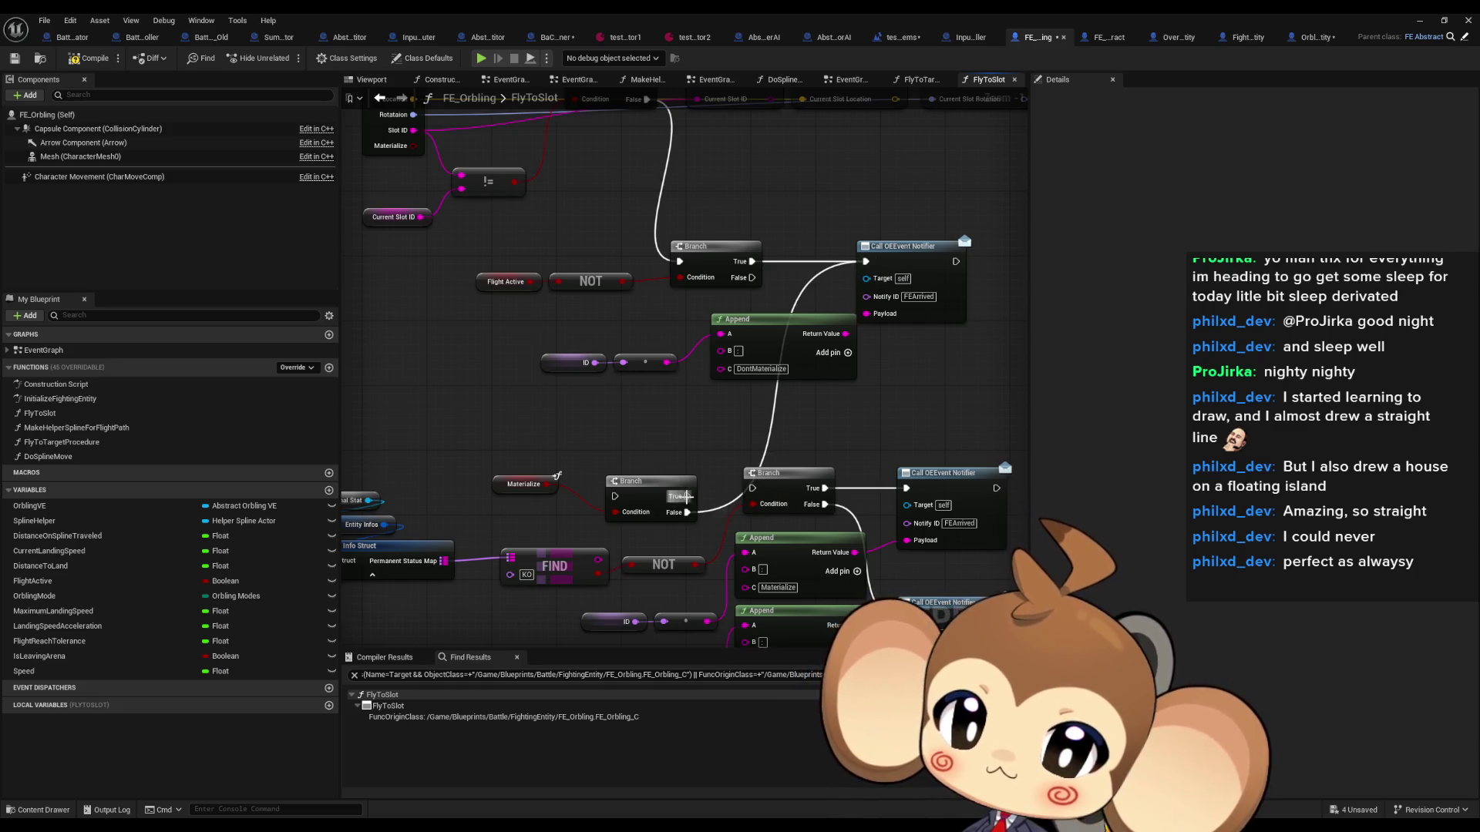
pyautogui.moveTo(688, 495); pyautogui.dragTo(753, 490)
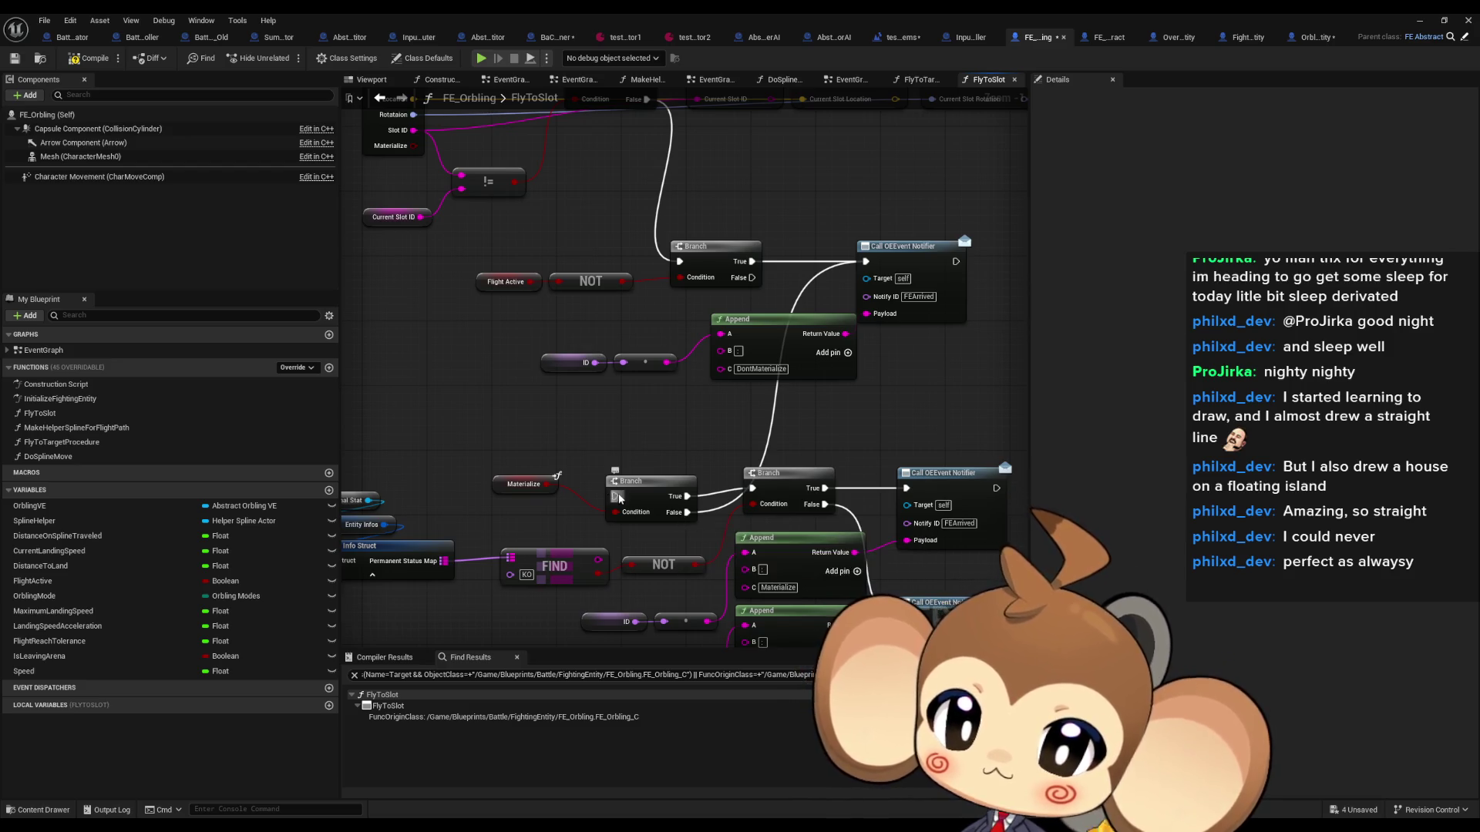
pyautogui.moveTo(614, 495)
pyautogui.mouseDown()
pyautogui.moveTo(755, 328)
pyautogui.moveTo(769, 265)
pyautogui.moveTo(753, 262)
pyautogui.mouseUp()
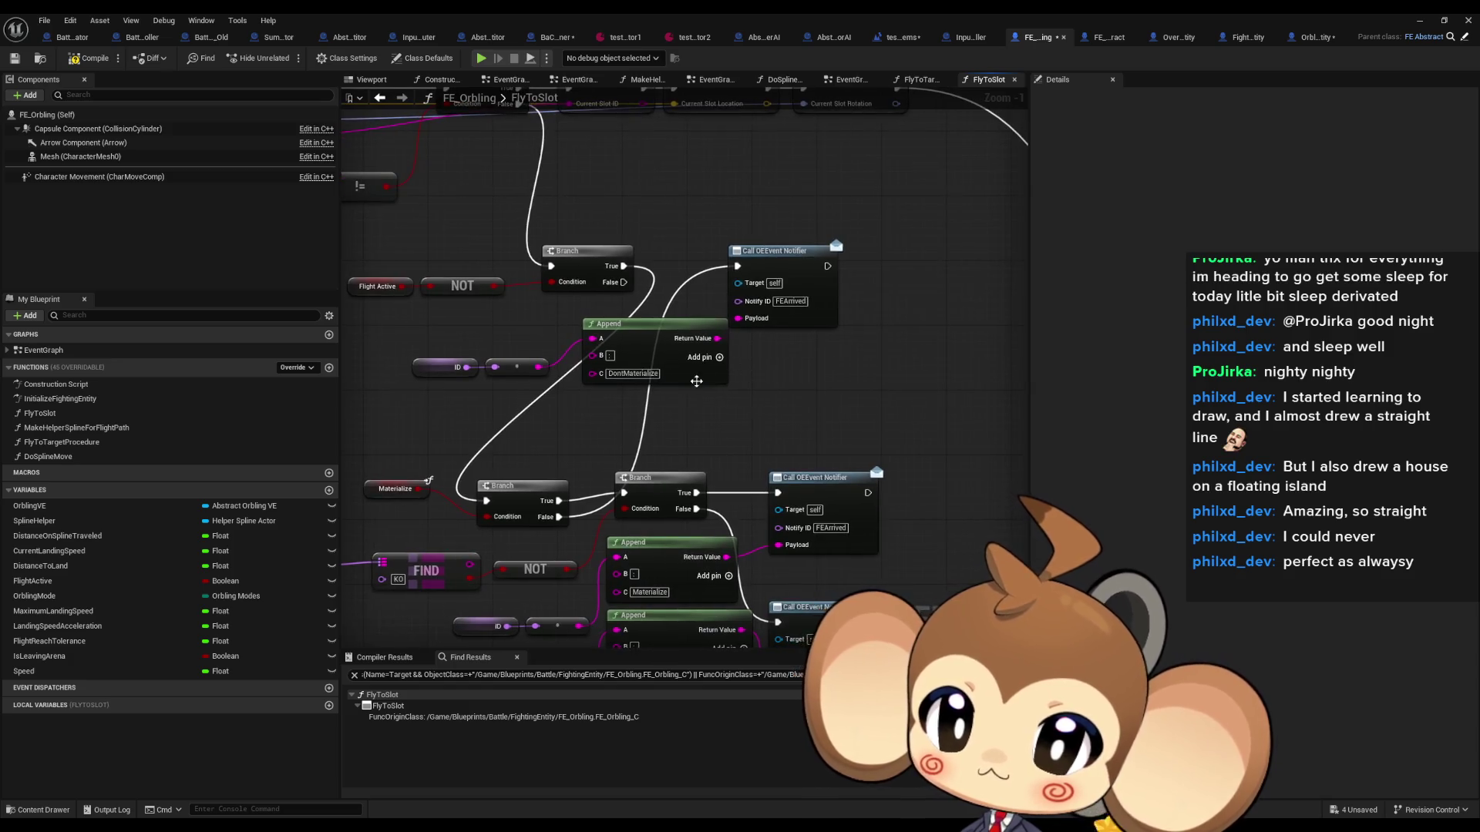
# Step: Move the DontMaterialize Append and ID notifier nodes further down, then select the Internal Stat node
pyautogui.moveTo(696, 381)
pyautogui.mouseDown()
pyautogui.moveTo(730, 297)
pyautogui.moveTo(792, 316)
pyautogui.mouseUp()
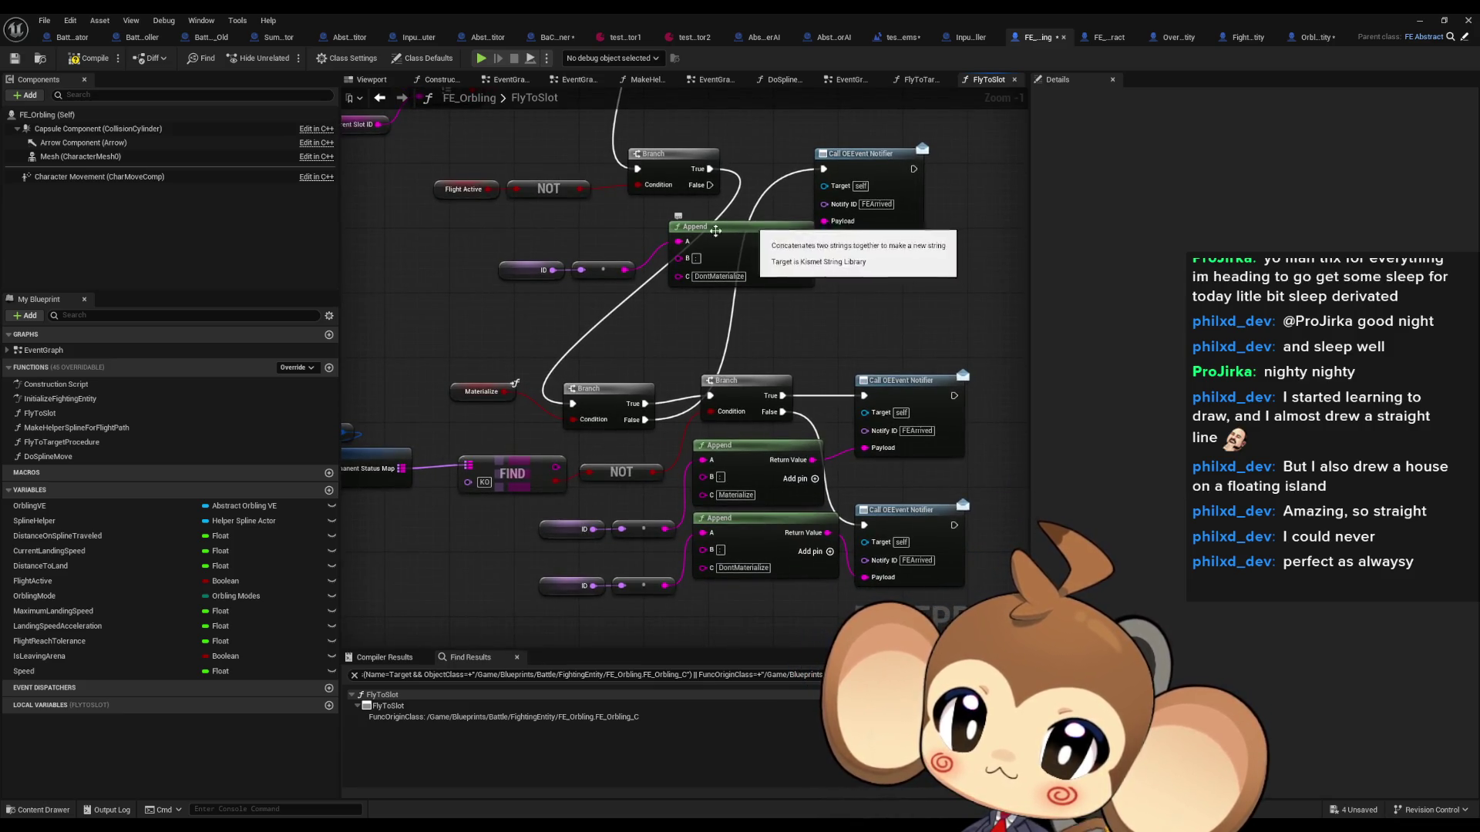
pyautogui.moveTo(502, 235); pyautogui.dragTo(802, 285)
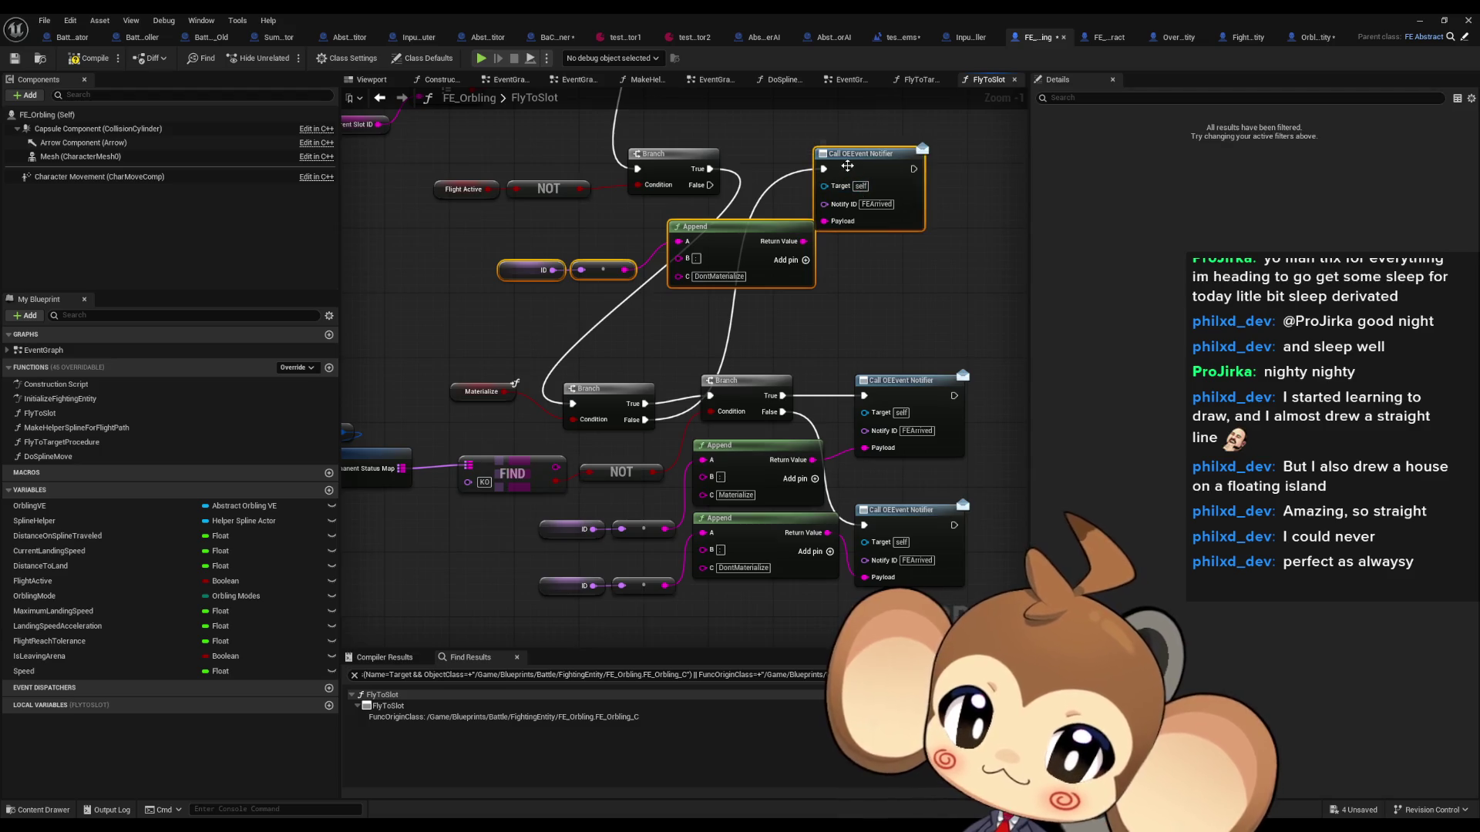
pyautogui.moveTo(847, 166); pyautogui.dragTo(893, 543)
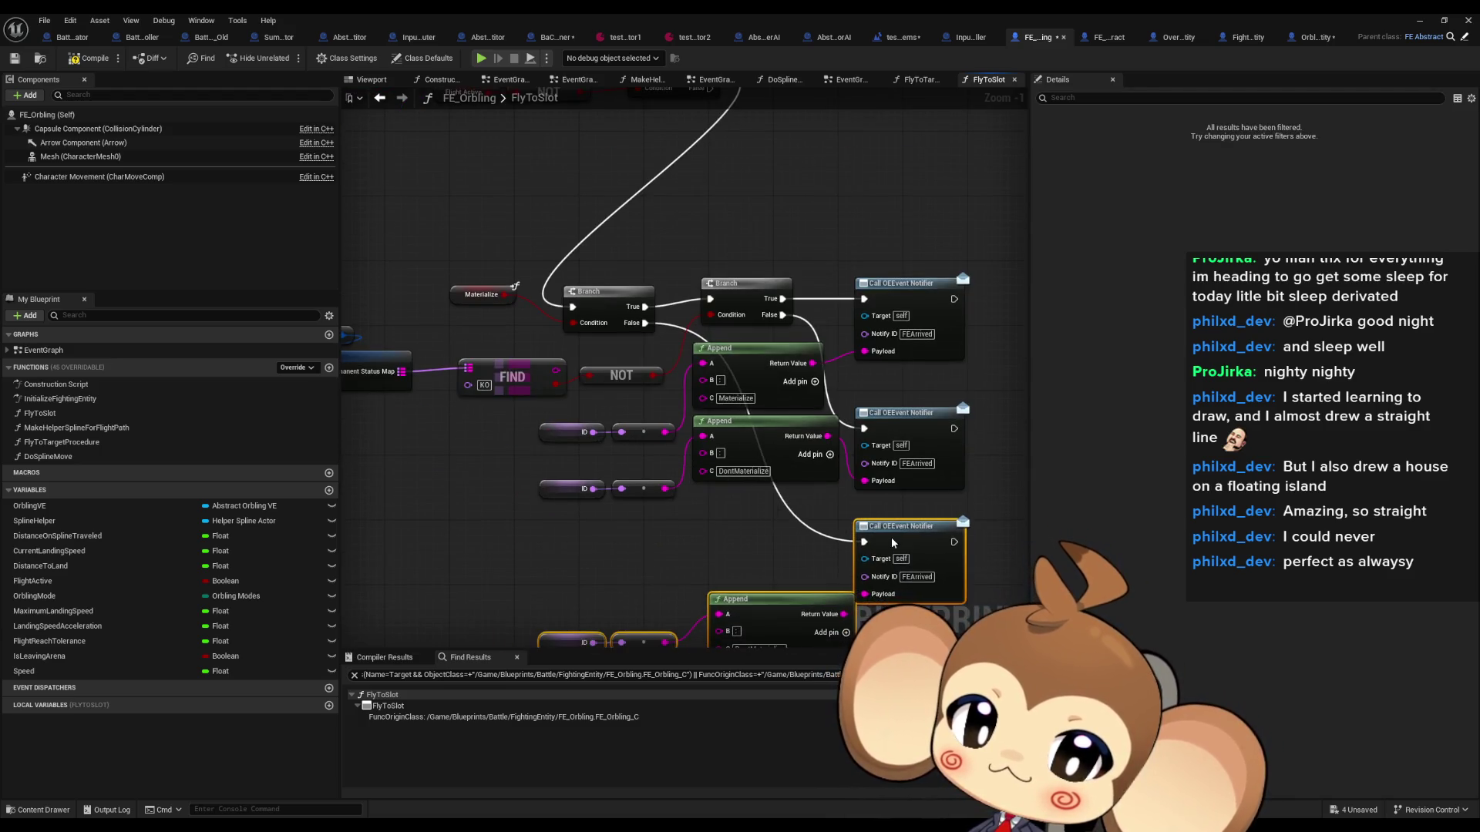
pyautogui.click(741, 553)
pyautogui.moveTo(740, 553); pyautogui.dragTo(700, 441)
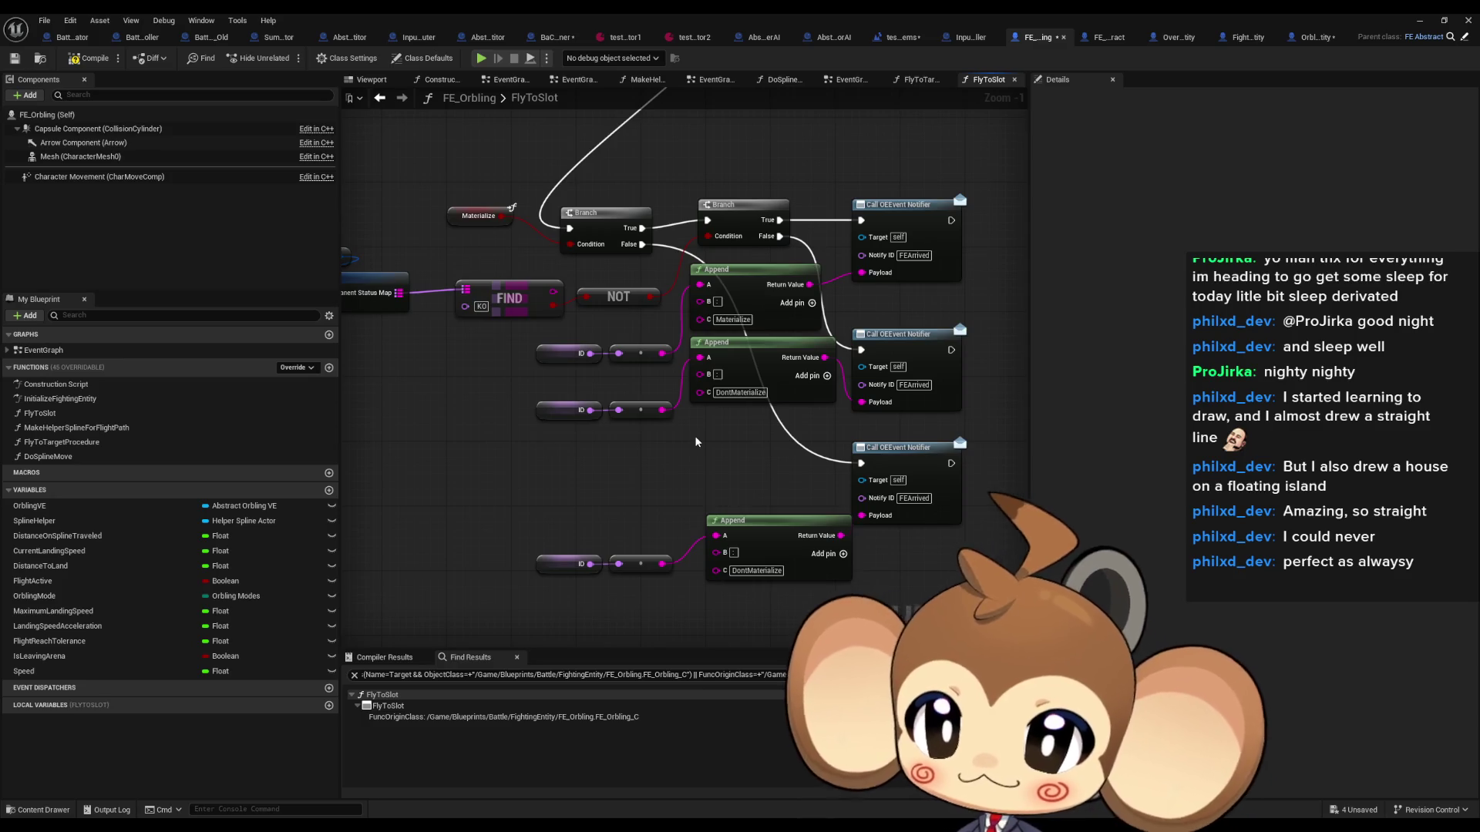
pyautogui.scroll(-3, 696, 442)
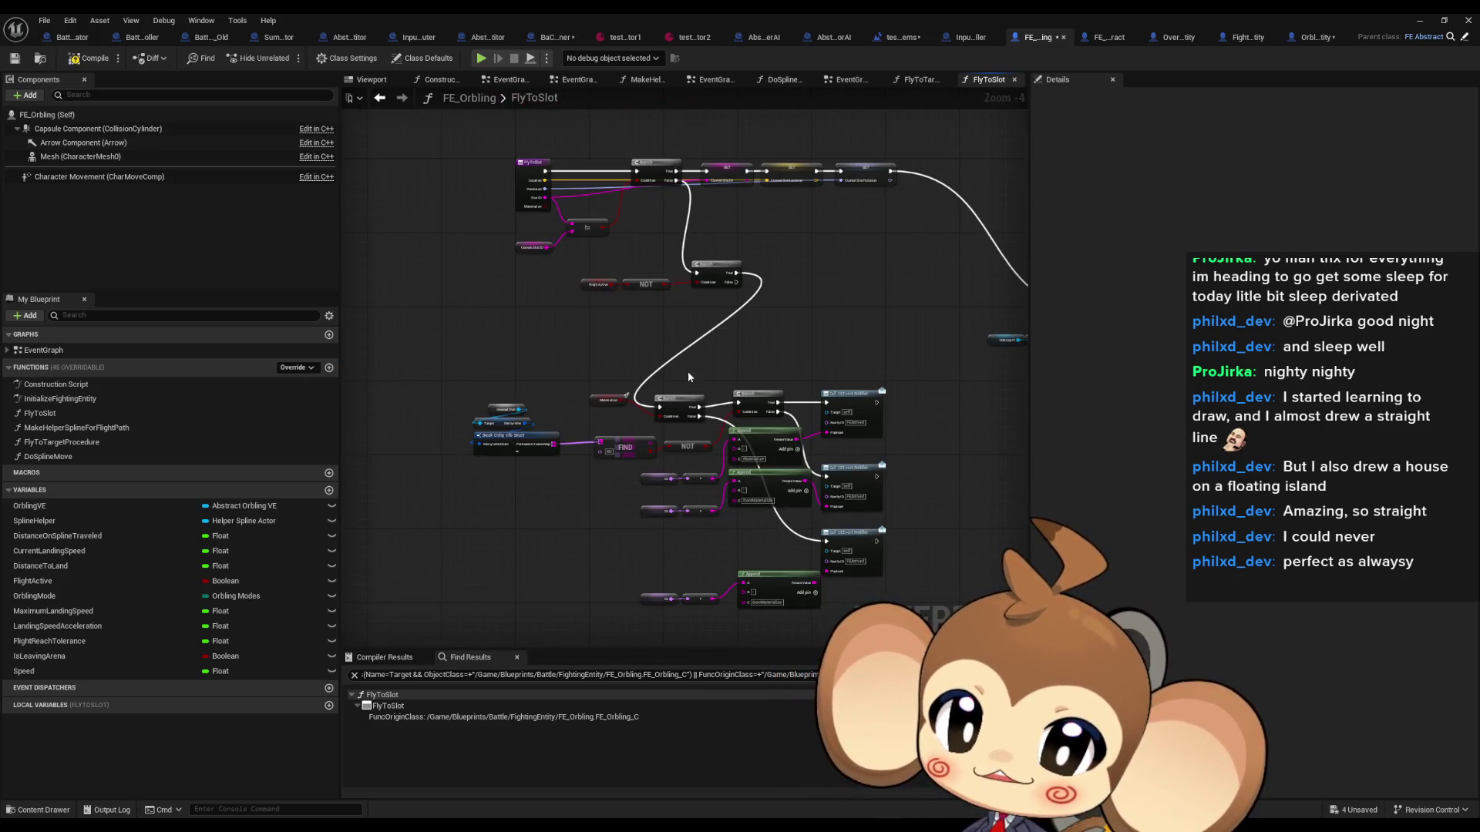
pyautogui.scroll(2, 693, 408)
pyautogui.scroll(2, 553, 502)
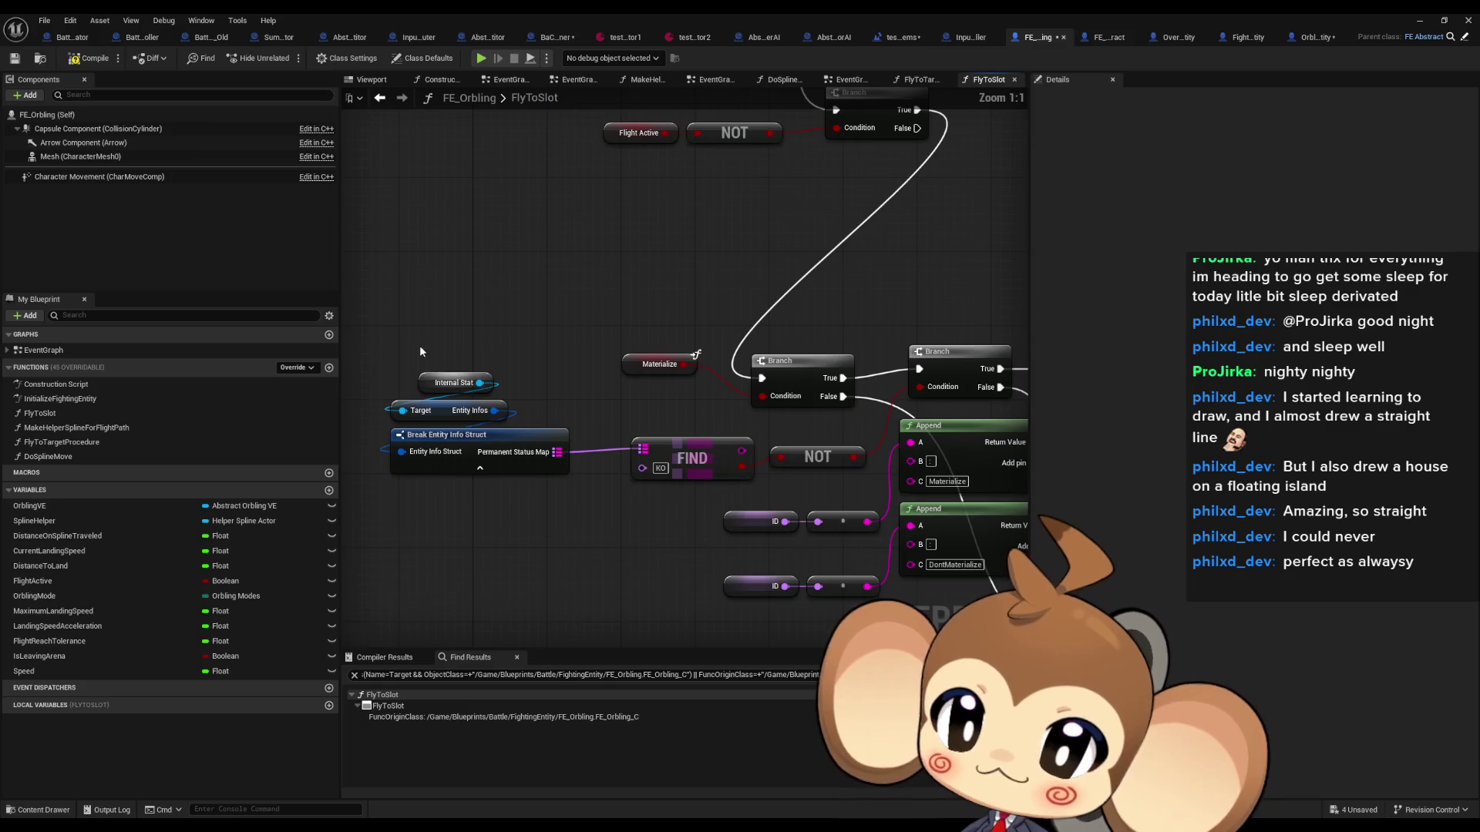
pyautogui.moveTo(486, 385); pyautogui.dragTo(486, 385)
pyautogui.moveTo(511, 495); pyautogui.dragTo(588, 501)
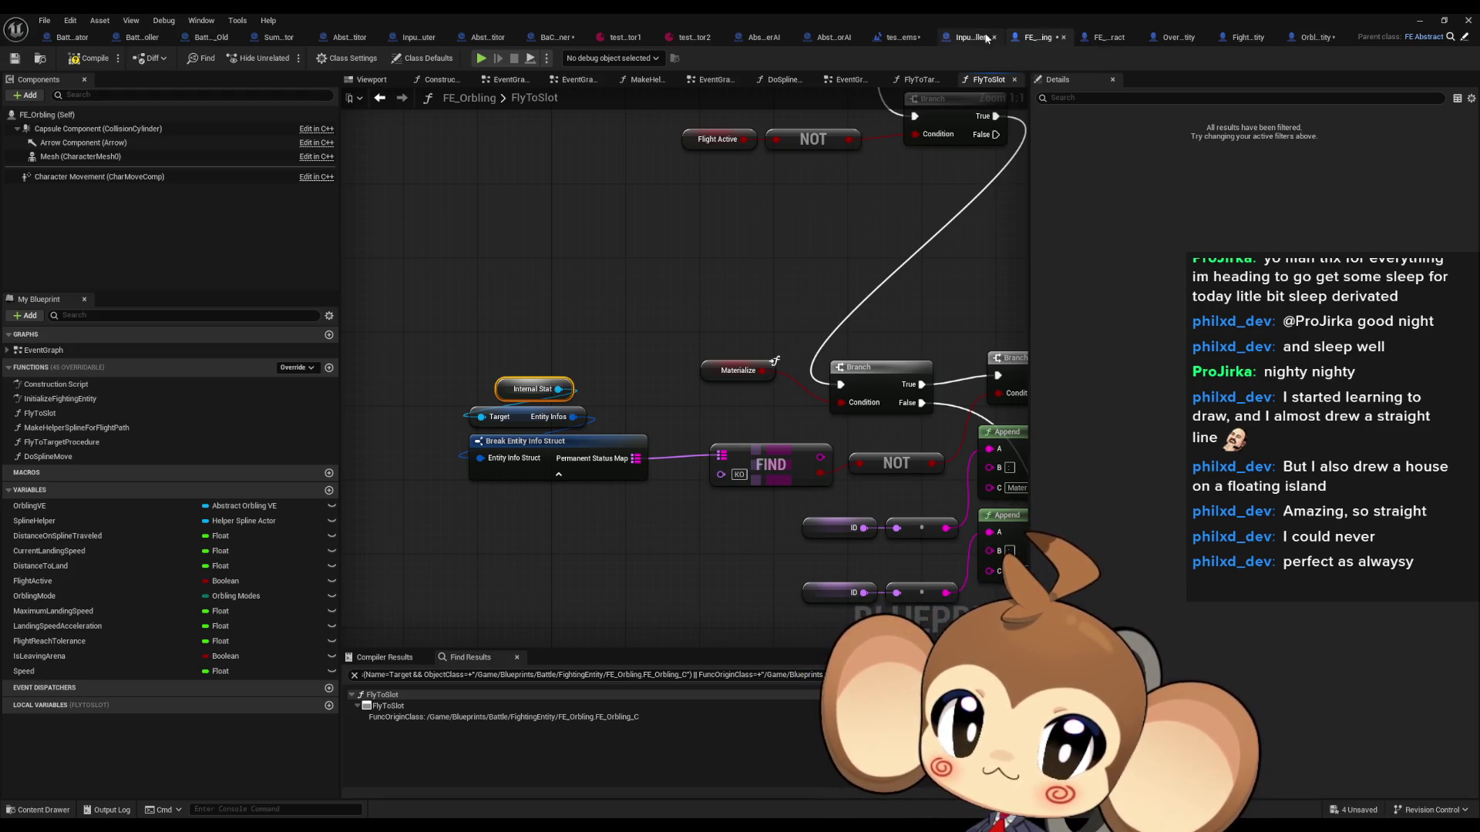
# Step: Chain Entity Info Instance into a Battle Entity Info getter and a Break Battle Entity Info Struct node
pyautogui.click(1104, 39)
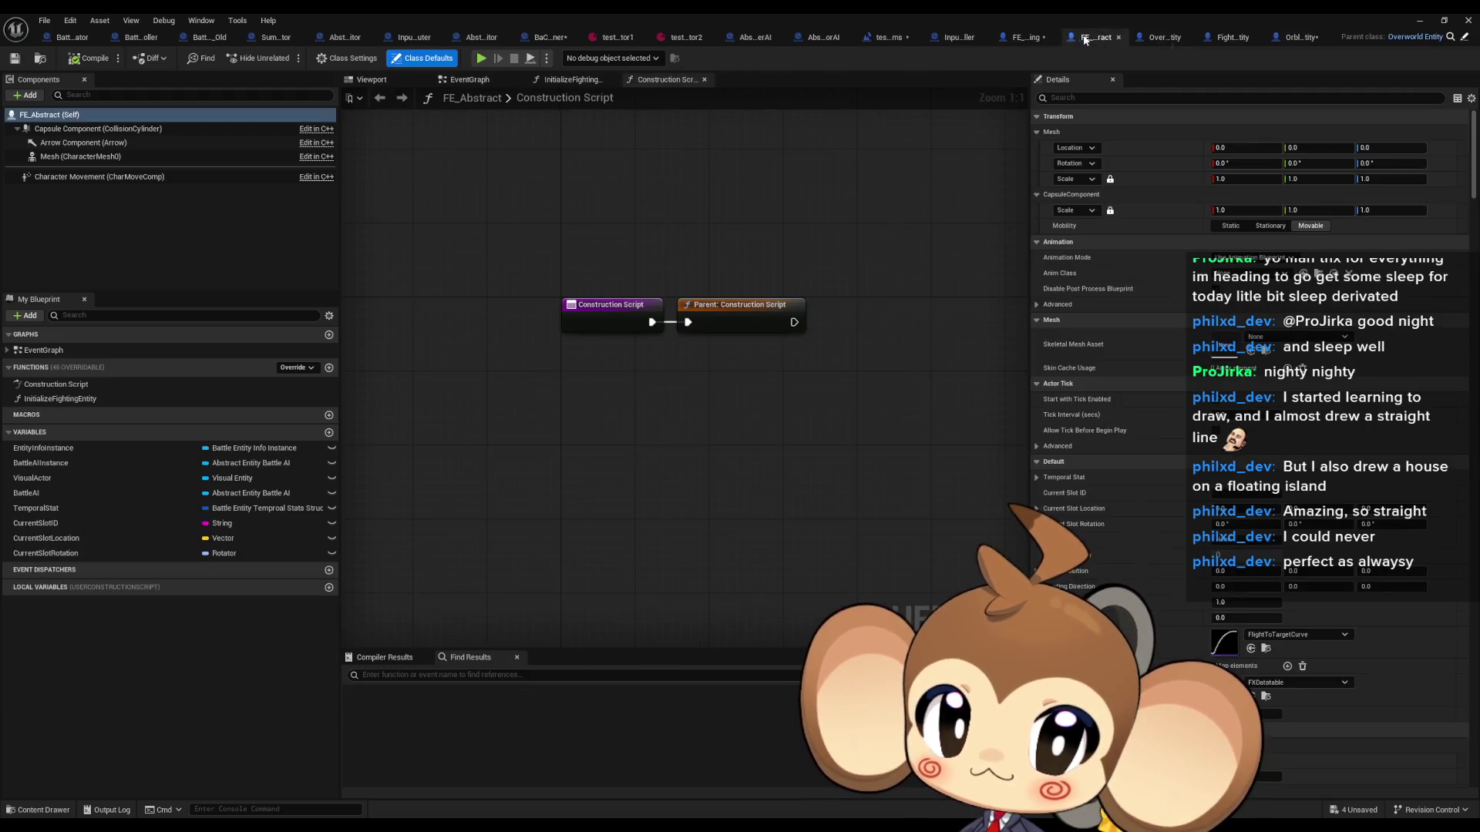
pyautogui.click(1032, 39)
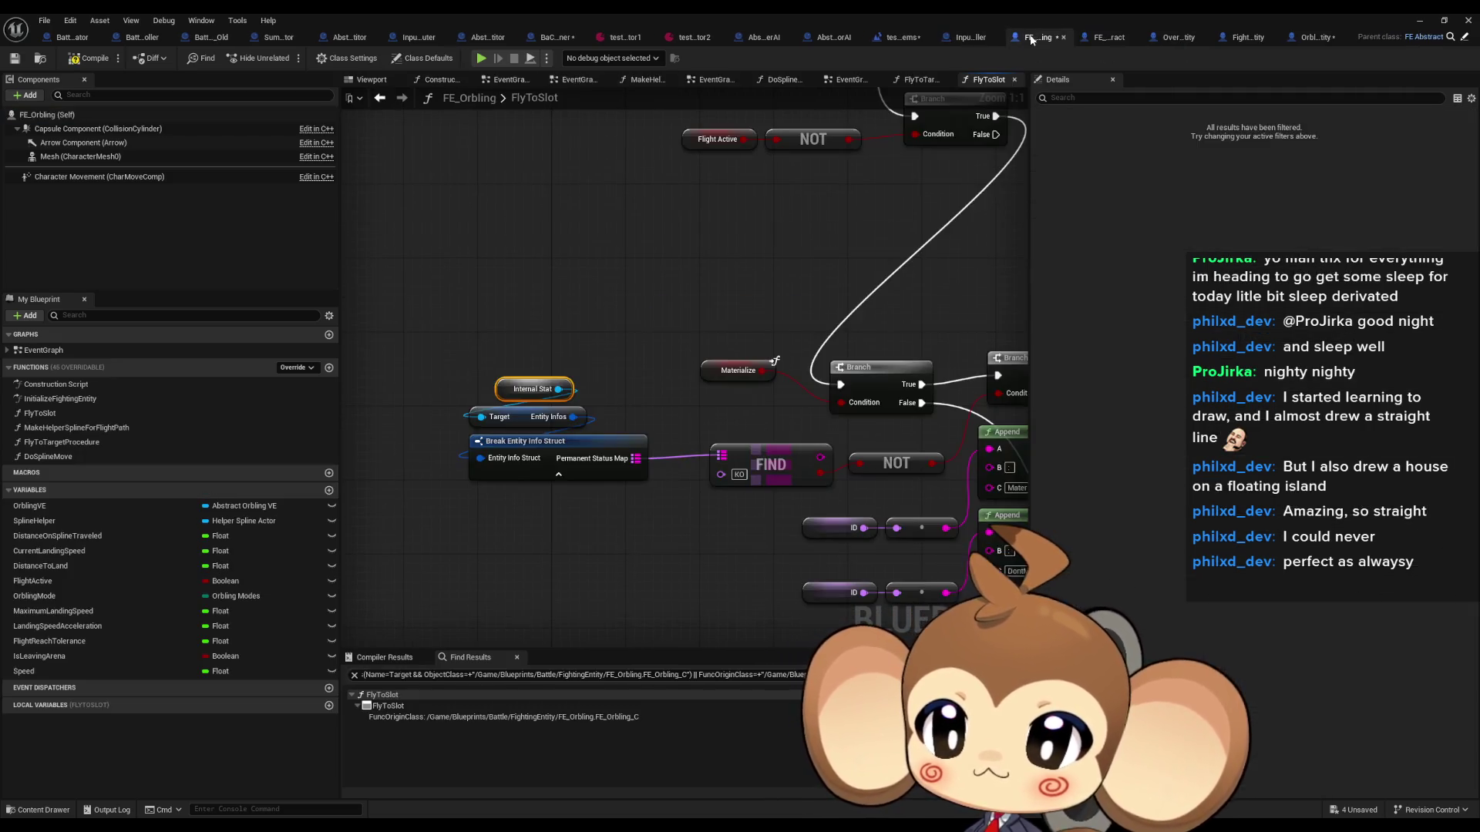
pyautogui.rightClick(486, 526)
pyautogui.write('en')
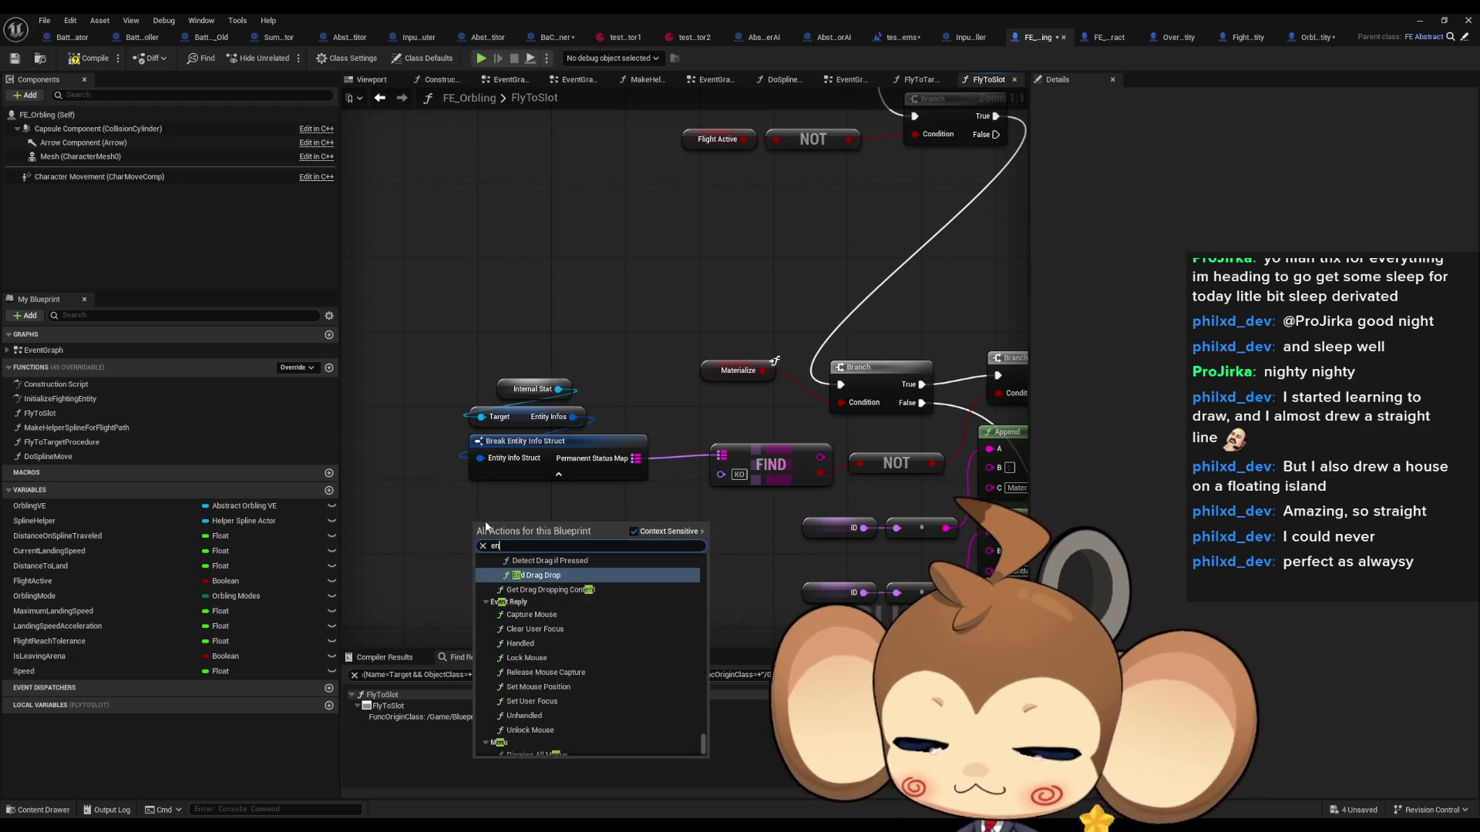
pyautogui.write('t info inst ge')
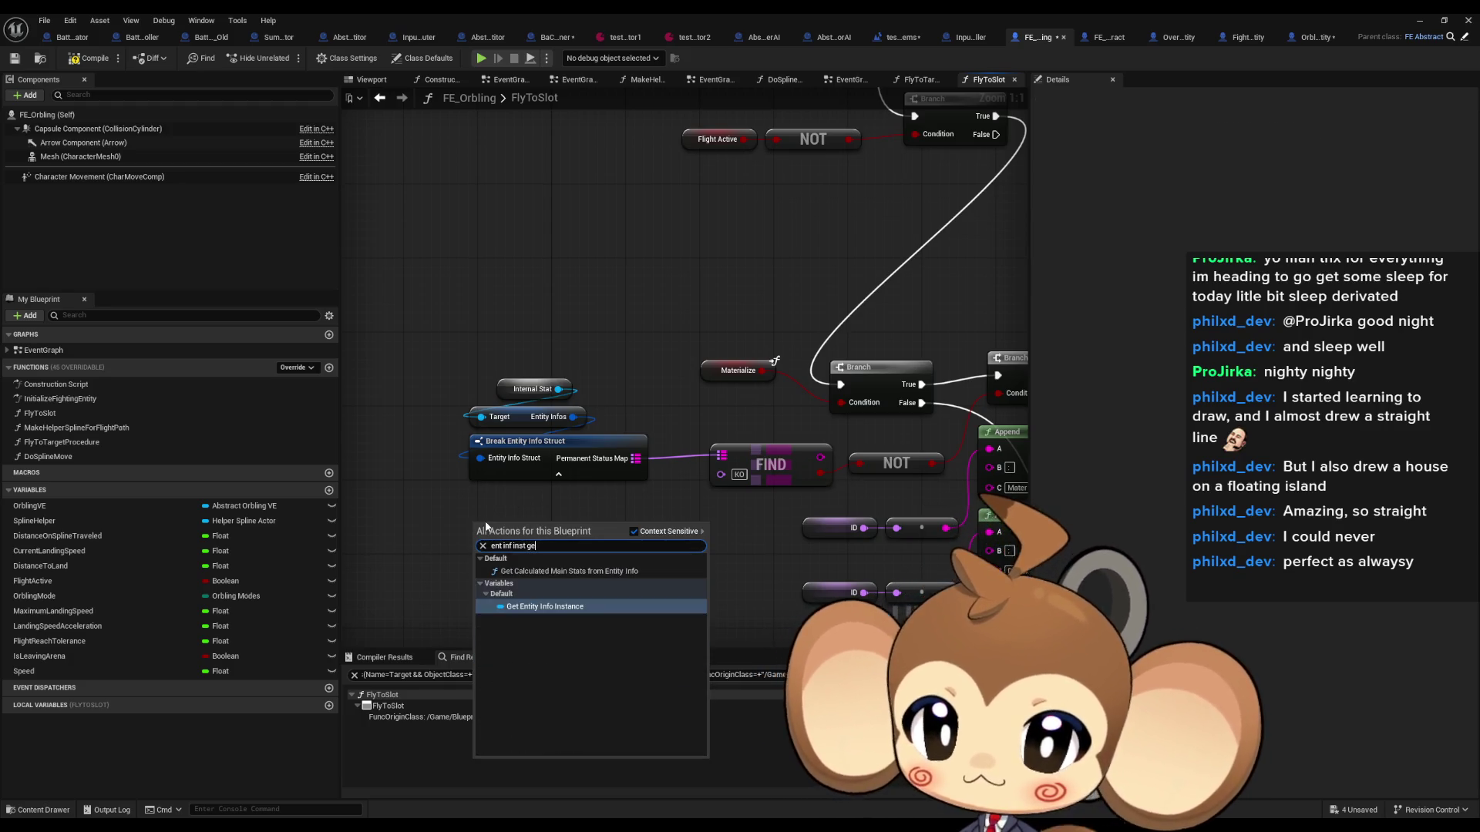
pyautogui.press('Return')
pyautogui.moveTo(547, 528); pyautogui.dragTo(518, 584)
pyautogui.write('battle ent')
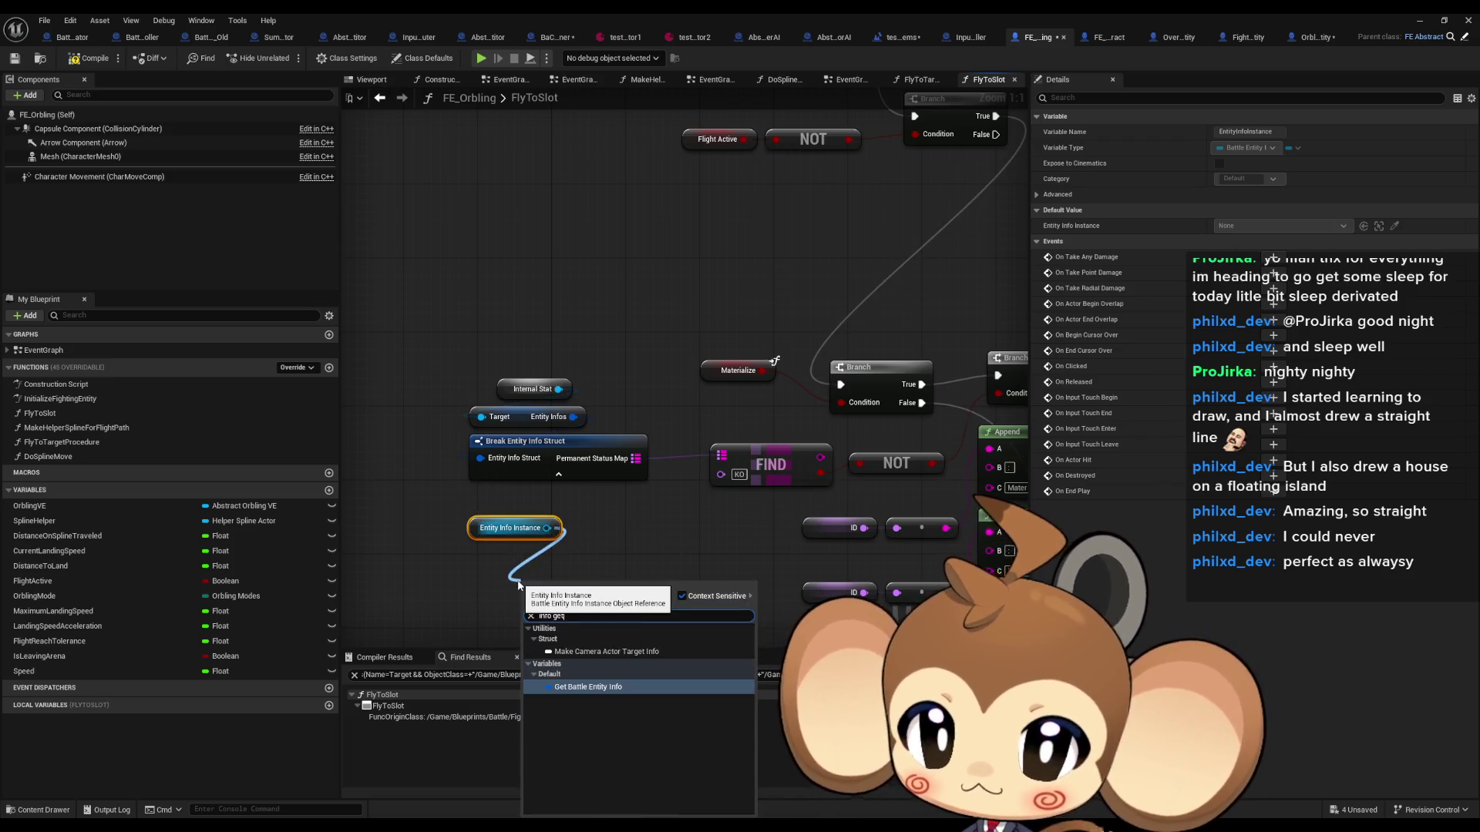
pyautogui.press('Return')
pyautogui.moveTo(551, 584); pyautogui.dragTo(485, 556)
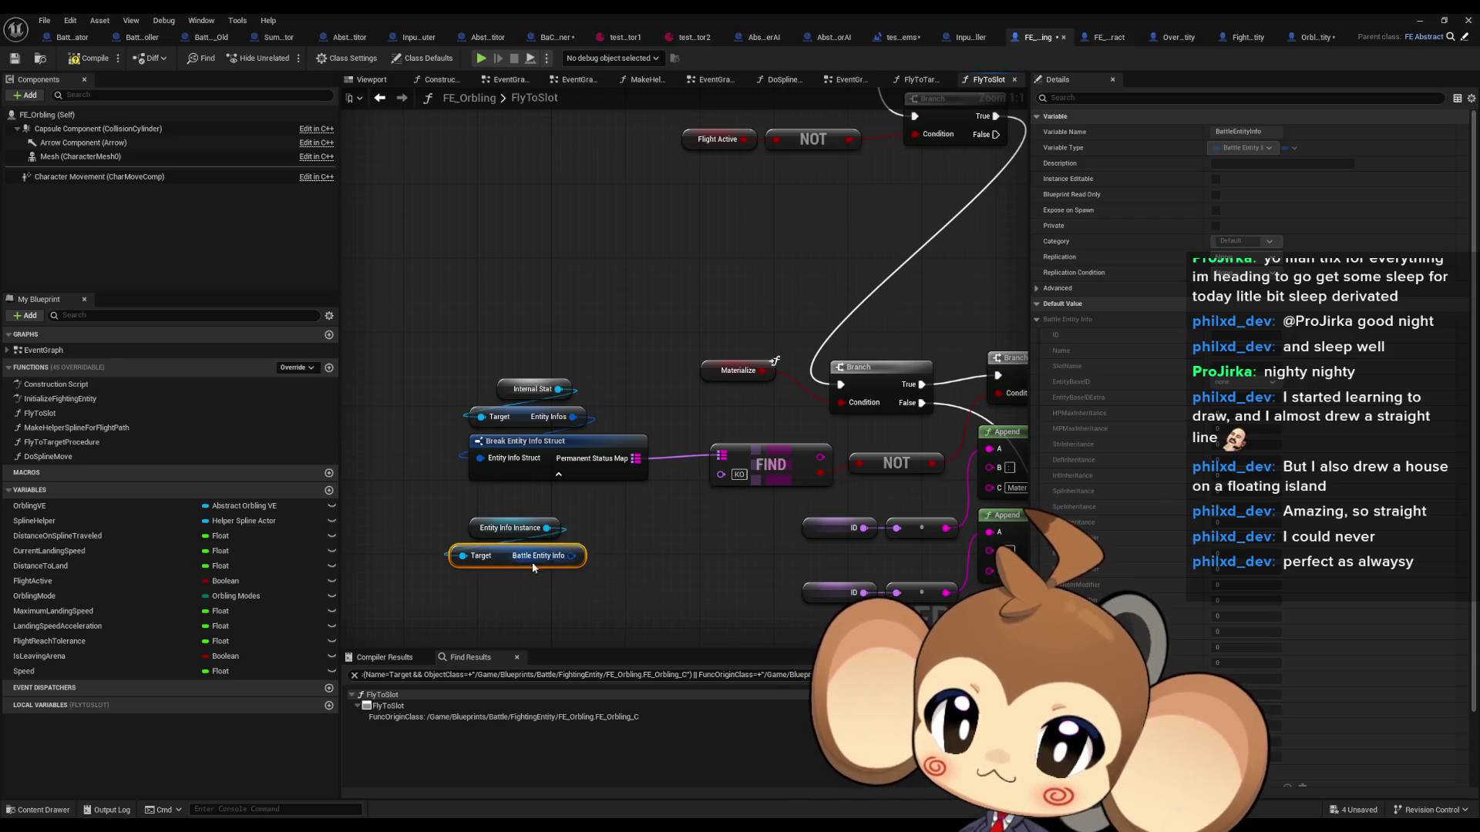
pyautogui.moveTo(580, 556)
pyautogui.mouseDown()
pyautogui.moveTo(532, 611)
pyautogui.moveTo(543, 512)
pyautogui.moveTo(582, 516)
pyautogui.moveTo(531, 491)
pyautogui.mouseUp()
pyautogui.write('break')
pyautogui.press('Return')
# Step: Expose Permanent Status Map, add a FIND feeding the NOT, and delete the old Internal Stat lookup
pyautogui.click(1219, 632)
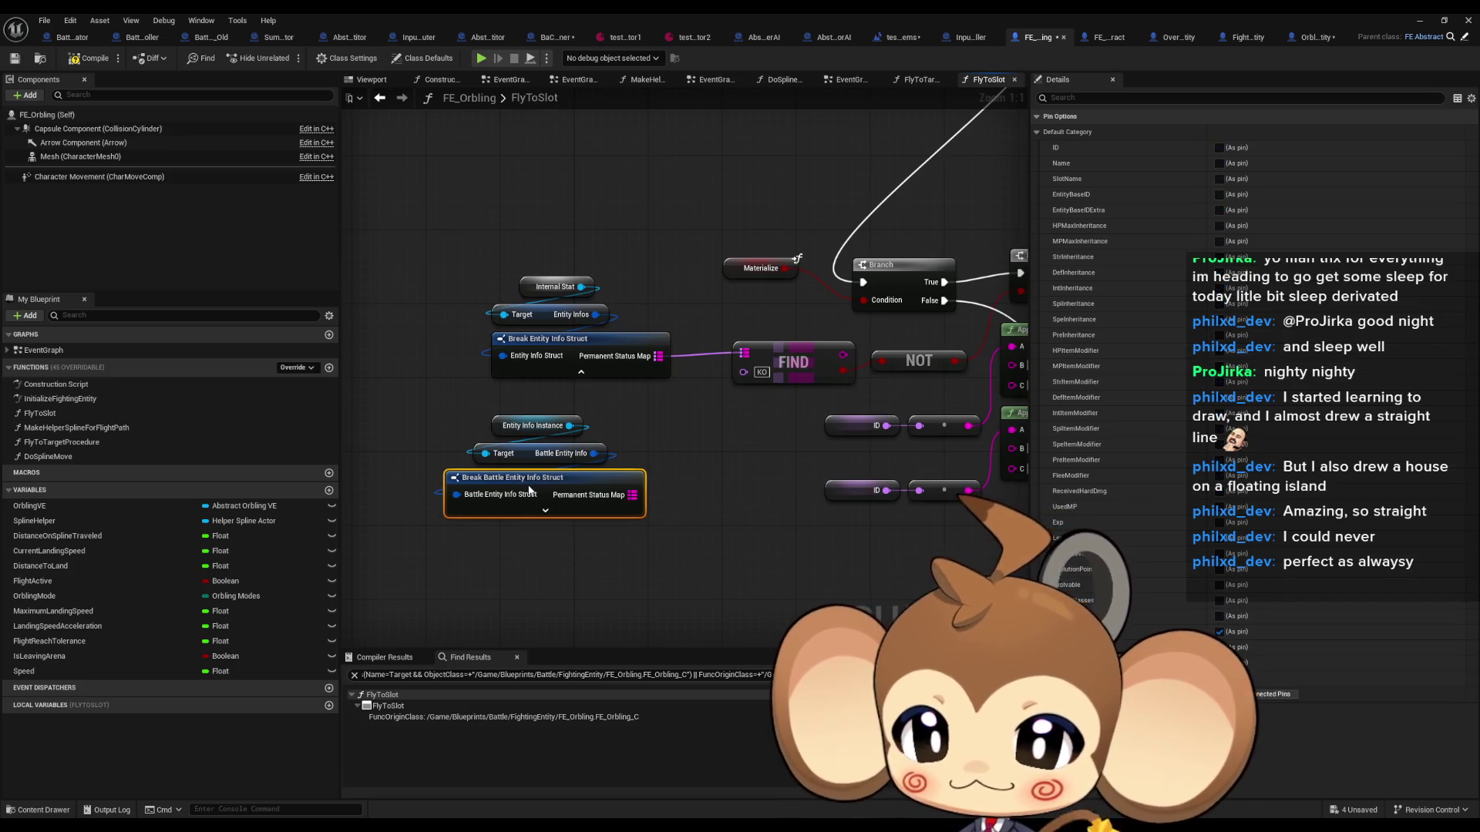
pyautogui.moveTo(632, 495); pyautogui.dragTo(690, 518)
pyautogui.write('find')
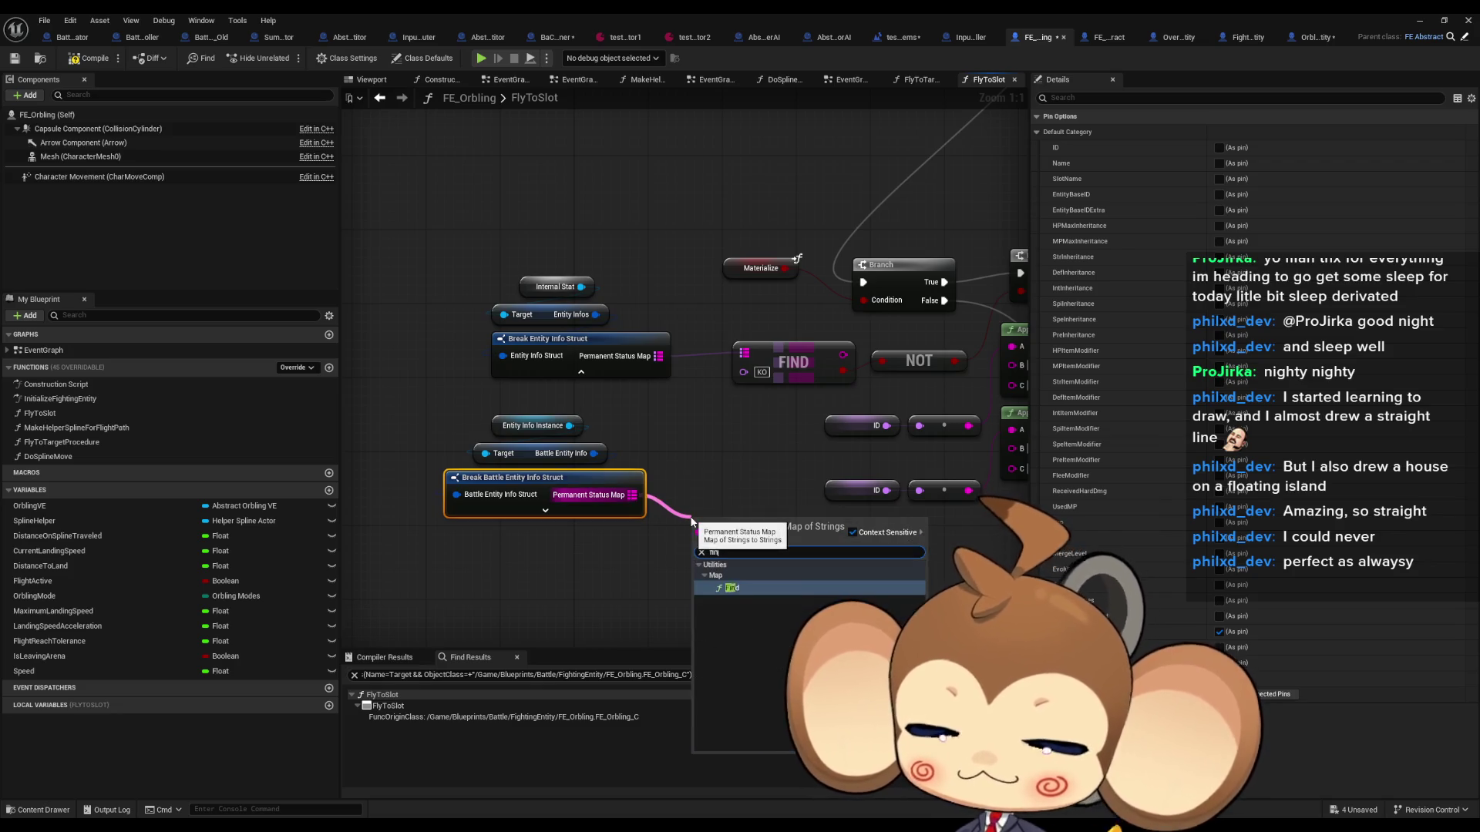
pyautogui.press('Return')
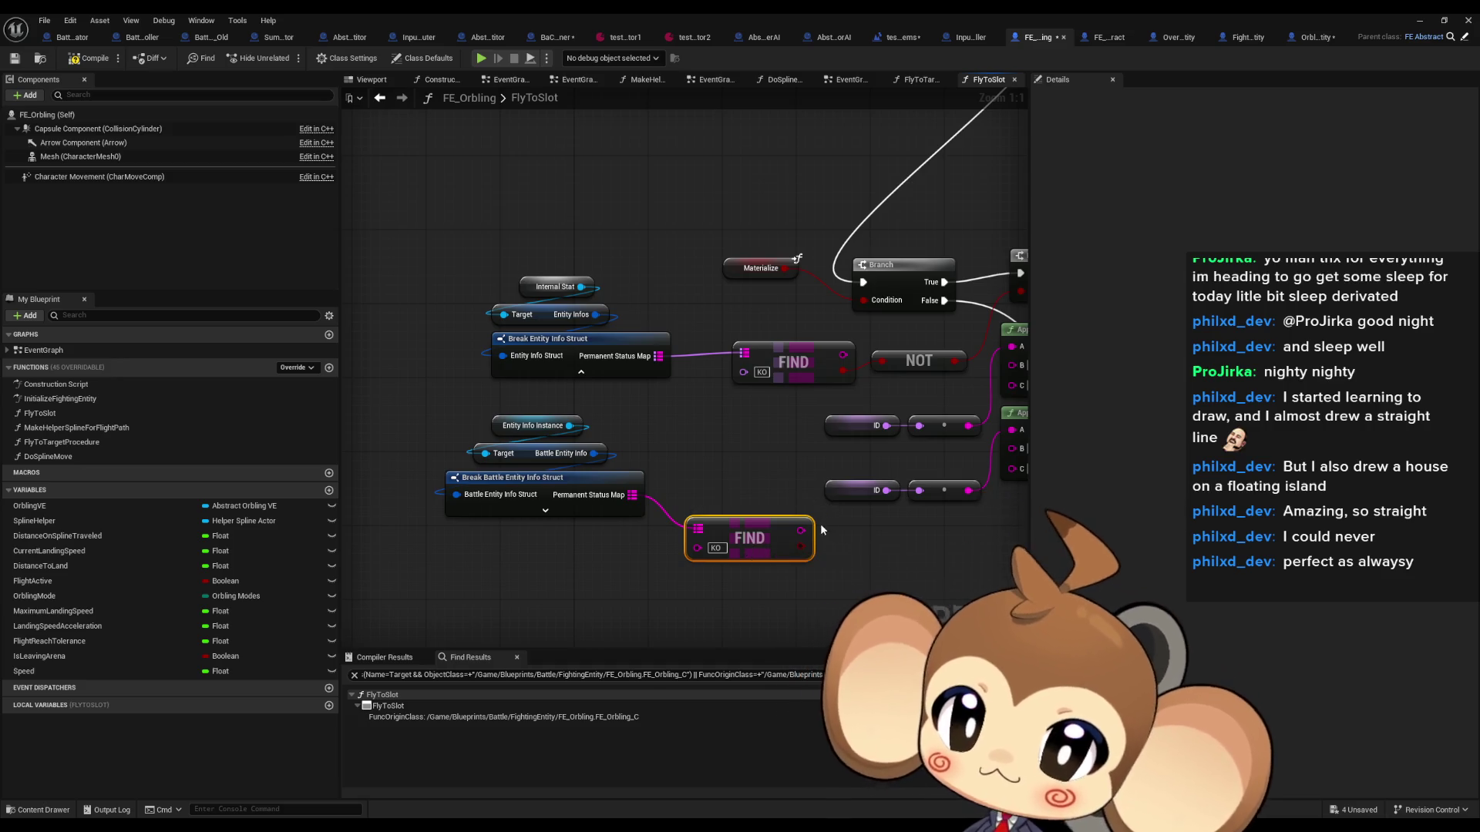
pyautogui.moveTo(802, 531); pyautogui.dragTo(881, 362)
pyautogui.moveTo(486, 266); pyautogui.dragTo(720, 327)
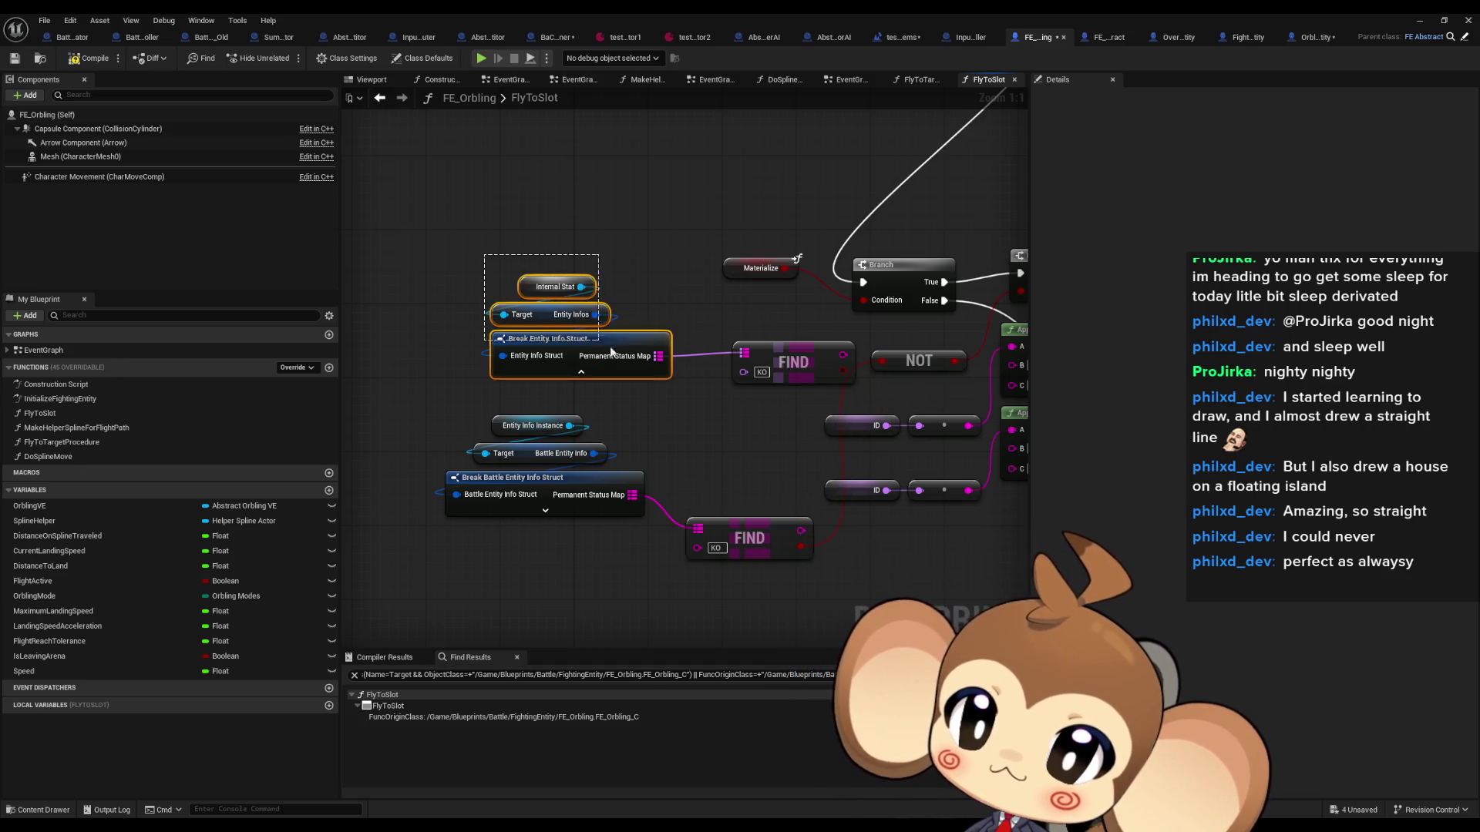
pyautogui.press('Delete')
pyautogui.click(794, 362)
pyautogui.press('Delete')
pyautogui.moveTo(750, 538); pyautogui.dragTo(719, 501)
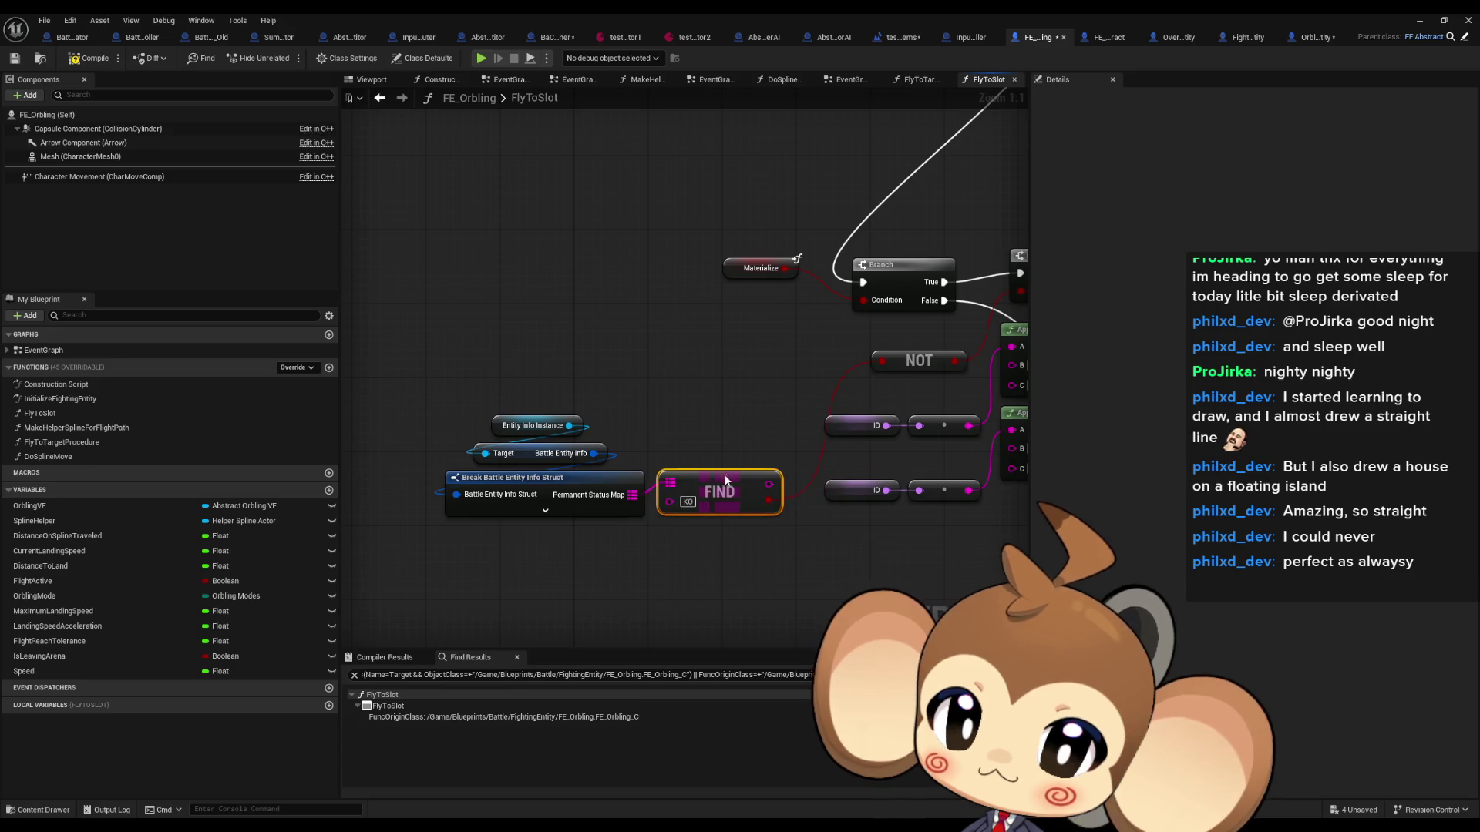
pyautogui.moveTo(445, 357); pyautogui.dragTo(790, 540)
pyautogui.moveTo(539, 478); pyautogui.dragTo(539, 331)
# Step: Delete the unused upper node groups in the FlyToSlot graph
pyautogui.moveTo(707, 166); pyautogui.dragTo(396, 221)
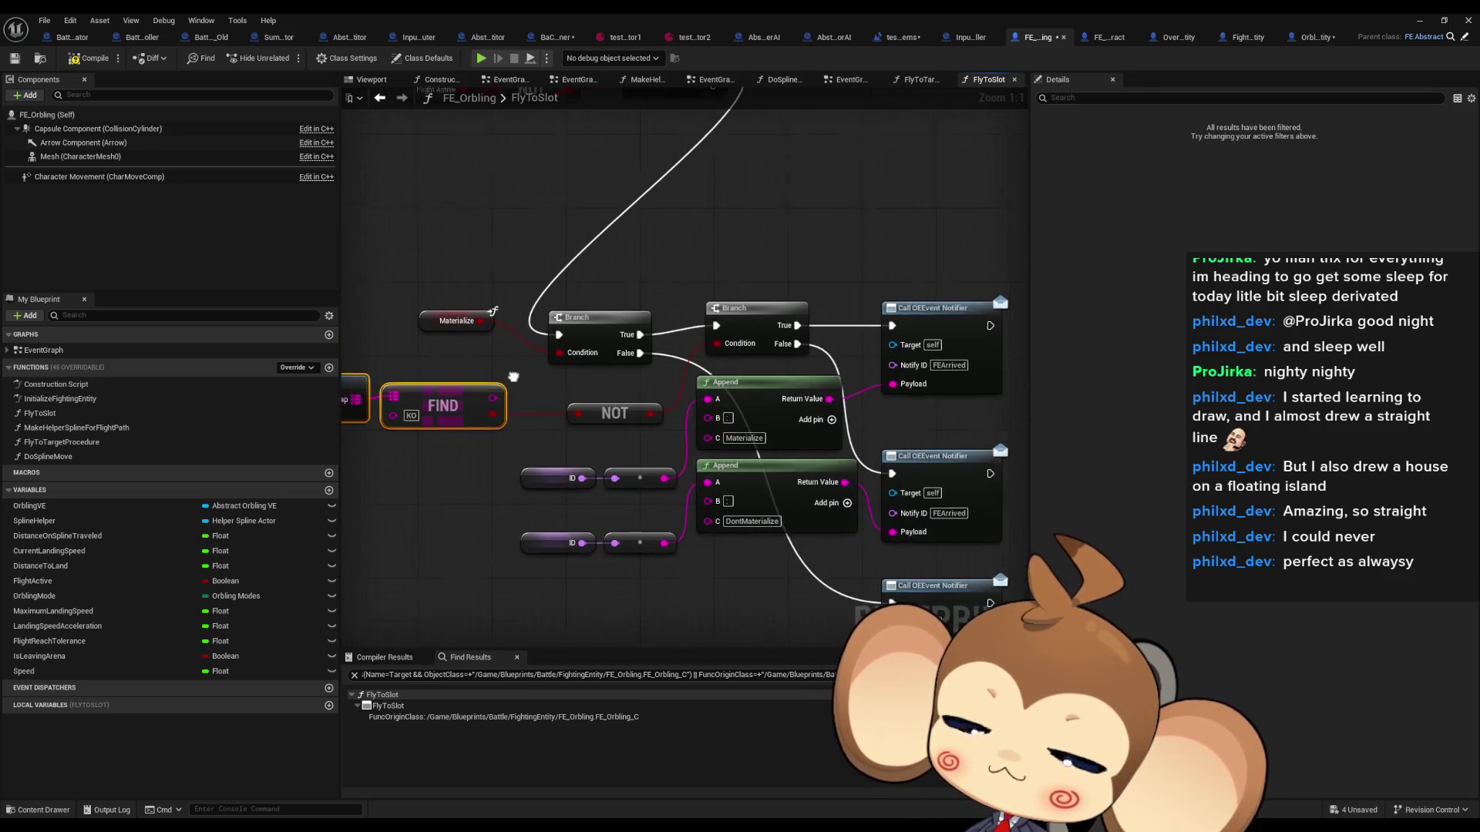
pyautogui.scroll(-6, 396, 224)
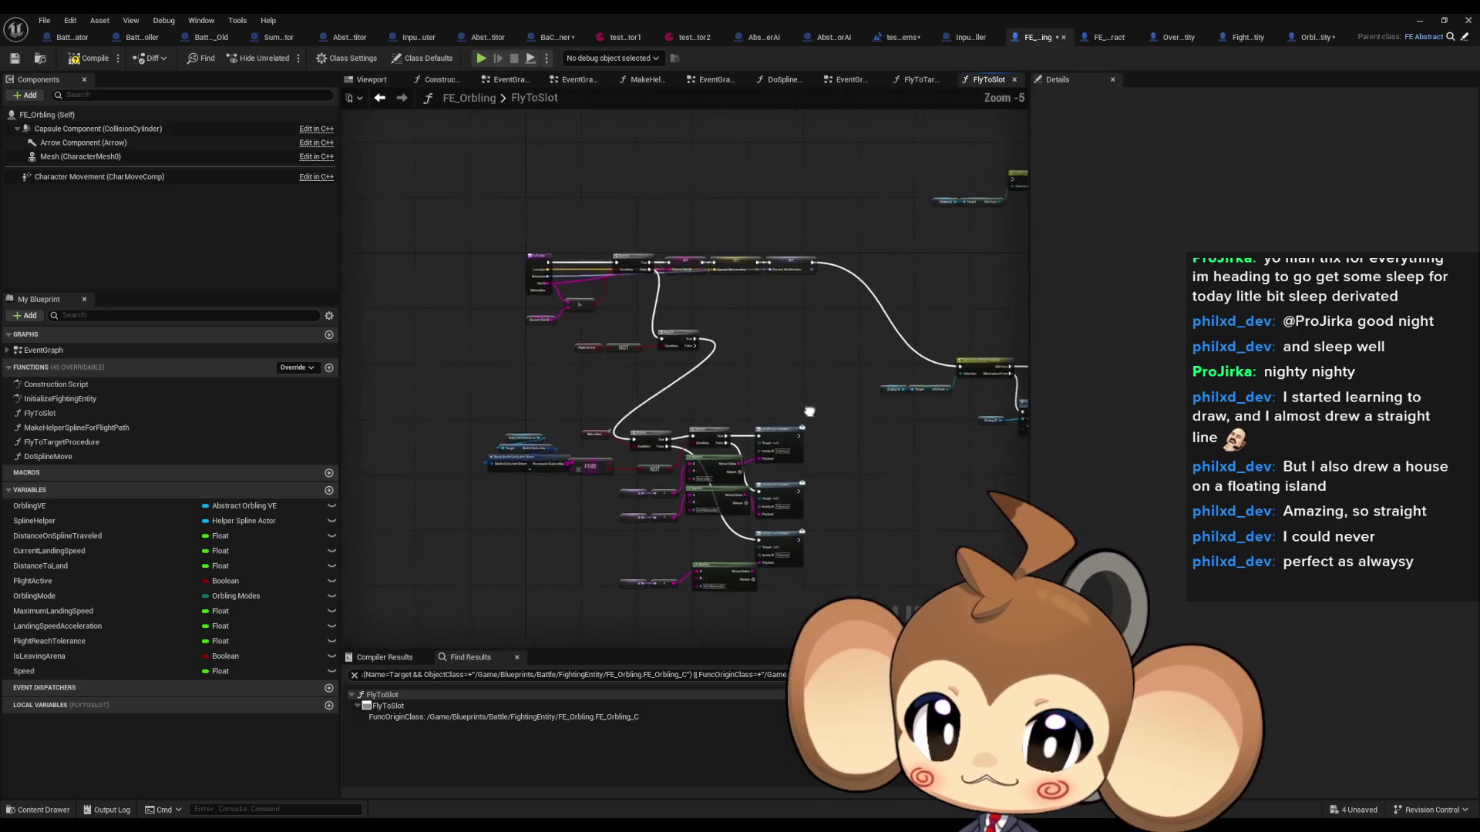
pyautogui.scroll(-2, 489, 417)
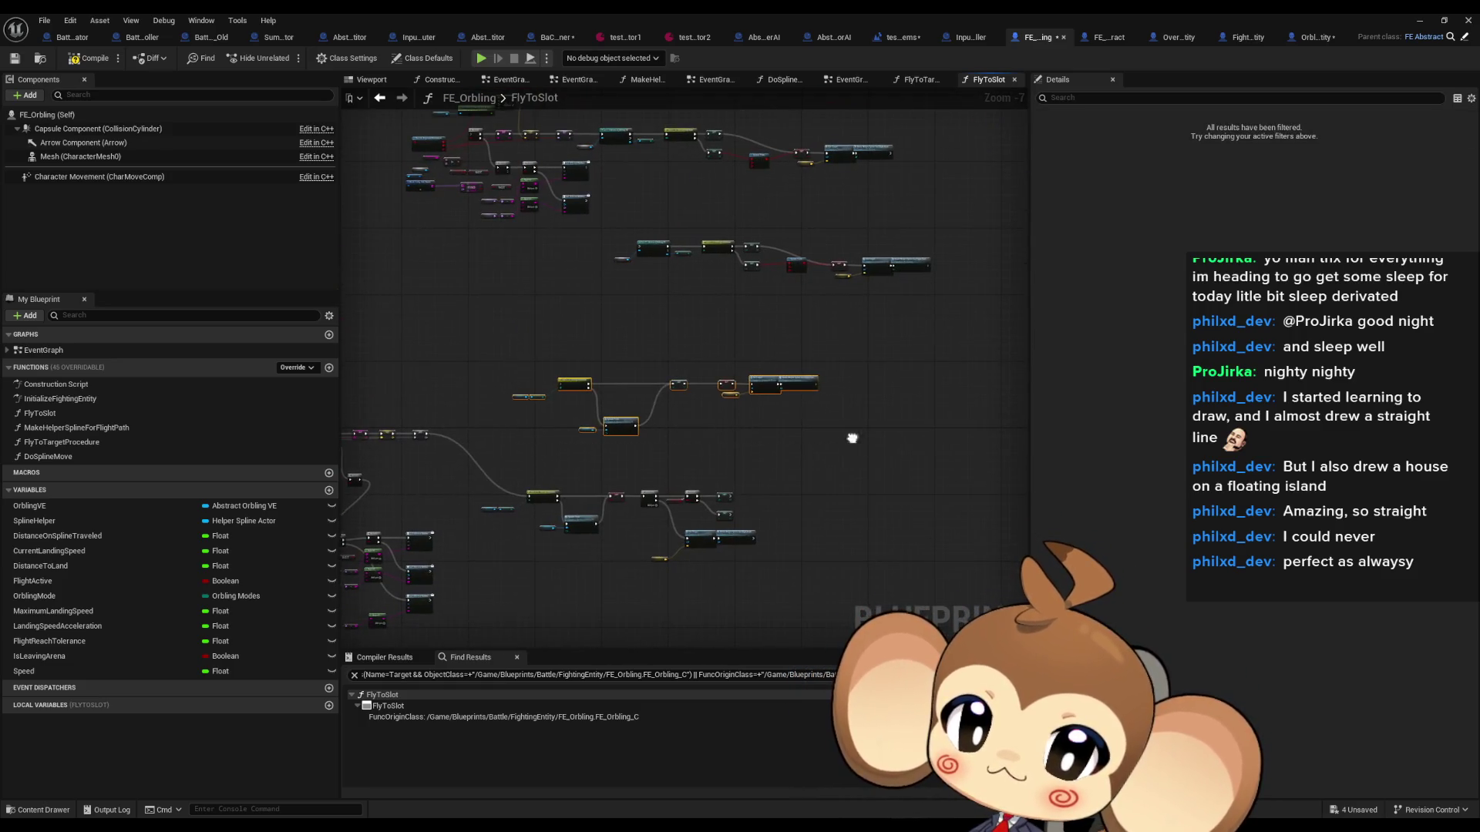
pyautogui.moveTo(456, 163)
pyautogui.mouseDown()
pyautogui.moveTo(1001, 368)
pyautogui.moveTo(1002, 455)
pyautogui.mouseUp()
pyautogui.press('Delete')
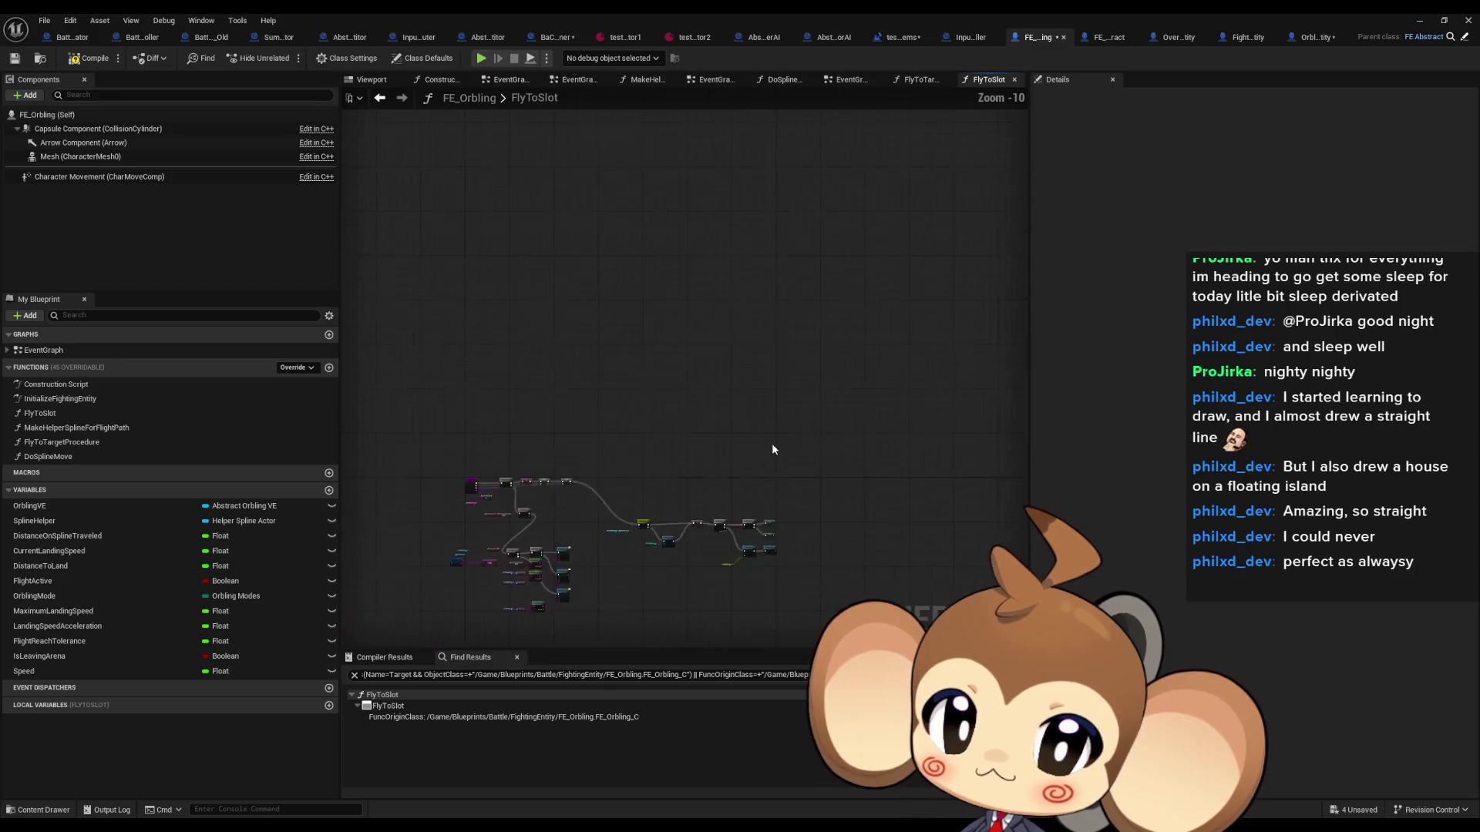
# Step: Move the Flight Active check and the lookup and Branch cluster down and to the right
pyautogui.scroll(-1, 699, 469)
pyautogui.moveTo(648, 428); pyautogui.dragTo(973, 560)
pyautogui.scroll(3, 639, 358)
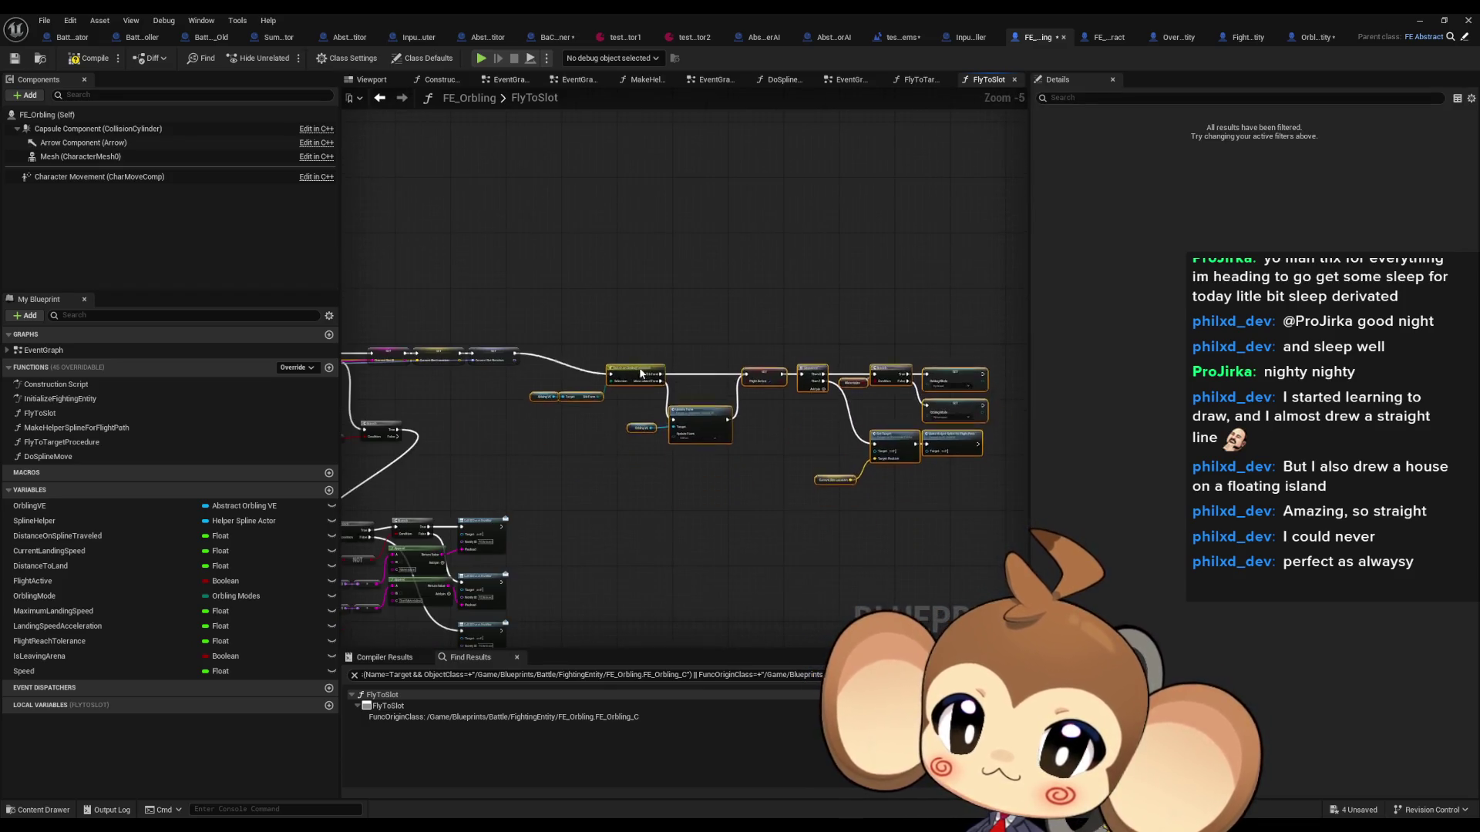
pyautogui.scroll(5, 639, 358)
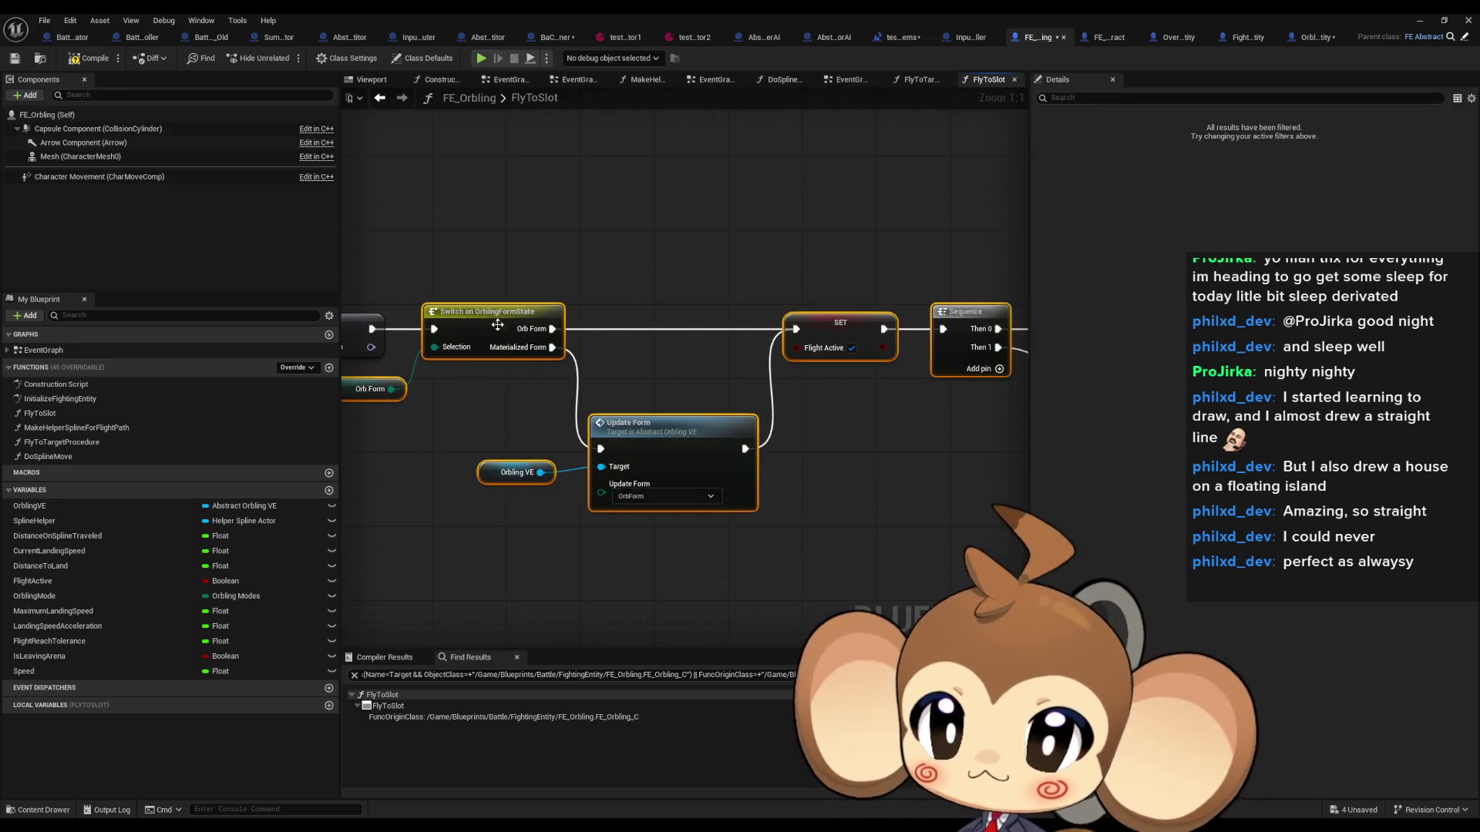
pyautogui.scroll(-3, 797, 444)
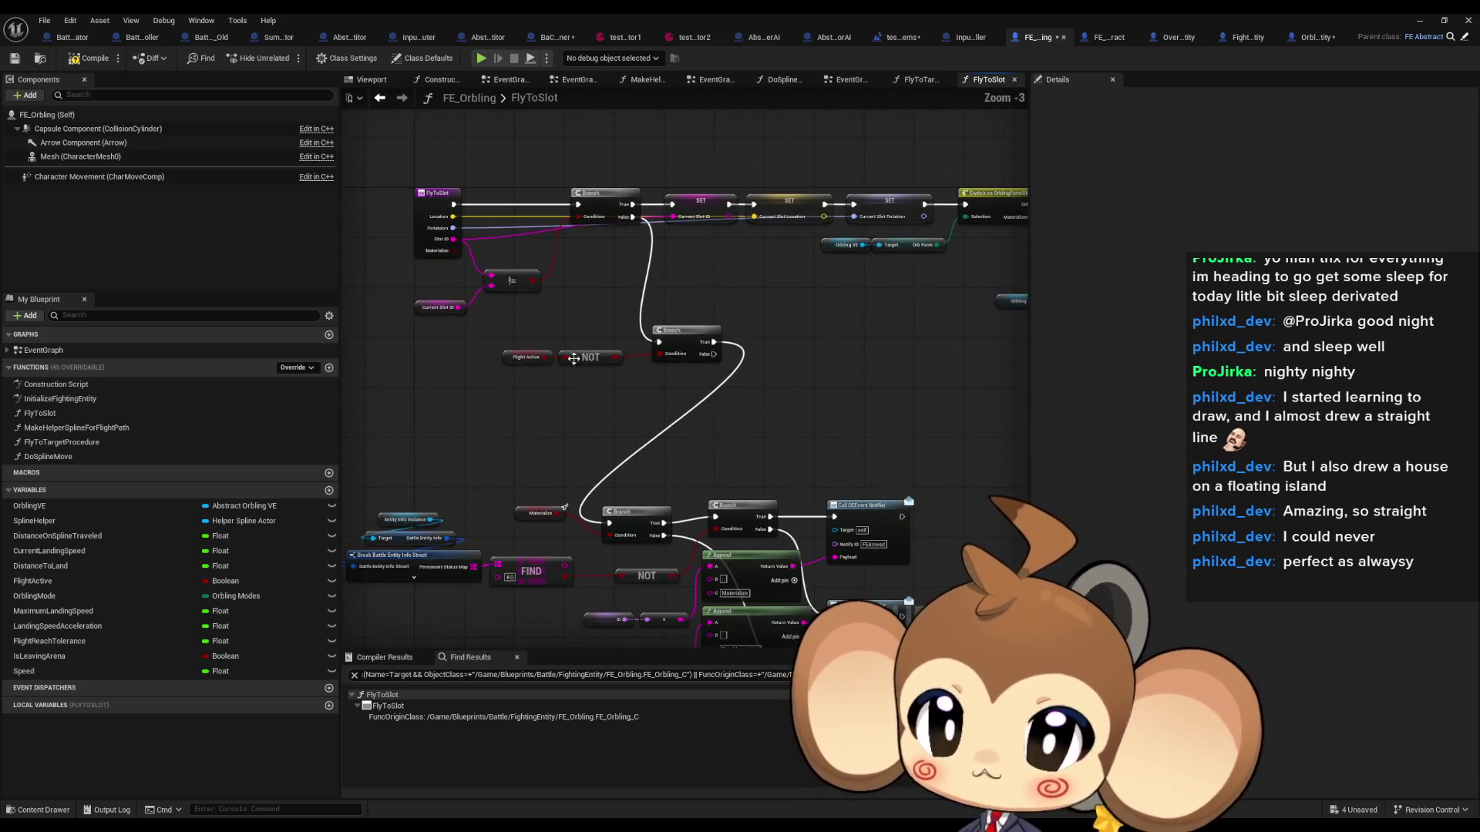
pyautogui.moveTo(493, 318)
pyautogui.mouseDown()
pyautogui.moveTo(711, 368)
pyautogui.moveTo(683, 419)
pyautogui.moveTo(702, 475)
pyautogui.mouseUp()
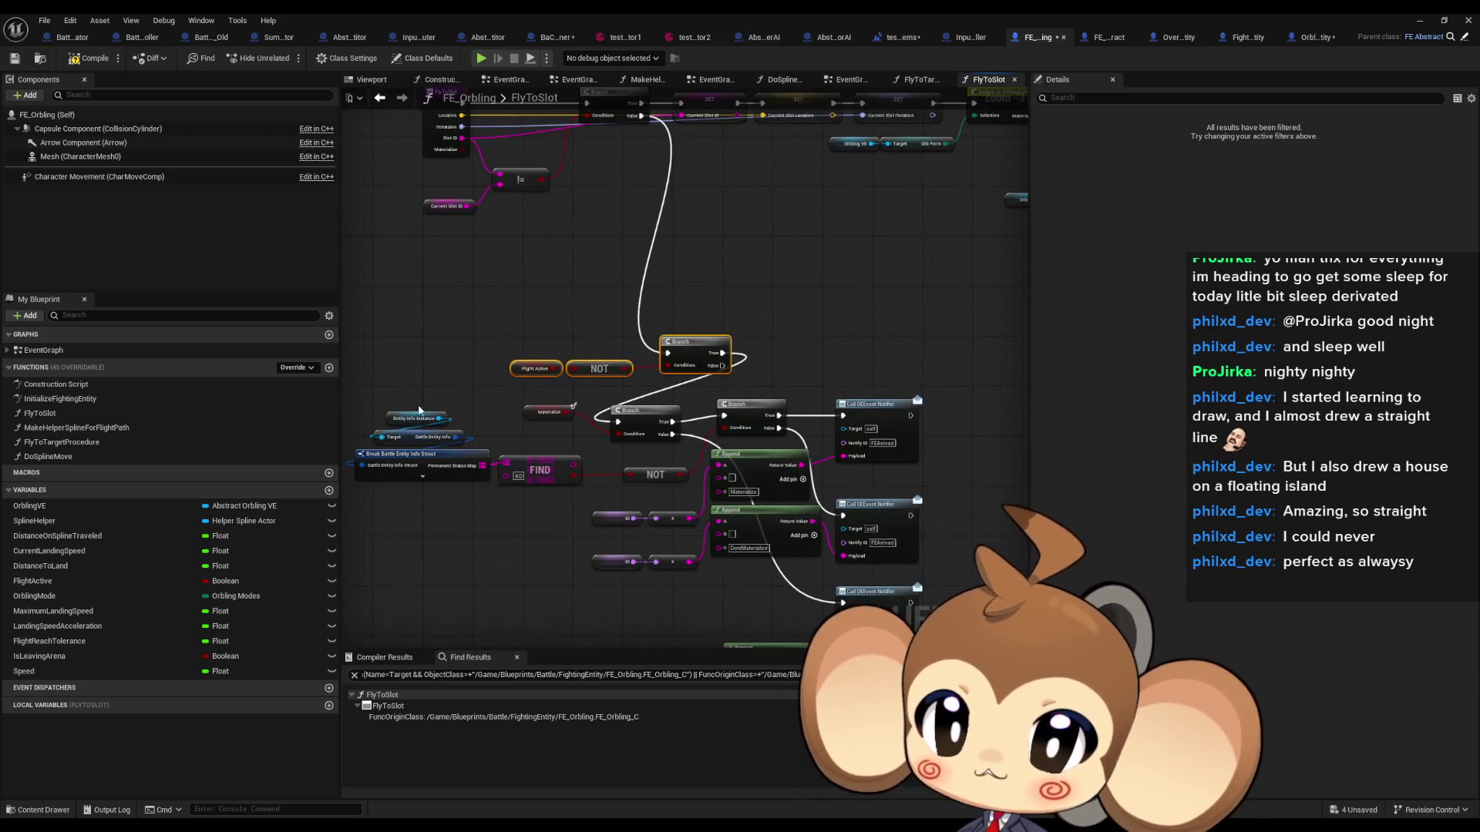
pyautogui.moveTo(365, 411); pyautogui.dragTo(917, 570)
pyautogui.moveTo(642, 428); pyautogui.dragTo(850, 456)
pyautogui.moveTo(807, 438); pyautogui.dragTo(789, 458)
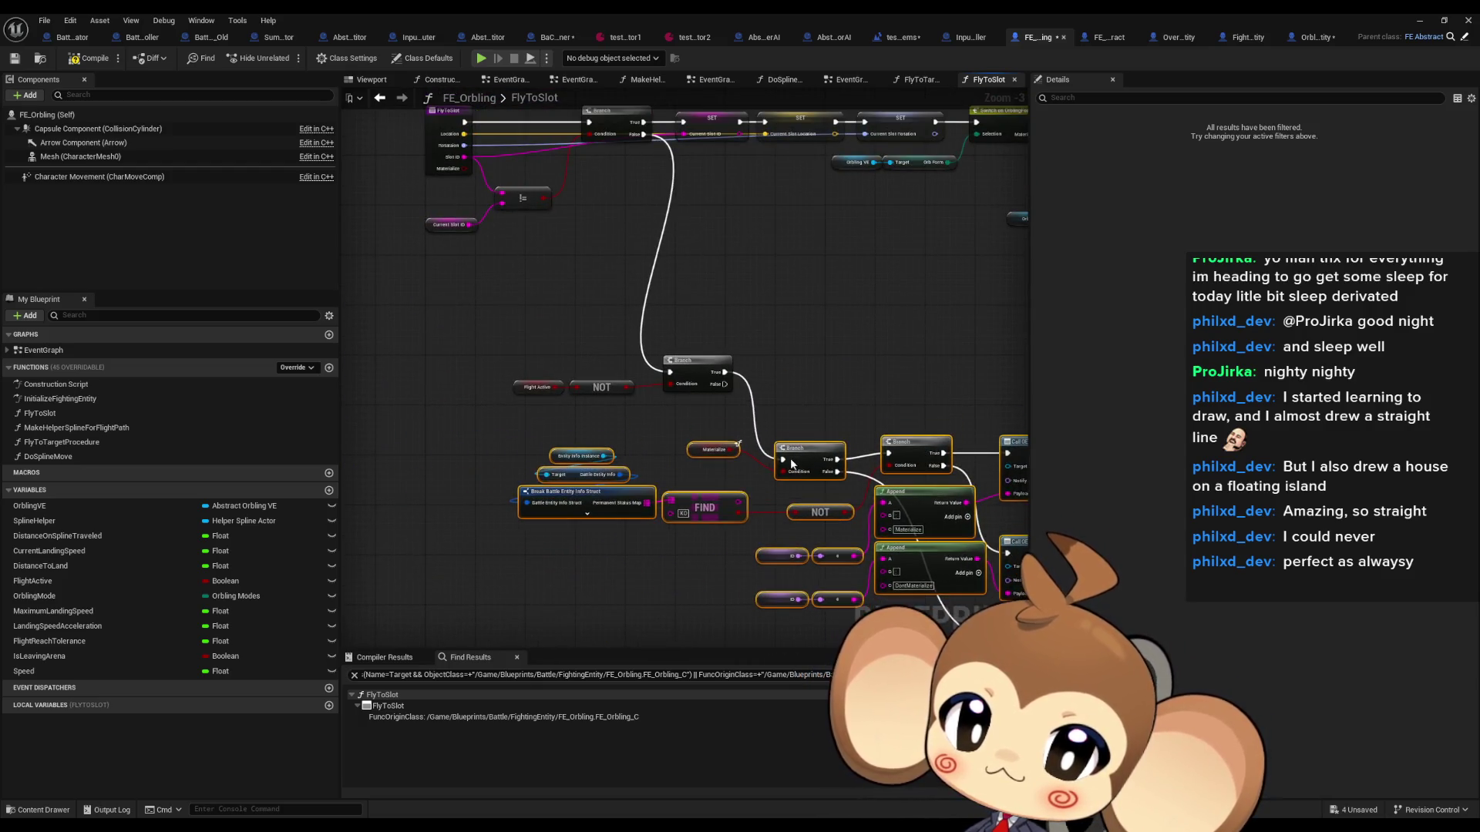
# Step: Reposition the FIND, Break, Branch, Append, NOT and ID nodes higher in the graph
pyautogui.moveTo(515, 433); pyautogui.dragTo(732, 534)
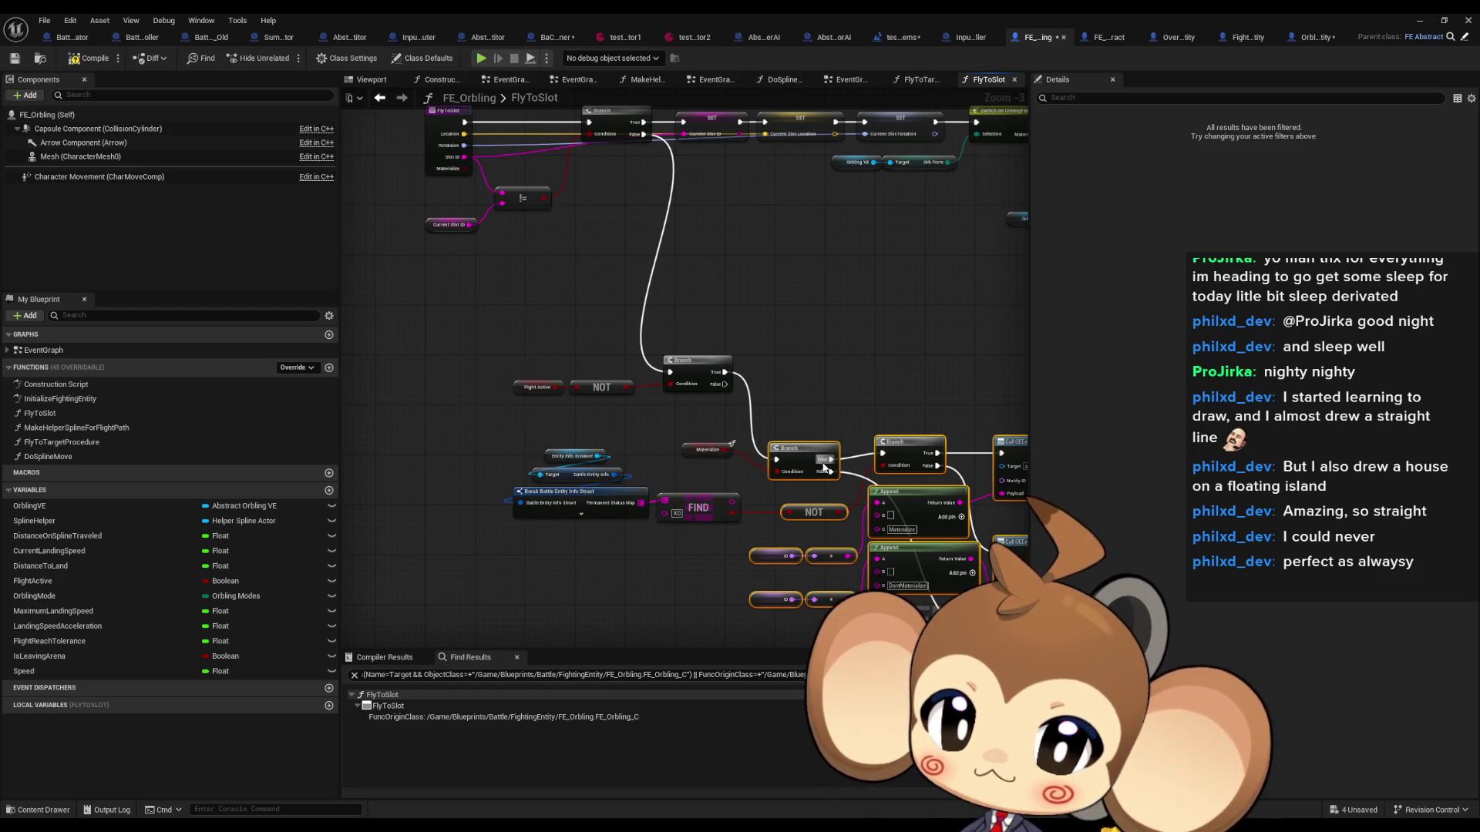
pyautogui.moveTo(799, 465)
pyautogui.mouseDown()
pyautogui.moveTo(799, 373)
pyautogui.moveTo(820, 378)
pyautogui.mouseUp()
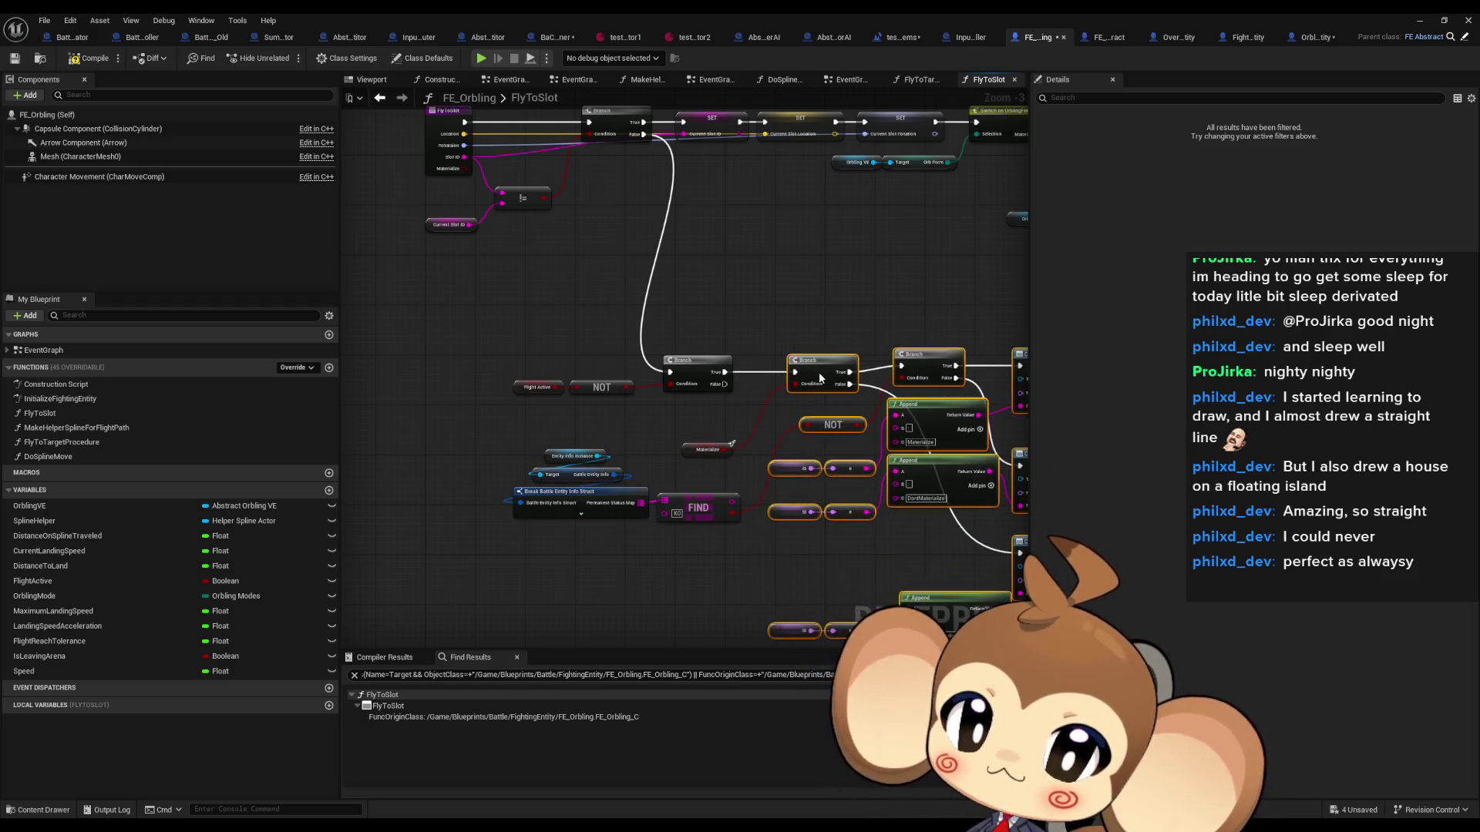
pyautogui.moveTo(396, 330); pyautogui.dragTo(991, 710)
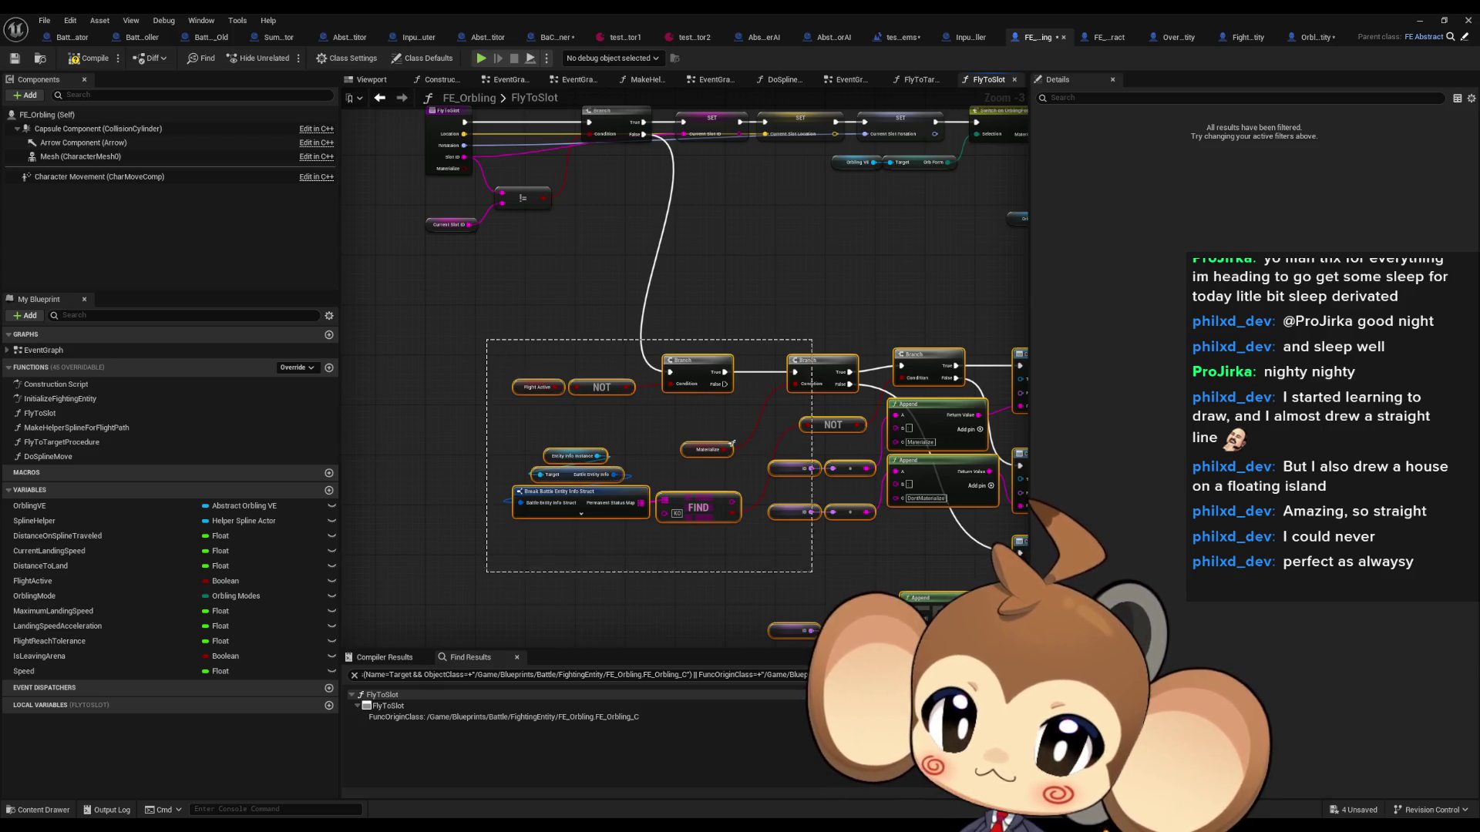
pyautogui.scroll(-1, 645, 348)
pyautogui.moveTo(644, 348); pyautogui.dragTo(732, 404)
pyautogui.click(811, 345)
pyautogui.scroll(2, 937, 475)
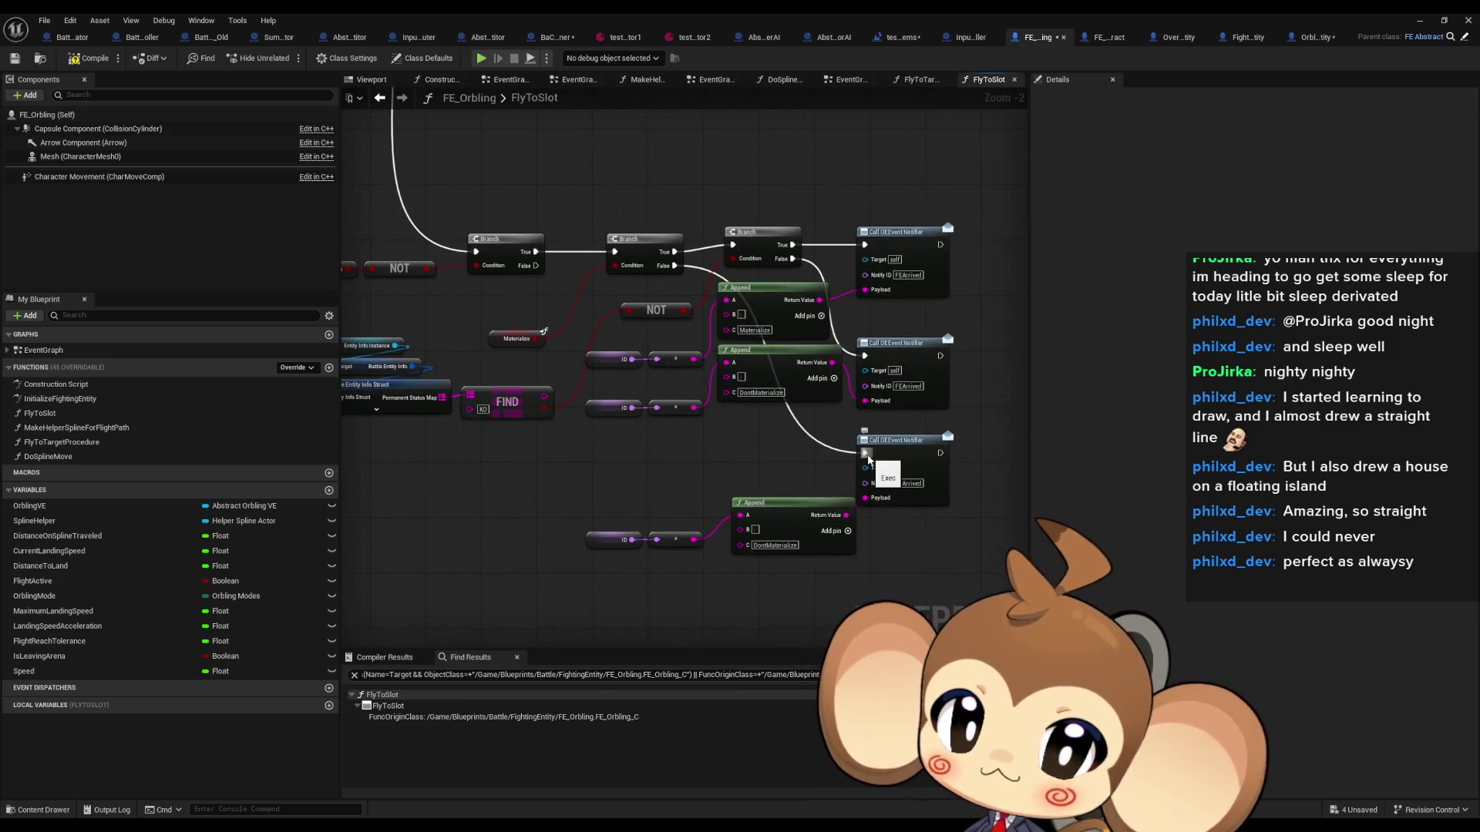
pyautogui.scroll(2, 852, 436)
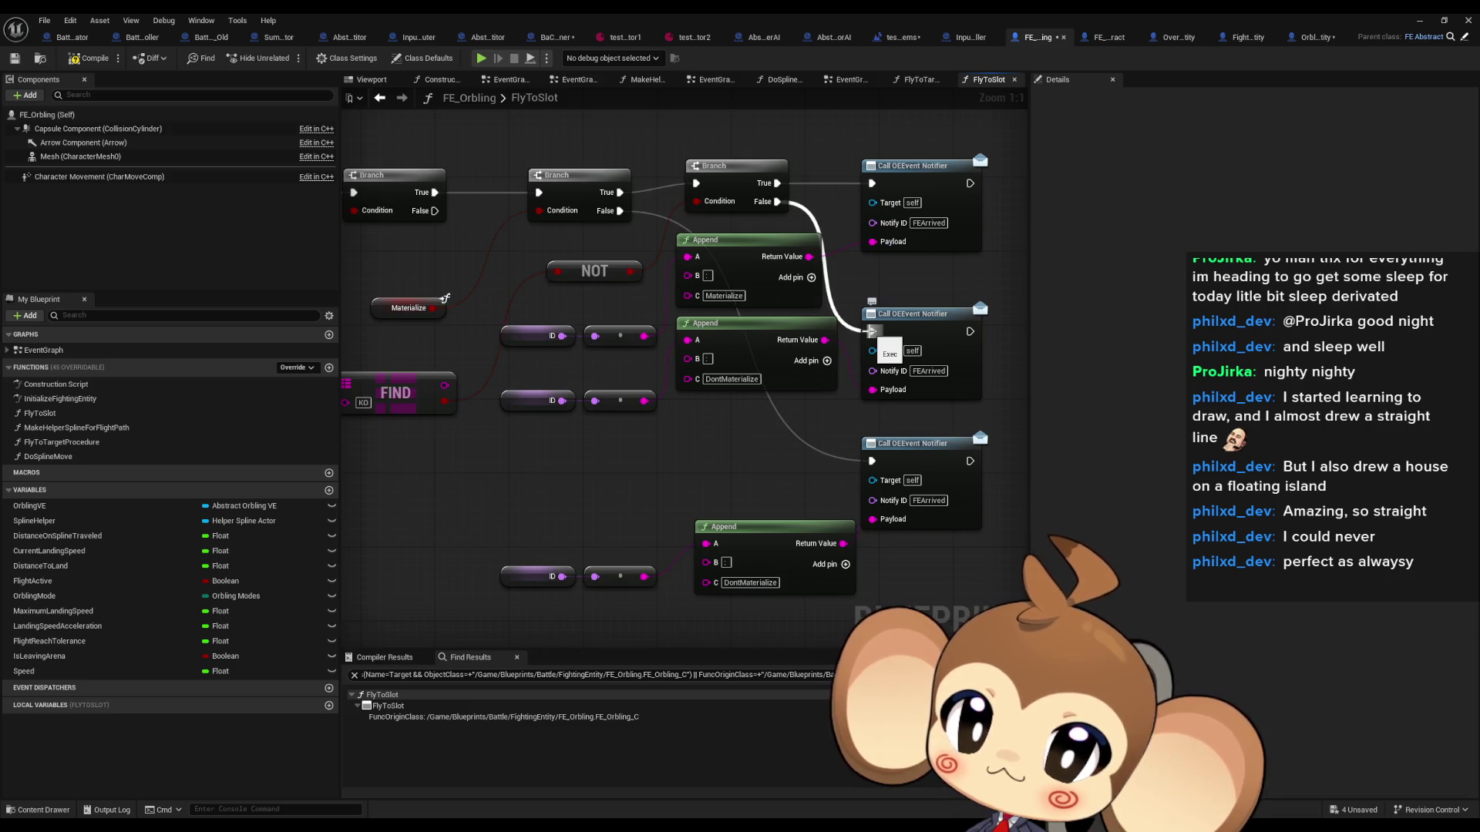
# Step: Wire the second notifier to the Branch False output and delete the third notifier with its Append and ID nodes
pyautogui.moveTo(871, 331); pyautogui.dragTo(622, 213)
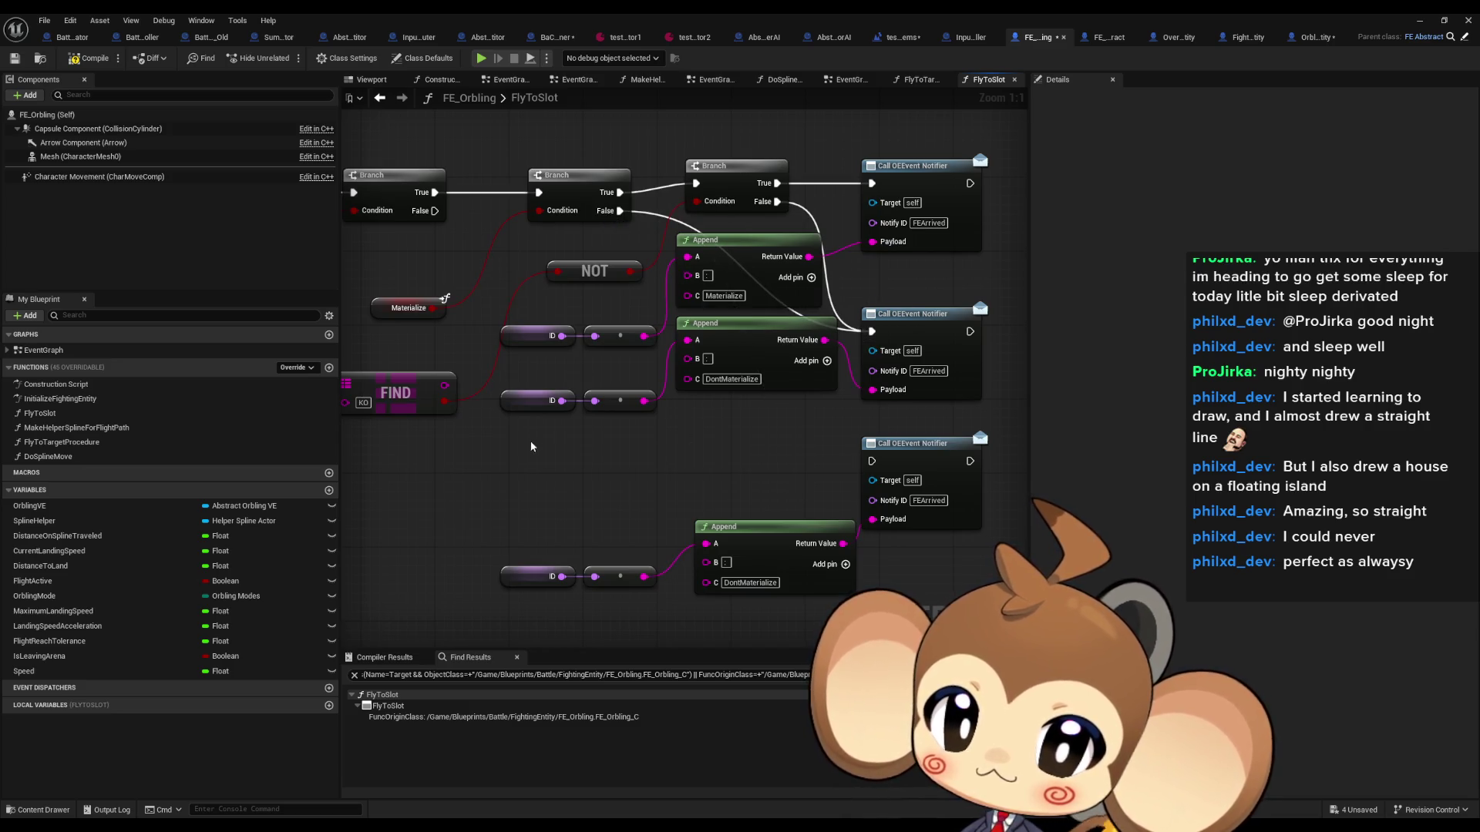
pyautogui.moveTo(493, 435); pyautogui.dragTo(994, 613)
pyautogui.press('Delete')
pyautogui.moveTo(668, 469); pyautogui.dragTo(796, 520)
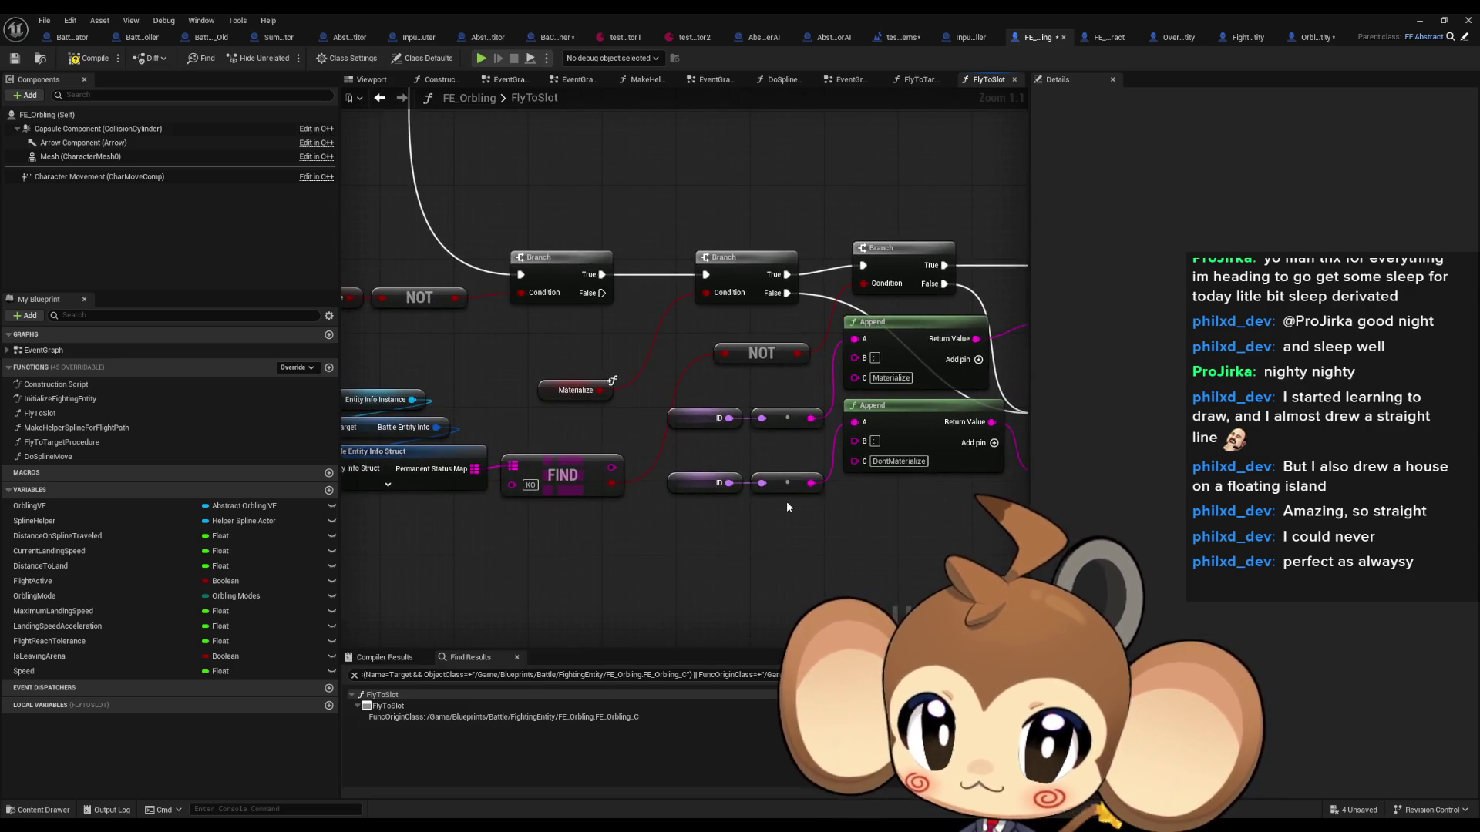
pyautogui.moveTo(734, 525); pyautogui.dragTo(812, 487)
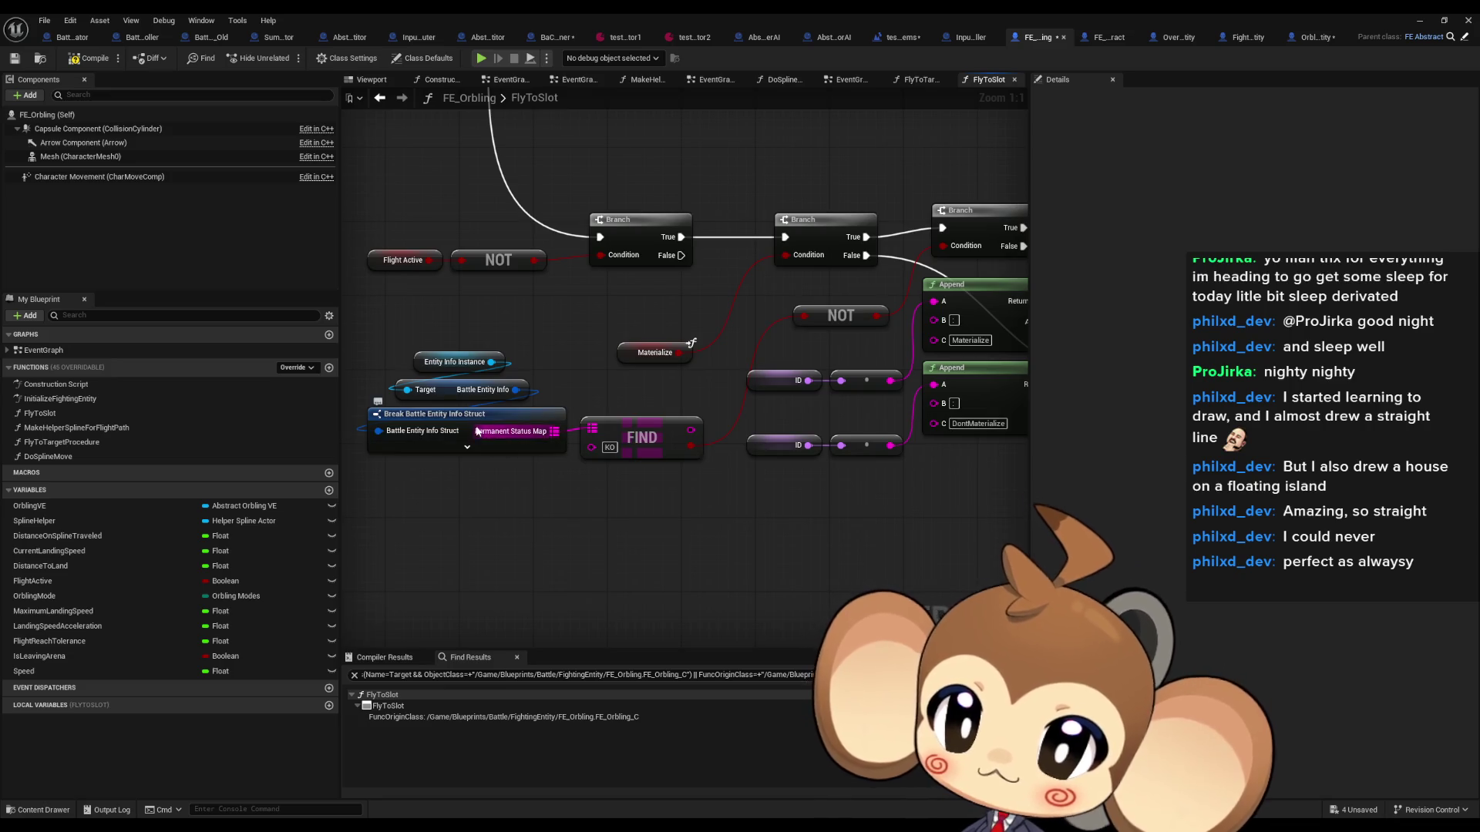
# Step: Expose the Break struct's ID as a pin, wire it into Append's A input, and delete the old ID reroute nodes
pyautogui.click(514, 438)
pyautogui.moveTo(830, 380)
pyautogui.mouseDown()
pyautogui.moveTo(760, 496)
pyautogui.moveTo(697, 529)
pyautogui.mouseUp()
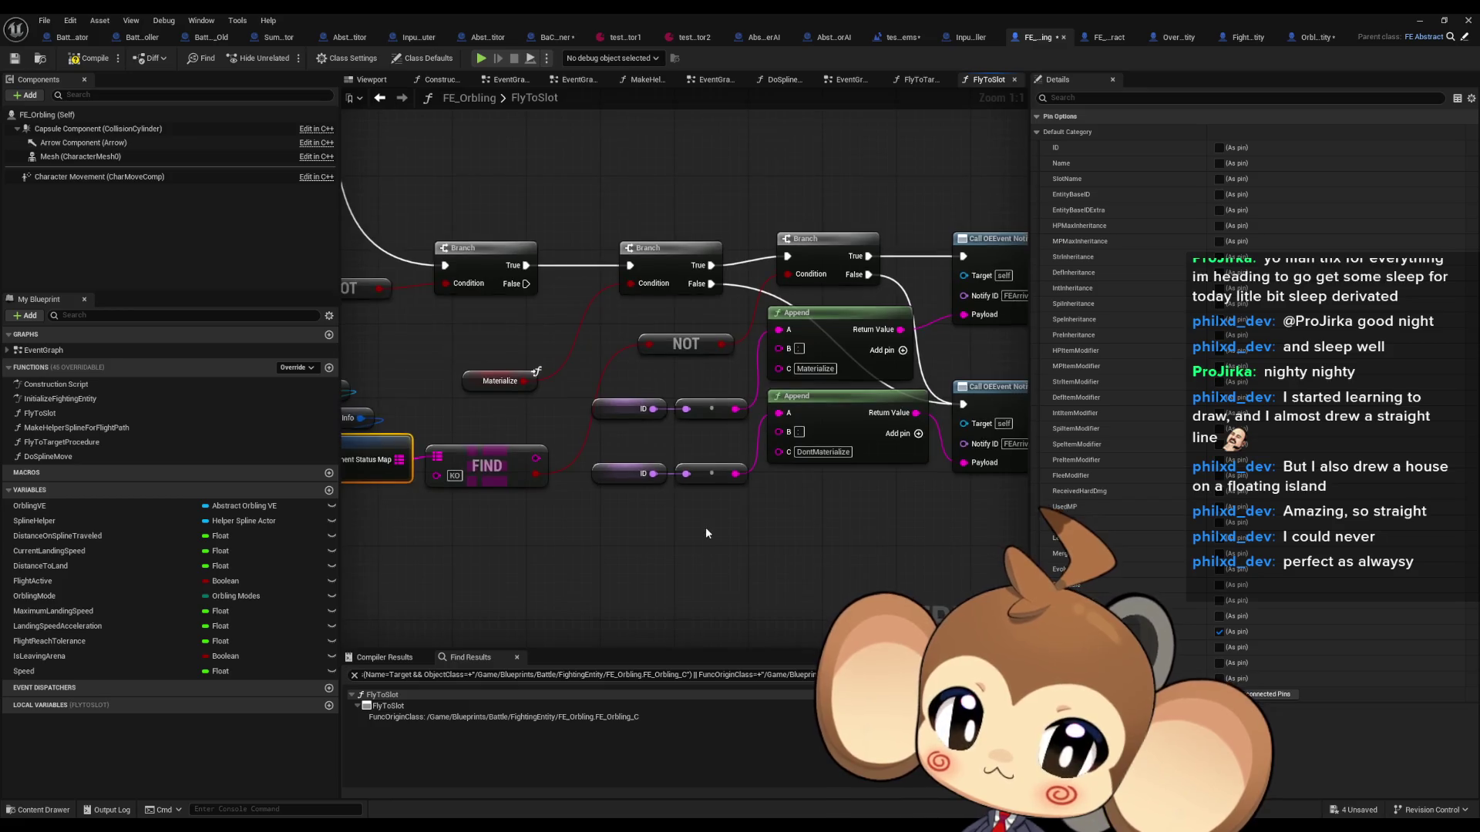
pyautogui.scroll(-1, 706, 528)
pyautogui.scroll(-1, 709, 524)
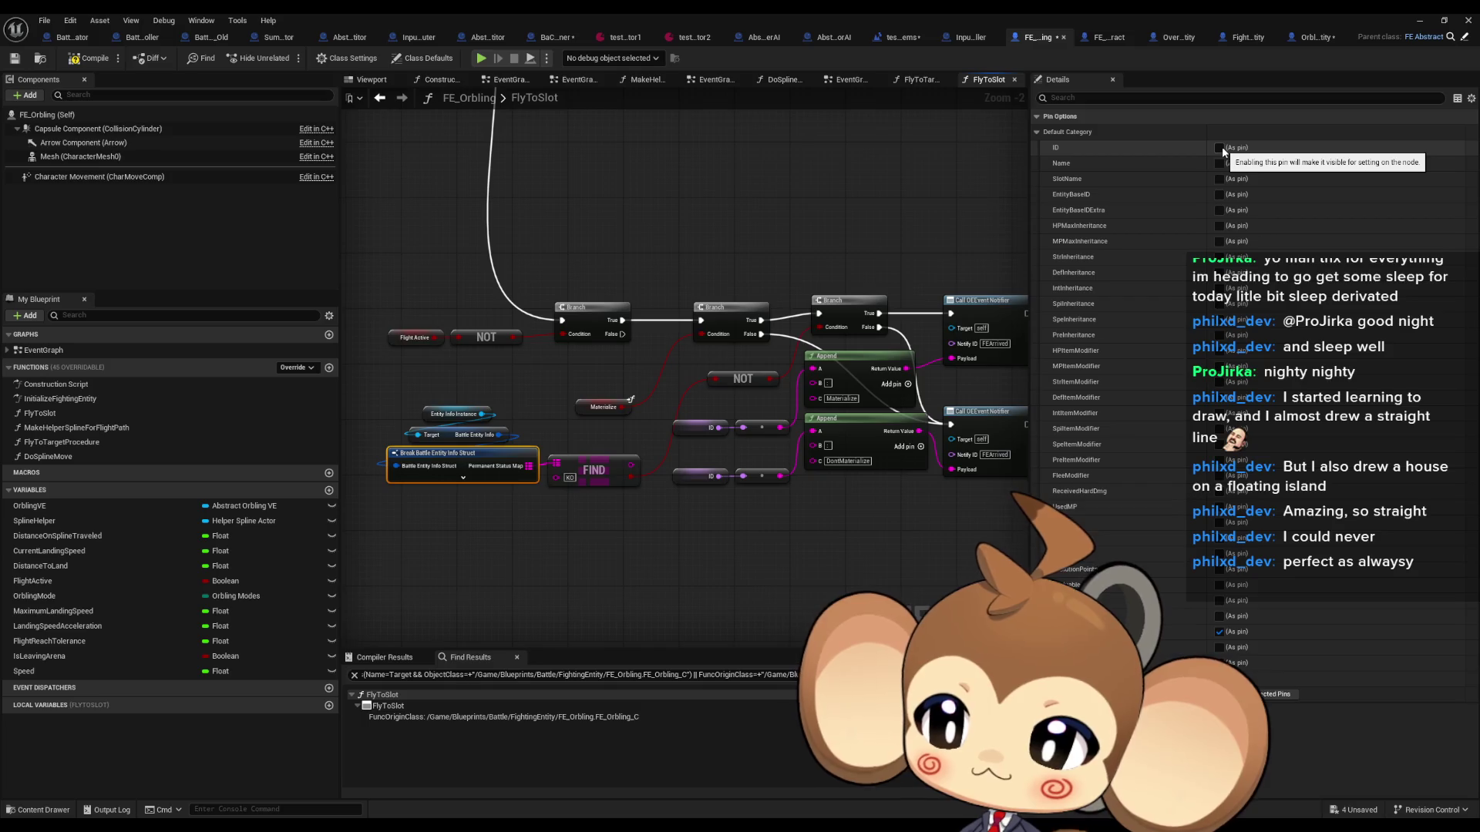
pyautogui.click(1219, 147)
pyautogui.scroll(1, 626, 473)
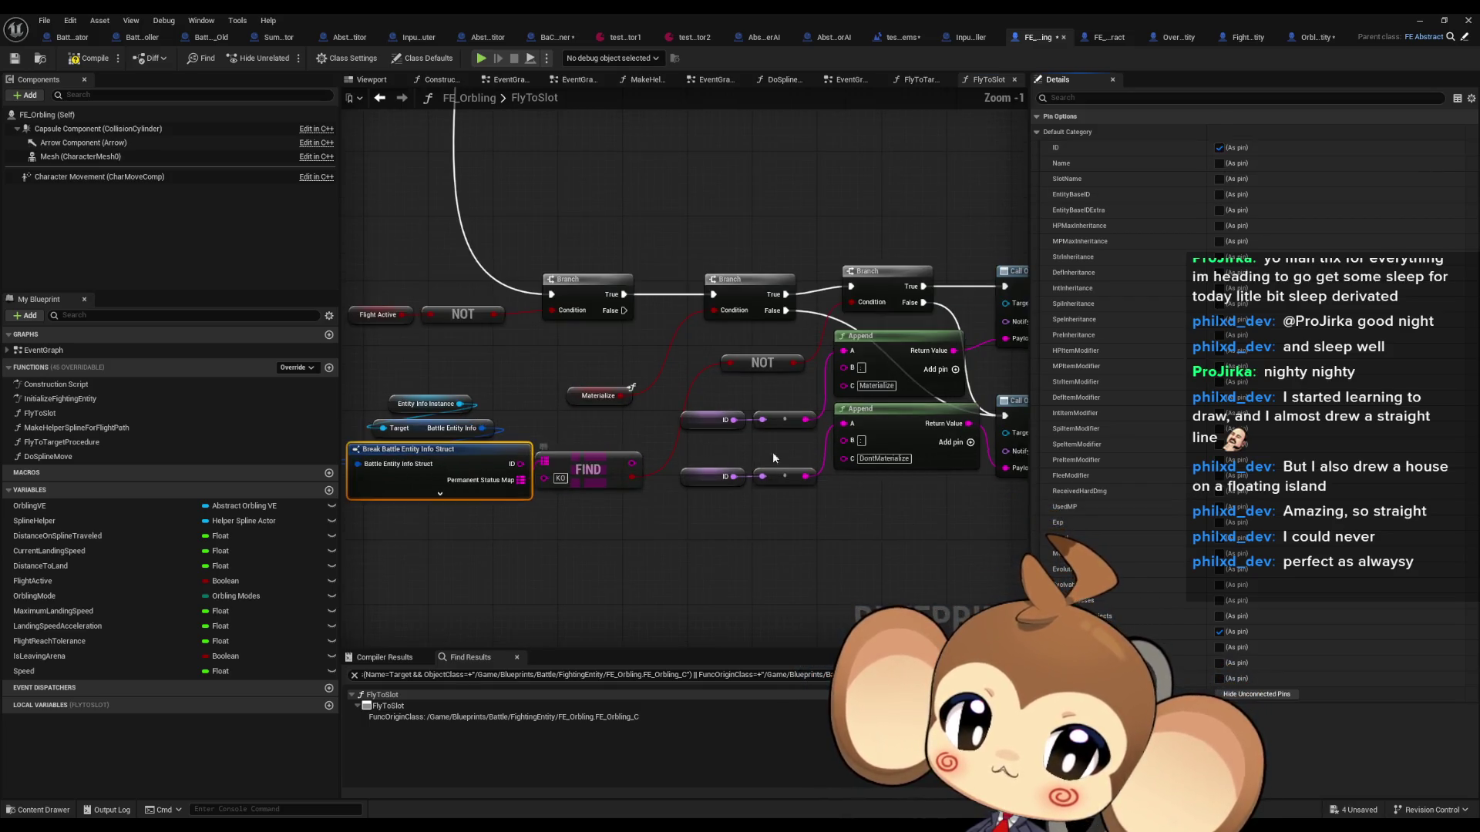
pyautogui.moveTo(520, 464)
pyautogui.mouseDown()
pyautogui.moveTo(759, 432)
pyautogui.moveTo(850, 357)
pyautogui.mouseUp()
pyautogui.moveTo(670, 402)
pyautogui.mouseDown()
pyautogui.moveTo(781, 496)
pyautogui.moveTo(608, 483)
pyautogui.mouseUp()
pyautogui.press('Delete')
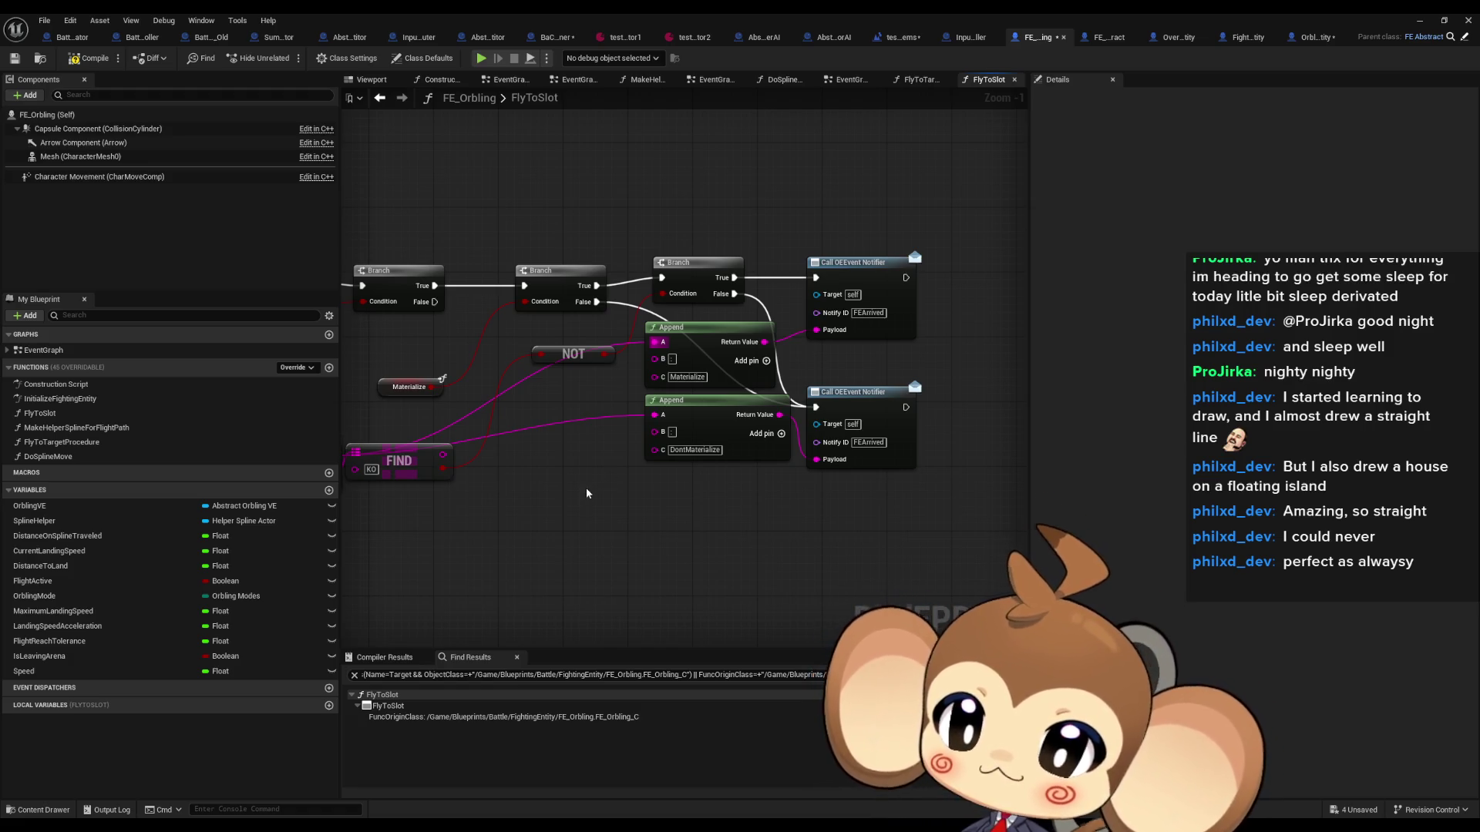
# Step: Shift the FIND, Materialize, Branch, NOT and Append nodes and the top notifier into tighter positions
pyautogui.scroll(-1, 587, 494)
pyautogui.moveTo(587, 493); pyautogui.dragTo(796, 490)
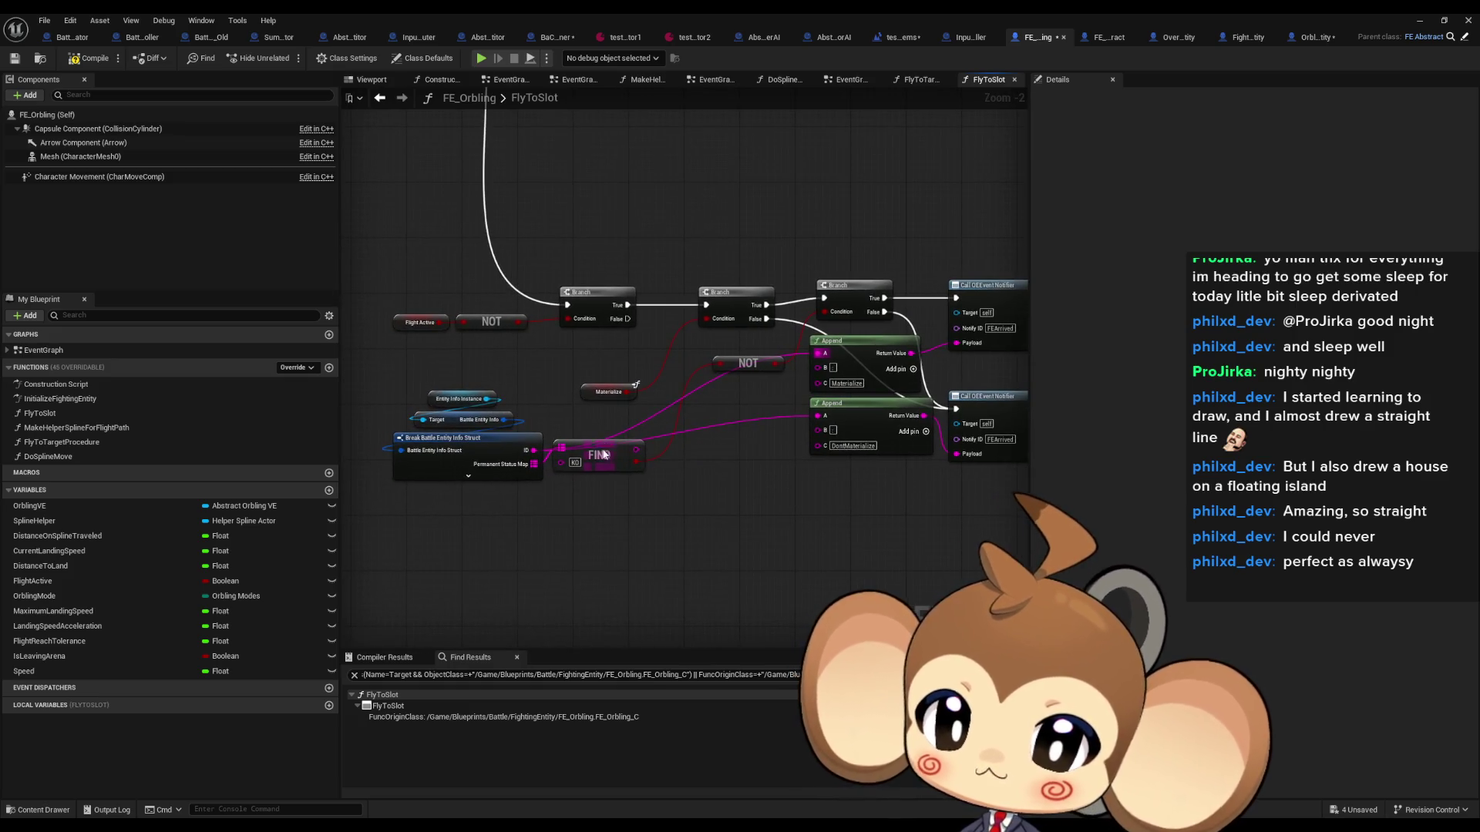
pyautogui.moveTo(605, 455); pyautogui.dragTo(618, 473)
pyautogui.moveTo(597, 390); pyautogui.dragTo(604, 341)
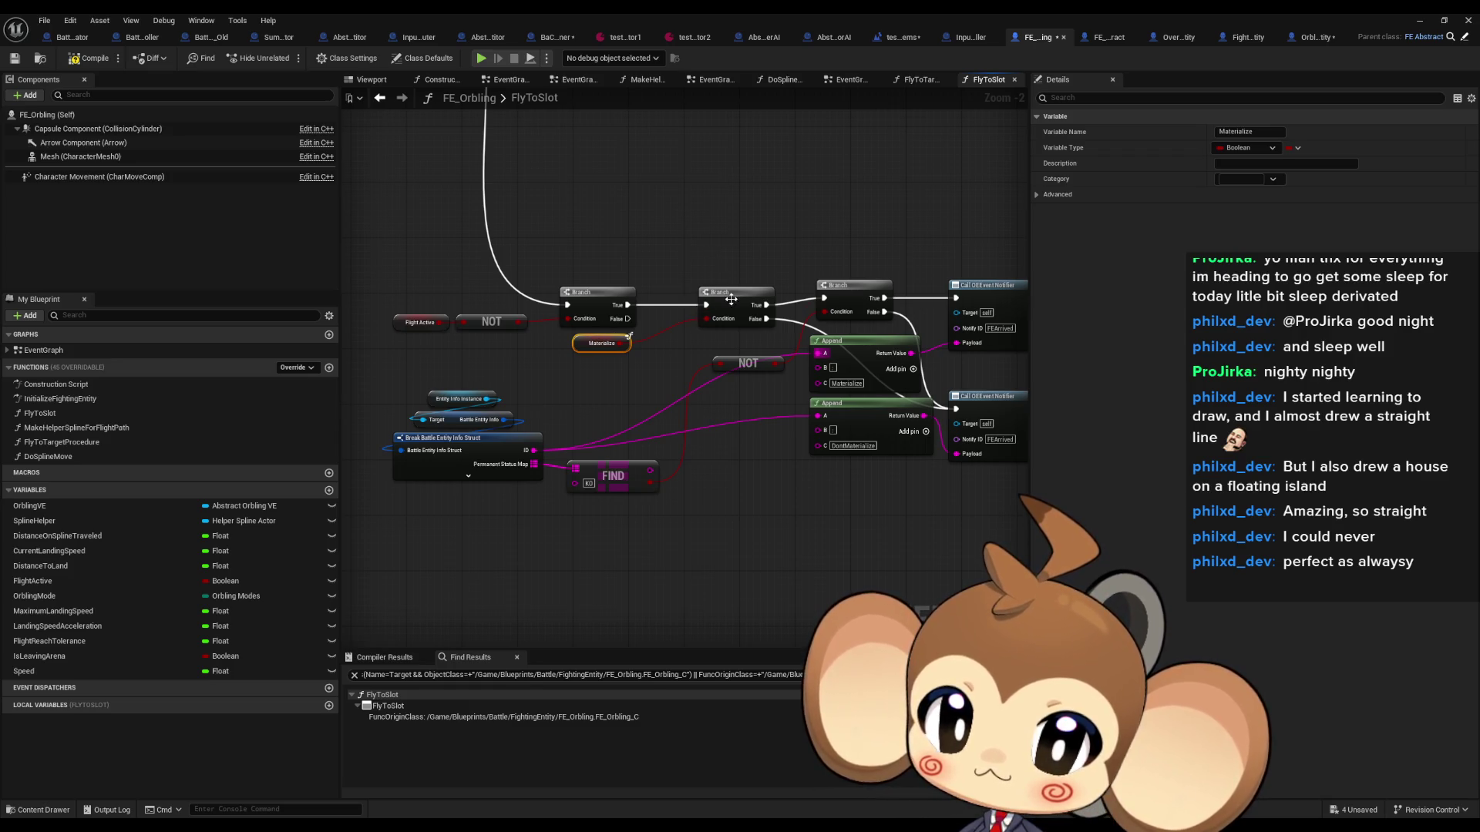
pyautogui.moveTo(730, 299); pyautogui.dragTo(687, 299)
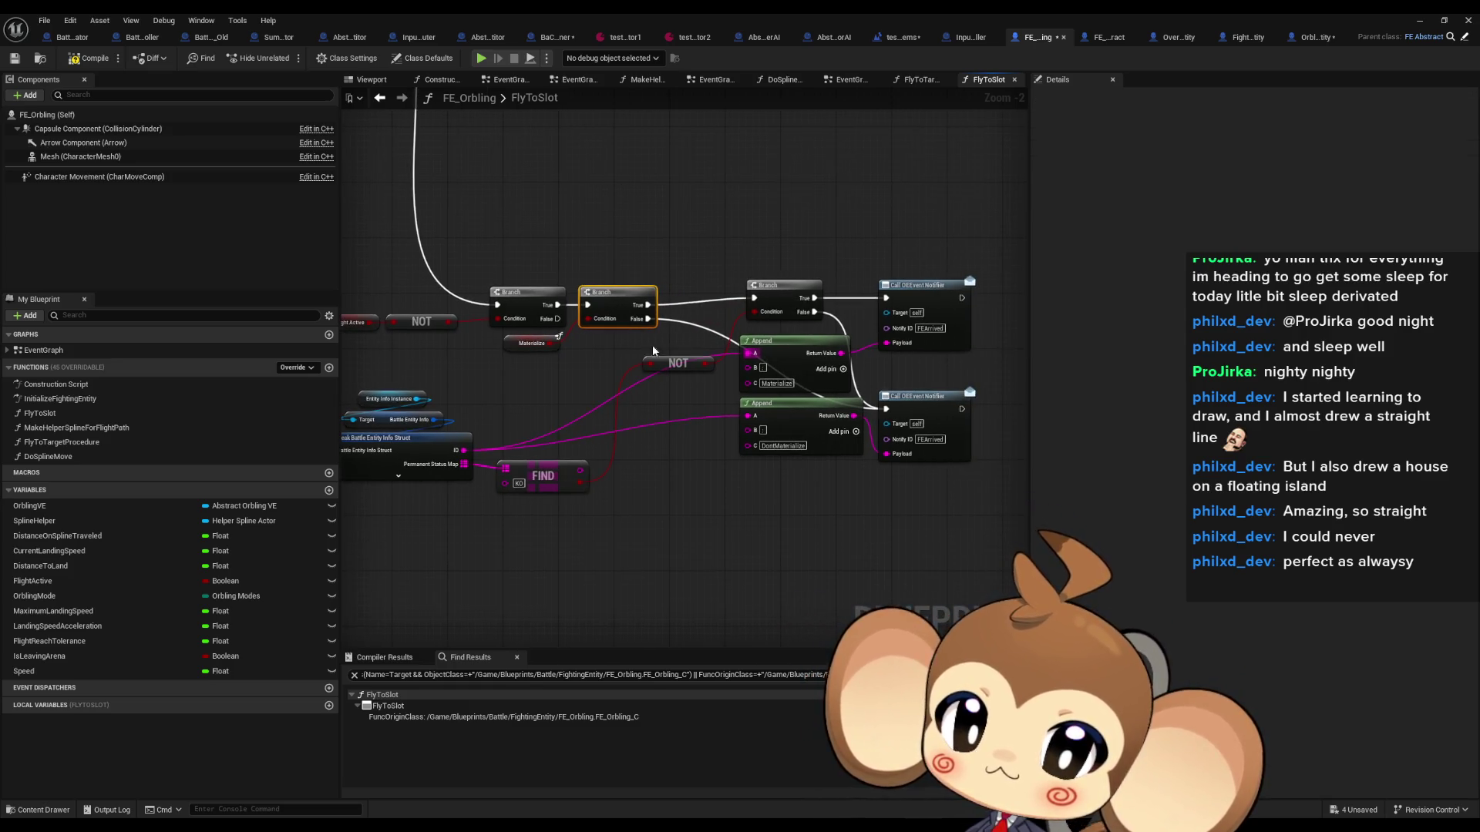
pyautogui.moveTo(652, 350); pyautogui.dragTo(817, 432)
pyautogui.moveTo(801, 368); pyautogui.dragTo(788, 494)
pyautogui.moveTo(771, 295)
pyautogui.mouseDown()
pyautogui.moveTo(743, 316)
pyautogui.moveTo(719, 306)
pyautogui.mouseUp()
pyautogui.moveTo(942, 283); pyautogui.dragTo(885, 296)
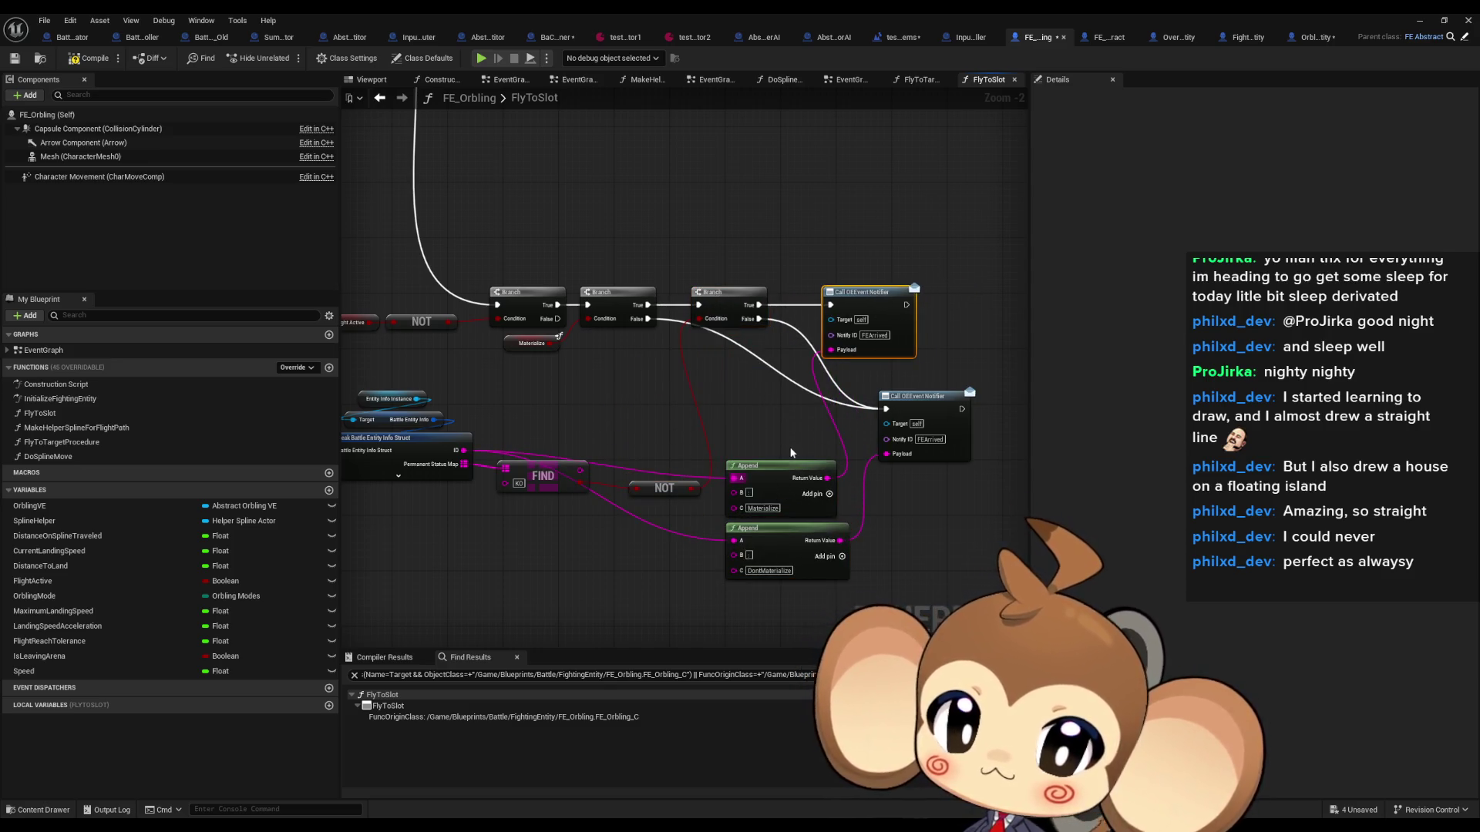
# Step: Place NOT and FIND under the Branches, align both Append nodes and the second notifier, then view the Sequence section
pyautogui.moveTo(667, 494)
pyautogui.mouseDown()
pyautogui.moveTo(661, 402)
pyautogui.moveTo(626, 349)
pyautogui.mouseUp()
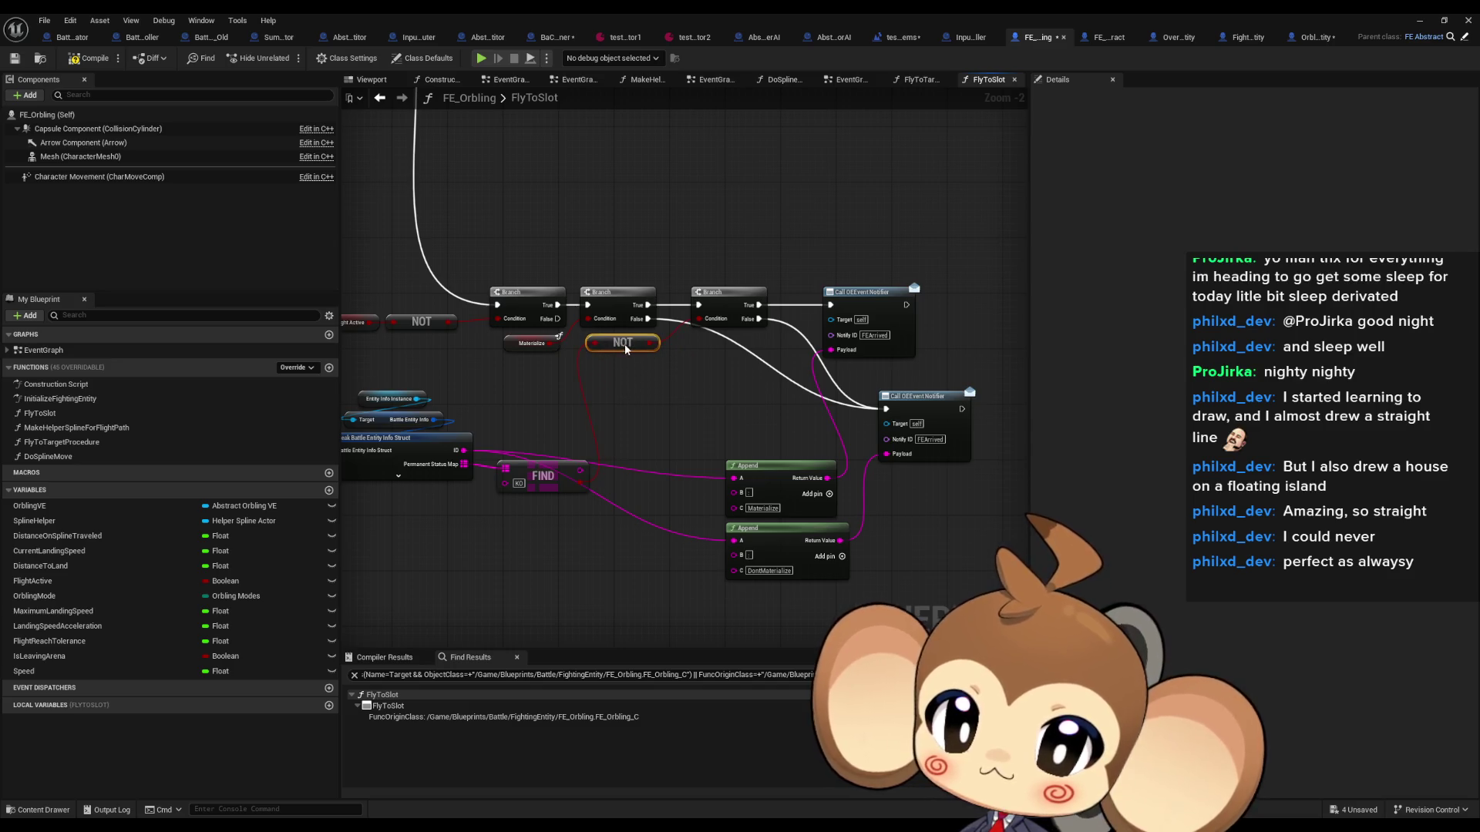
pyautogui.moveTo(539, 472)
pyautogui.mouseDown()
pyautogui.moveTo(542, 416)
pyautogui.moveTo(522, 381)
pyautogui.mouseUp()
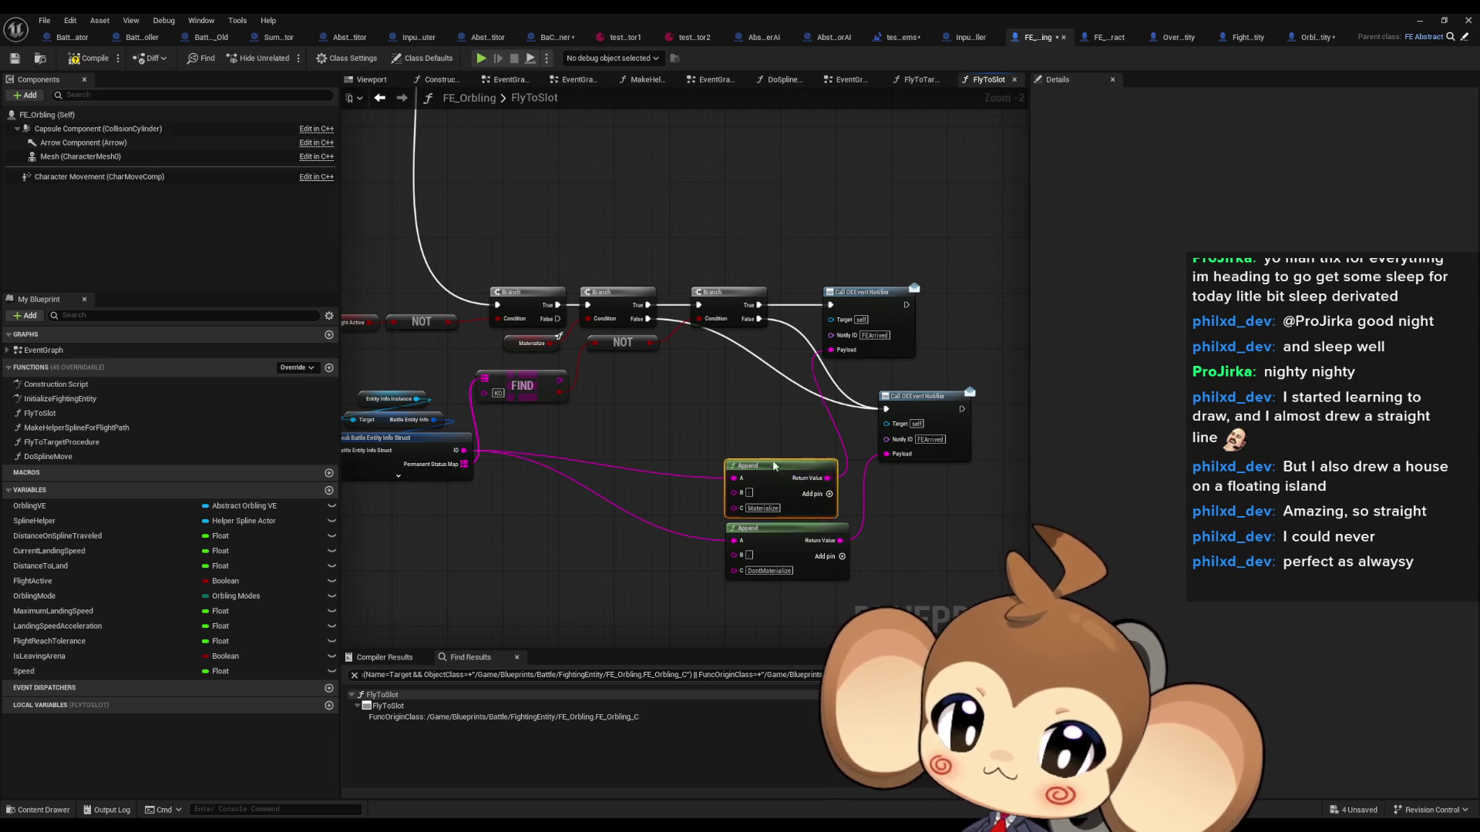
pyautogui.moveTo(775, 466)
pyautogui.mouseDown()
pyautogui.moveTo(694, 385)
pyautogui.moveTo(712, 390)
pyautogui.mouseUp()
pyautogui.moveTo(795, 525); pyautogui.dragTo(710, 452)
pyautogui.moveTo(917, 399)
pyautogui.mouseDown()
pyautogui.moveTo(862, 382)
pyautogui.moveTo(861, 398)
pyautogui.mouseUp()
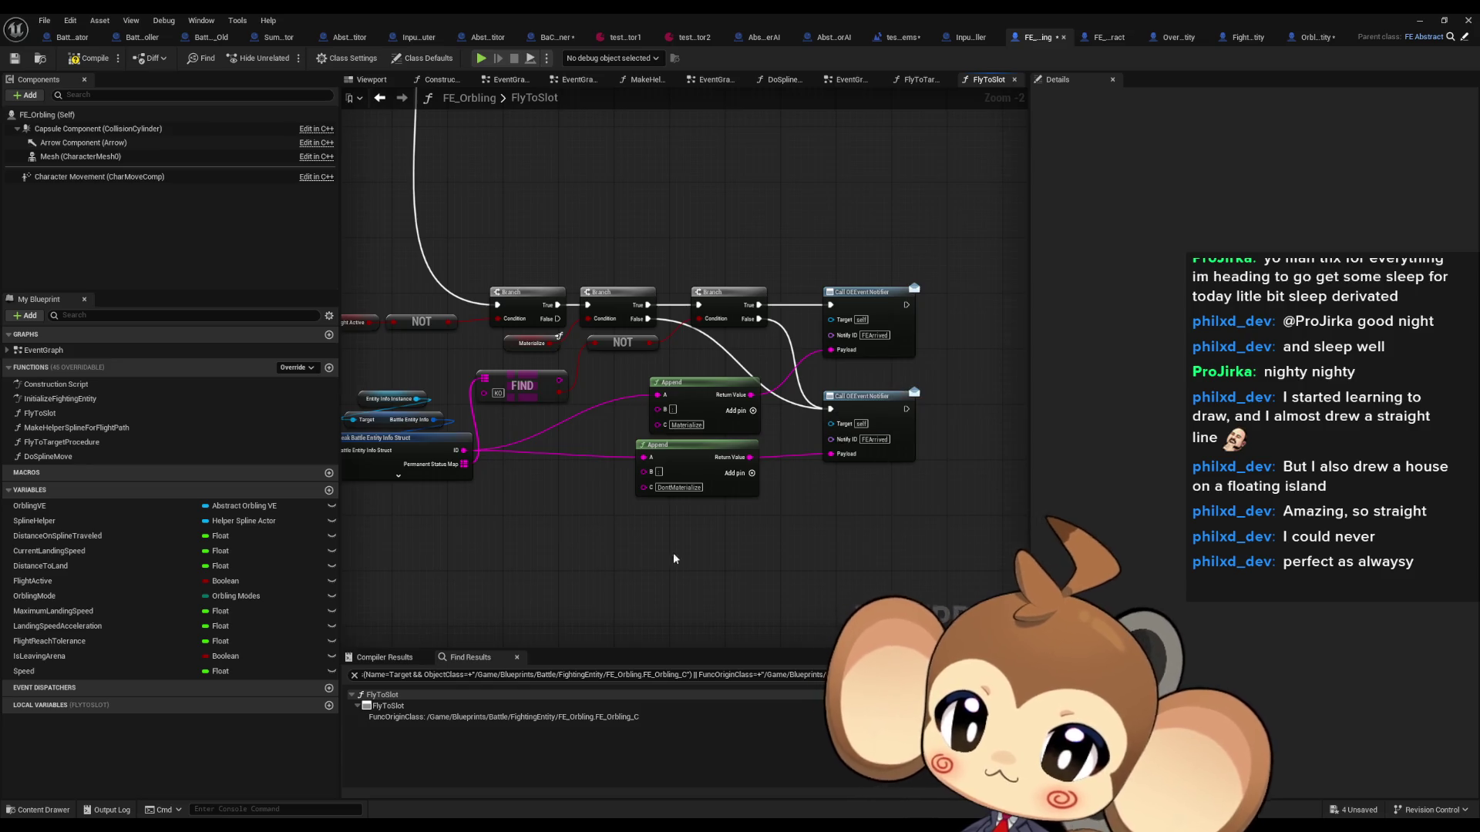
pyautogui.scroll(-3, 858, 331)
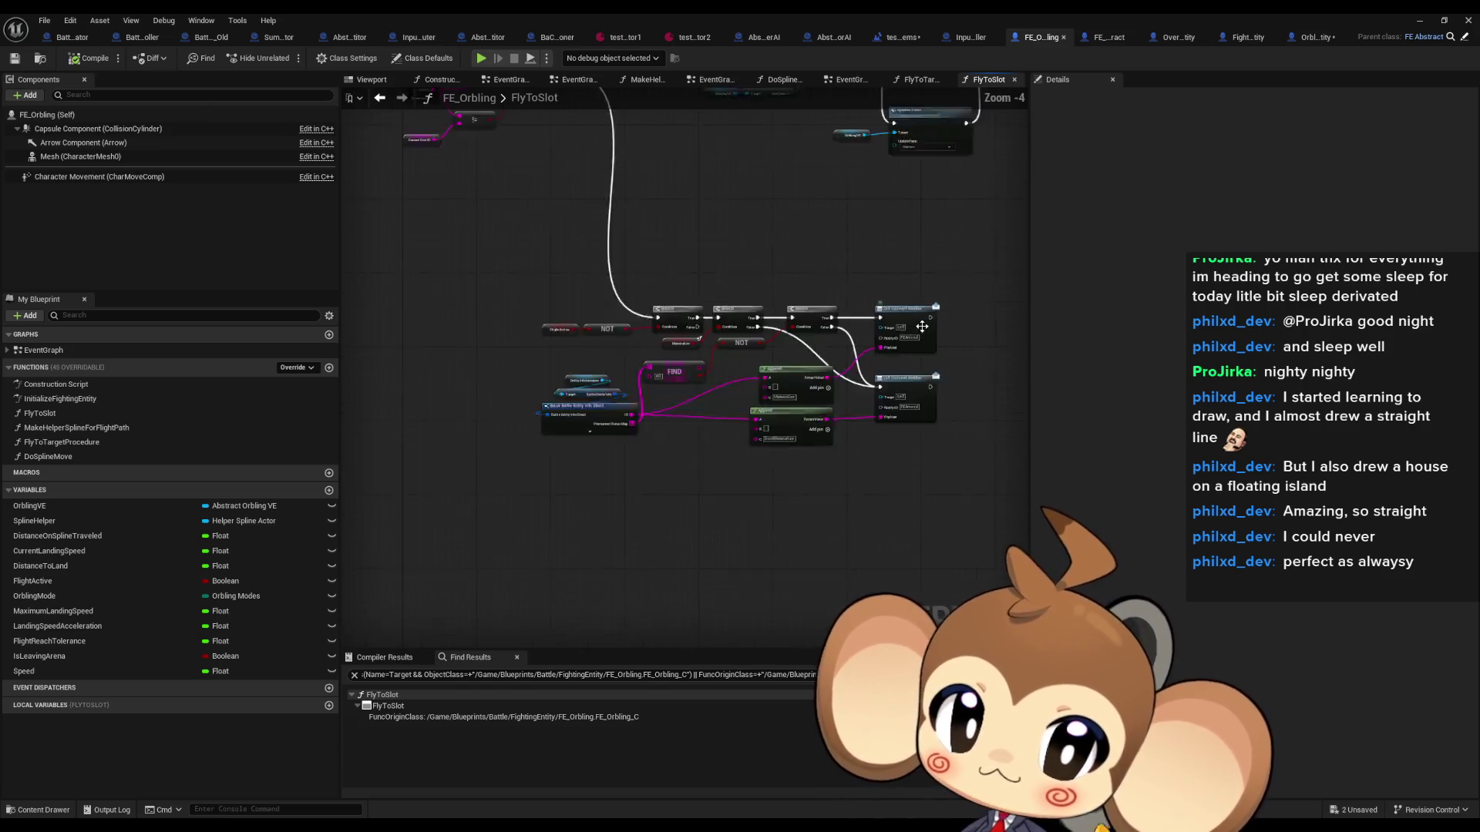
pyautogui.scroll(4, 652, 361)
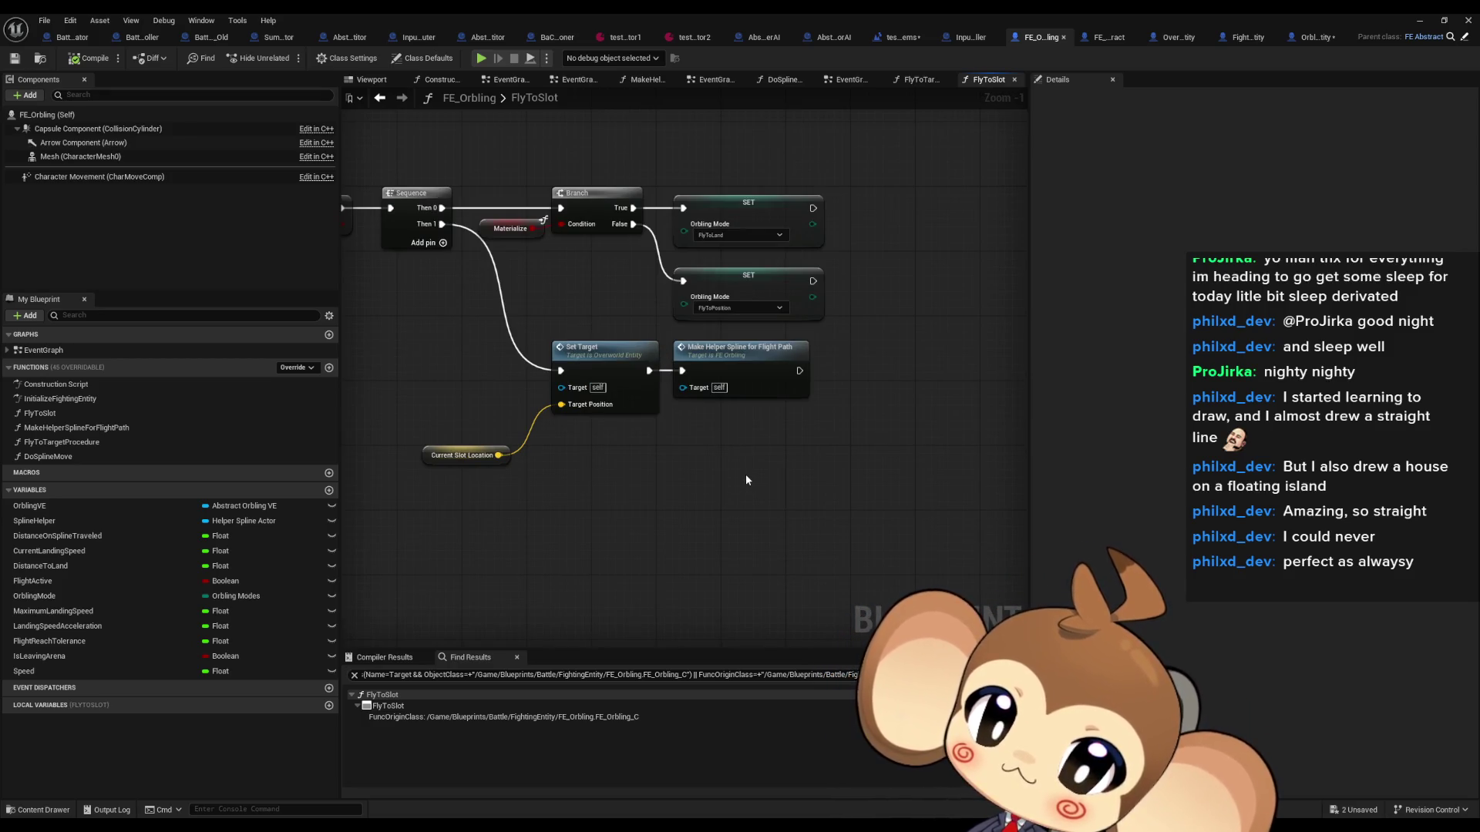
pyautogui.moveTo(746, 480); pyautogui.dragTo(813, 496)
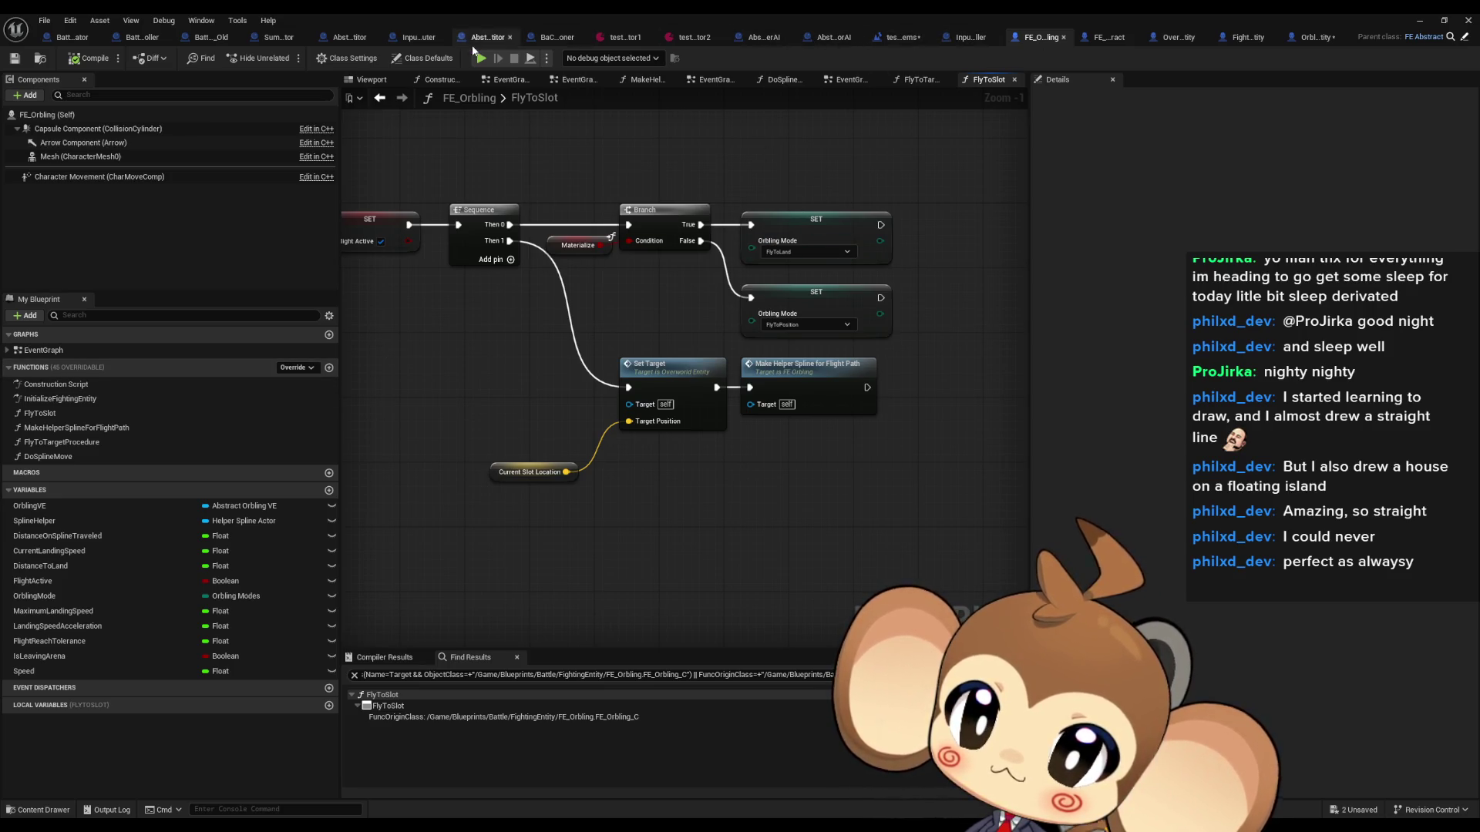
# Step: Trace BaCo_Summoner's Fly to Slot calls through AssigneOrblingTargetToLocationSlot to the CommandFlyToSlotIfValid function
pyautogui.click(556, 37)
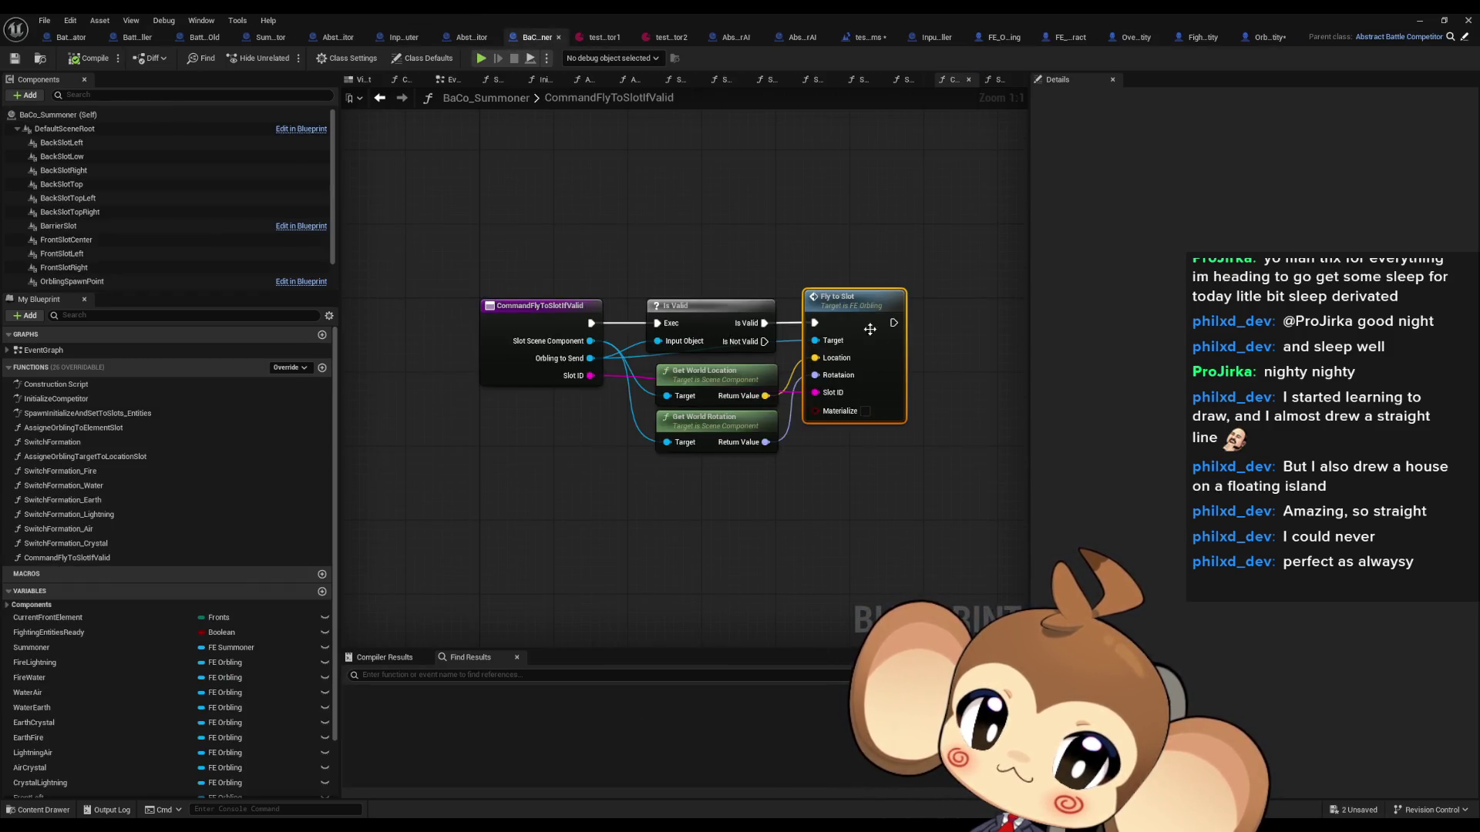
pyautogui.doubleClick(869, 330)
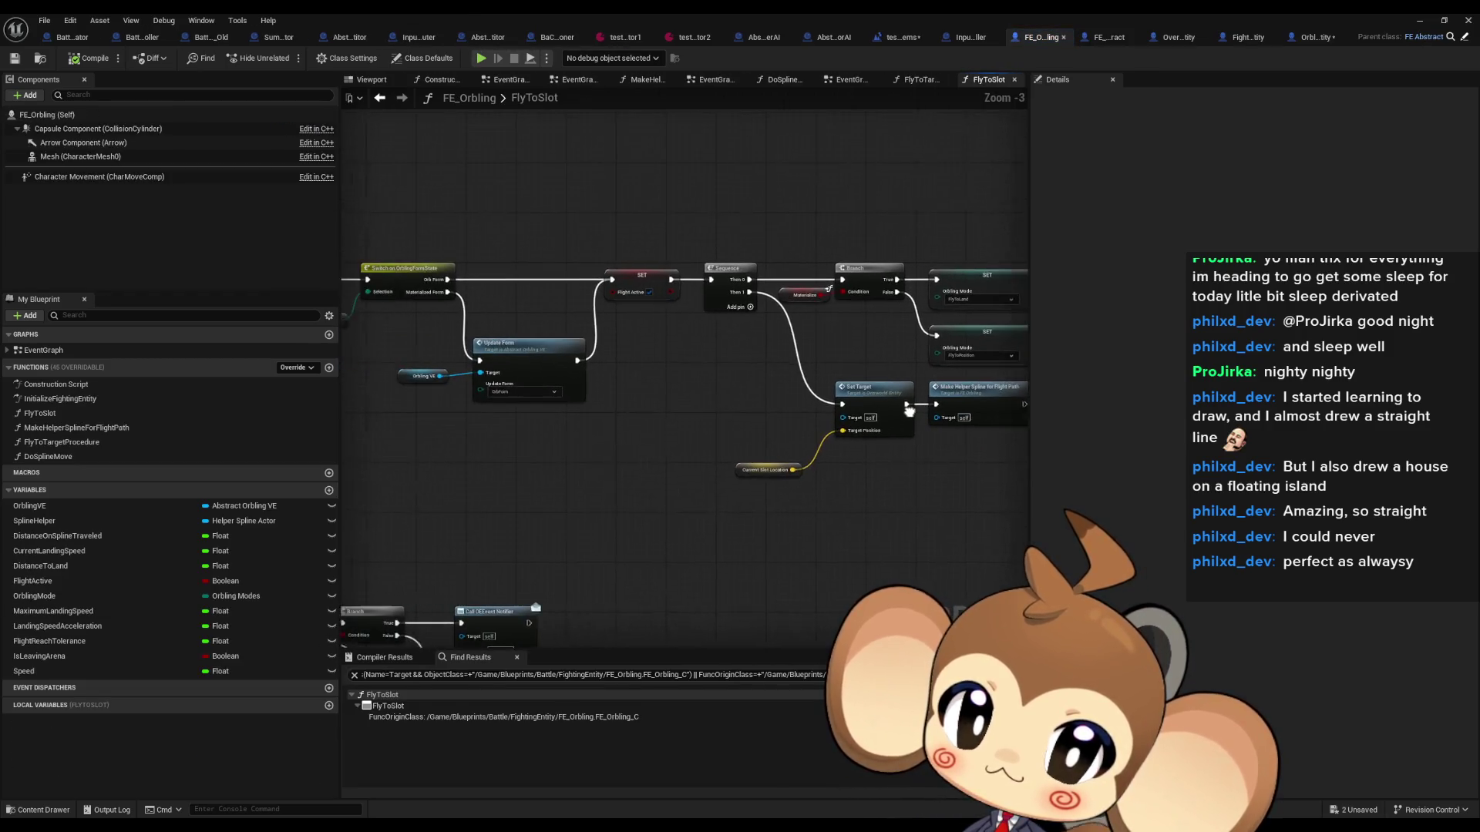
pyautogui.click(556, 37)
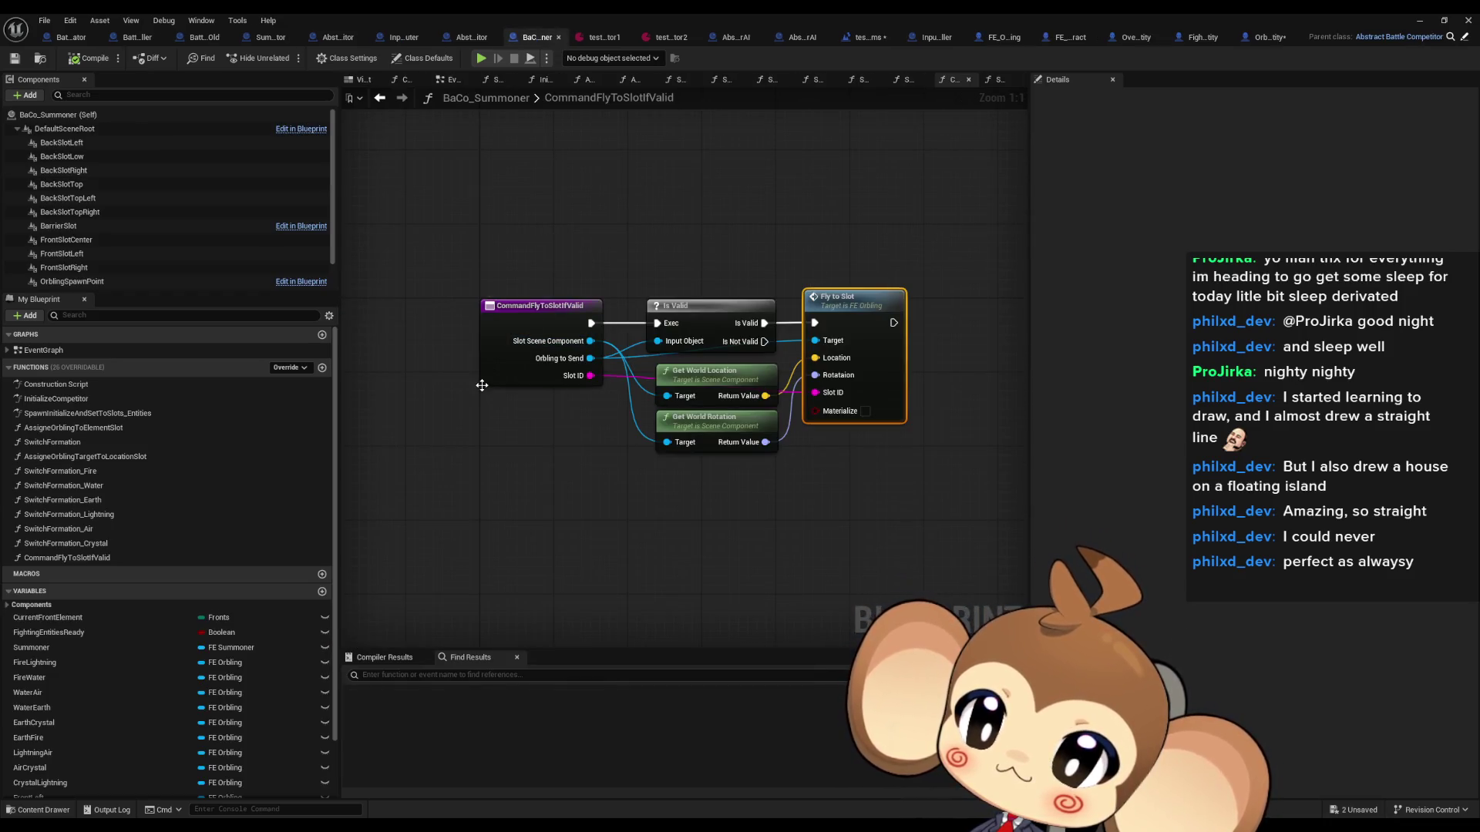
pyautogui.doubleClick(62, 471)
pyautogui.doubleClick(85, 456)
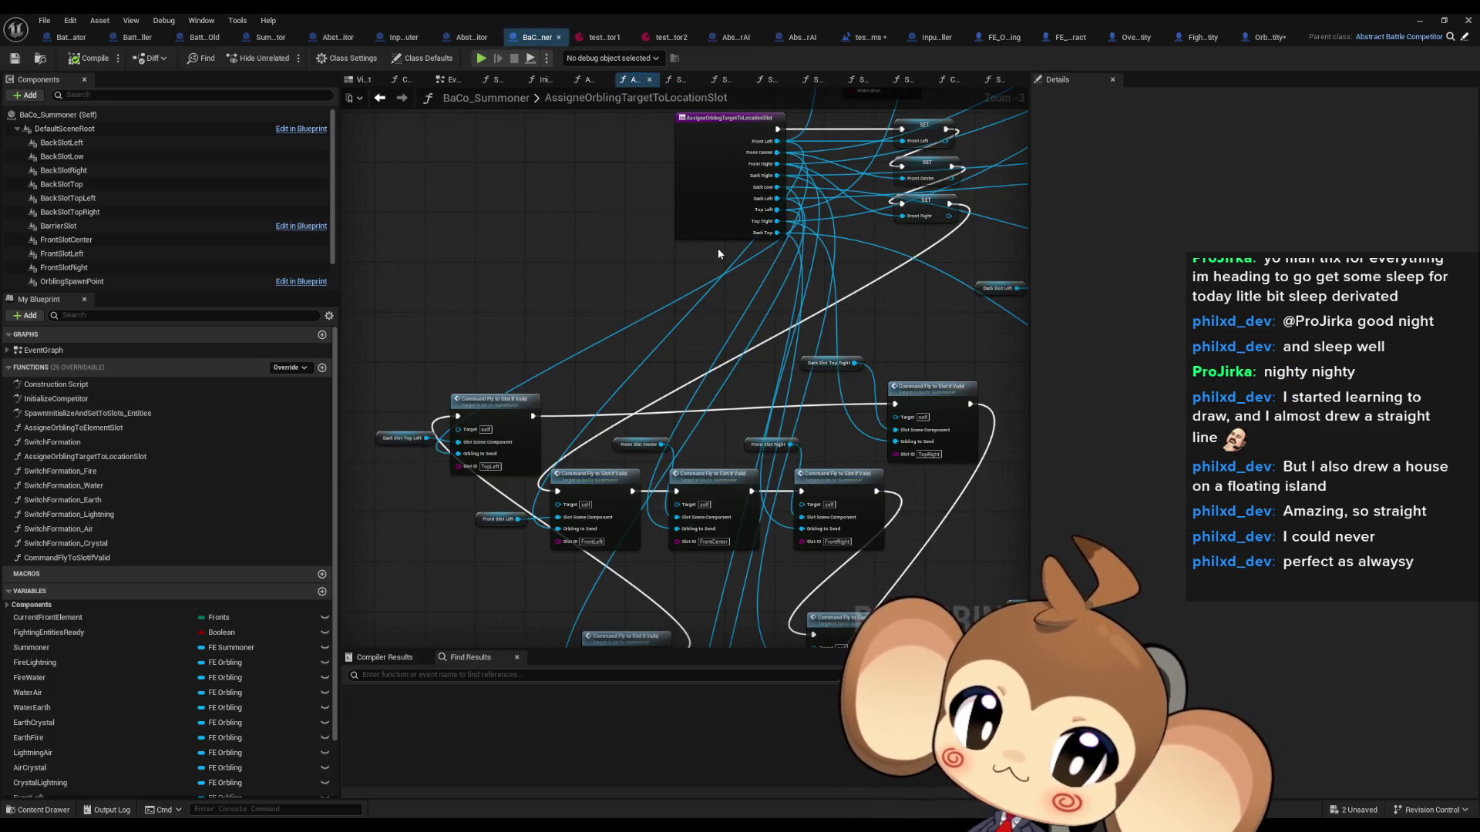
pyautogui.moveTo(673, 364); pyautogui.dragTo(650, 245)
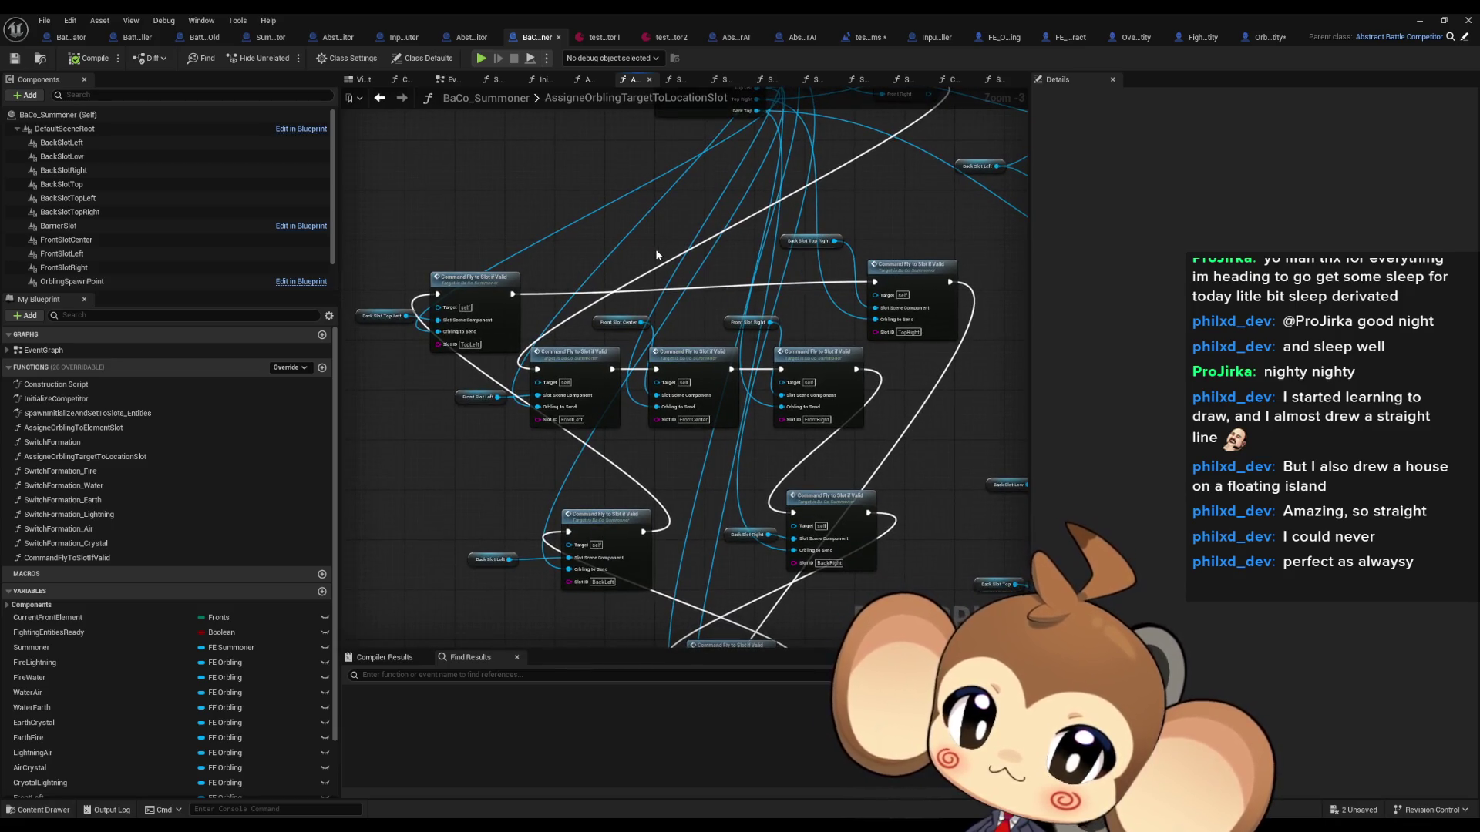
pyautogui.doubleClick(569, 366)
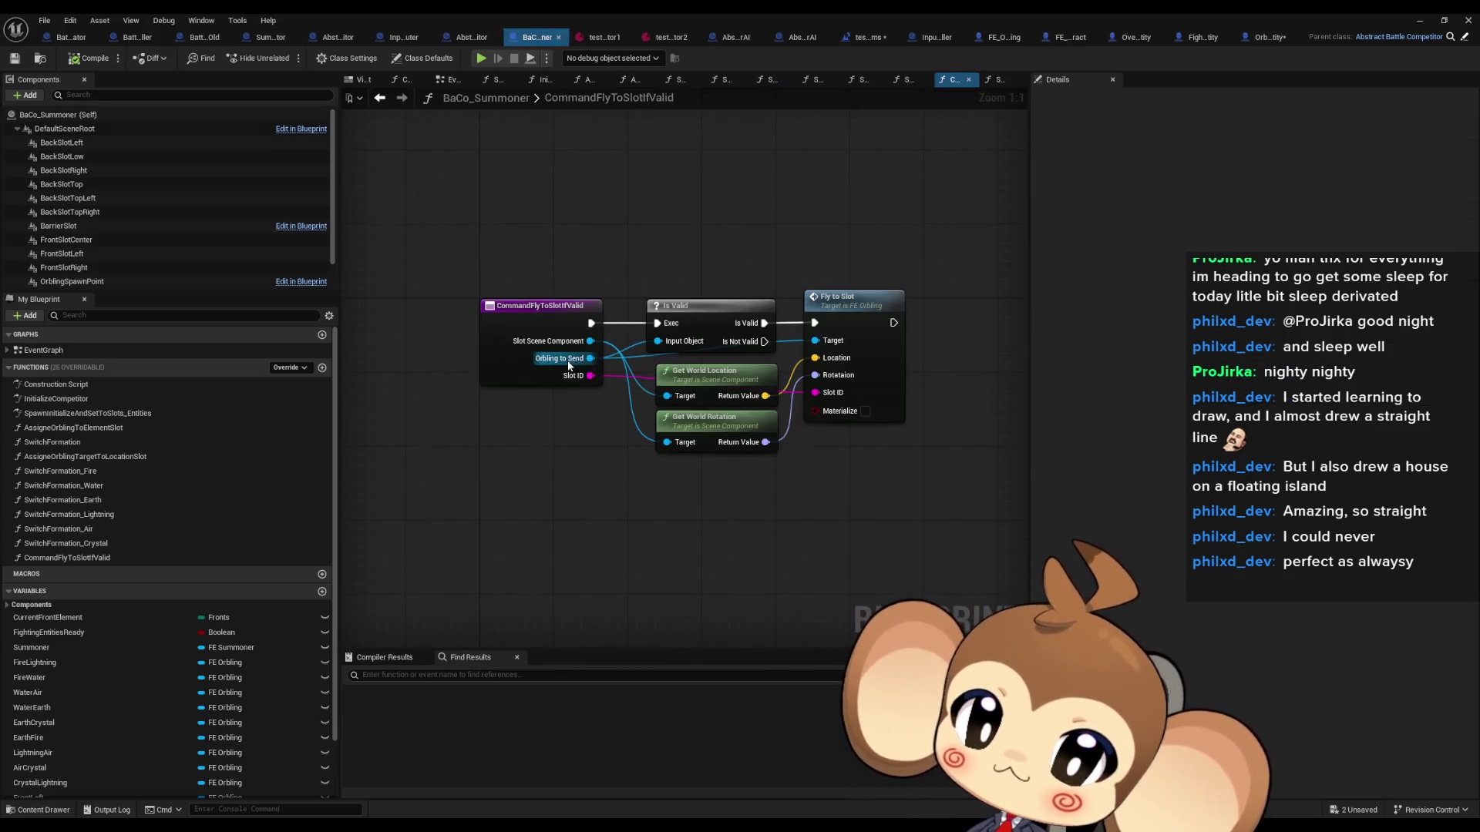
# Step: Expose Fly to Slot's Materialize pin as a CommandFlyToSlotIfValid input and compile BaCo_Summoner
pyautogui.click(520, 317)
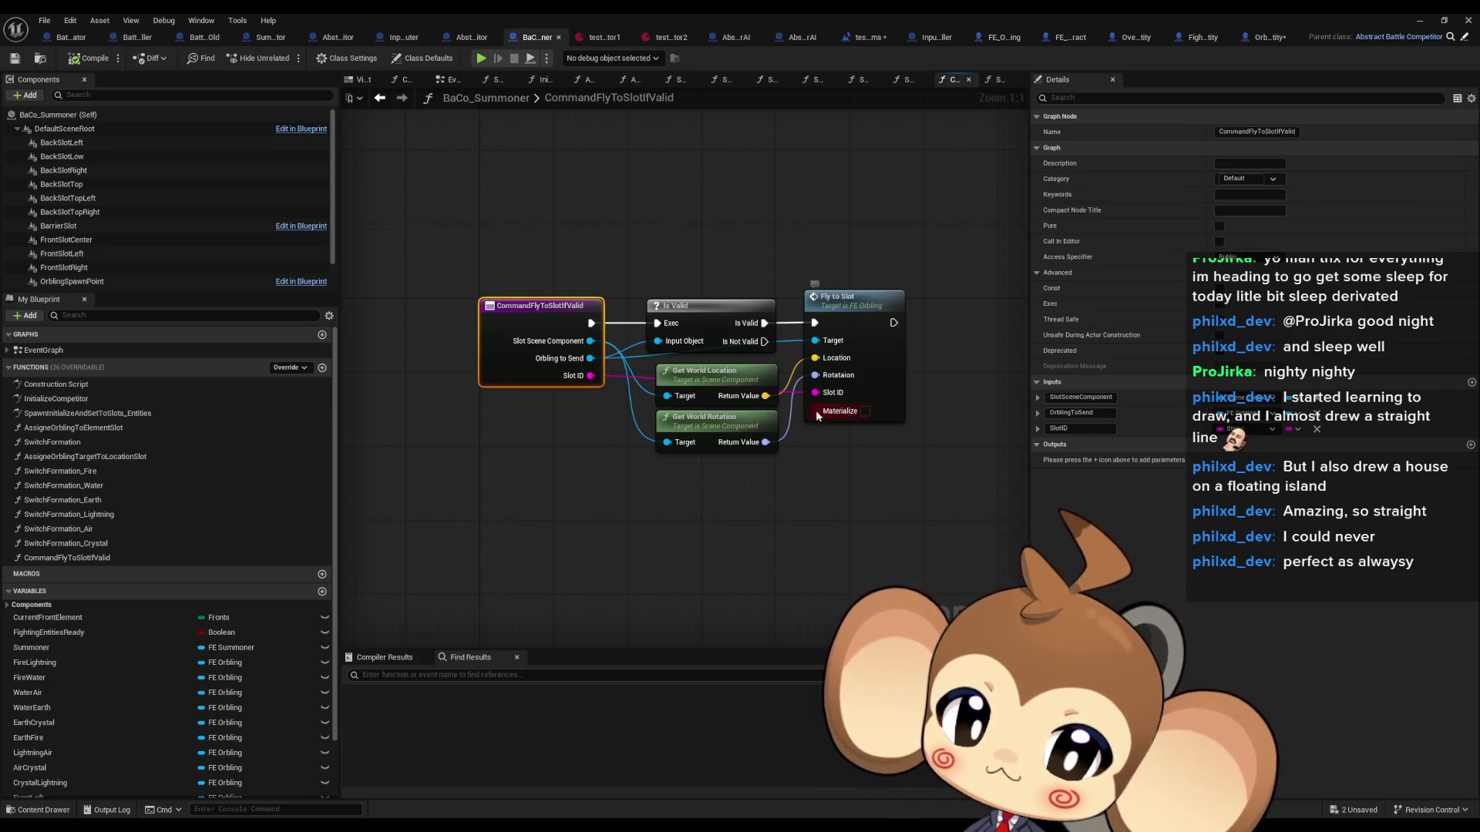
pyautogui.moveTo(818, 417); pyautogui.dragTo(555, 390)
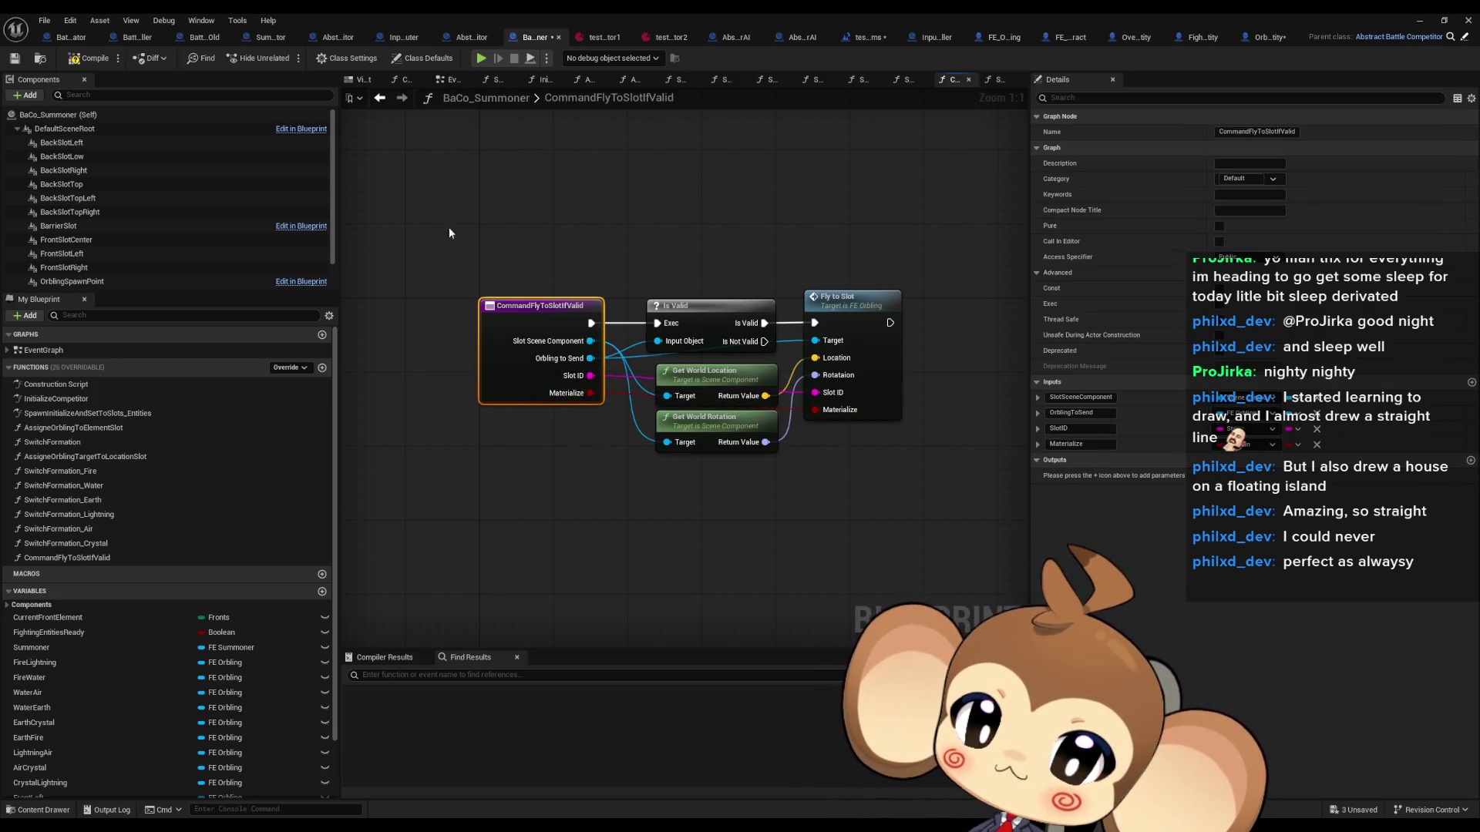
pyautogui.click(94, 59)
pyautogui.click(379, 98)
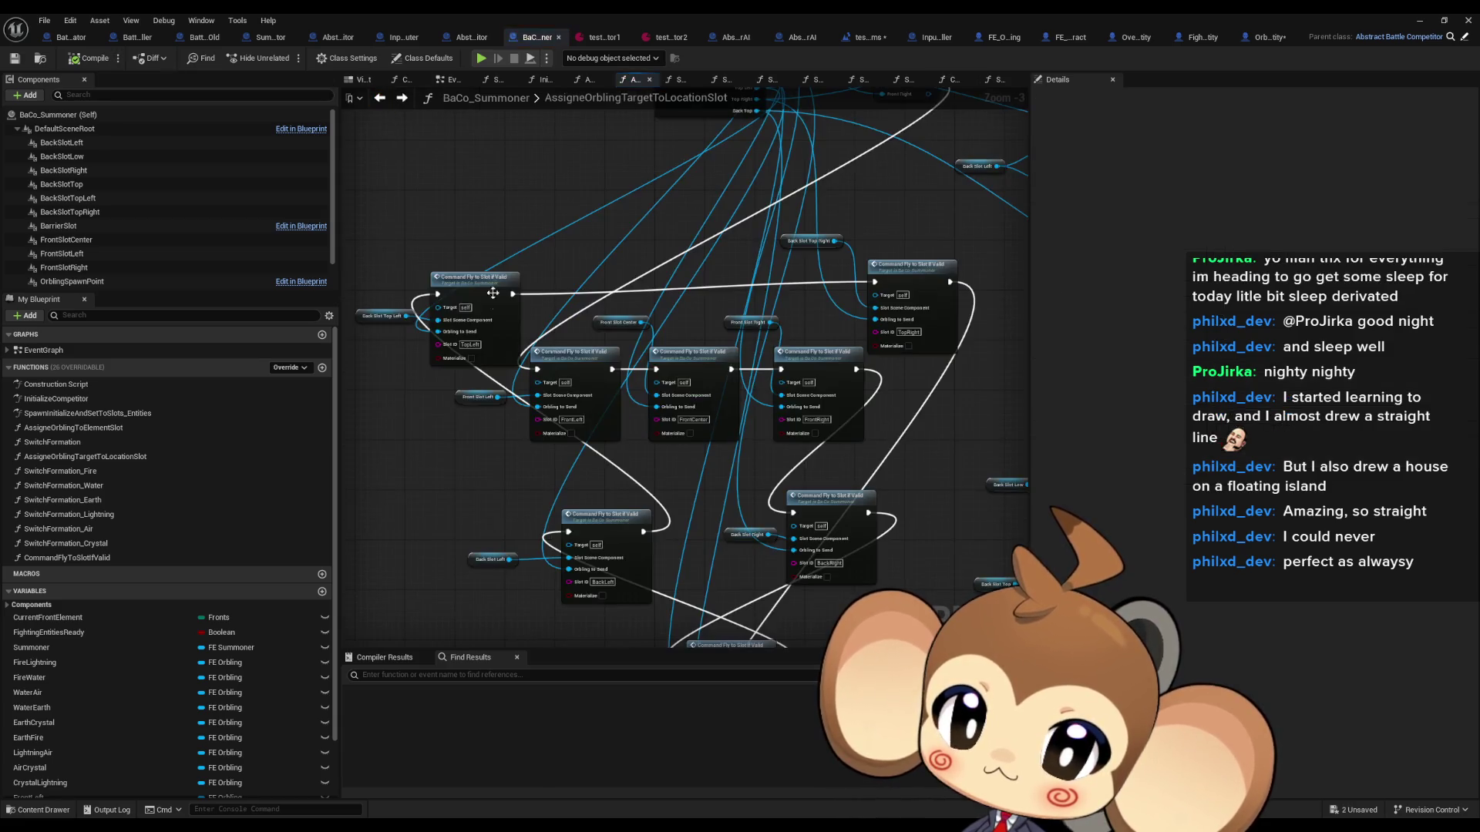
pyautogui.scroll(2, 498, 461)
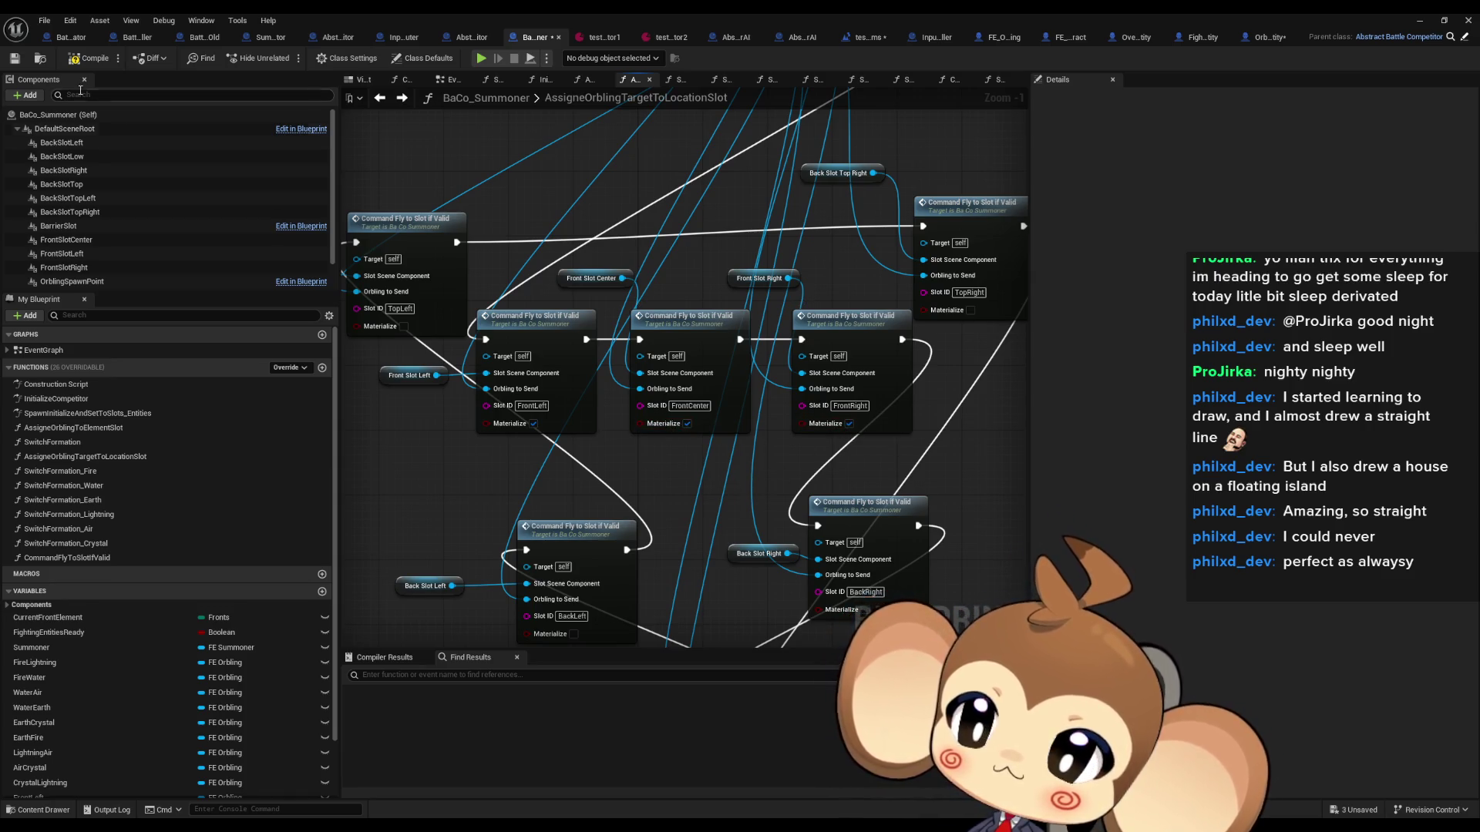
pyautogui.click(88, 59)
# Step: Review CommandFlyToSlotIfValid and FE_Orbling's FlyToSlot, then play the test_BattleSystems level in the editor
pyautogui.doubleClick(861, 326)
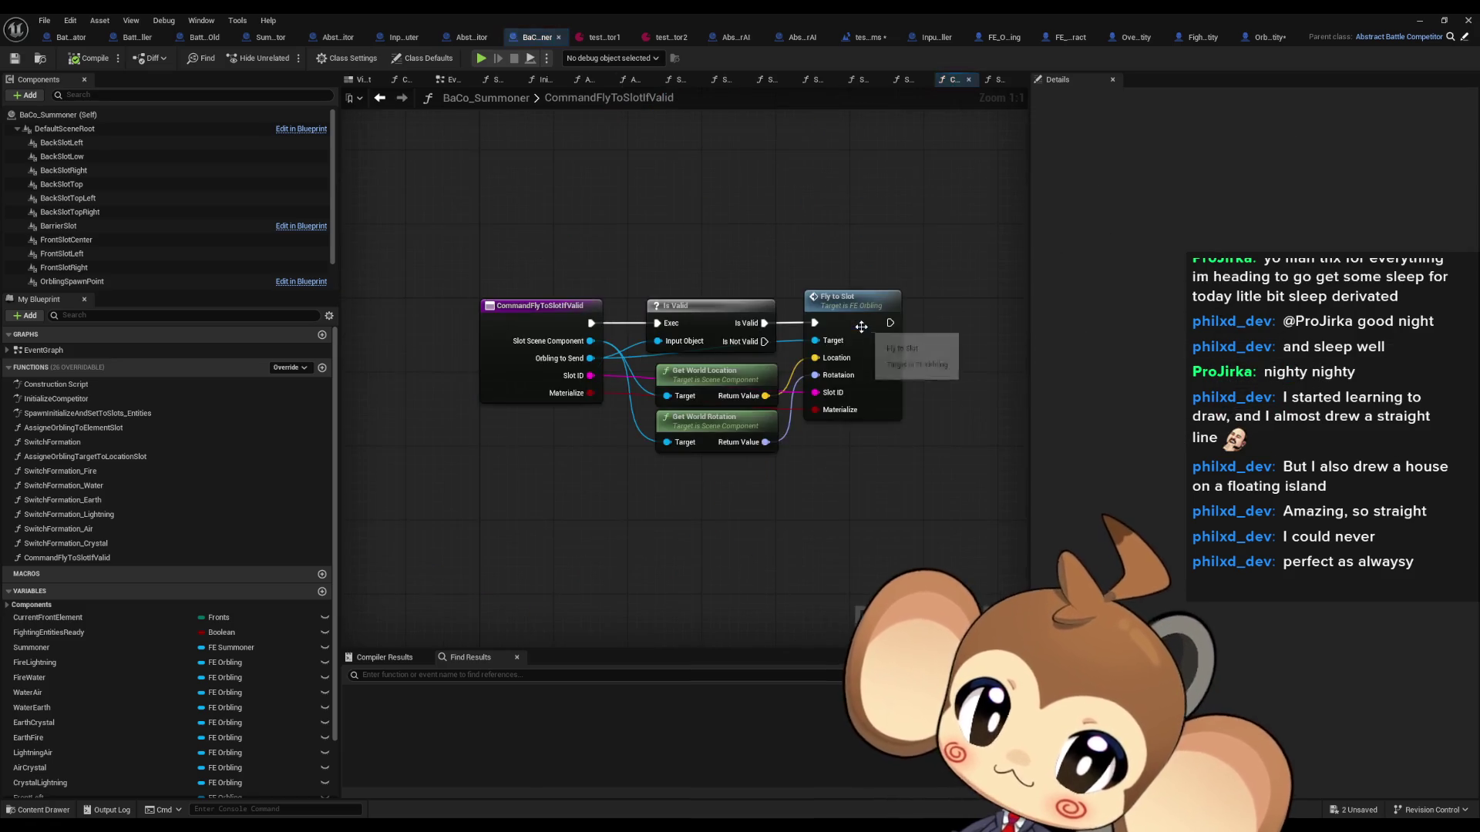
pyautogui.doubleClick(858, 310)
pyautogui.scroll(-2, 678, 448)
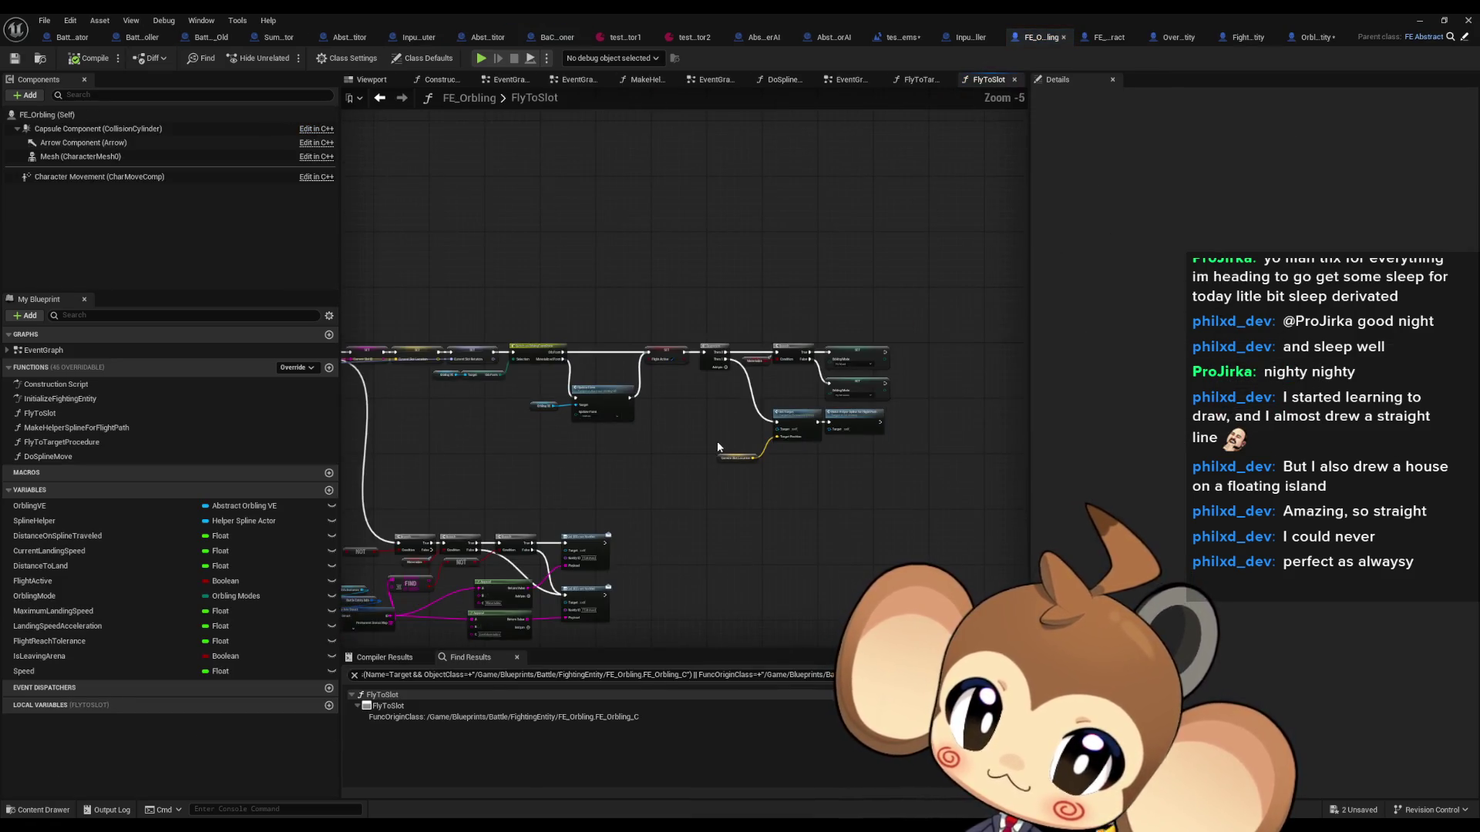
pyautogui.scroll(3, 853, 409)
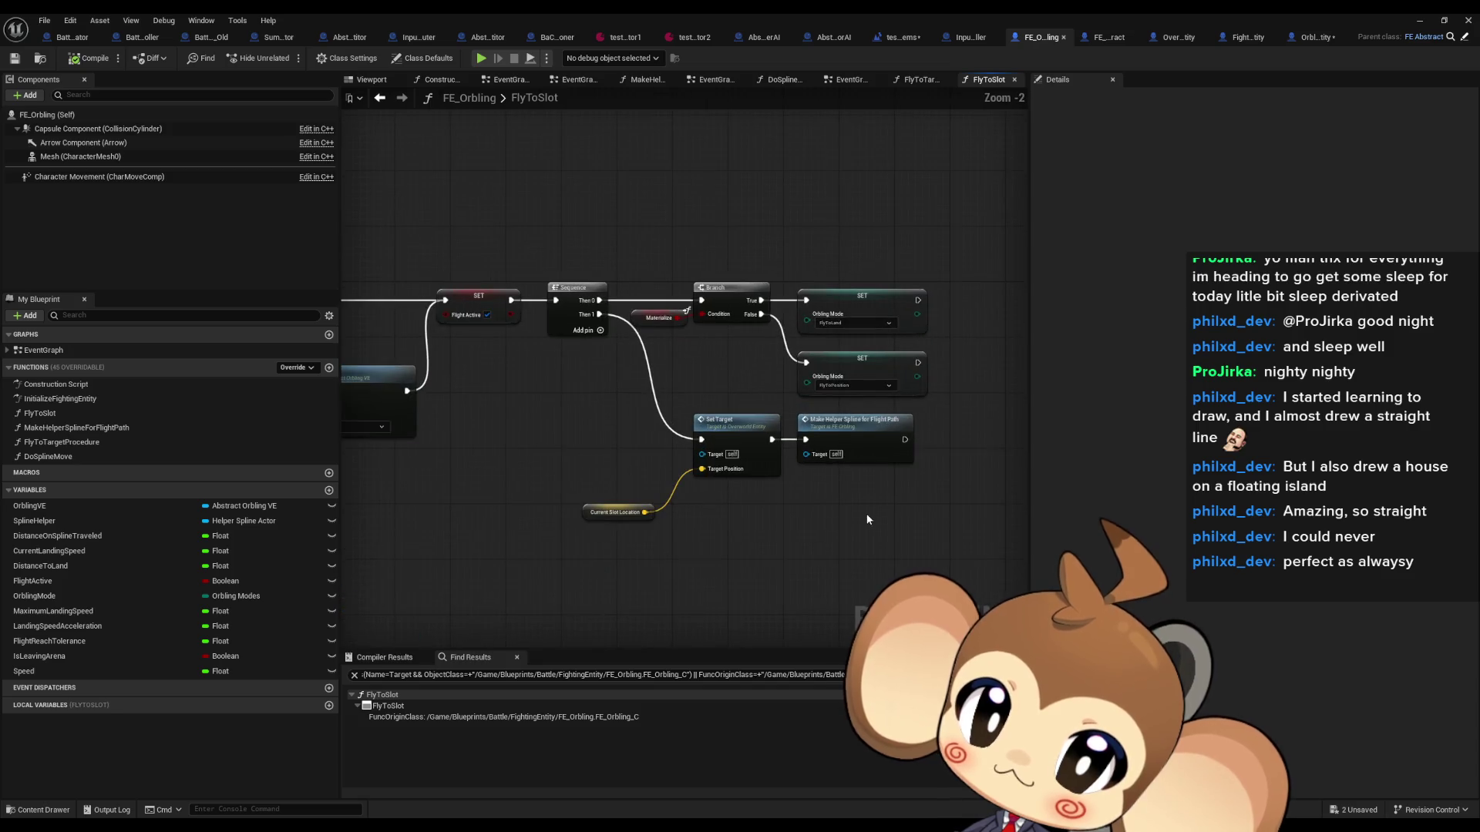
pyautogui.click(1424, 22)
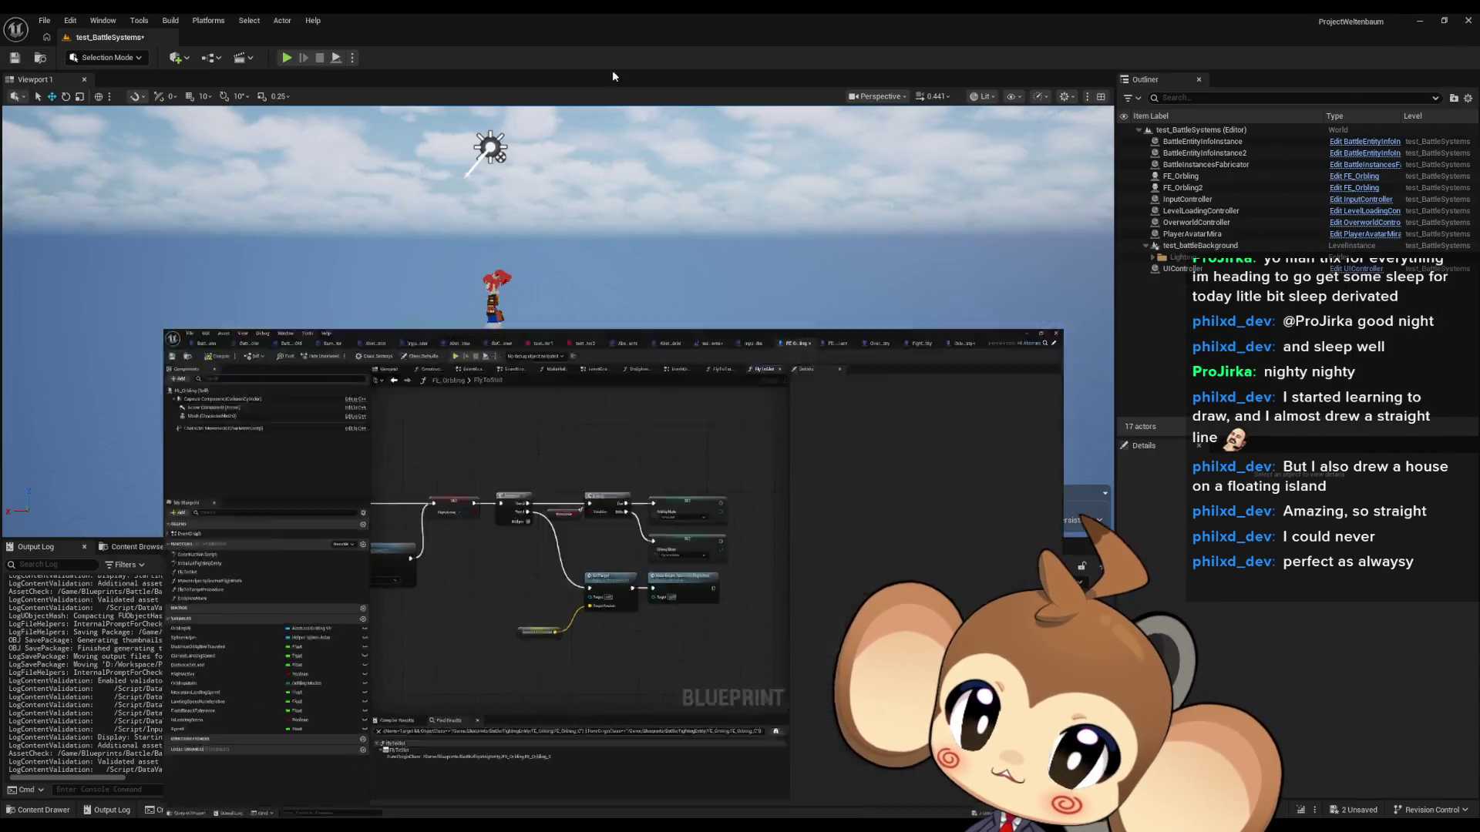
pyautogui.hotkey('alt', 'p')
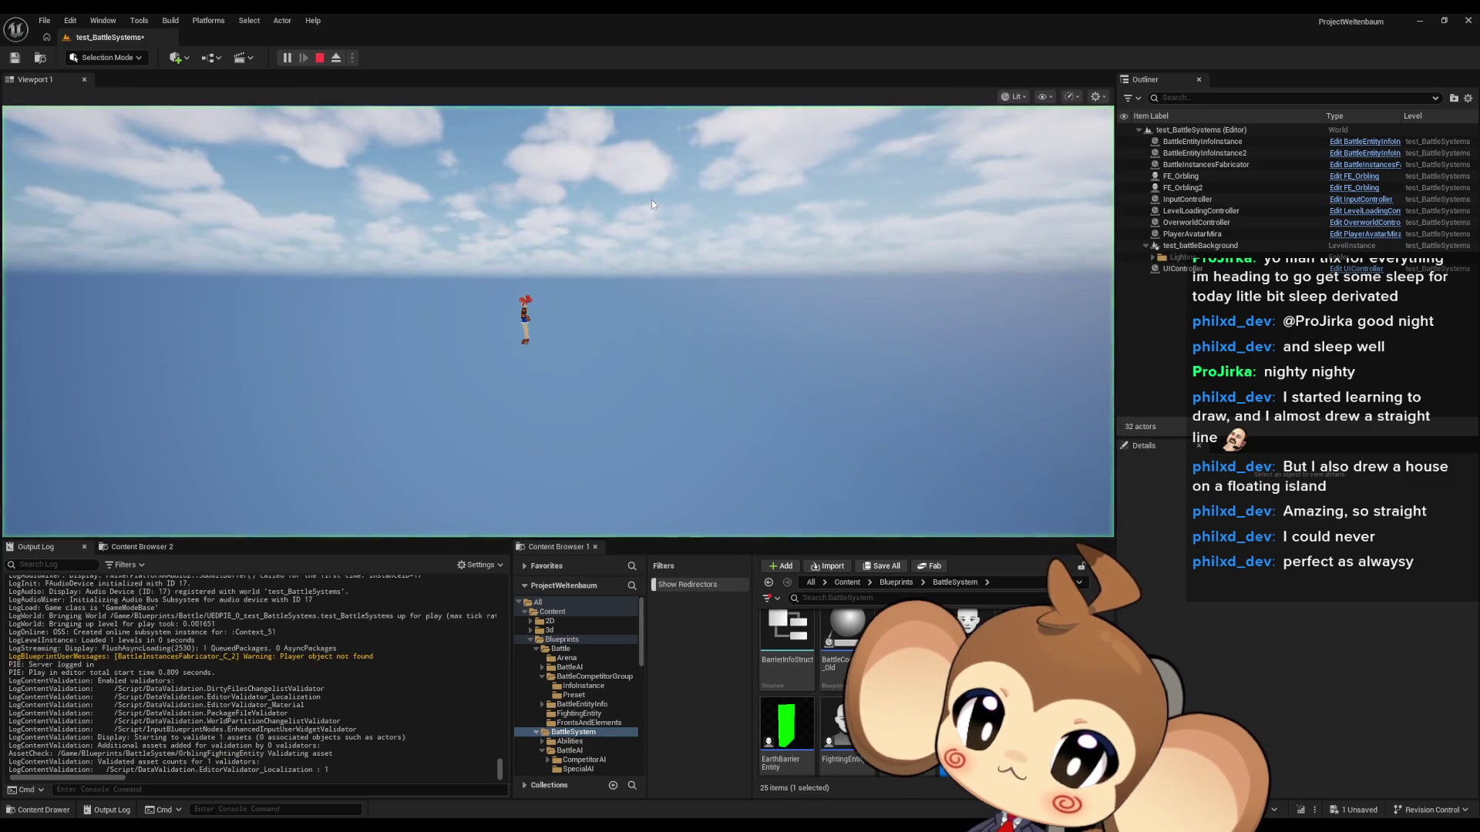